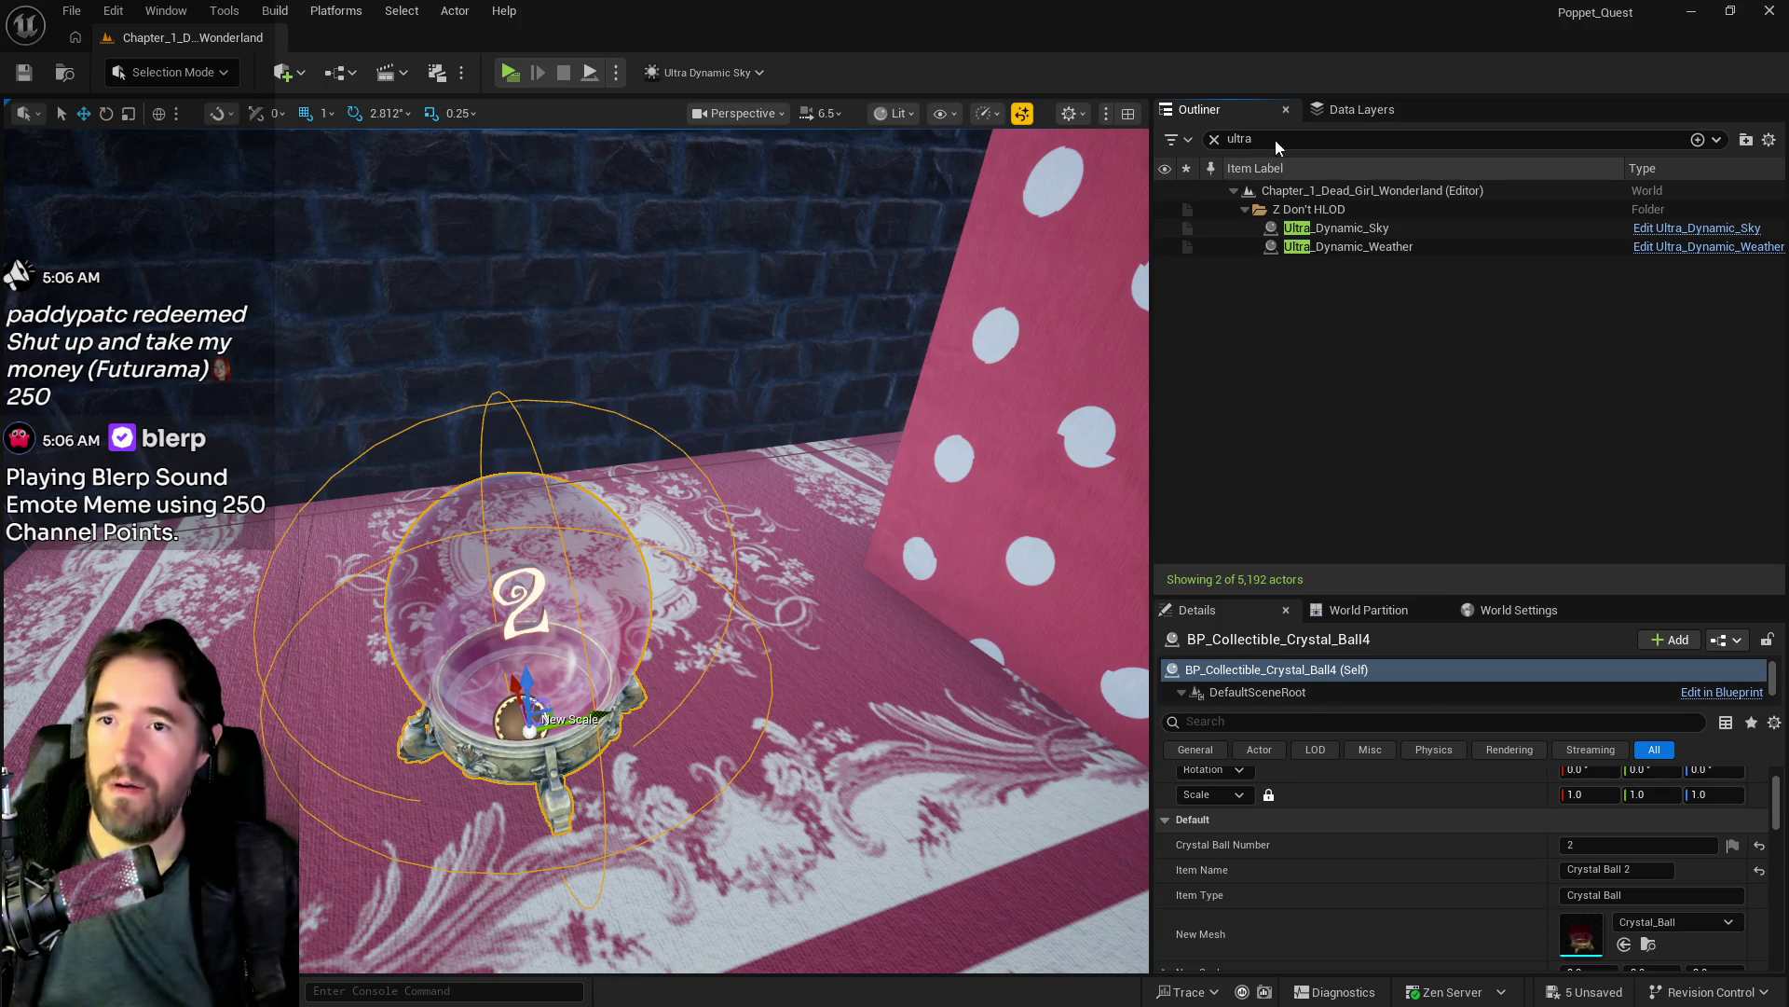
Step: Remove Crystal Ball 2 from the DL_C1_Magician_Room data layer
{"action": "left_click", "coordinate": [1331, 113]}
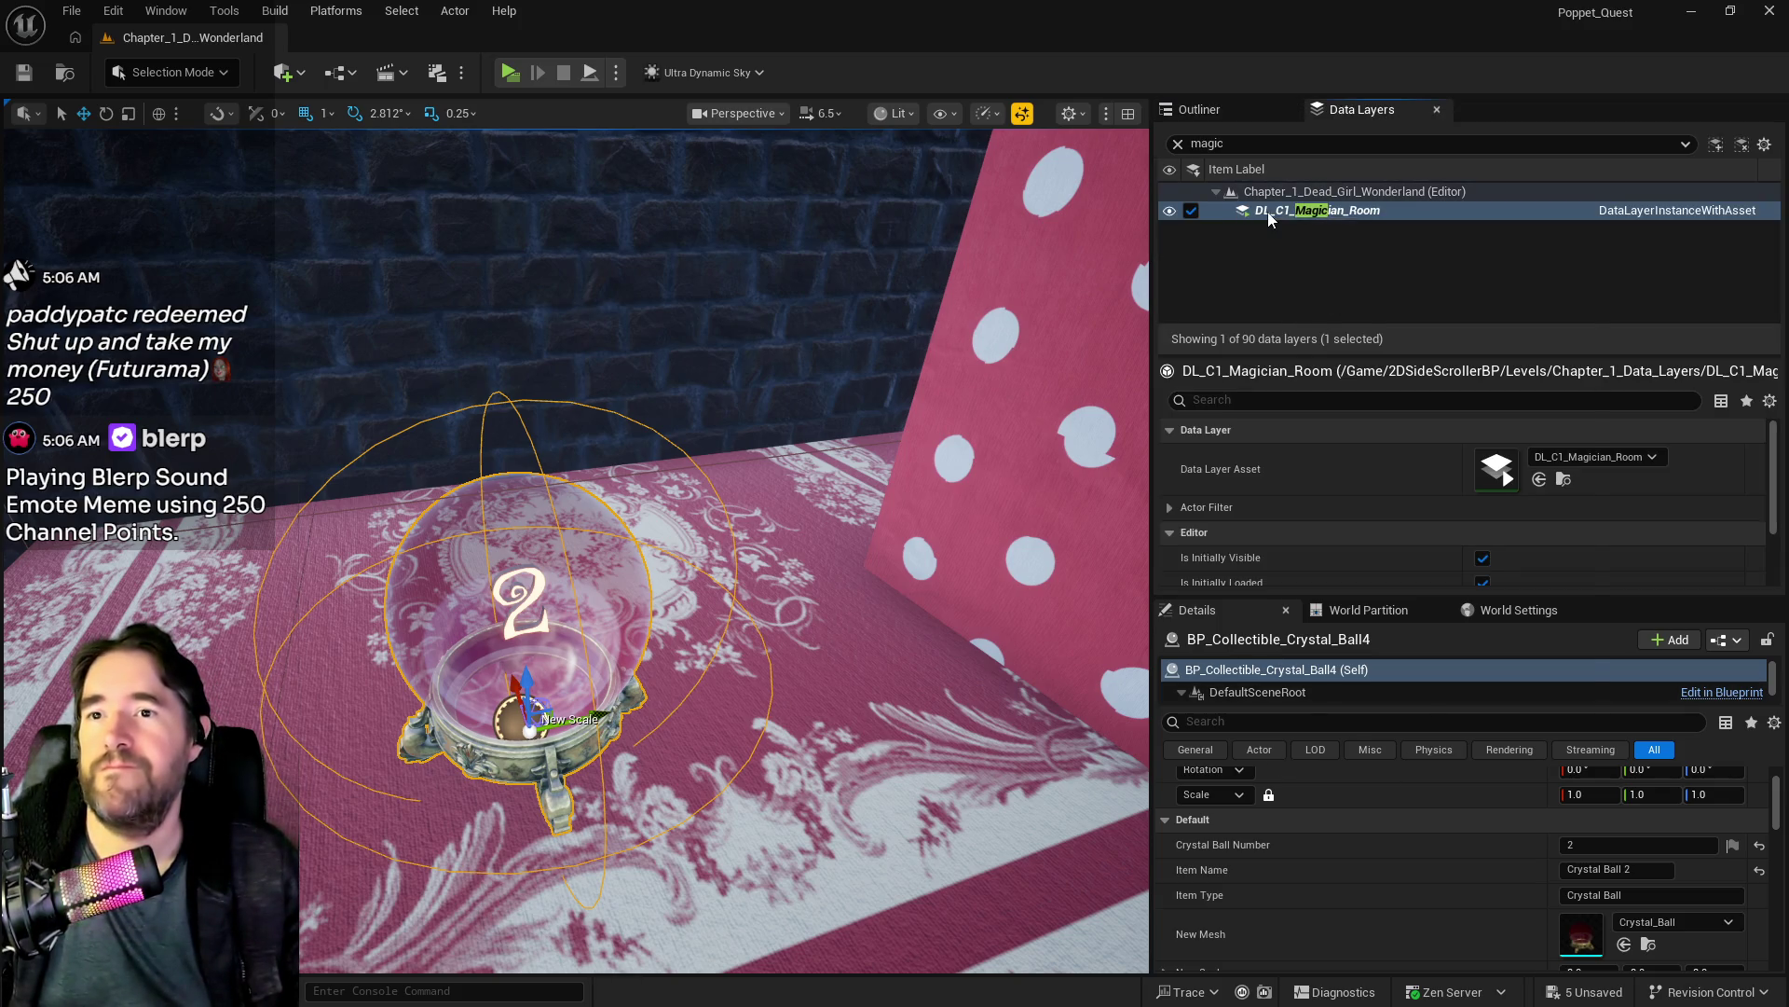
{"action": "right_click", "coordinate": [1268, 212]}
{"action": "left_click", "coordinate": [1327, 405]}
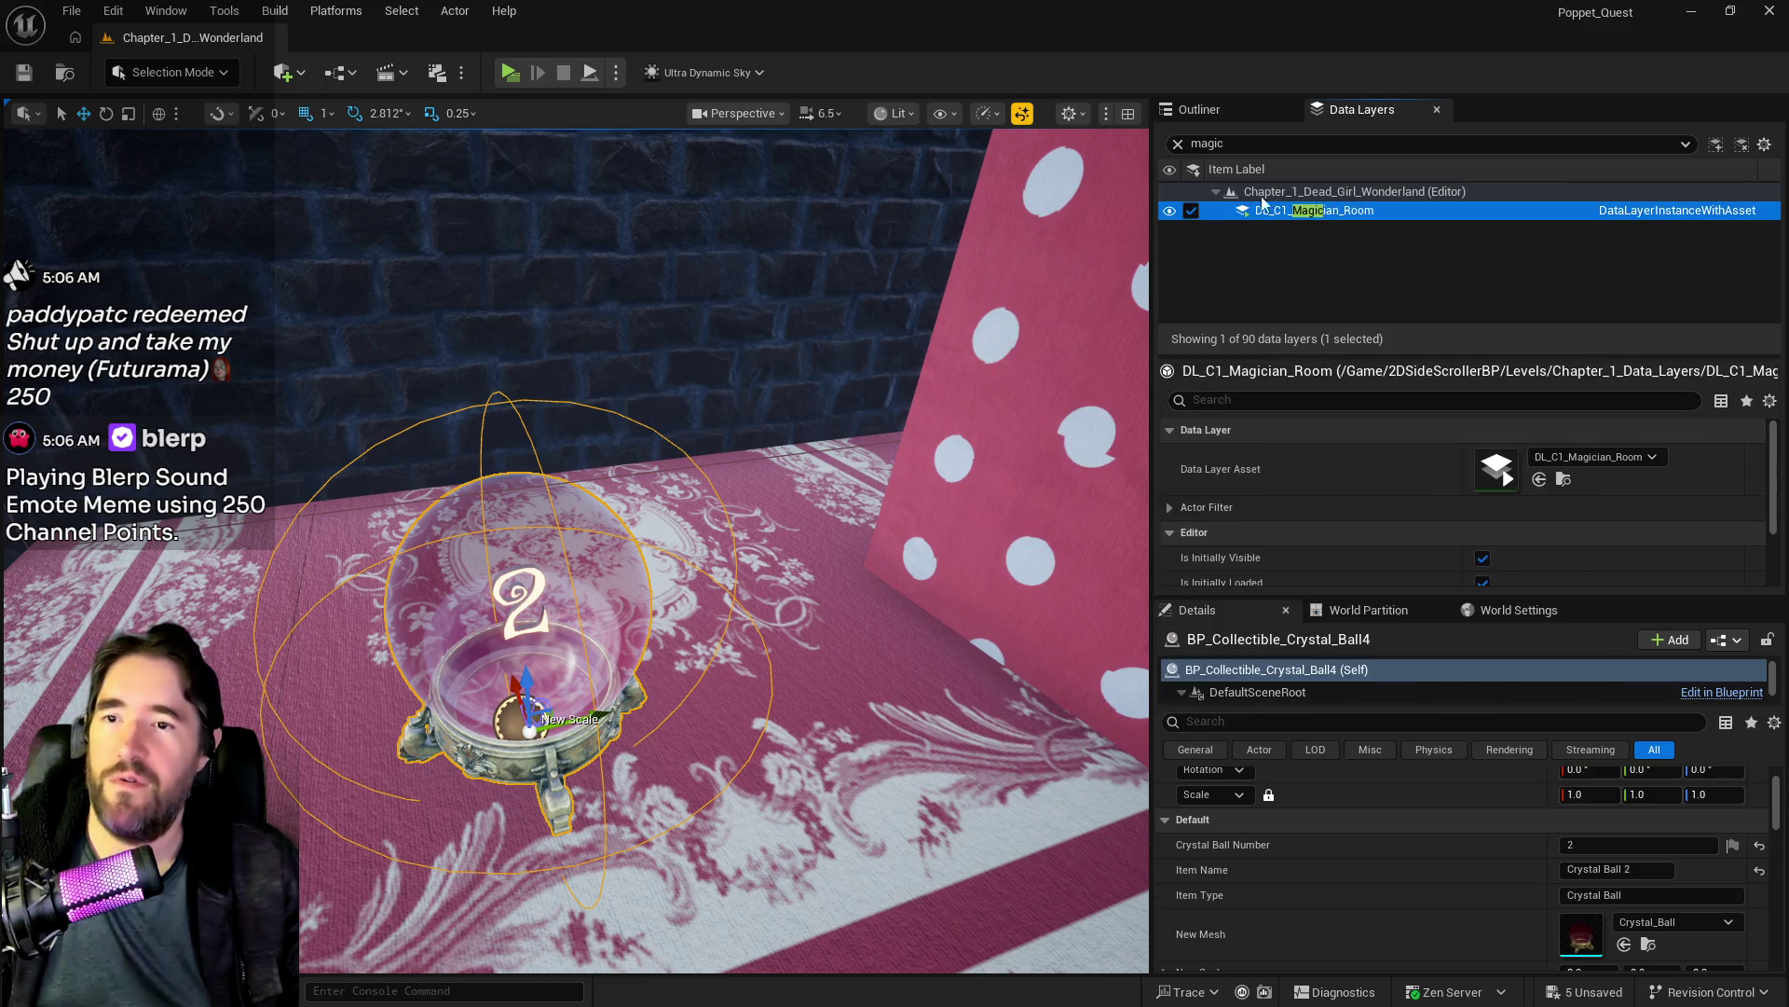
Step: Clear the data layer filter and add Crystal Ball 2 to DL_C1_Toy_Maze
{"action": "left_click", "coordinate": [1177, 143]}
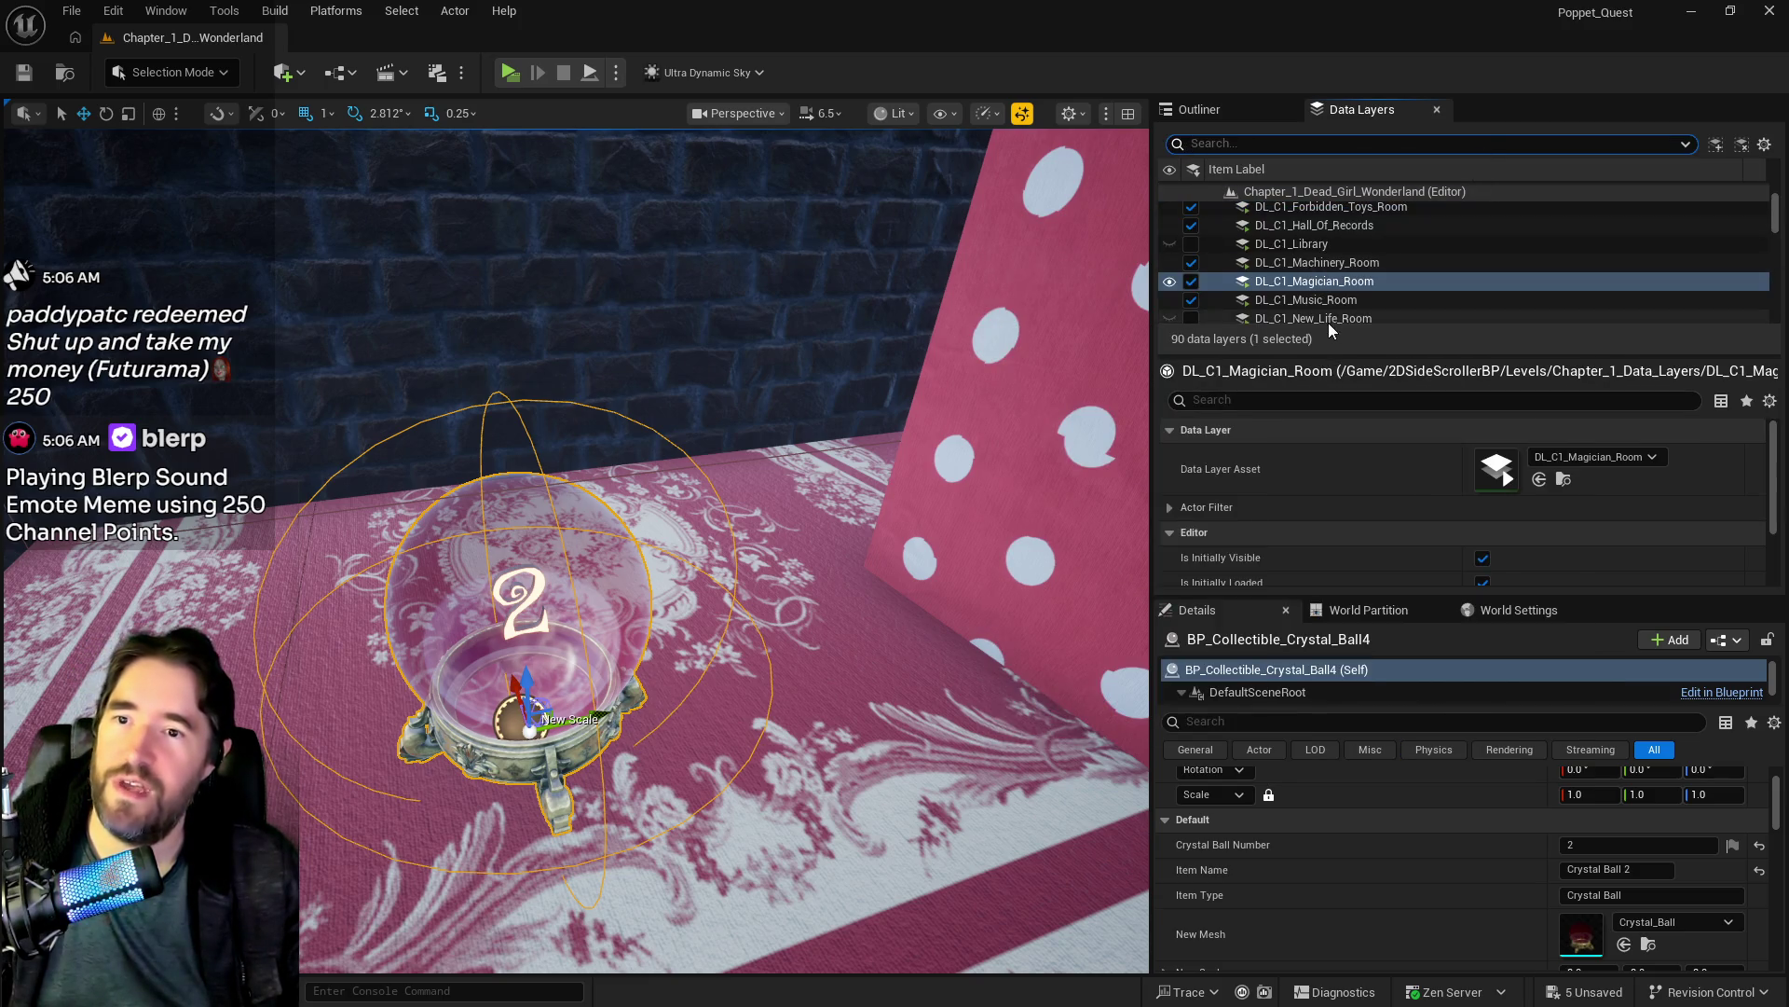
{"action": "scroll", "coordinate": [1300, 291], "scroll_direction": "up", "scroll_amount": 3}
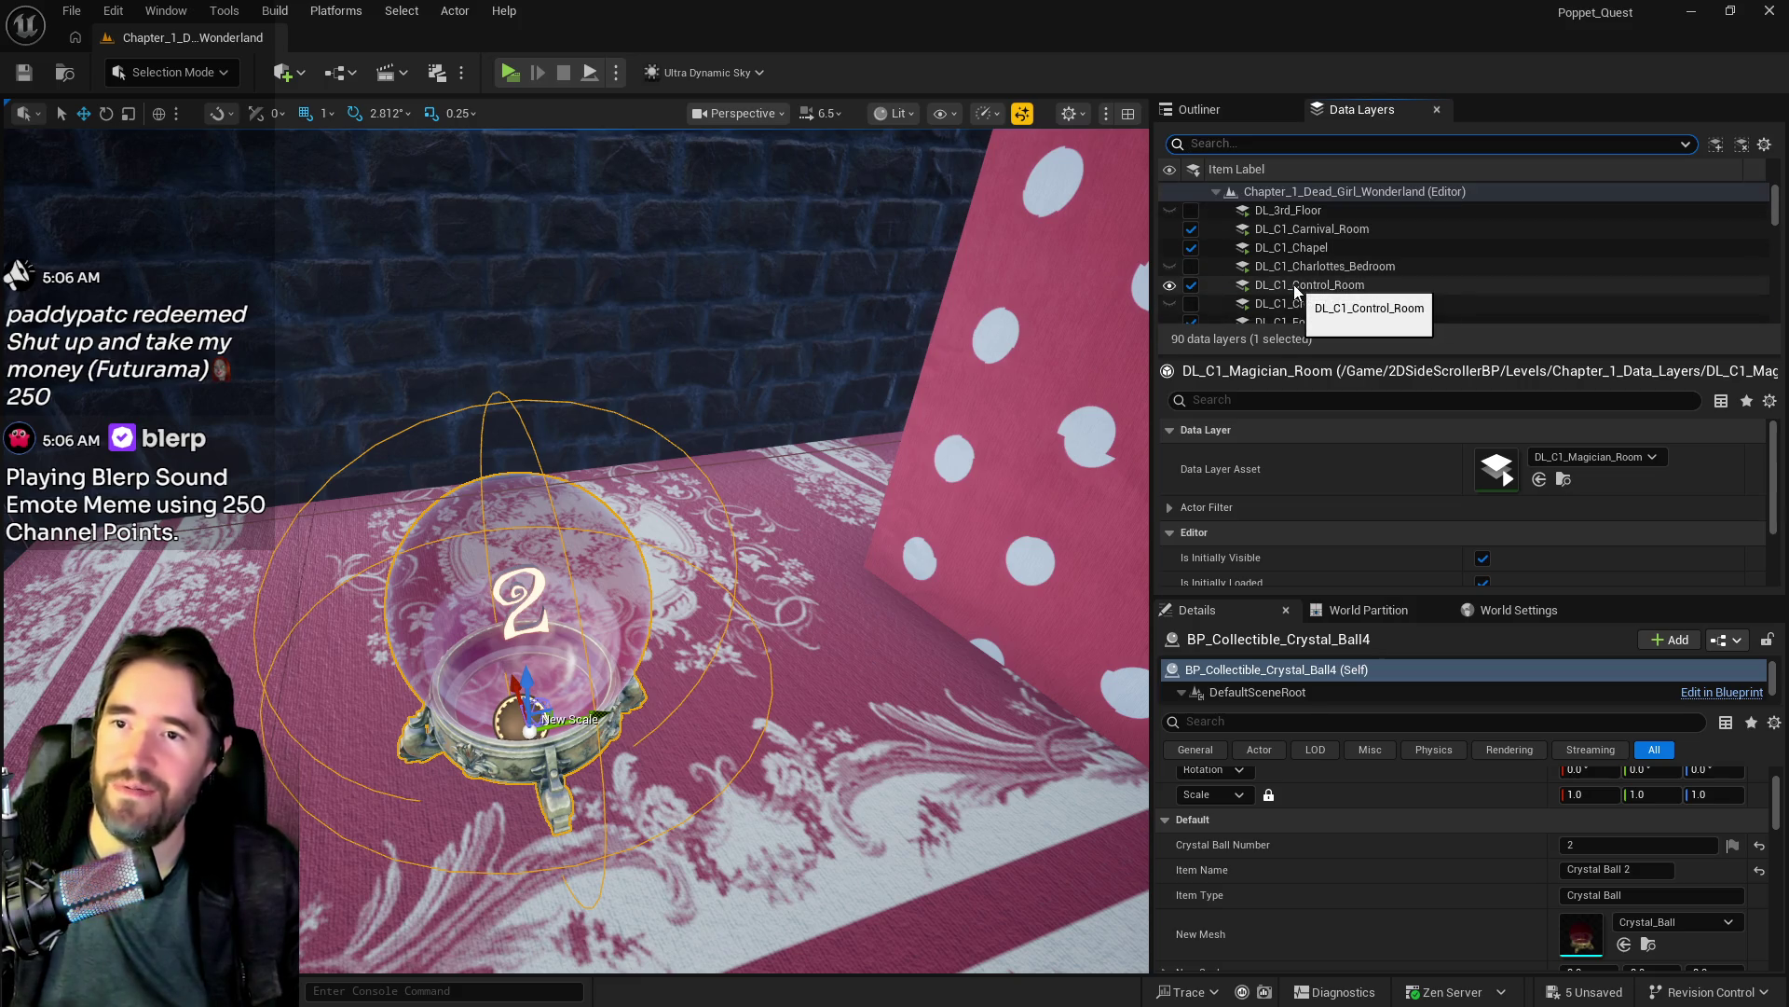
{"action": "scroll", "coordinate": [1321, 310], "scroll_direction": "down", "scroll_amount": 2}
{"action": "scroll", "coordinate": [1321, 310], "scroll_direction": "down", "scroll_amount": 5}
{"action": "right_click", "coordinate": [1317, 295]}
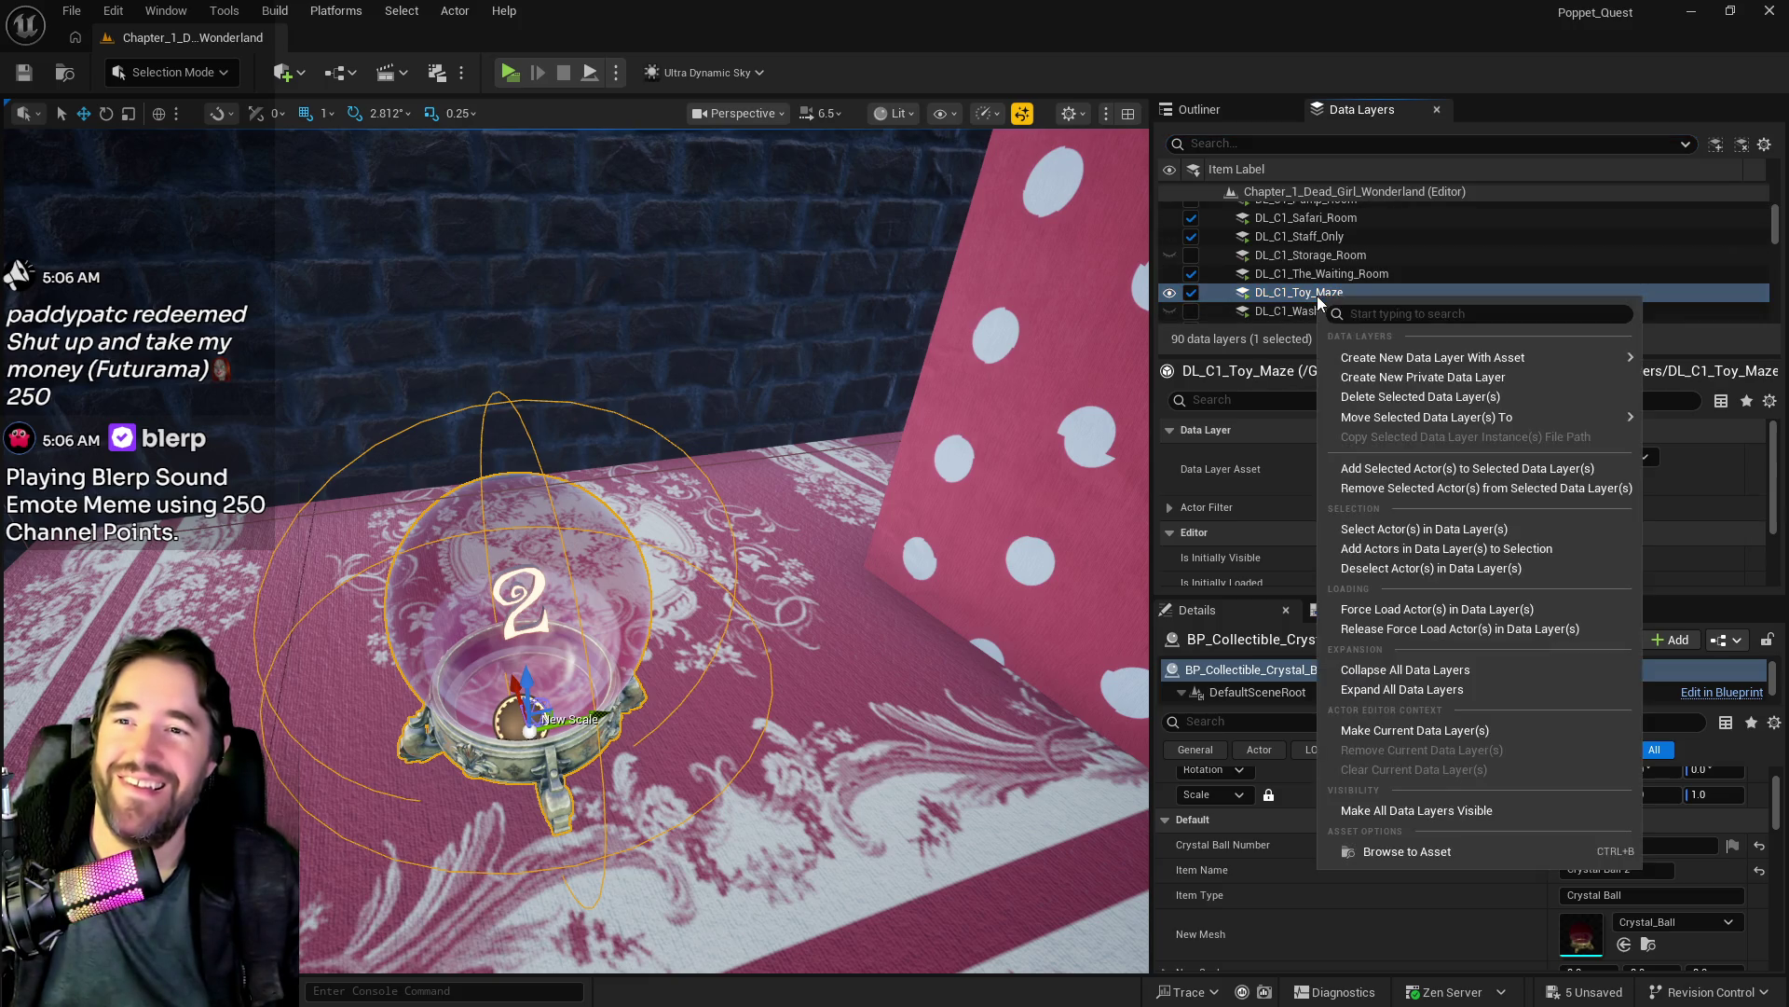
{"action": "left_click", "coordinate": [1384, 467]}
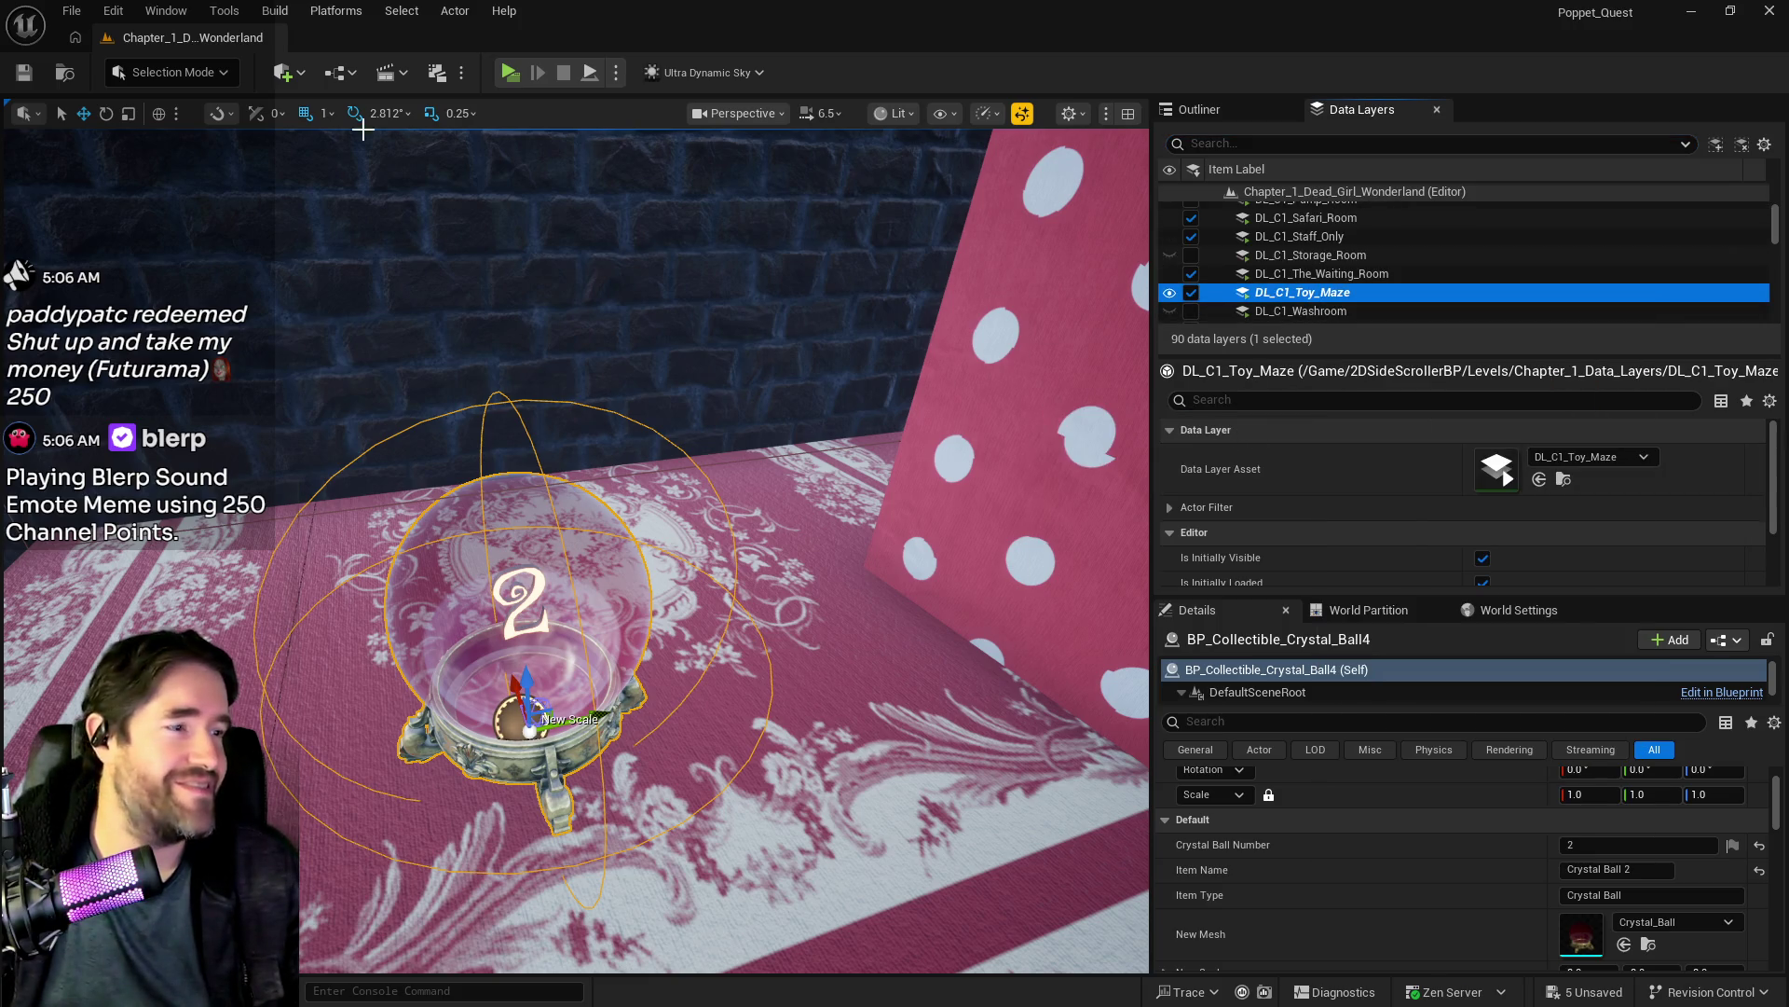
Step: Save the current level from the File menu
{"action": "left_click", "coordinate": [70, 16]}
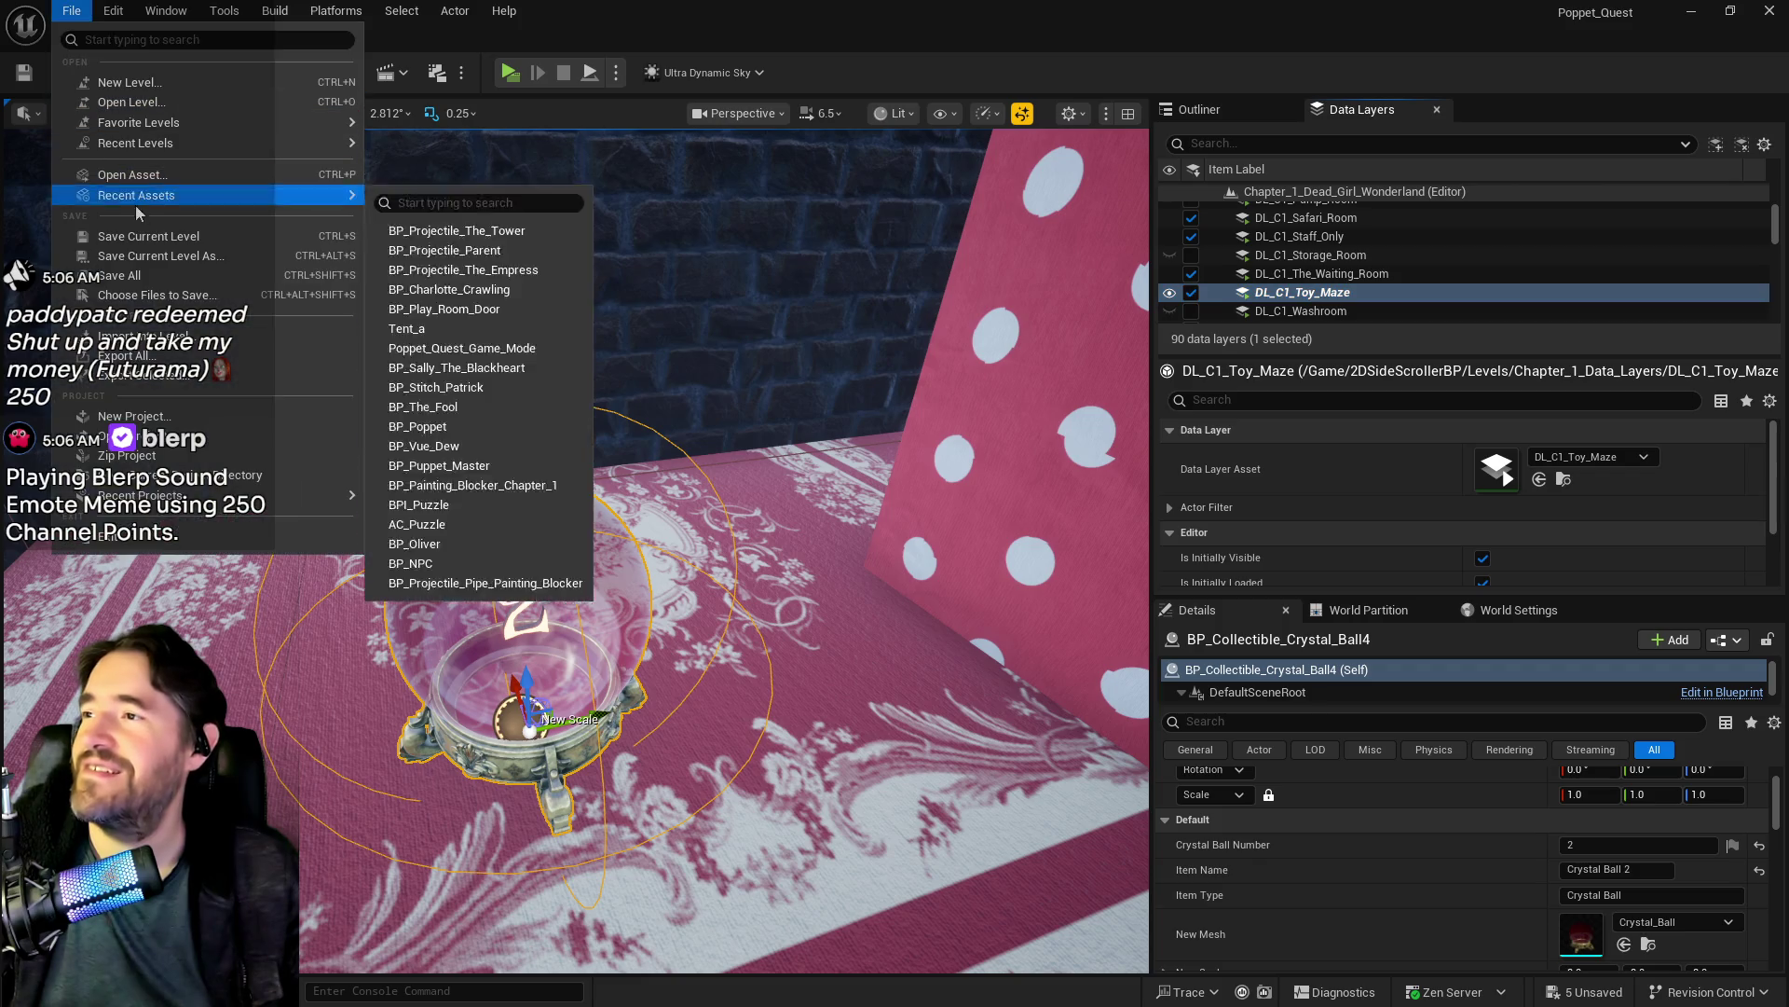
{"action": "left_click", "coordinate": [150, 271]}
{"action": "mouse_move", "coordinate": [699, 510]}
{"action": "left_mouse_down"}
{"action": "mouse_move", "coordinate": [652, 559]}
{"action": "mouse_move", "coordinate": [727, 550]}
{"action": "mouse_move", "coordinate": [708, 578]}
{"action": "mouse_move", "coordinate": [729, 149]}
{"action": "left_mouse_up"}
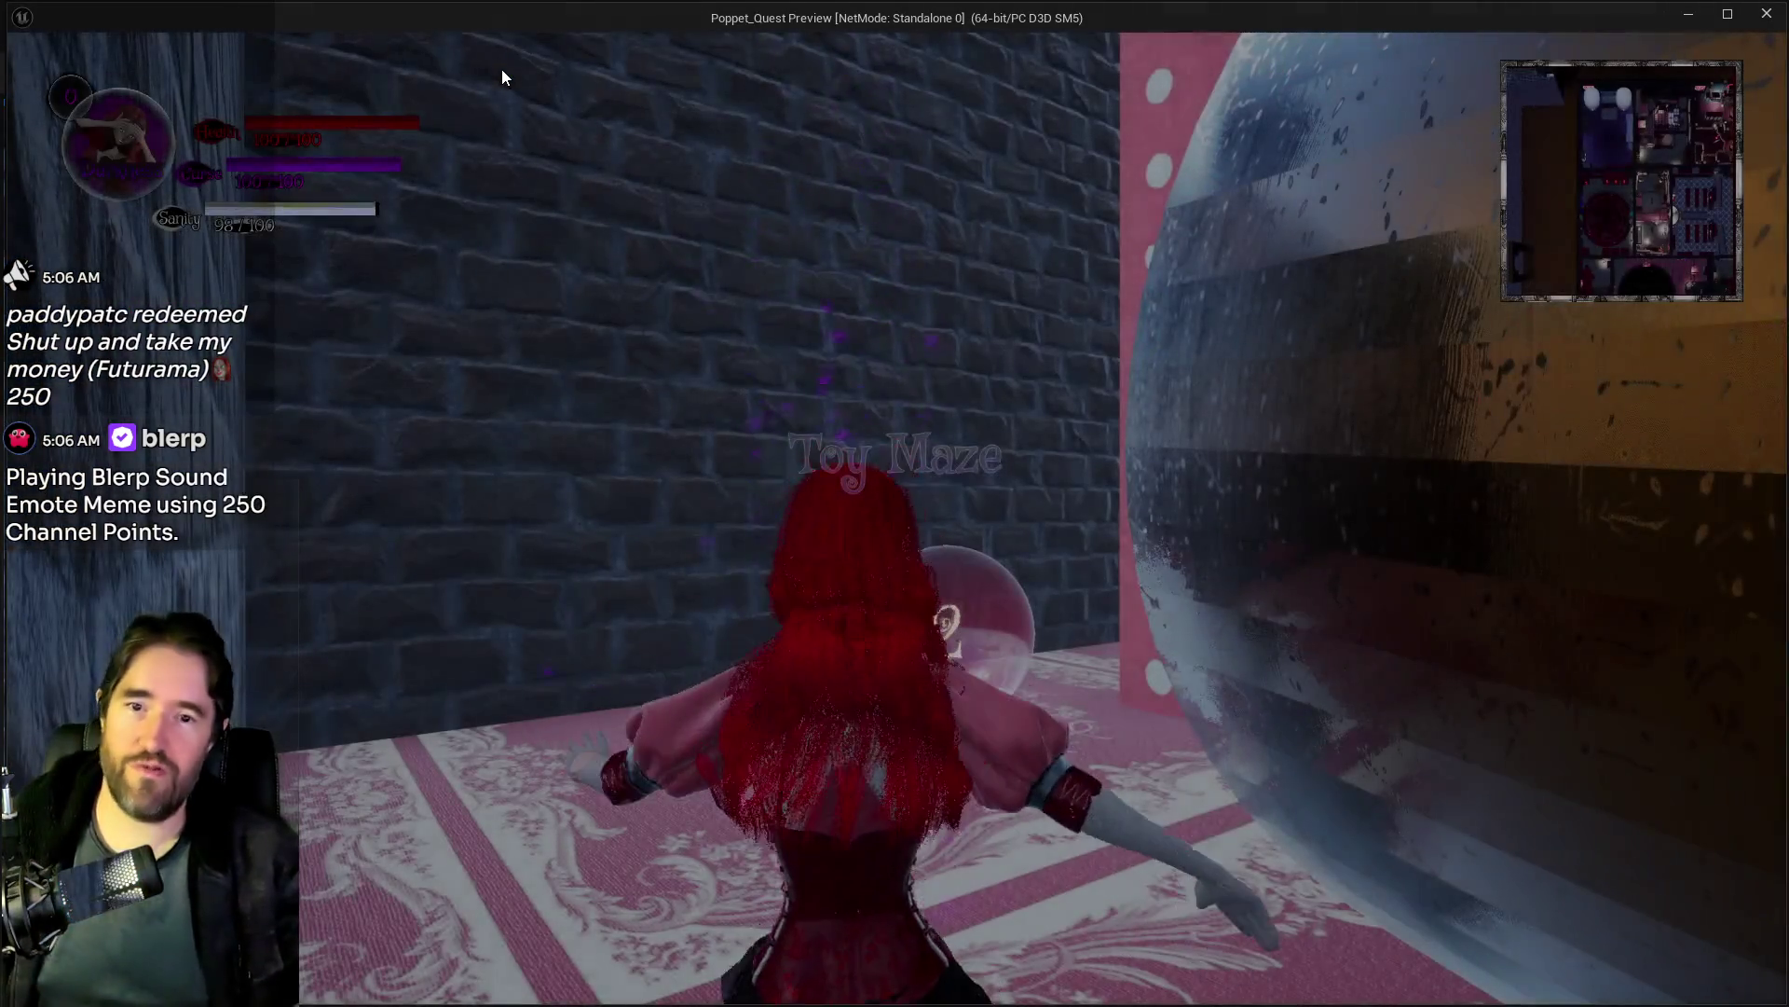
Step: In the standalone game, walk the character to Crystal Ball 2 in the Toy Maze
{"action": "left_click", "coordinate": [501, 69]}
{"action": "key", "text": "w"}
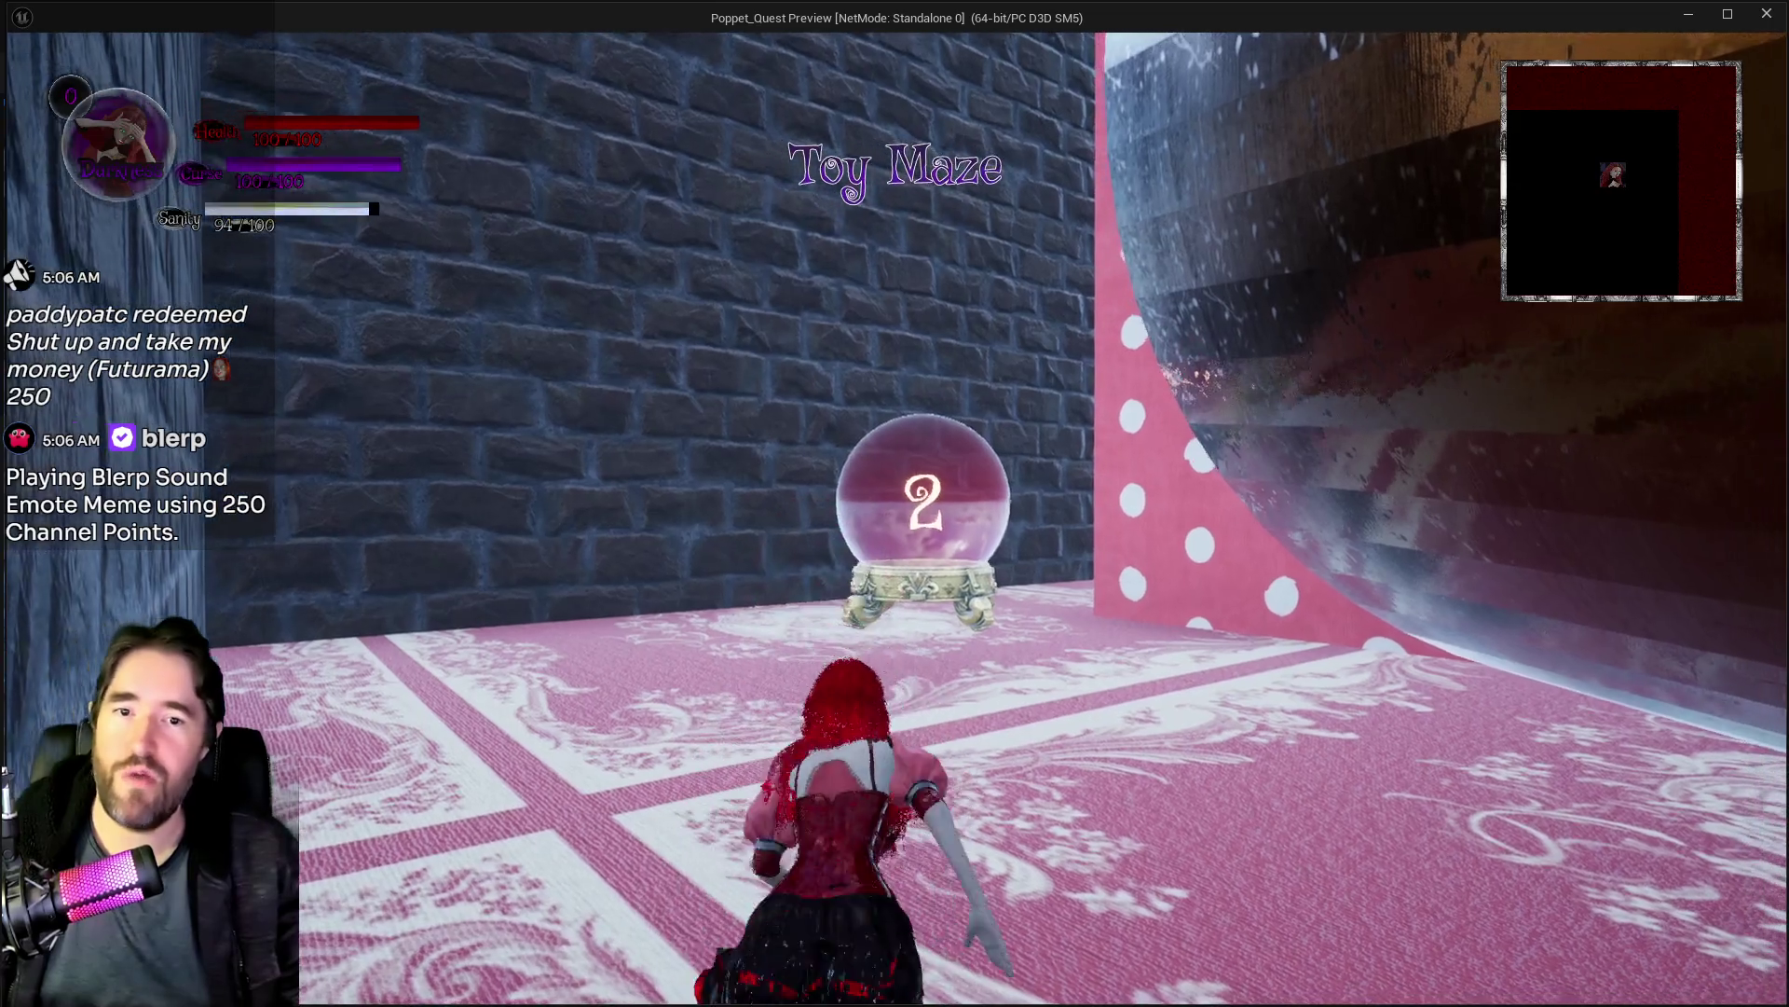
{"action": "key", "text": "w"}
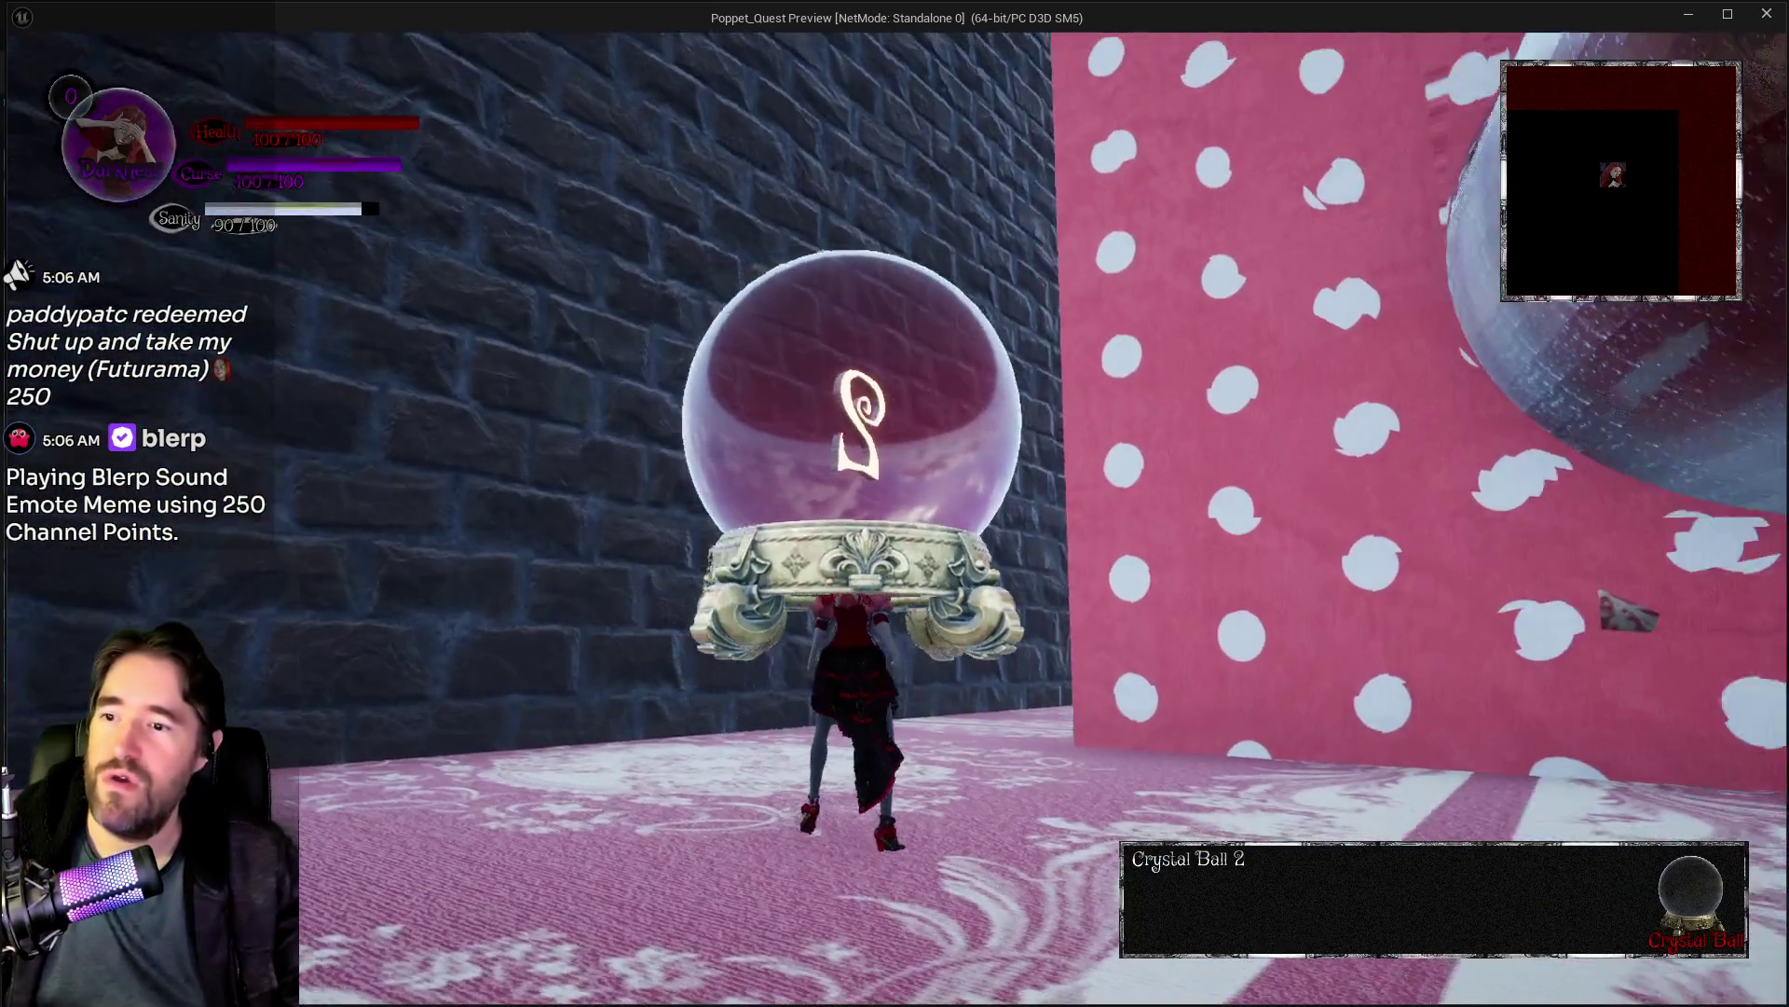
{"action": "key", "text": "w"}
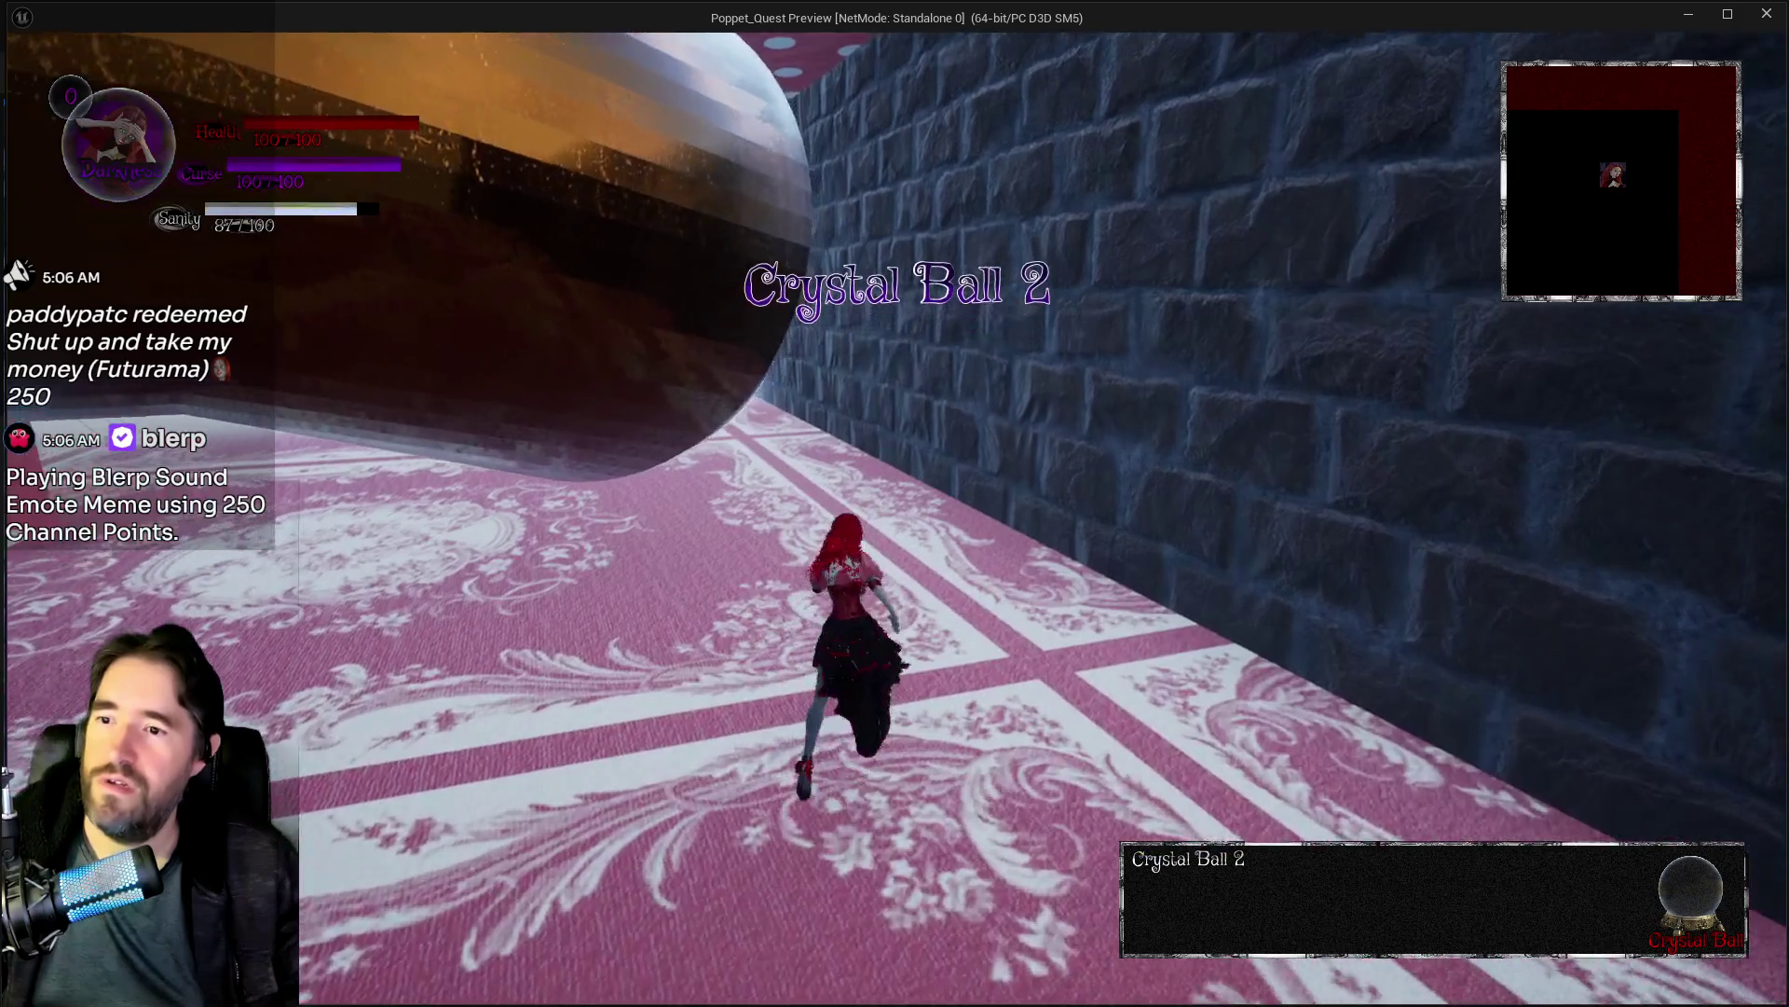
{"action": "key", "text": "w"}
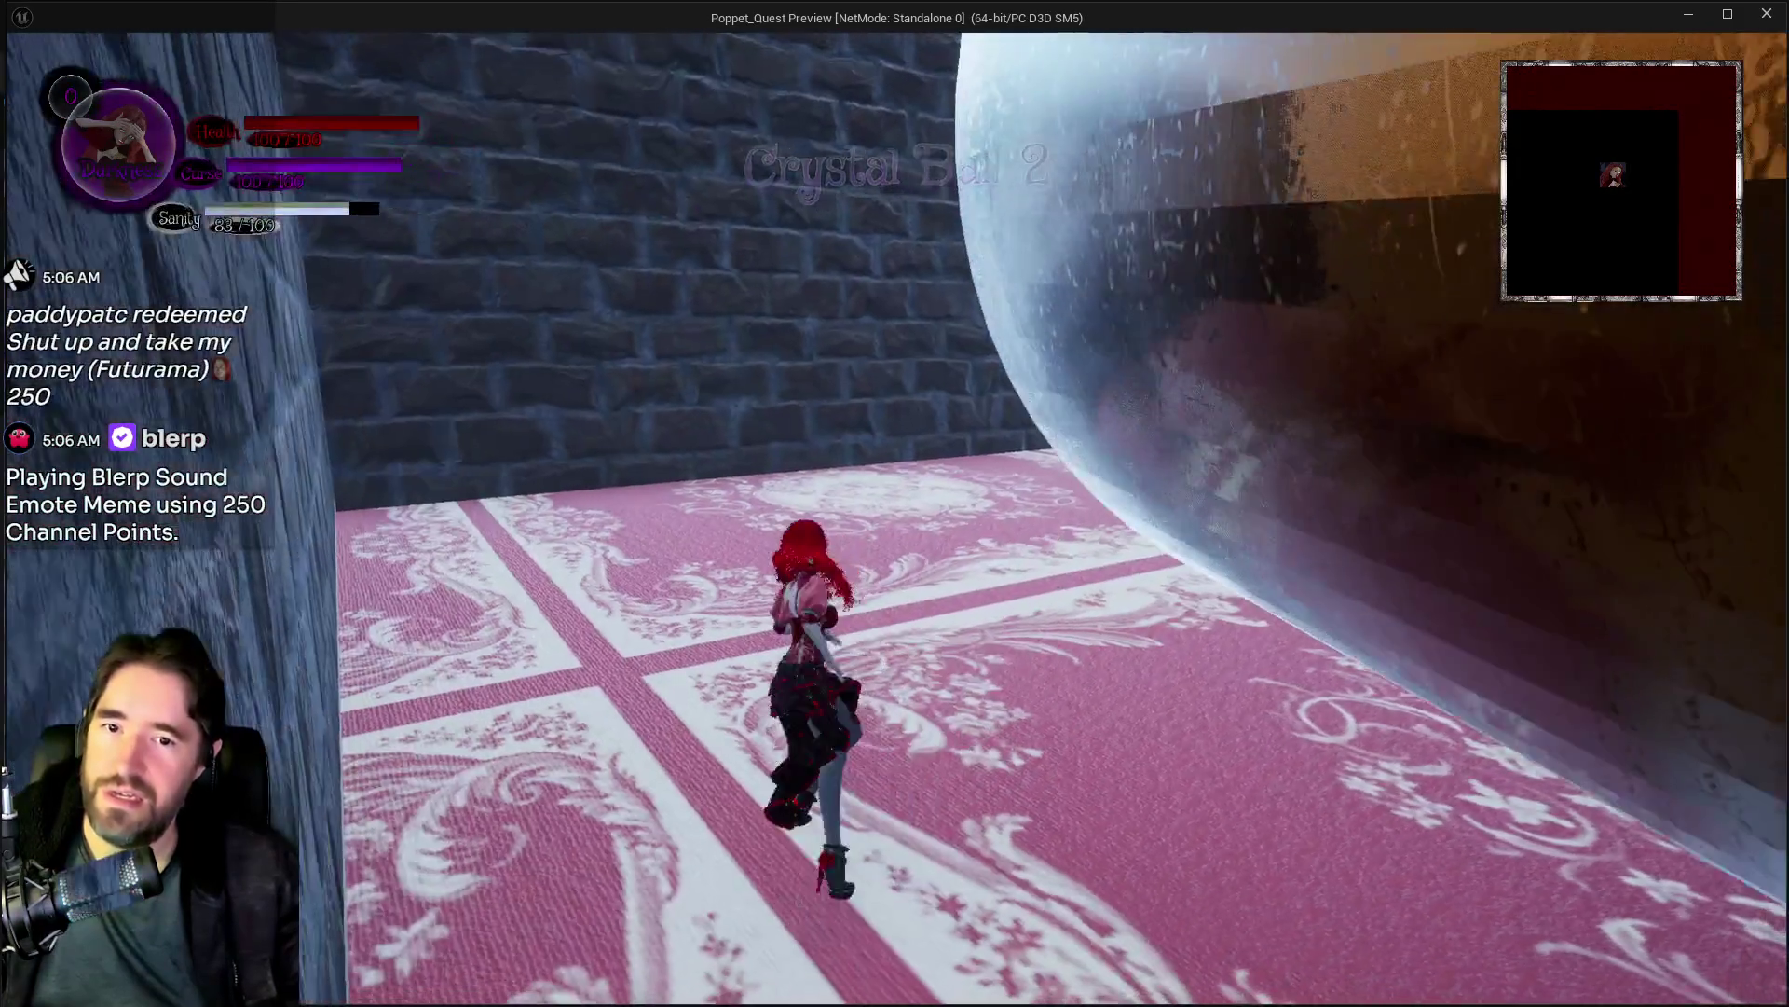
{"action": "key", "text": "w"}
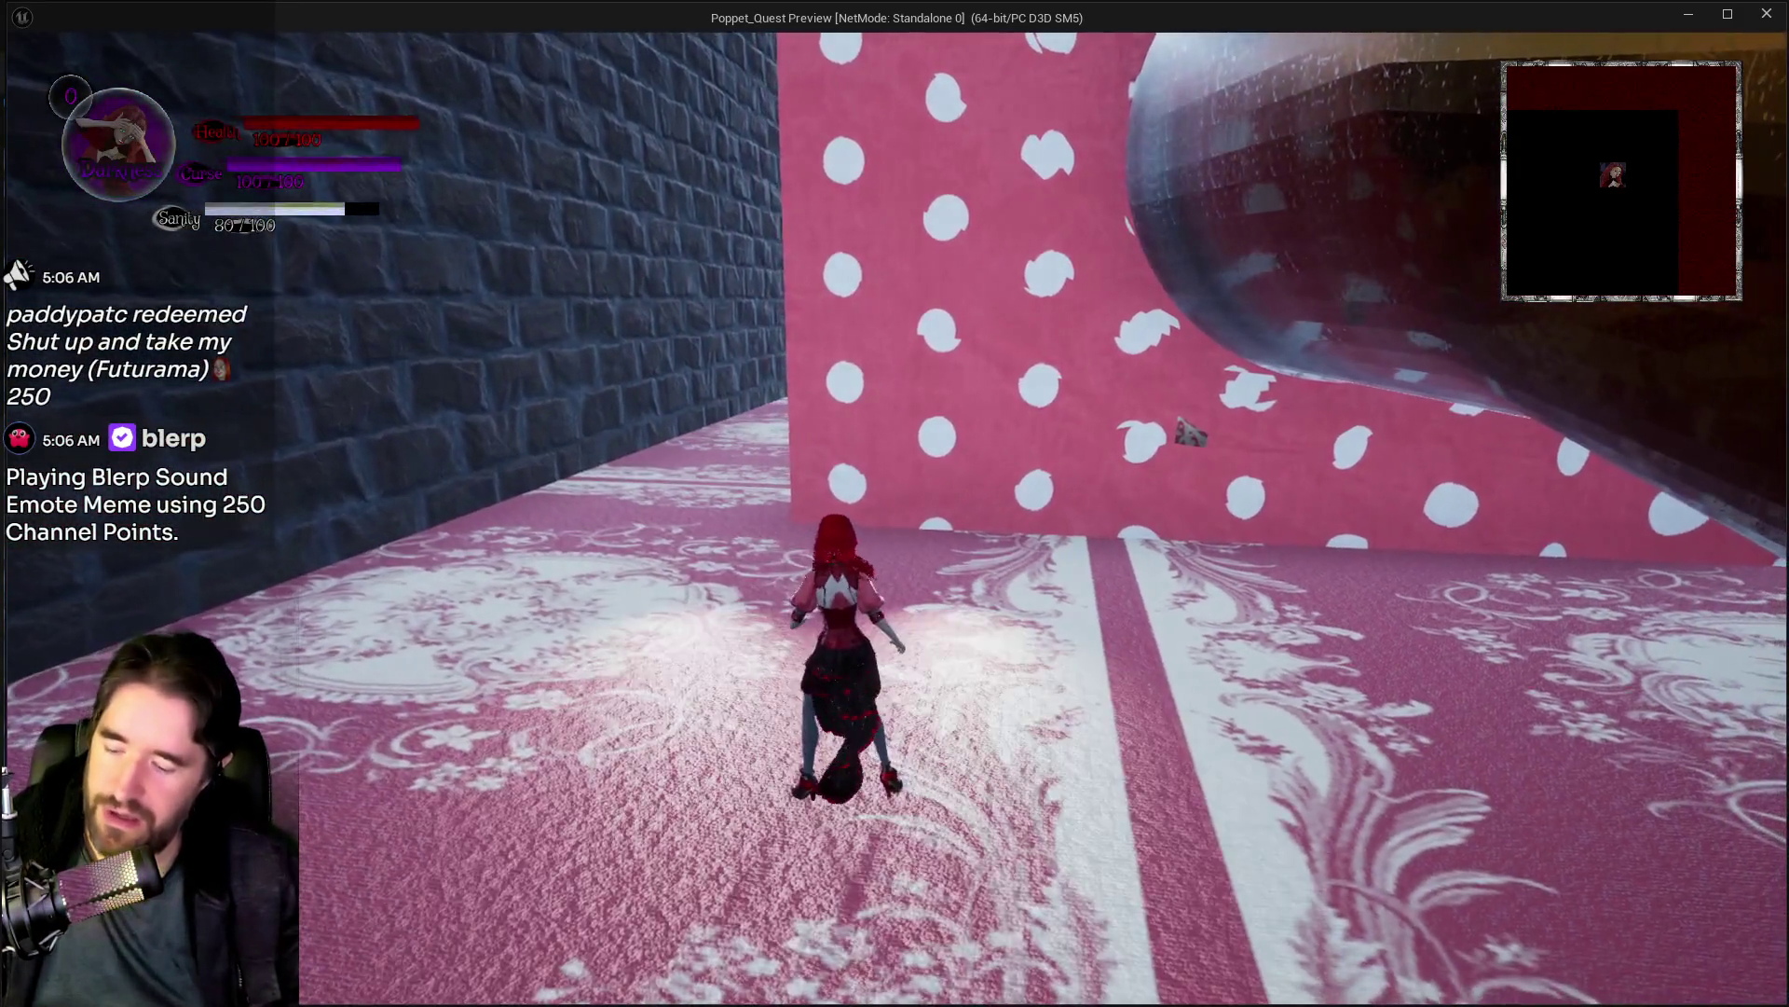
Step: Check the pause menu's Collectibles screen, resume, then stop the play session in the editor
{"action": "key", "text": "Escape"}
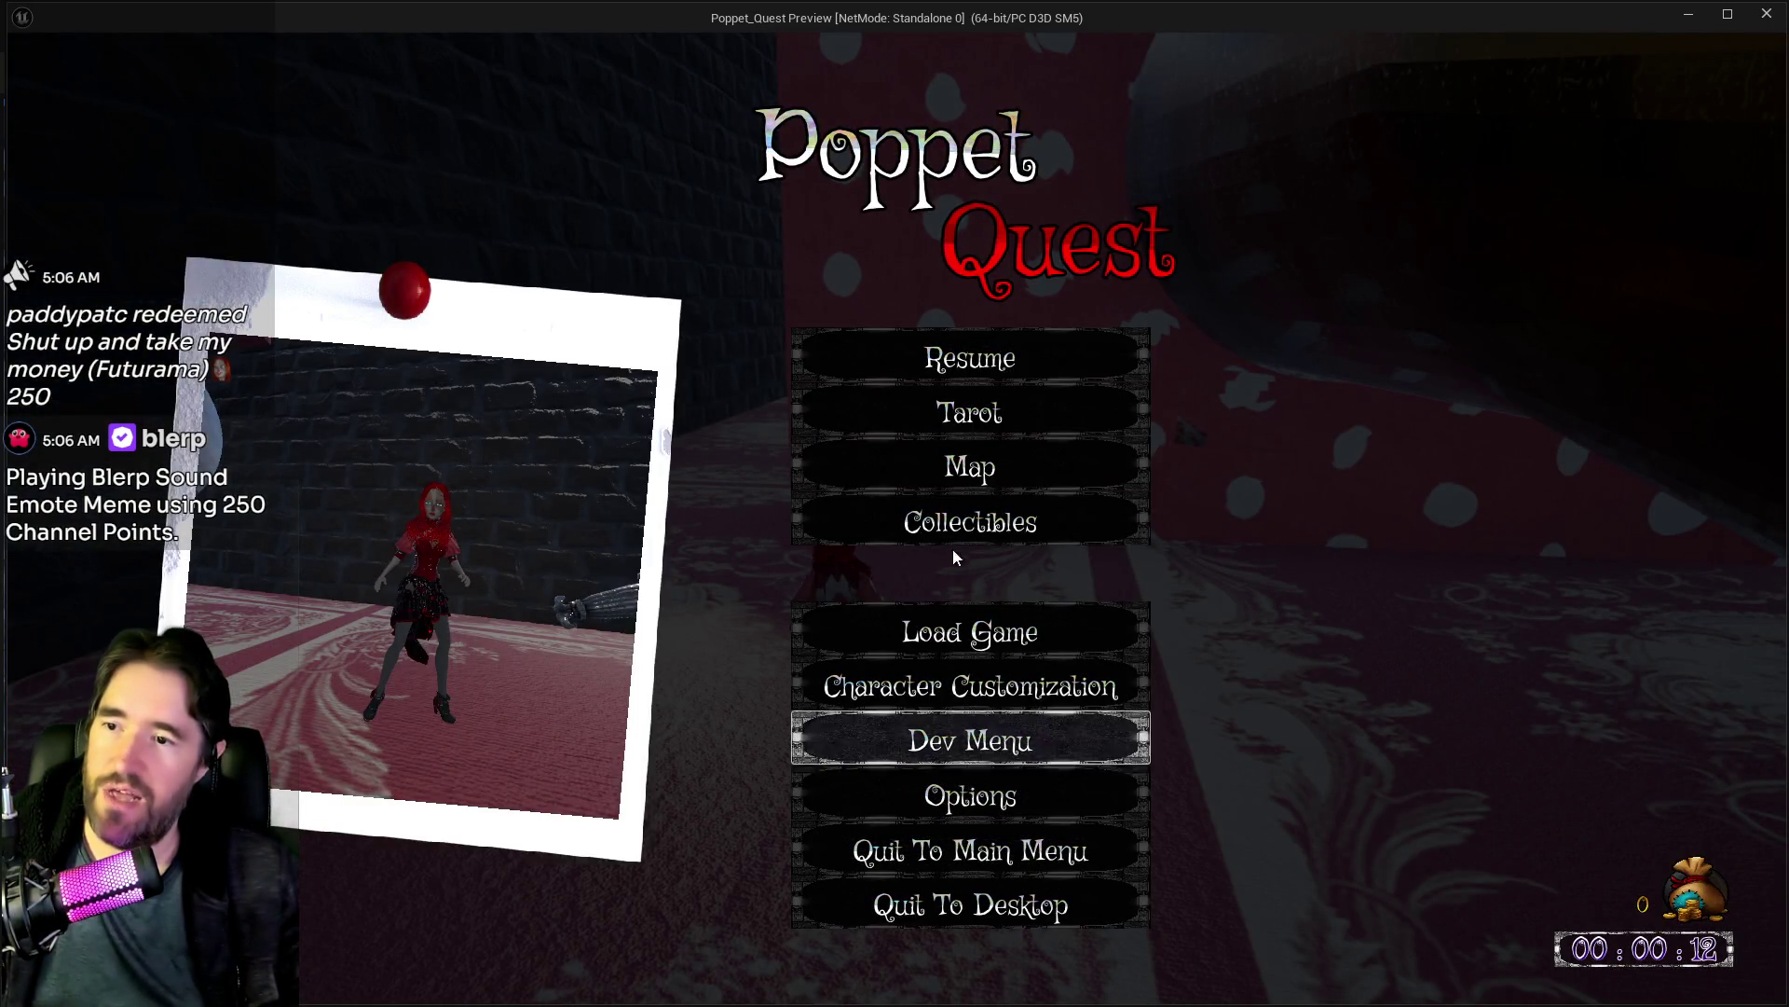
{"action": "left_click", "coordinate": [955, 527]}
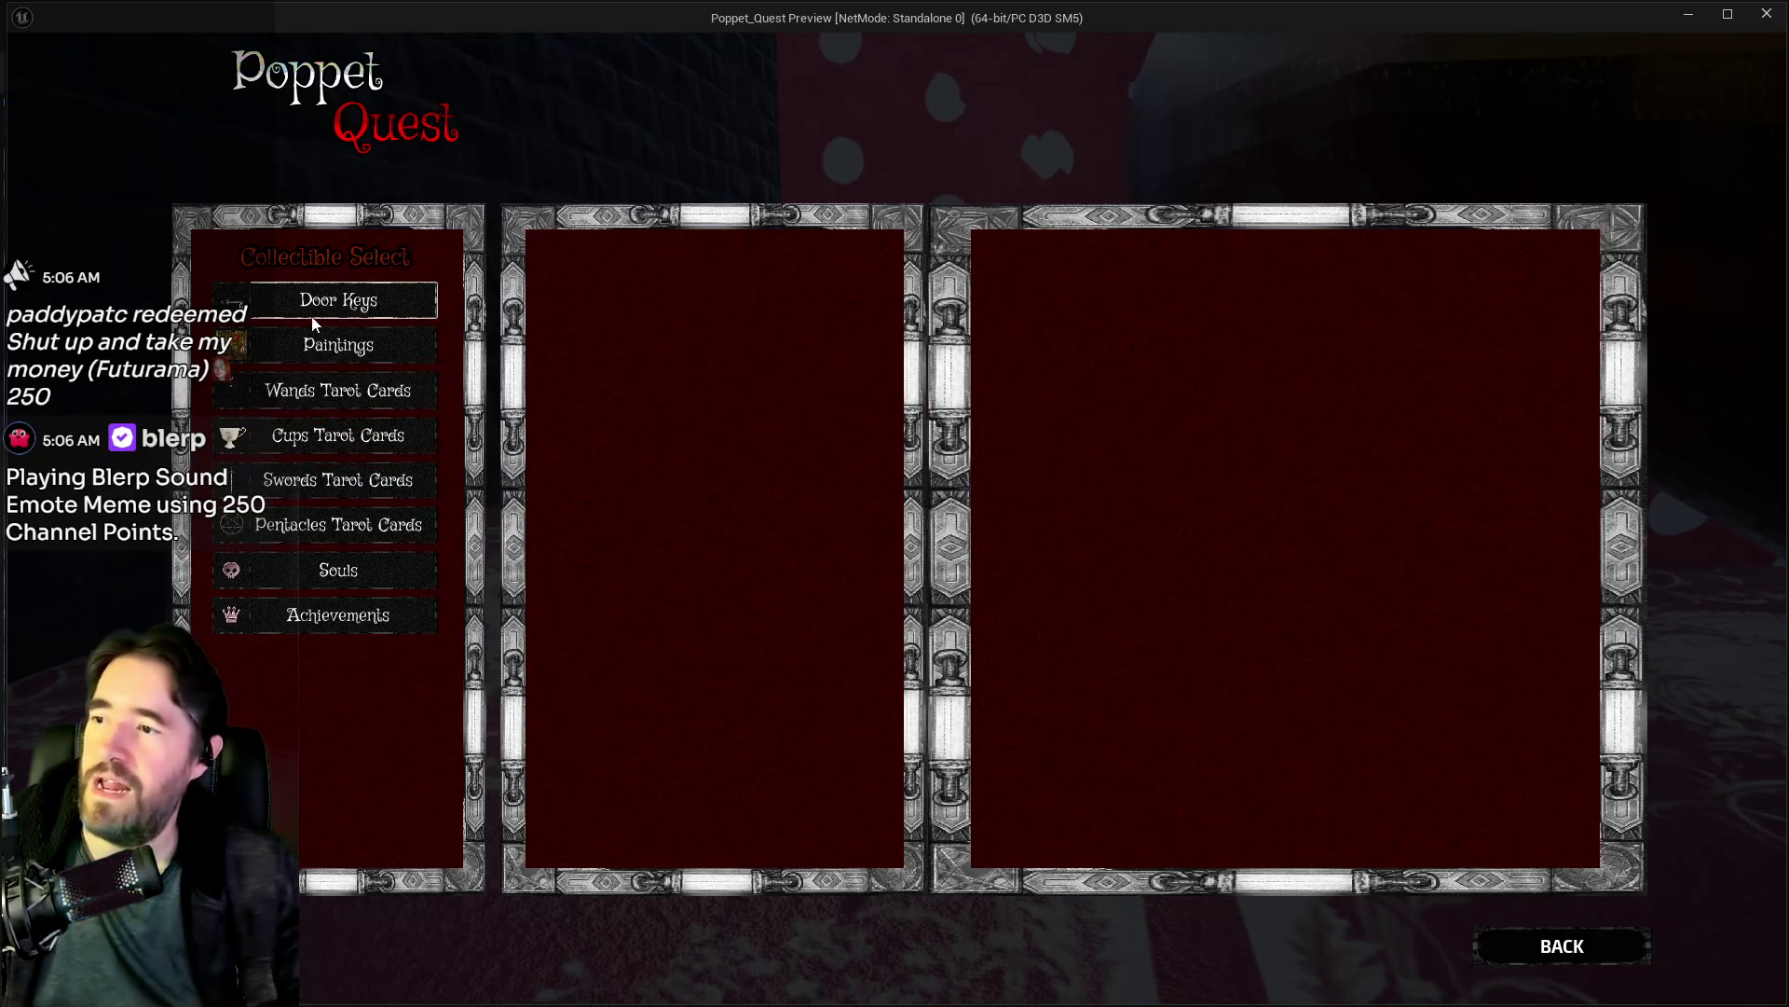
{"action": "key", "text": "Escape"}
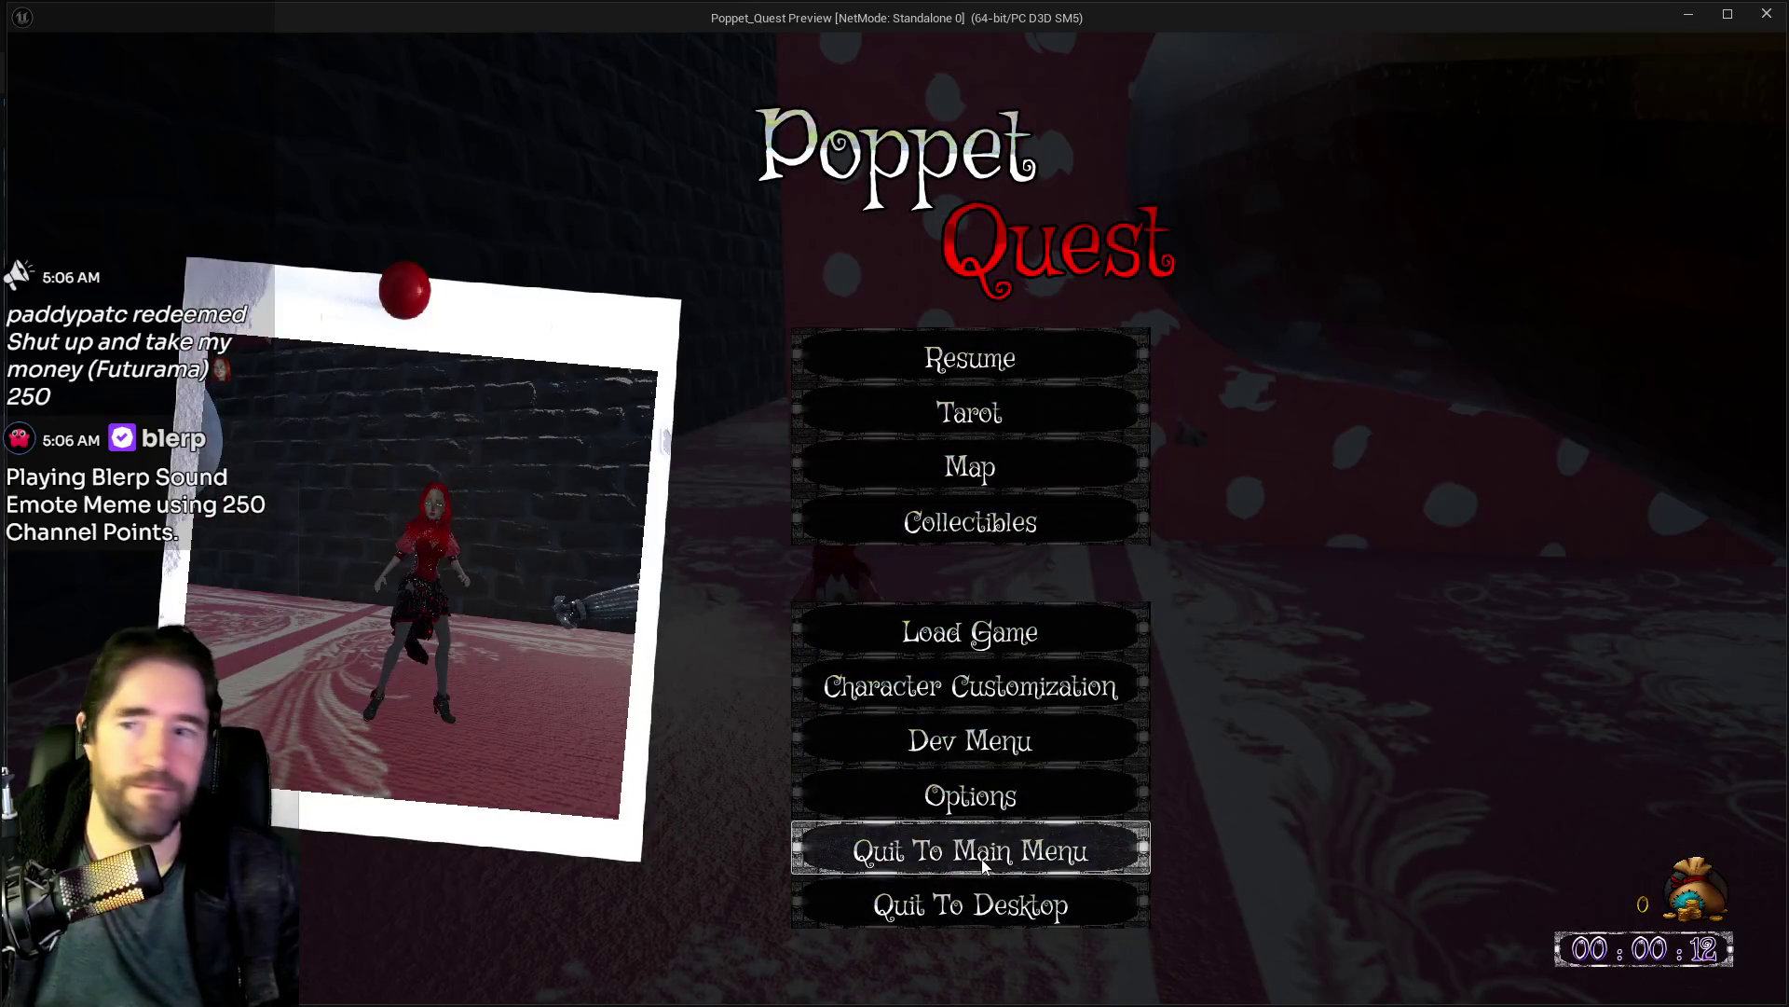
{"action": "key", "text": "Escape"}
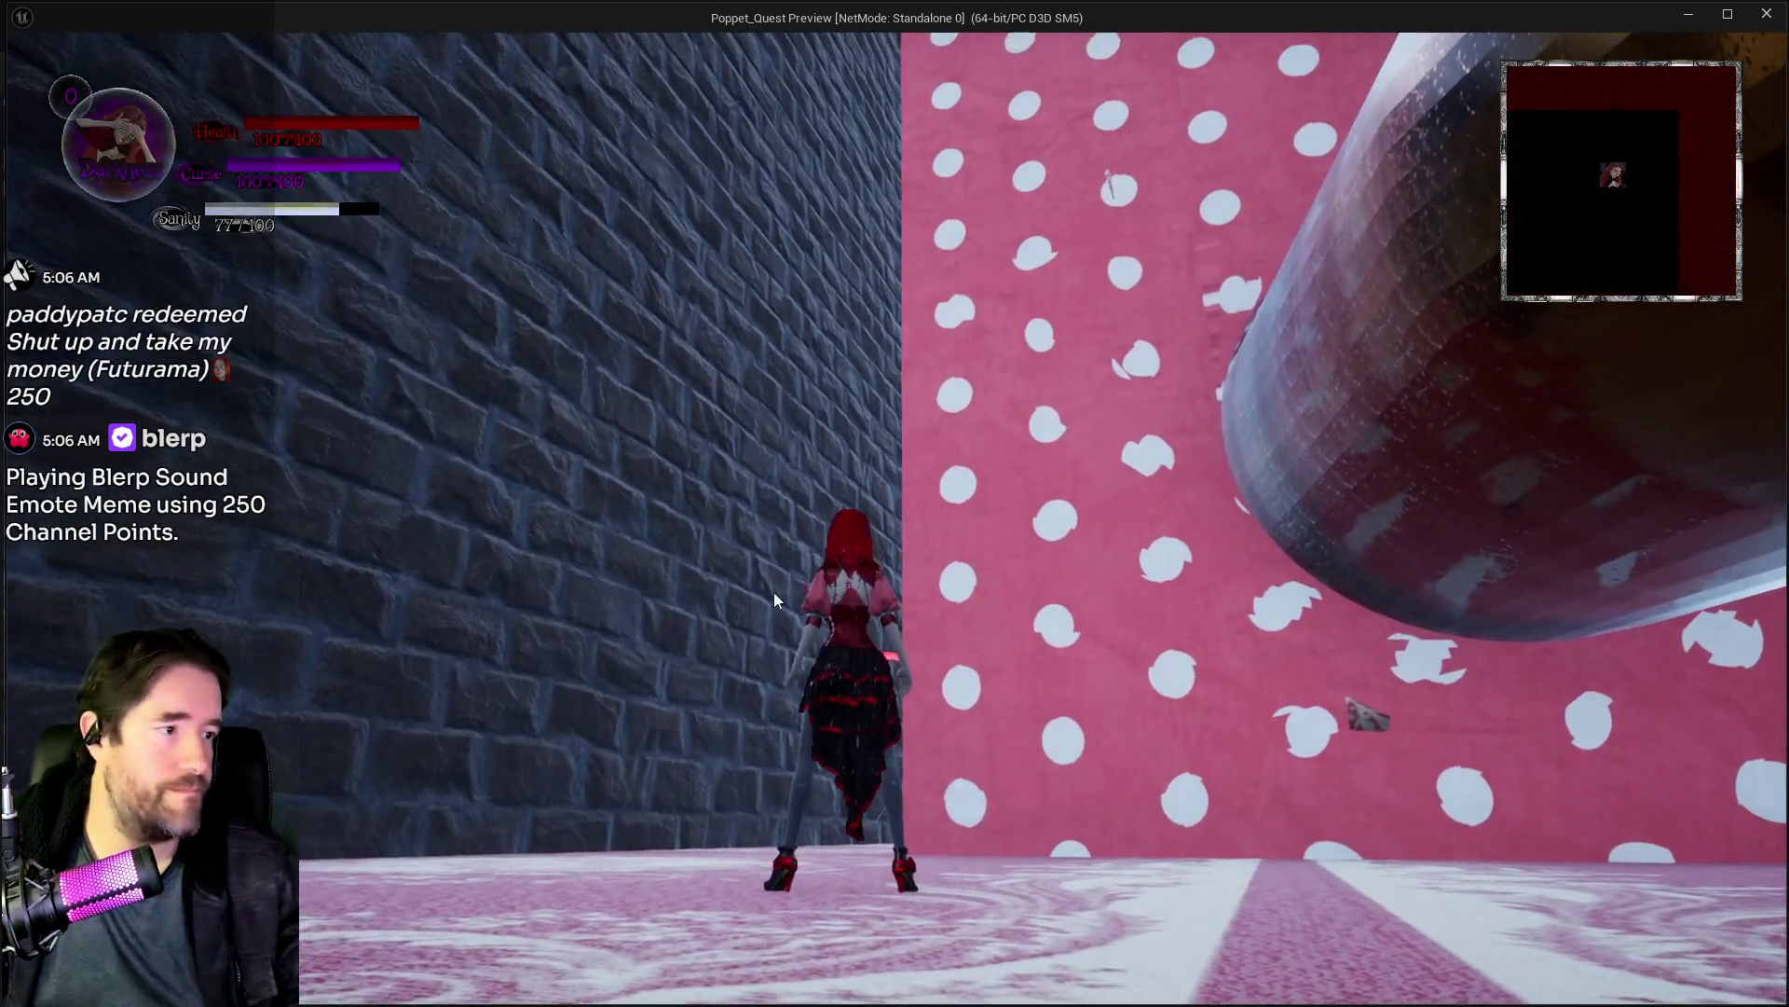
{"action": "key", "text": "alt+Tab"}
{"action": "key", "text": "Escape"}
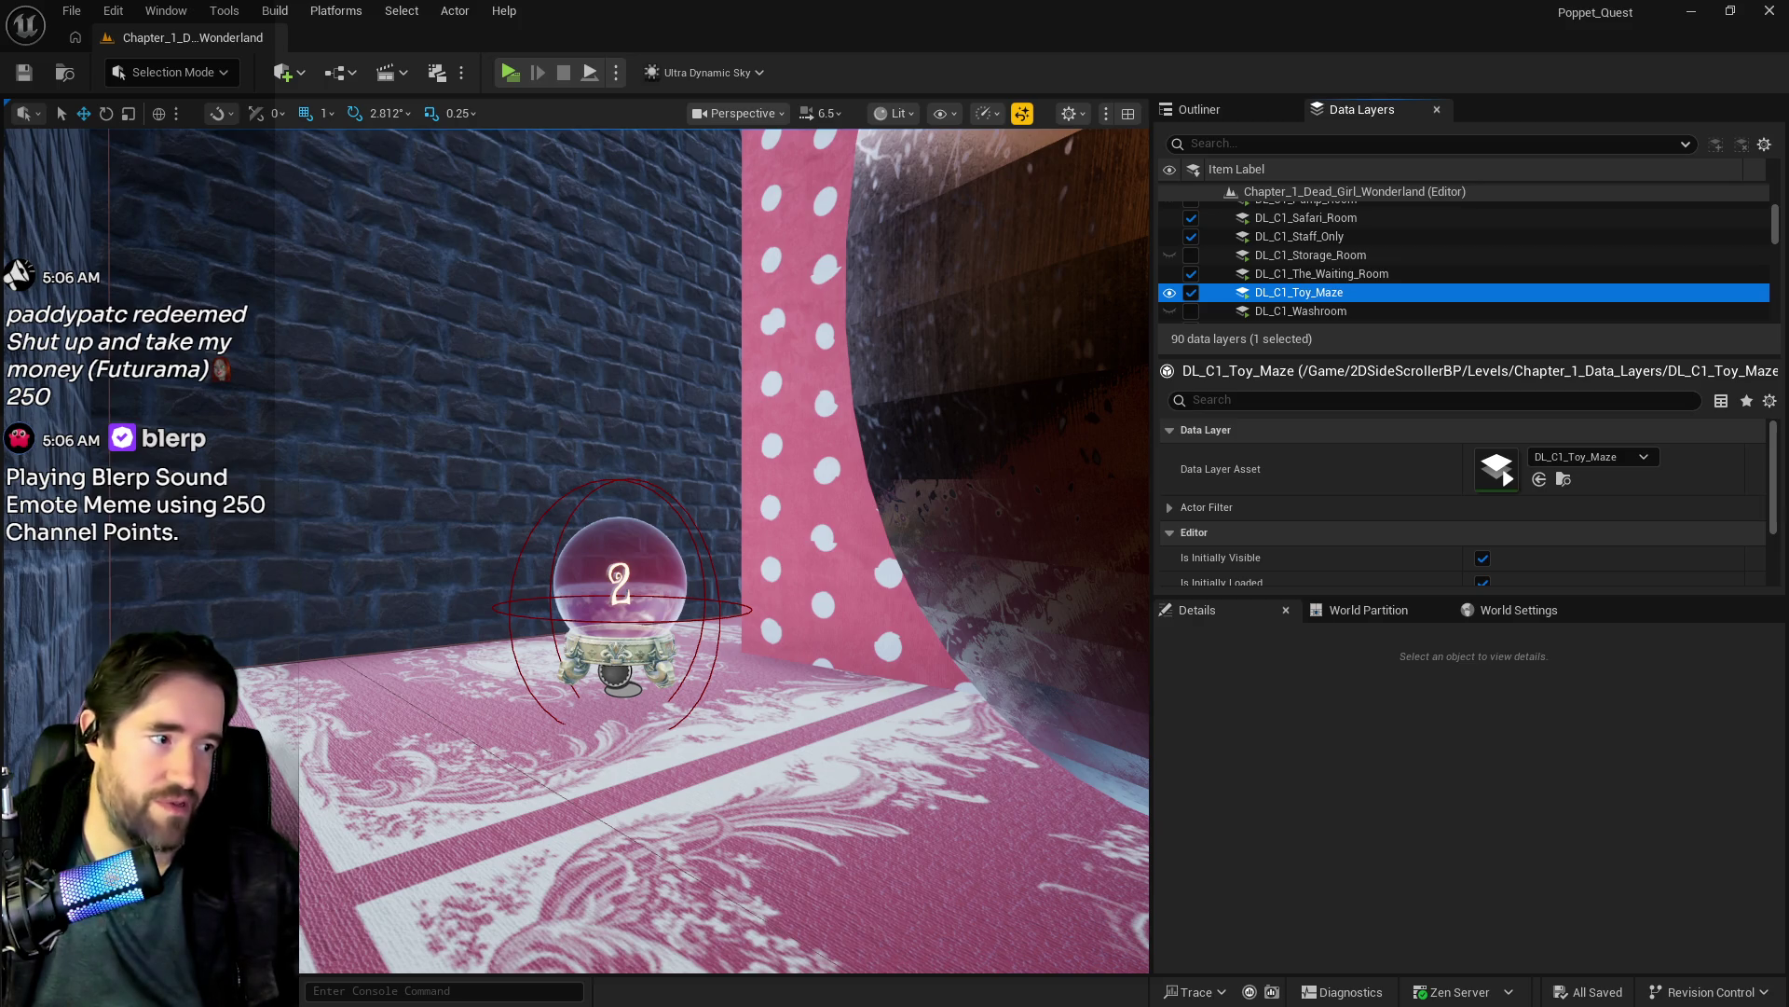
Step: Switch to YouTube and play 'Building a 3D Metroidvania (Poppet Quest) 31' from the playlist
{"action": "key", "text": "alt+Tab"}
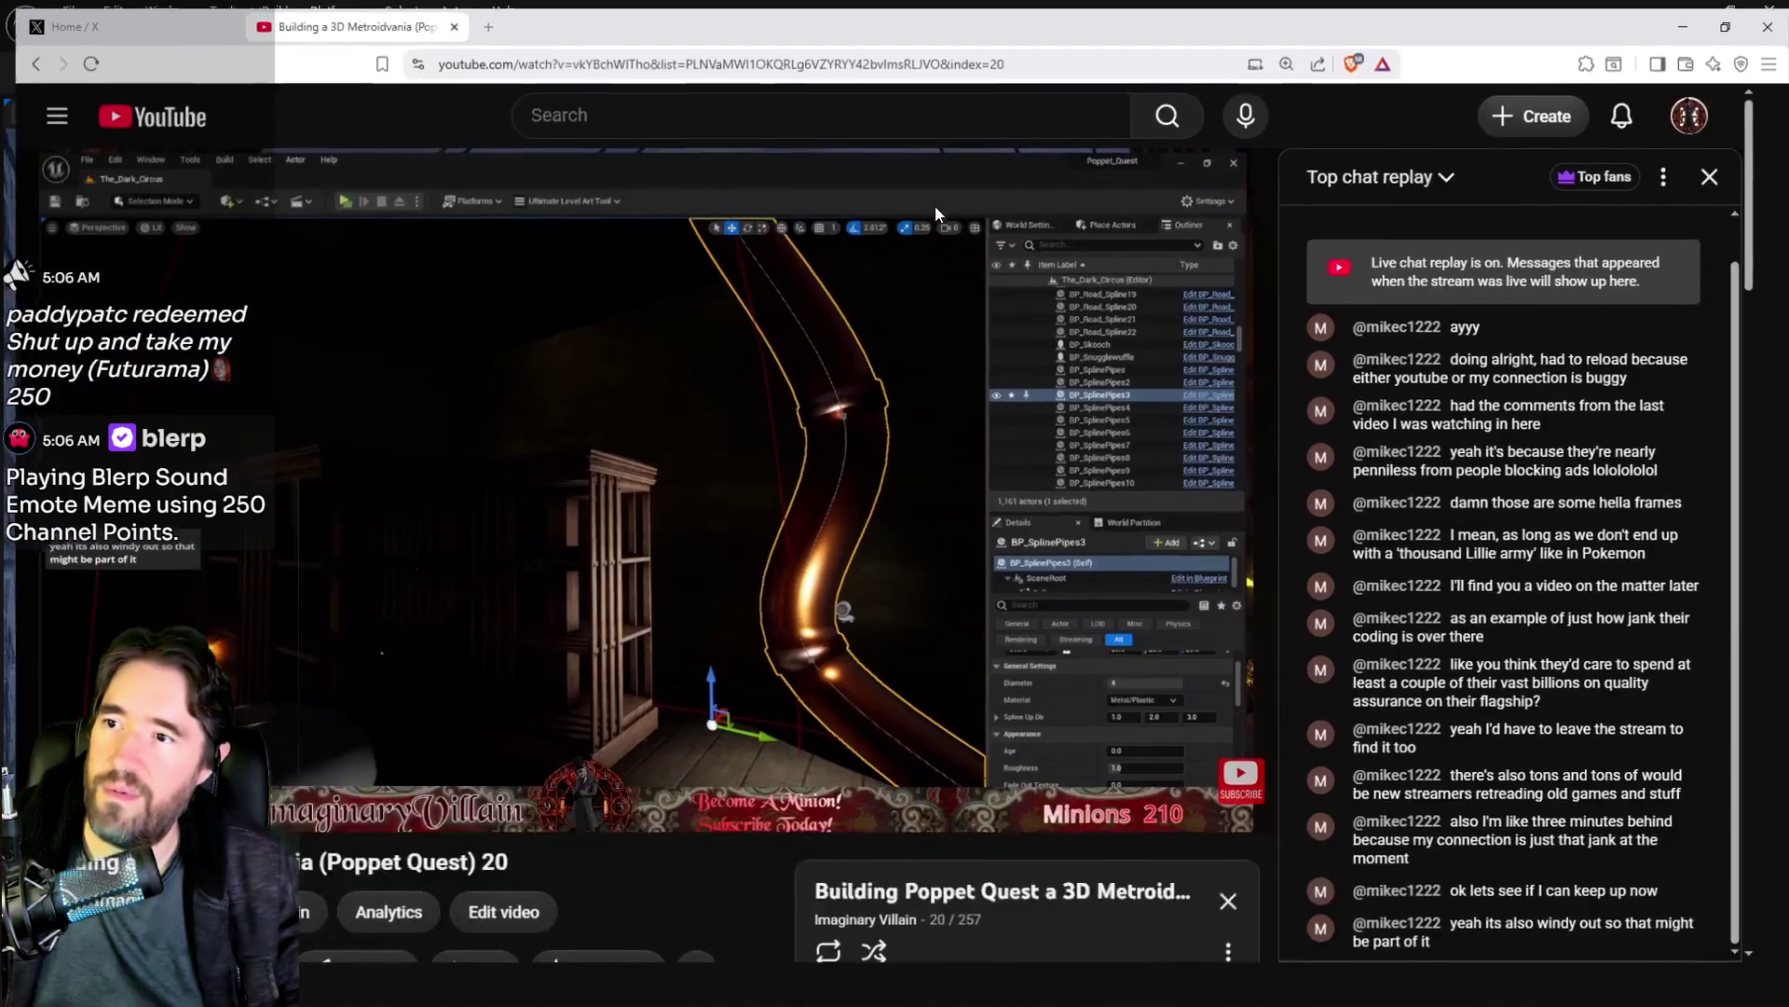
{"action": "scroll", "coordinate": [803, 927], "scroll_direction": "down", "scroll_amount": 5}
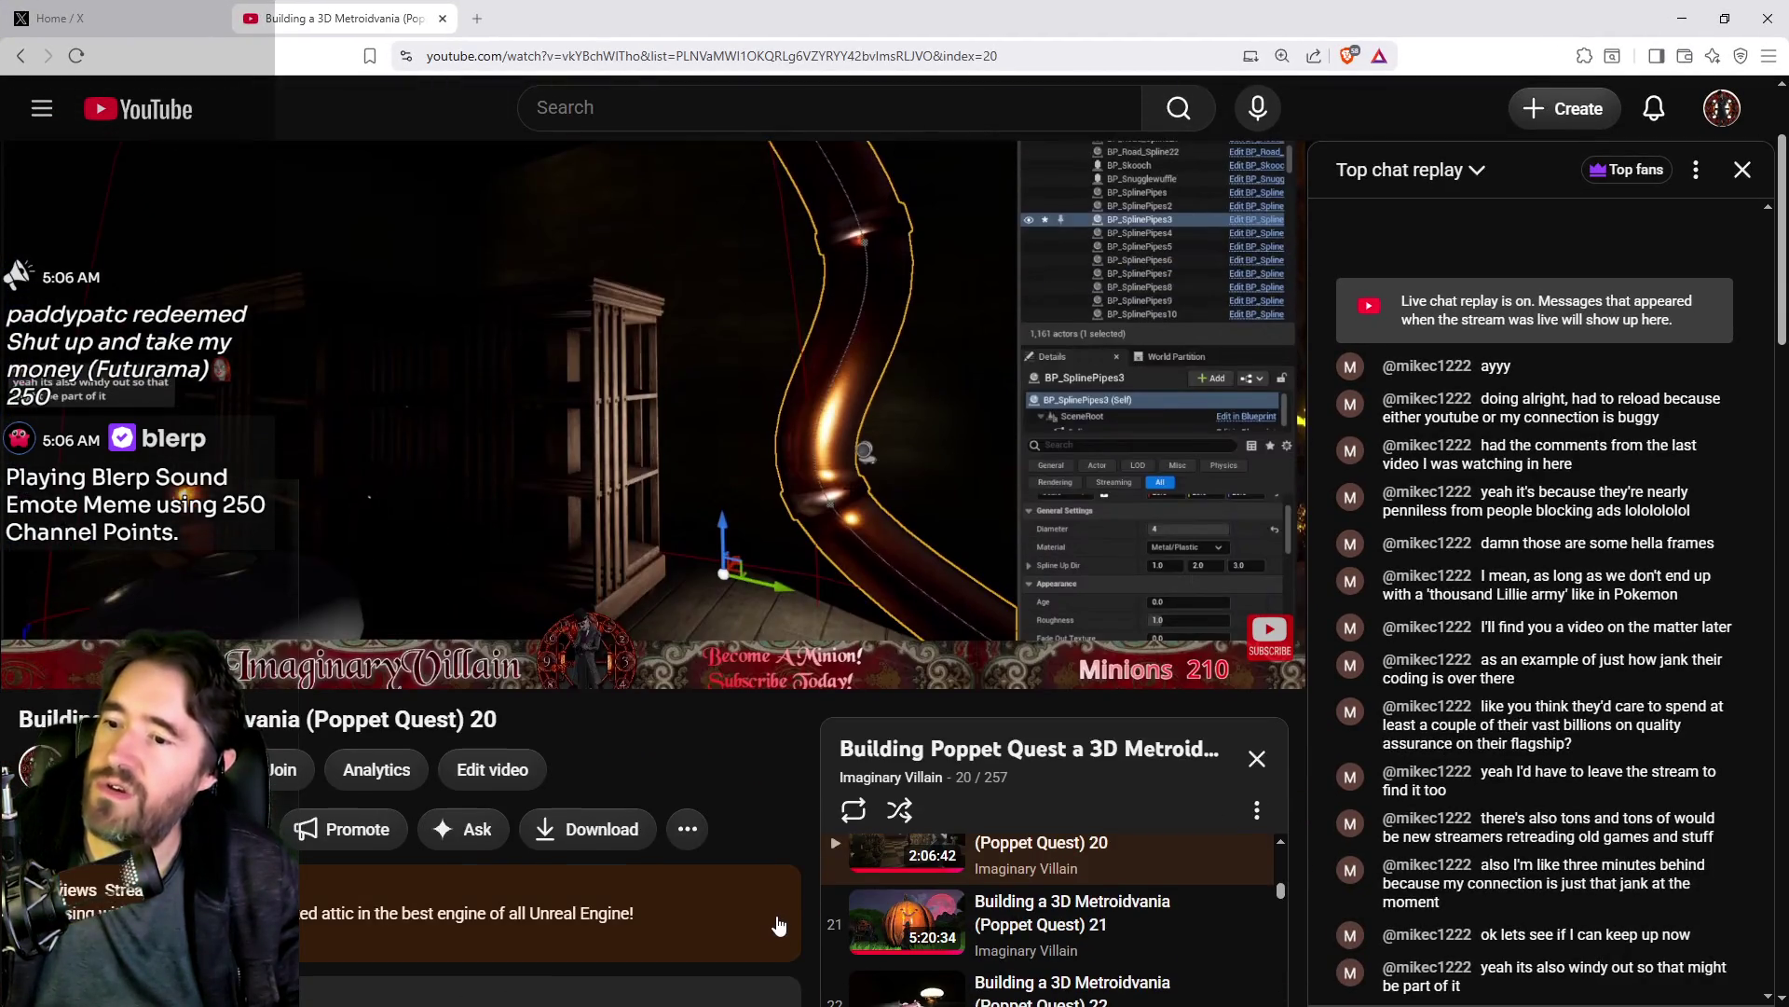
{"action": "scroll", "coordinate": [979, 865], "scroll_direction": "down", "scroll_amount": 4}
{"action": "scroll", "coordinate": [979, 865], "scroll_direction": "down", "scroll_amount": 6}
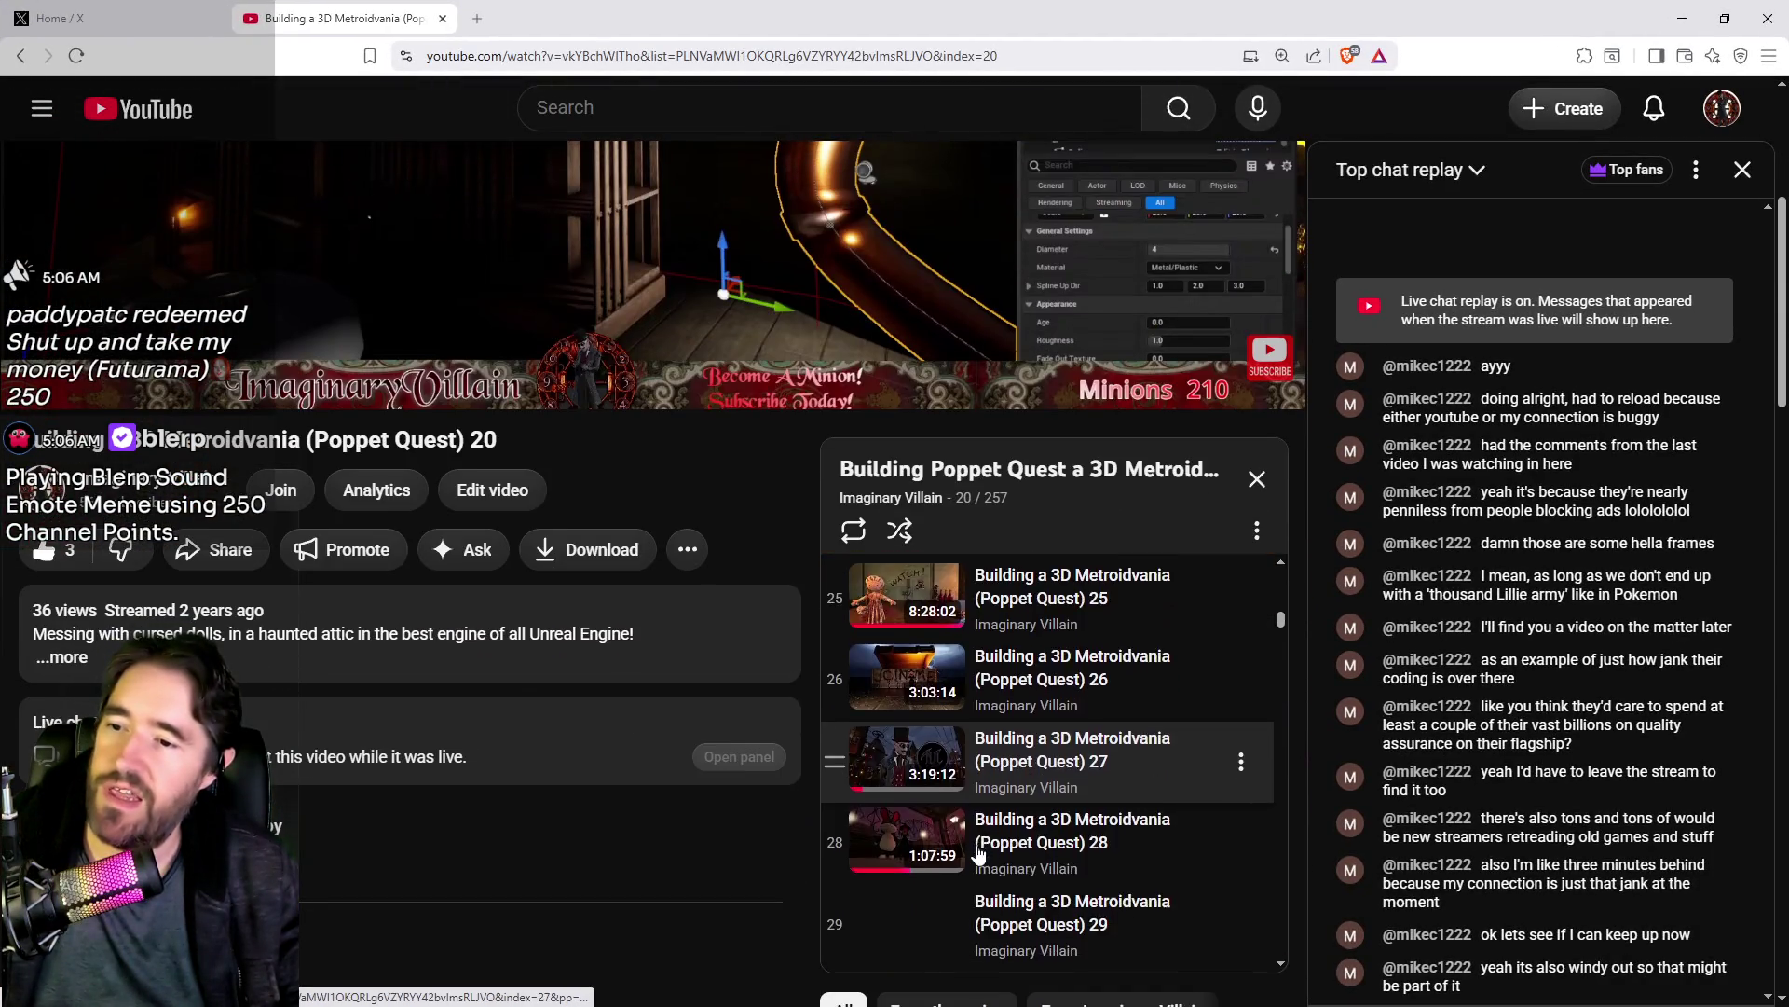
{"action": "scroll", "coordinate": [977, 818], "scroll_direction": "down", "scroll_amount": 1}
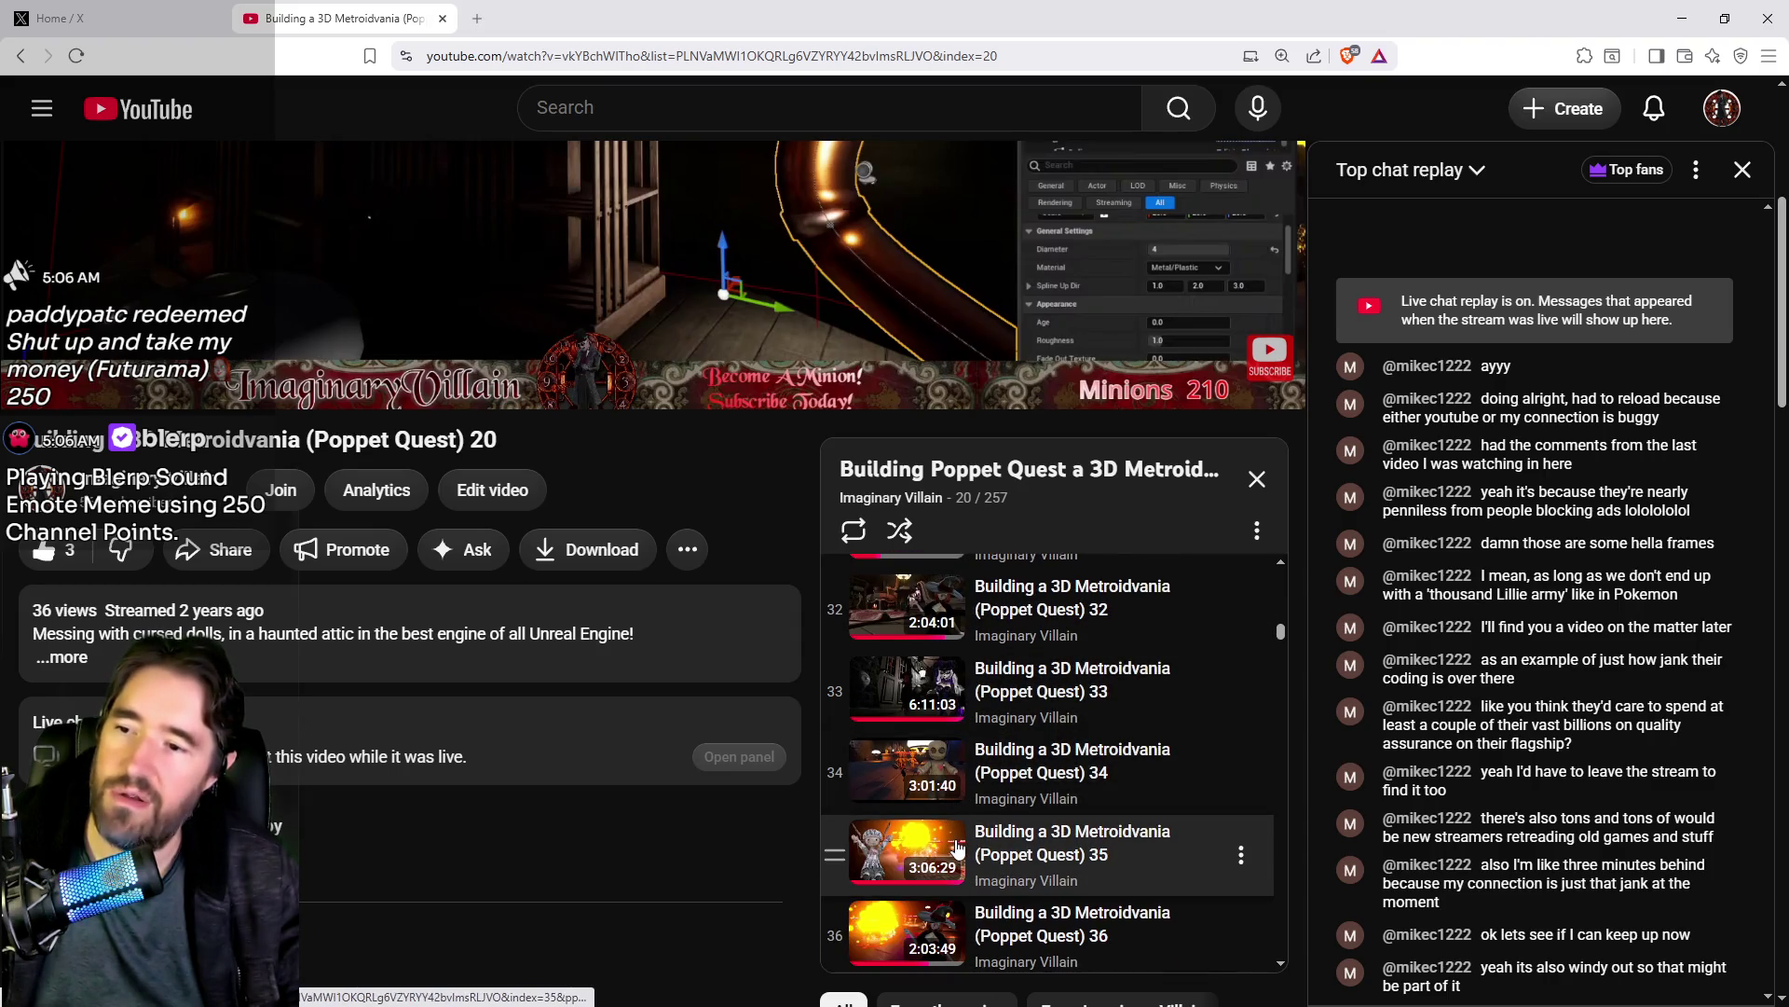
{"action": "scroll", "coordinate": [941, 792], "scroll_direction": "up", "scroll_amount": 2}
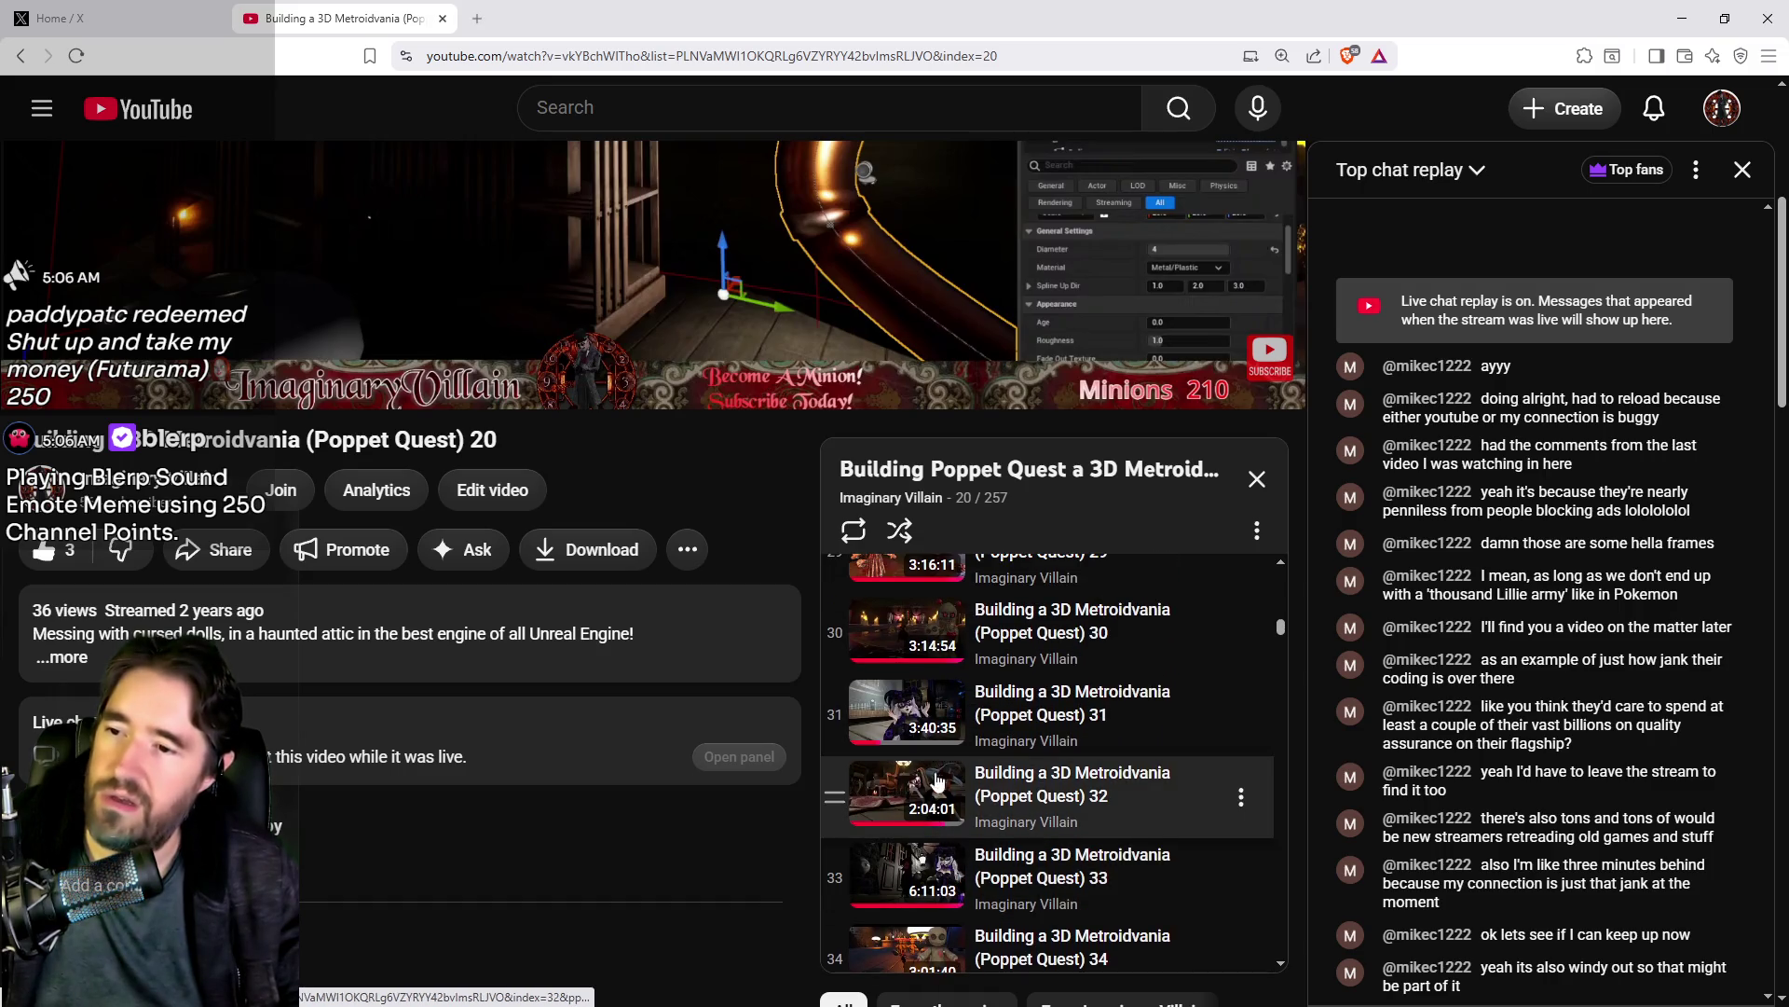
{"action": "left_click", "coordinate": [911, 727]}
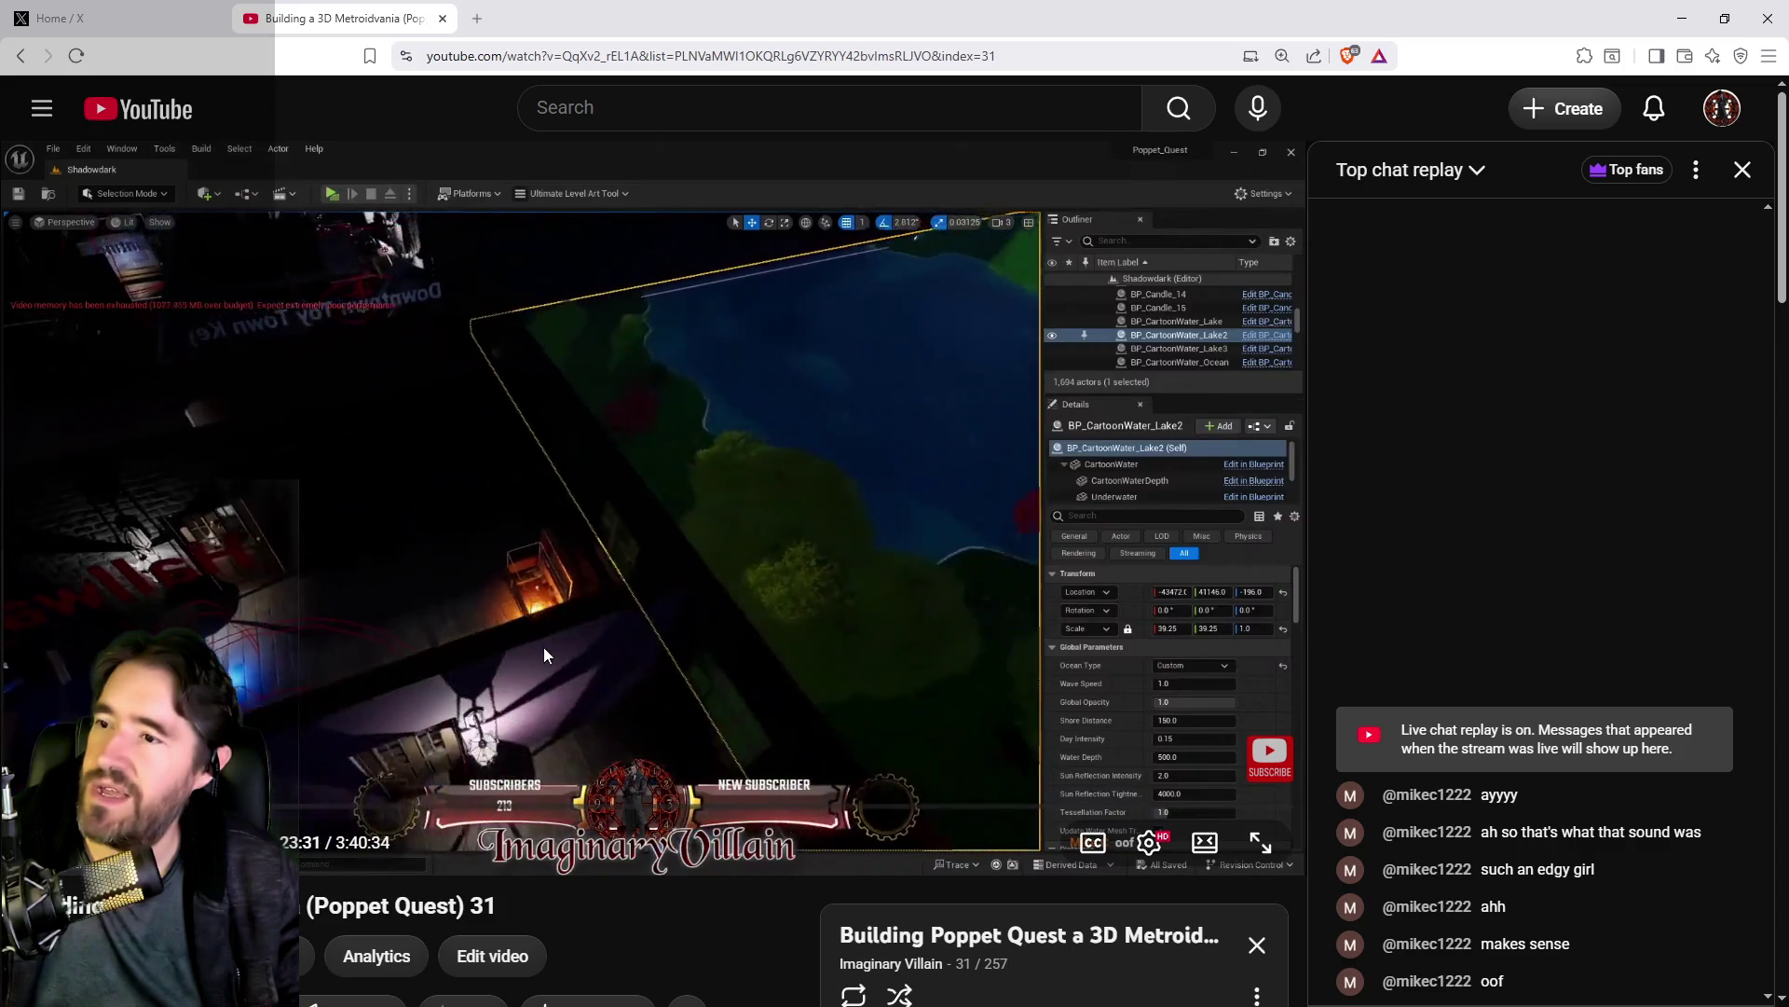
Step: Make episode 31 full screen and close the Top chat replay panel
{"action": "left_click", "coordinate": [1270, 848]}
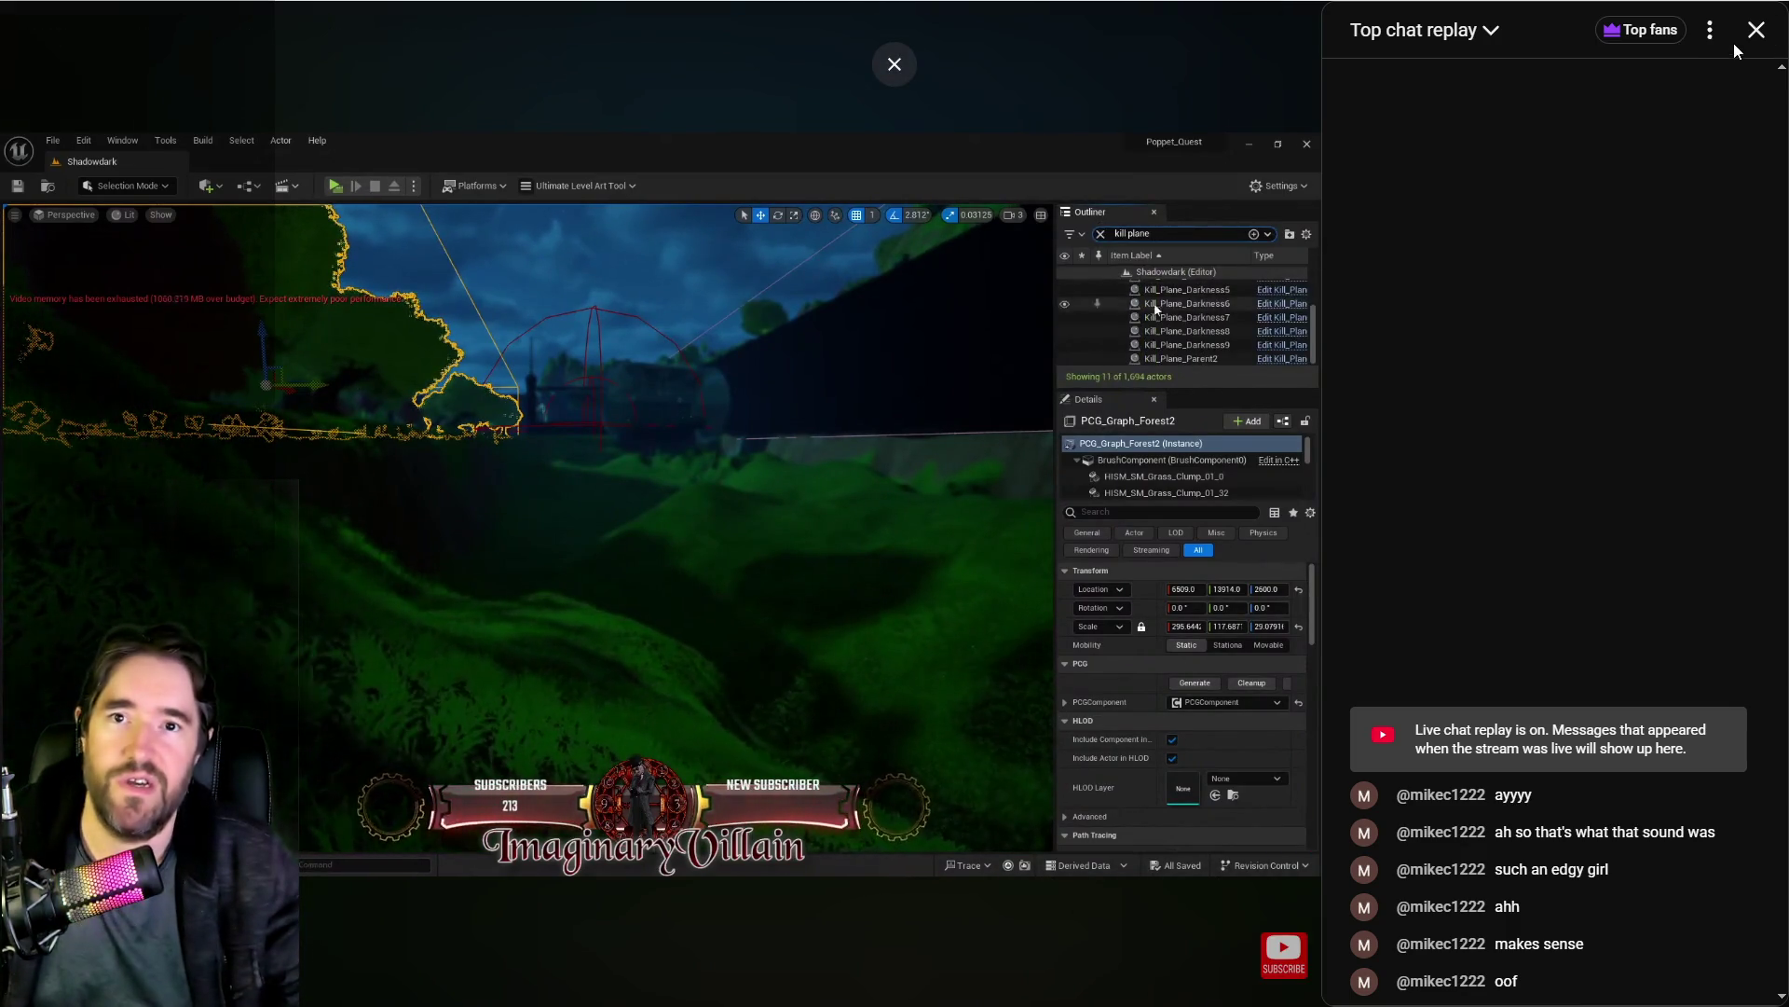
{"action": "left_click", "coordinate": [1758, 33]}
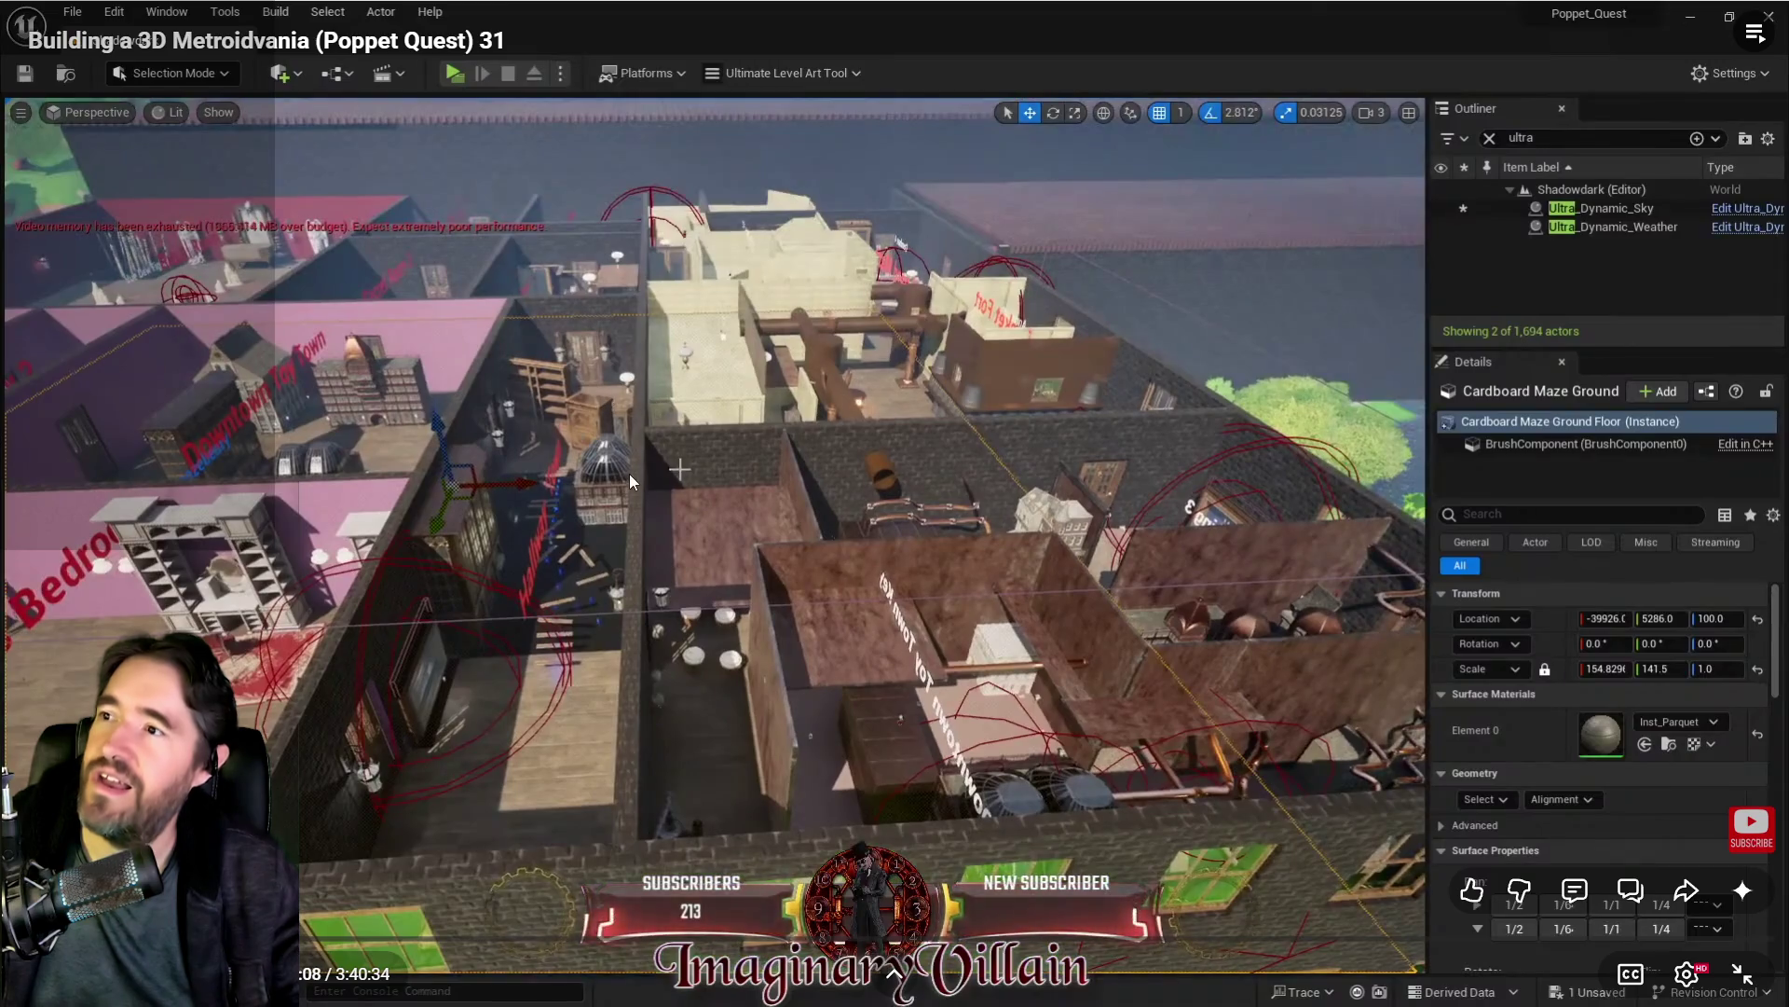
Step: Pause the stream, scrub the progress bar to a different point, and resume
{"action": "left_click", "coordinate": [685, 433]}
{"action": "left_click", "coordinate": [703, 462]}
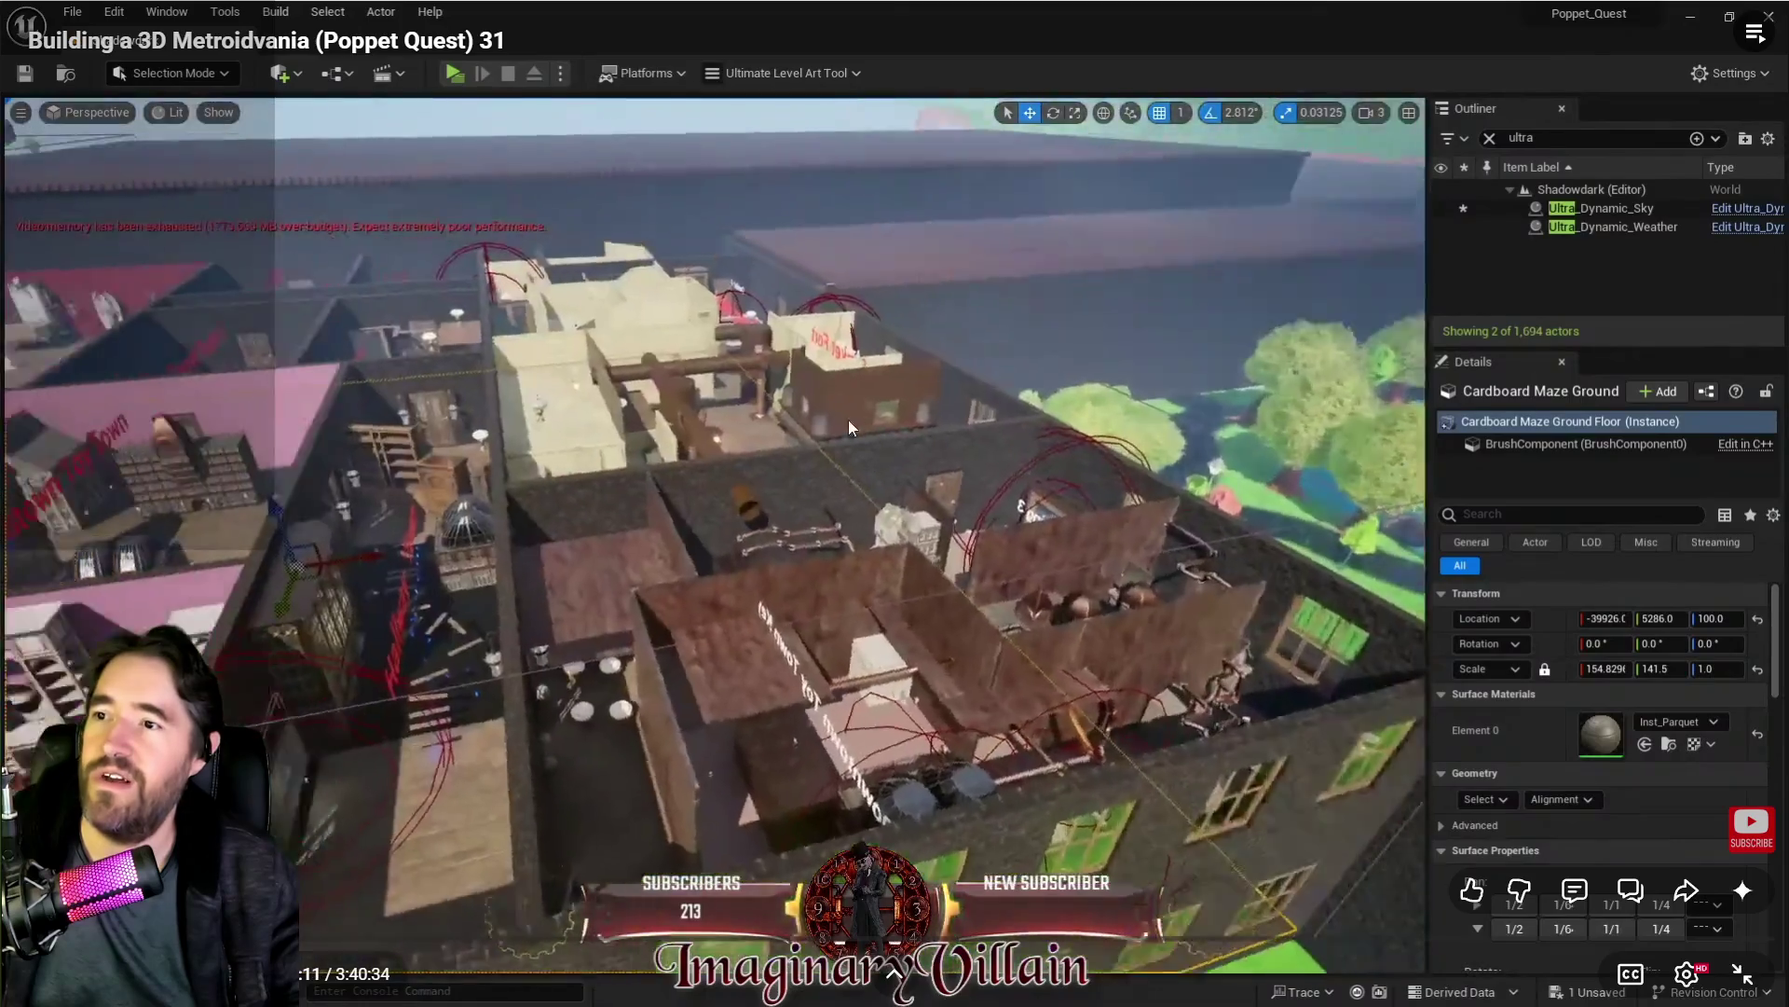
{"action": "left_click", "coordinate": [906, 351]}
{"action": "left_click_drag", "start_coordinate": [207, 937], "coordinate": [296, 937]}
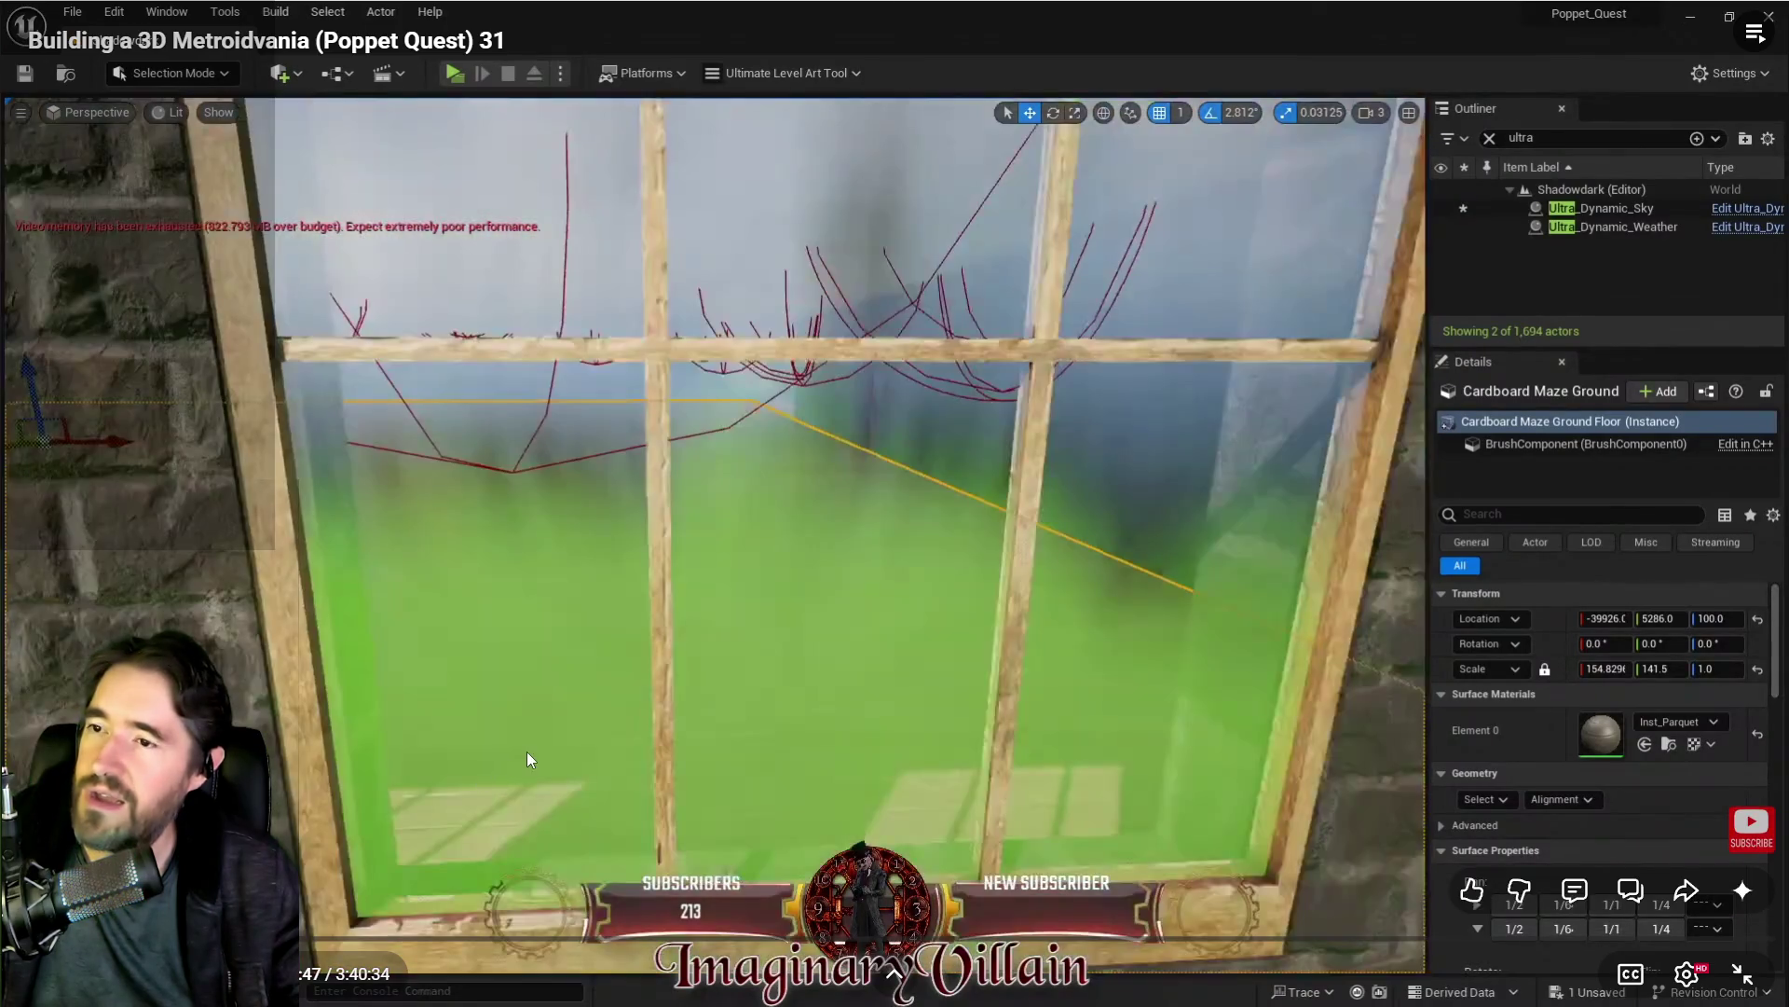
{"action": "left_click", "coordinate": [528, 751]}
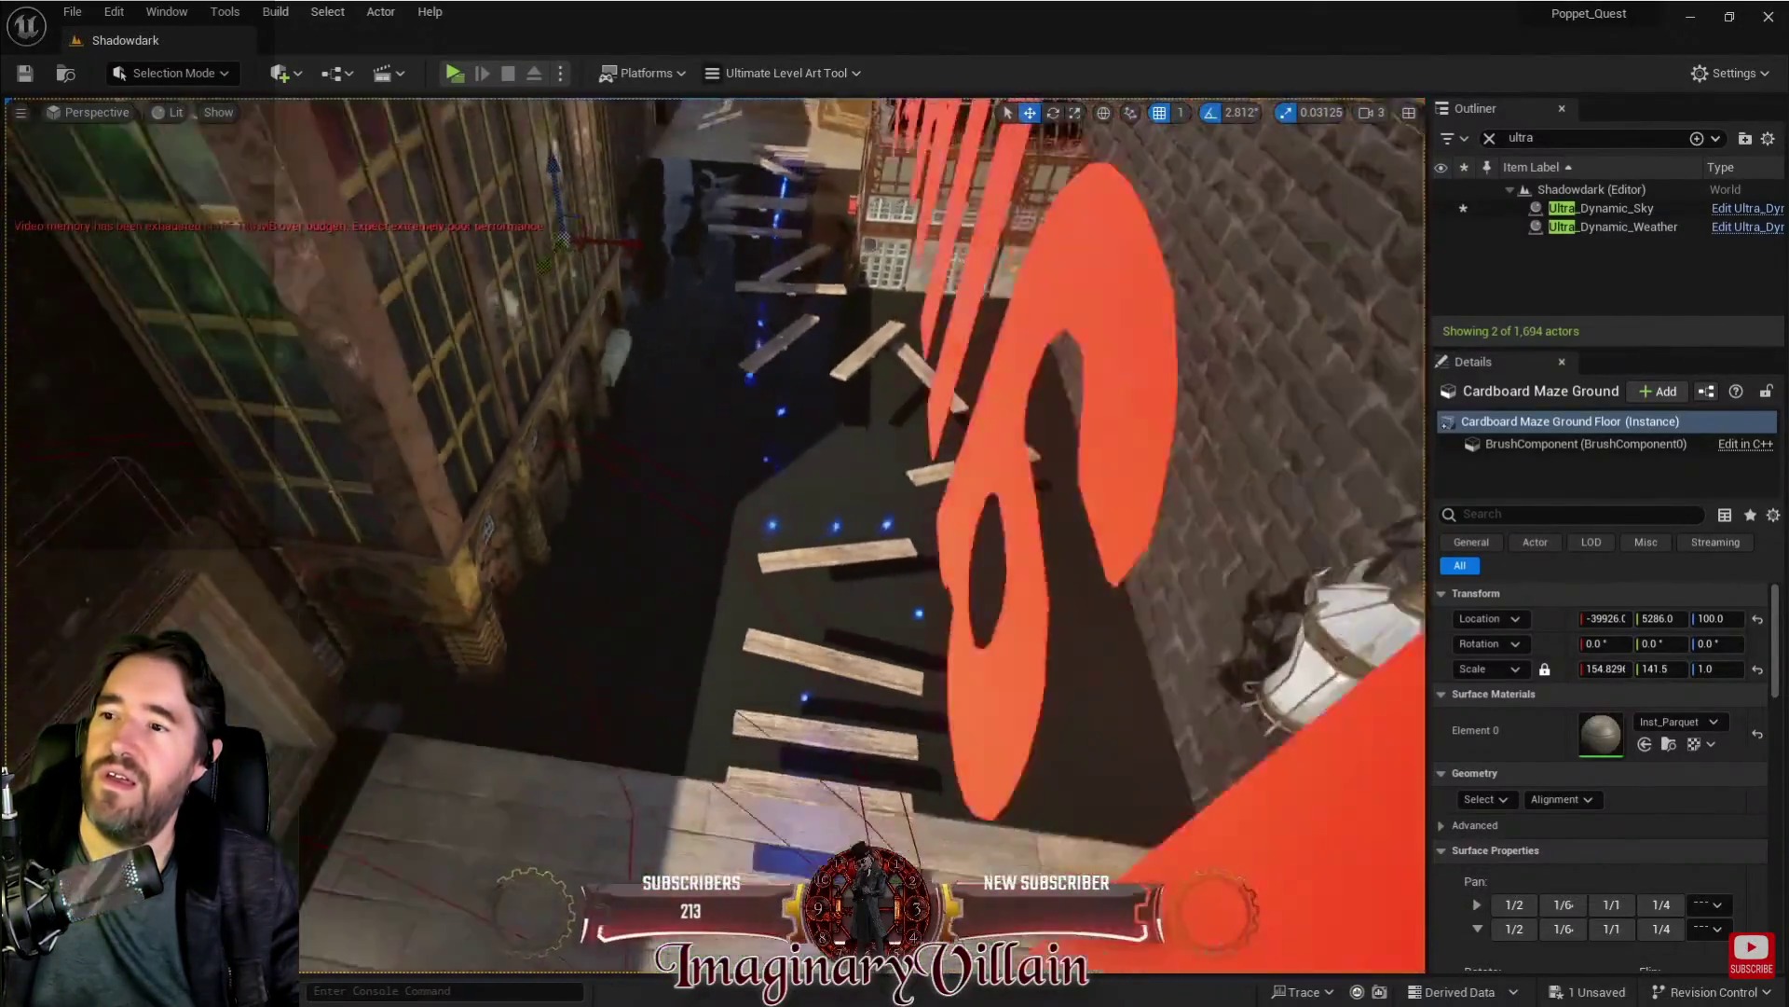
{"action": "mouse_move", "coordinate": [916, 680]}
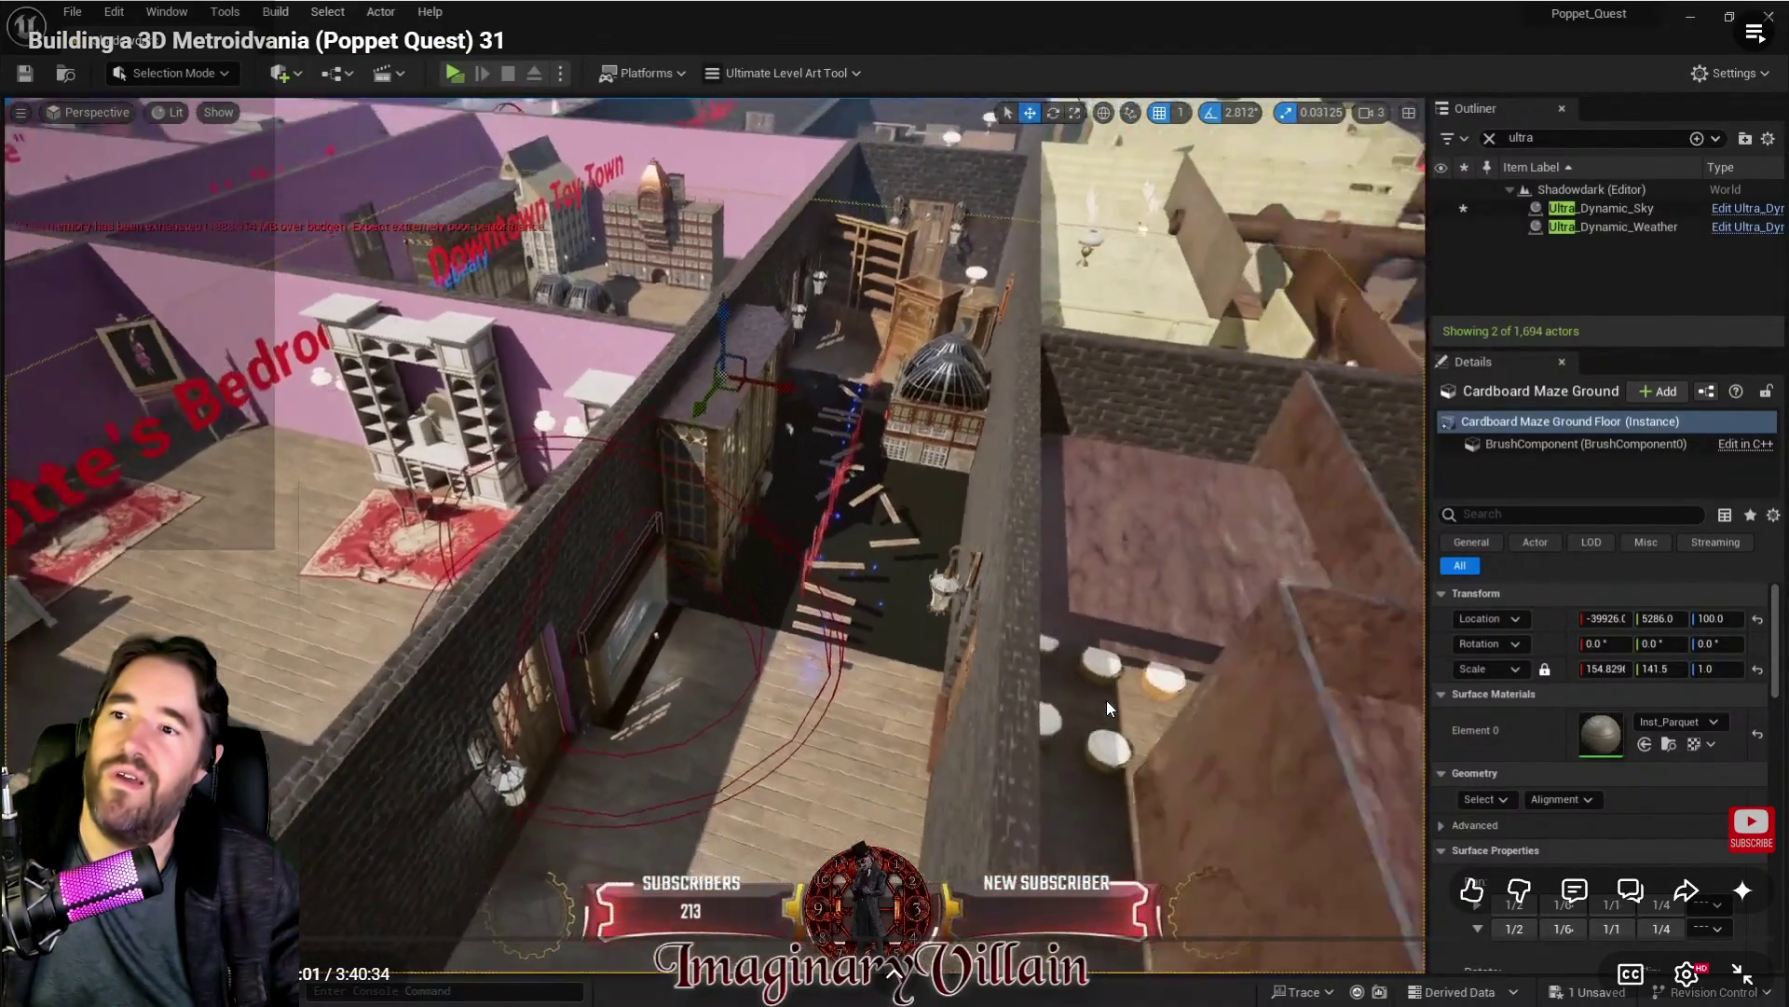
Step: Leave full screen, jump the stream to the brick wall scene at 24:51, and go full screen
{"action": "key", "text": "Escape"}
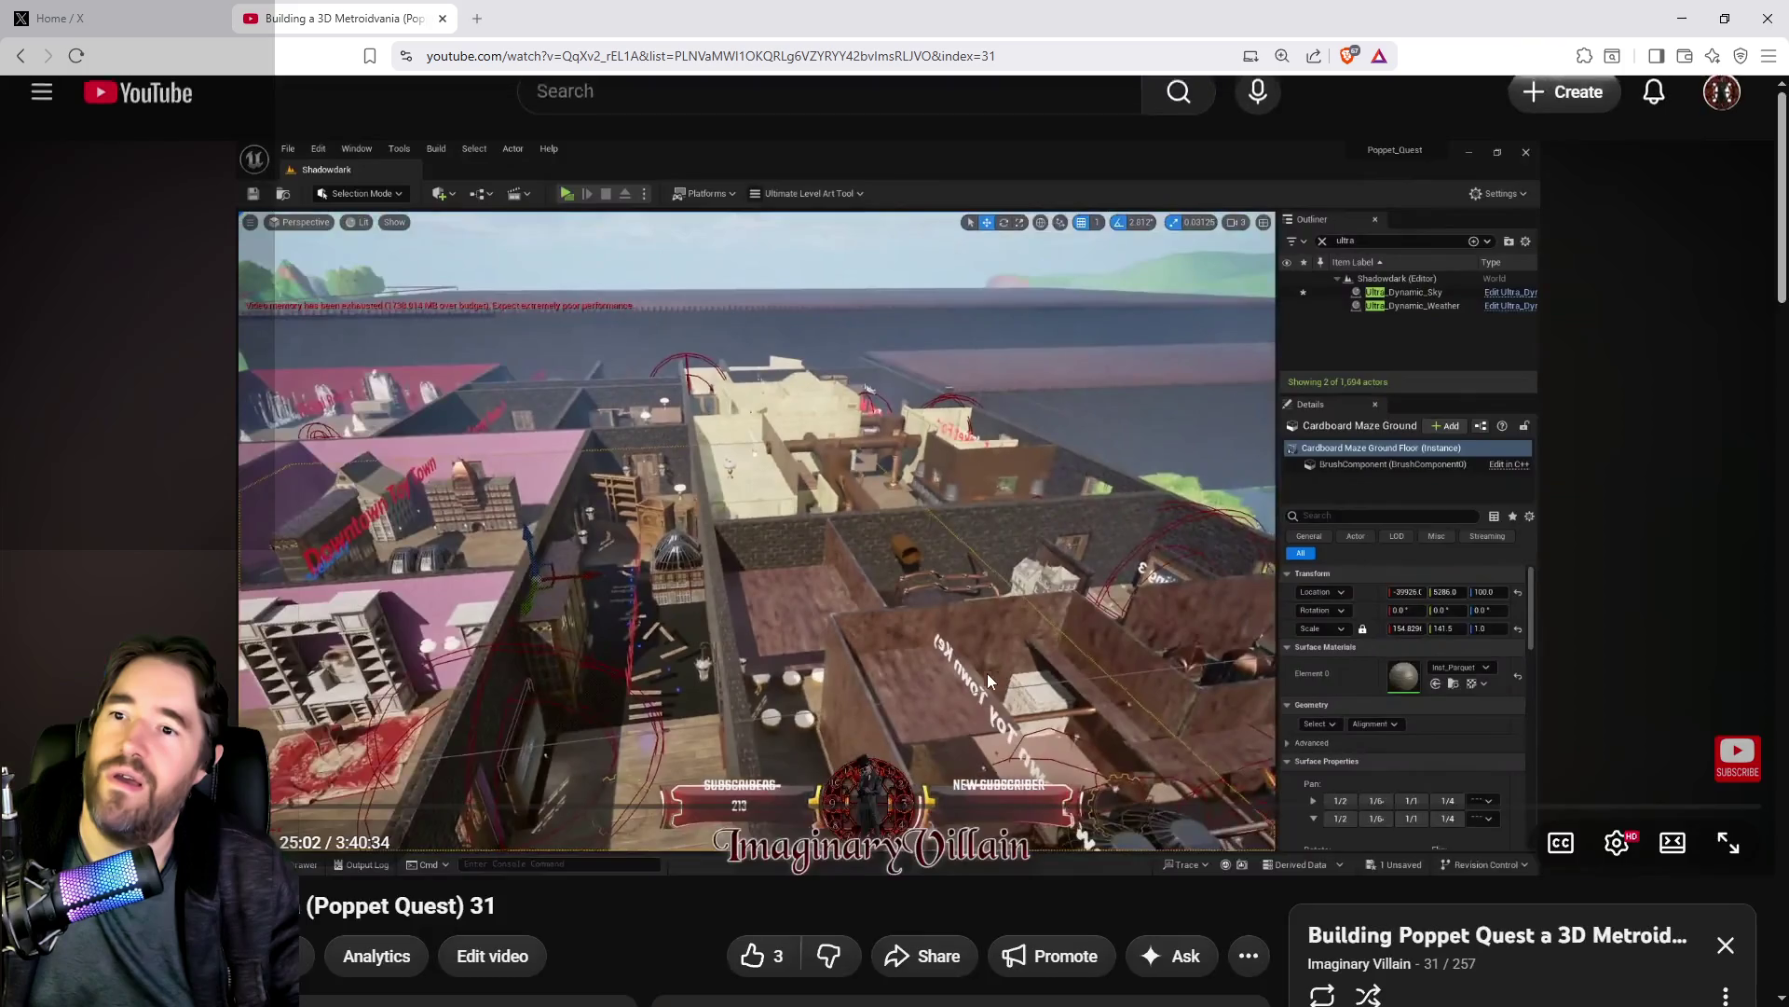
{"action": "left_click", "coordinate": [972, 669]}
{"action": "left_click", "coordinate": [971, 669]}
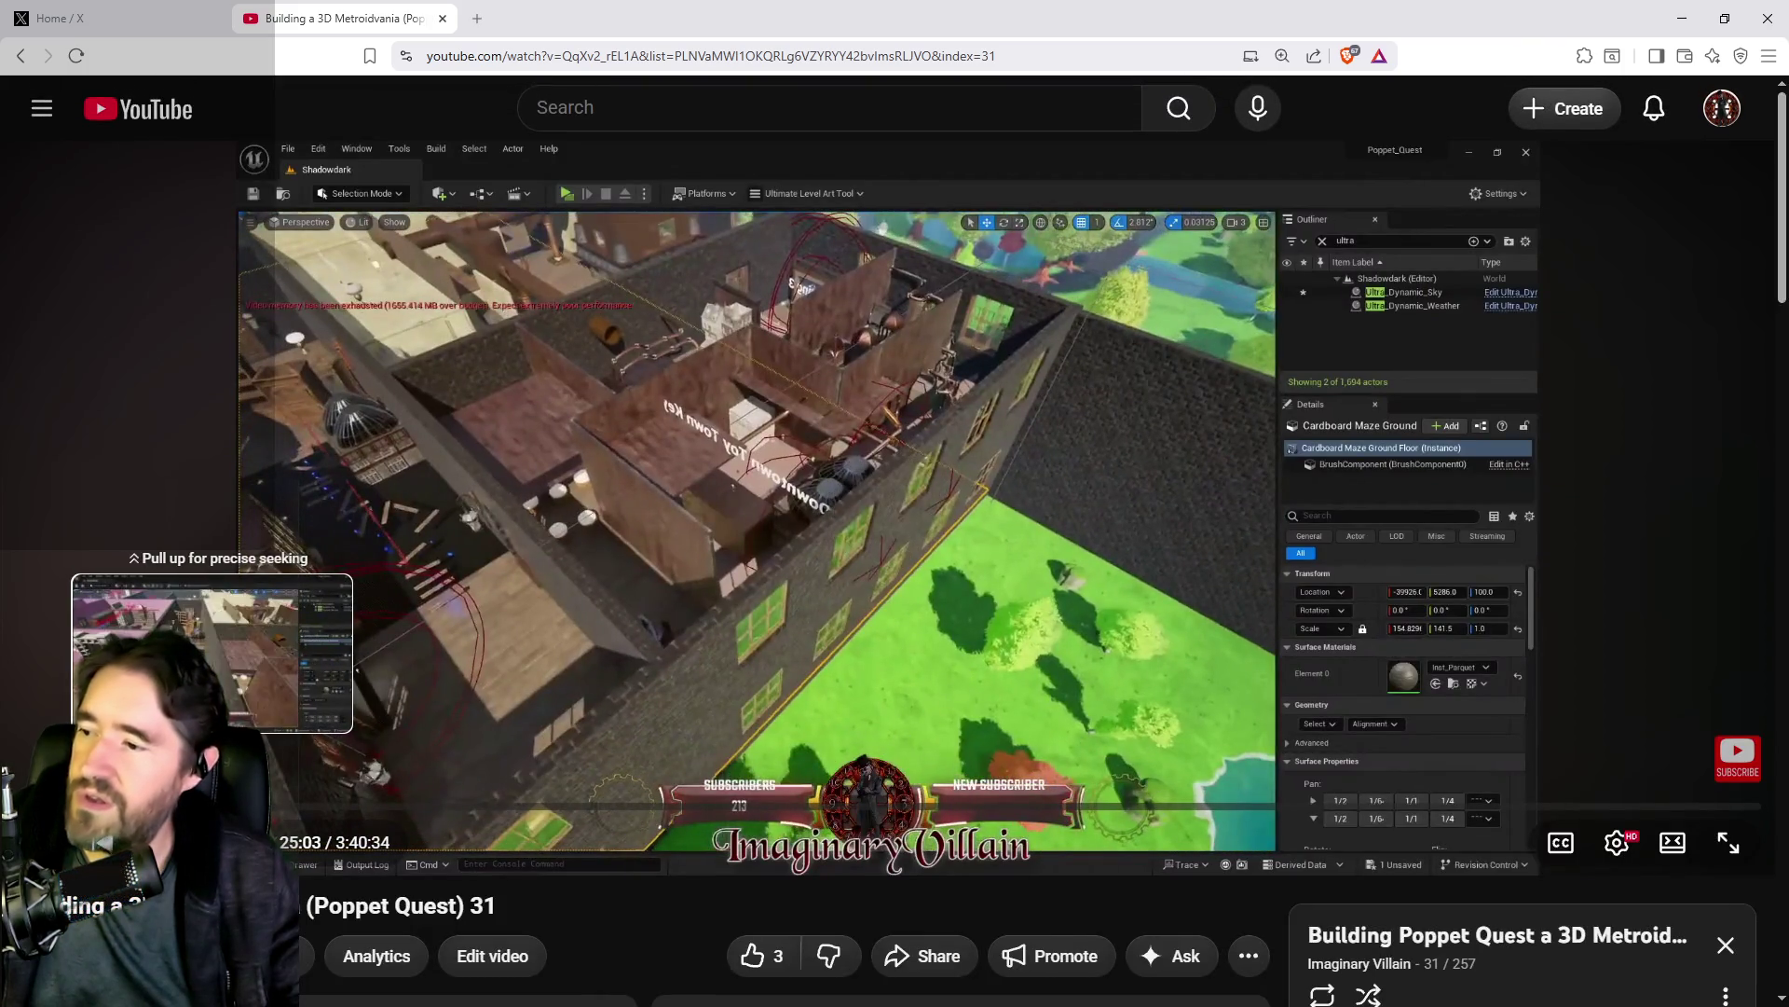
{"action": "left_click_drag", "start_coordinate": [211, 807], "coordinate": [210, 807]}
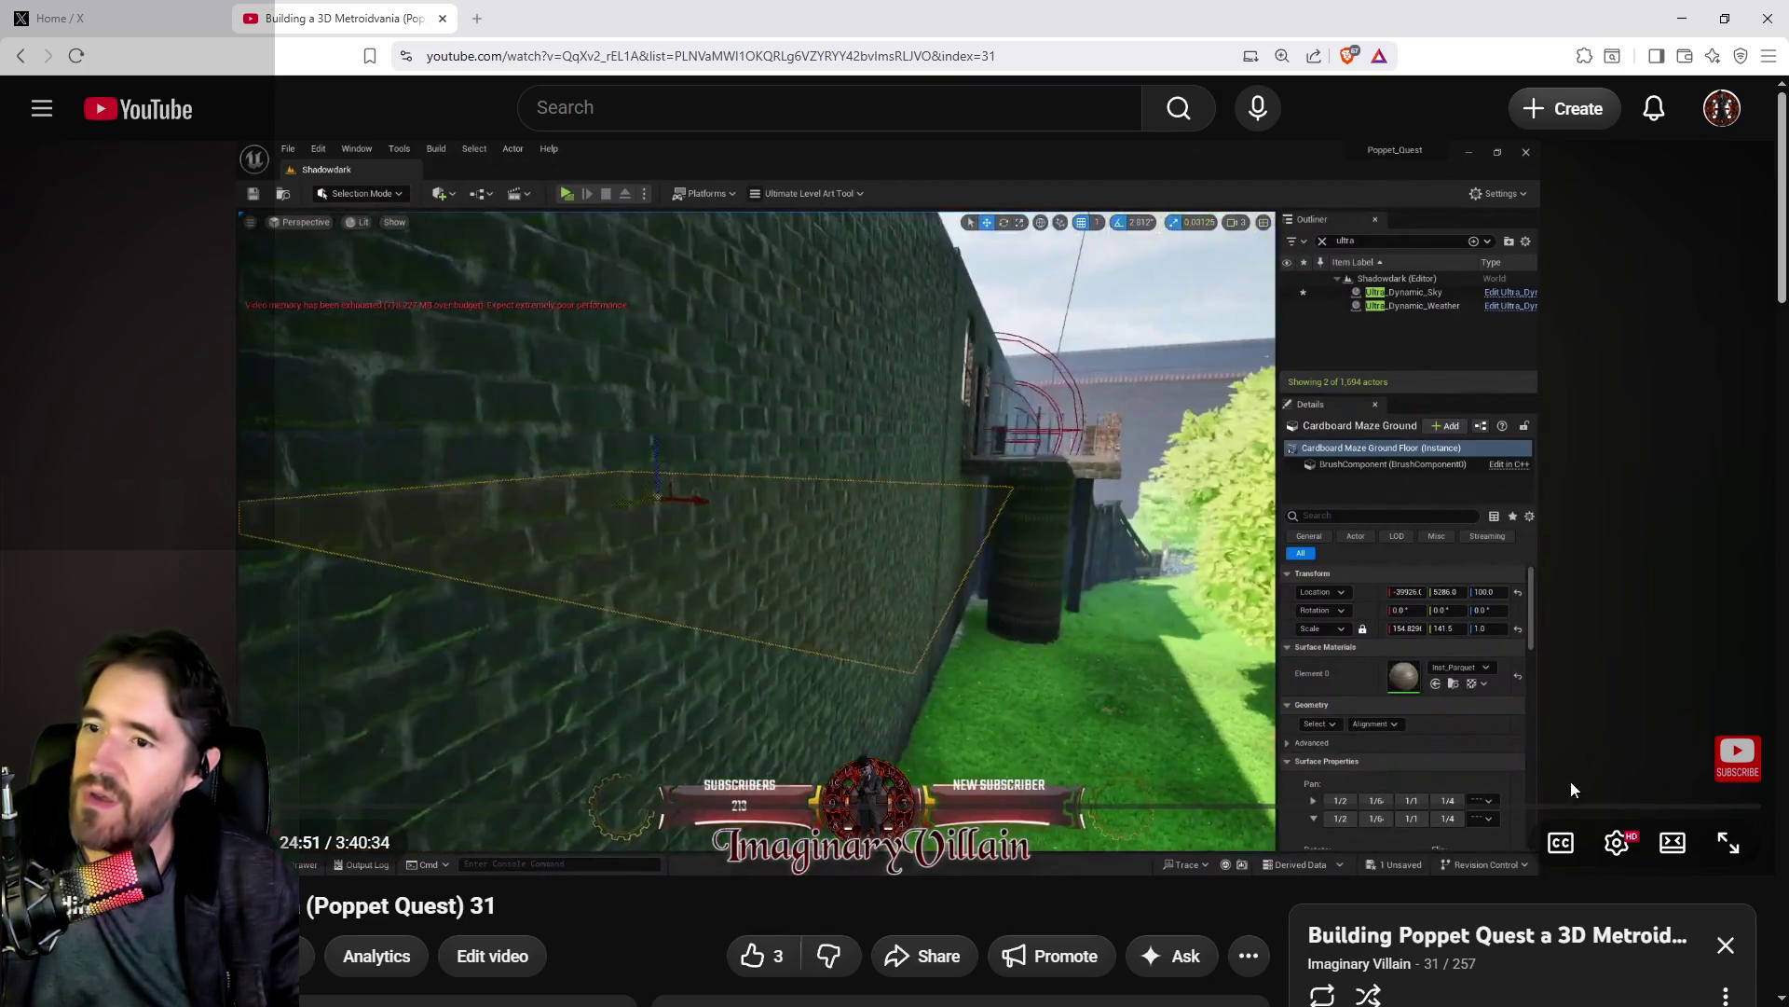
{"action": "left_click", "coordinate": [1727, 842]}
Step: Scrub forward to the Landscape mode scene around 25:25 and pause there
{"action": "left_click", "coordinate": [1075, 567]}
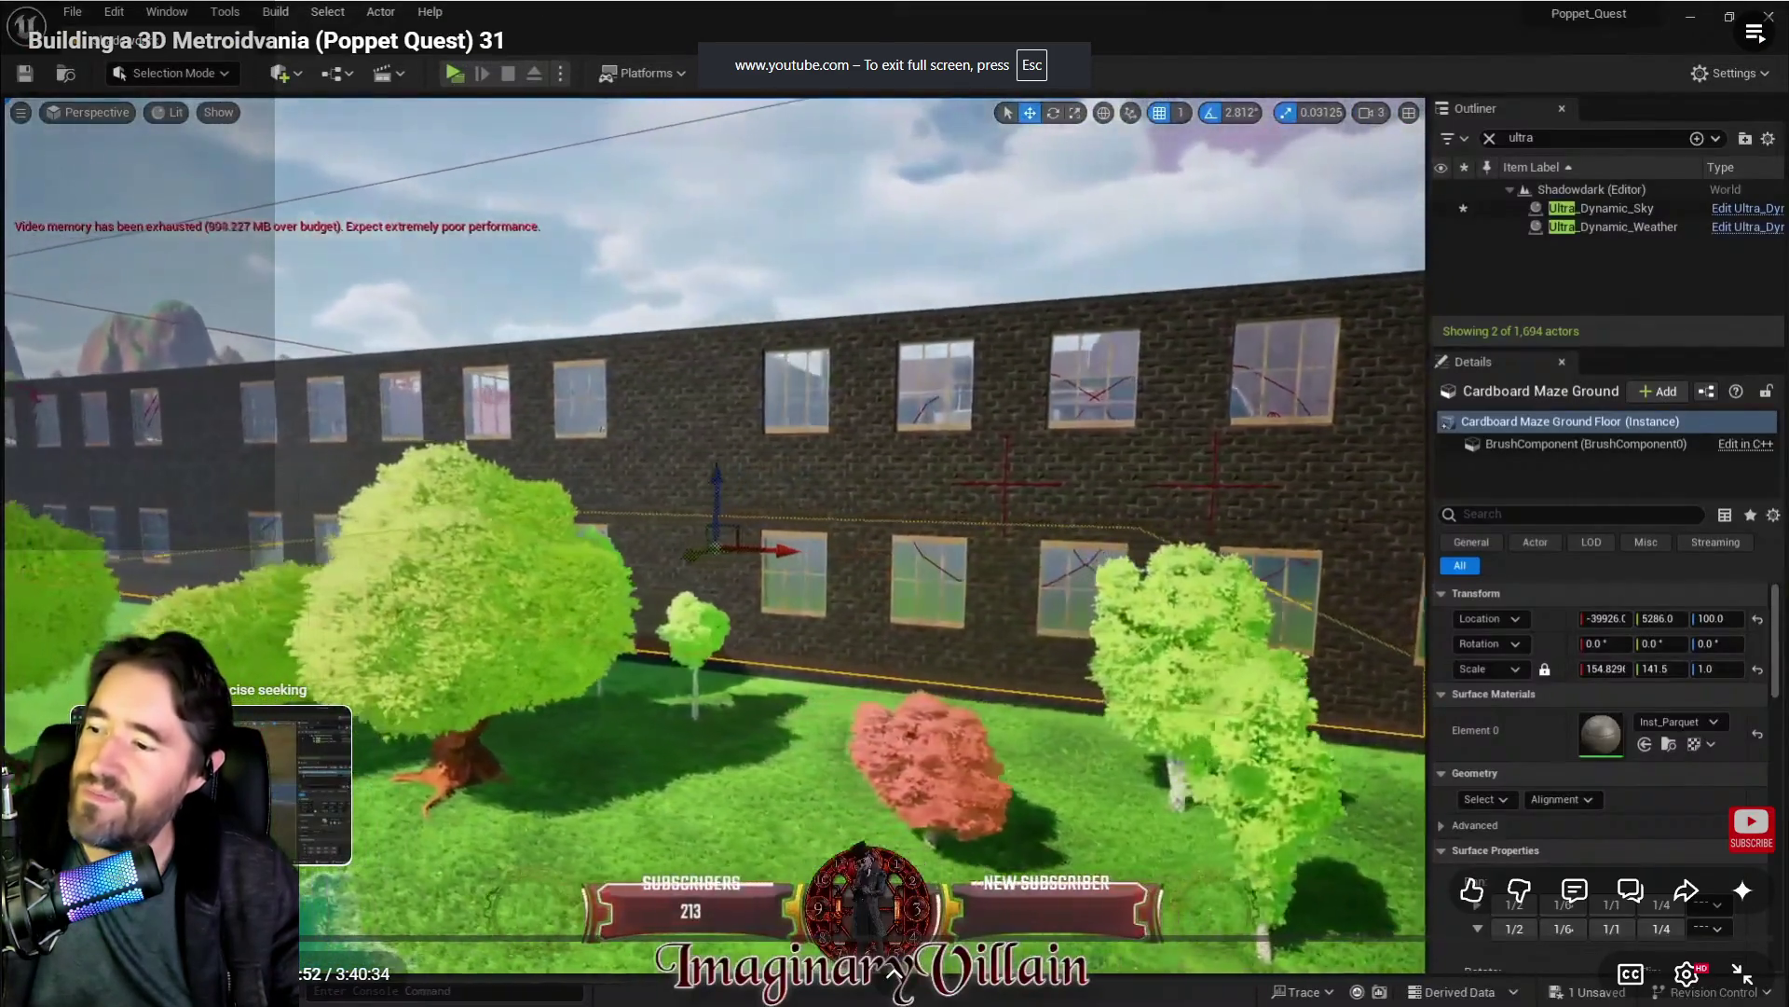
{"action": "left_click_drag", "start_coordinate": [212, 937], "coordinate": [212, 937]}
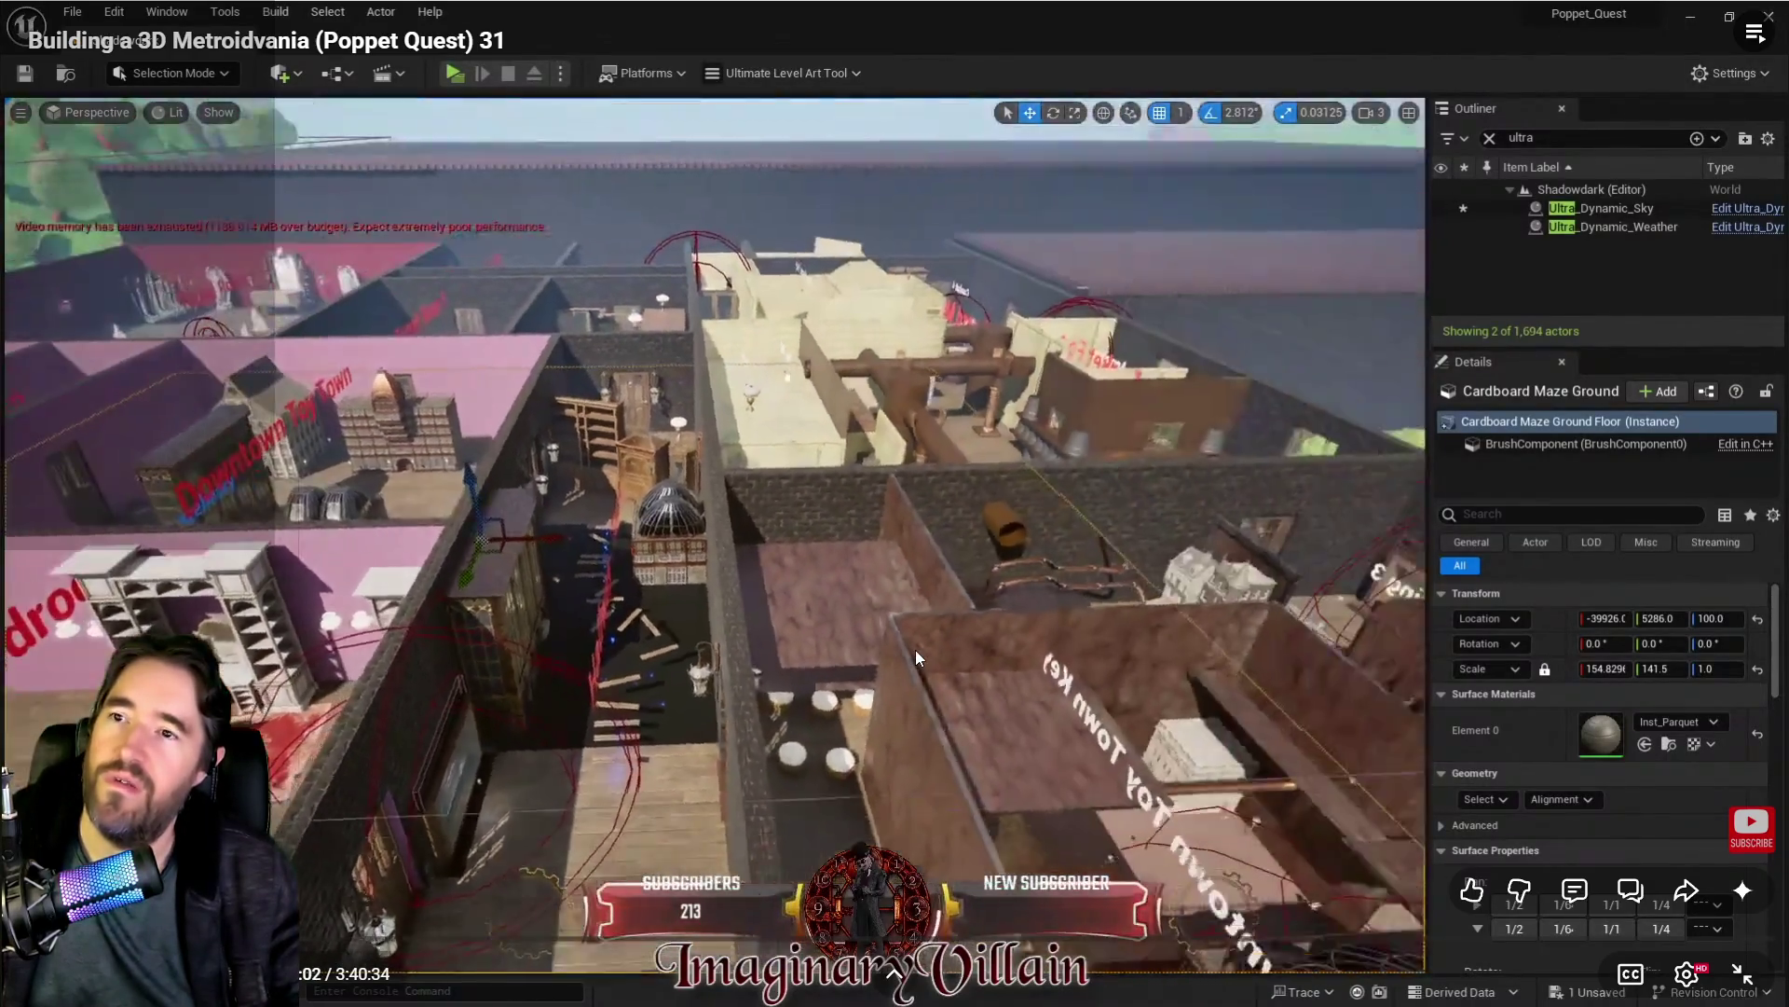
{"action": "left_click", "coordinate": [915, 650]}
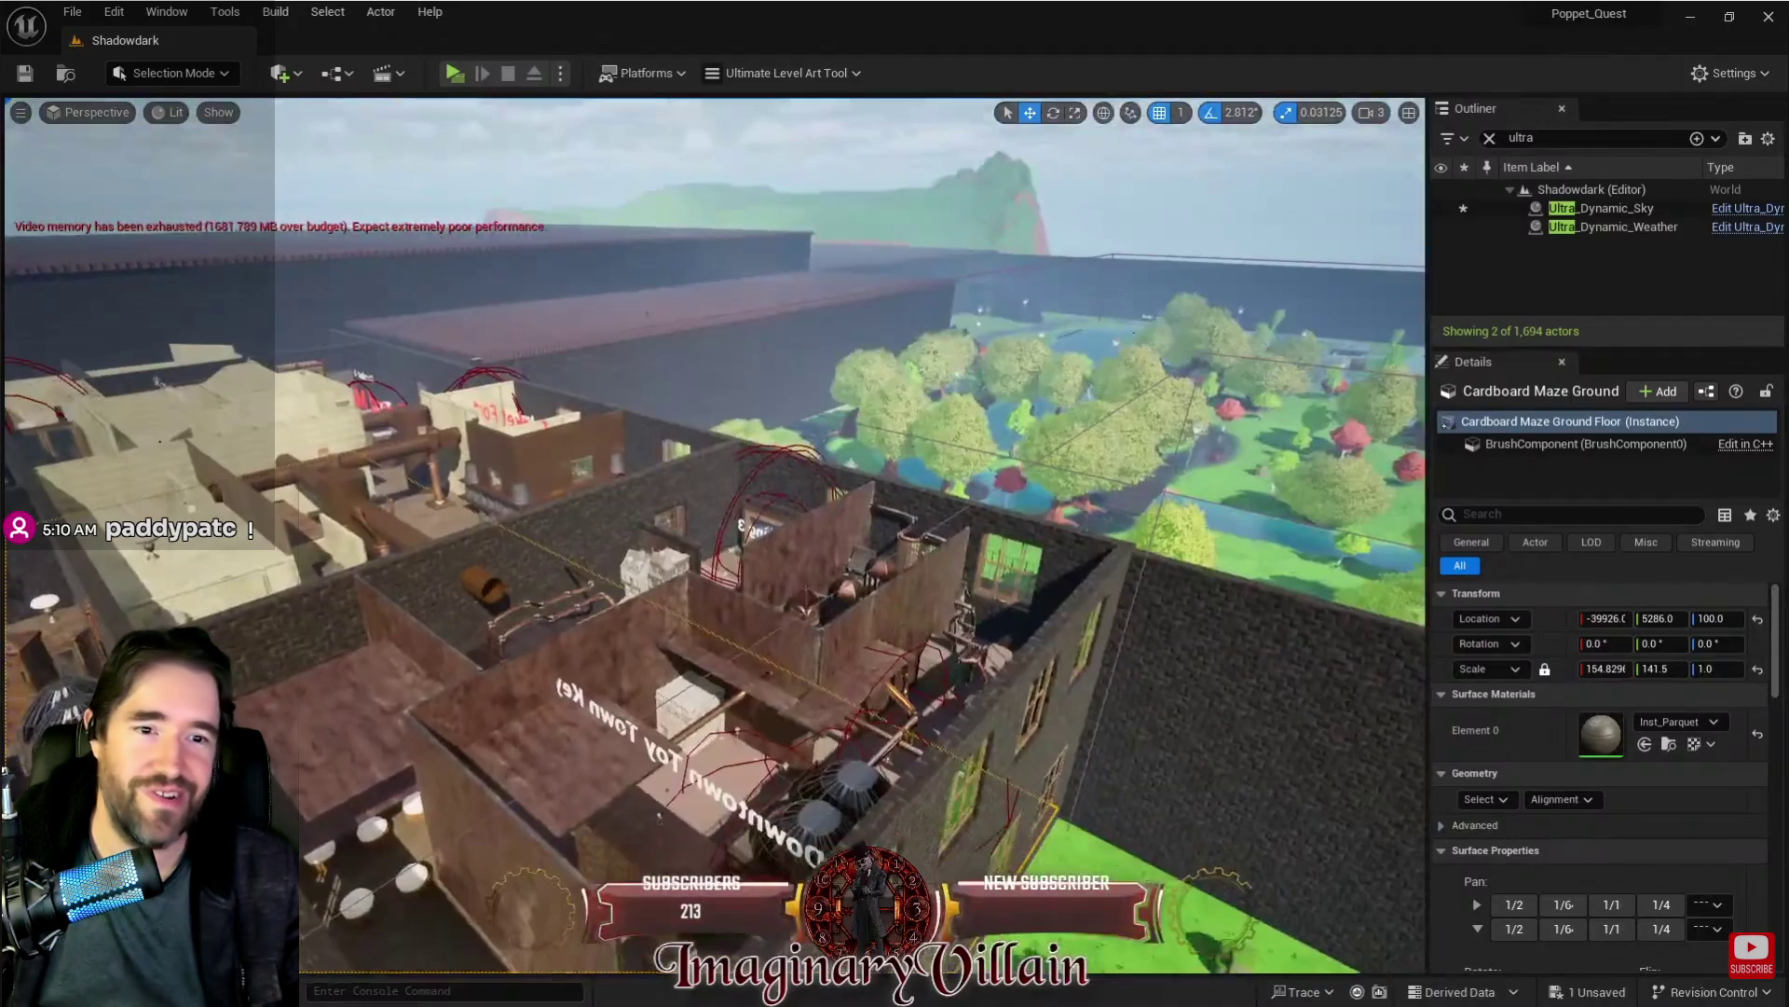
{"action": "mouse_move", "coordinate": [1162, 736]}
{"action": "left_click", "coordinate": [680, 771]}
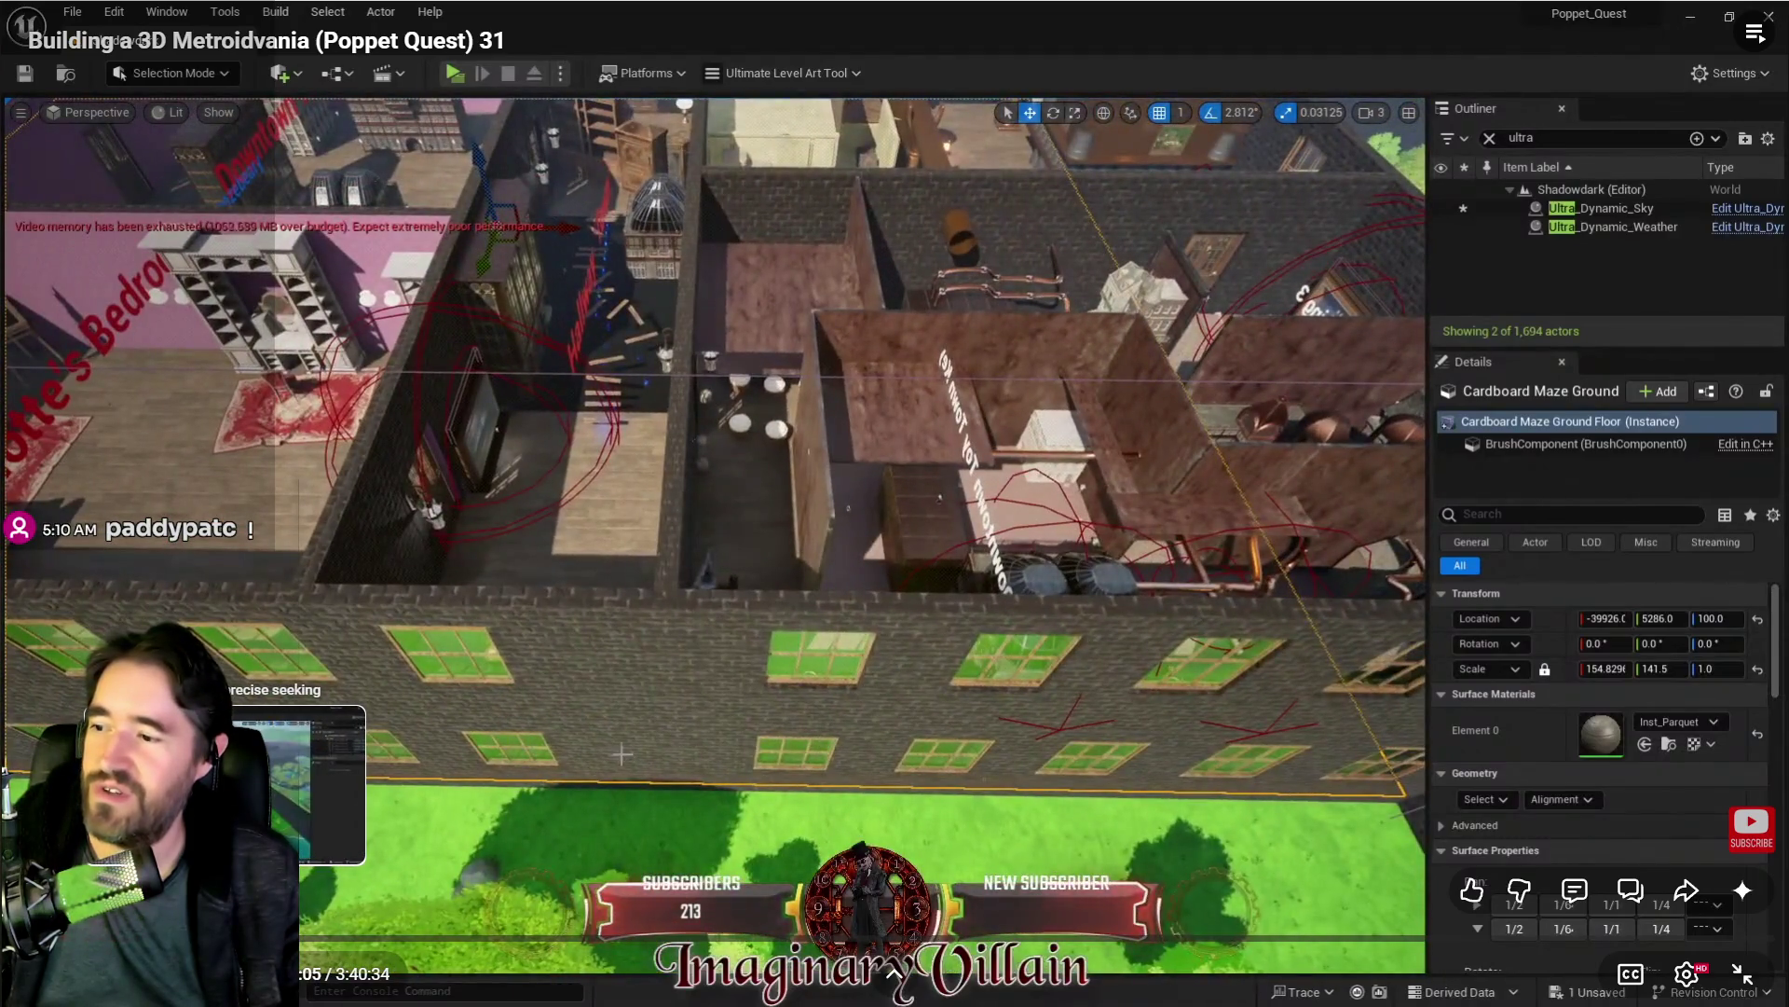
{"action": "left_click_drag", "start_coordinate": [621, 753], "coordinate": [755, 770]}
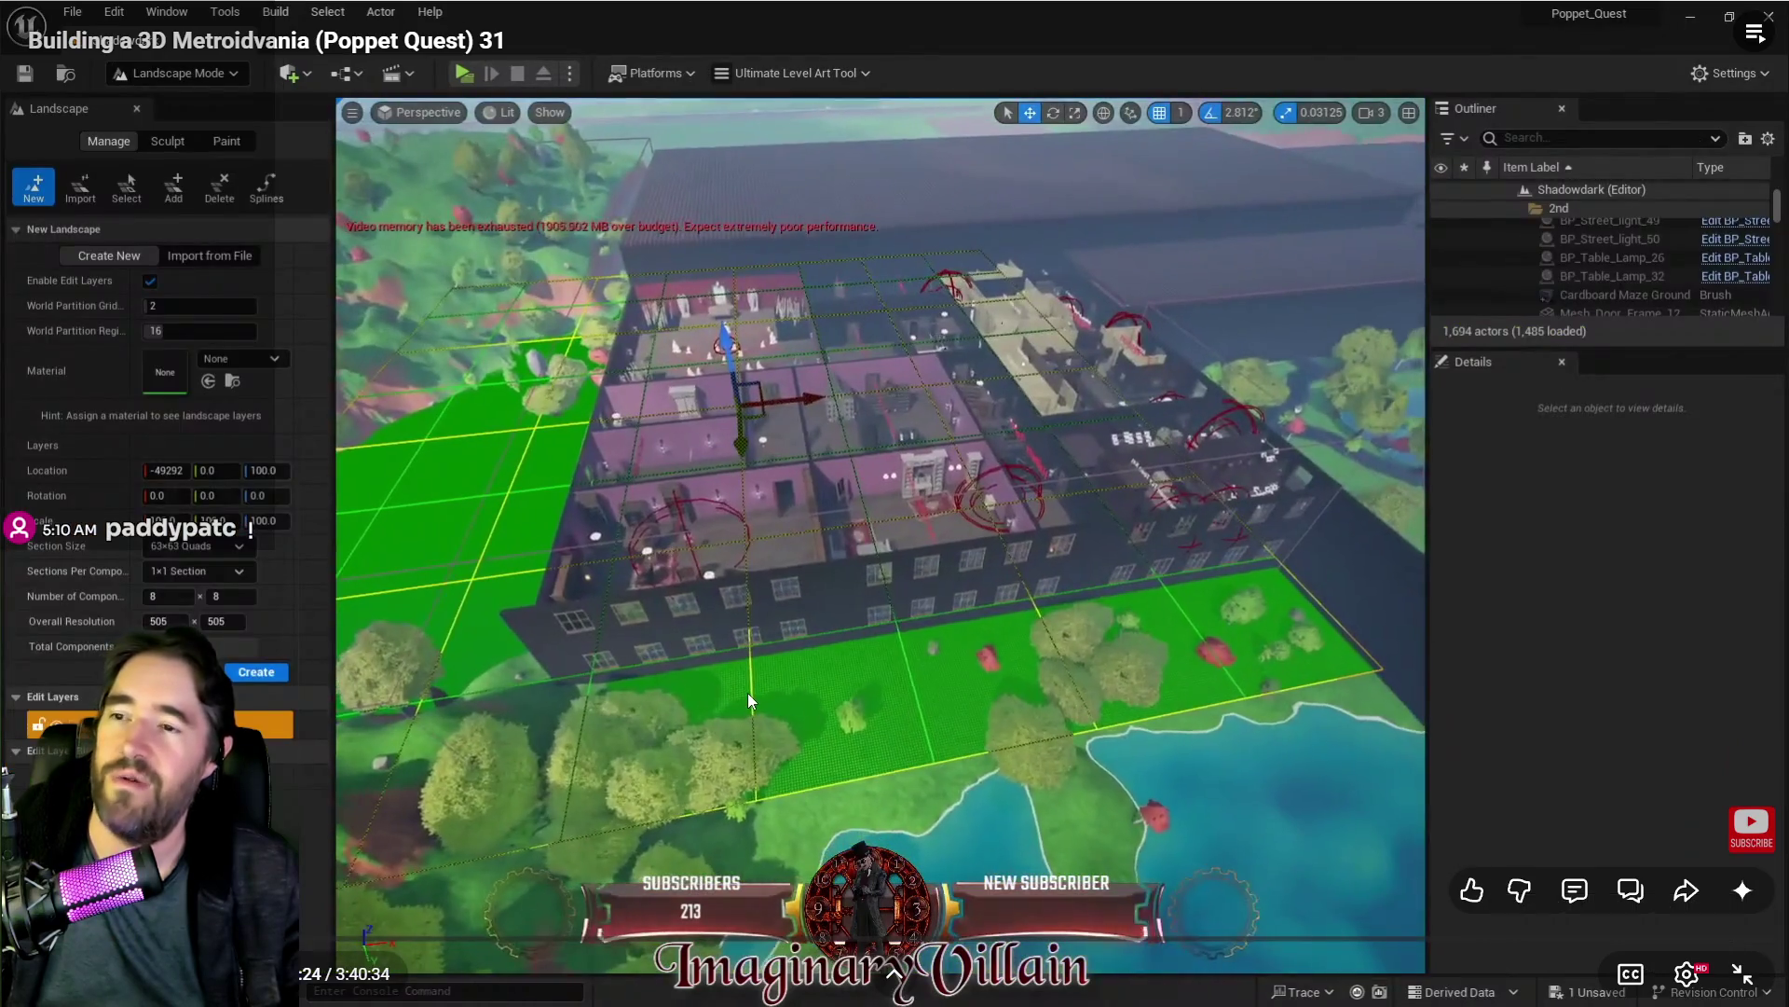
{"action": "left_click", "coordinate": [748, 691]}
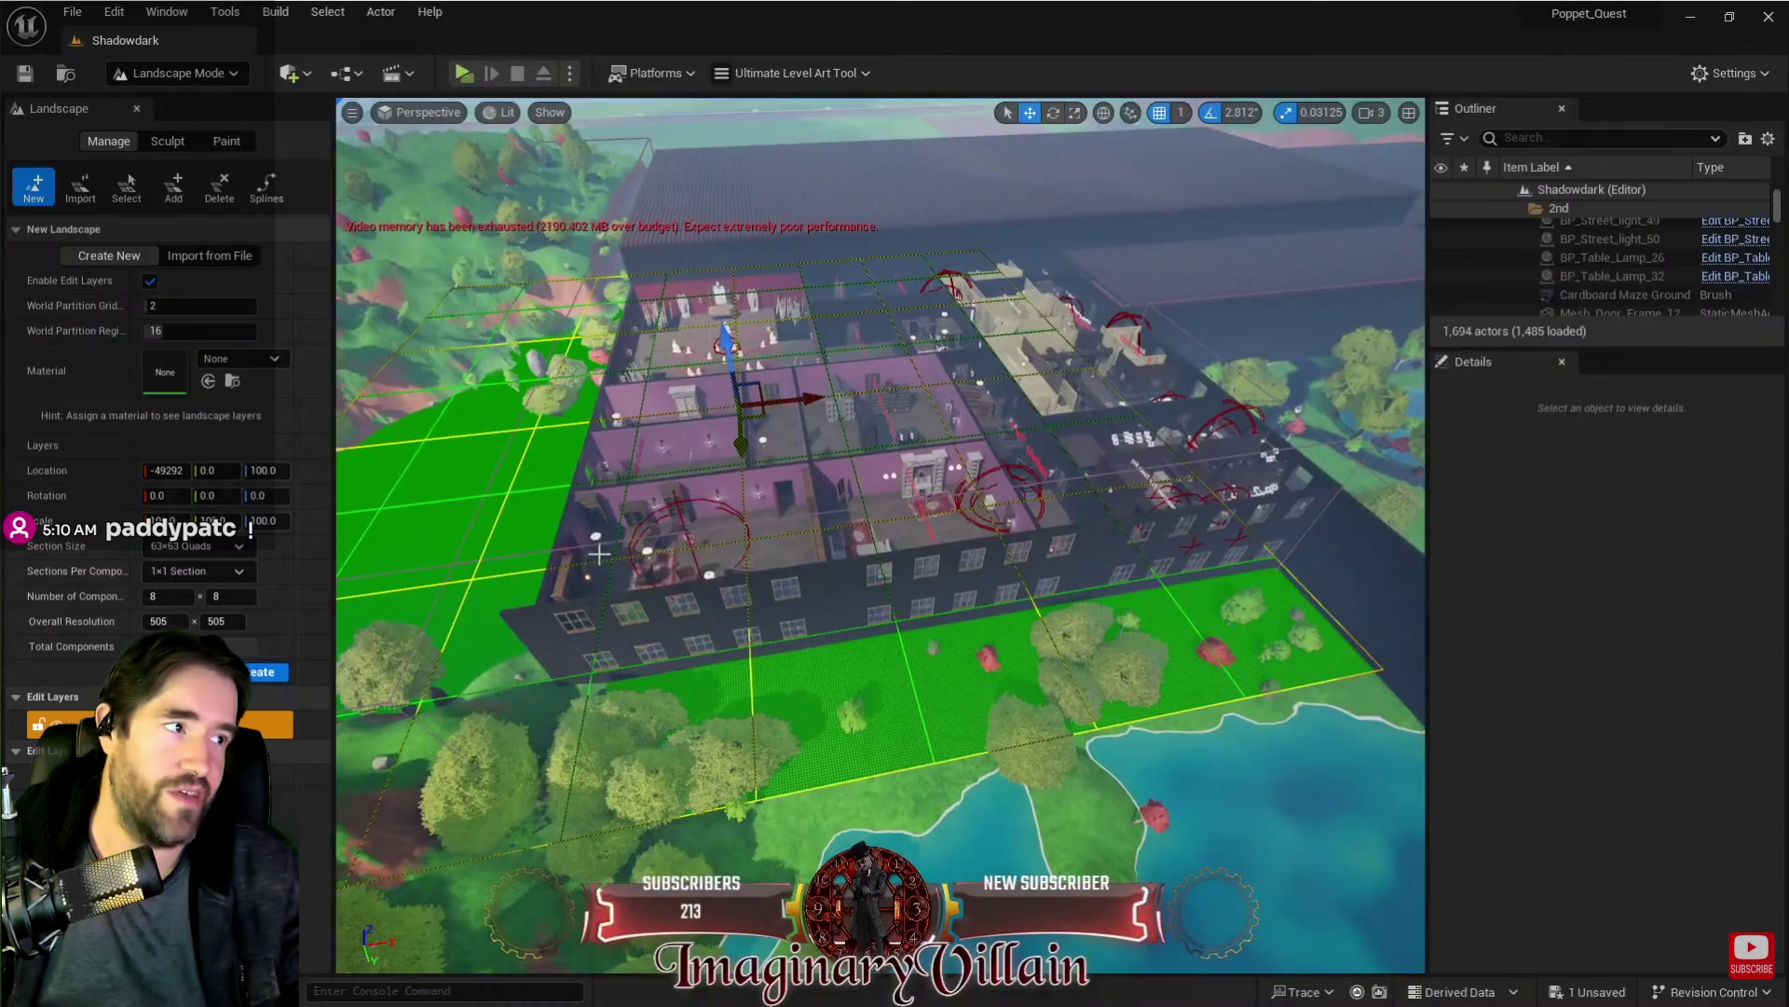
Step: Resume, skip ahead to the landscape sculpting scene around 1:00:00, and exit full screen
{"action": "mouse_move", "coordinate": [1209, 553]}
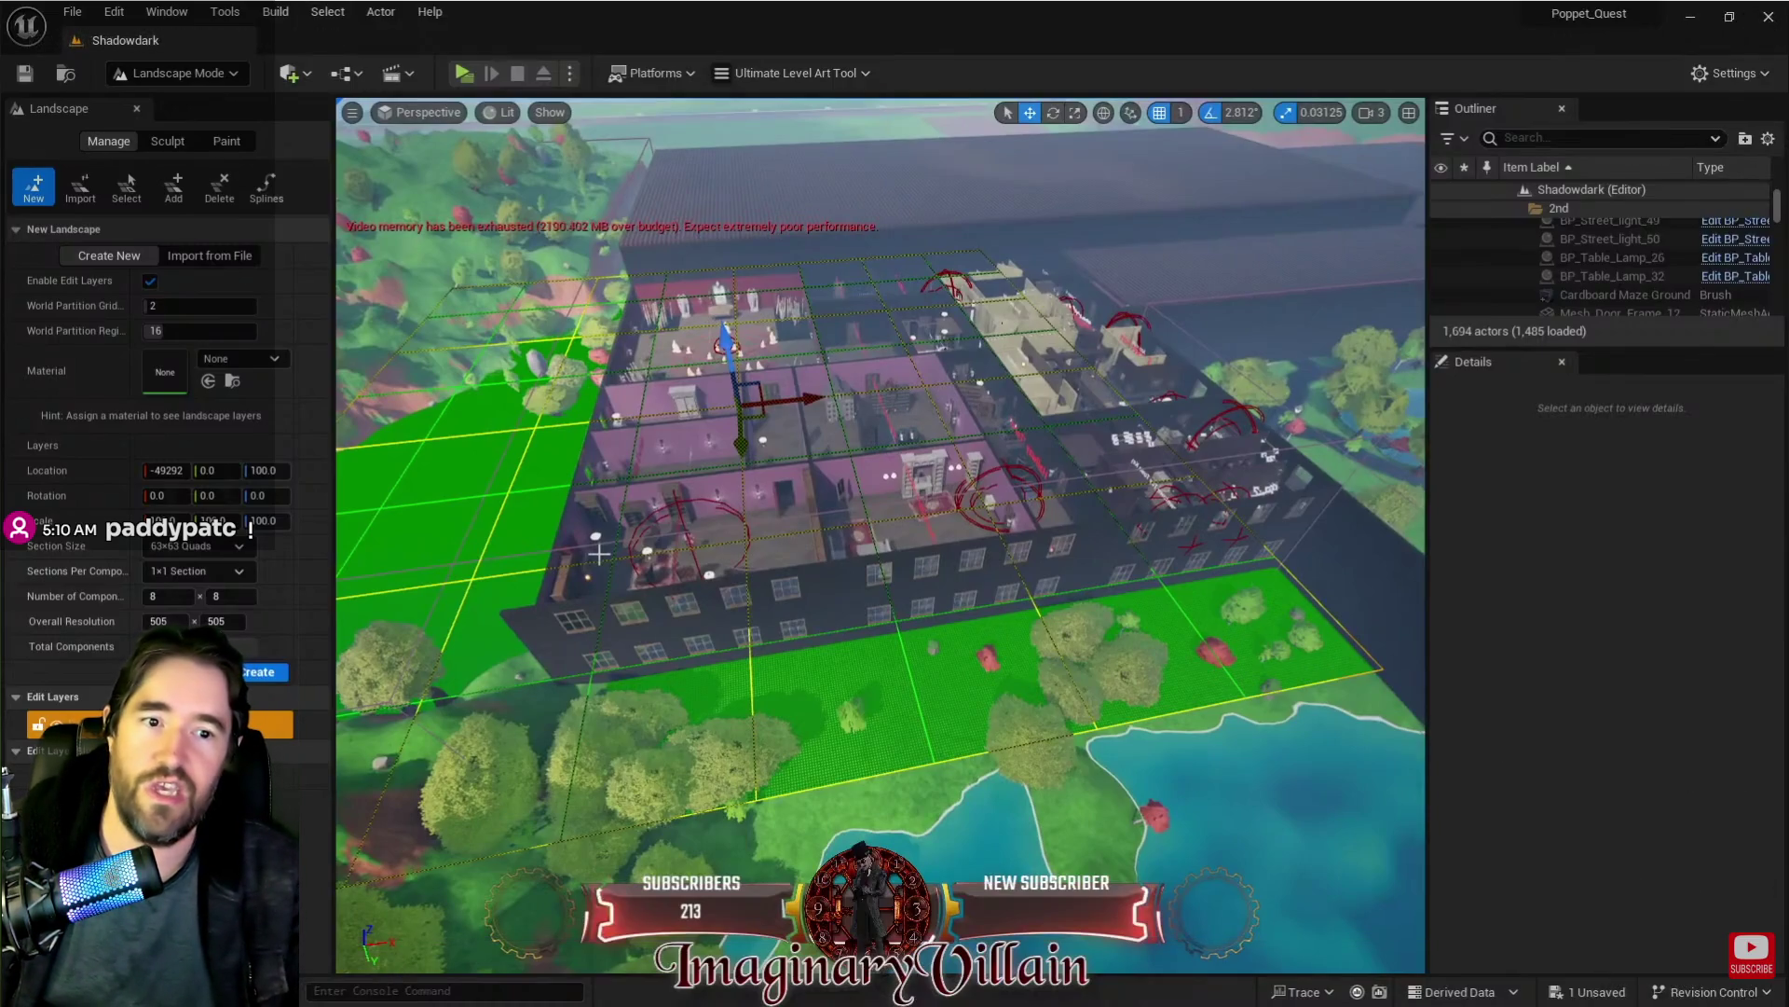
{"action": "left_click", "coordinate": [842, 740]}
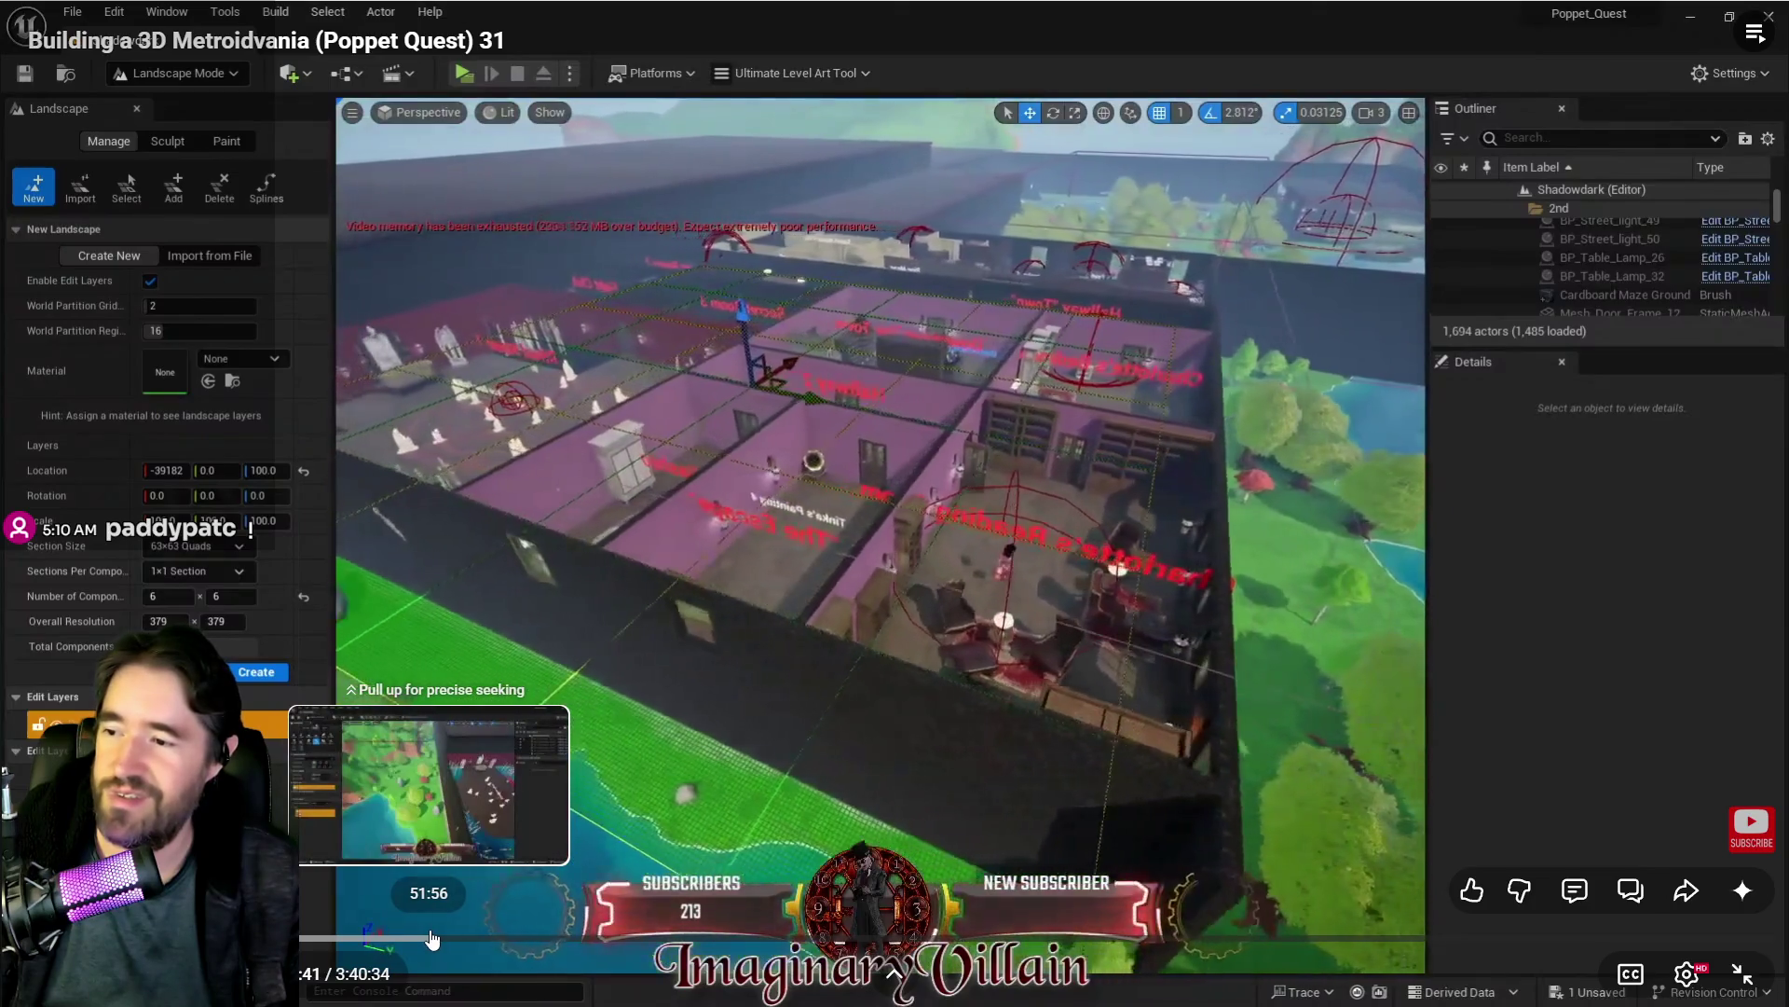
{"action": "left_click", "coordinate": [427, 939]}
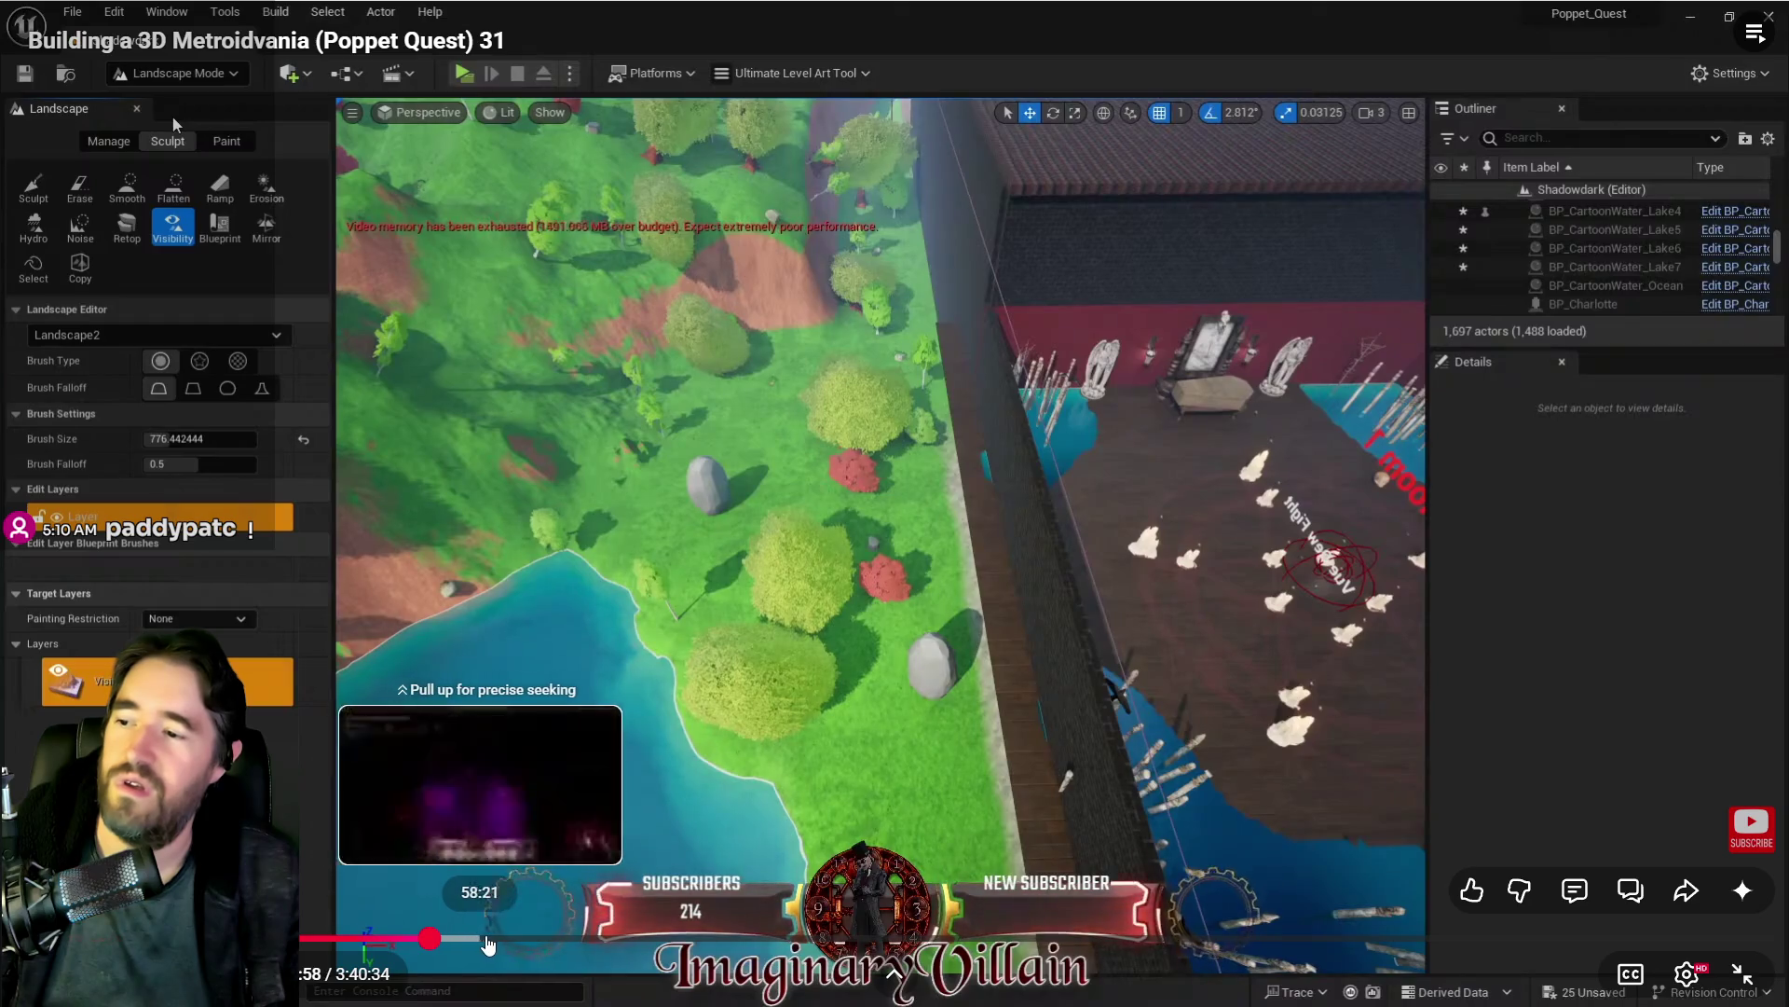
{"action": "left_click", "coordinate": [1729, 974]}
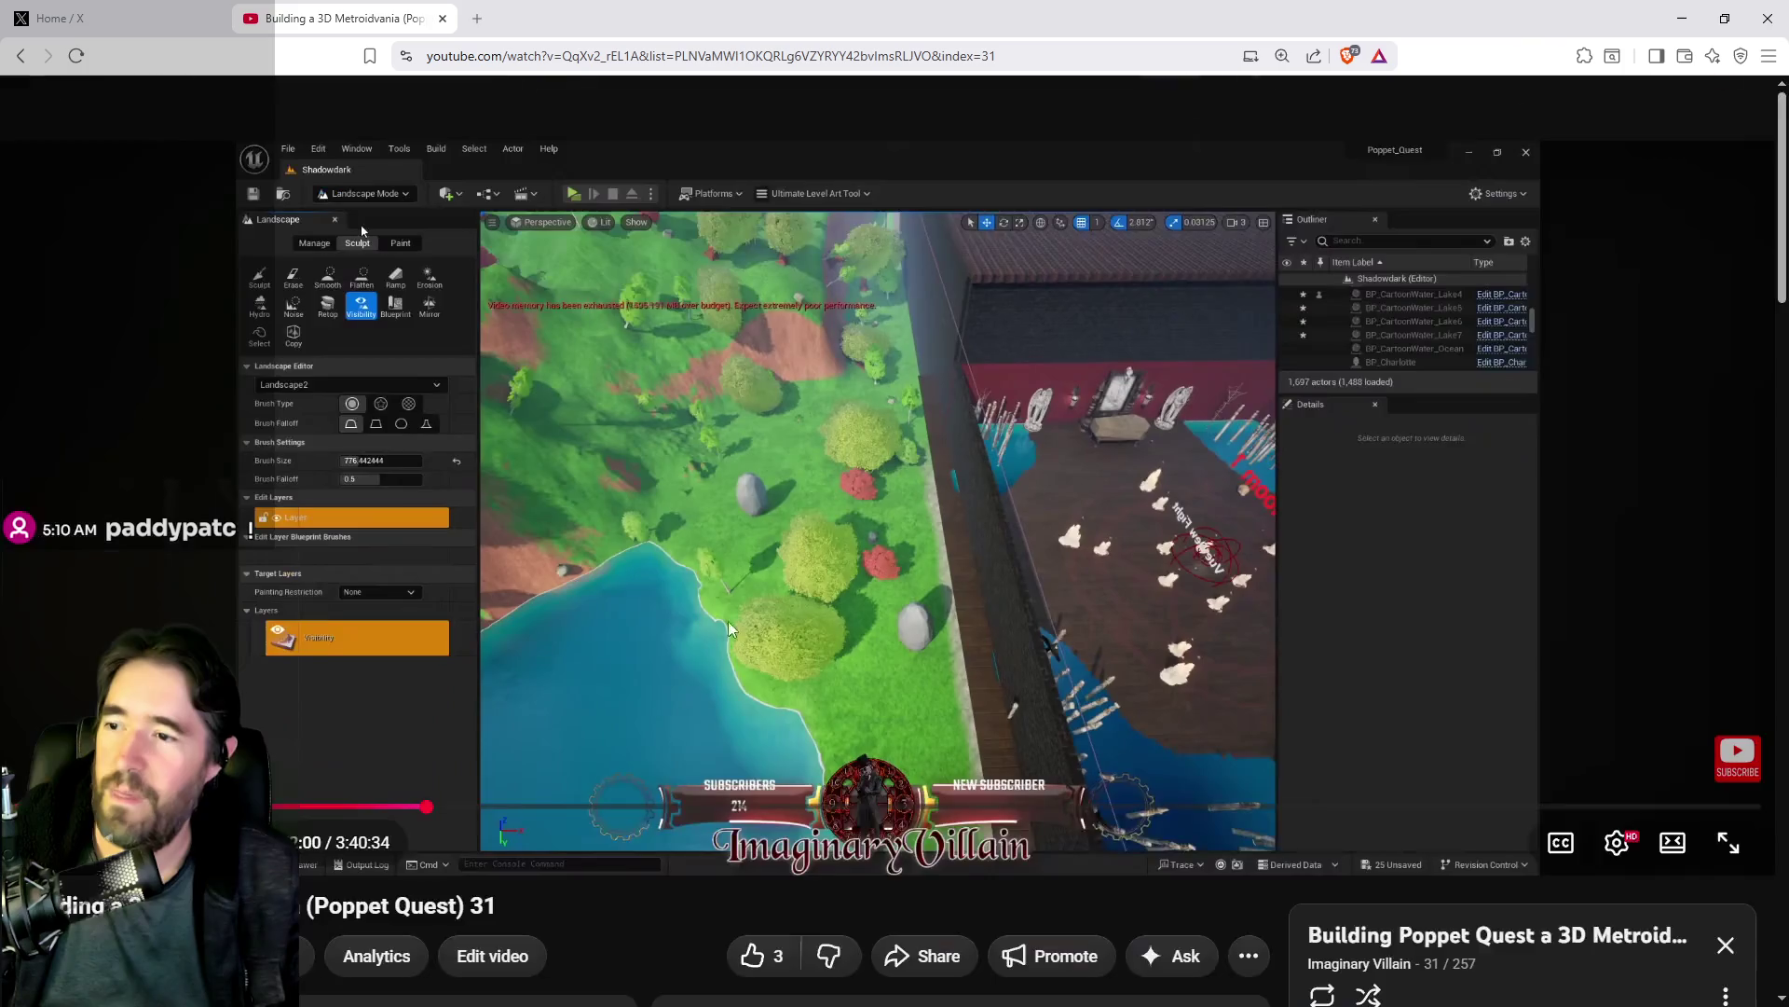
Step: Scroll the playlist and play 'Building a 3D Metroidvania (Poppet Quest) 39'
{"action": "scroll", "coordinate": [1155, 956], "scroll_direction": "down", "scroll_amount": 5}
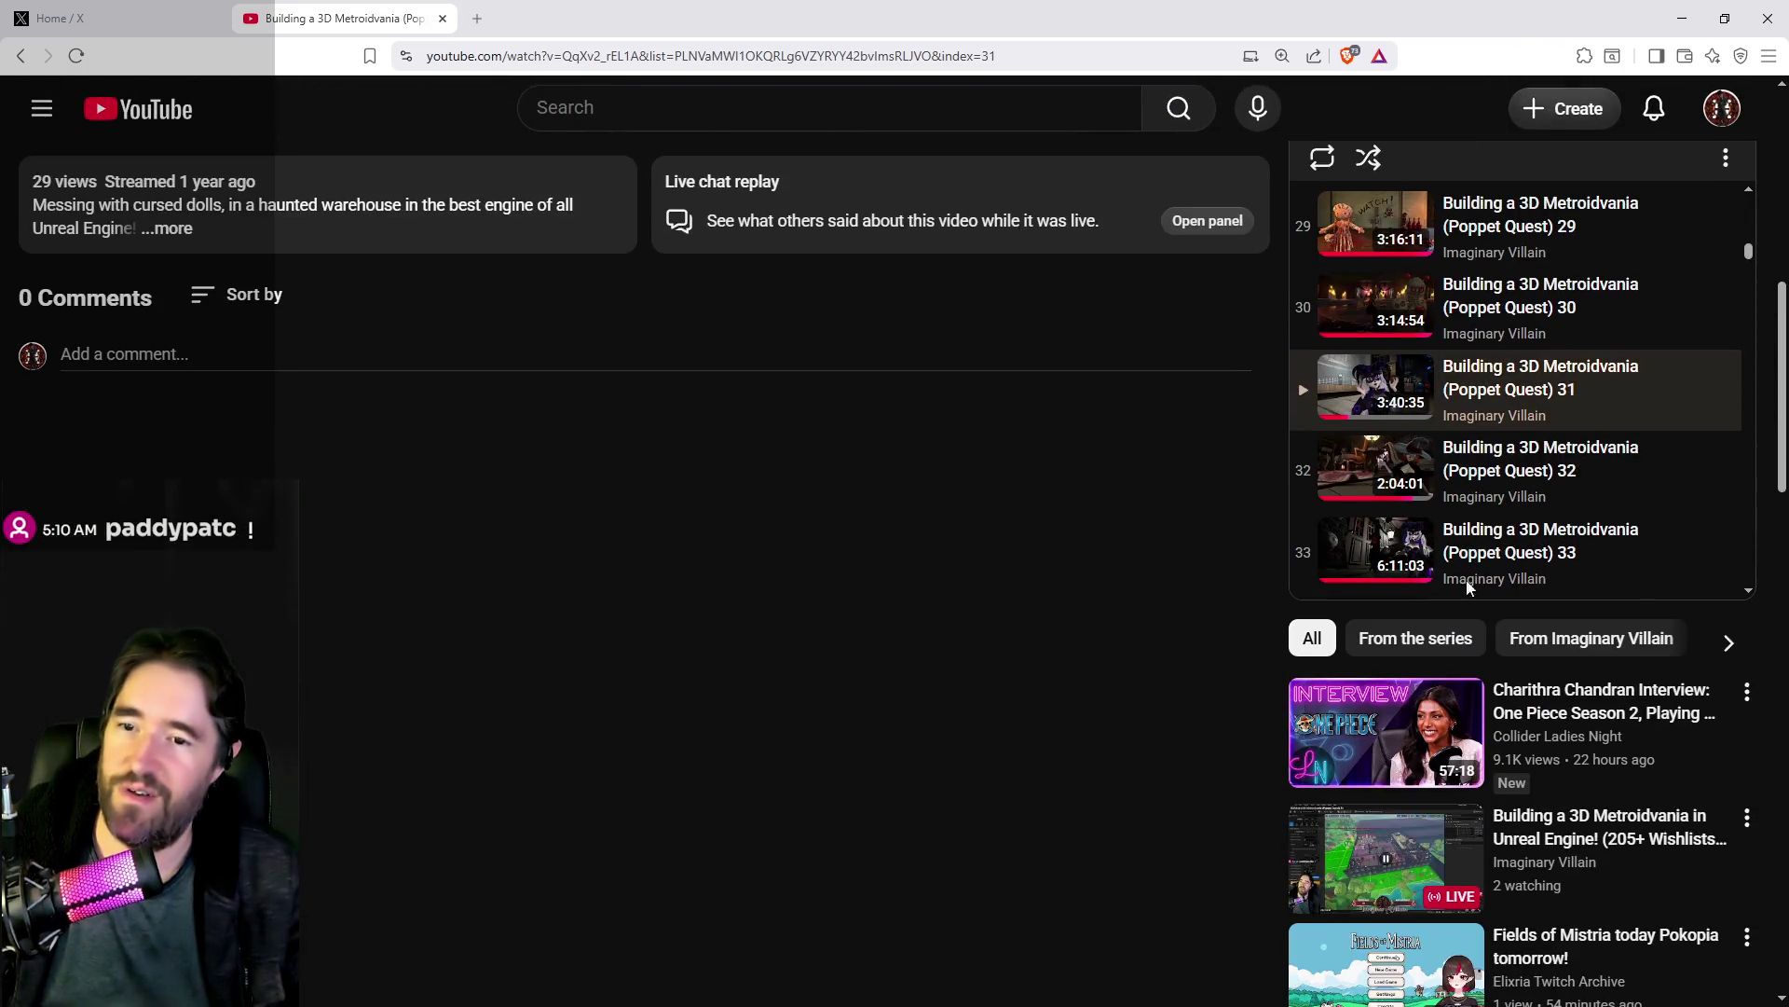
{"action": "scroll", "coordinate": [1470, 583], "scroll_direction": "down", "scroll_amount": 2}
{"action": "scroll", "coordinate": [1451, 504], "scroll_direction": "down", "scroll_amount": 2}
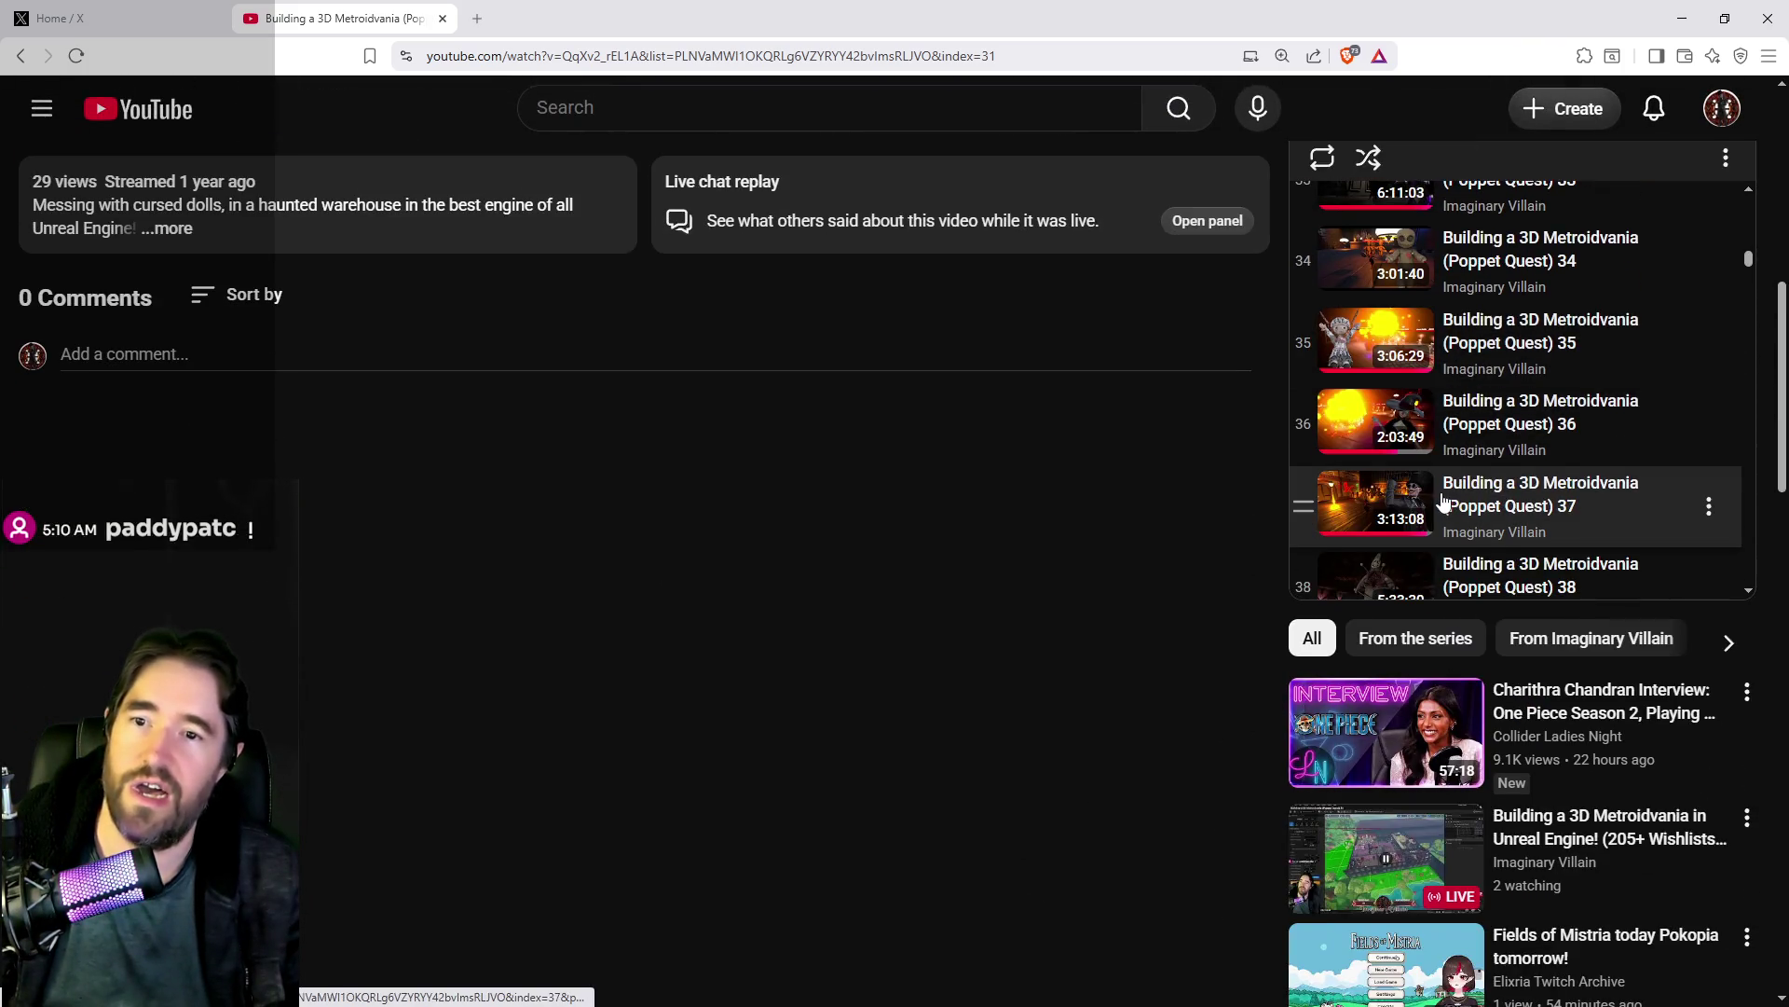
{"action": "scroll", "coordinate": [1443, 501], "scroll_direction": "down", "scroll_amount": 3}
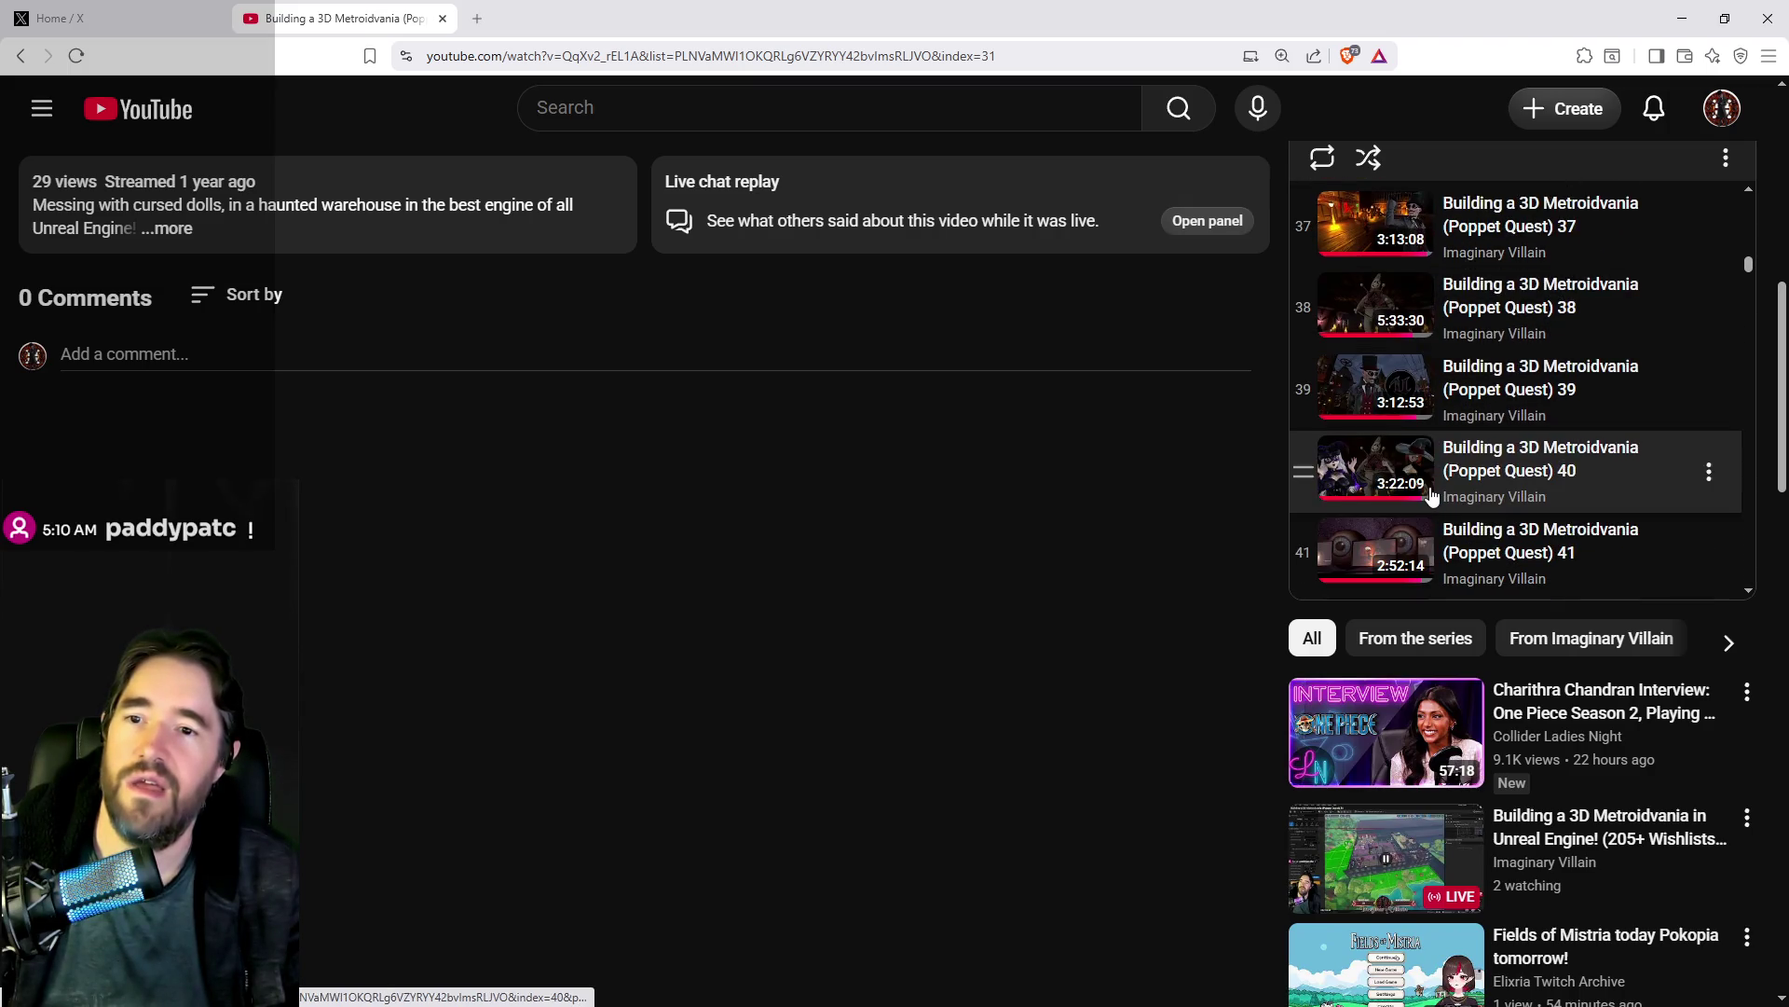
{"action": "left_click", "coordinate": [1378, 399]}
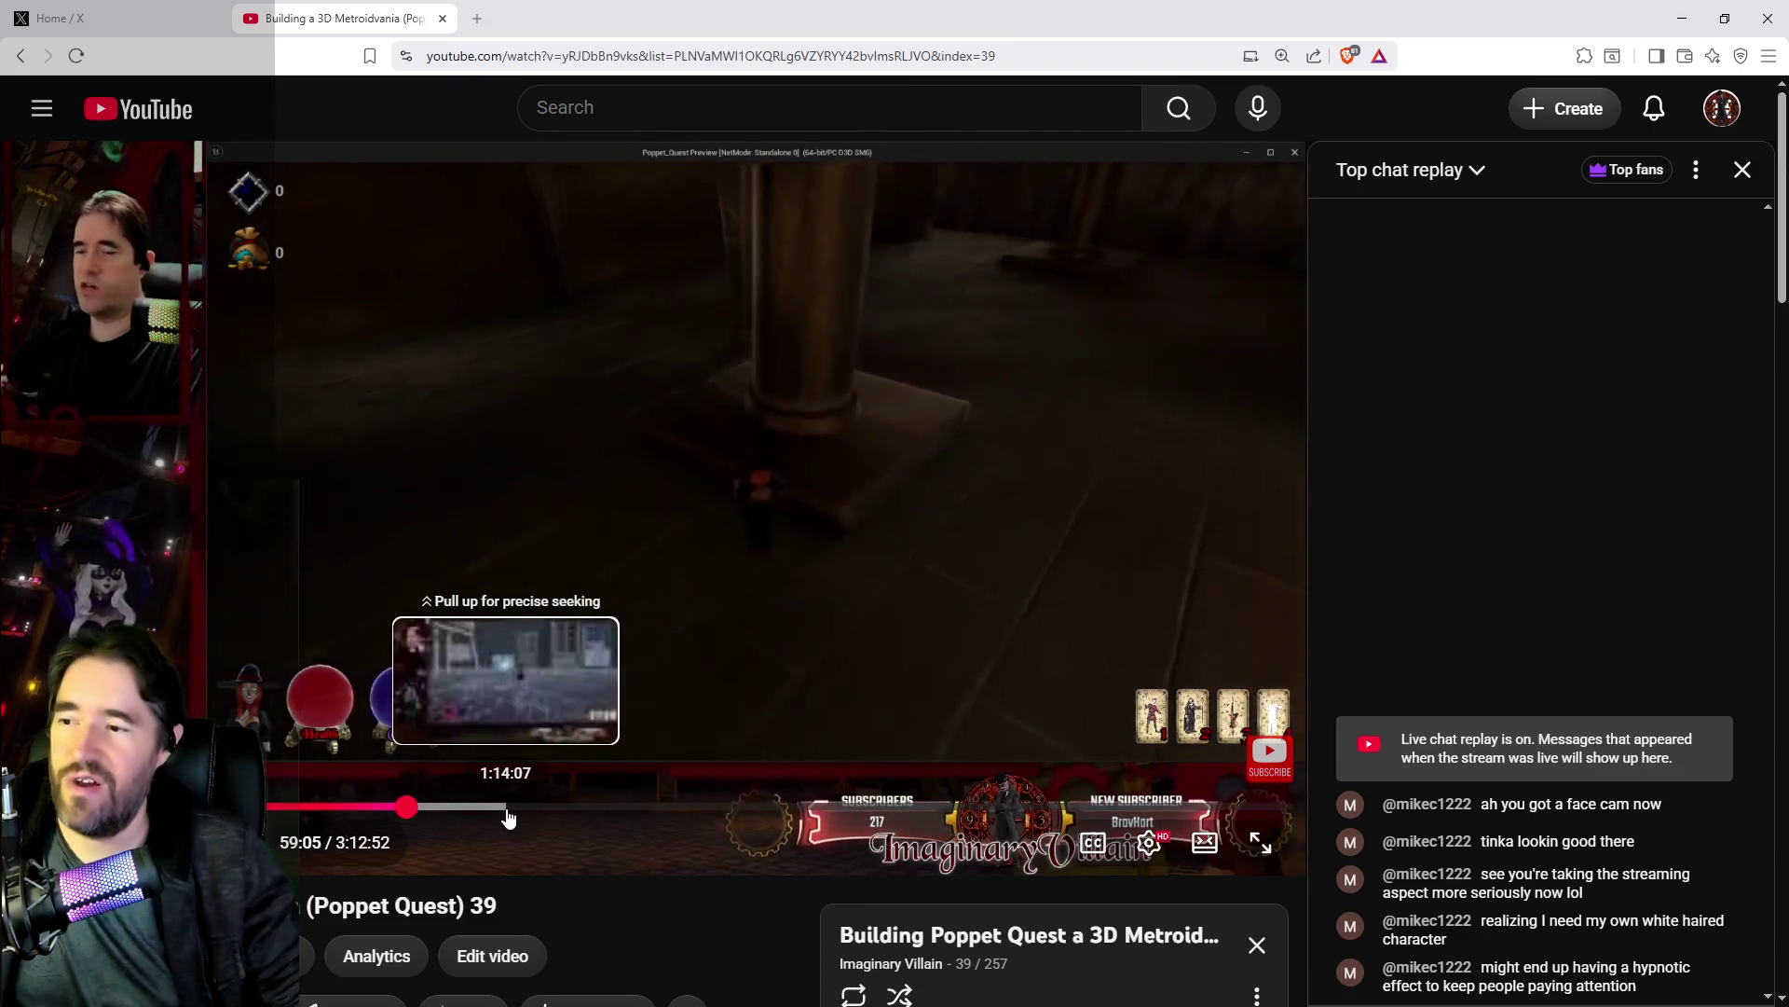
Step: Skip episode 39 ahead to about 1:14:07 on the progress bar
{"action": "left_click", "coordinate": [508, 815]}
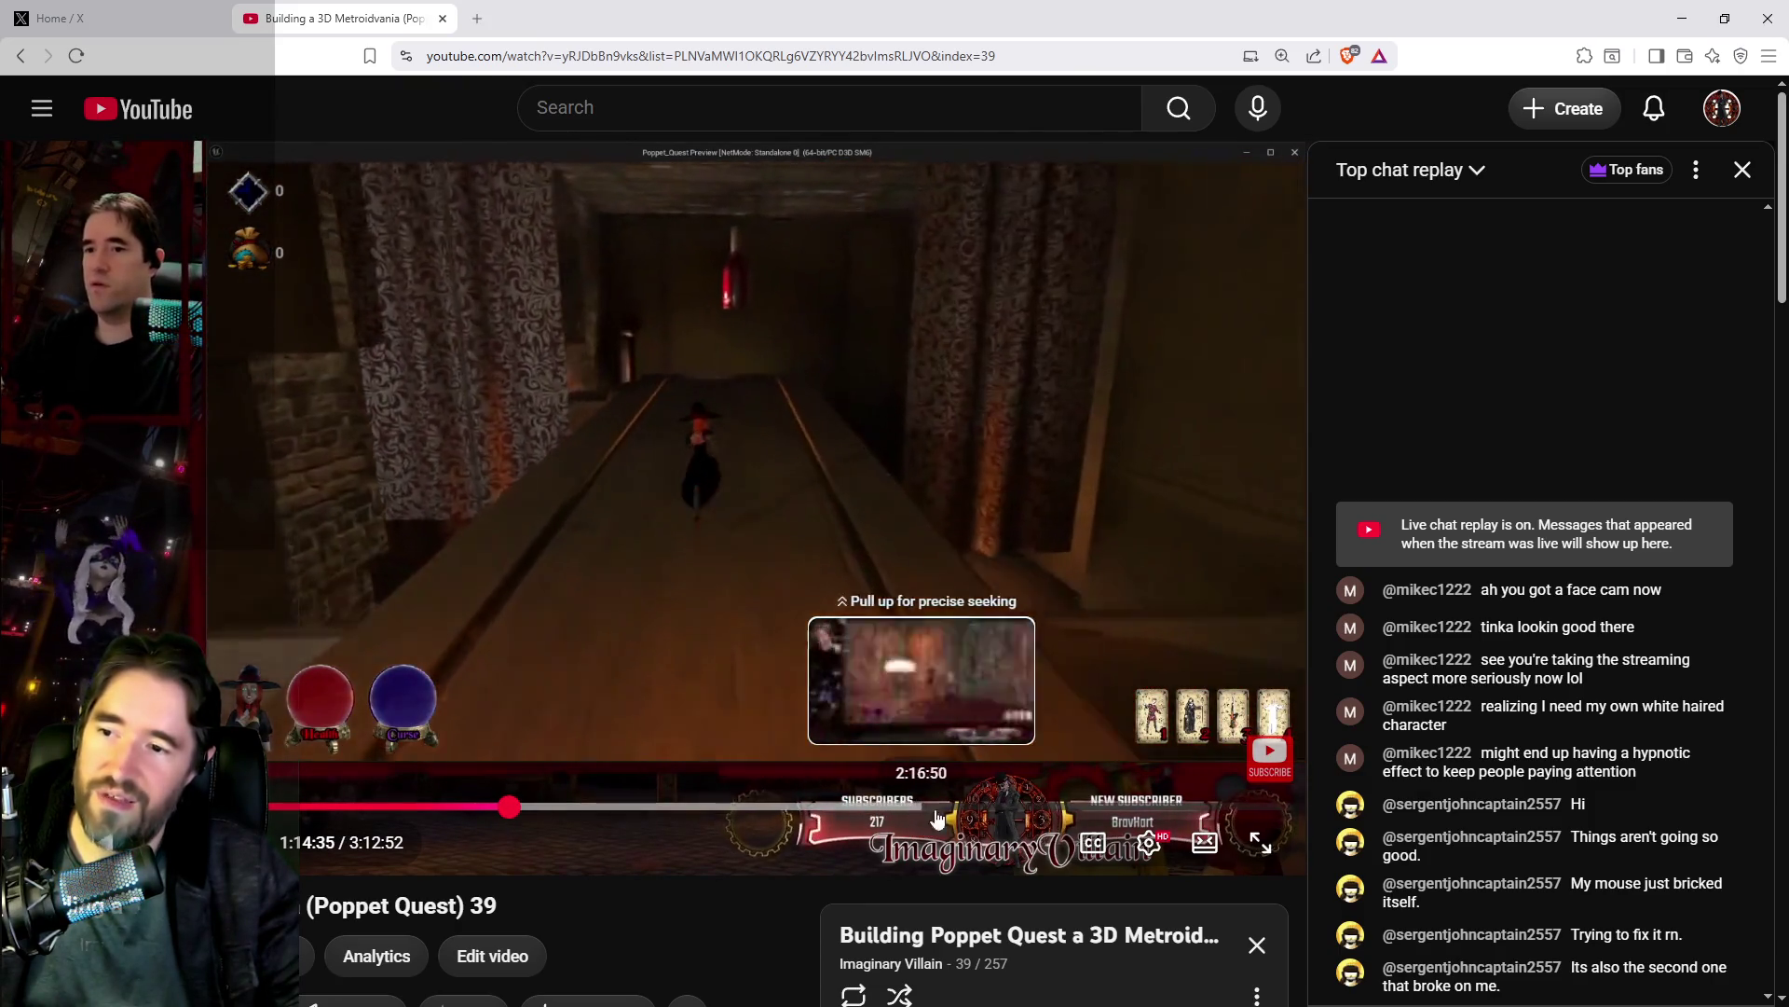
Step: Scroll far down the playlist and play 'Building a 3D Metroidvania (Poppet Quest) 57'
{"action": "scroll", "coordinate": [906, 949], "scroll_direction": "down", "scroll_amount": 5}
{"action": "scroll", "coordinate": [906, 949], "scroll_direction": "down", "scroll_amount": 7}
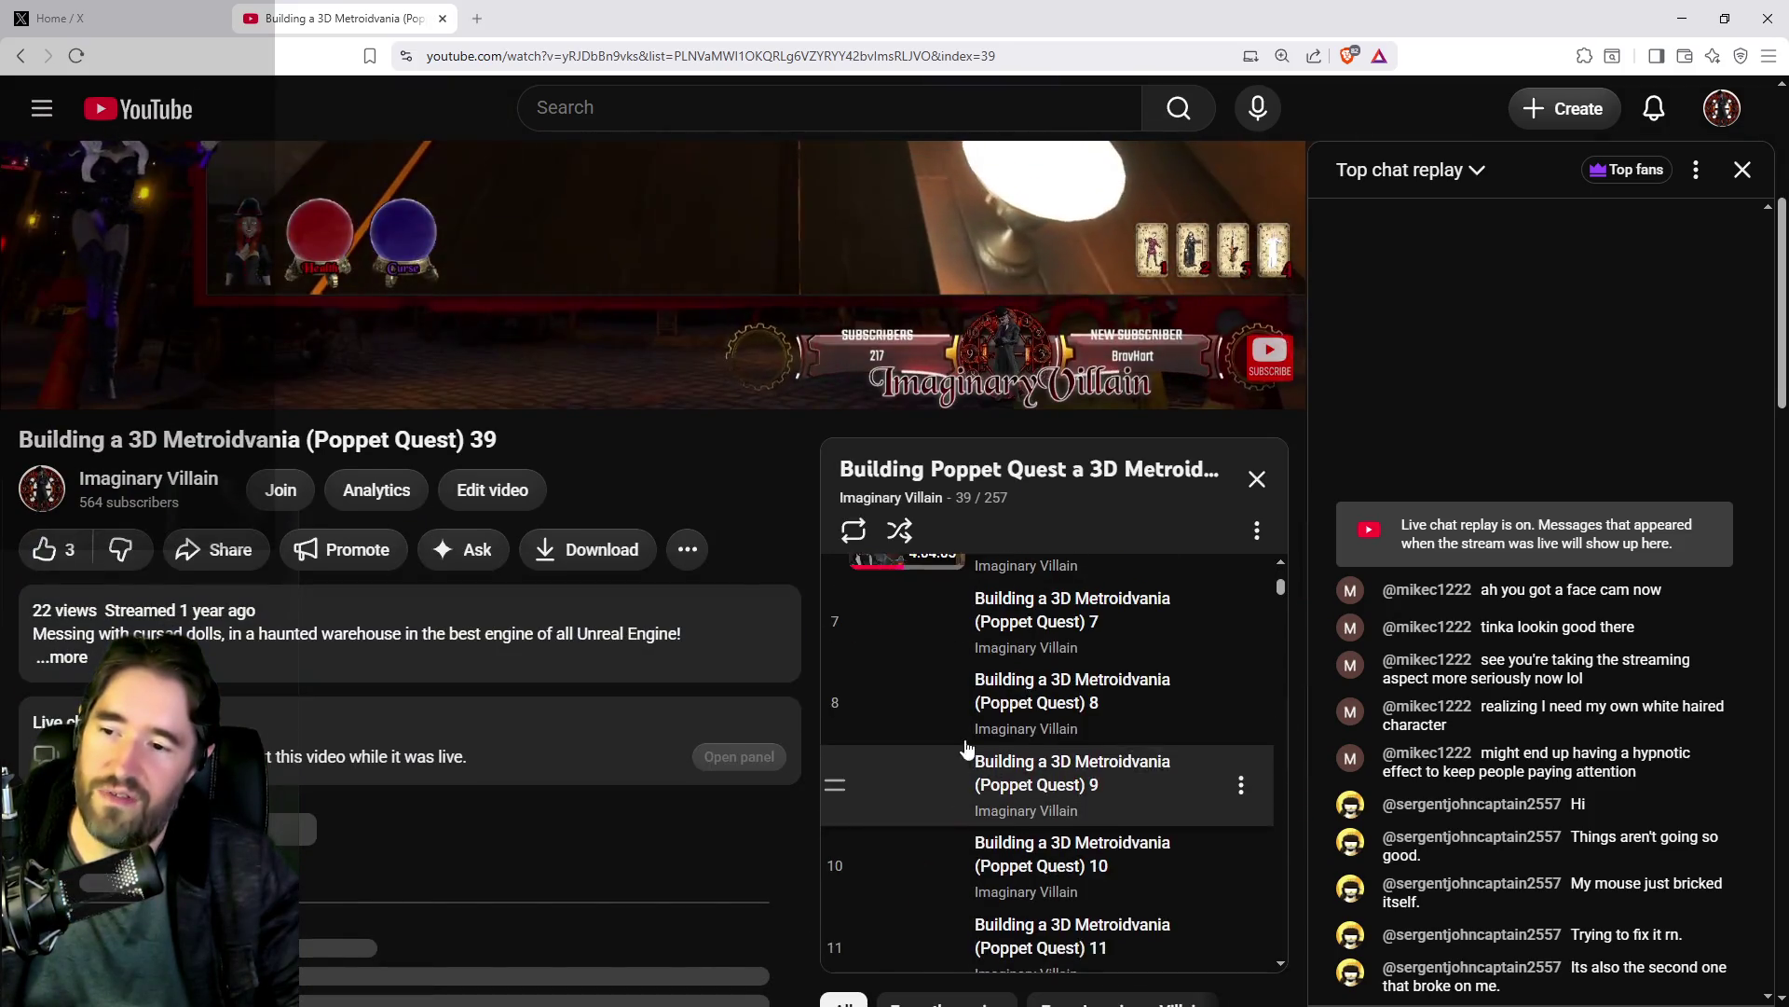
{"action": "scroll", "coordinate": [960, 773], "scroll_direction": "down", "scroll_amount": 15}
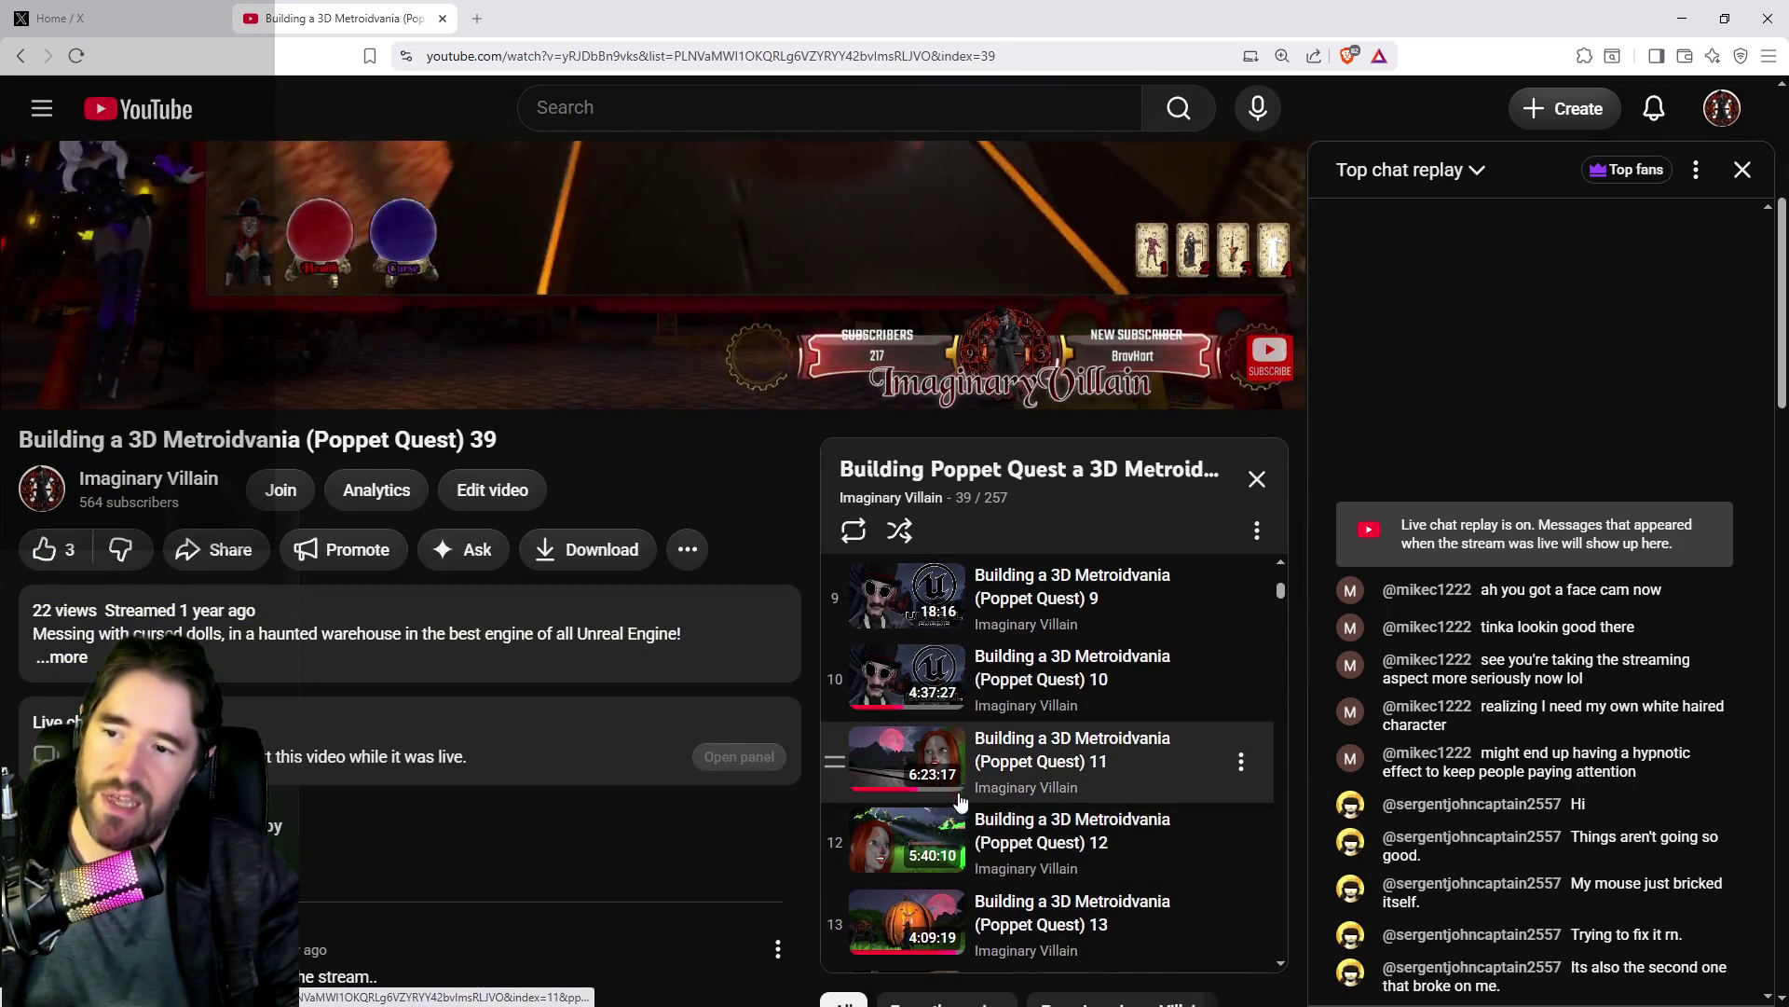
{"action": "scroll", "coordinate": [958, 829], "scroll_direction": "down", "scroll_amount": 8}
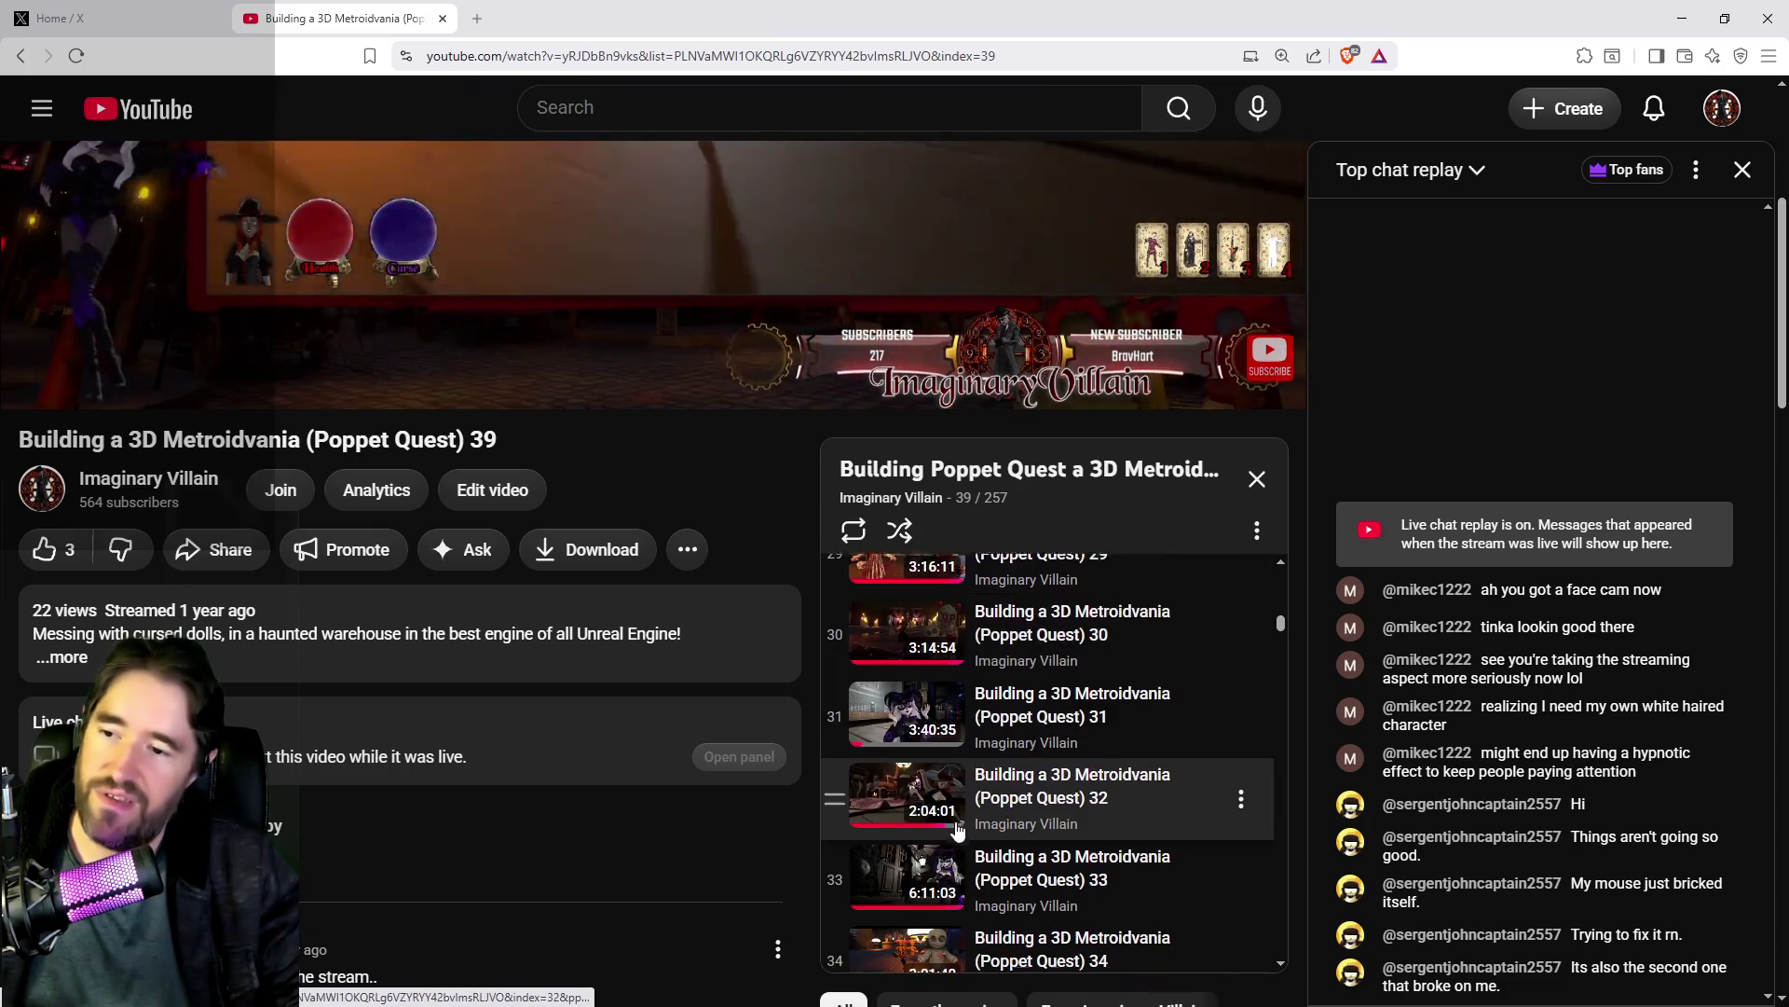
{"action": "scroll", "coordinate": [958, 830], "scroll_direction": "down", "scroll_amount": 4}
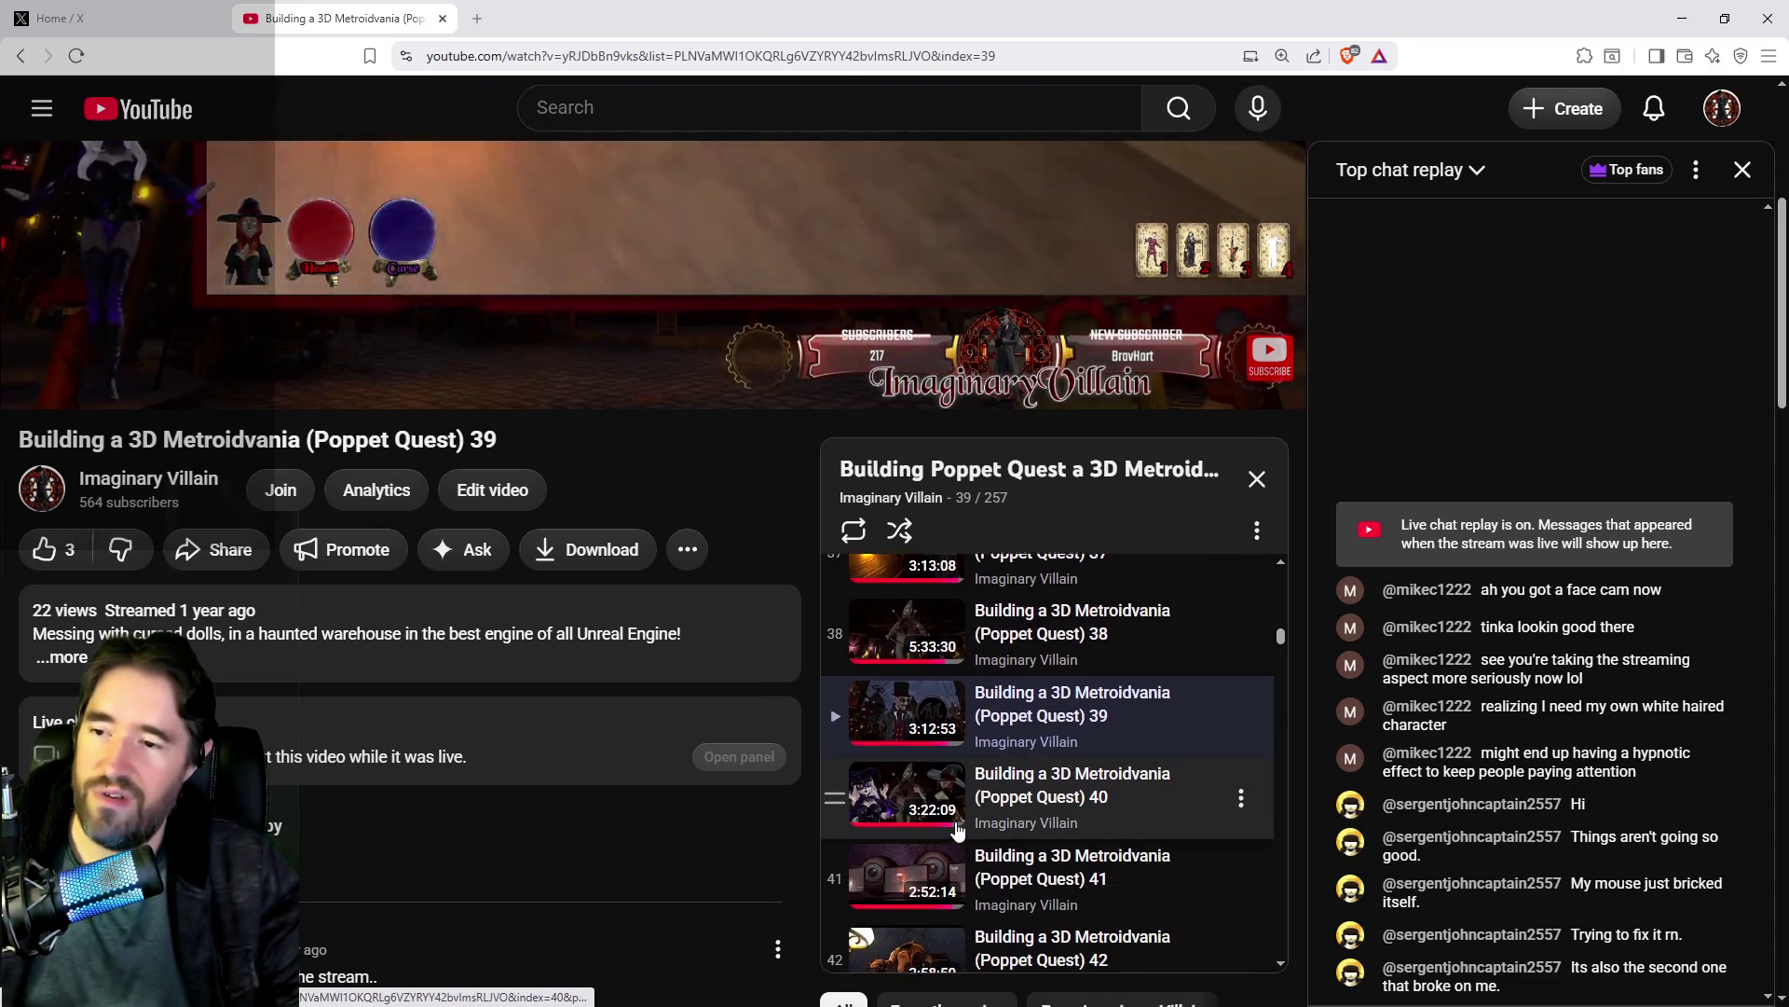
{"action": "scroll", "coordinate": [958, 830], "scroll_direction": "down", "scroll_amount": 1}
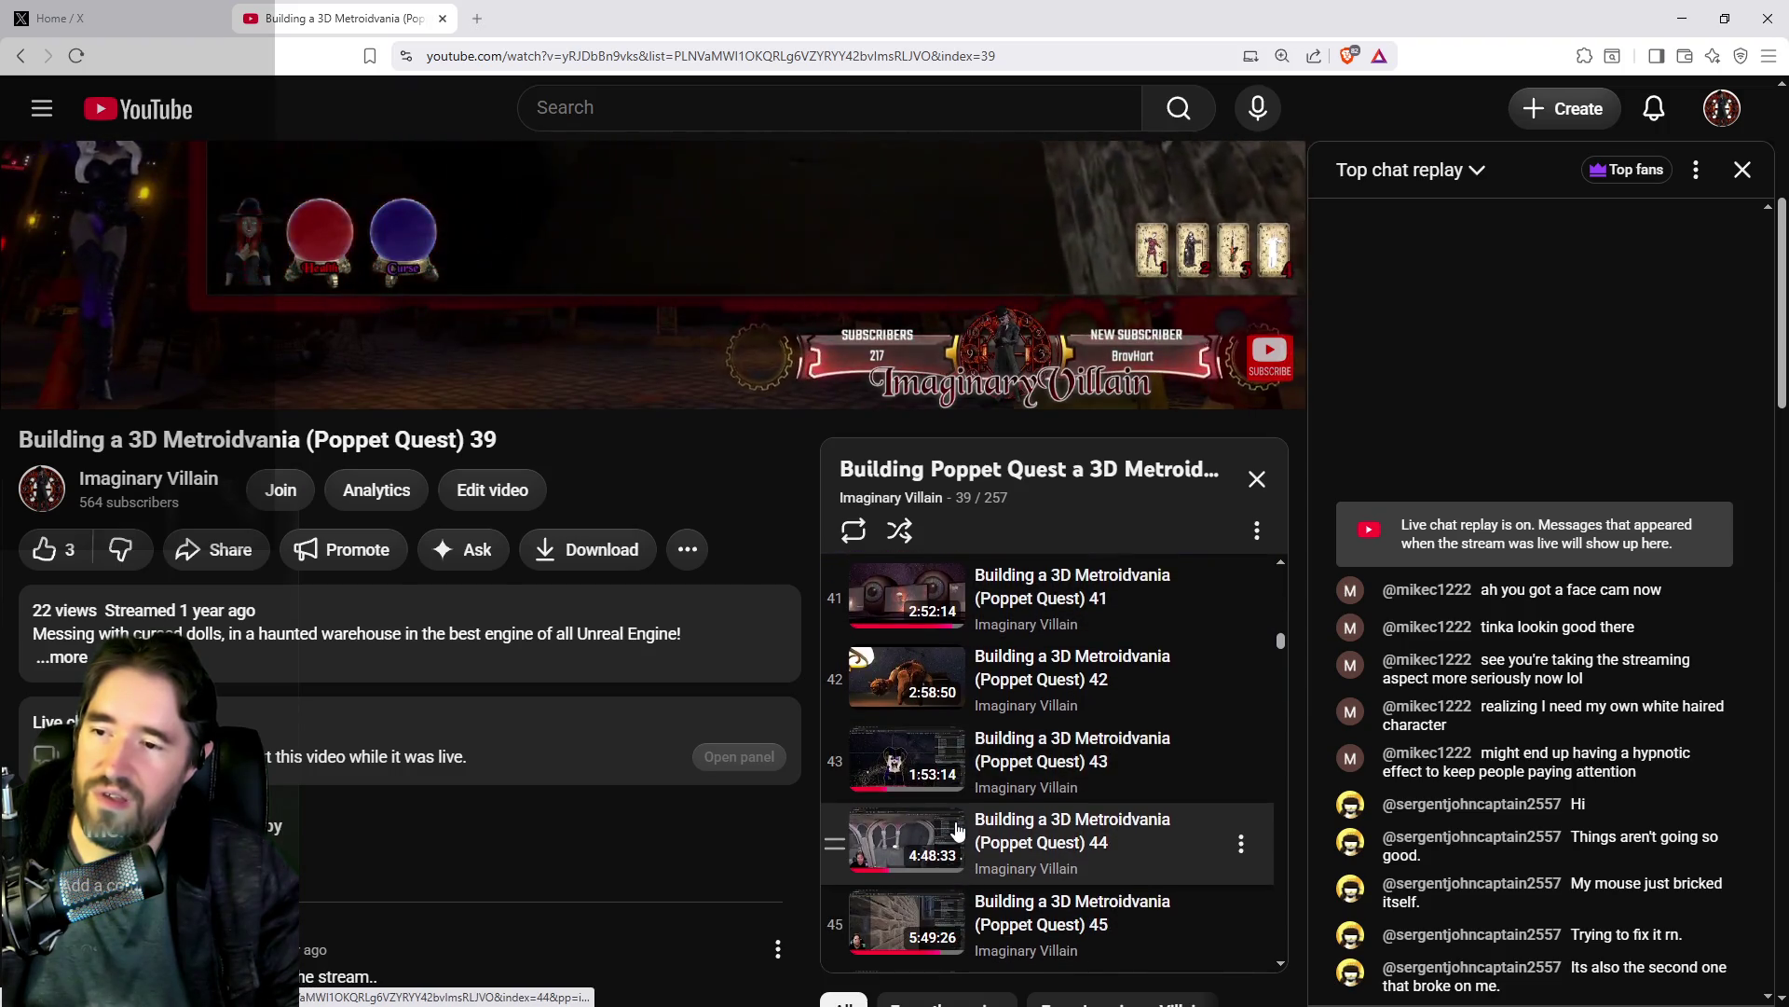
{"action": "scroll", "coordinate": [958, 830], "scroll_direction": "down", "scroll_amount": 3}
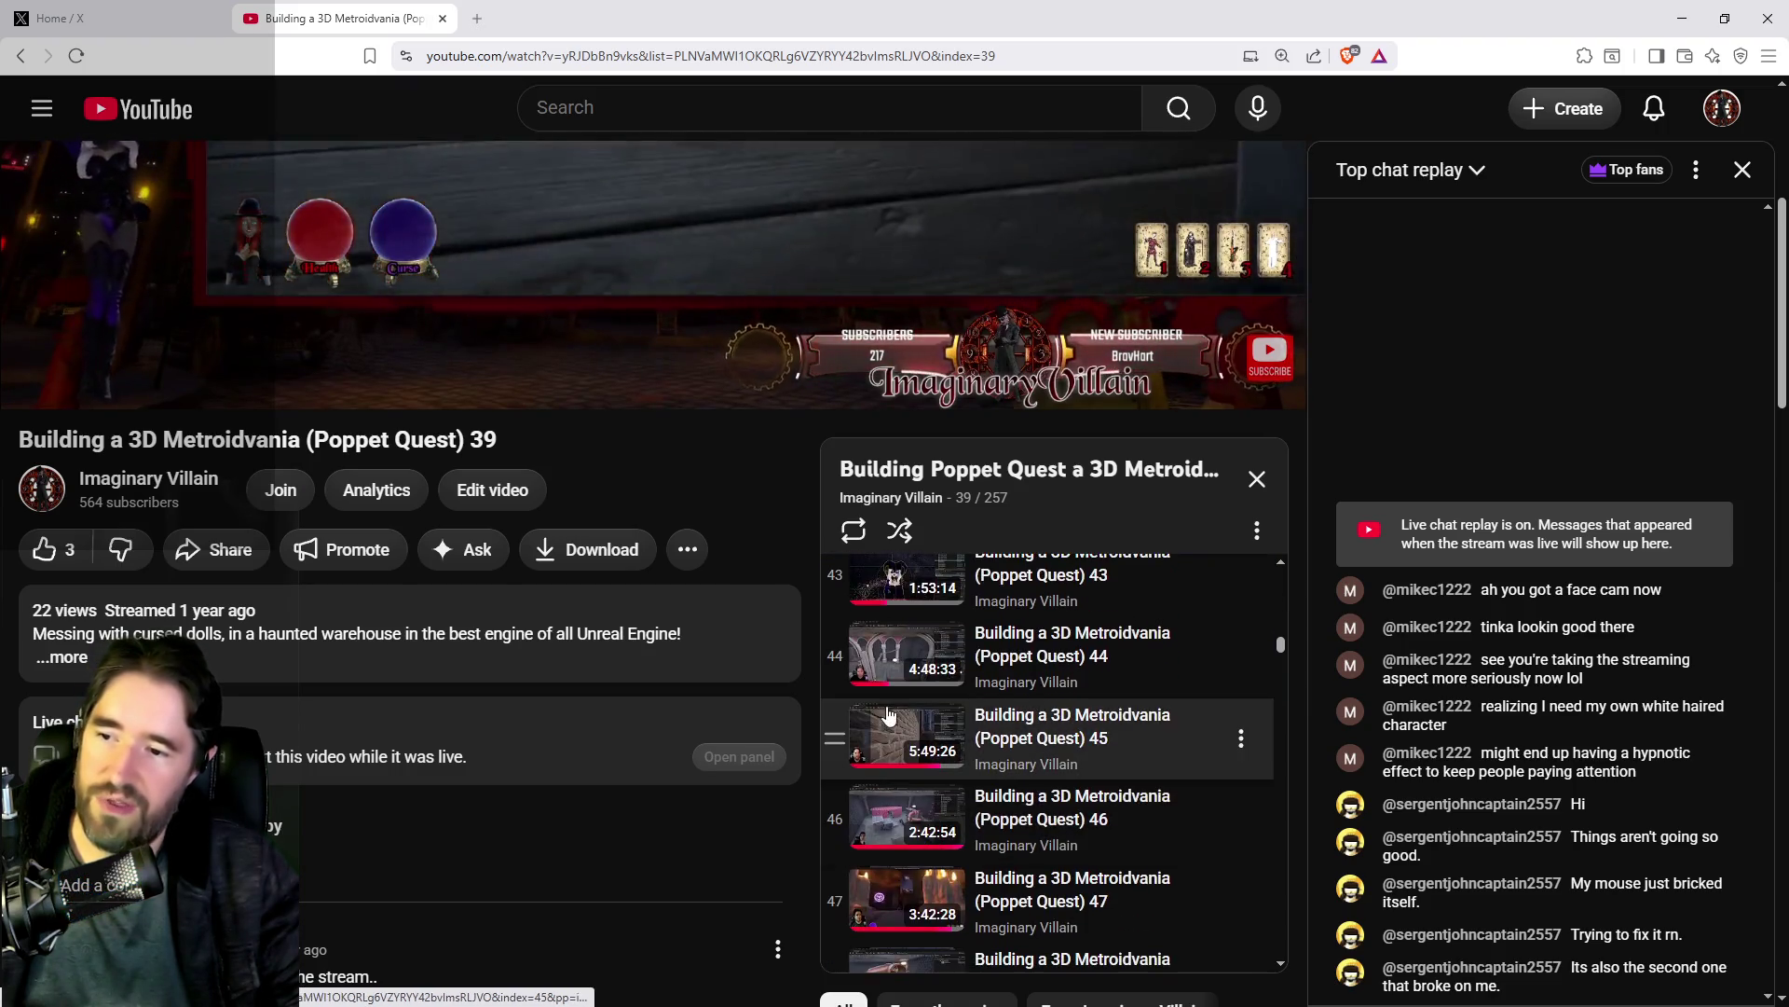
{"action": "scroll", "coordinate": [887, 715], "scroll_direction": "down", "scroll_amount": 1}
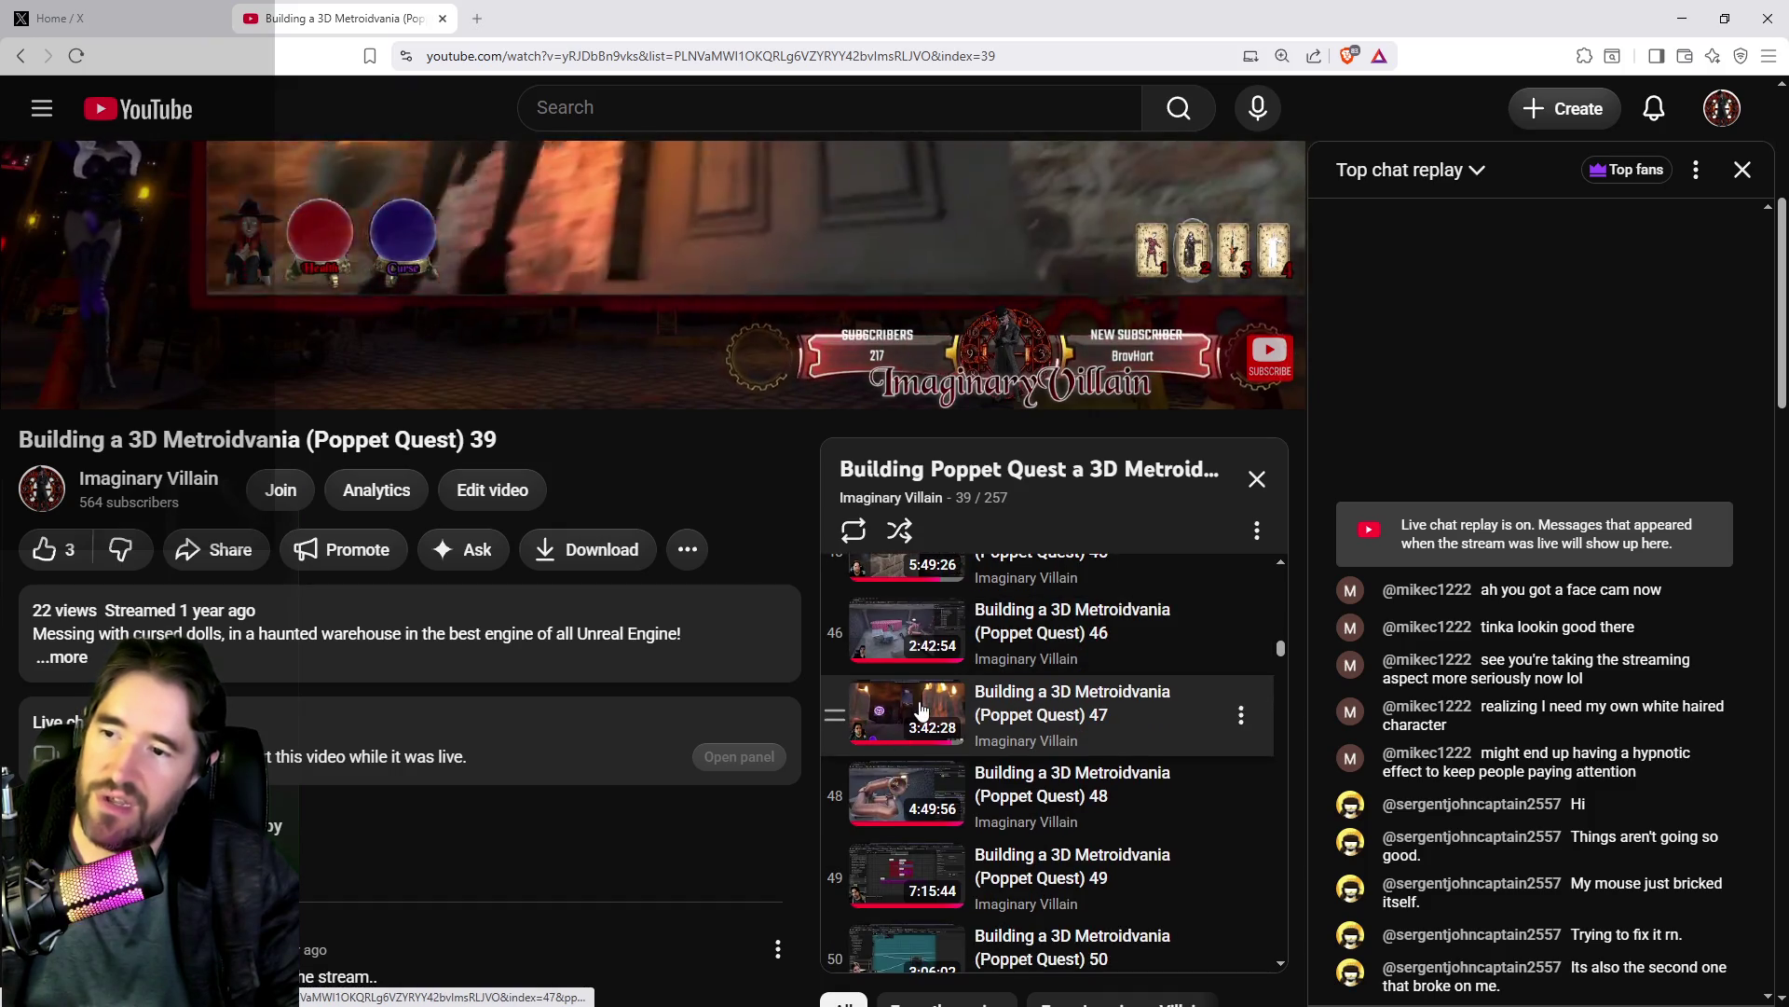
{"action": "scroll", "coordinate": [921, 708], "scroll_direction": "down", "scroll_amount": 3}
{"action": "scroll", "coordinate": [933, 690], "scroll_direction": "down", "scroll_amount": 4}
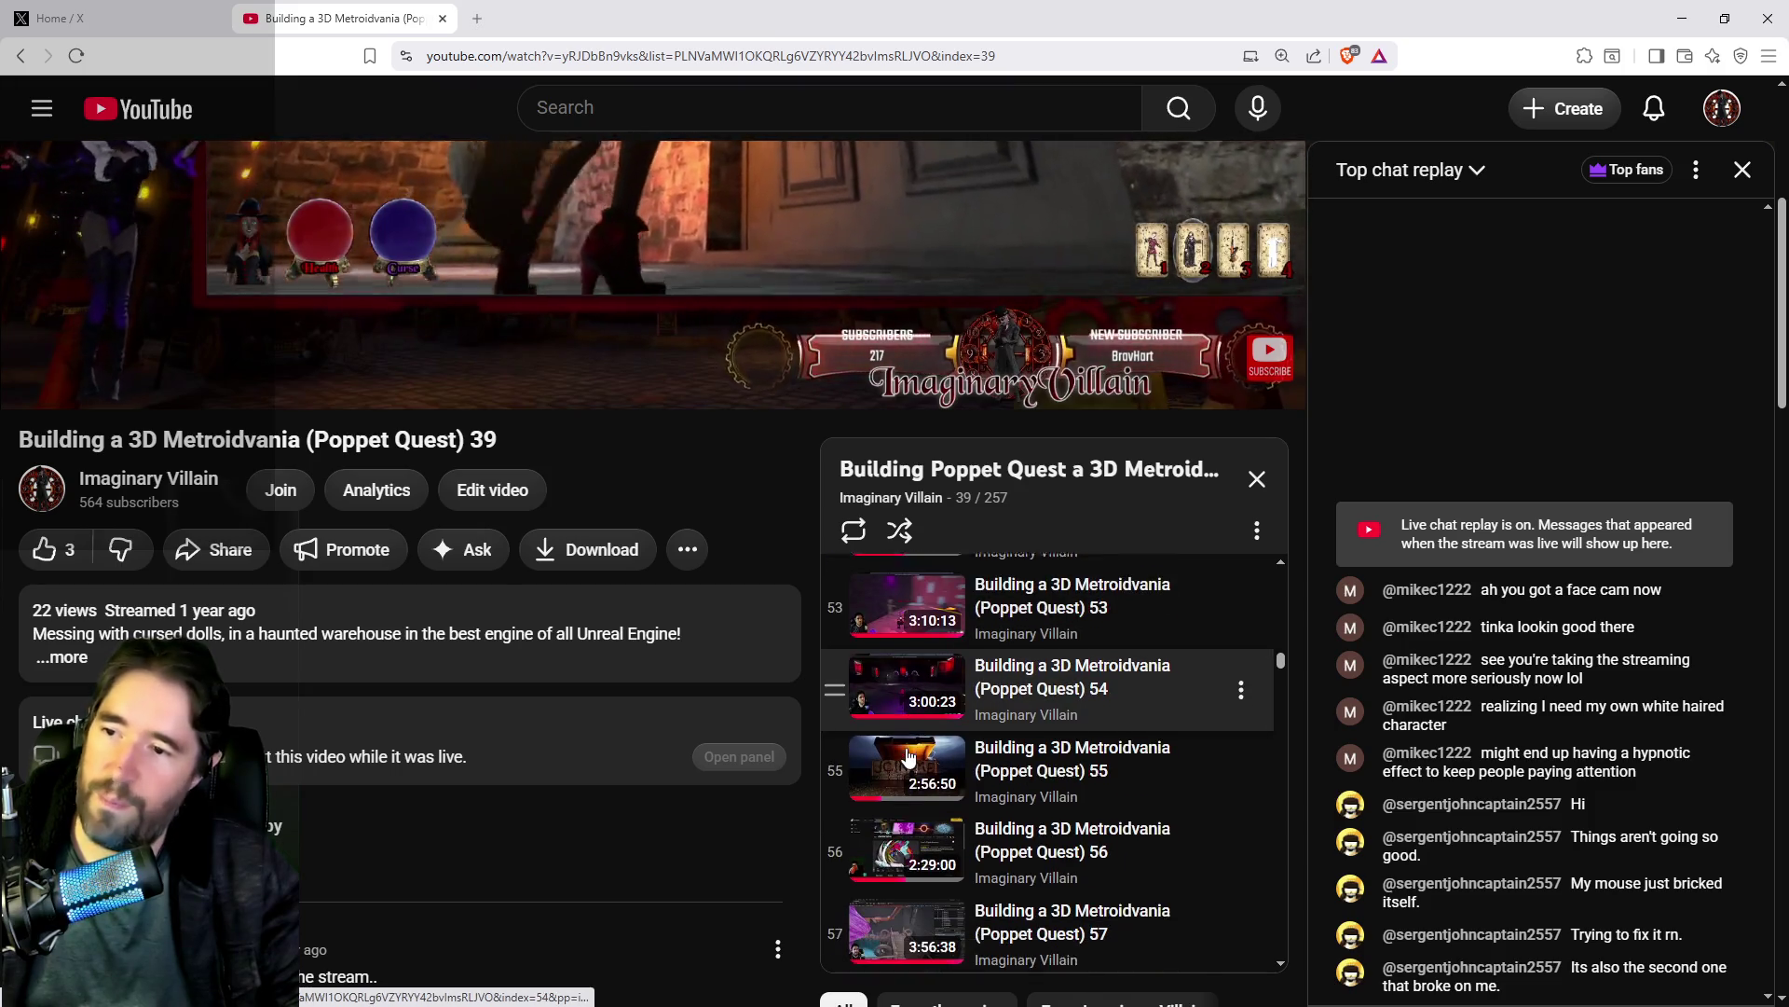
{"action": "scroll", "coordinate": [914, 746], "scroll_direction": "down", "scroll_amount": 3}
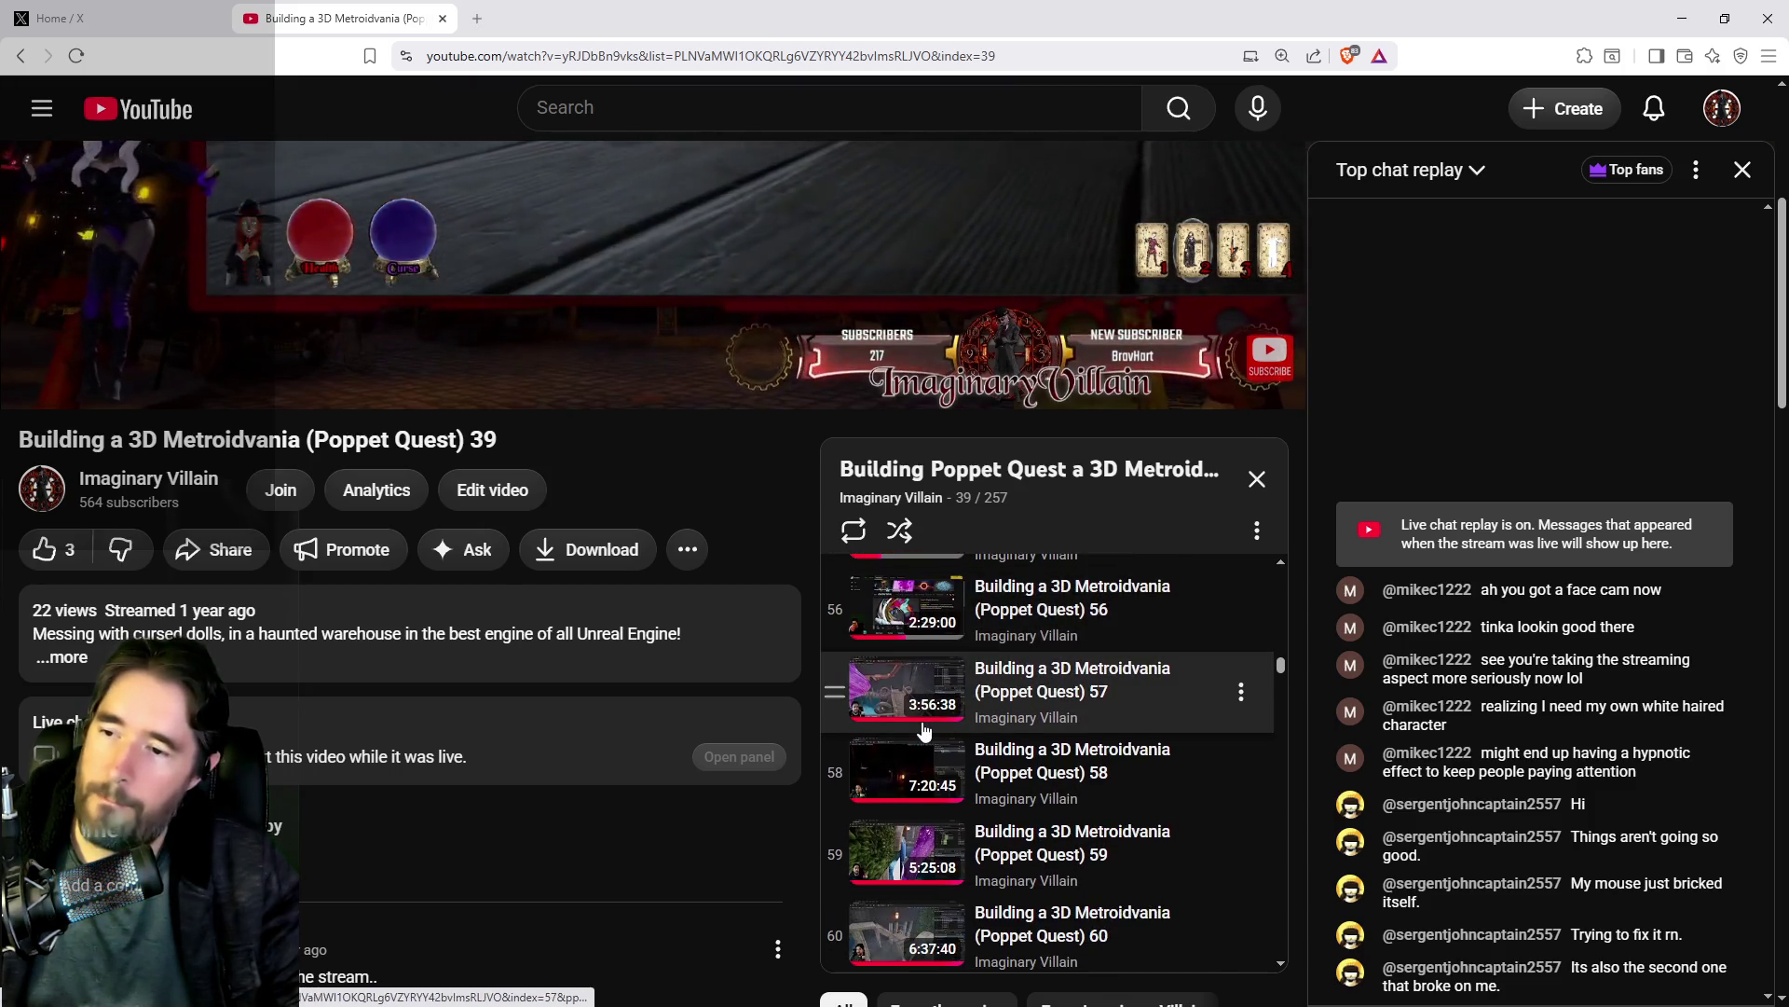
{"action": "left_click", "coordinate": [996, 680]}
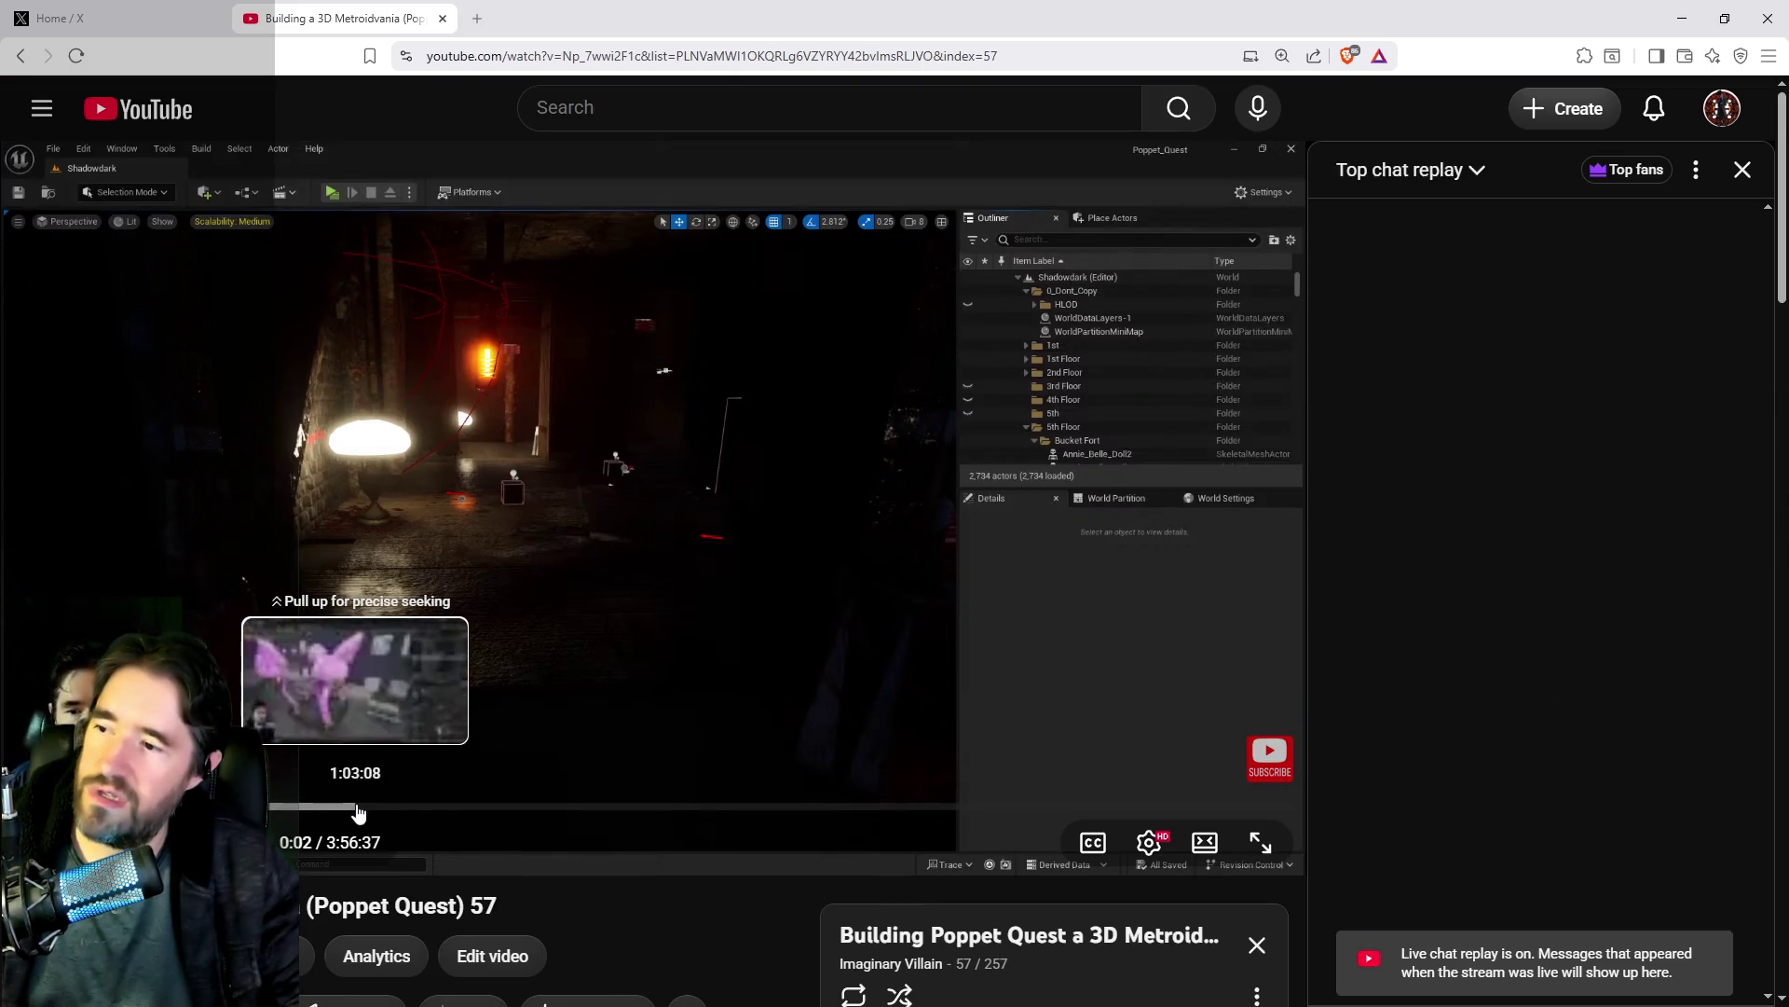
Step: Skip the replay through 1:18:52, 1:27:29 and 1:33:06 to 2:27:50, then lower the browser and close the replay
{"action": "left_click", "coordinate": [442, 813]}
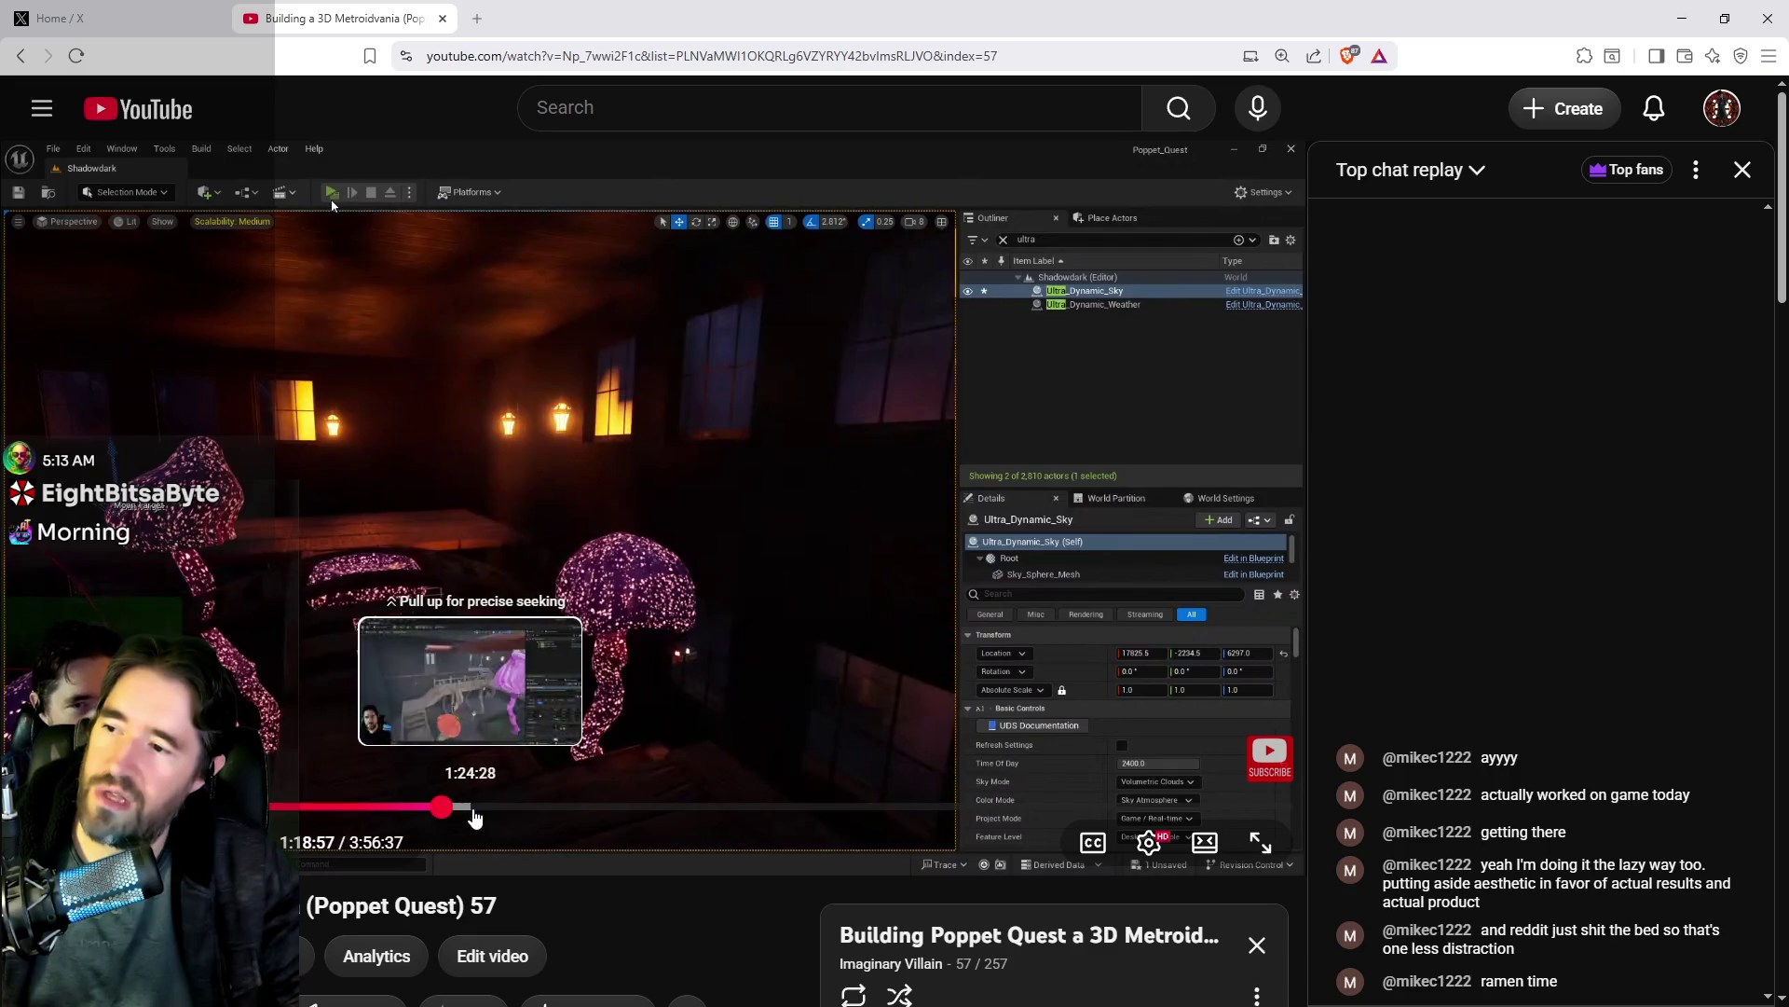
{"action": "left_click", "coordinate": [489, 807]}
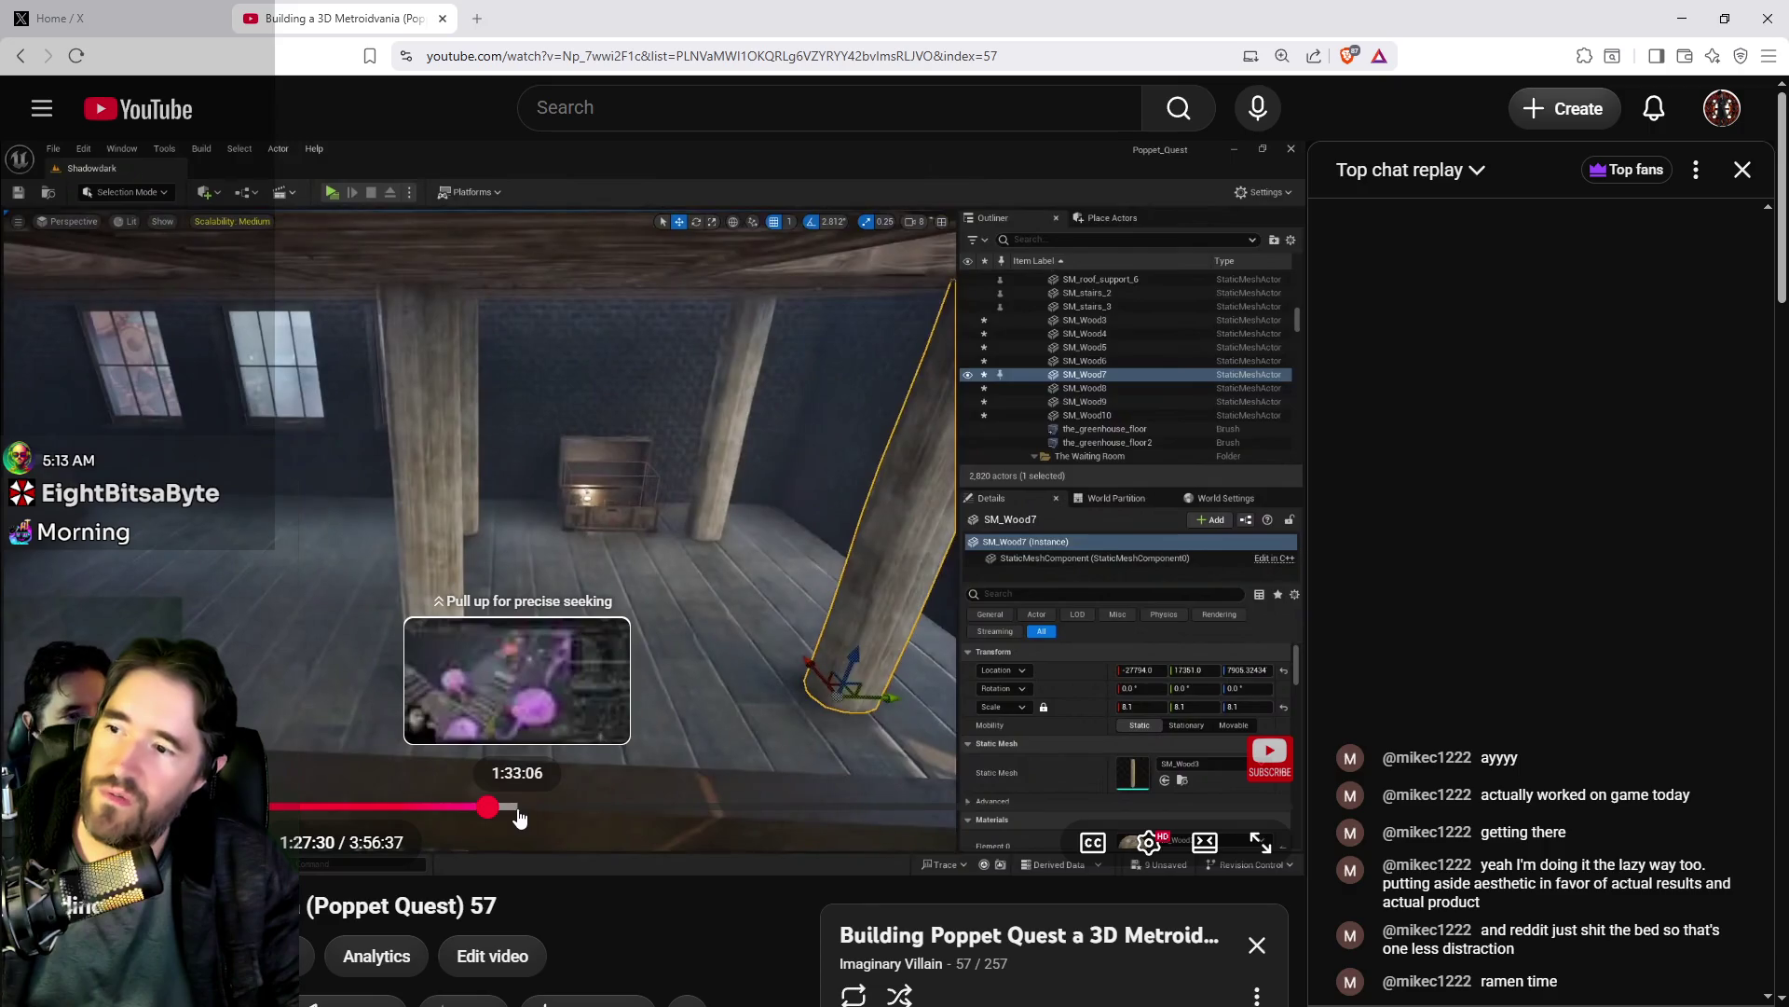
{"action": "left_click", "coordinate": [518, 809]}
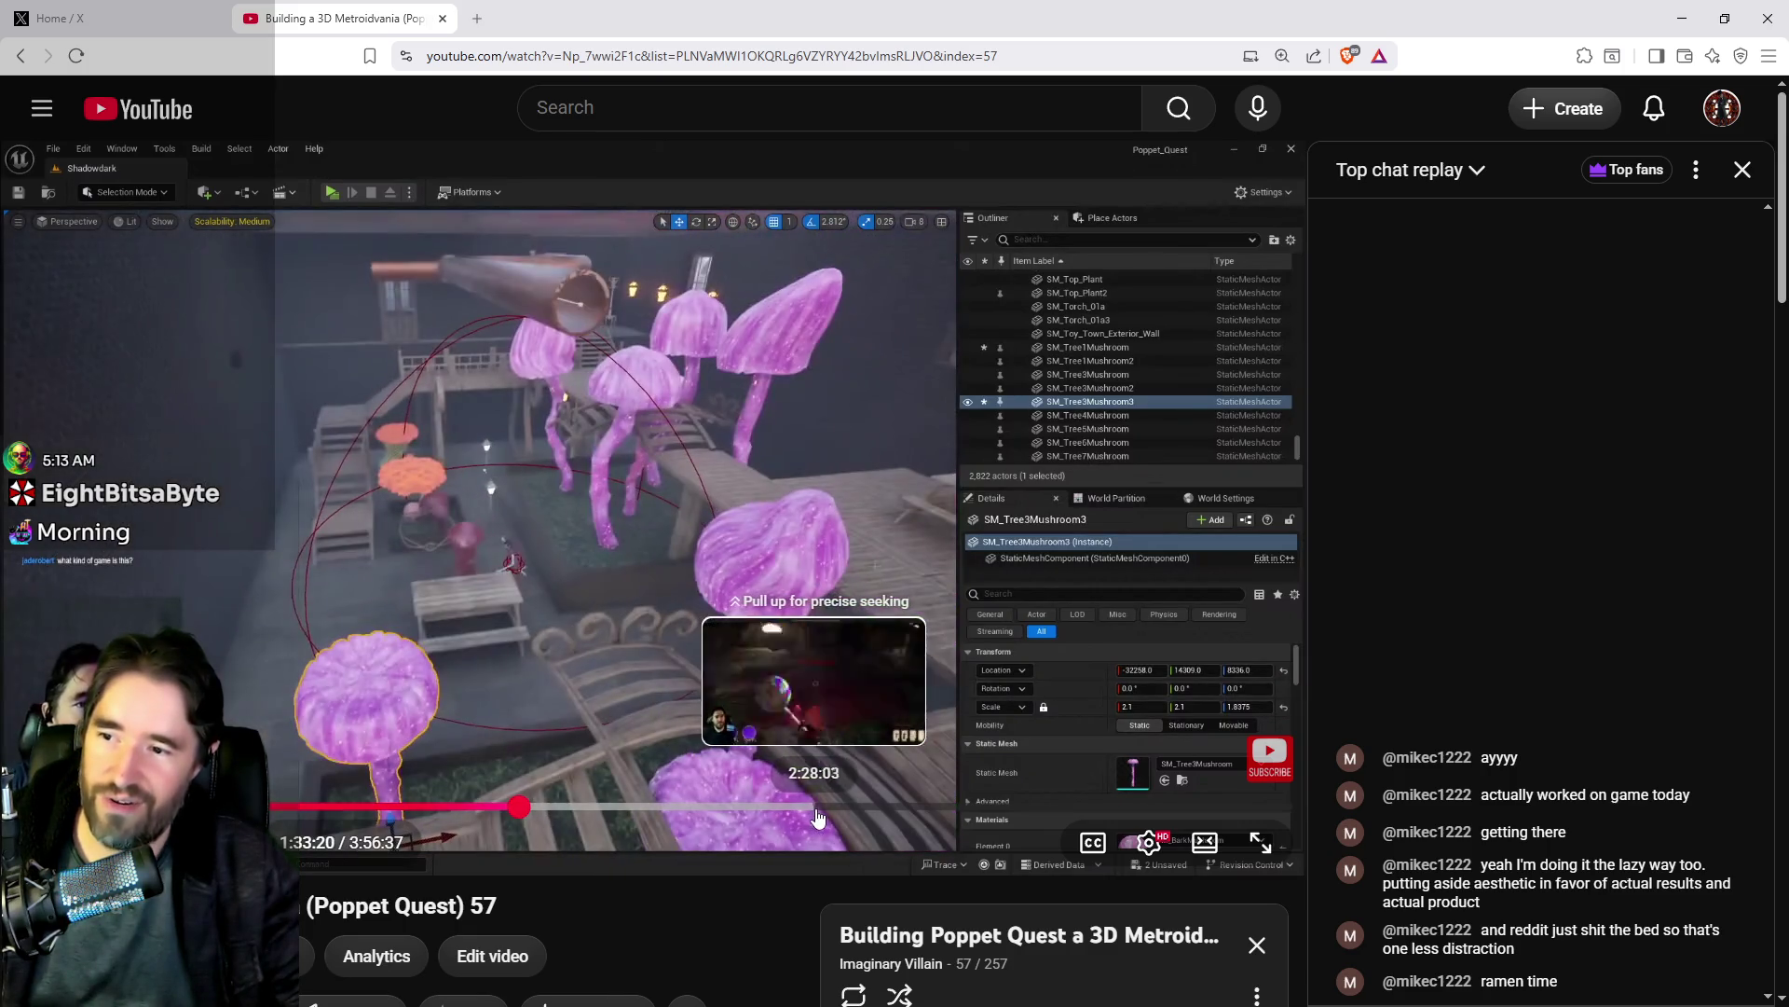
{"action": "left_click", "coordinate": [818, 809]}
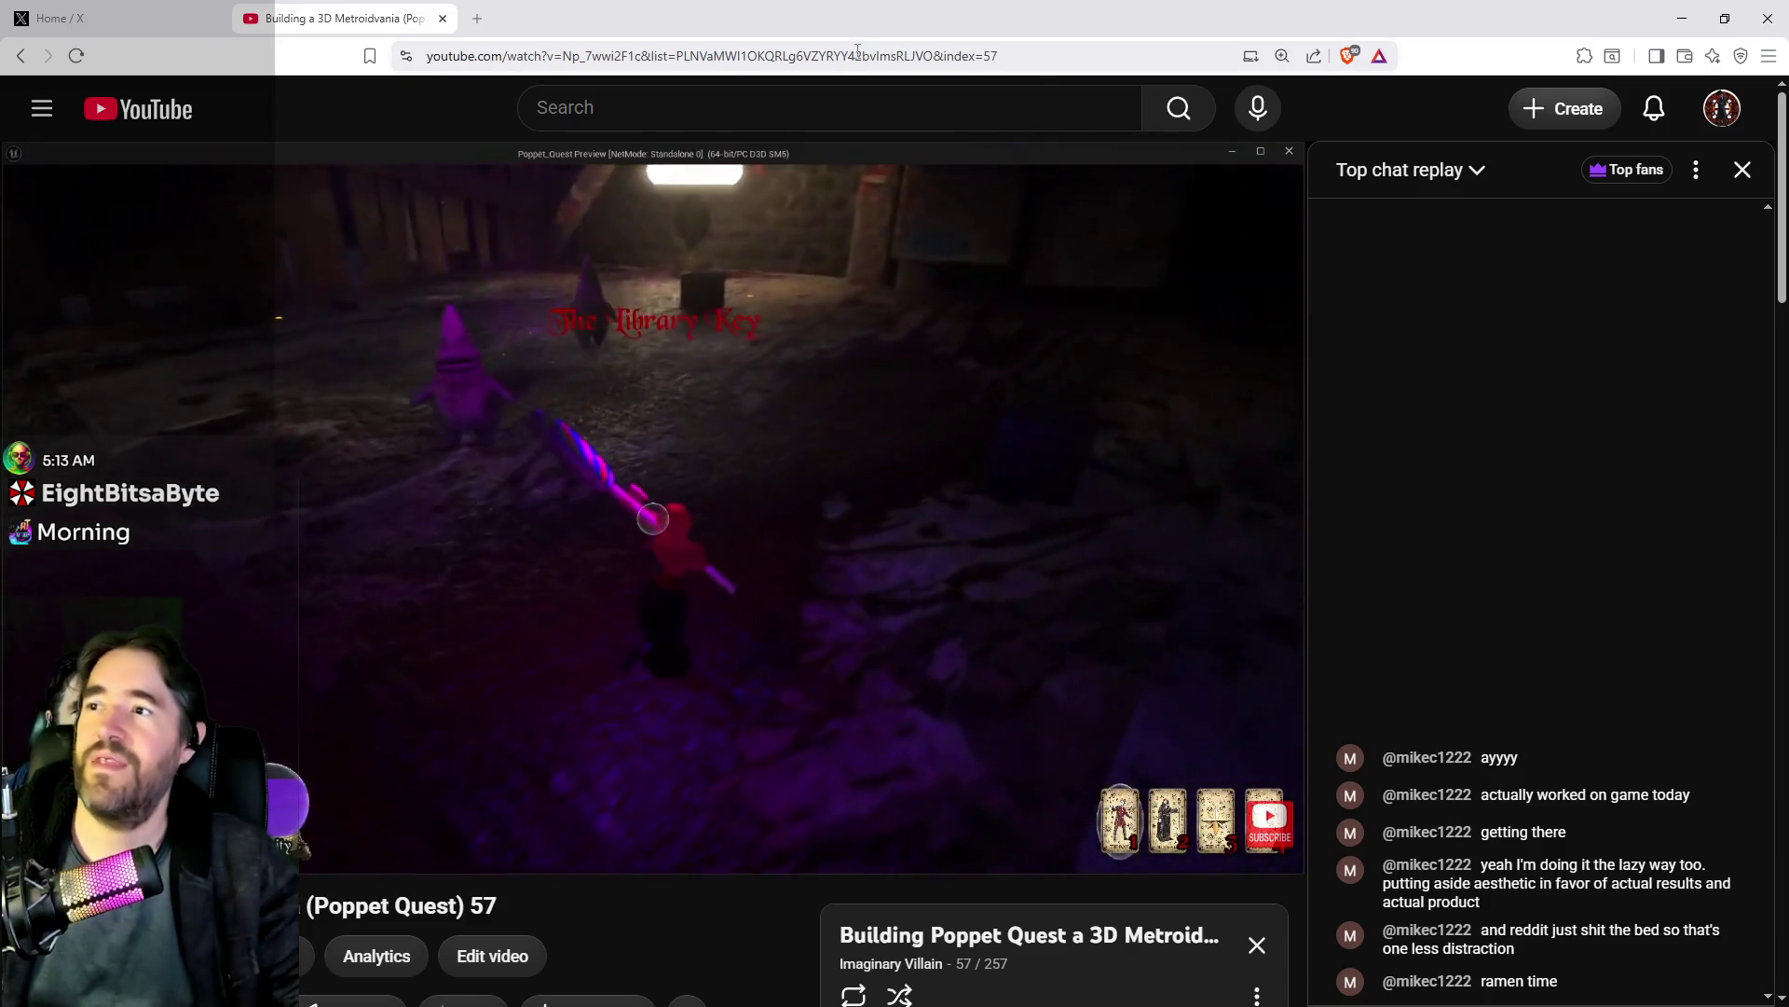
{"action": "mouse_move", "coordinate": [834, 9]}
{"action": "left_mouse_down"}
{"action": "mouse_move", "coordinate": [864, 105]}
{"action": "mouse_move", "coordinate": [872, 75]}
{"action": "mouse_move", "coordinate": [886, 86]}
{"action": "mouse_move", "coordinate": [874, 46]}
{"action": "mouse_move", "coordinate": [889, 54]}
{"action": "left_mouse_up"}
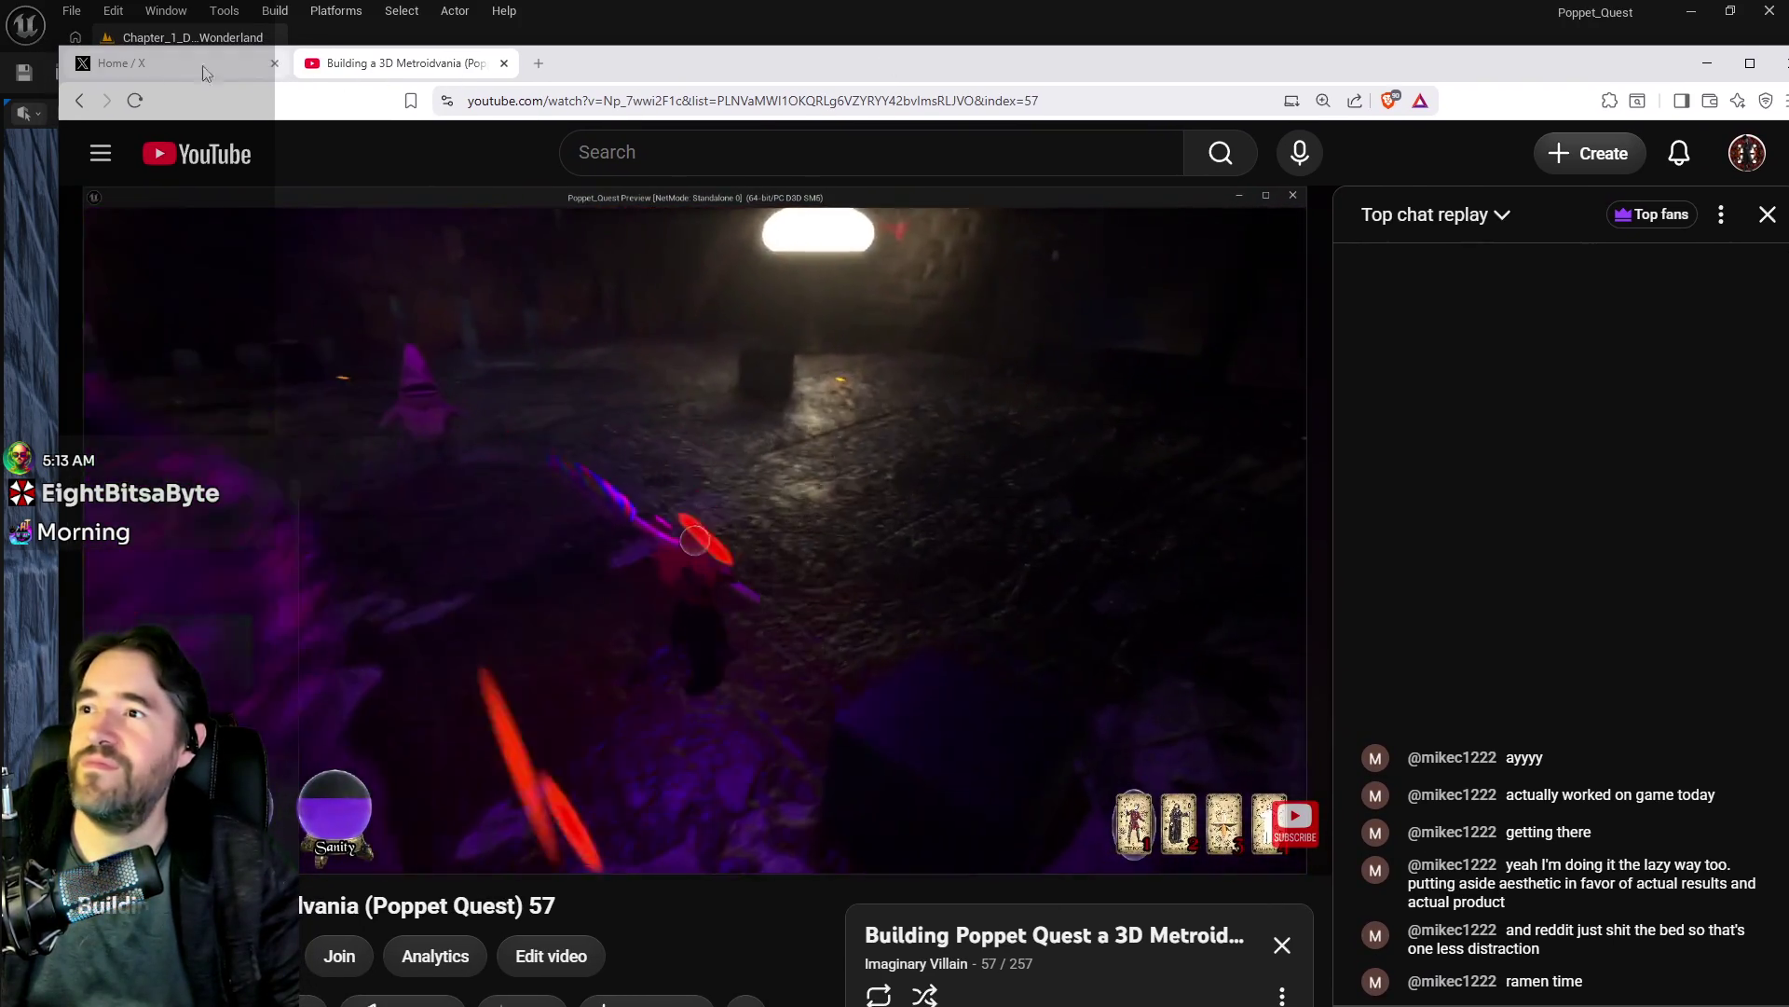
{"action": "left_click", "coordinate": [503, 63]}
Step: Push the browser off the right edge and bring in the Krita window holding the pasted level screenshot
{"action": "left_click_drag", "start_coordinate": [890, 148], "coordinate": [1788, 277]}
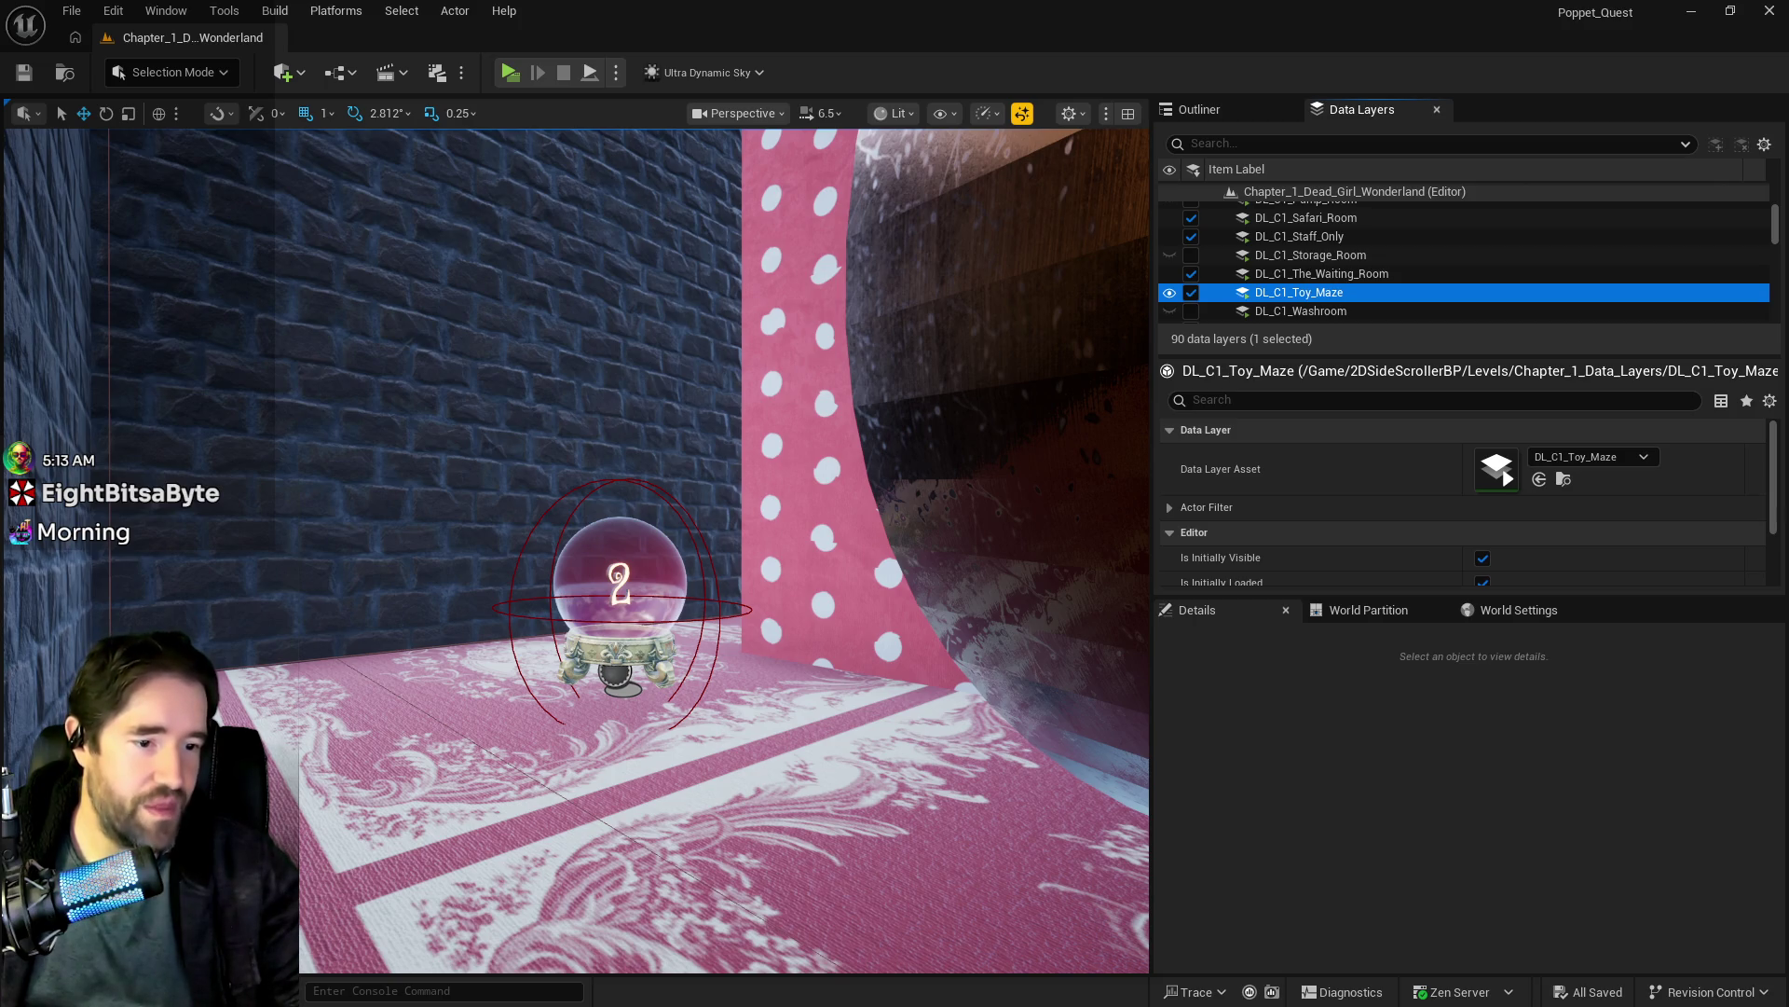
{"action": "mouse_move", "coordinate": [1771, 84]}
{"action": "left_mouse_down"}
{"action": "mouse_move", "coordinate": [1245, 210]}
{"action": "mouse_move", "coordinate": [279, 224]}
{"action": "mouse_move", "coordinate": [212, 241]}
{"action": "left_mouse_up"}
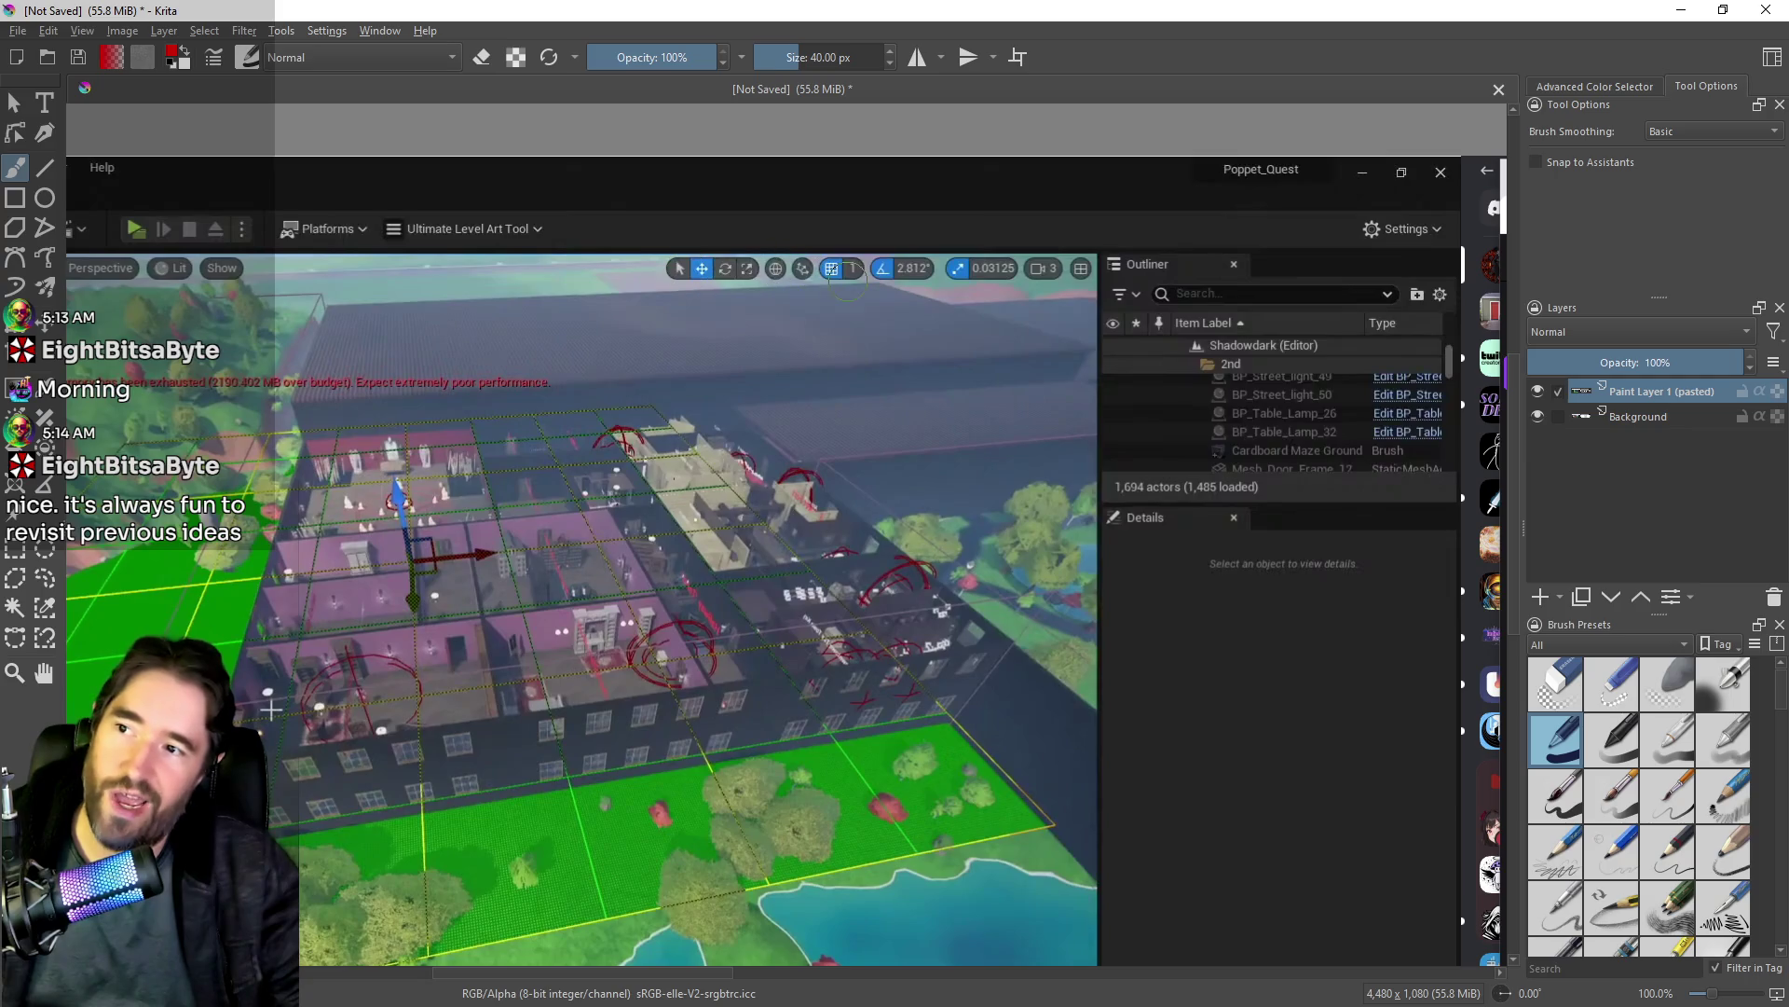
Step: Hide Paint Layer 1 (pasted) to compare the earlier screenshot, then switch back to Unreal
{"action": "left_click", "coordinate": [1539, 392]}
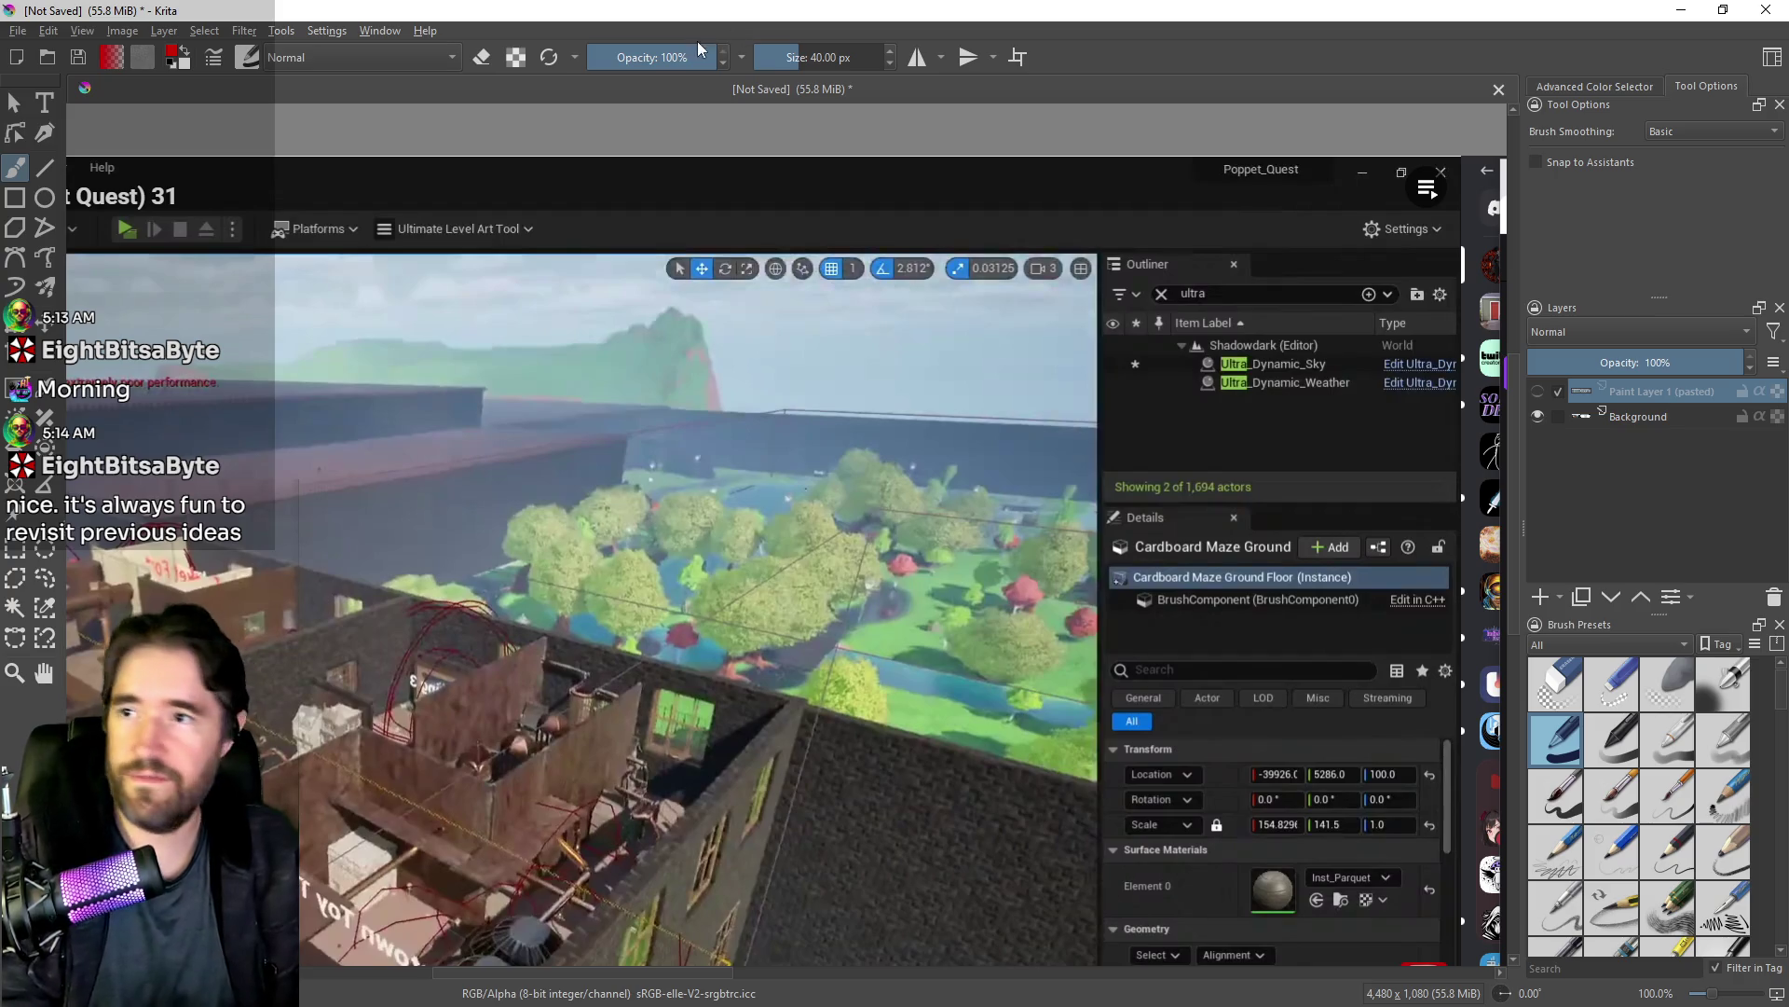
{"action": "key", "text": "alt+Tab"}
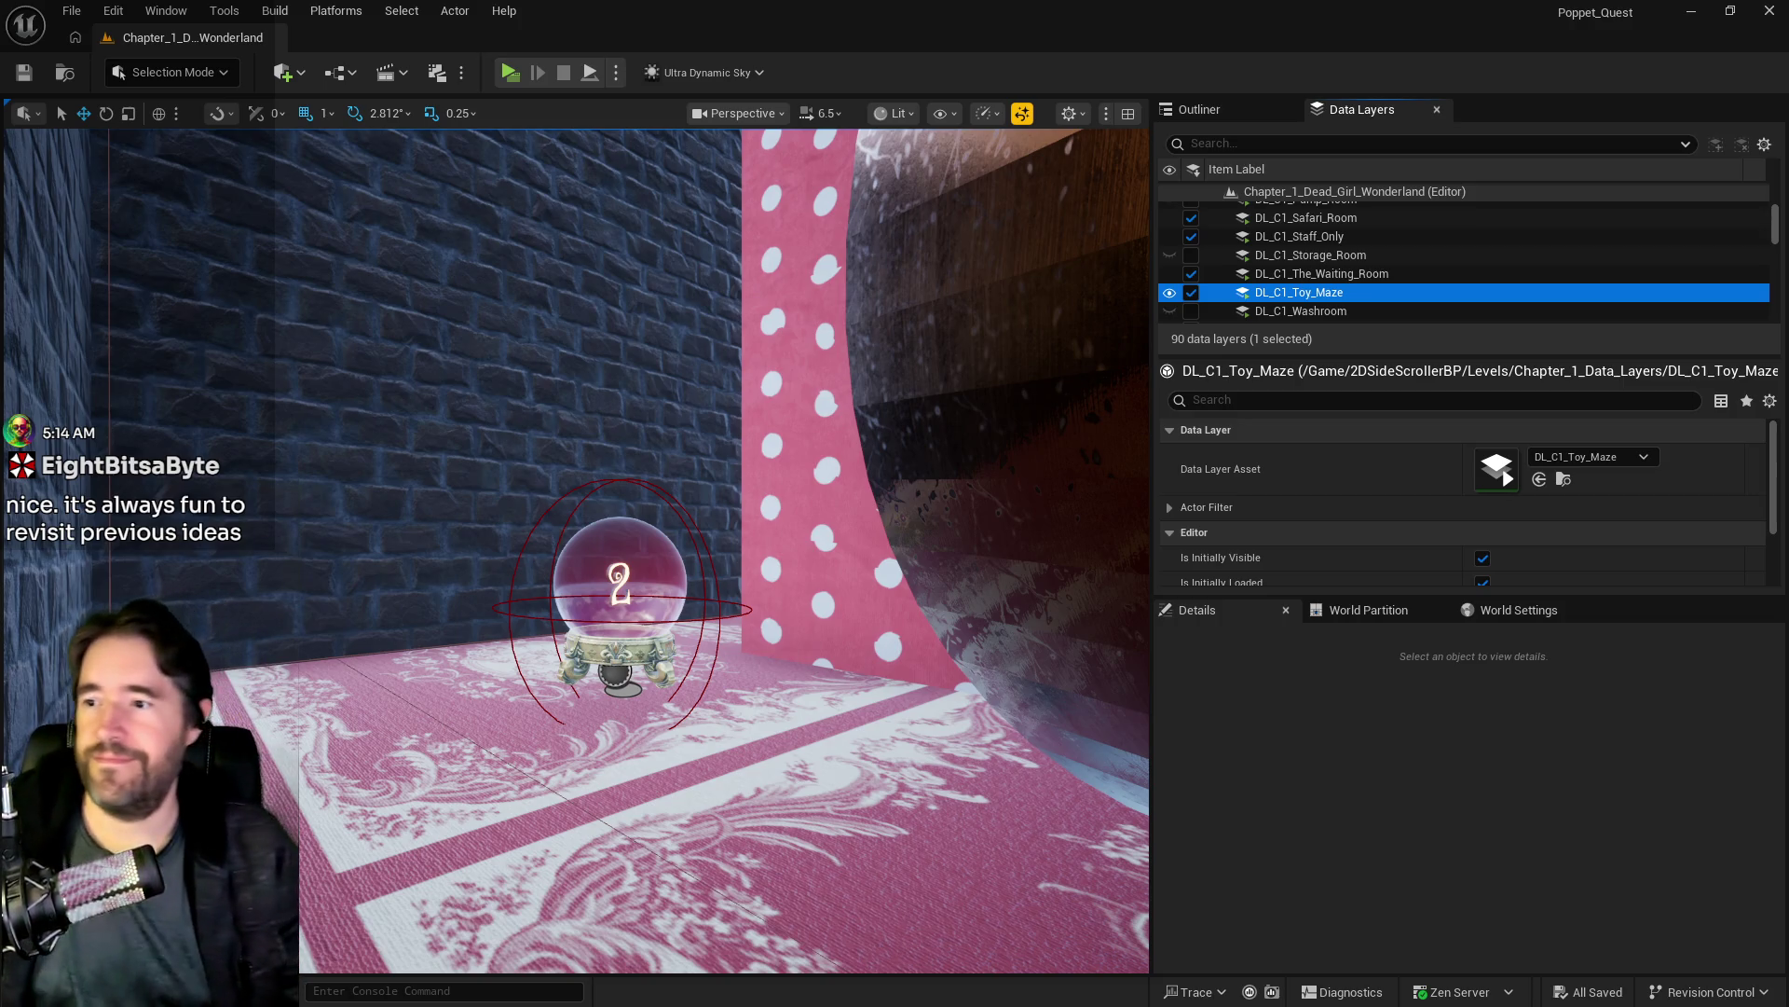
Step: Paste a copy of the crystal ball onto the grandfather clock and frame it
{"action": "left_click", "coordinate": [633, 627]}
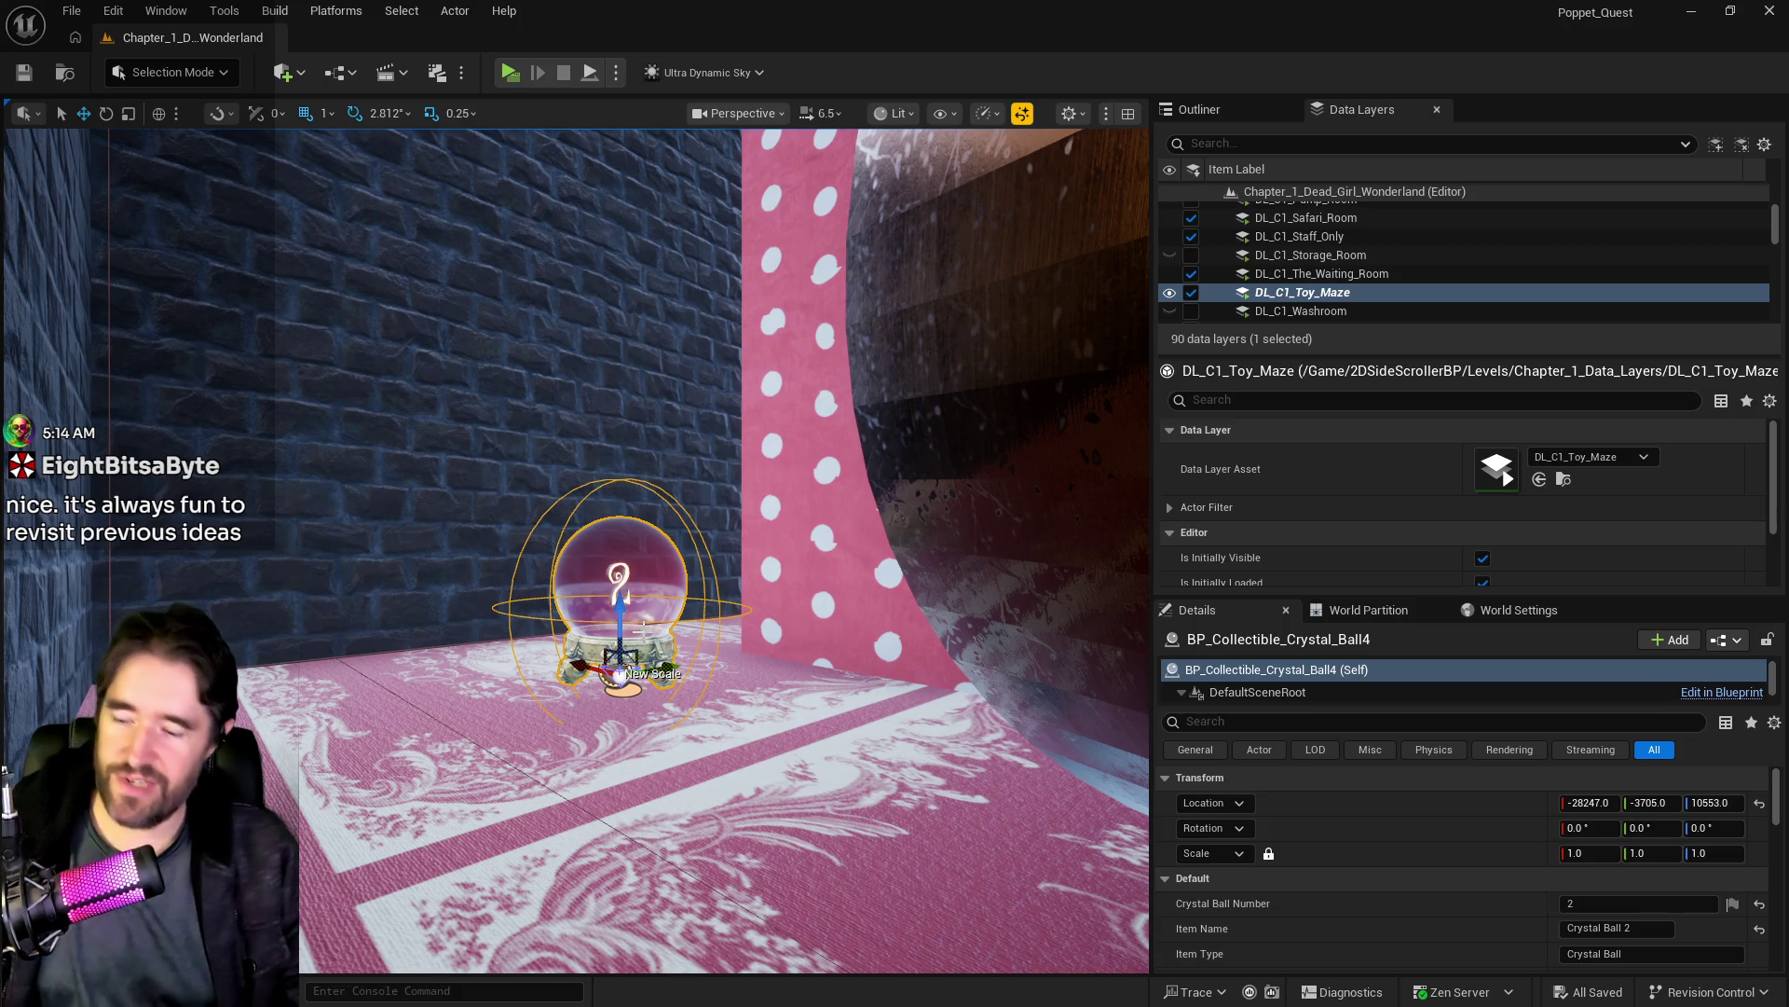
{"action": "key", "text": "w"}
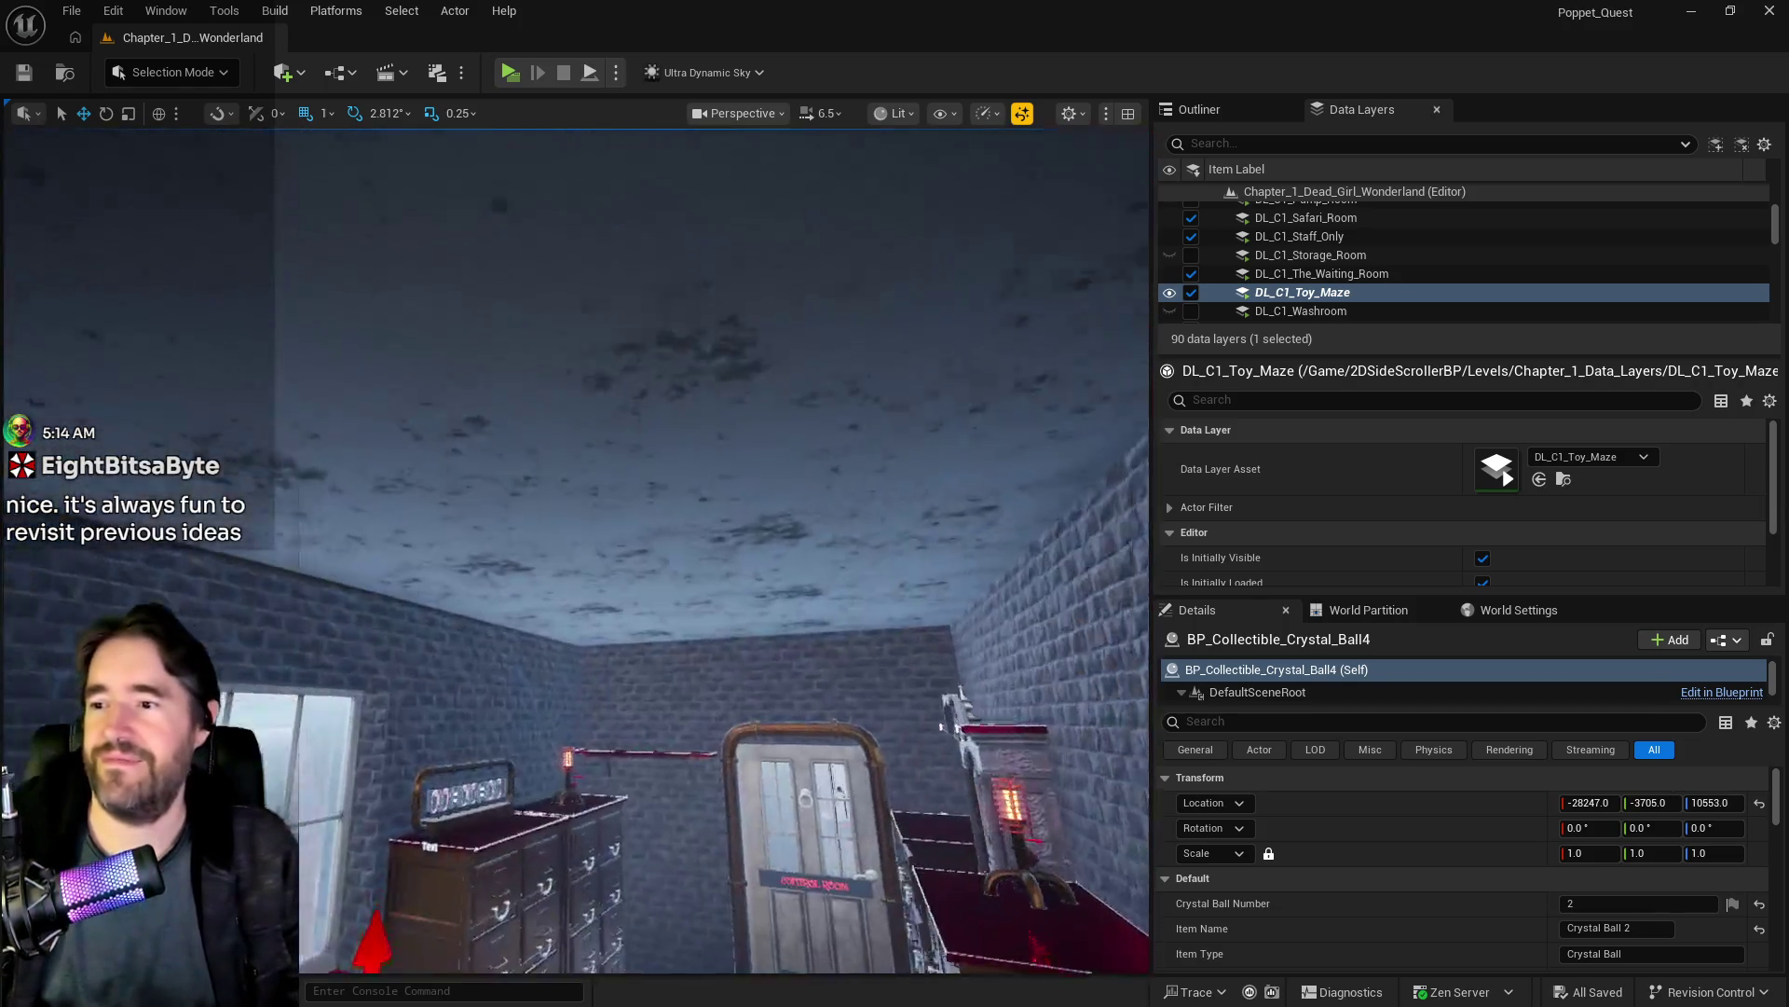
{"action": "left_click_drag", "start_coordinate": [563, 736], "coordinate": [562, 737]}
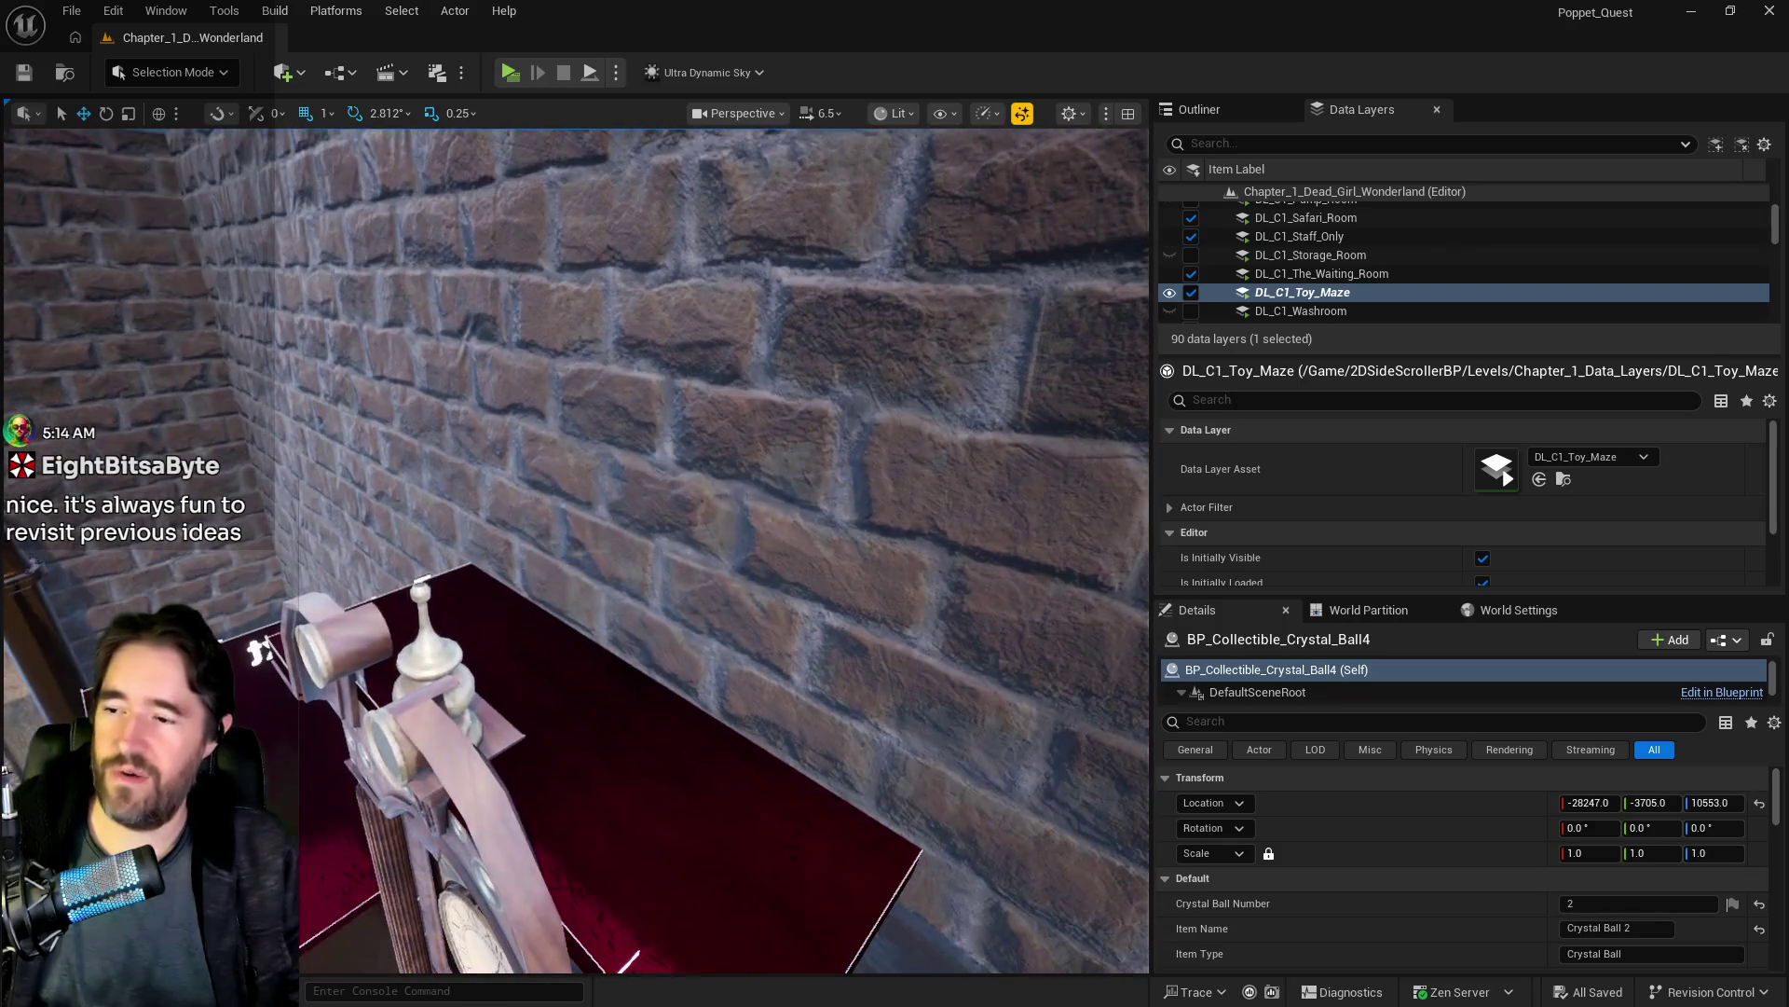
{"action": "right_click", "coordinate": [566, 735]}
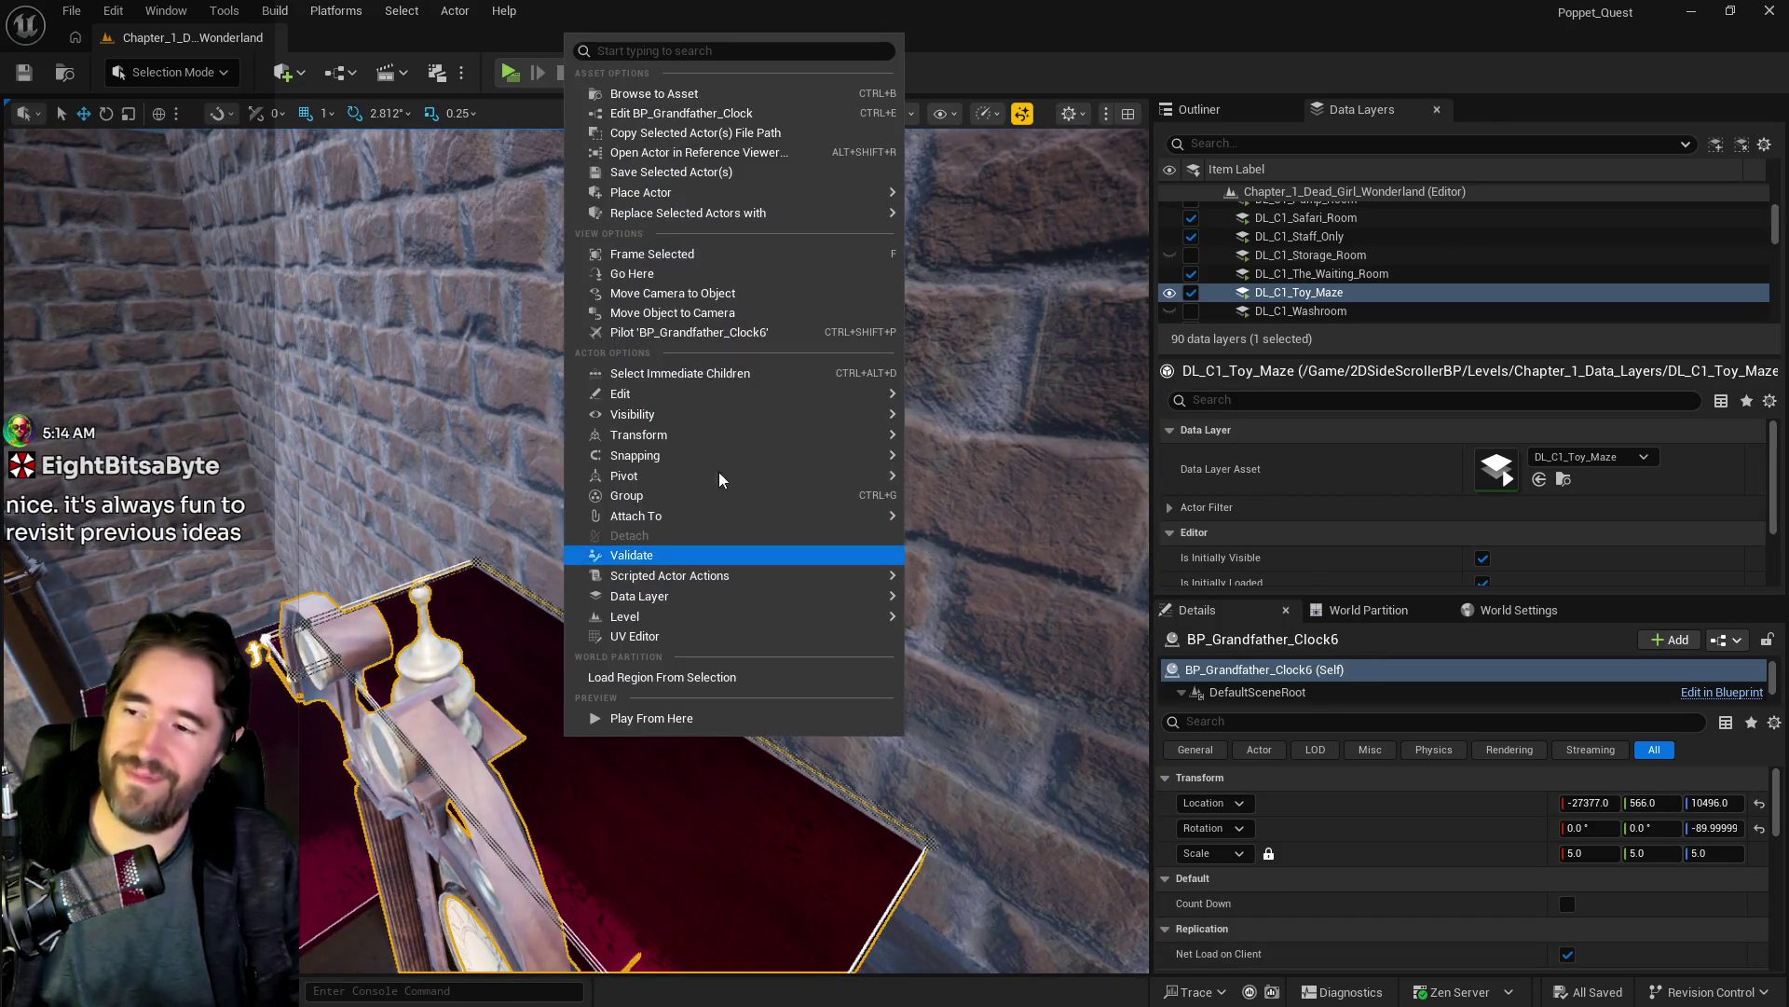
{"action": "mouse_move", "coordinate": [731, 393]}
{"action": "left_click", "coordinate": [981, 461]}
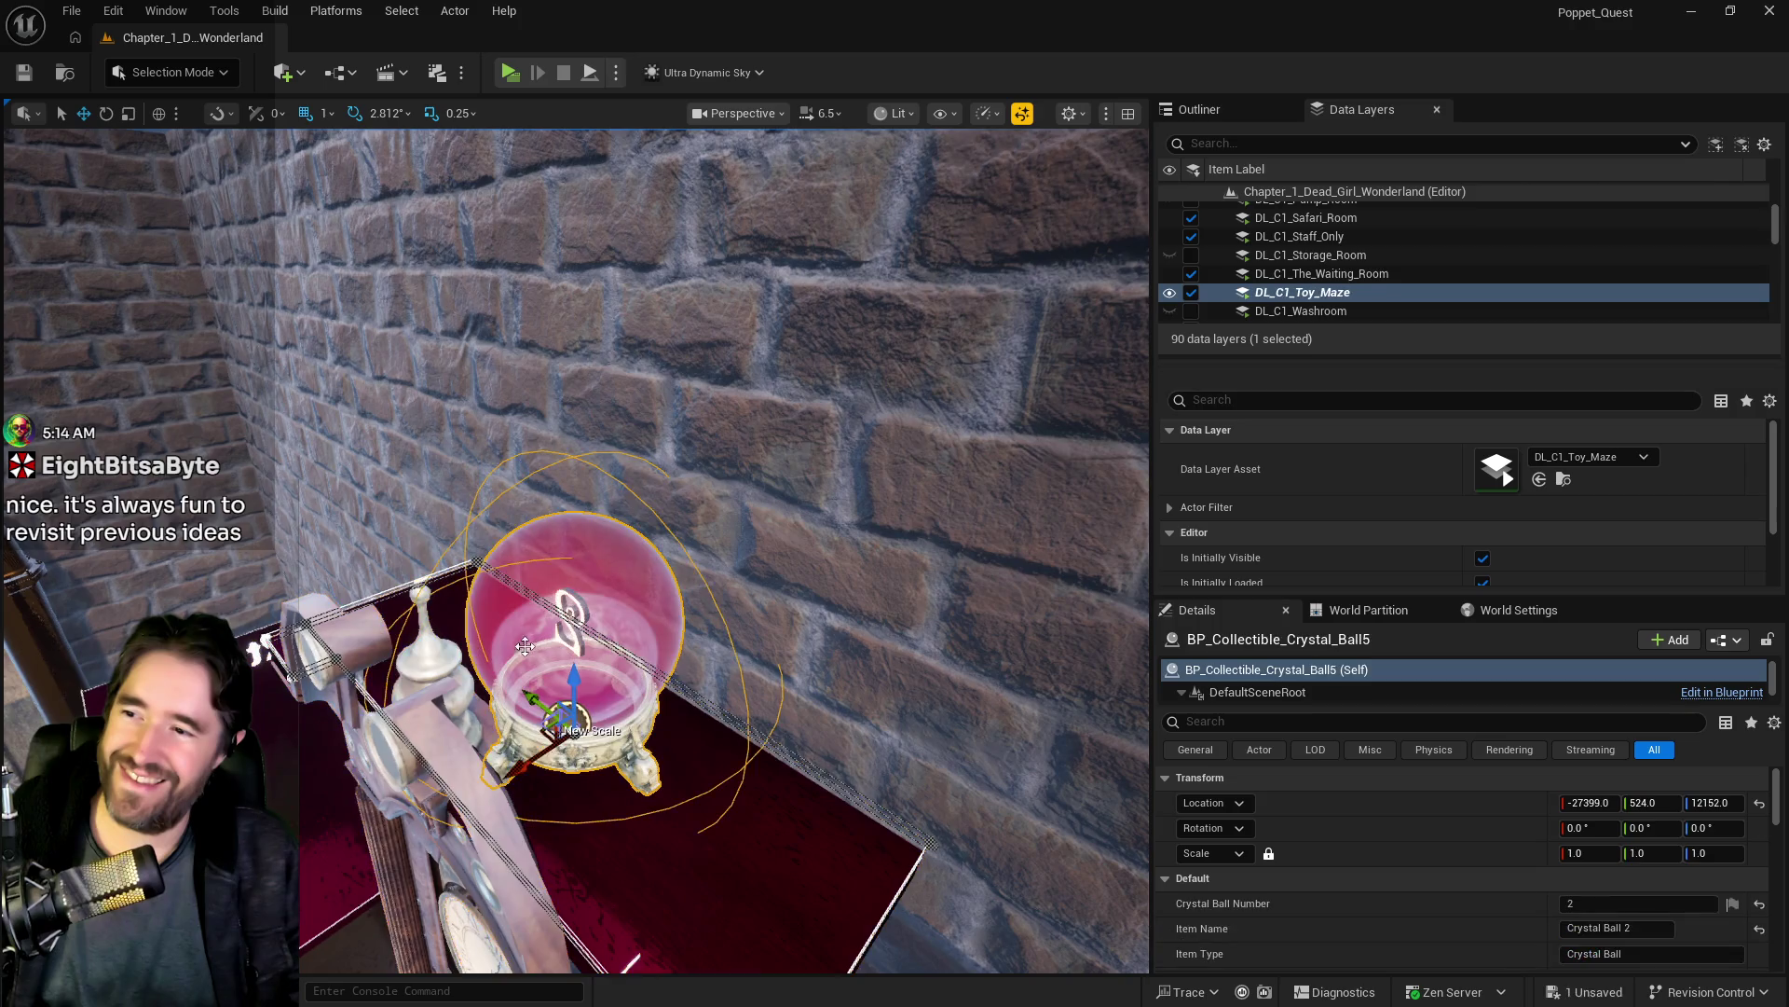
{"action": "left_click_drag", "start_coordinate": [563, 737], "coordinate": [563, 736]}
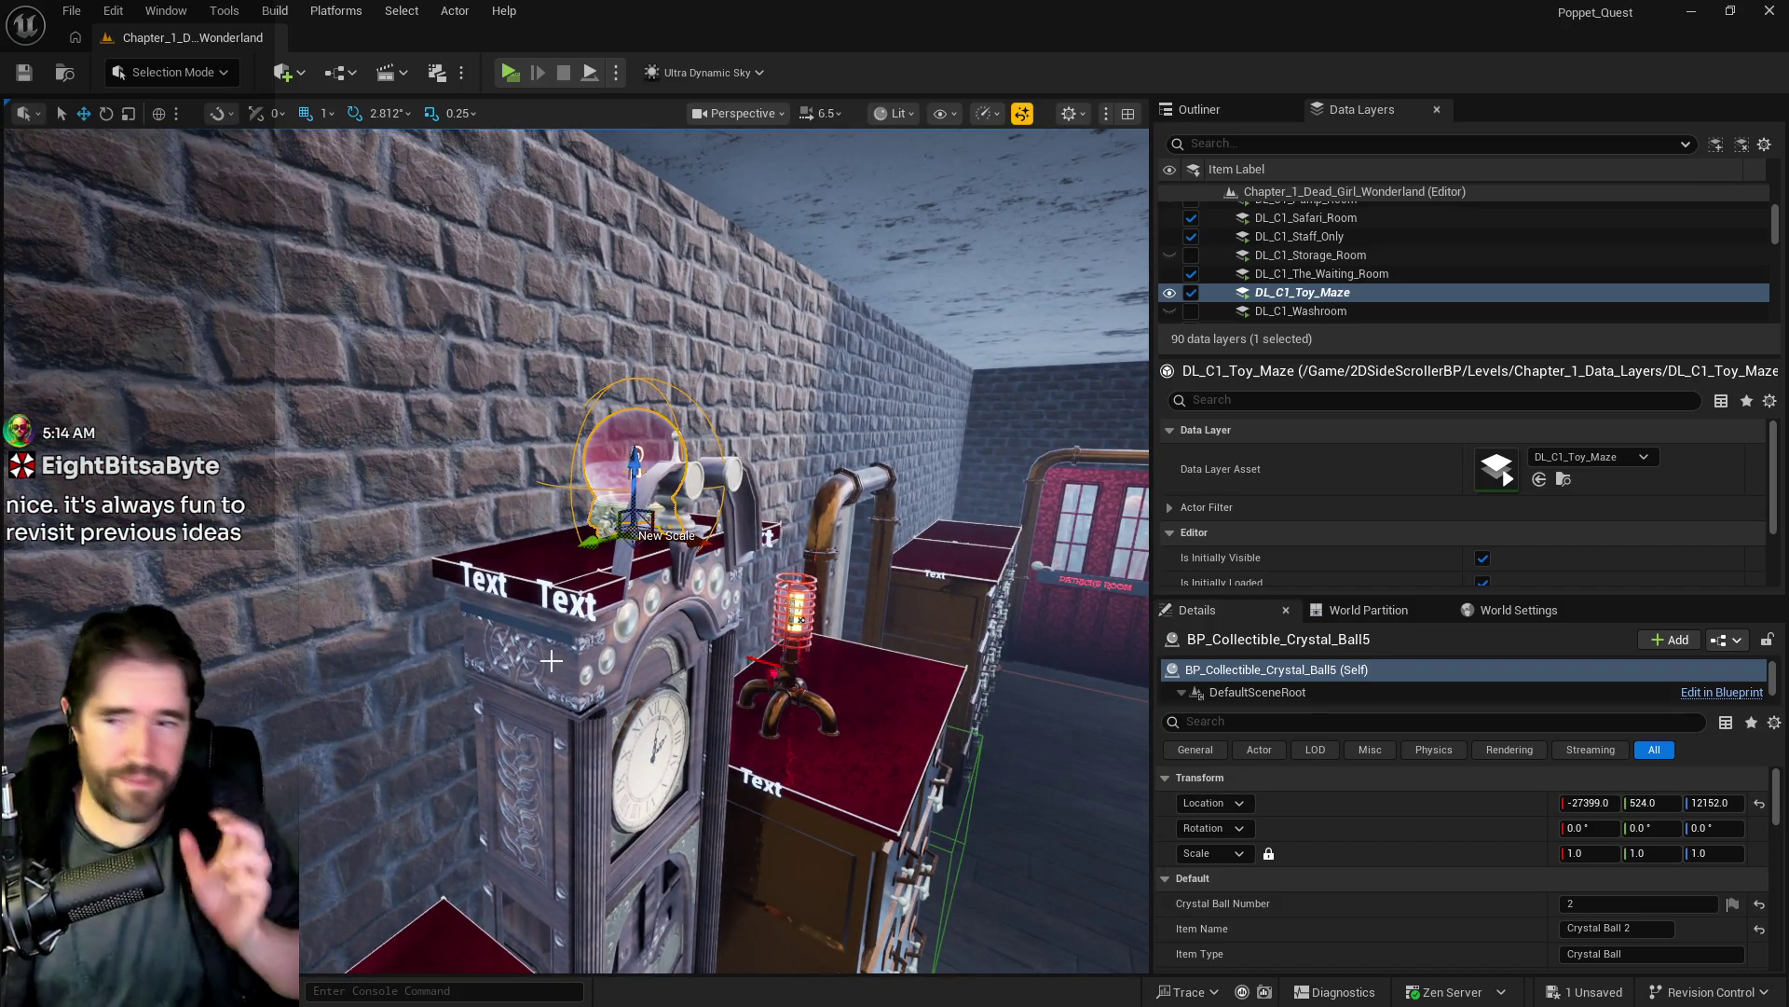
{"action": "left_click_drag", "start_coordinate": [551, 660], "coordinate": [551, 660]}
{"action": "key", "text": "f"}
Step: Turn the new ball to 180° yaw and make it Crystal Ball Number 3 named 'Crystal Ball 3'
{"action": "left_click", "coordinate": [1693, 828]}
{"action": "key", "text": "Up"}
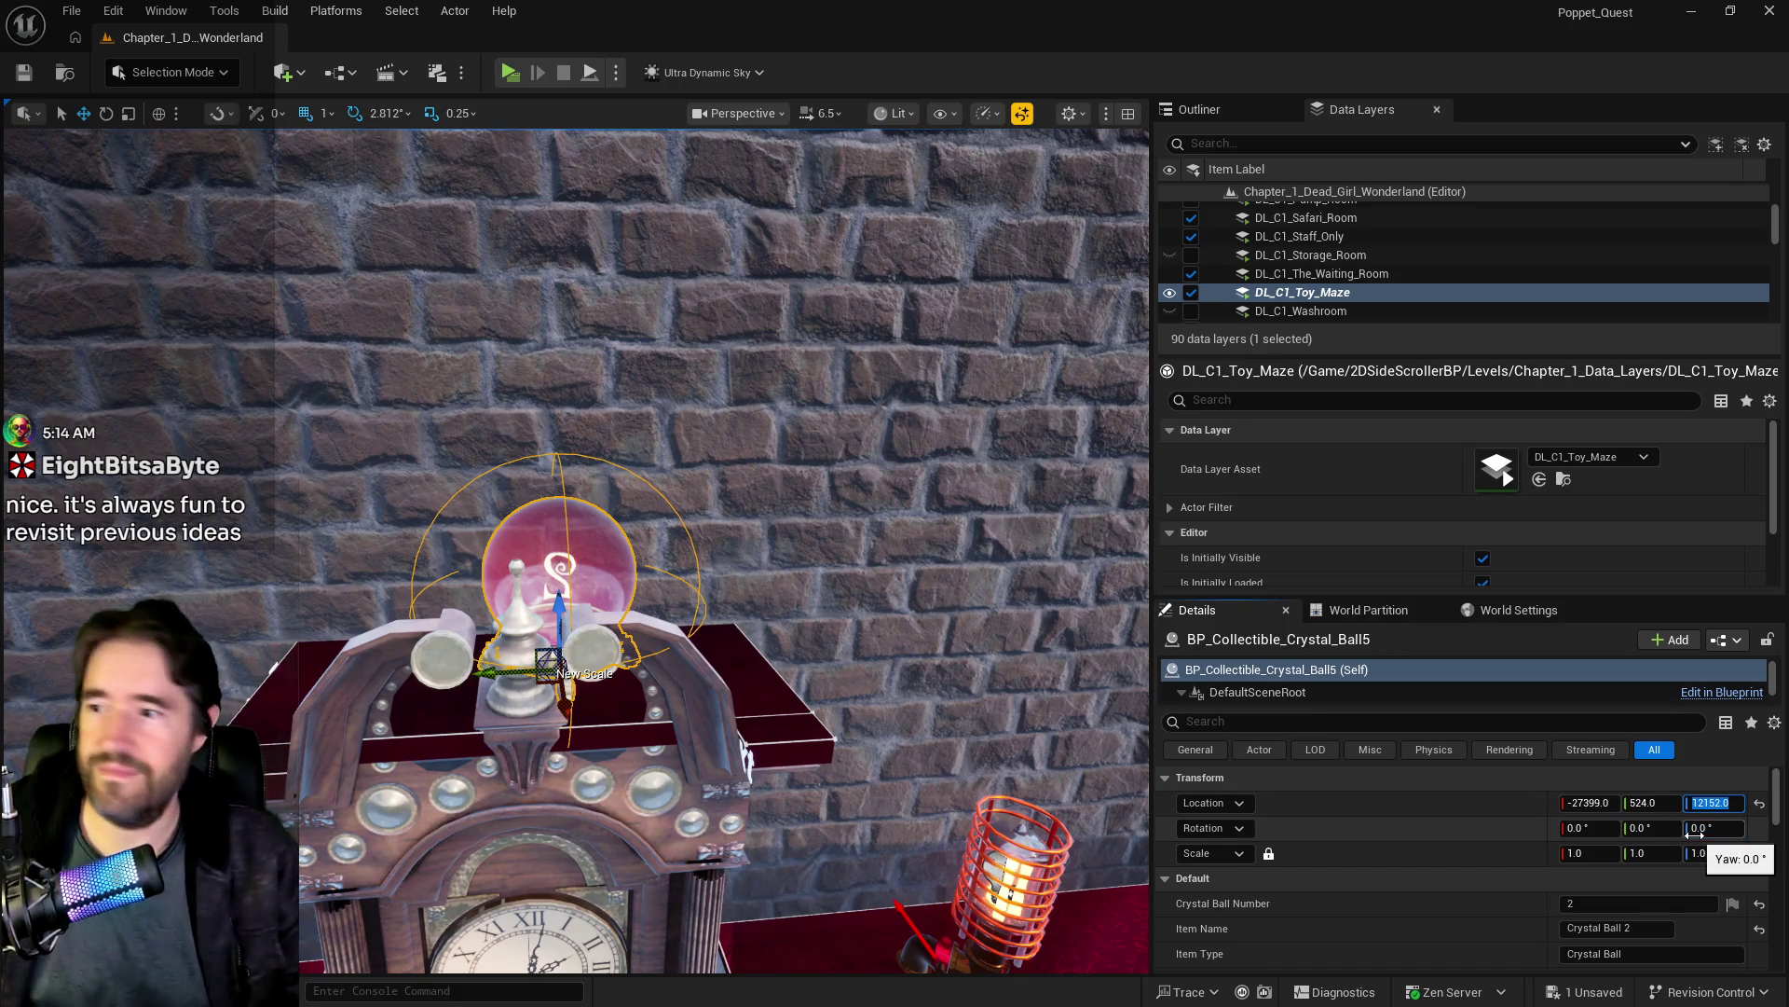
{"action": "left_click", "coordinate": [1724, 827]}
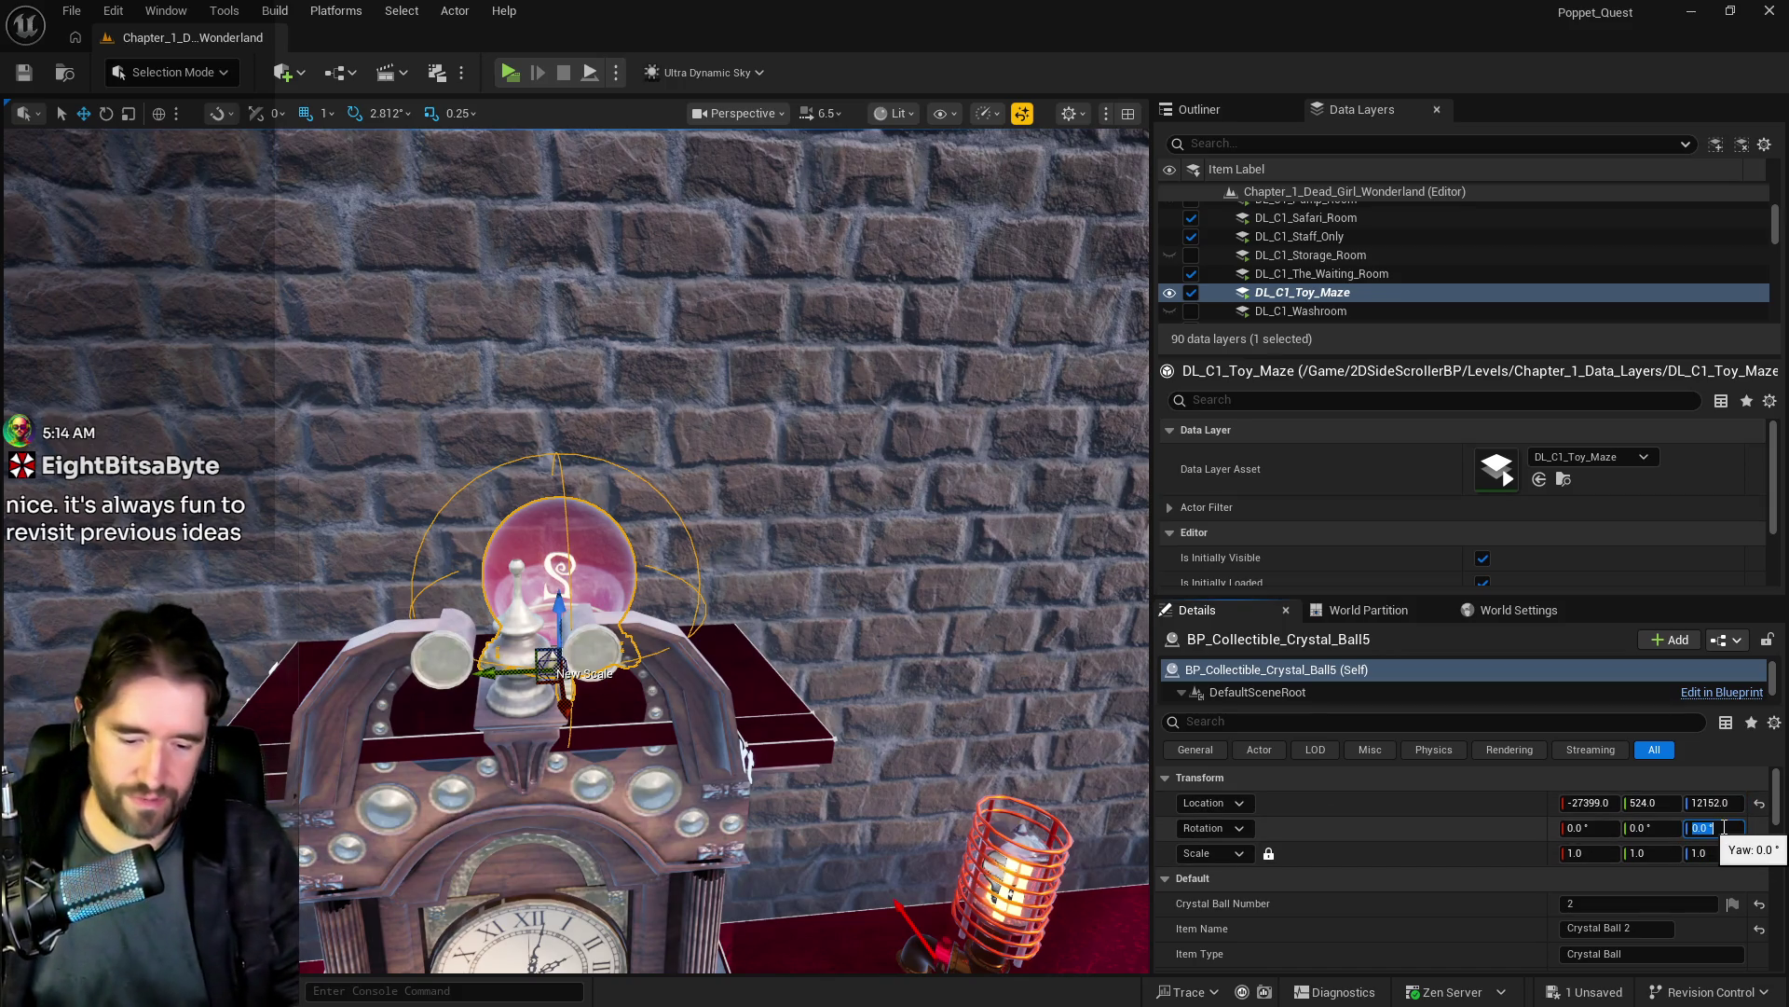
{"action": "type", "text": "180"}
{"action": "key", "text": "Return"}
{"action": "left_click", "coordinate": [1640, 906]}
{"action": "left_click_drag", "start_coordinate": [1584, 904], "coordinate": [1551, 904]}
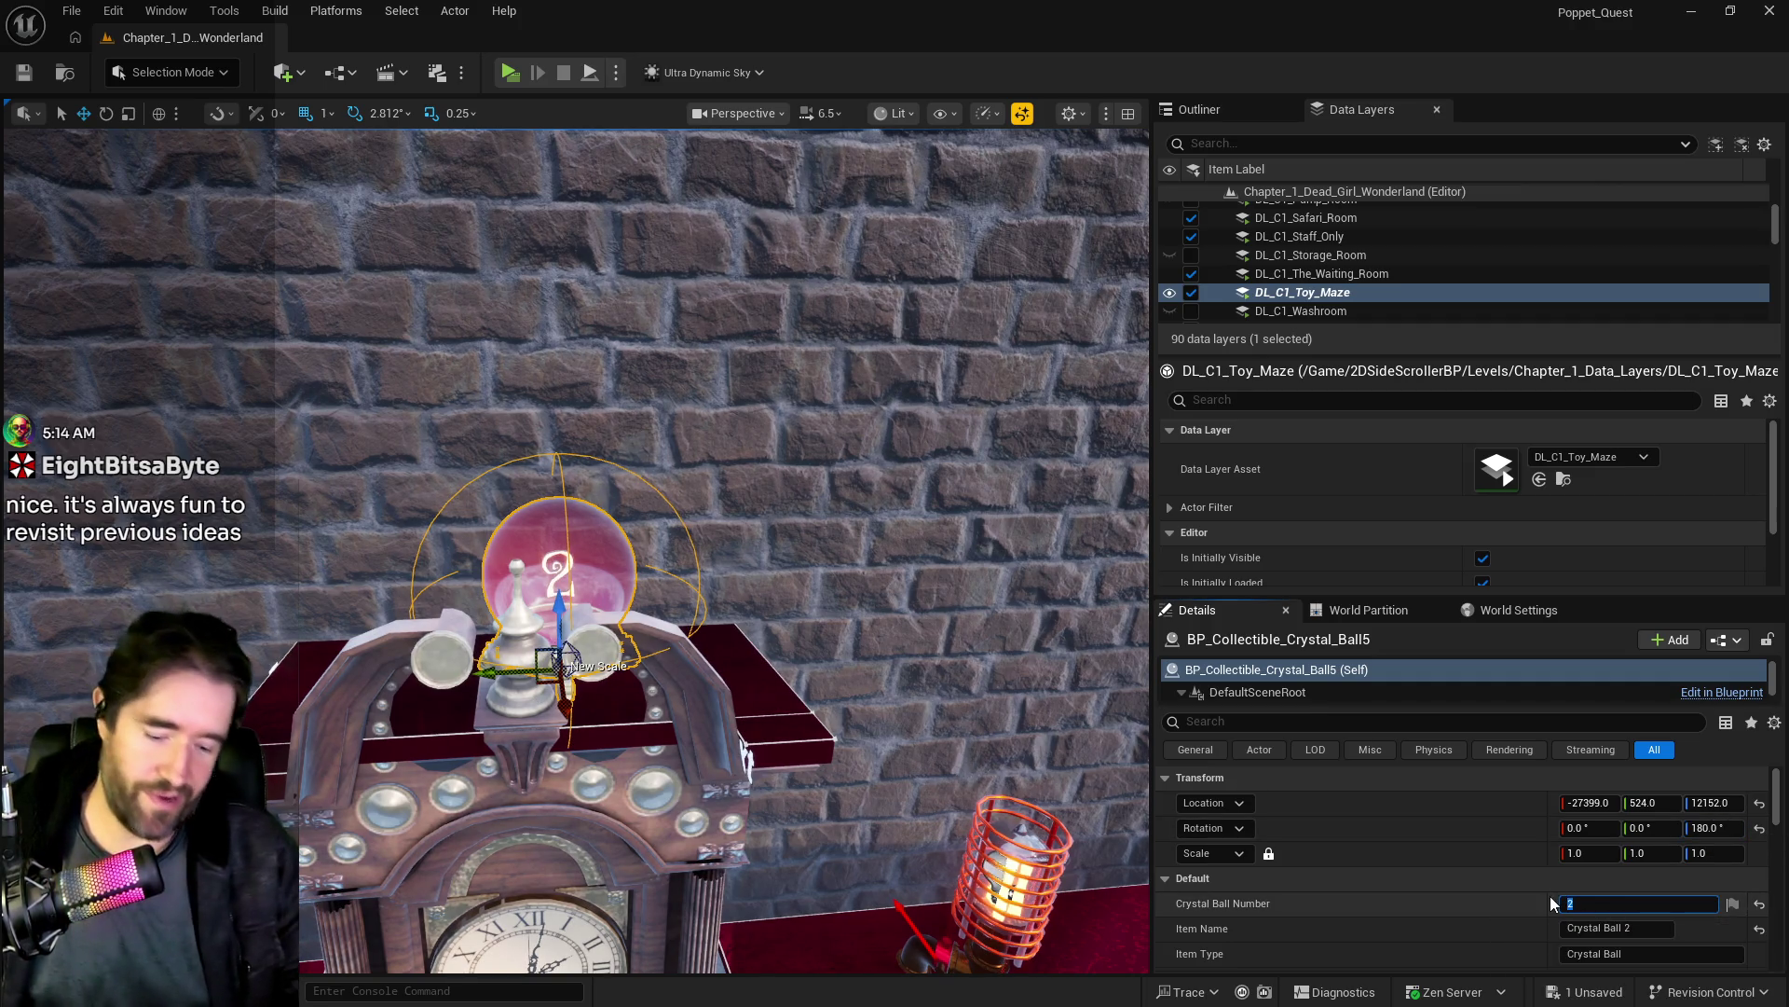
{"action": "type", "text": "3"}
{"action": "left_click", "coordinate": [1631, 929]}
{"action": "key", "text": "BackSpace"}
{"action": "type", "text": "3"}
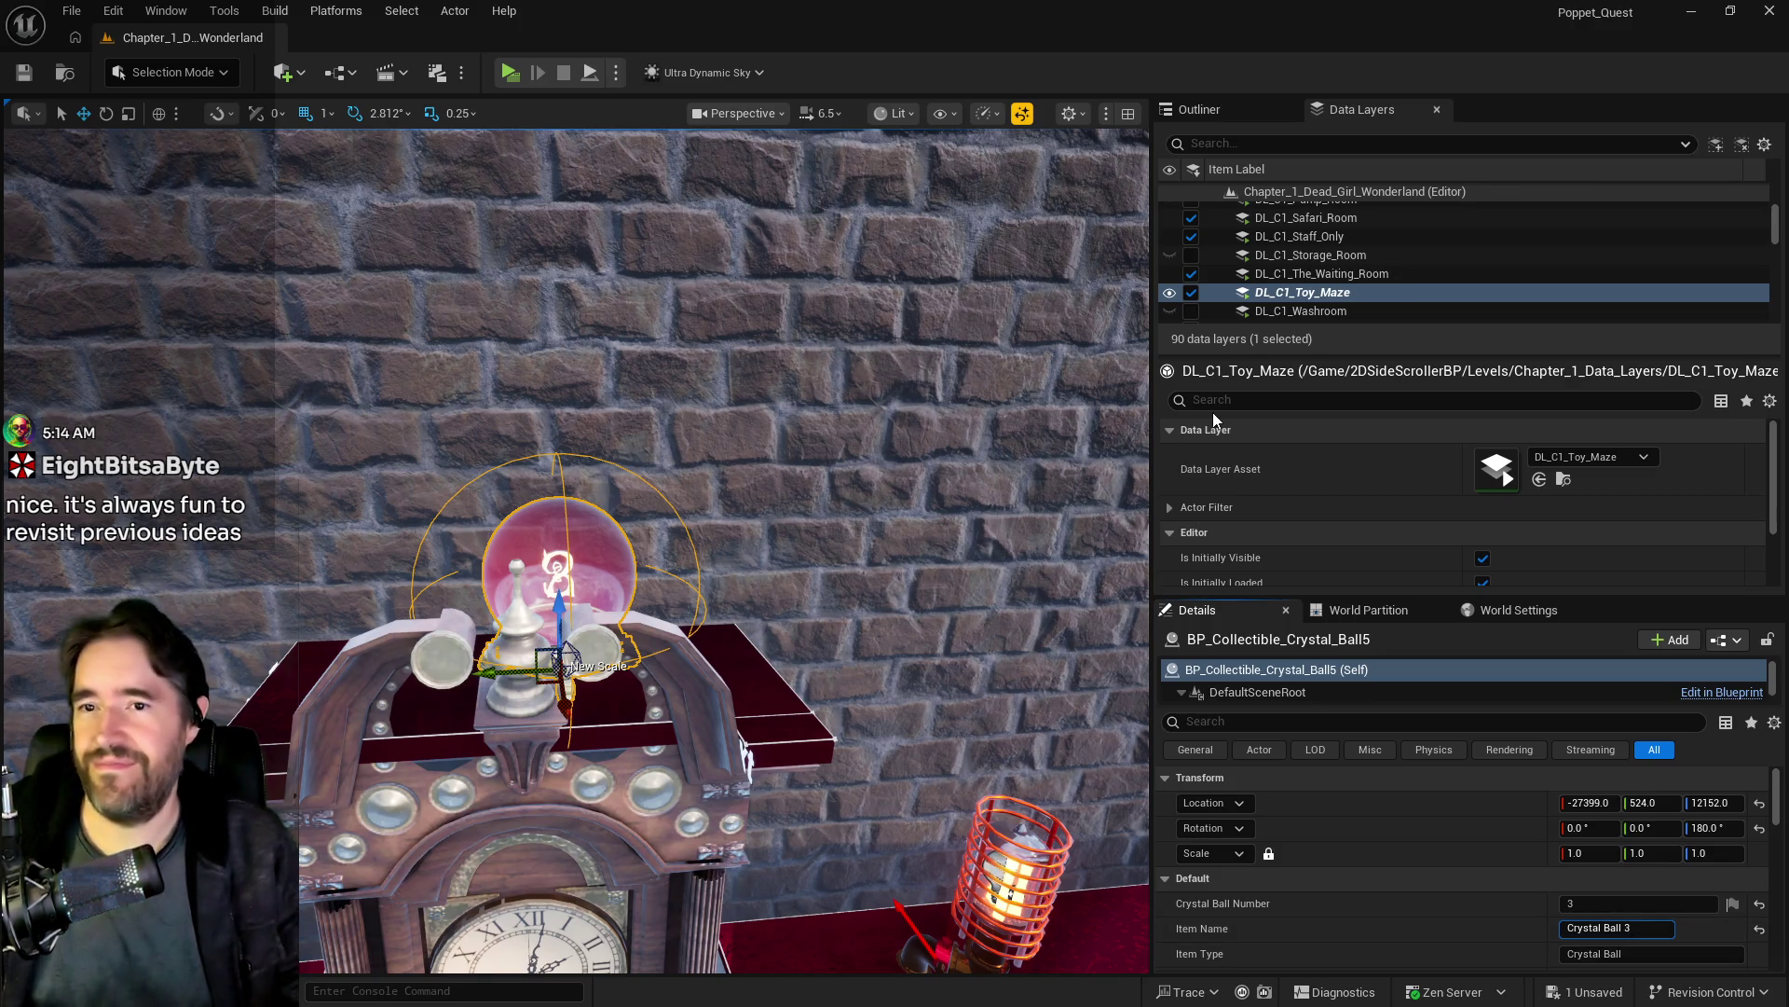
Step: Add the new crystal ball to the DL_C1_Toy_Maze data layer
{"action": "right_click", "coordinate": [1303, 293]}
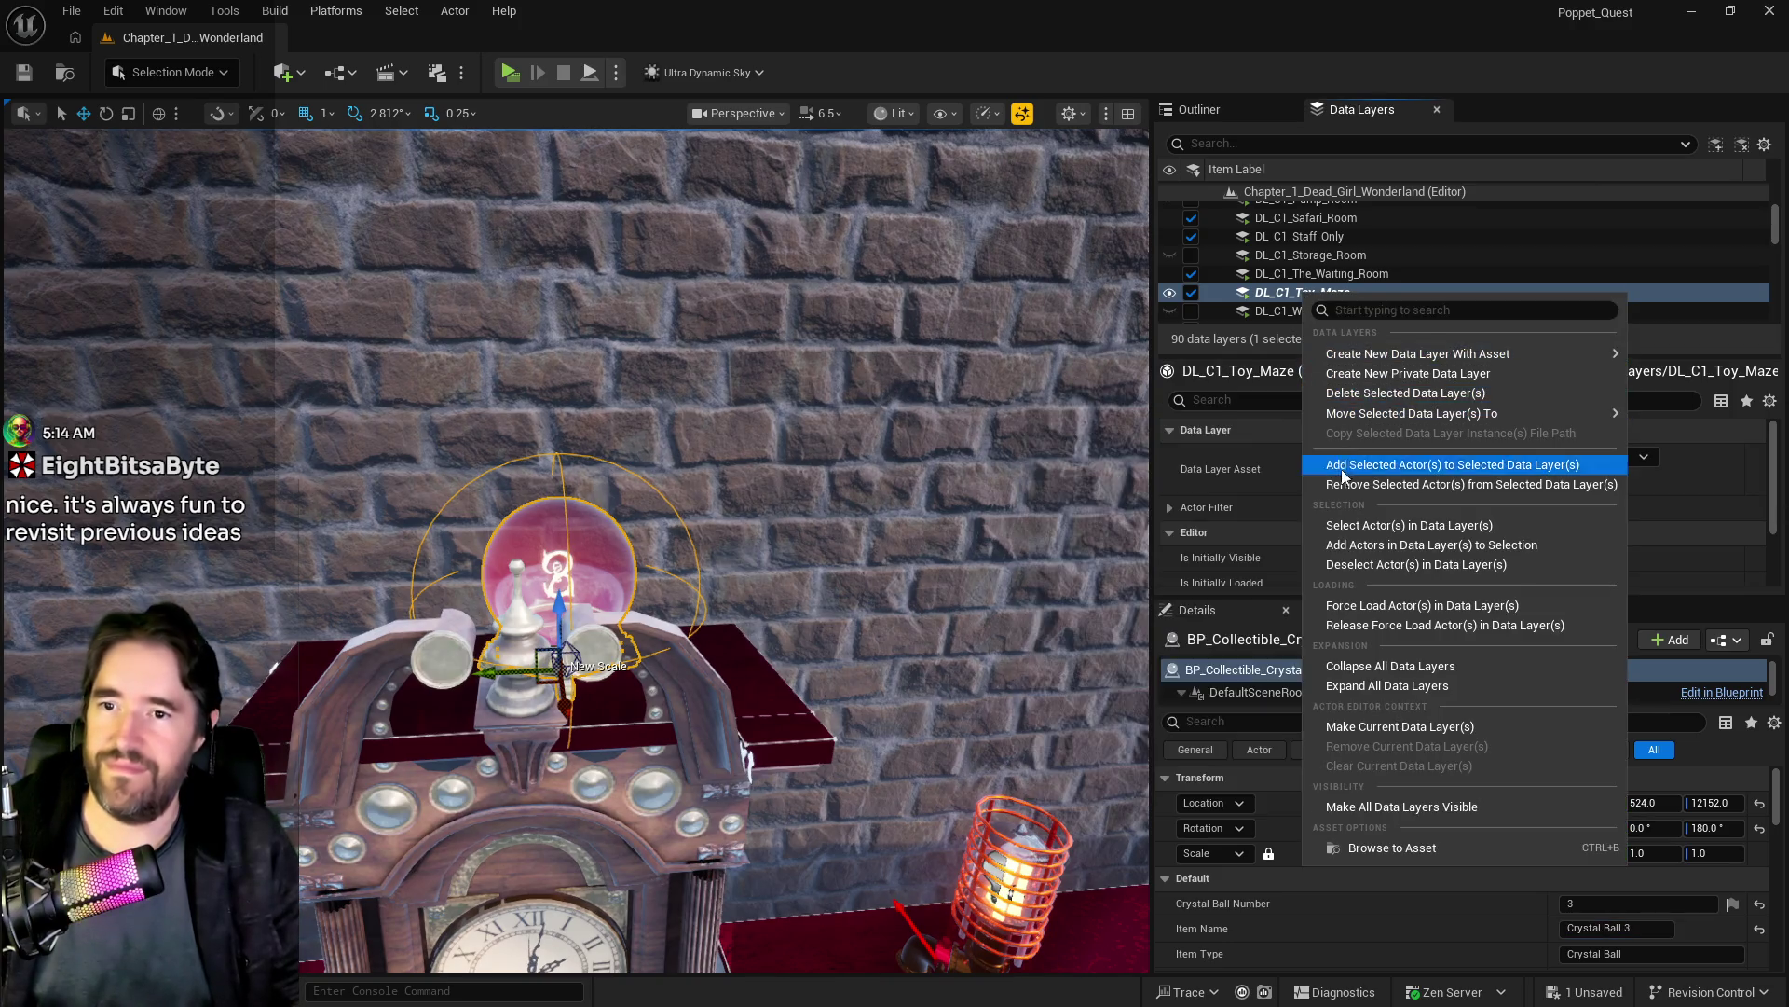
{"action": "left_click", "coordinate": [1343, 475]}
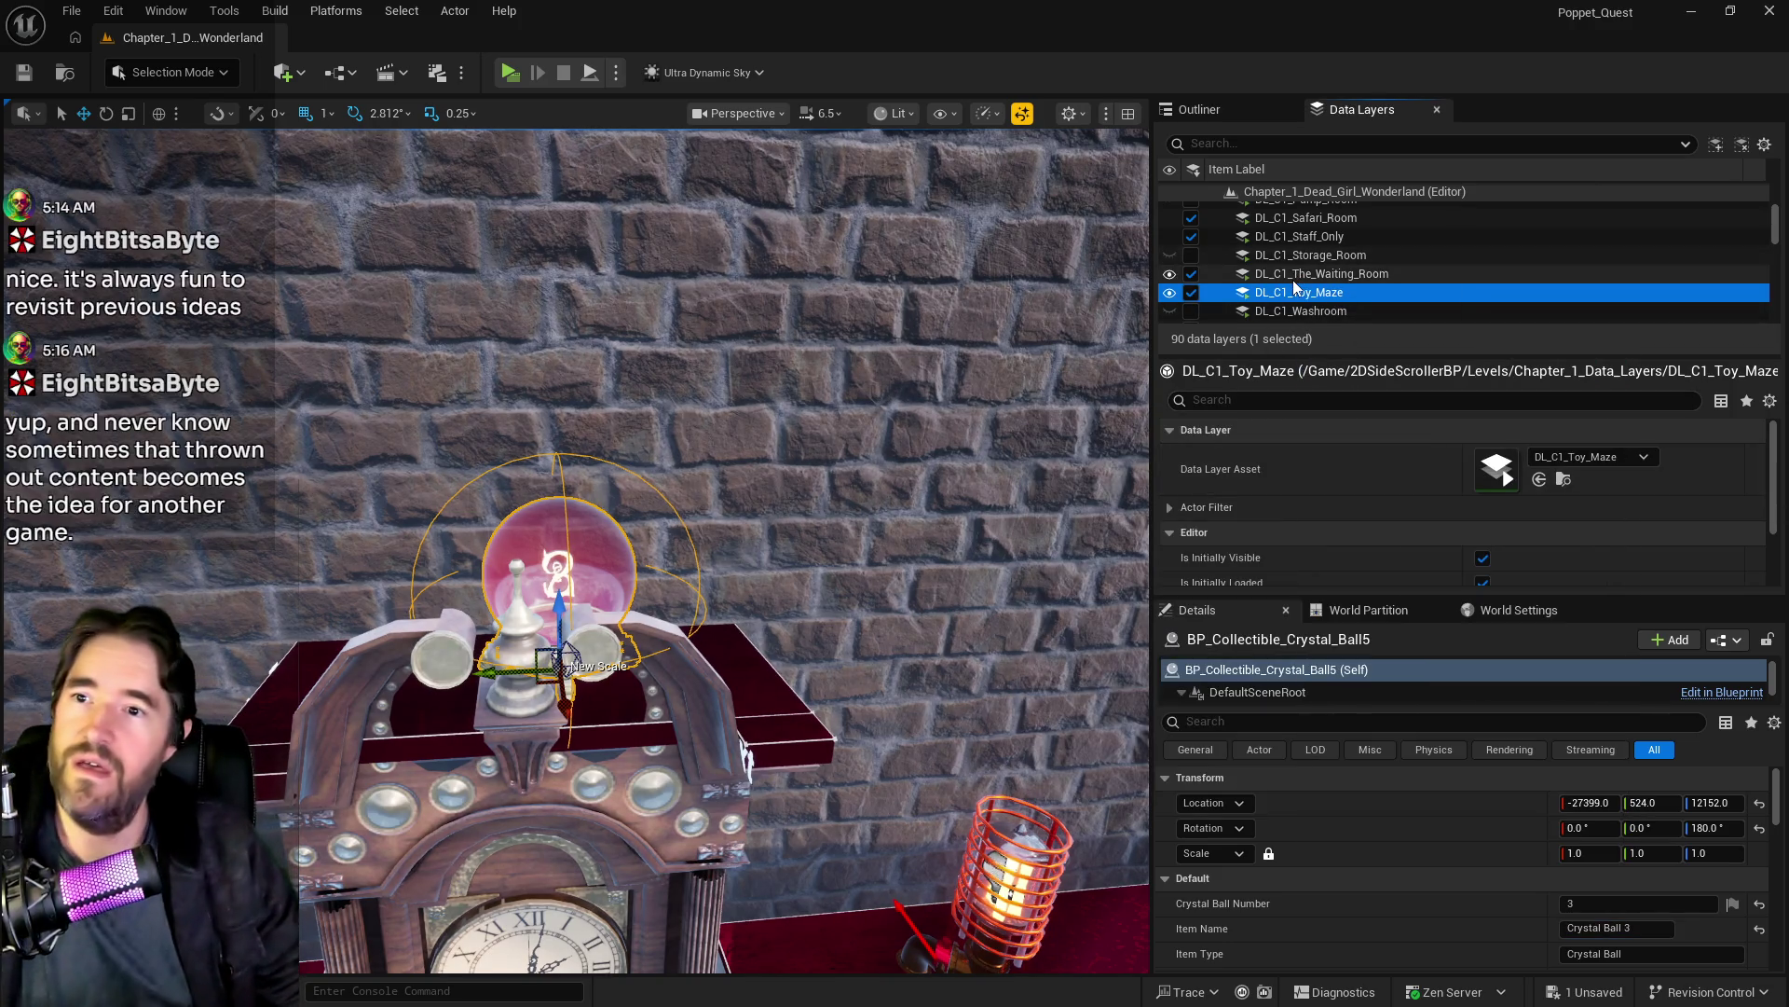
{"action": "scroll", "coordinate": [1294, 279], "scroll_direction": "down", "scroll_amount": 2}
{"action": "scroll", "coordinate": [1293, 283], "scroll_direction": "up", "scroll_amount": 4}
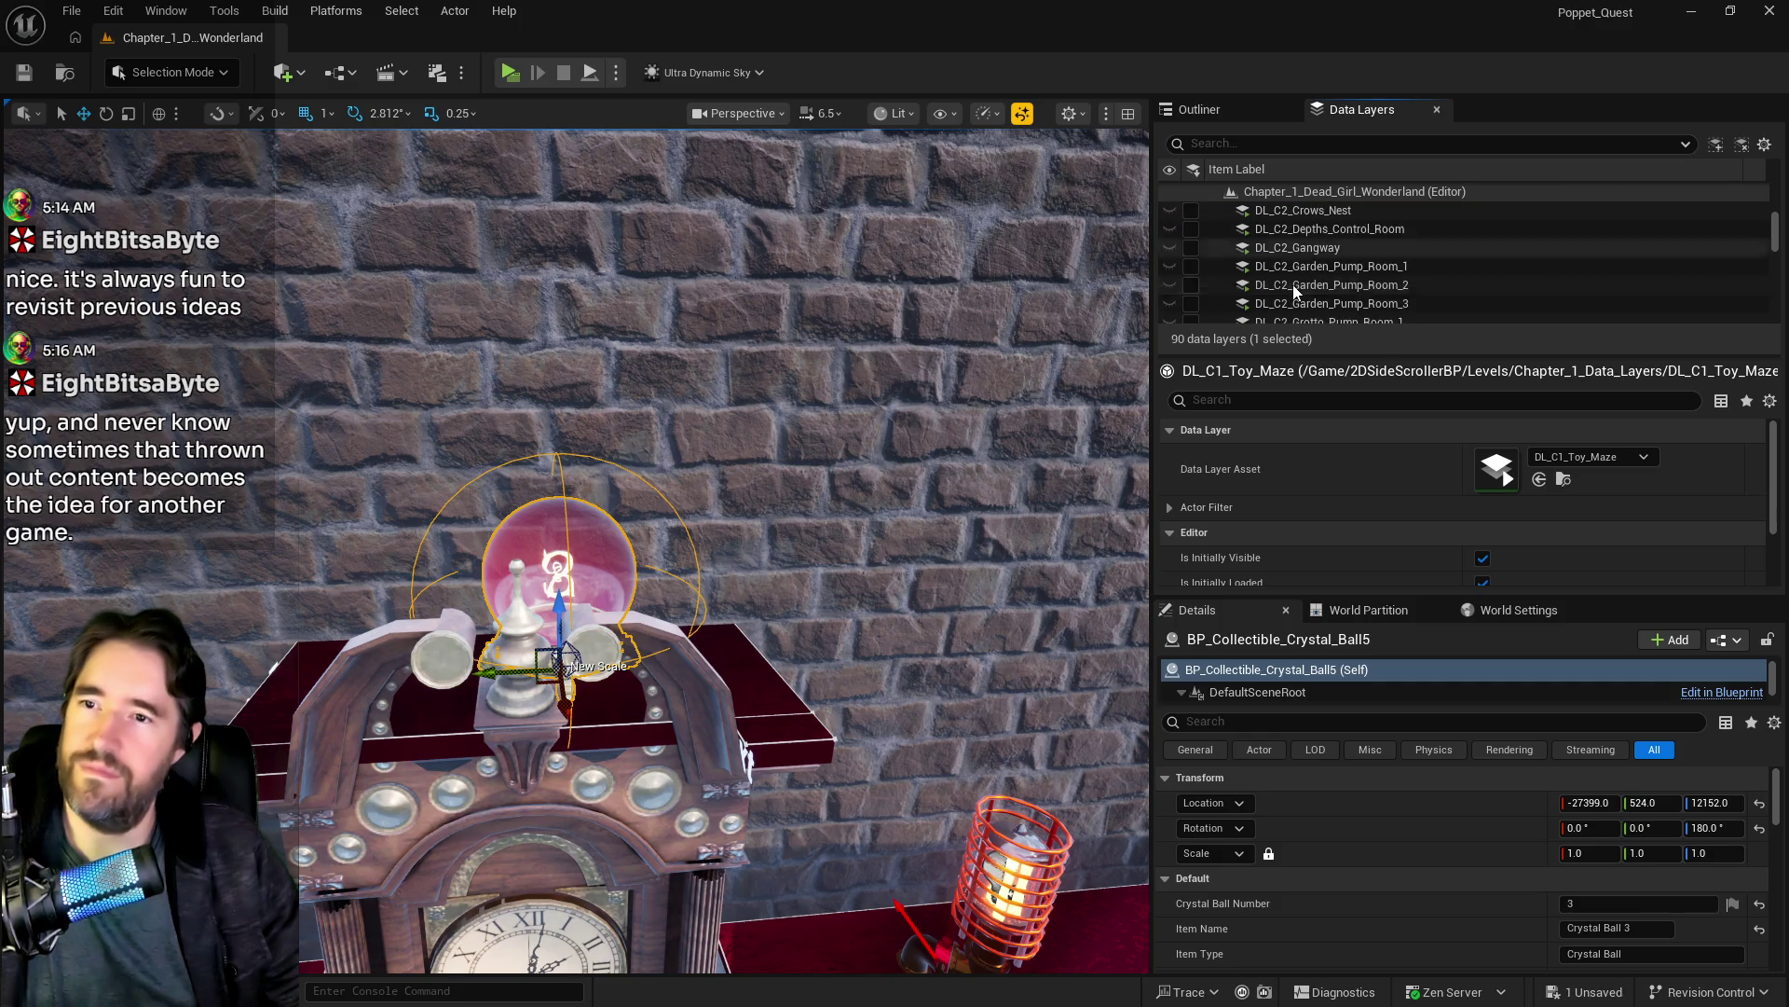
Step: Scroll through the room data layers and open the DL_C1_Hall_Of_Records layer's settings
{"action": "scroll", "coordinate": [1294, 283], "scroll_direction": "down", "scroll_amount": 1}
{"action": "scroll", "coordinate": [1295, 294], "scroll_direction": "down", "scroll_amount": 1}
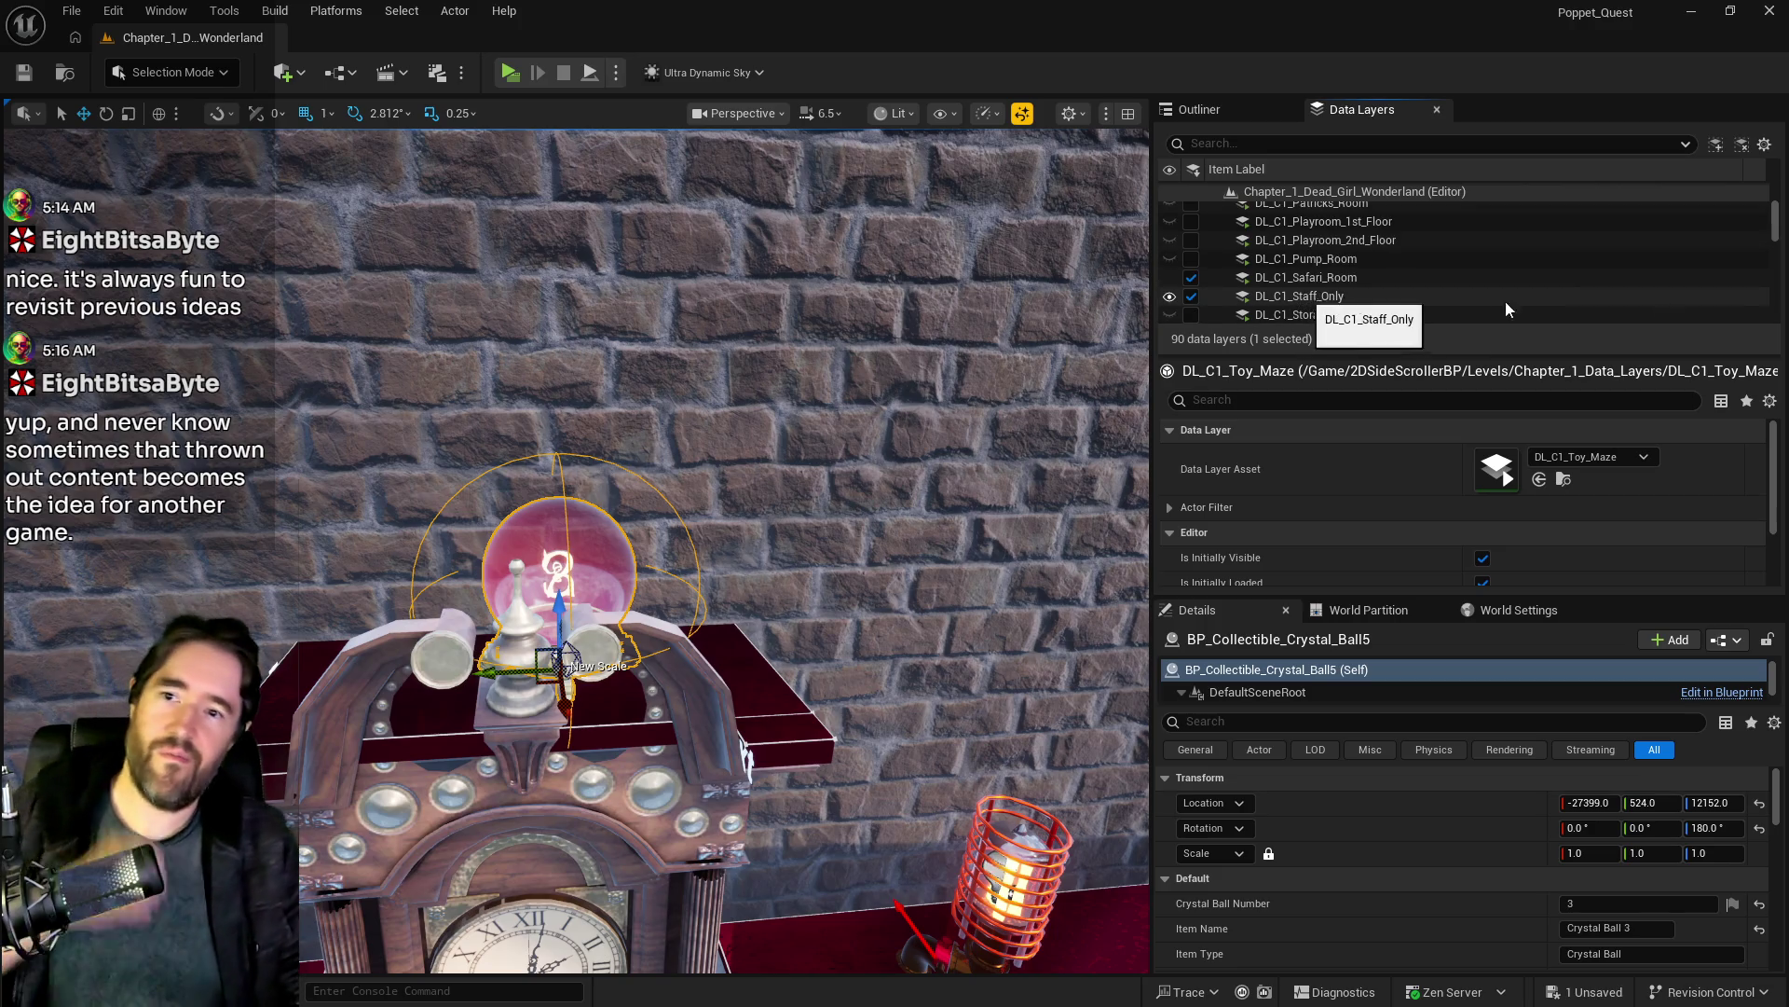
{"action": "scroll", "coordinate": [1348, 260], "scroll_direction": "down", "scroll_amount": 4}
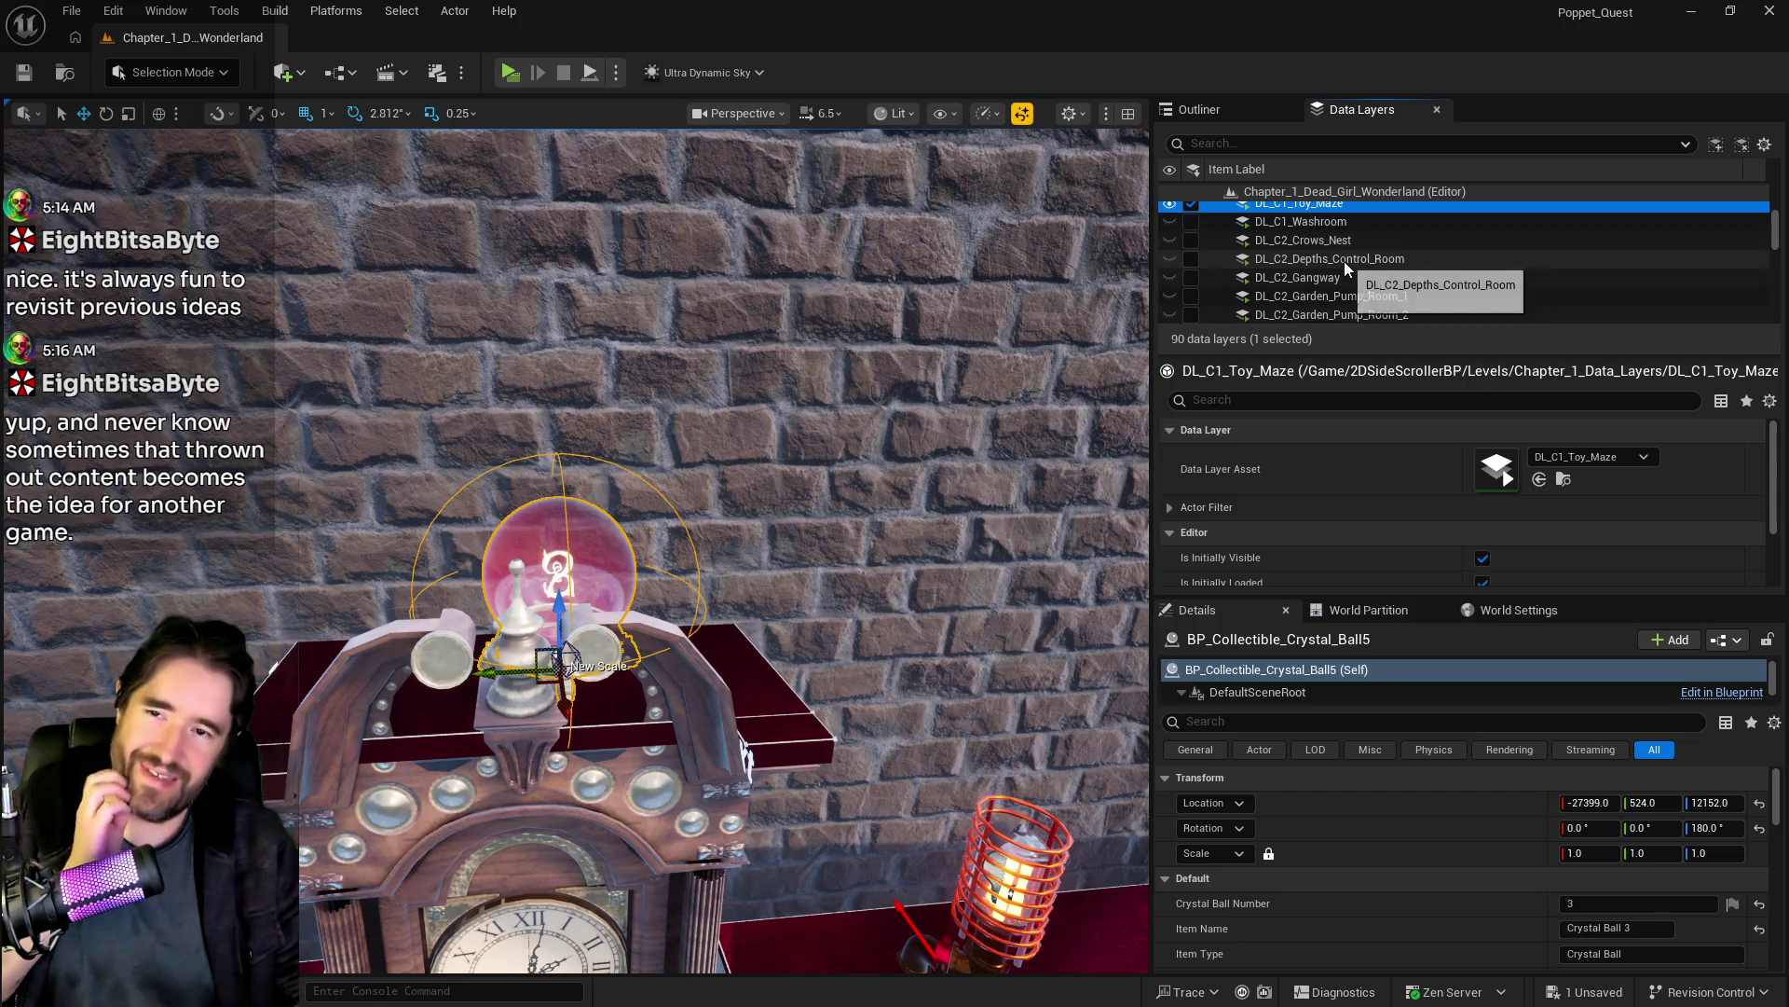
{"action": "scroll", "coordinate": [1335, 279], "scroll_direction": "up", "scroll_amount": 3}
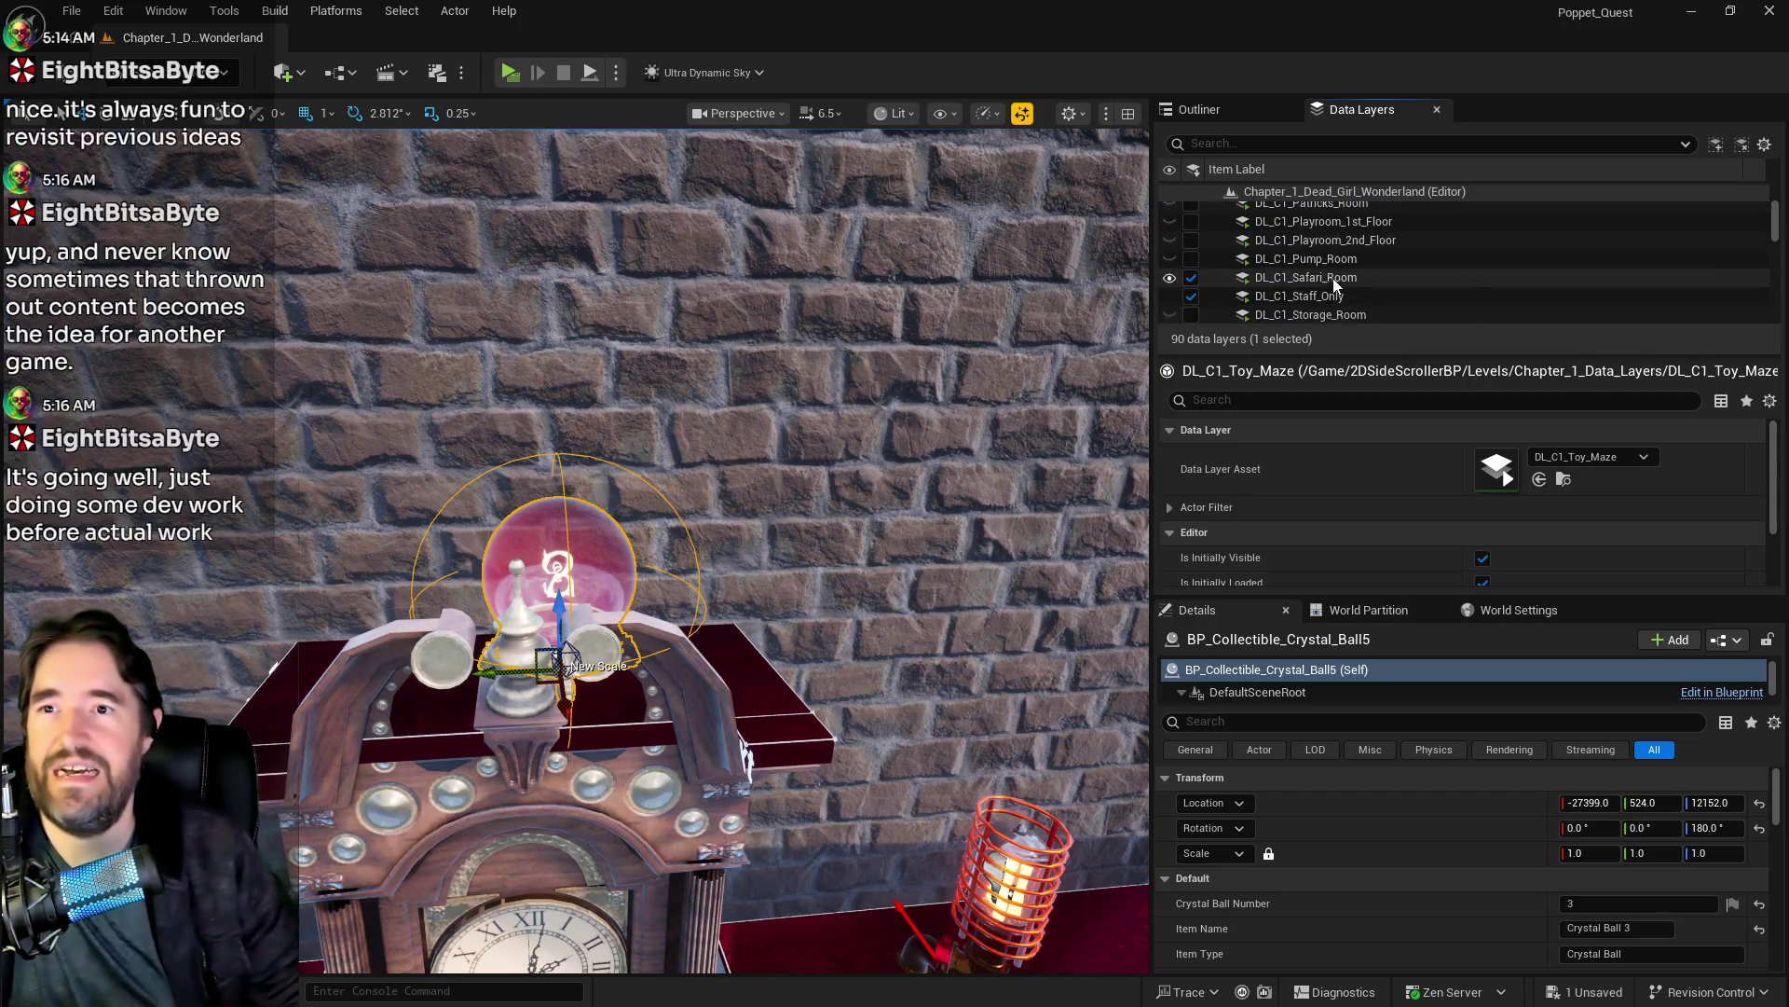
{"action": "scroll", "coordinate": [1335, 284], "scroll_direction": "up", "scroll_amount": 3}
{"action": "scroll", "coordinate": [1335, 284], "scroll_direction": "up", "scroll_amount": 5}
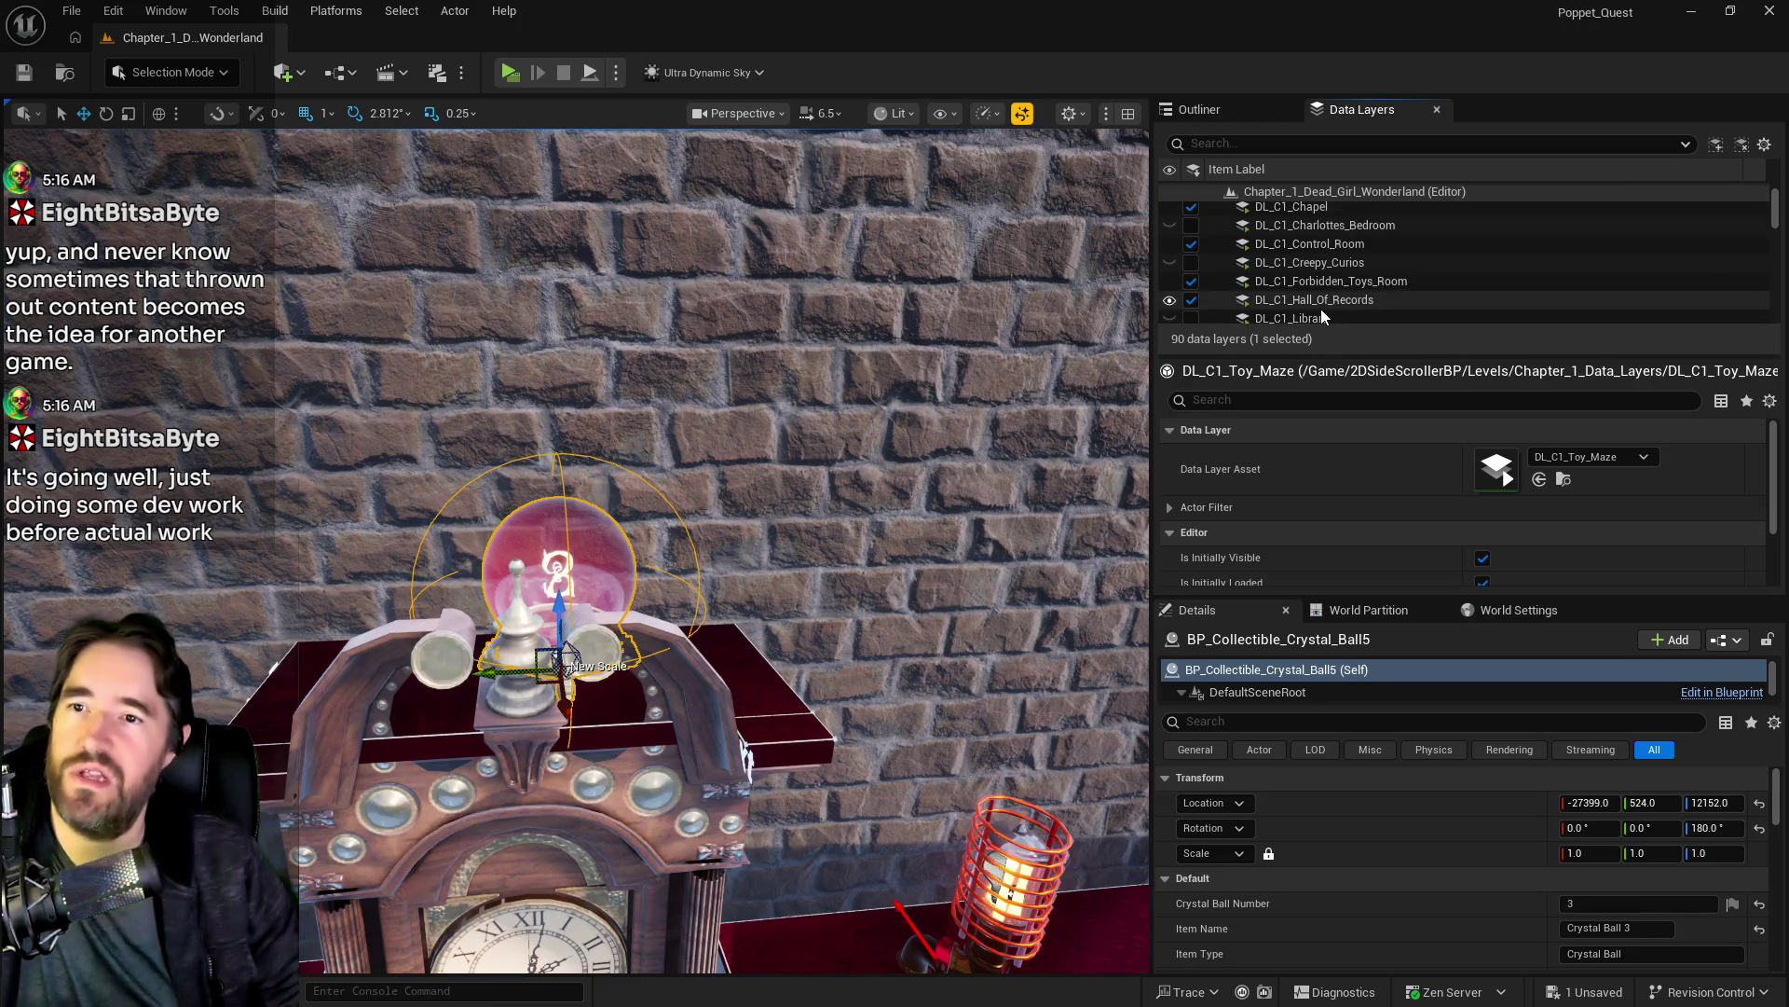
{"action": "right_click", "coordinate": [1322, 310]}
{"action": "mouse_move", "coordinate": [1394, 429]}
{"action": "left_click", "coordinate": [1397, 475]}
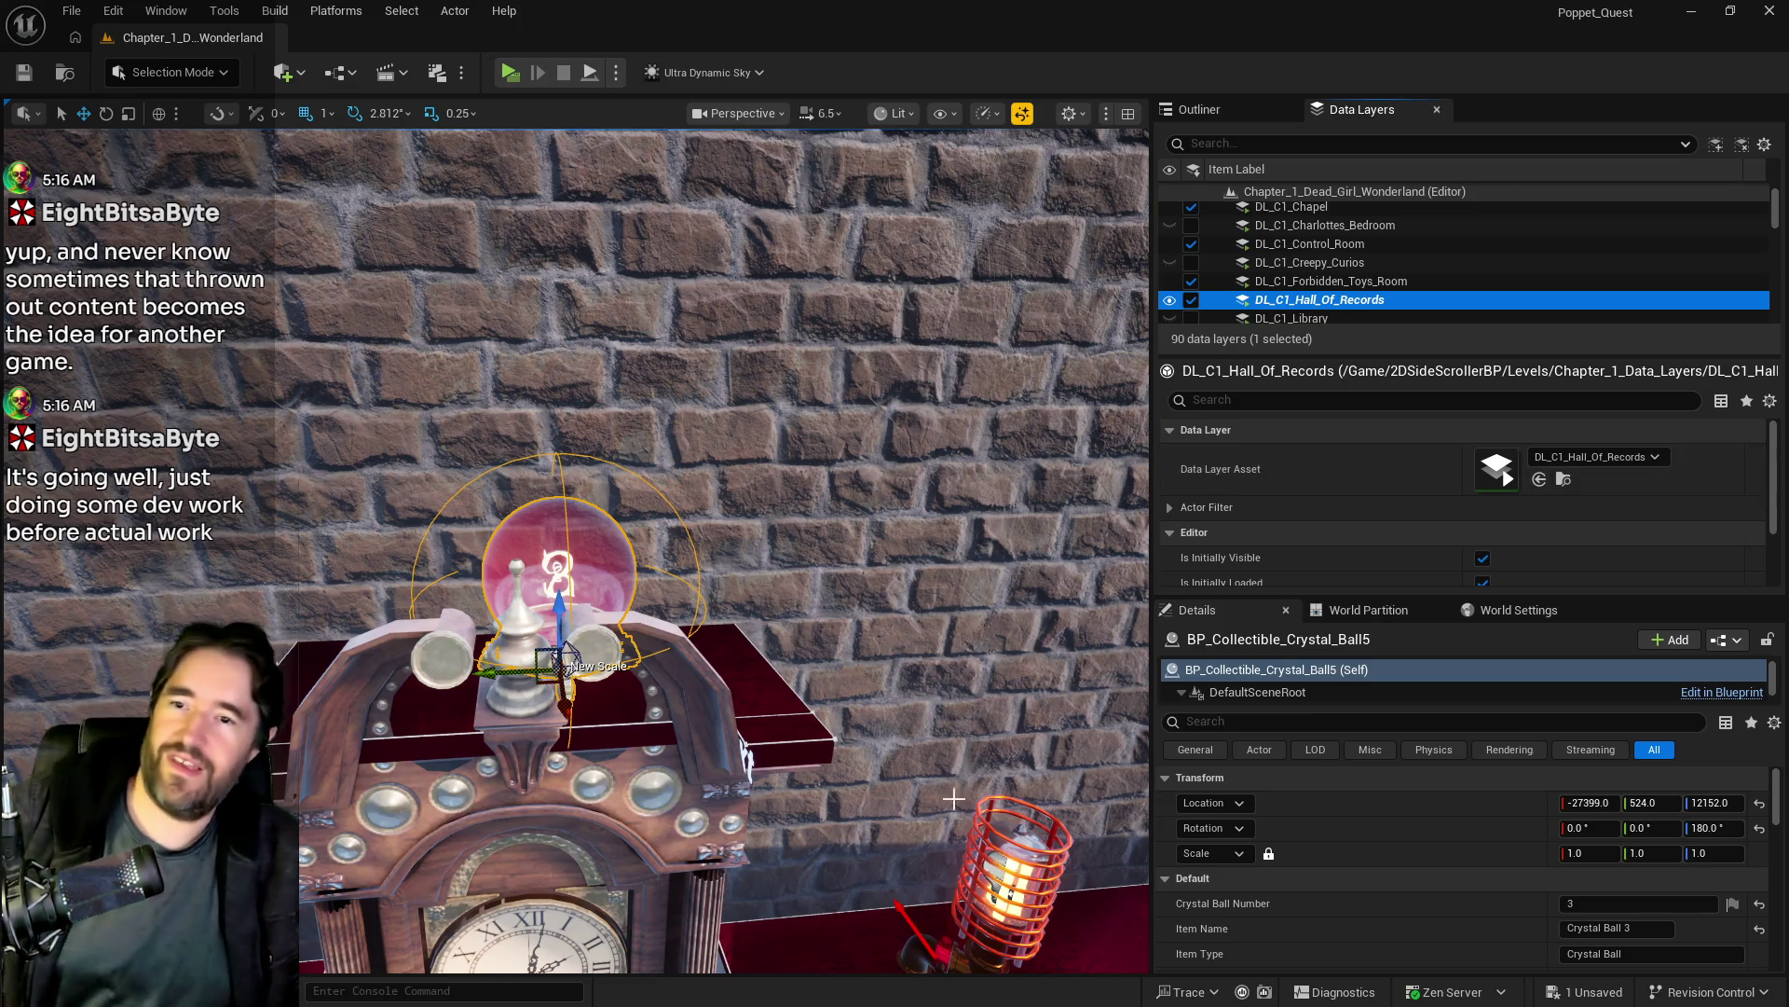
Step: Fly to the building corner and paste a crystal ball copy there, framing it
{"action": "left_click_drag", "start_coordinate": [991, 842], "coordinate": [960, 802]}
{"action": "mouse_move", "coordinate": [838, 773]}
{"action": "left_mouse_down"}
{"action": "mouse_move", "coordinate": [719, 732]}
{"action": "mouse_move", "coordinate": [549, 790]}
{"action": "left_mouse_up"}
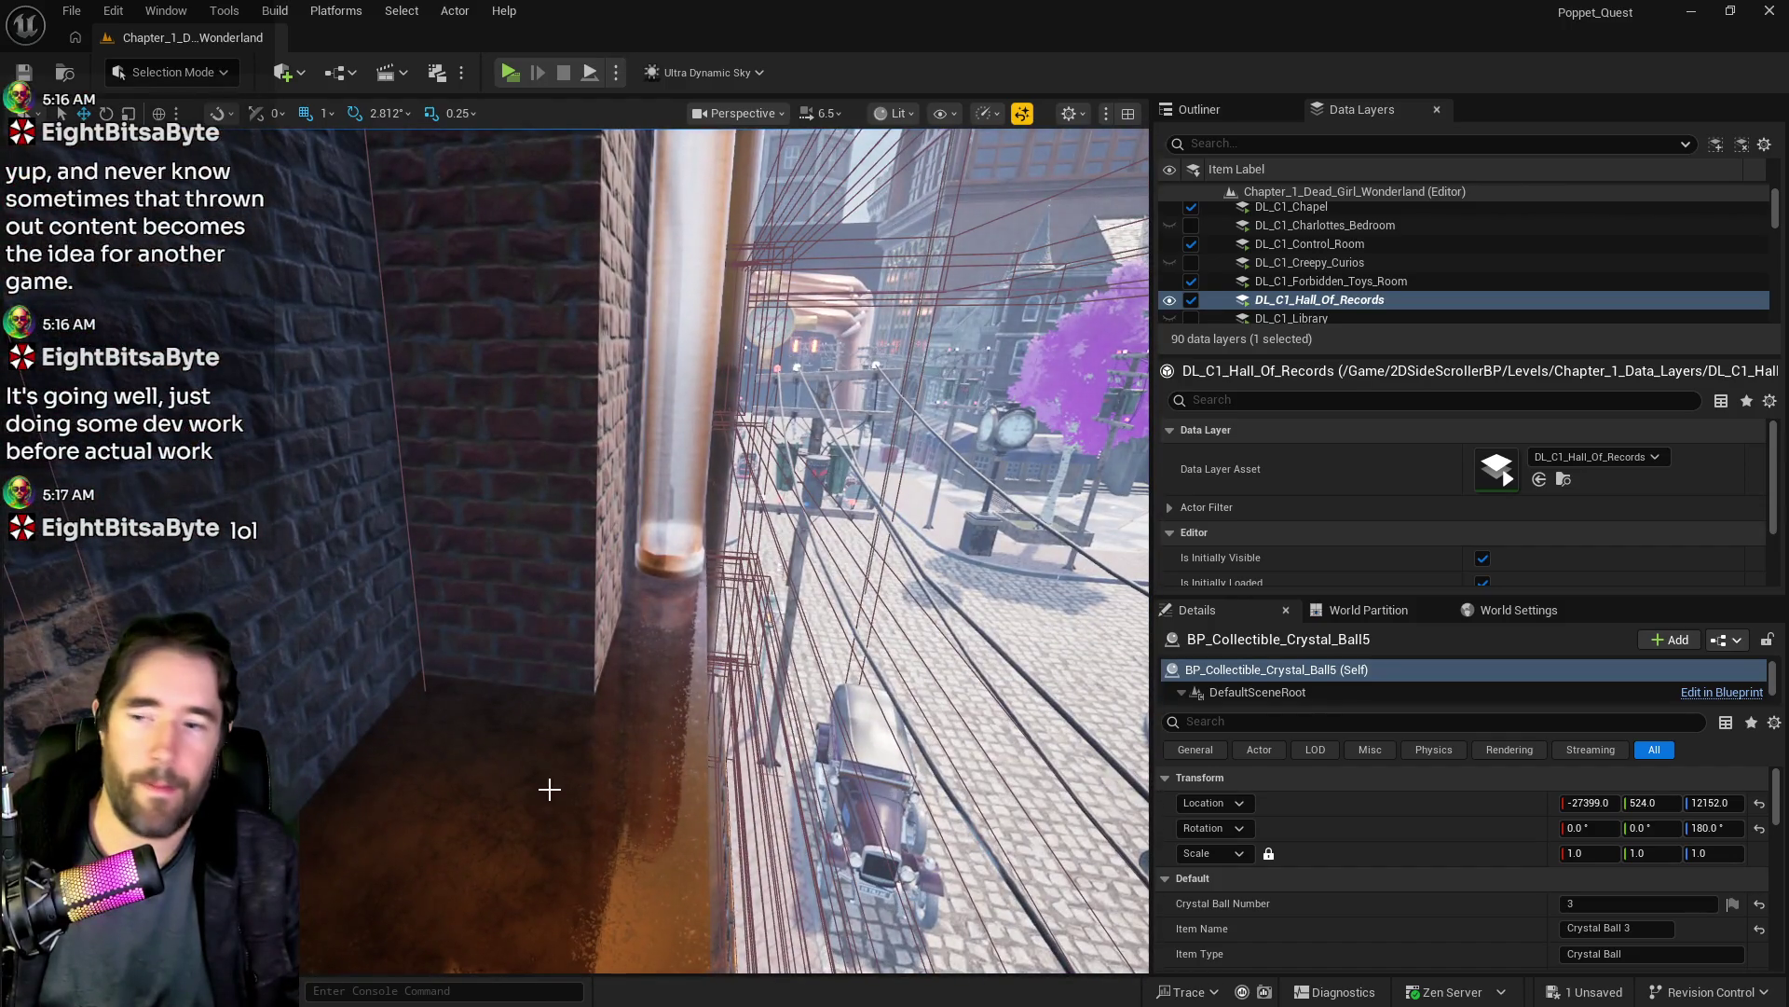
{"action": "right_click", "coordinate": [502, 742]}
{"action": "mouse_move", "coordinate": [699, 419]}
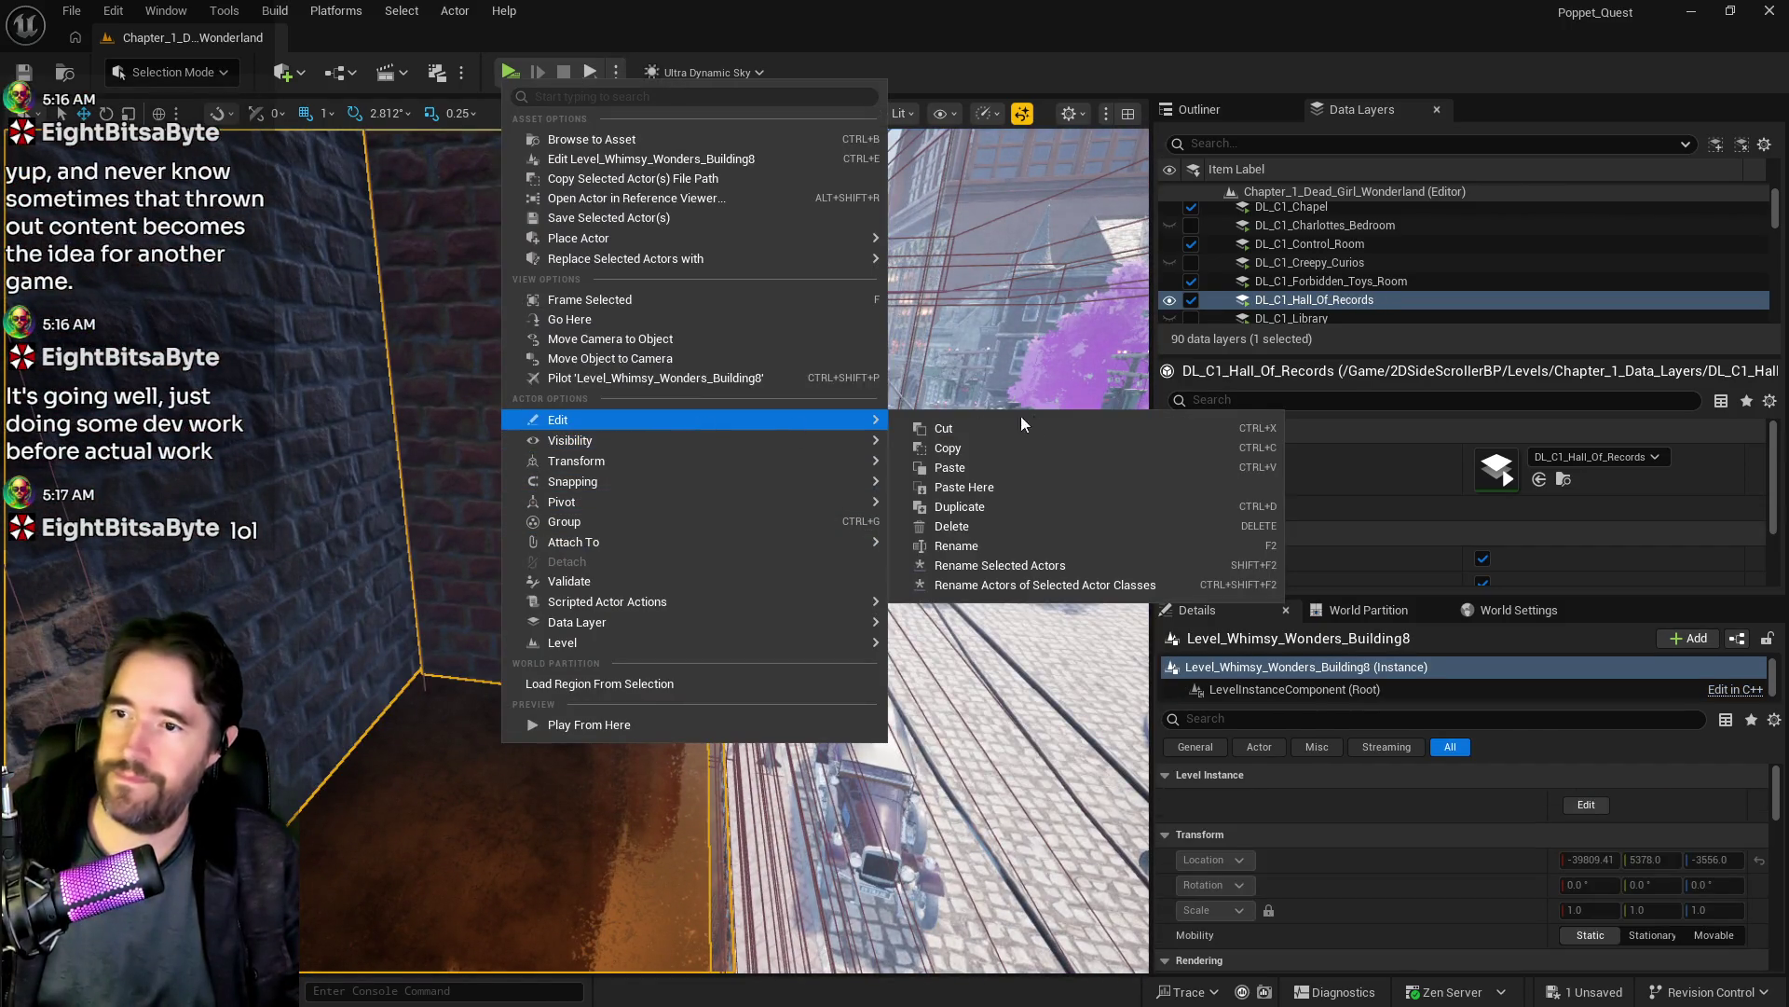
{"action": "left_click", "coordinate": [1050, 487]}
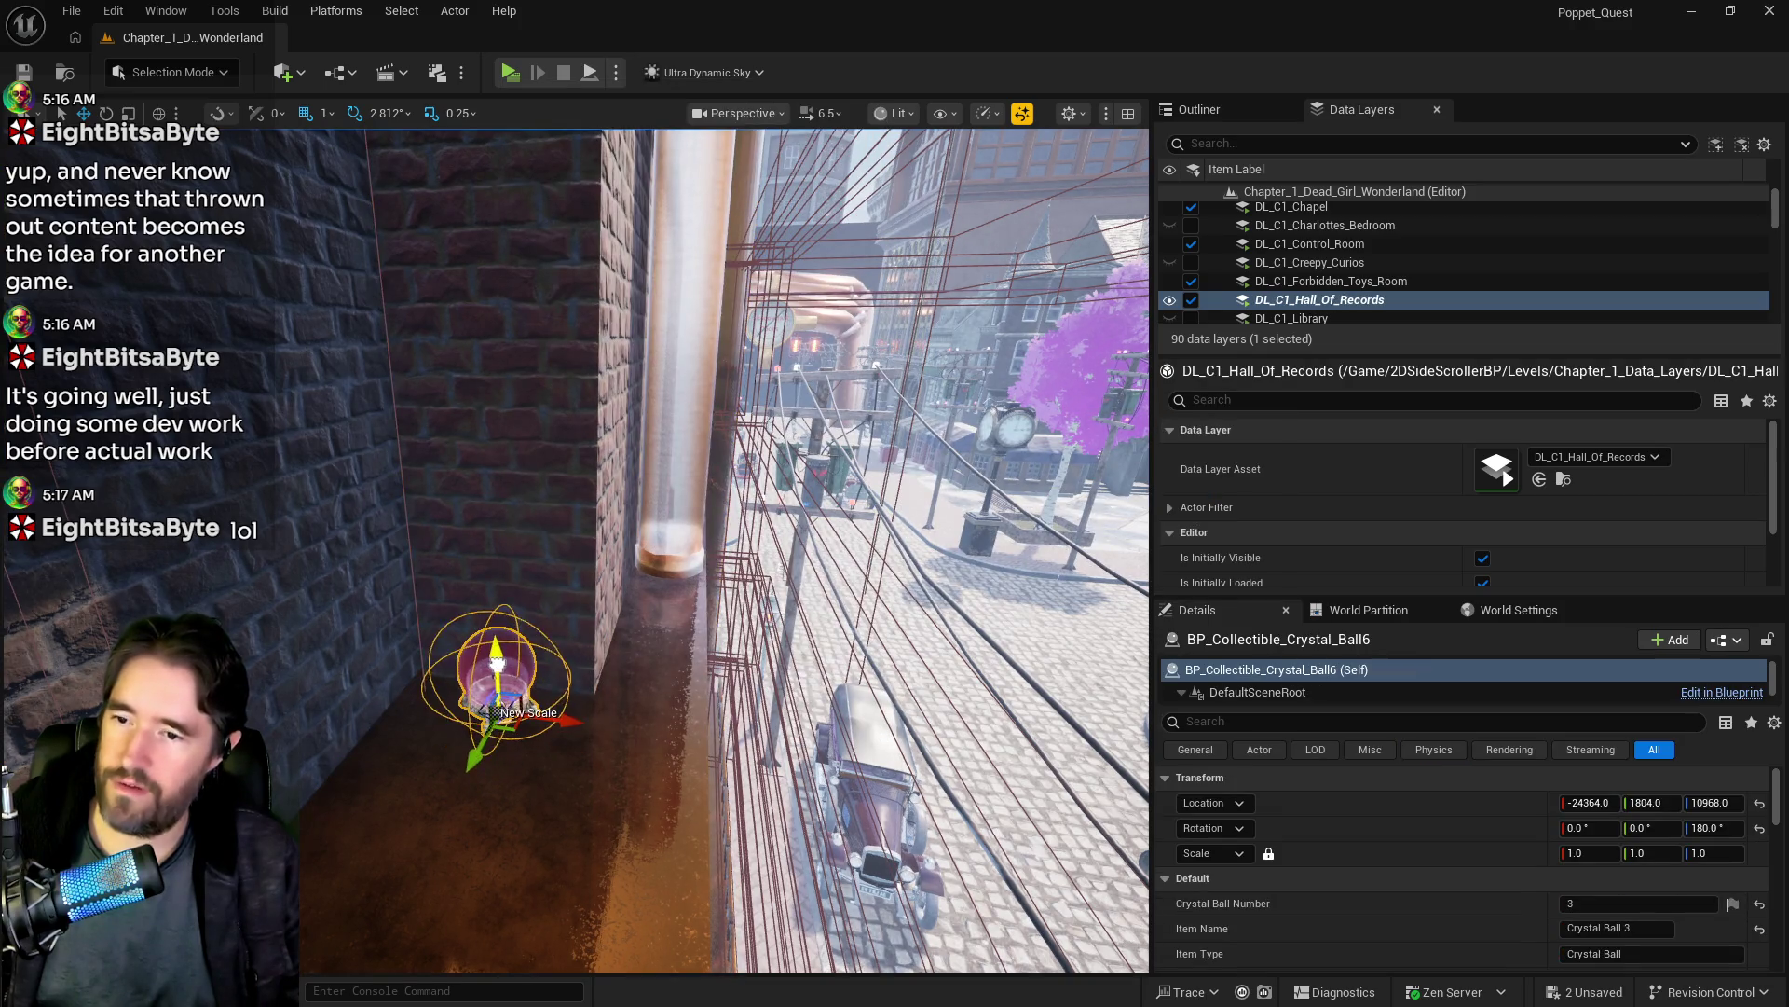
{"action": "key", "text": "f"}
{"action": "scroll", "coordinate": [1556, 863], "scroll_direction": "down", "scroll_amount": 2}
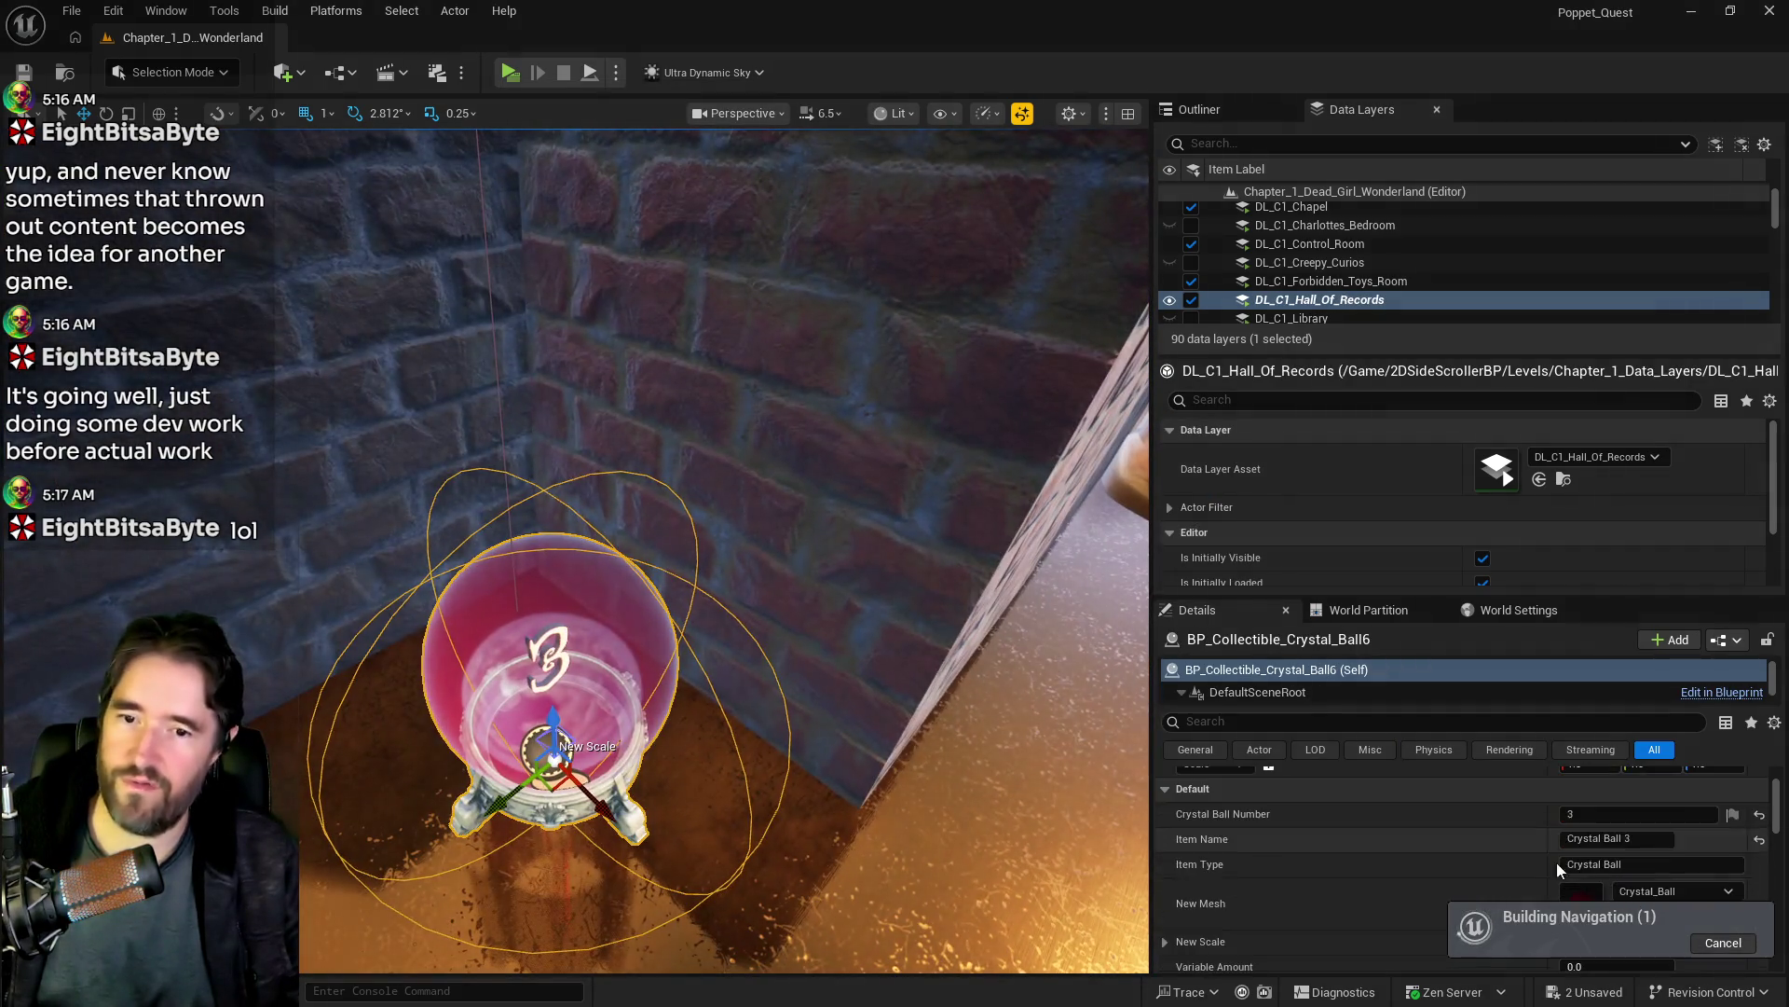
{"action": "scroll", "coordinate": [1584, 853], "scroll_direction": "up", "scroll_amount": 2}
Step: Set the new crystal ball's yaw rotation to -90
{"action": "left_click", "coordinate": [1724, 828]}
{"action": "type", "text": "90"}
{"action": "key", "text": "Return"}
{"action": "type", "text": "-"}
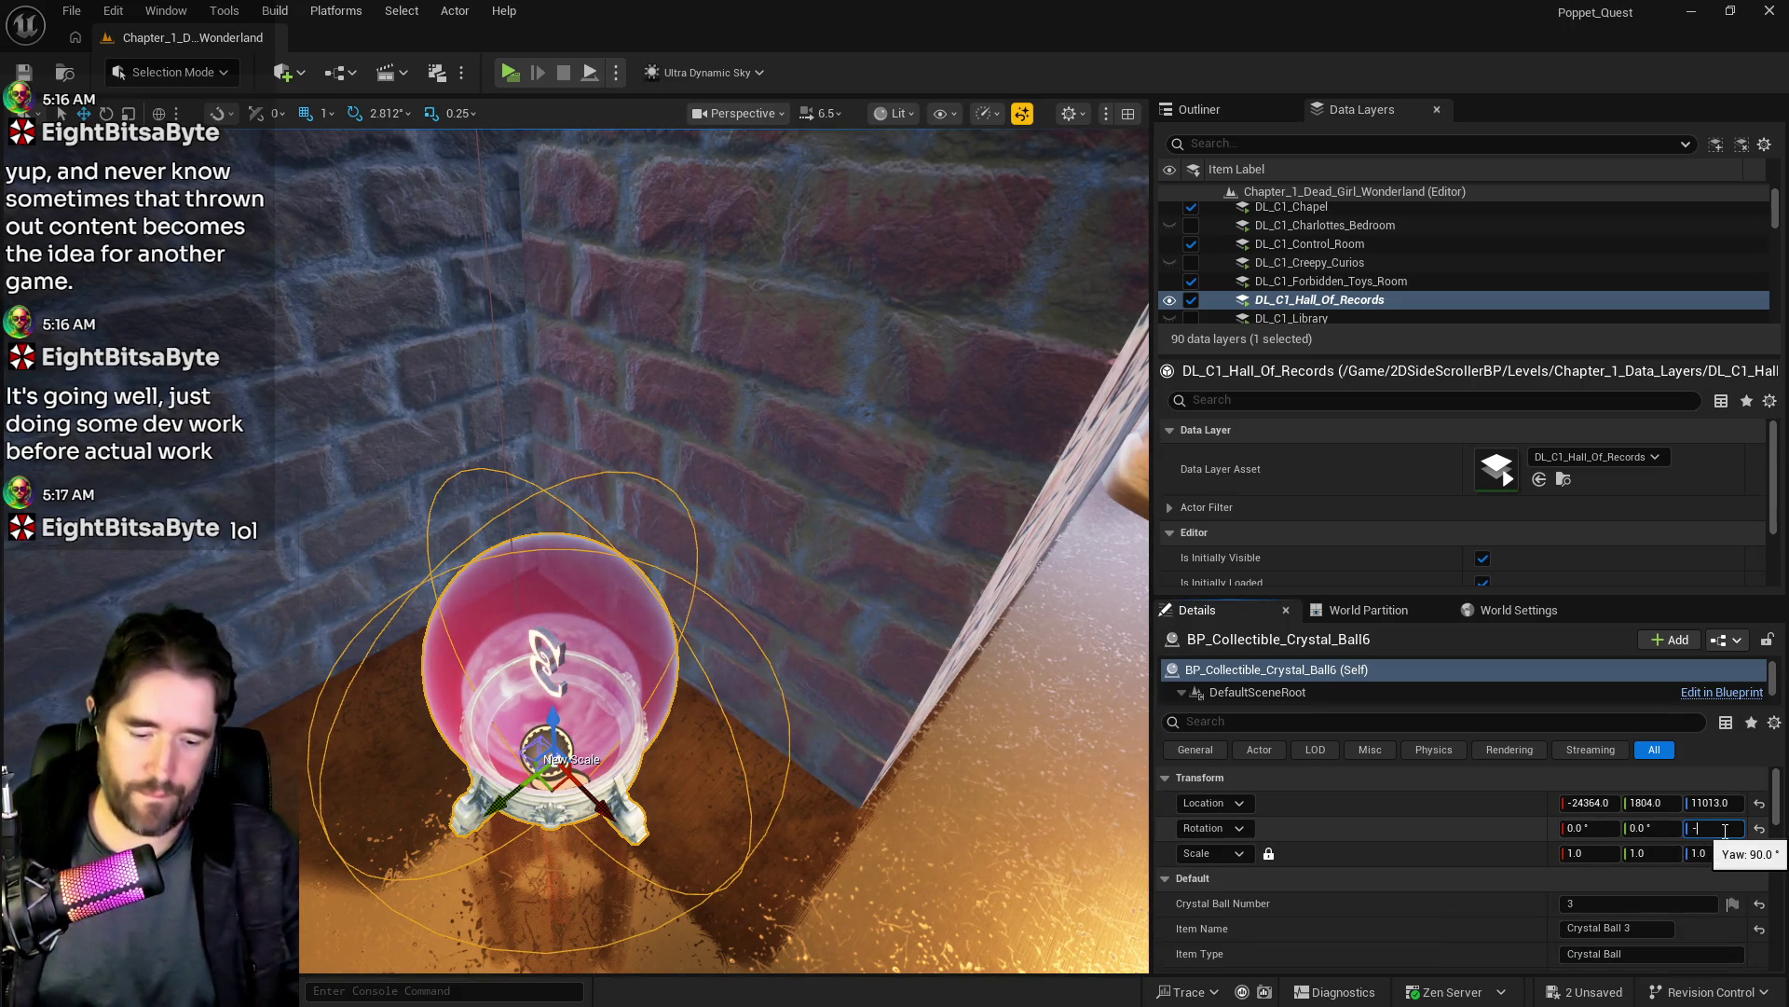
{"action": "key", "text": "Return"}
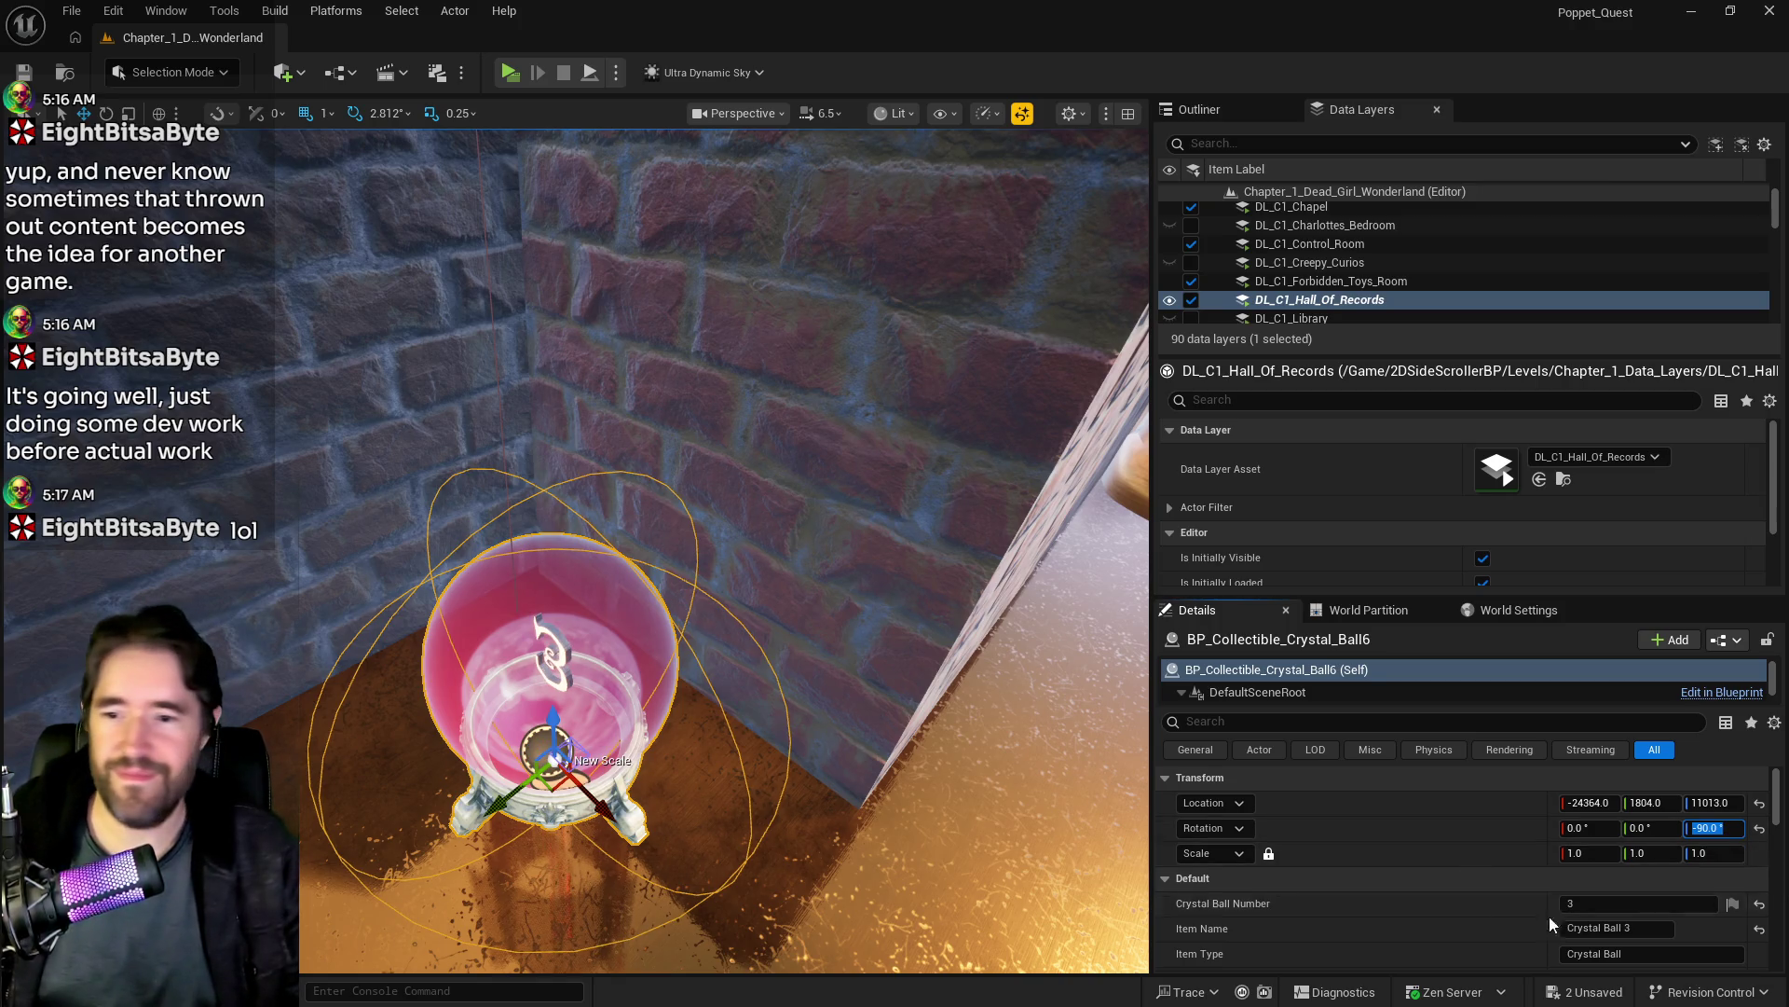
Step: Give it Crystal Ball Number 4 and Item Name 'Crystal Ball 4'
{"action": "left_click", "coordinate": [1583, 908]}
{"action": "type", "text": "4"}
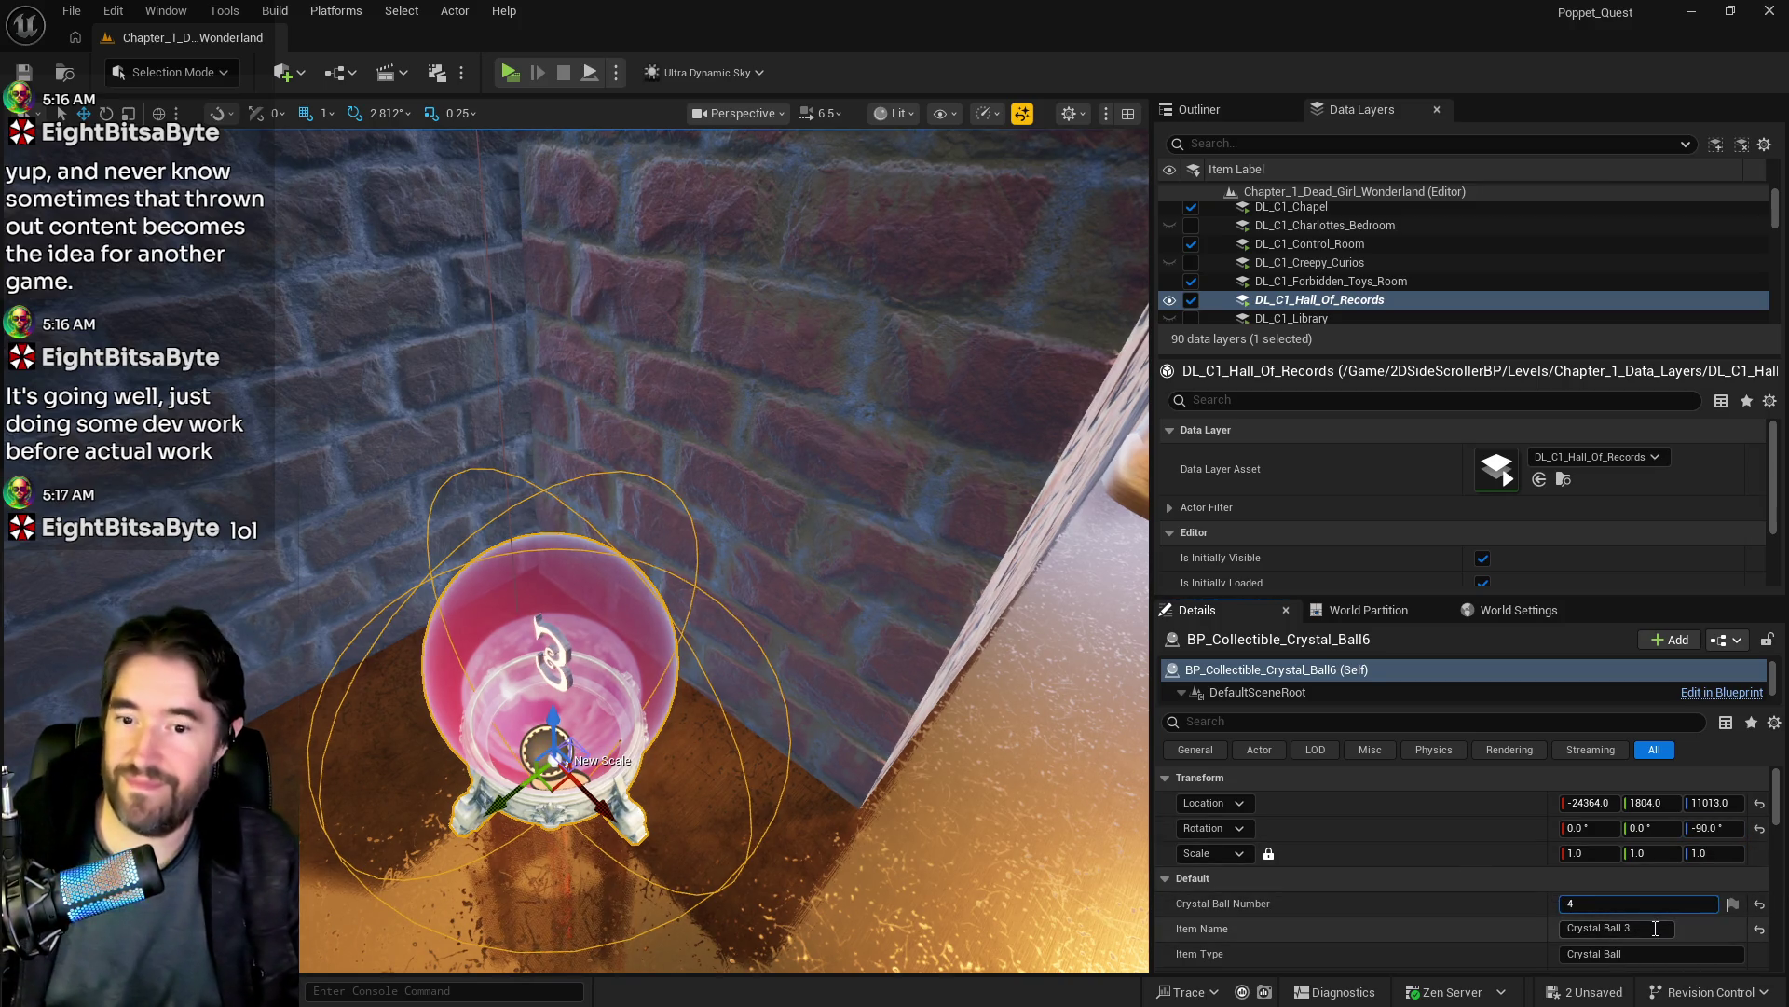
{"action": "left_click", "coordinate": [1655, 929]}
{"action": "type", "text": "4"}
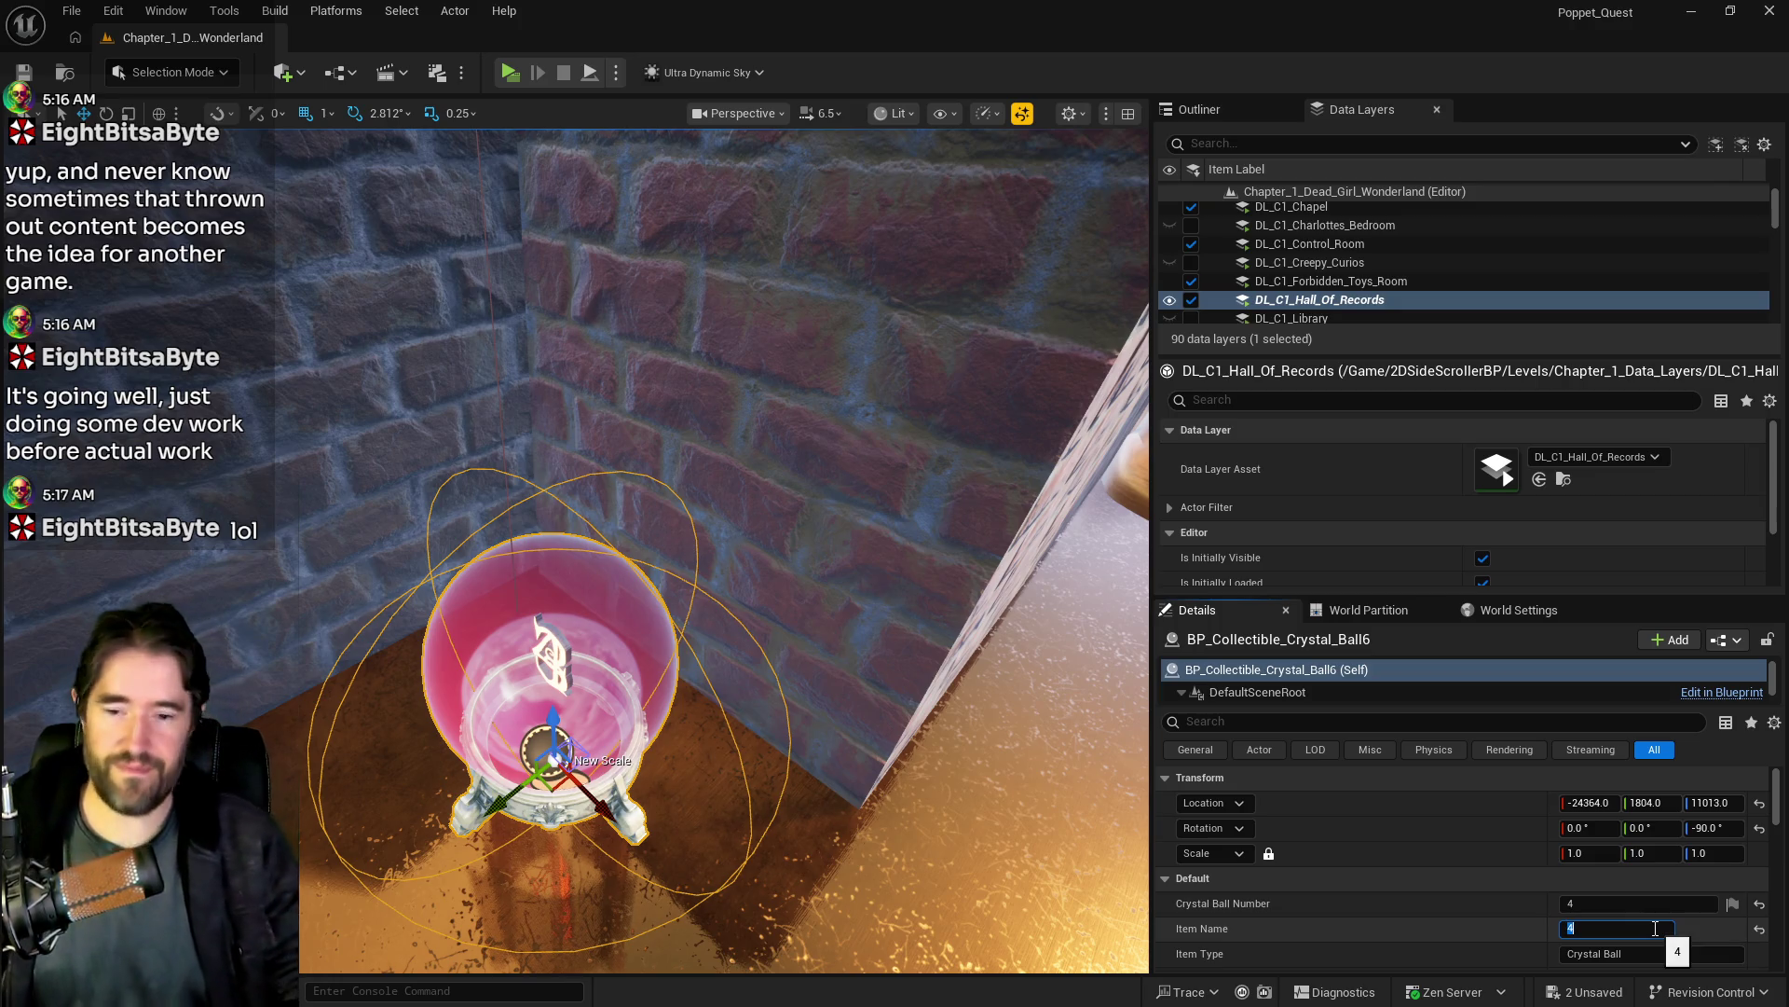
{"action": "key", "text": "Tab"}
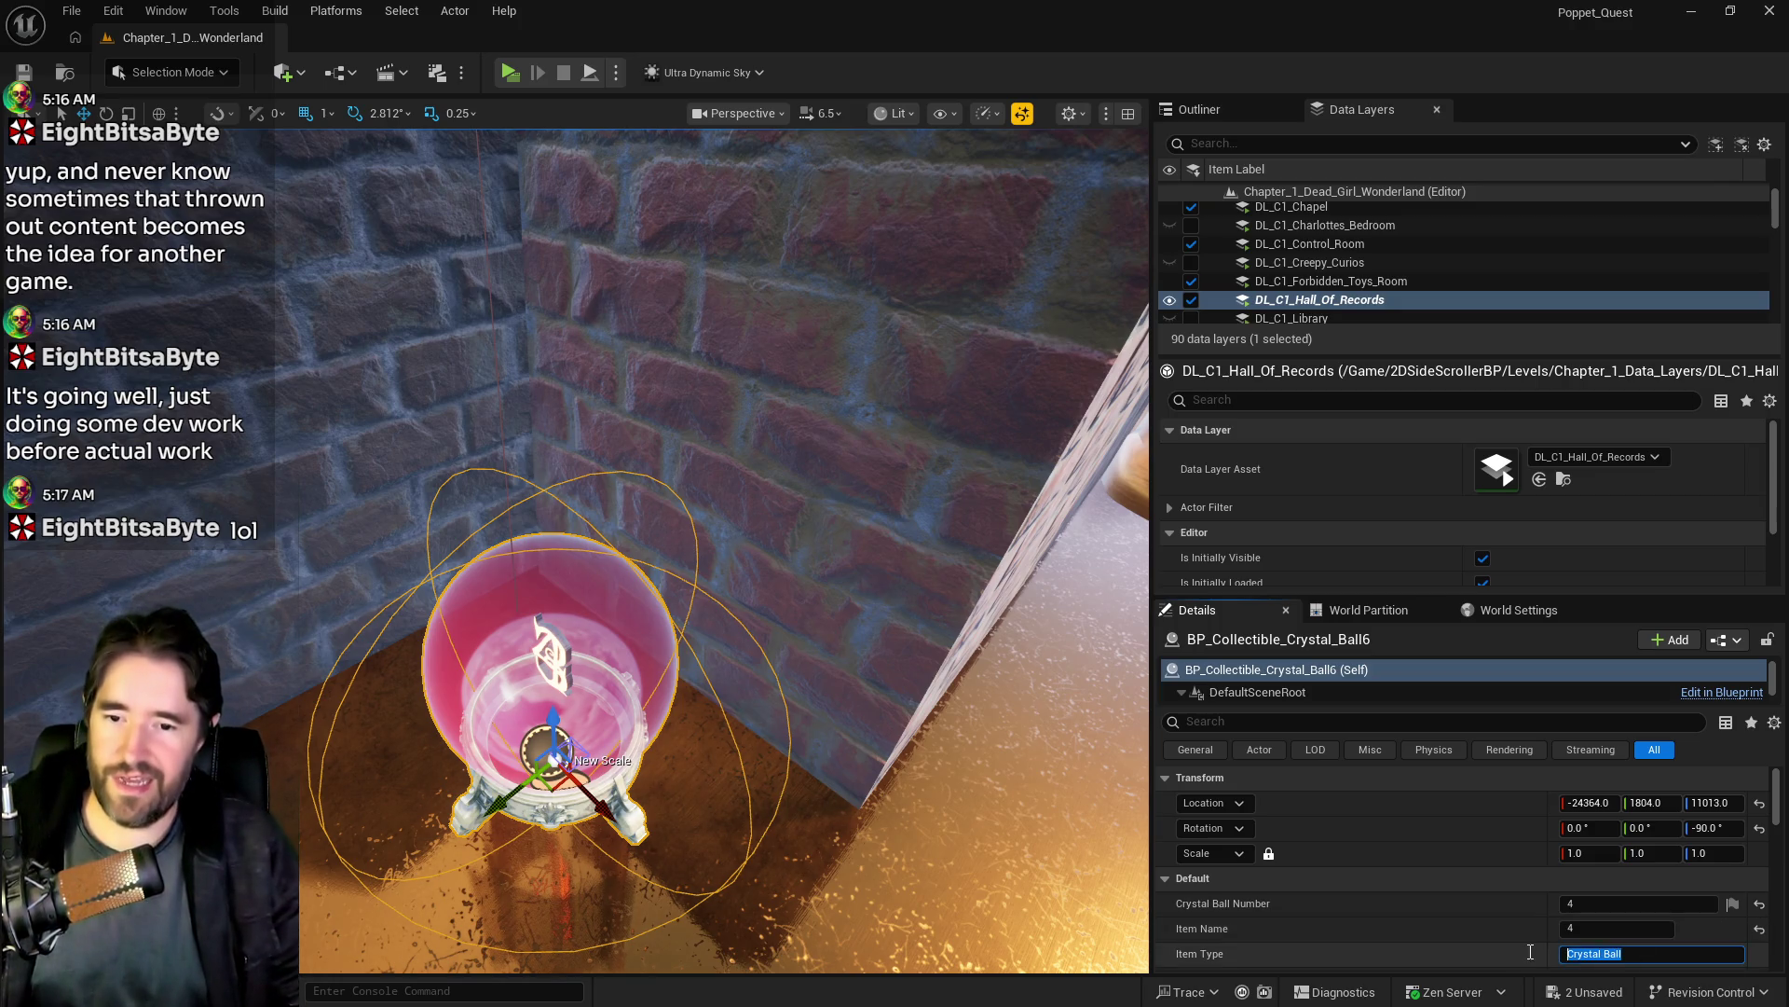
{"action": "key", "text": "shift+Tab"}
{"action": "type", "text": "Crystal Ball"}
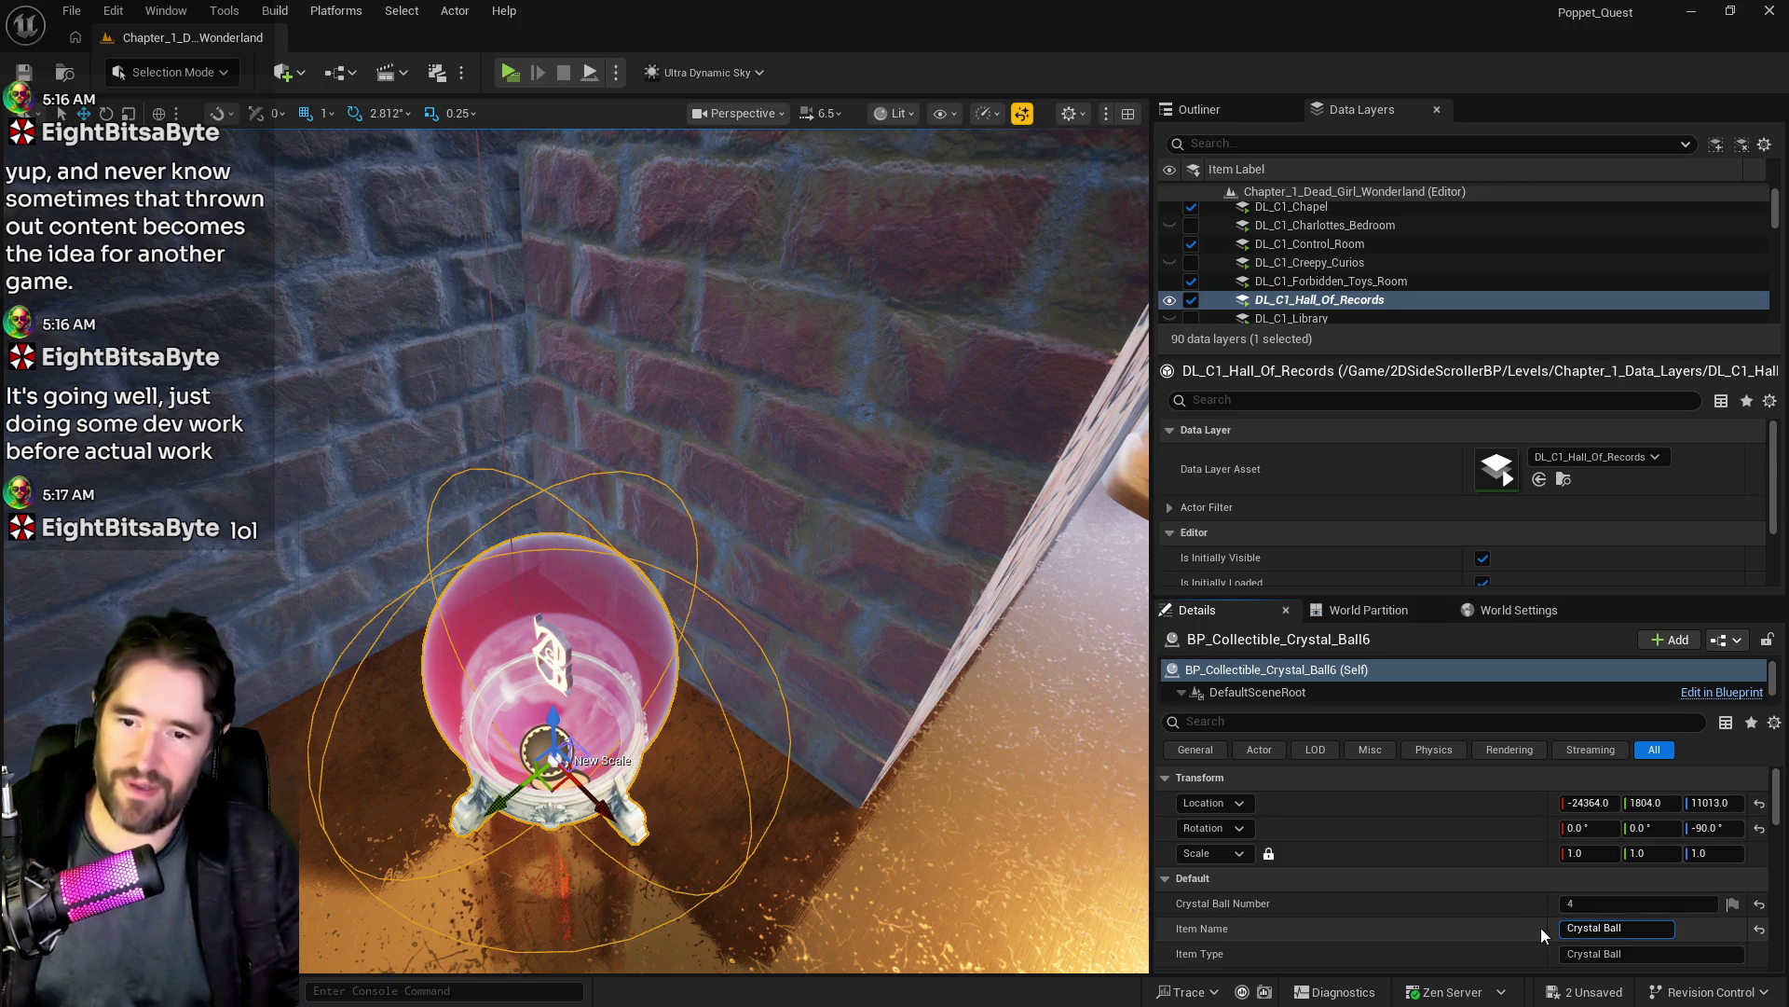
{"action": "type", "text": " 4"}
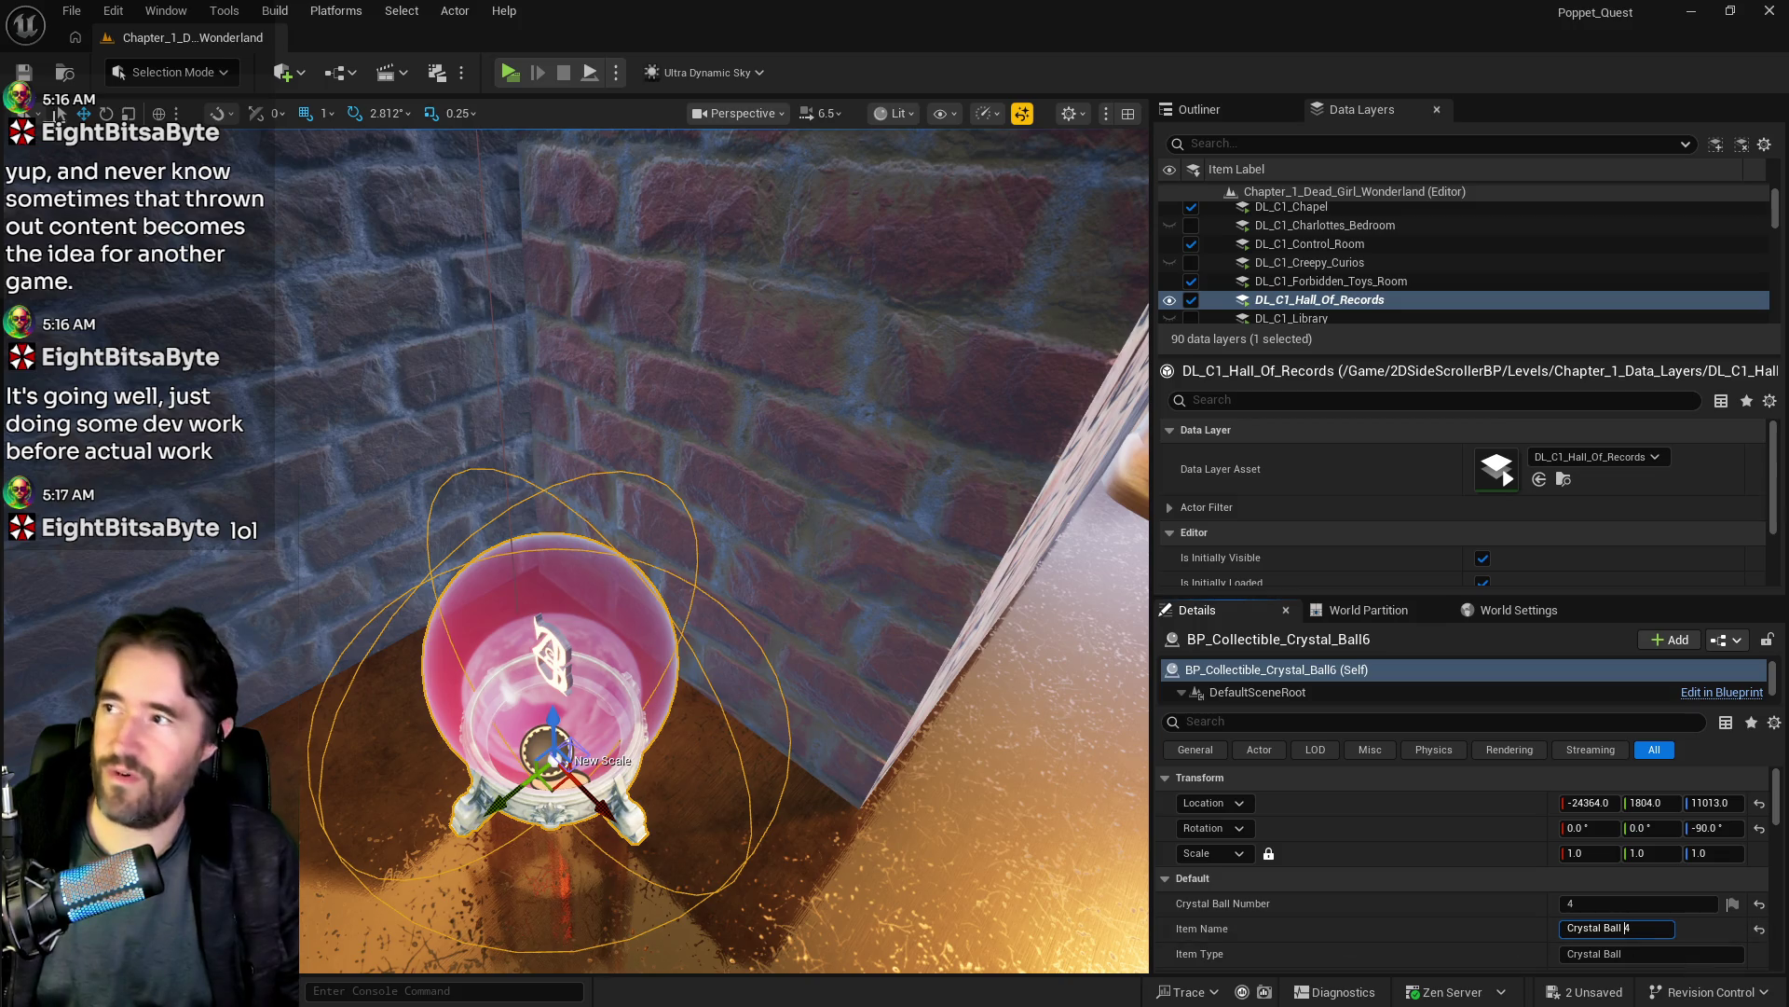
{"action": "left_click", "coordinate": [23, 71]}
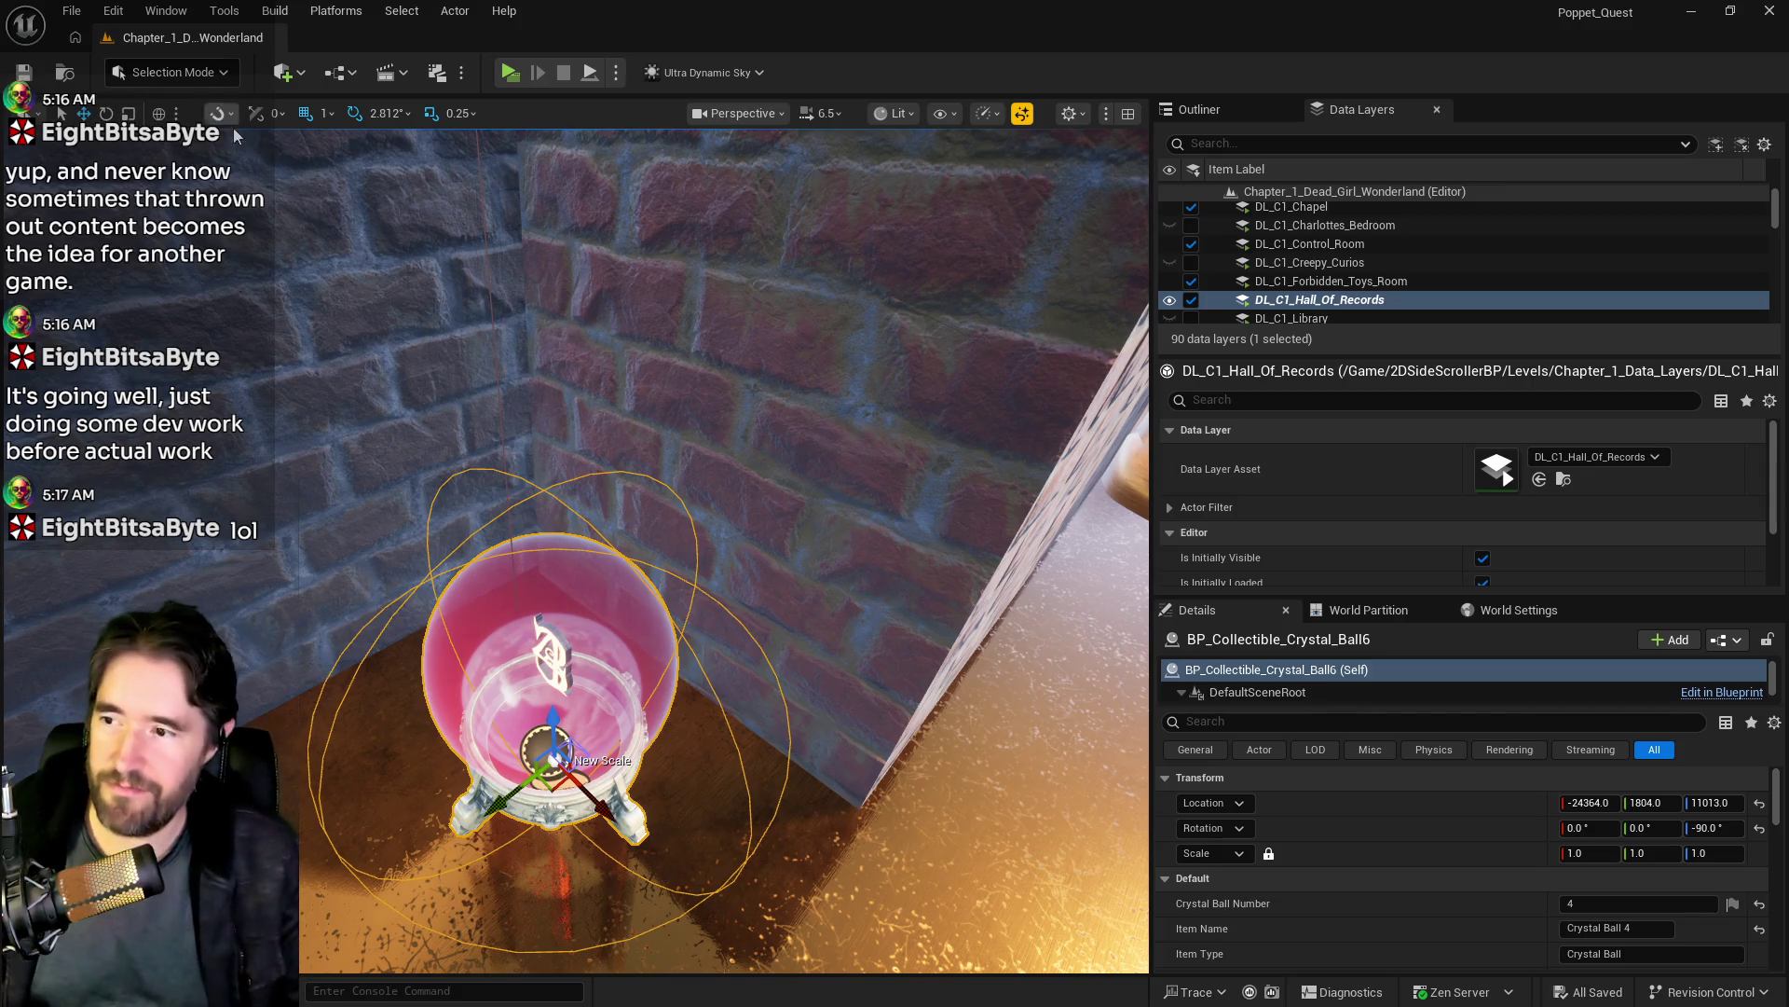
{"action": "left_click_drag", "start_coordinate": [587, 439], "coordinate": [568, 401]}
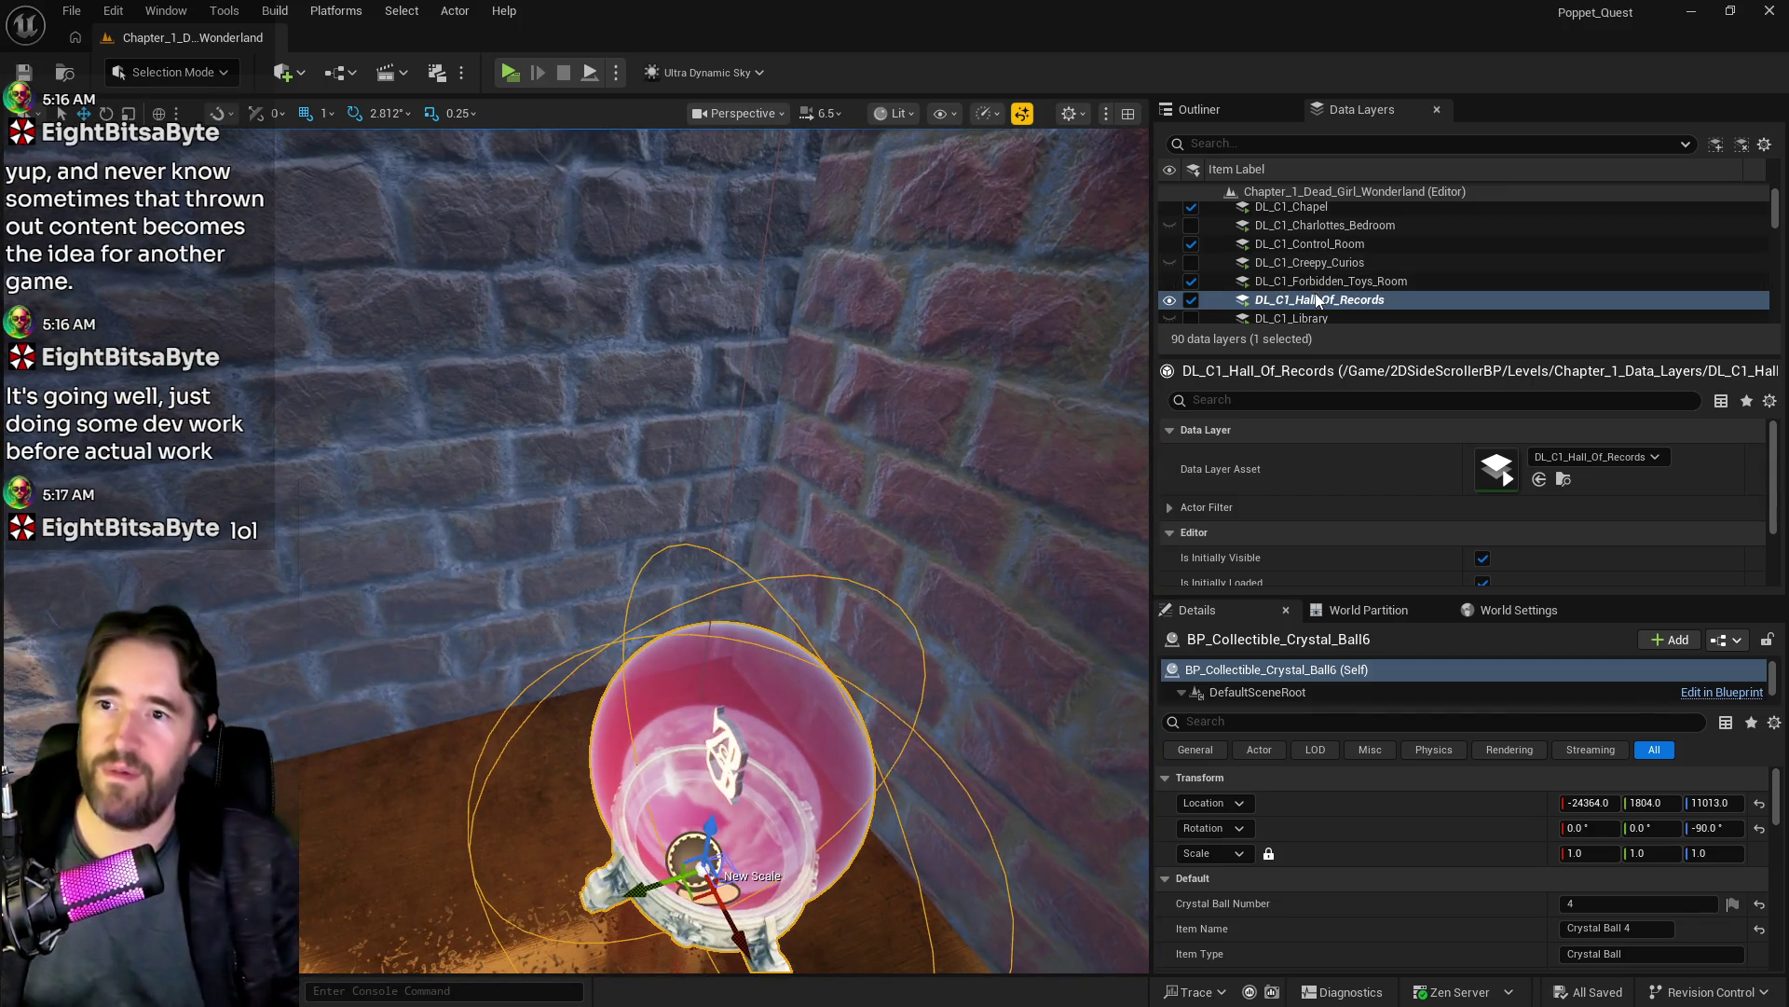
Step: Remove Crystal Ball 4 from the DL_C1_Hall_Of_Records data layer
{"action": "right_click", "coordinate": [1317, 299]}
{"action": "mouse_move", "coordinate": [1374, 425]}
{"action": "left_click", "coordinate": [1366, 486]}
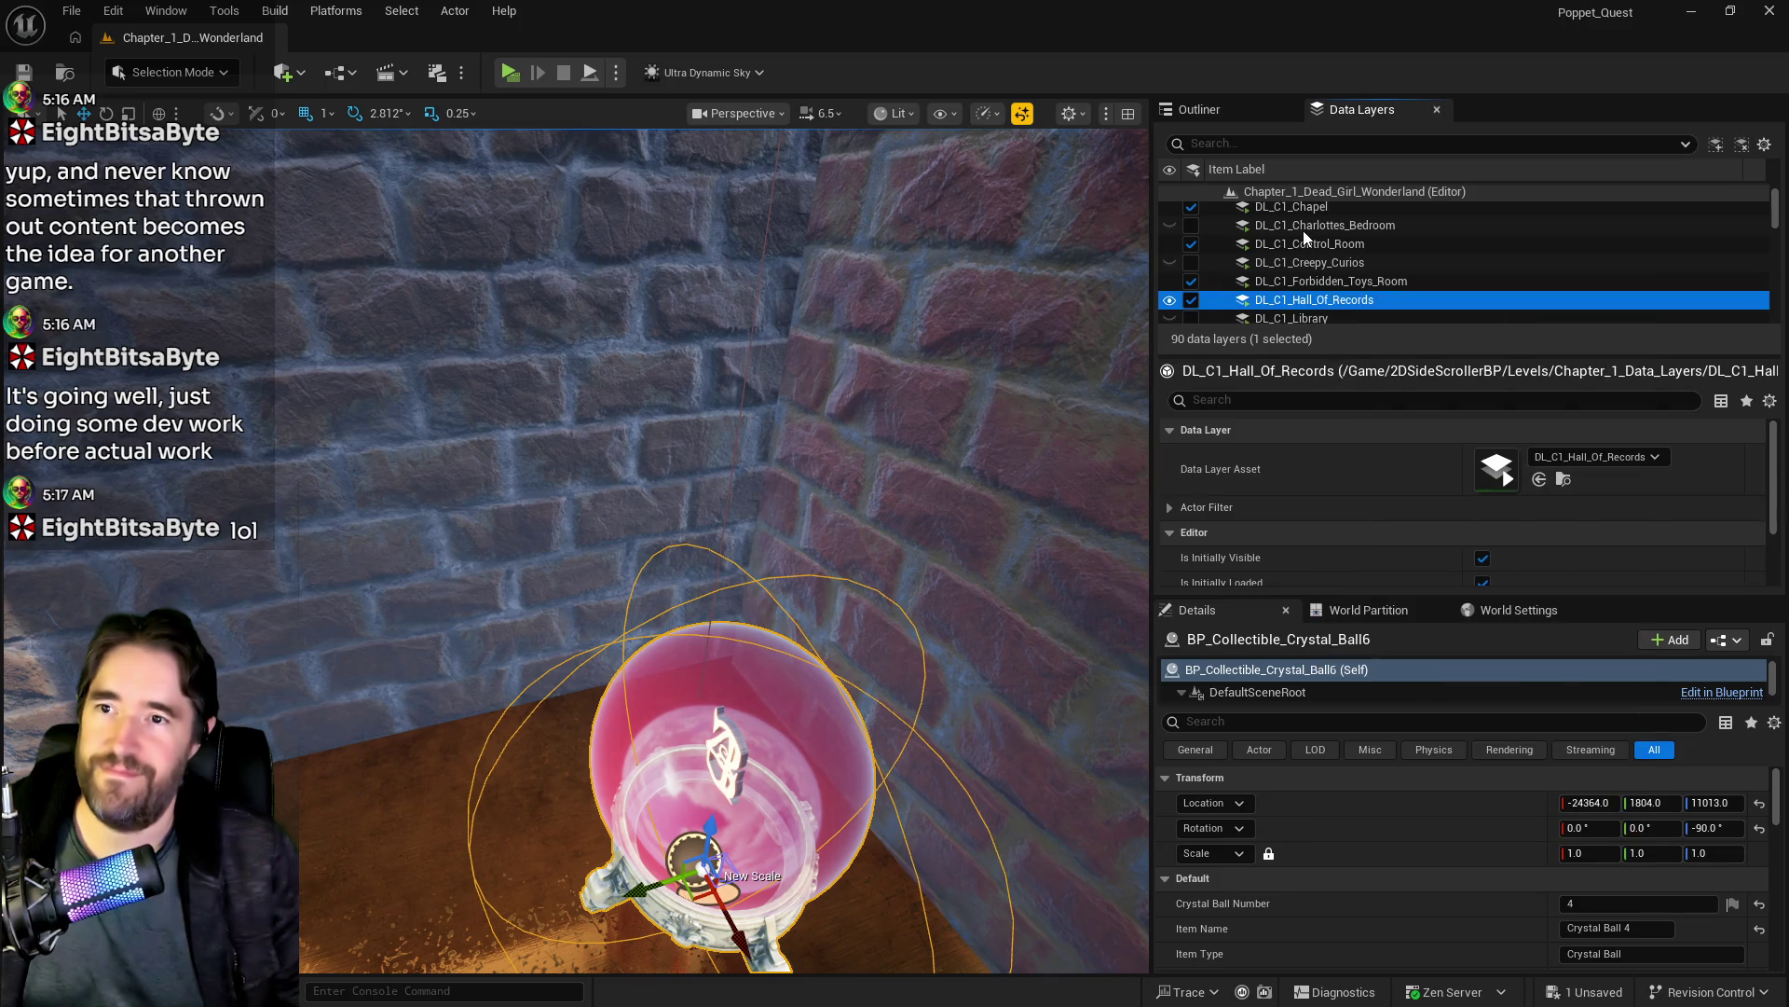
{"action": "scroll", "coordinate": [1302, 266], "scroll_direction": "down", "scroll_amount": 8}
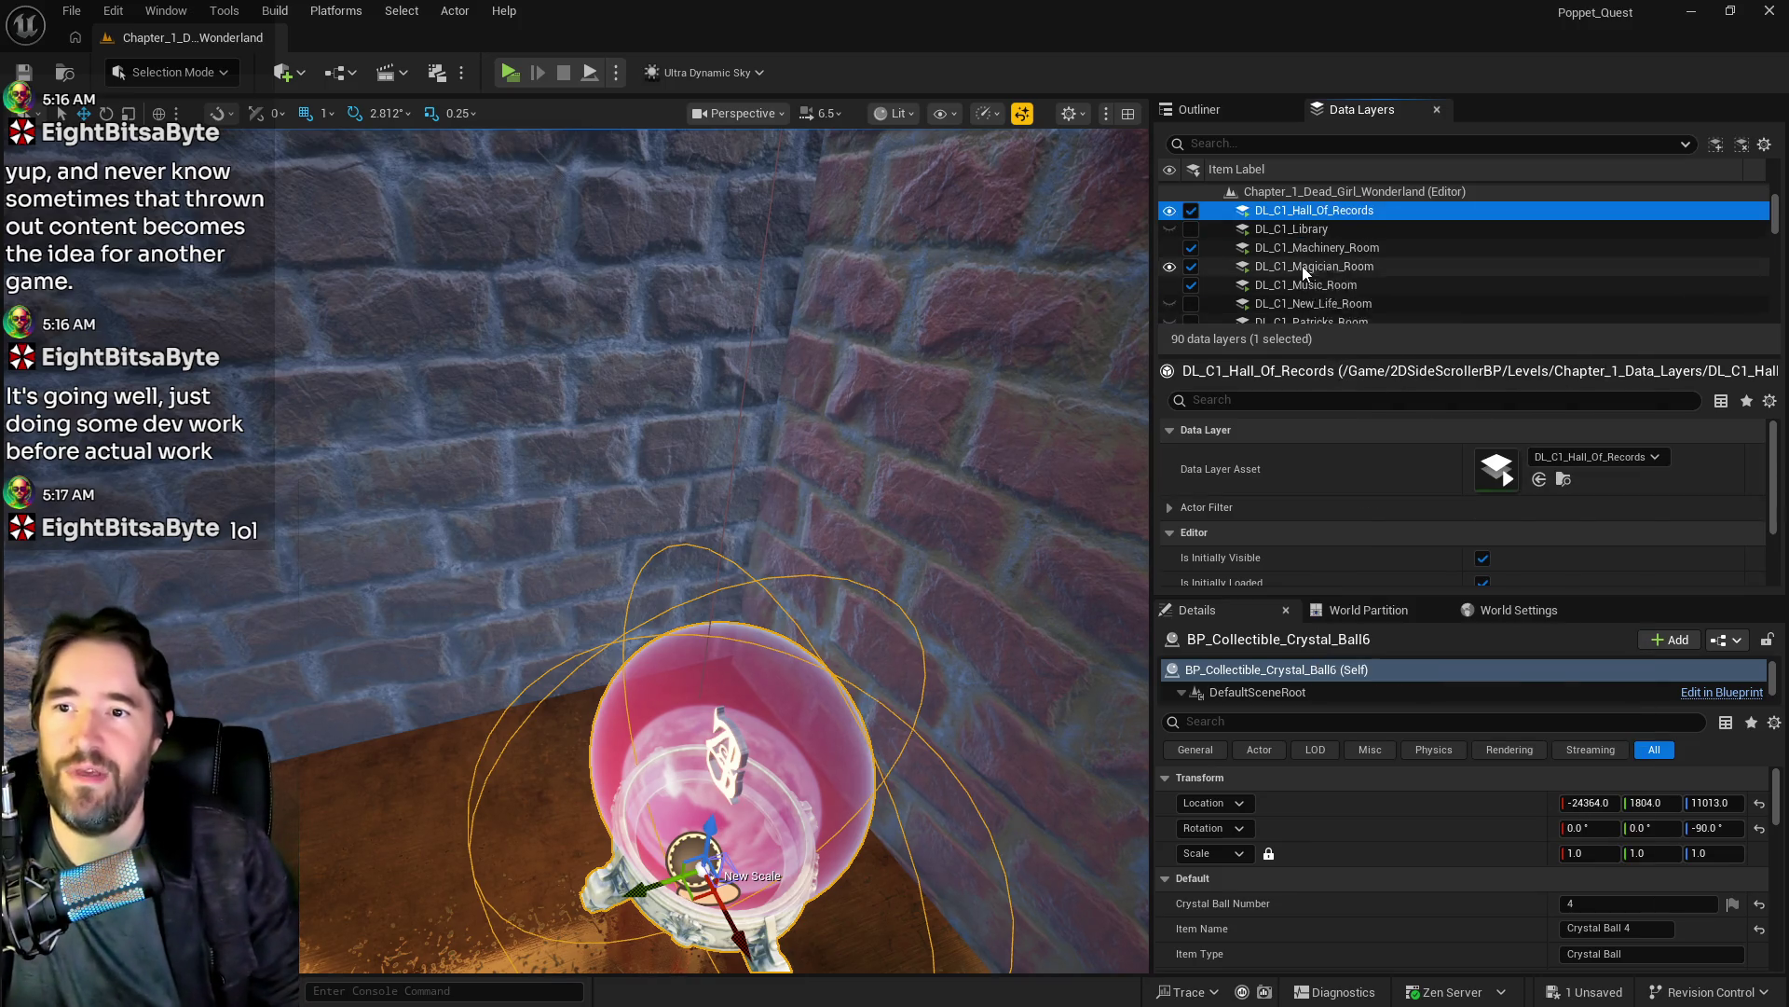
{"action": "scroll", "coordinate": [1301, 266], "scroll_direction": "up", "scroll_amount": 5}
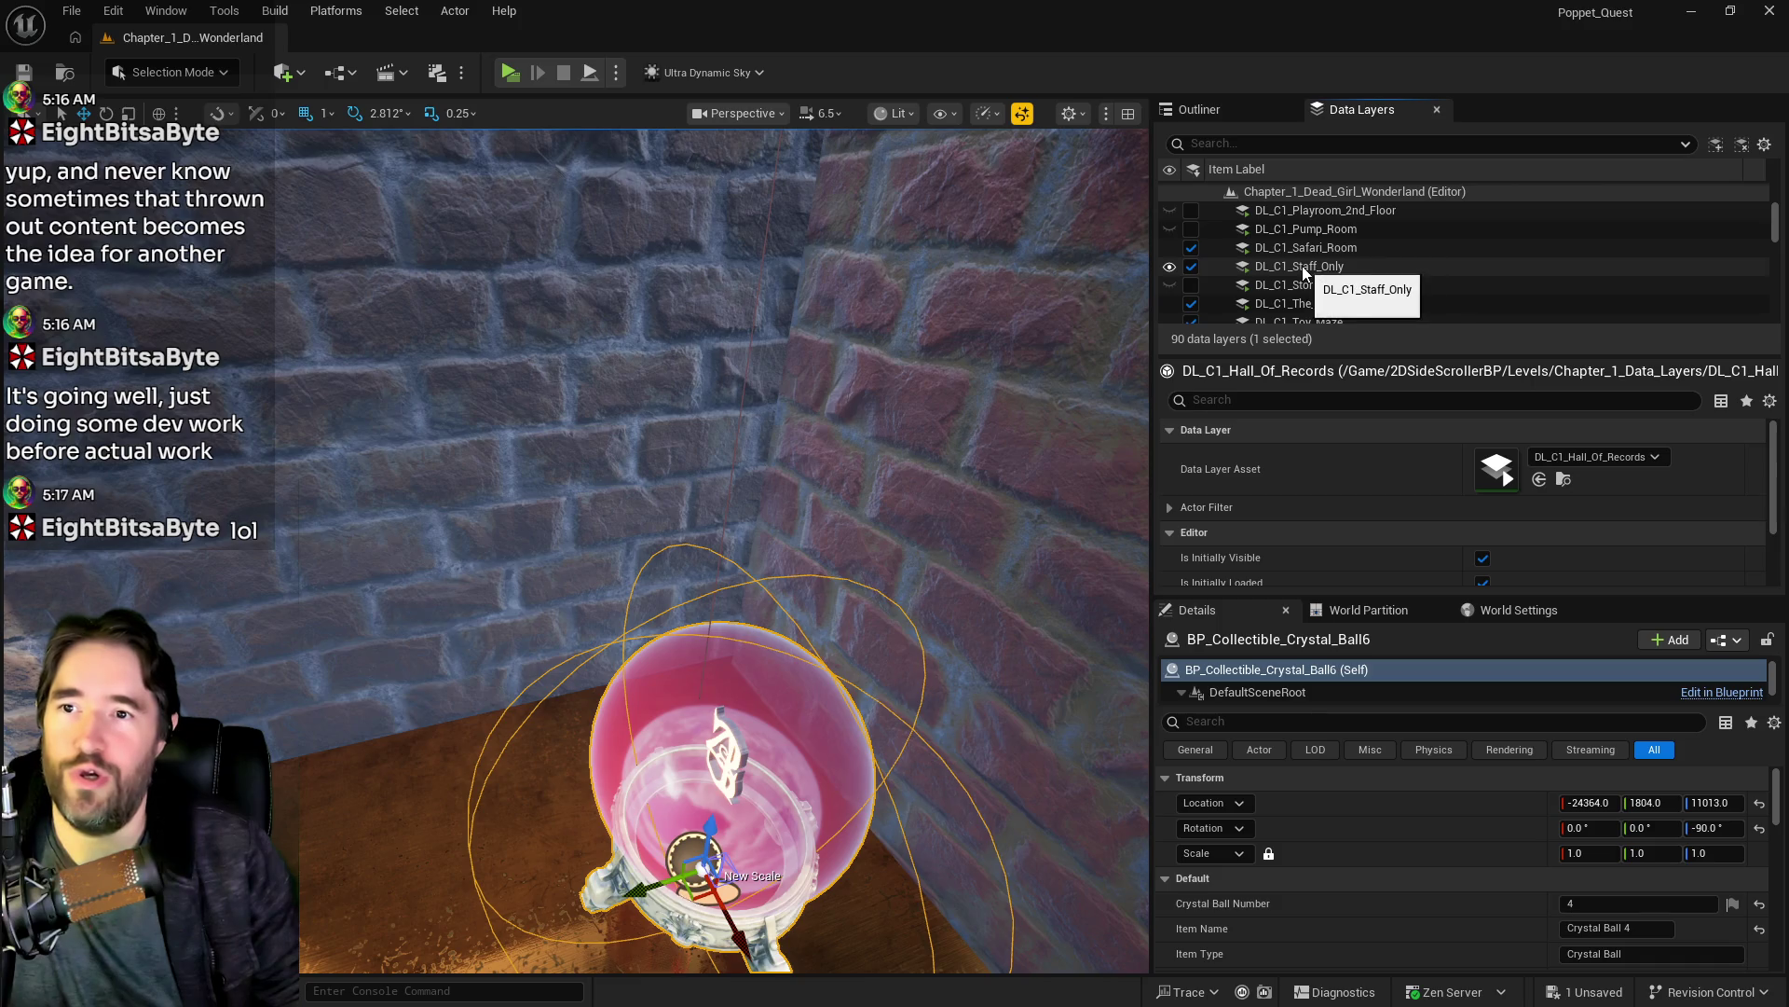
{"action": "scroll", "coordinate": [1323, 280], "scroll_direction": "down", "scroll_amount": 5}
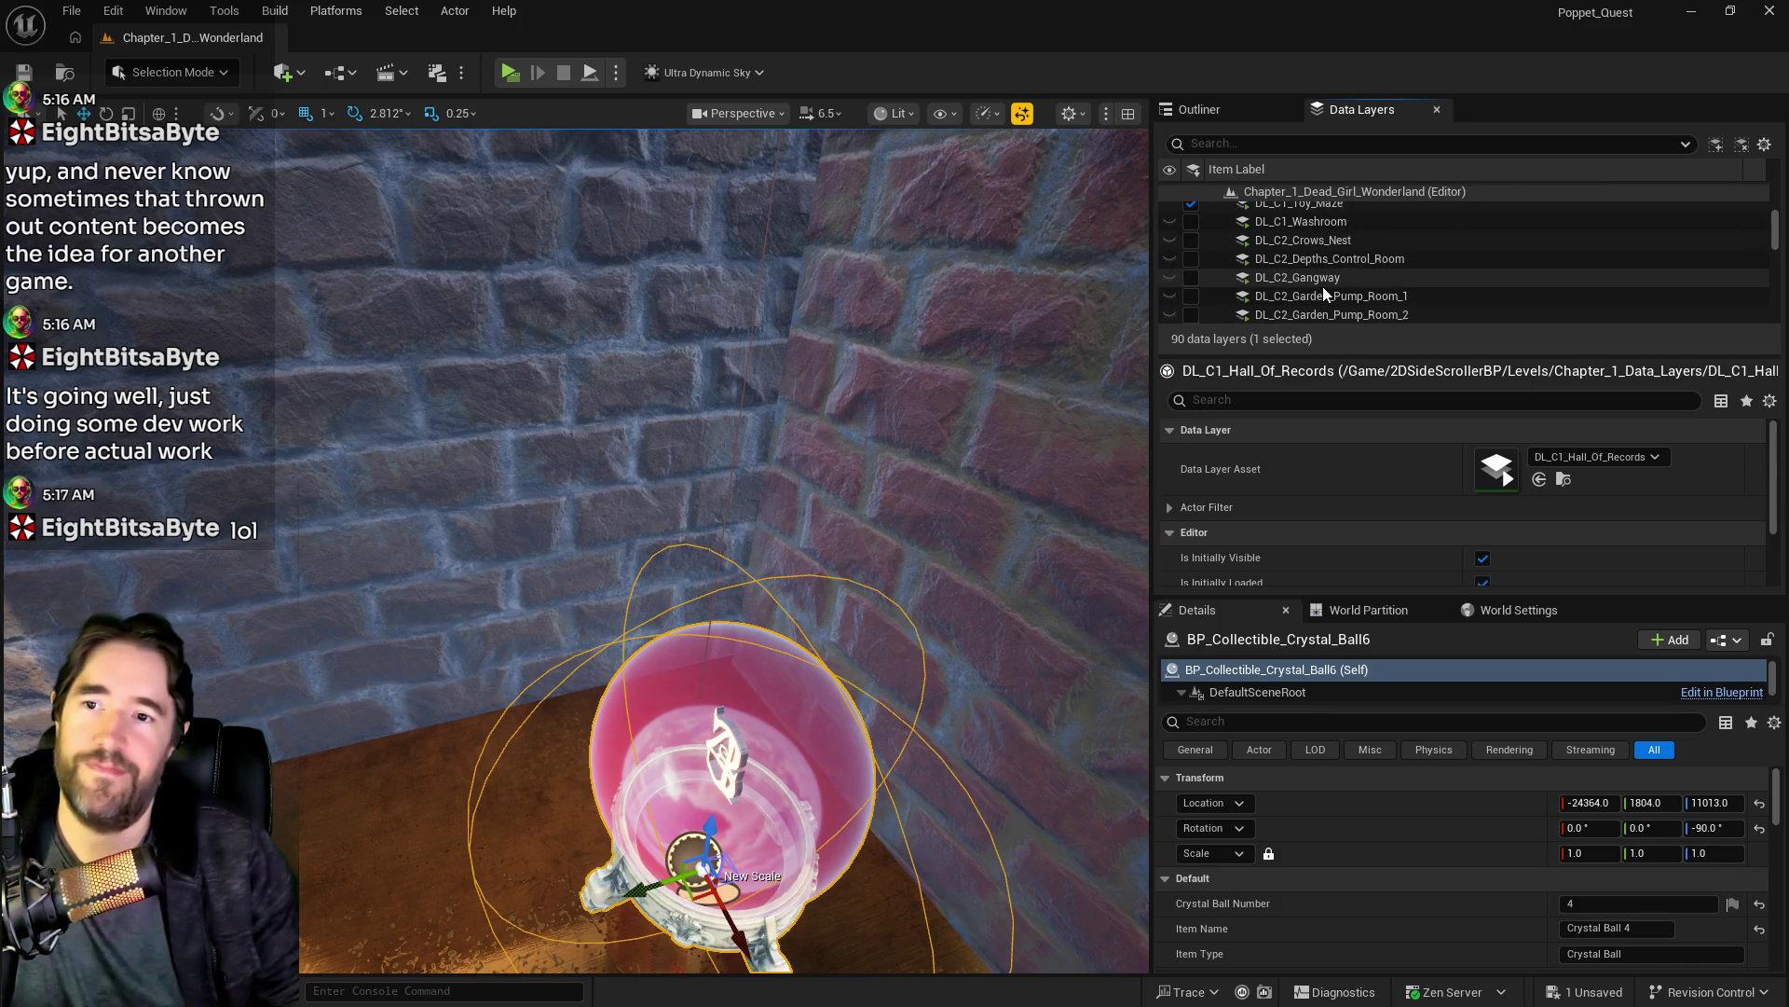
{"action": "scroll", "coordinate": [1323, 292], "scroll_direction": "up", "scroll_amount": 8}
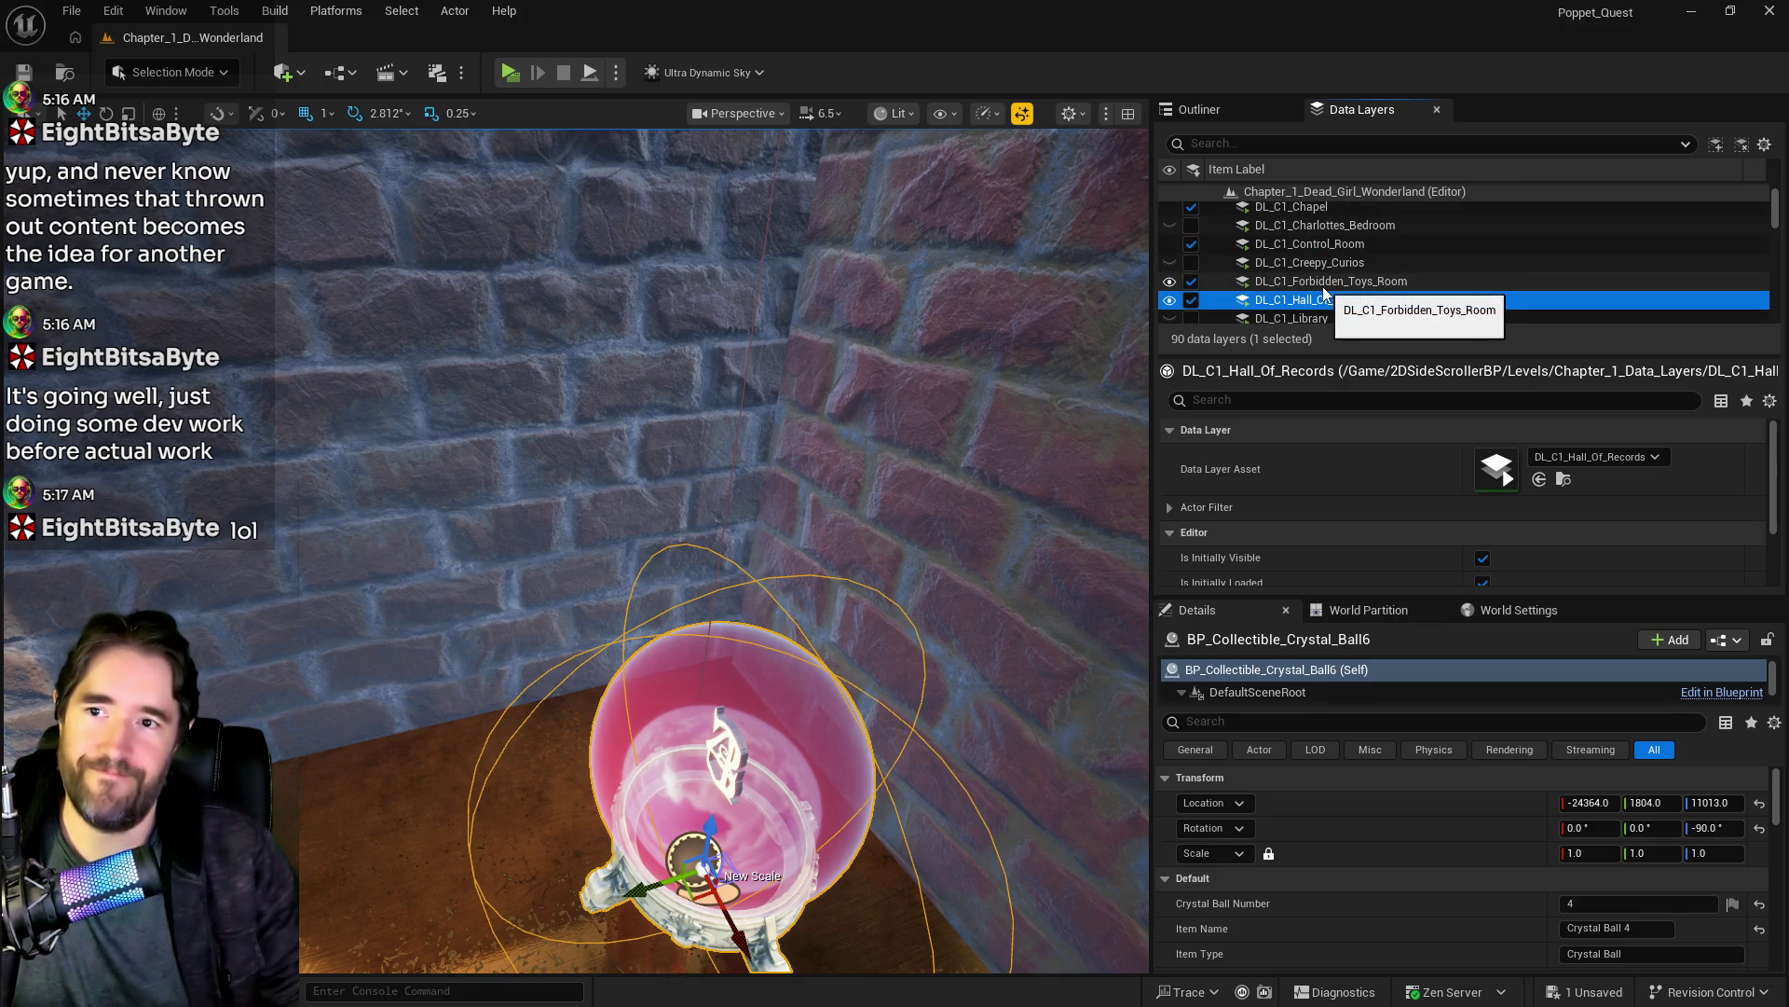
{"action": "scroll", "coordinate": [1323, 287], "scroll_direction": "up", "scroll_amount": 2}
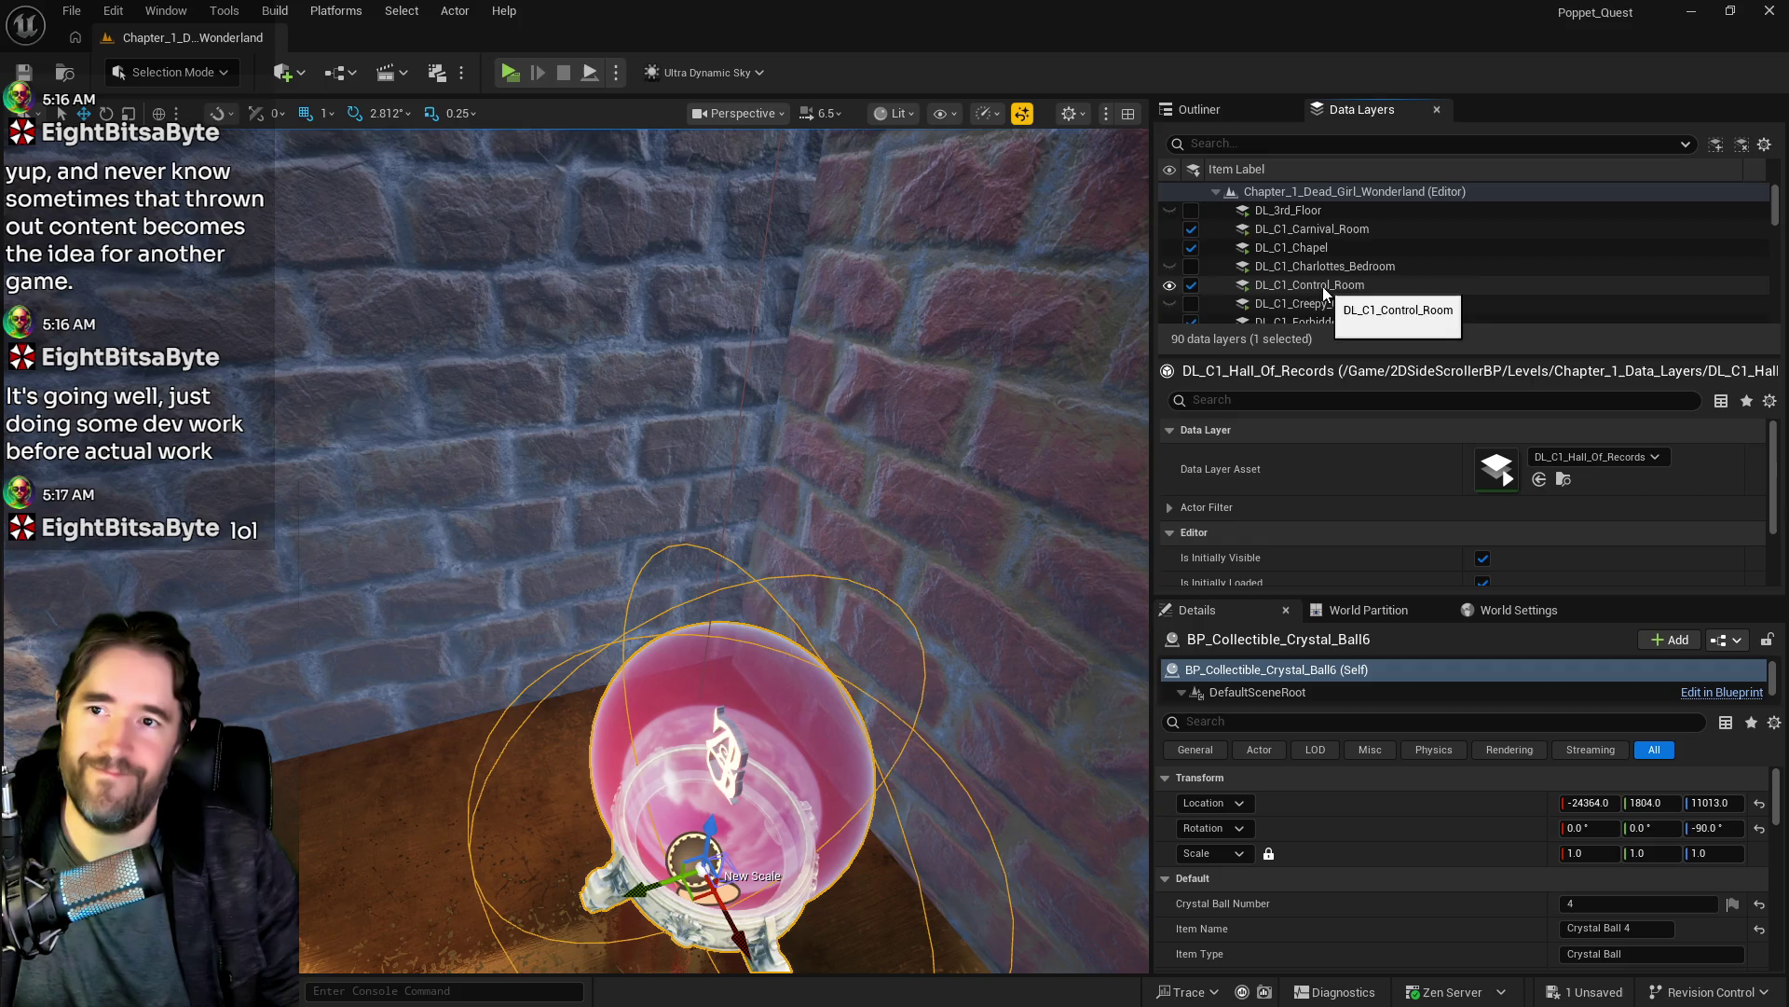
{"action": "scroll", "coordinate": [1322, 287], "scroll_direction": "down", "scroll_amount": 5}
Step: Search the data layers for 'shad', clear it, and fly toward the Control Room door
{"action": "left_click", "coordinate": [1288, 146]}
{"action": "type", "text": "shad"}
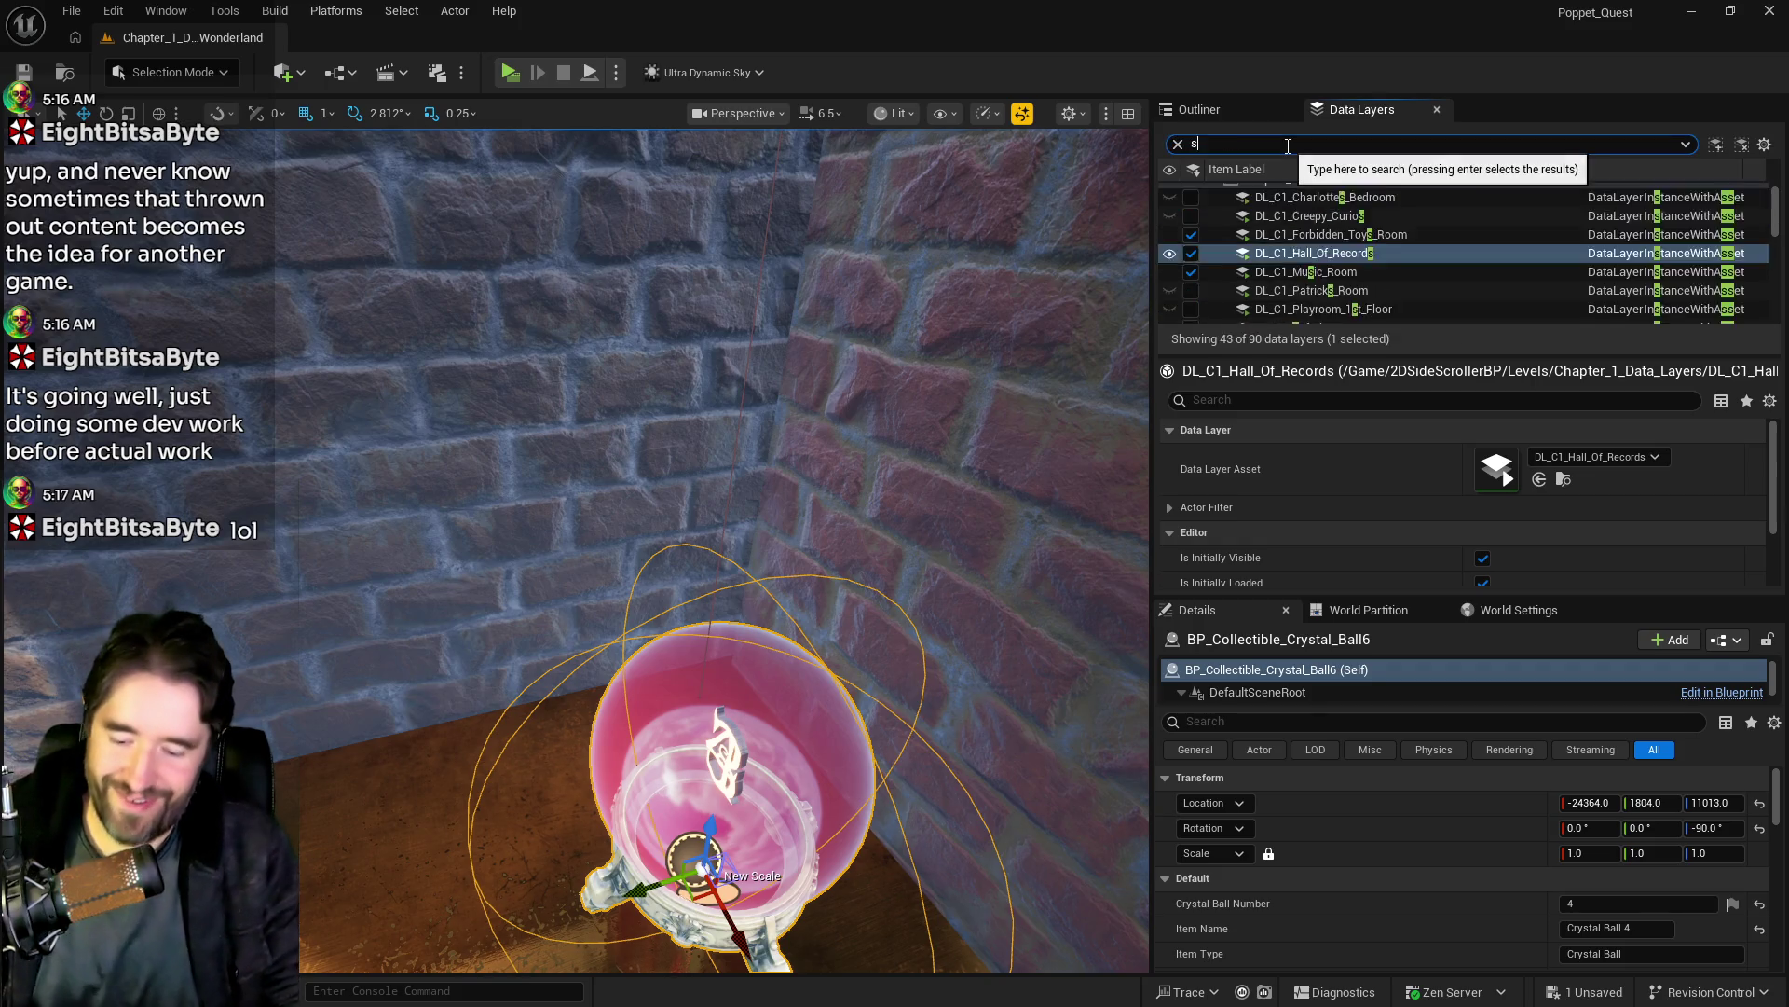
{"action": "key", "text": "BackSpace"}
{"action": "key", "text": "BackSpace"}
{"action": "key", "text": "BackSpace"}
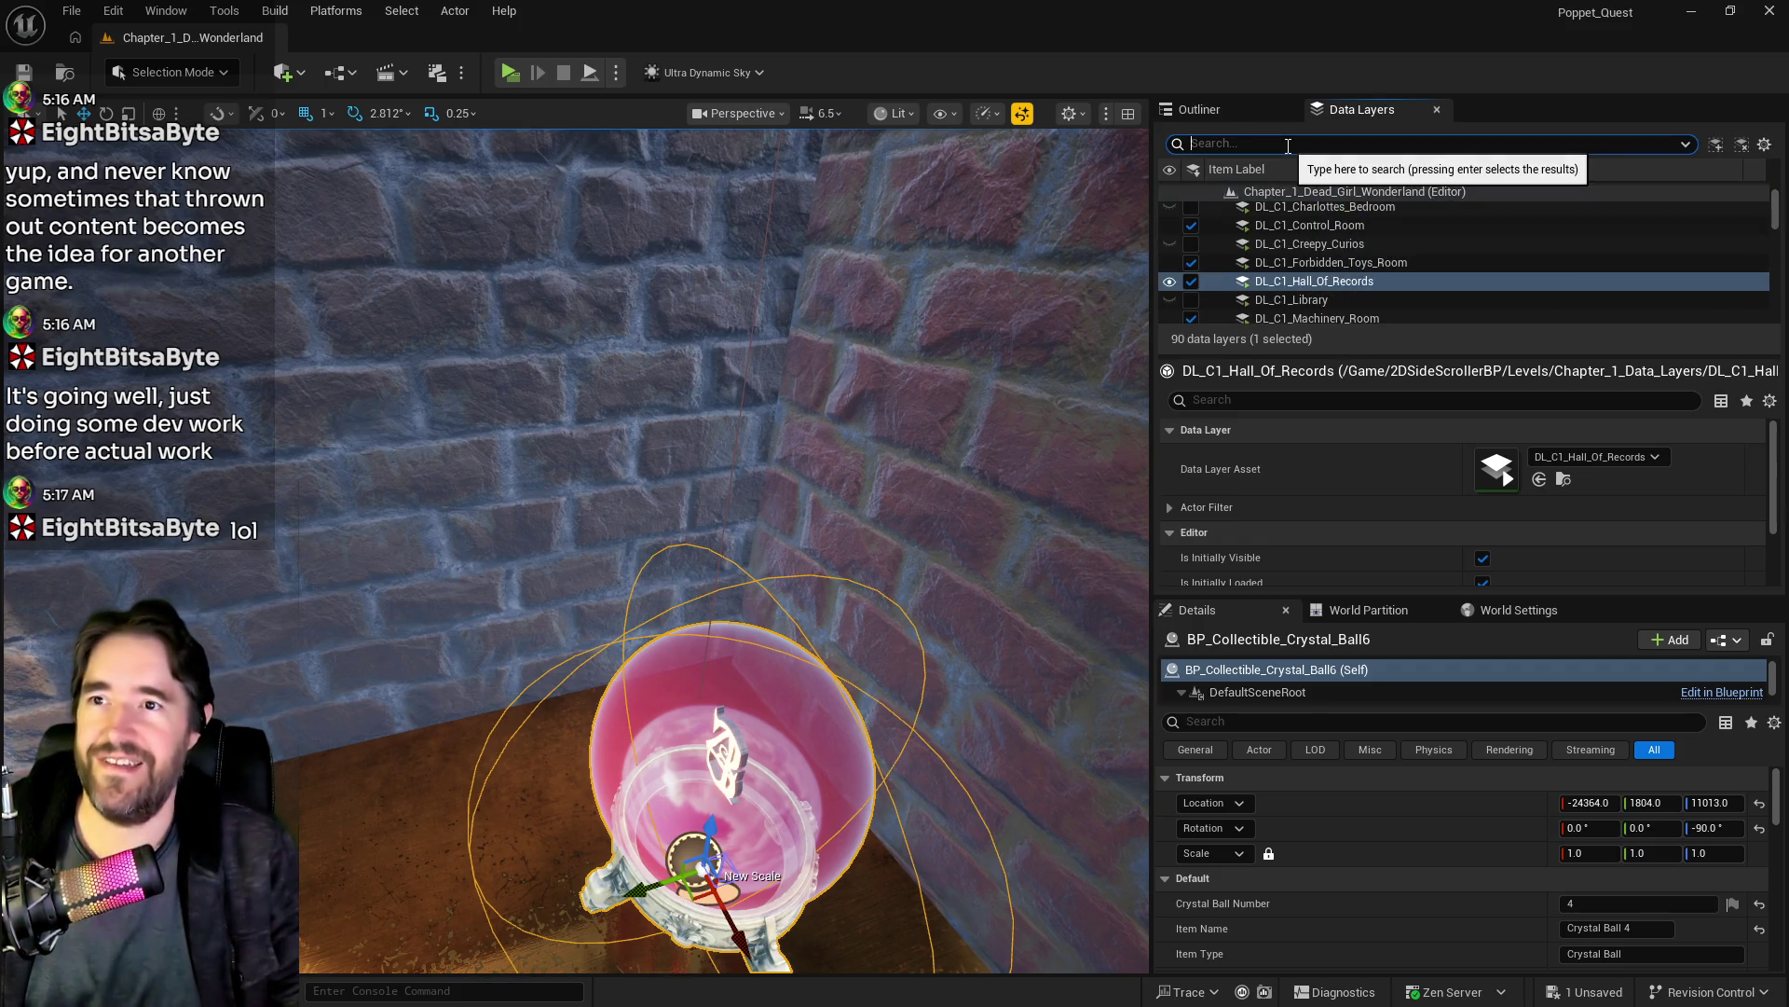
{"action": "scroll", "coordinate": [724, 550], "scroll_direction": "down", "scroll_amount": 6}
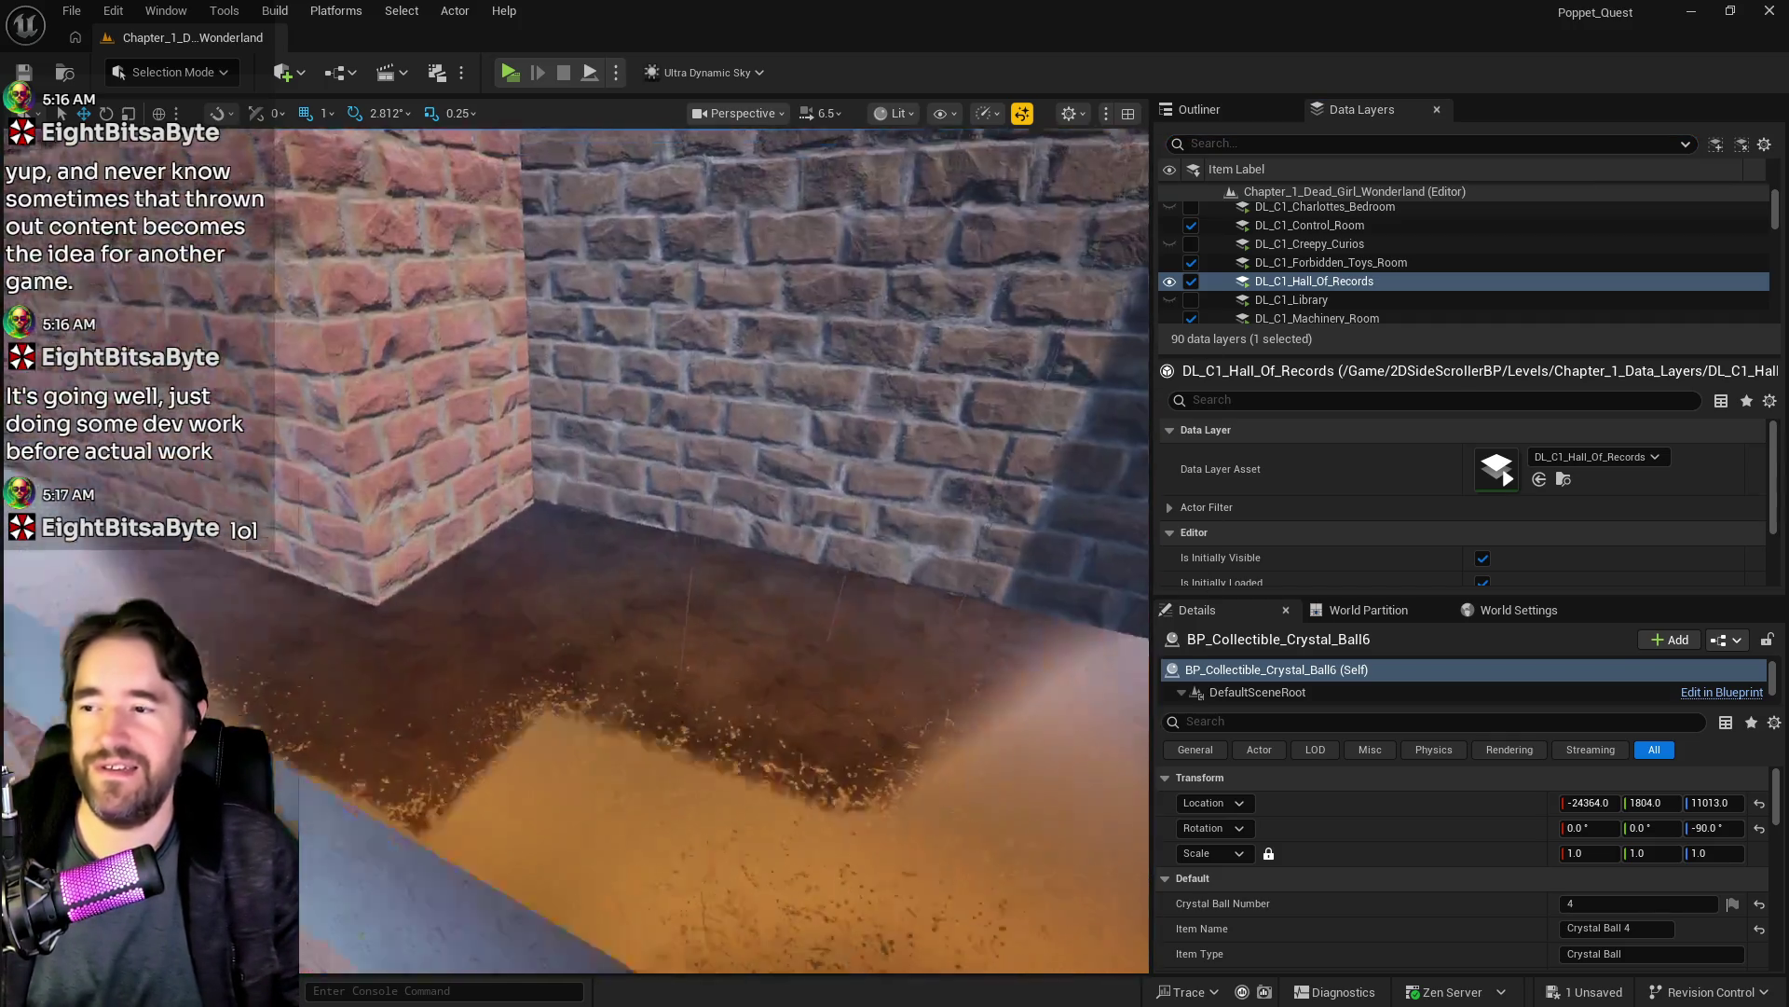
{"action": "scroll", "coordinate": [851, 589], "scroll_direction": "down", "scroll_amount": 5}
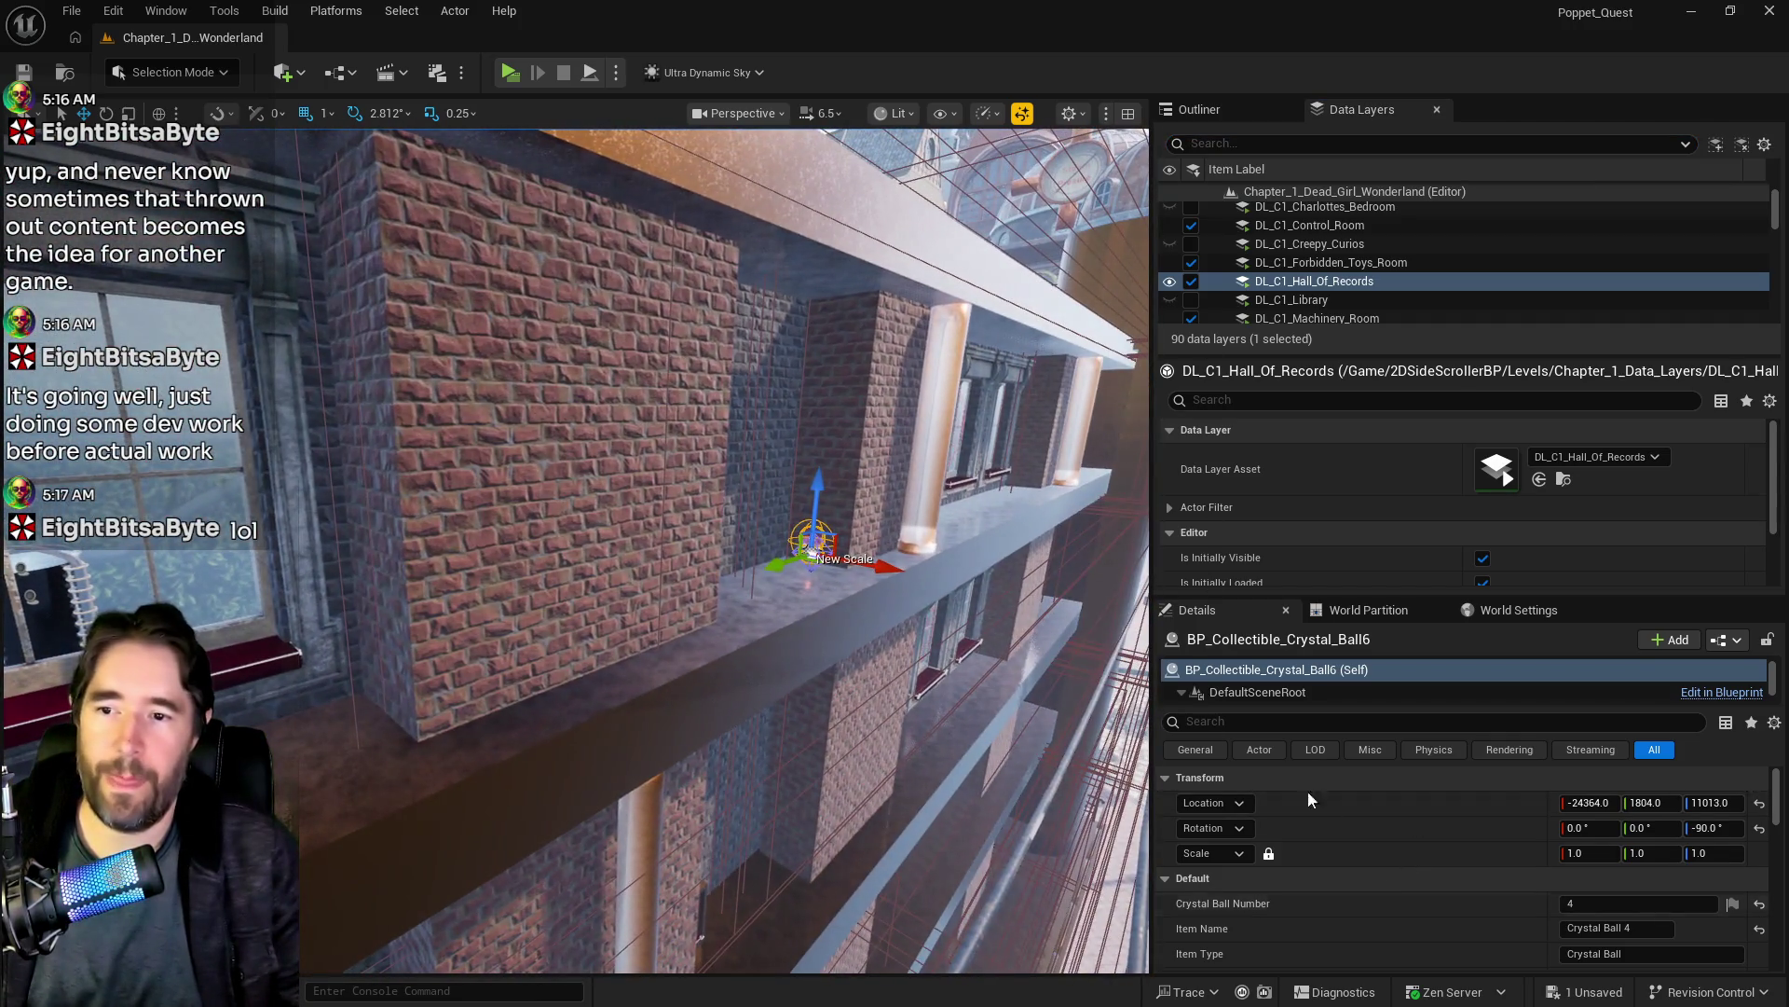
{"action": "left_click_drag", "start_coordinate": [851, 589], "coordinate": [816, 582]}
Step: Check the balcony placement along the facade, save the level, and bring up the Chapter 1 doc
{"action": "scroll", "coordinate": [575, 550], "scroll_direction": "down", "scroll_amount": 6}
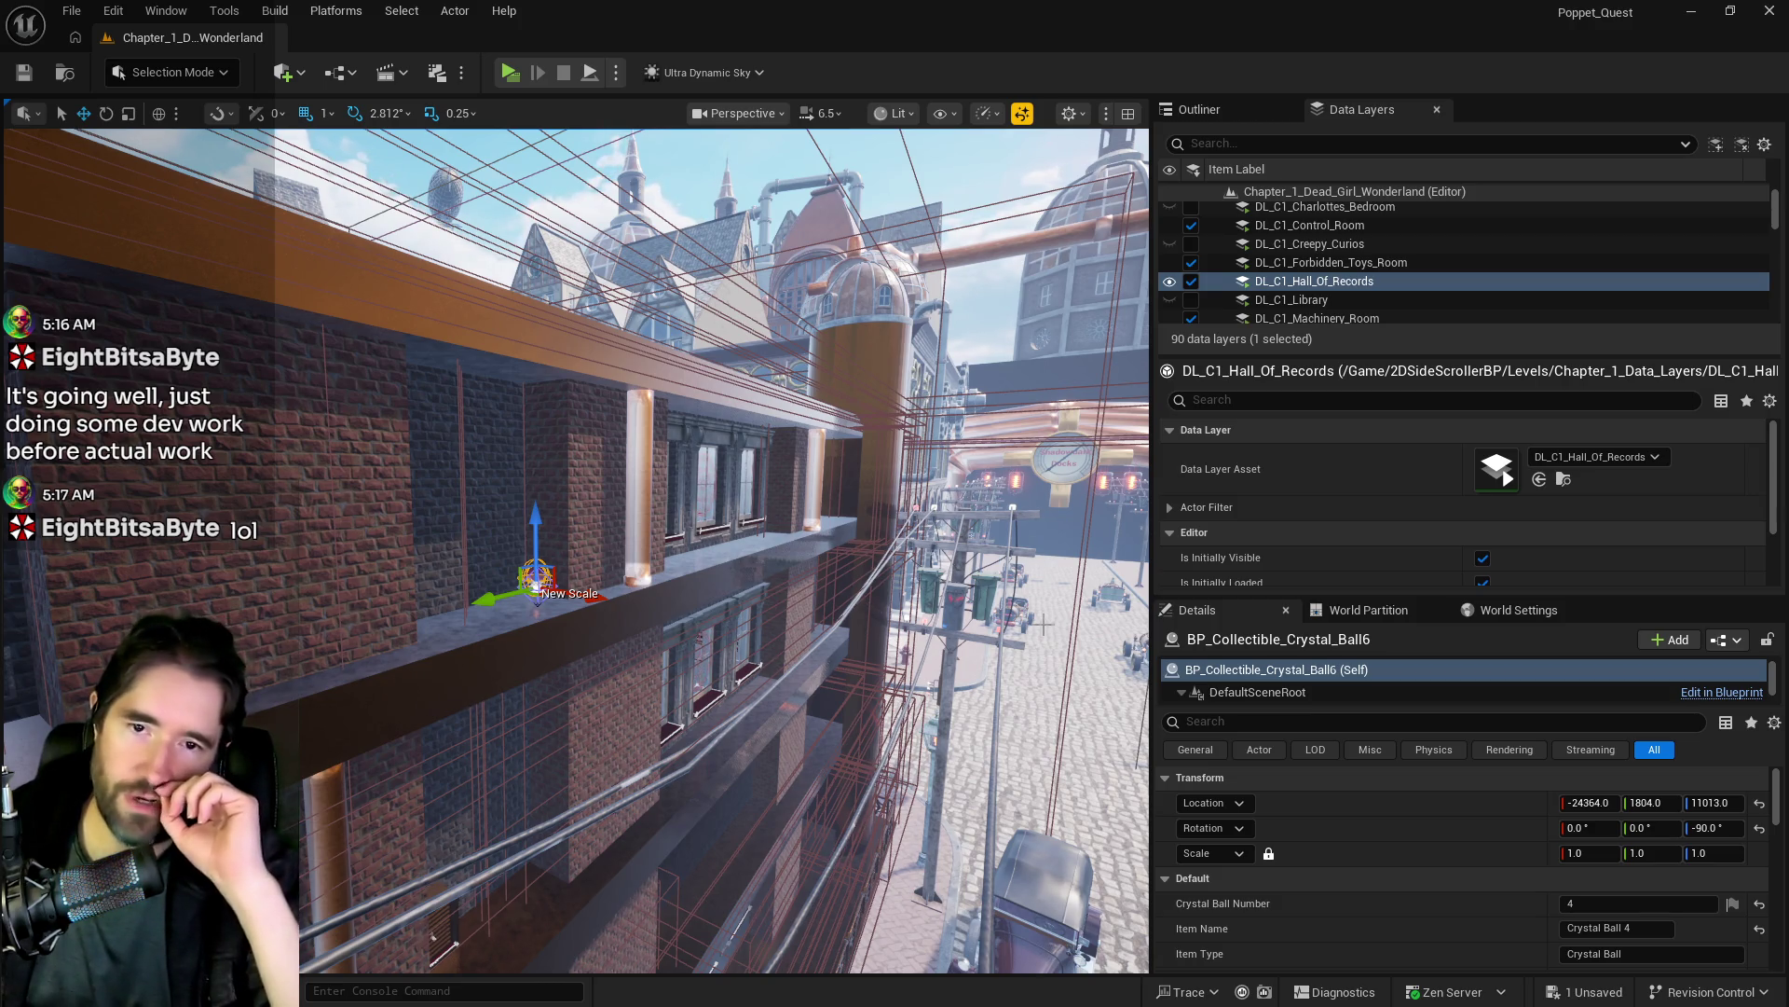
{"action": "mouse_move", "coordinate": [591, 627]}
{"action": "left_mouse_down"}
{"action": "mouse_move", "coordinate": [559, 615]}
{"action": "mouse_move", "coordinate": [666, 508]}
{"action": "mouse_move", "coordinate": [639, 489]}
{"action": "mouse_move", "coordinate": [571, 652]}
{"action": "left_mouse_up"}
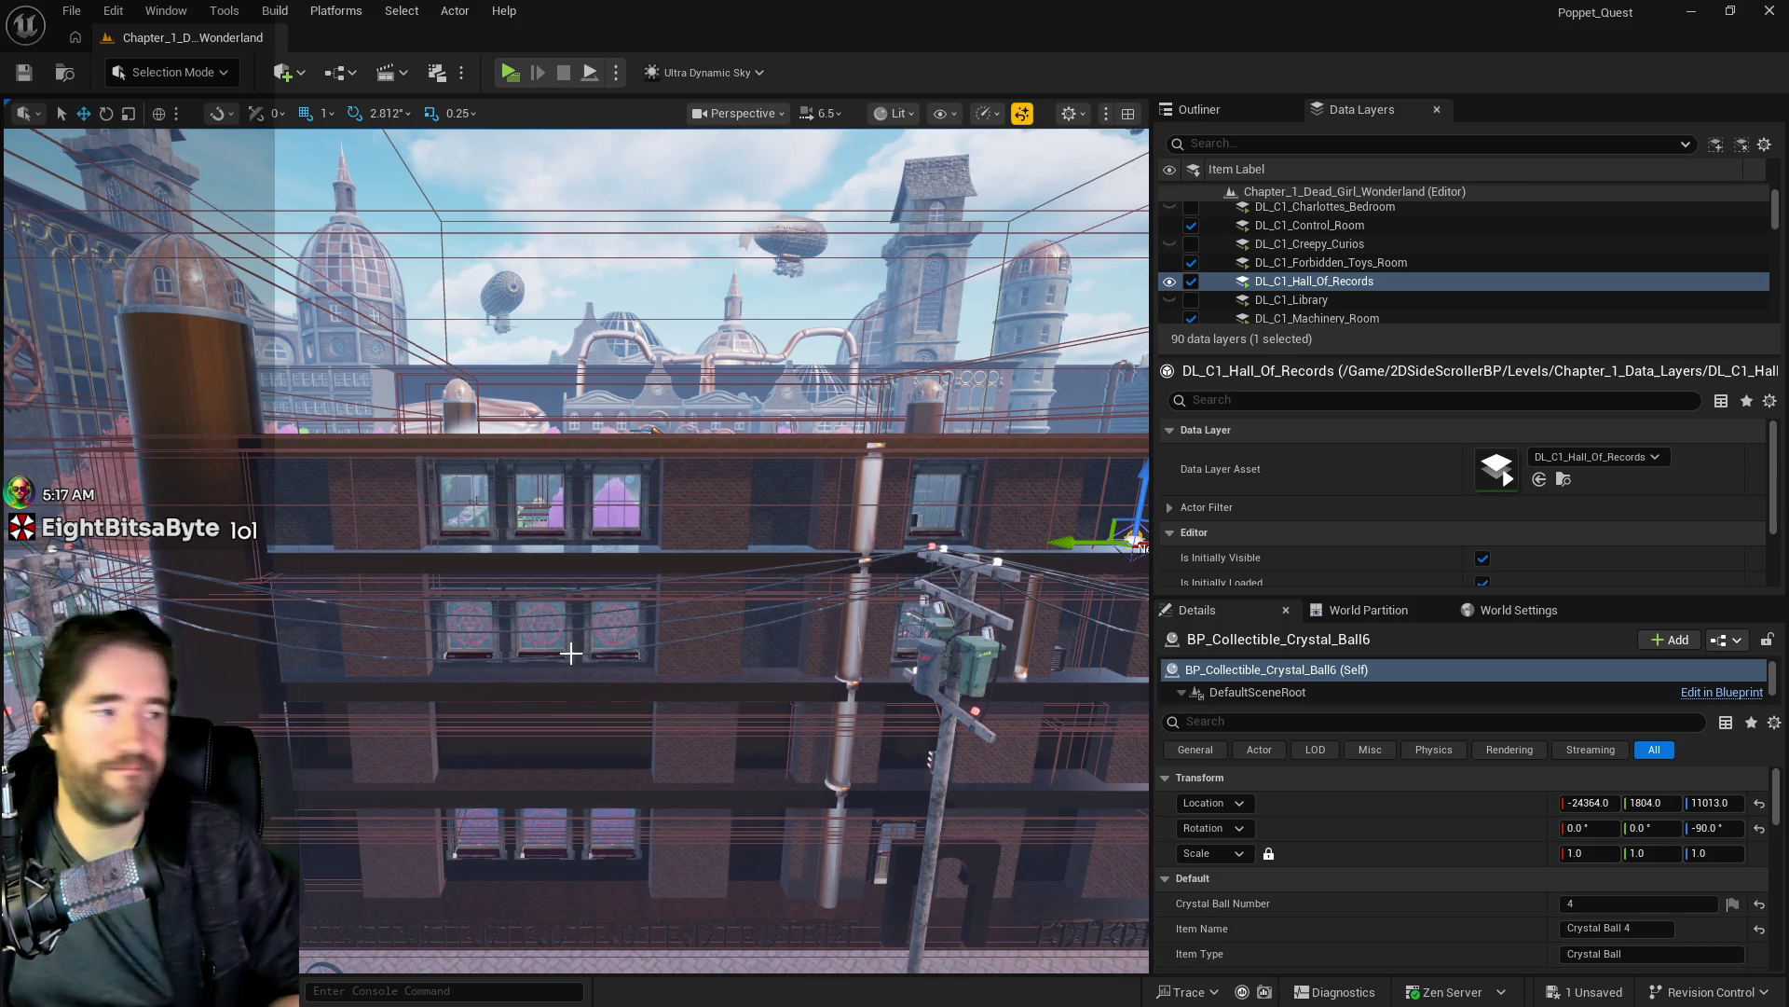
{"action": "mouse_move", "coordinate": [834, 448]}
{"action": "left_mouse_down"}
{"action": "mouse_move", "coordinate": [764, 503]}
{"action": "mouse_move", "coordinate": [764, 686]}
{"action": "mouse_move", "coordinate": [699, 568]}
{"action": "left_mouse_up"}
{"action": "key", "text": "ctrl+s"}
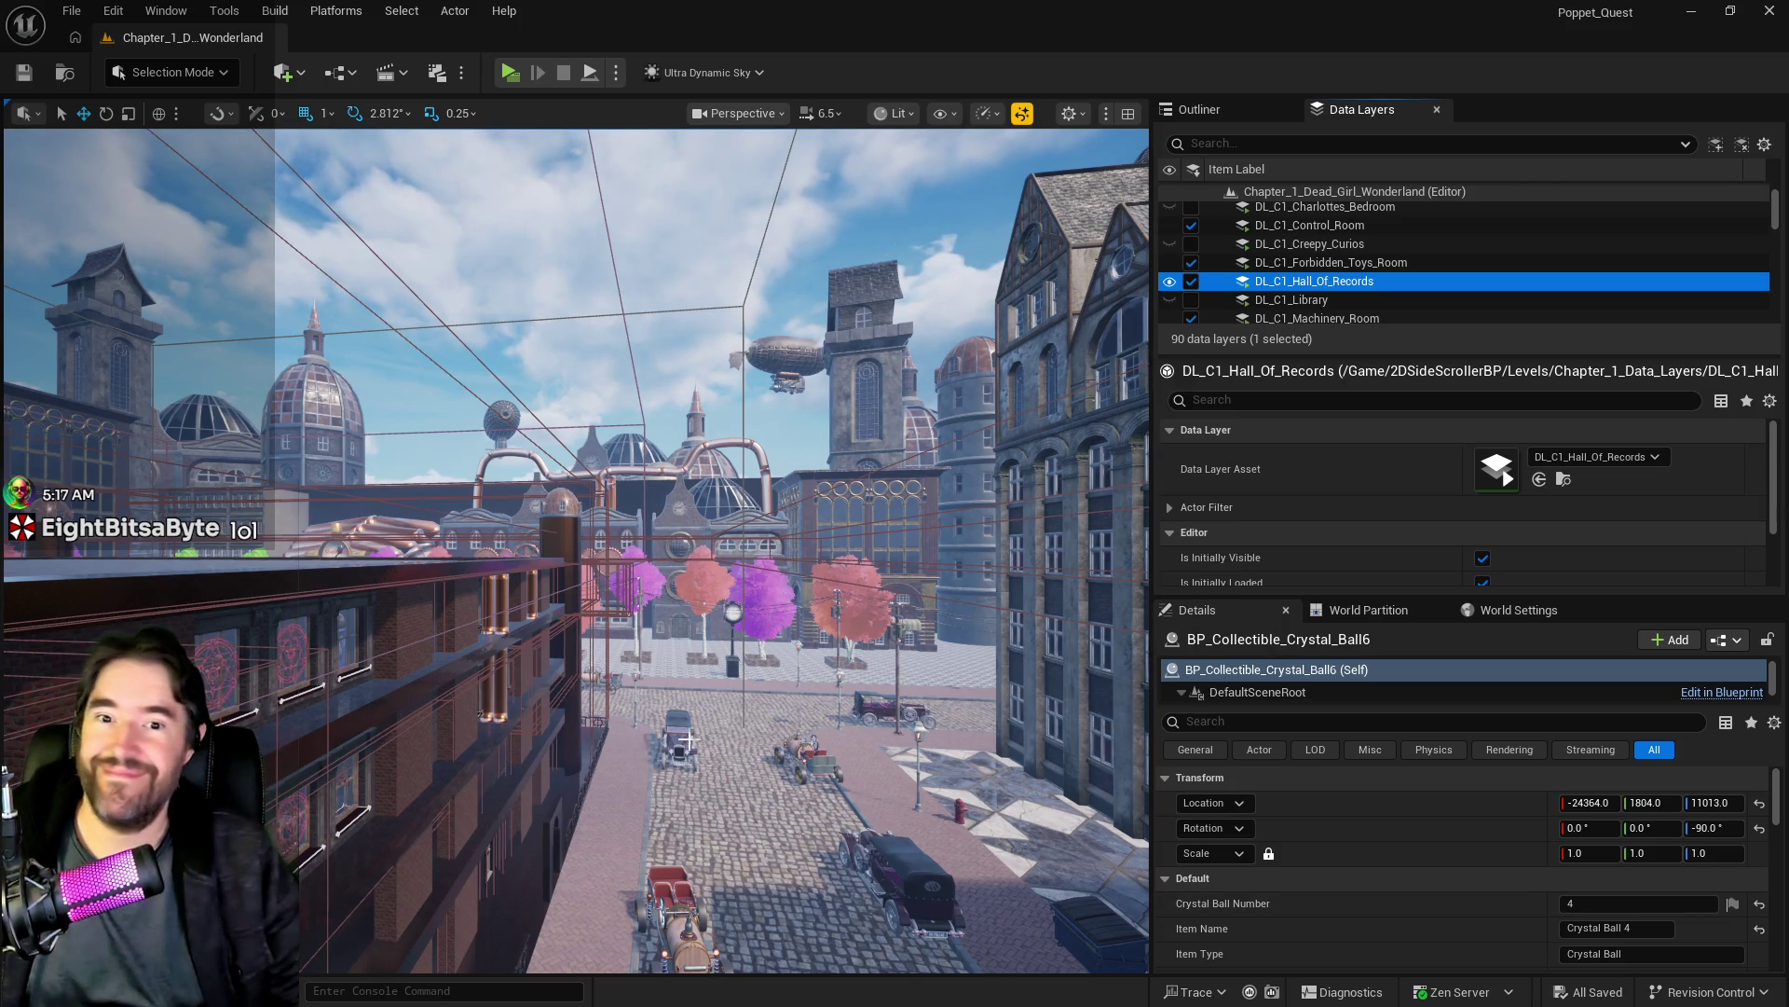
{"action": "key", "text": "f"}
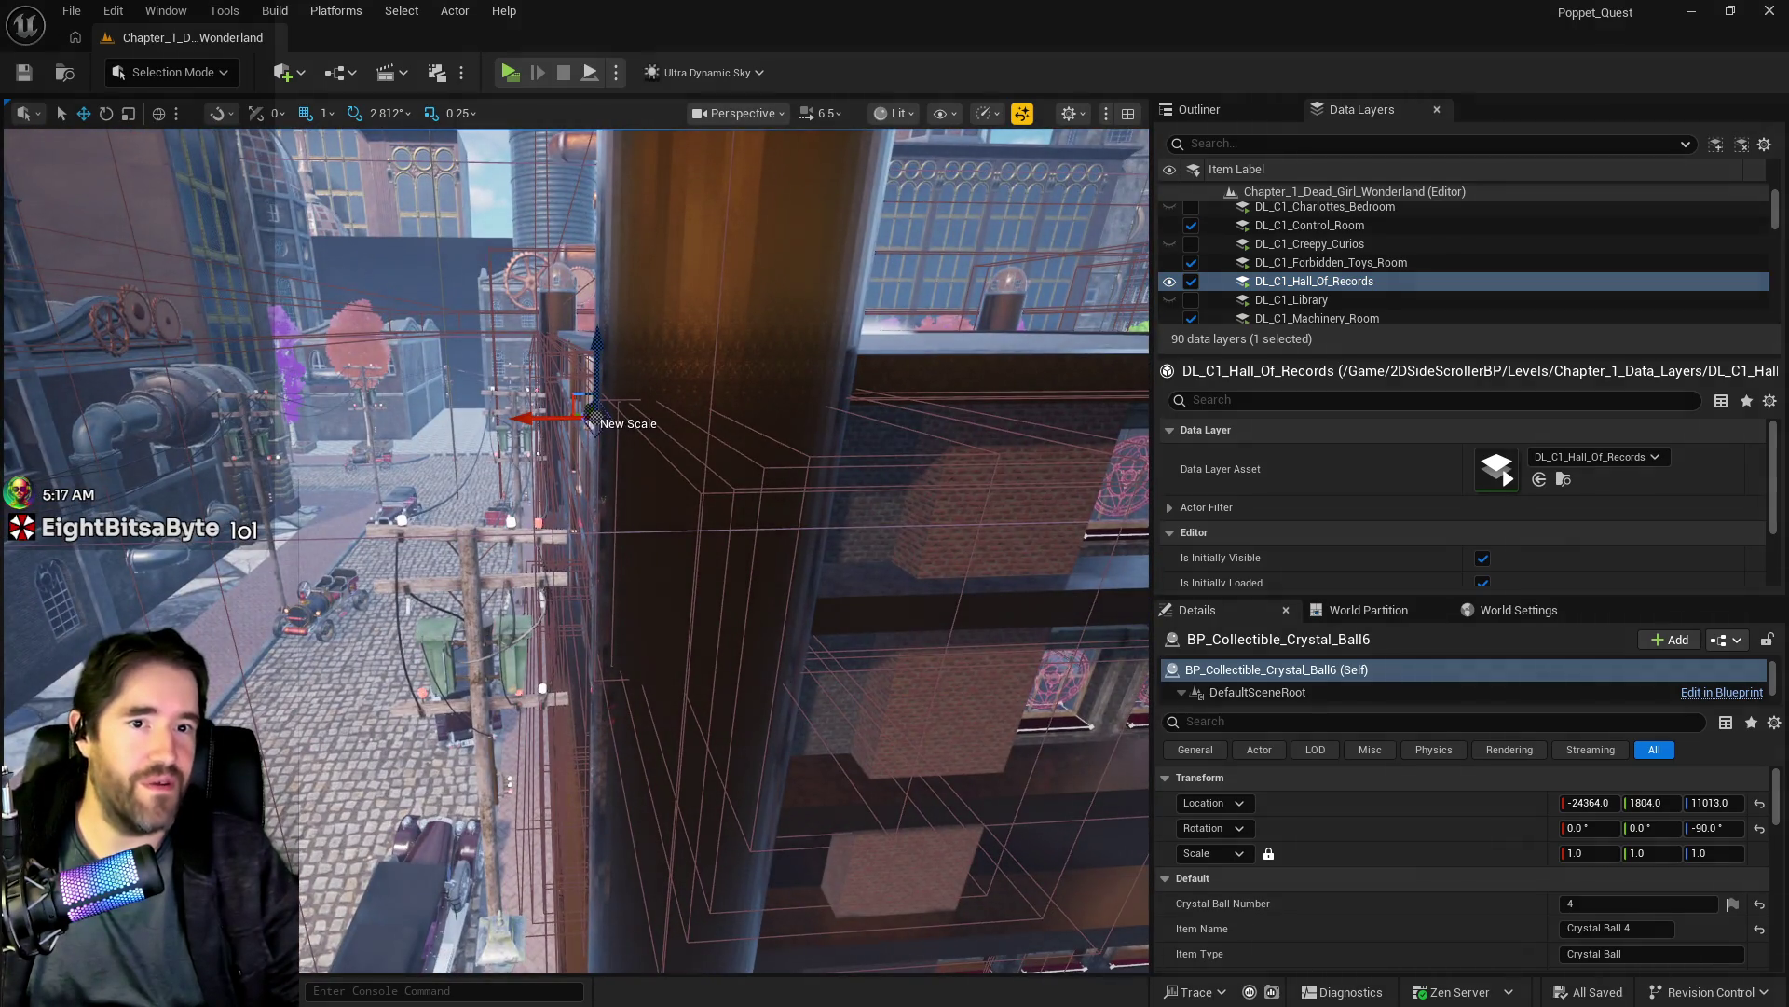
{"action": "mouse_move", "coordinate": [1788, 146]}
{"action": "left_mouse_down"}
{"action": "mouse_move", "coordinate": [509, 146]}
{"action": "mouse_move", "coordinate": [555, 112]}
{"action": "left_mouse_up"}
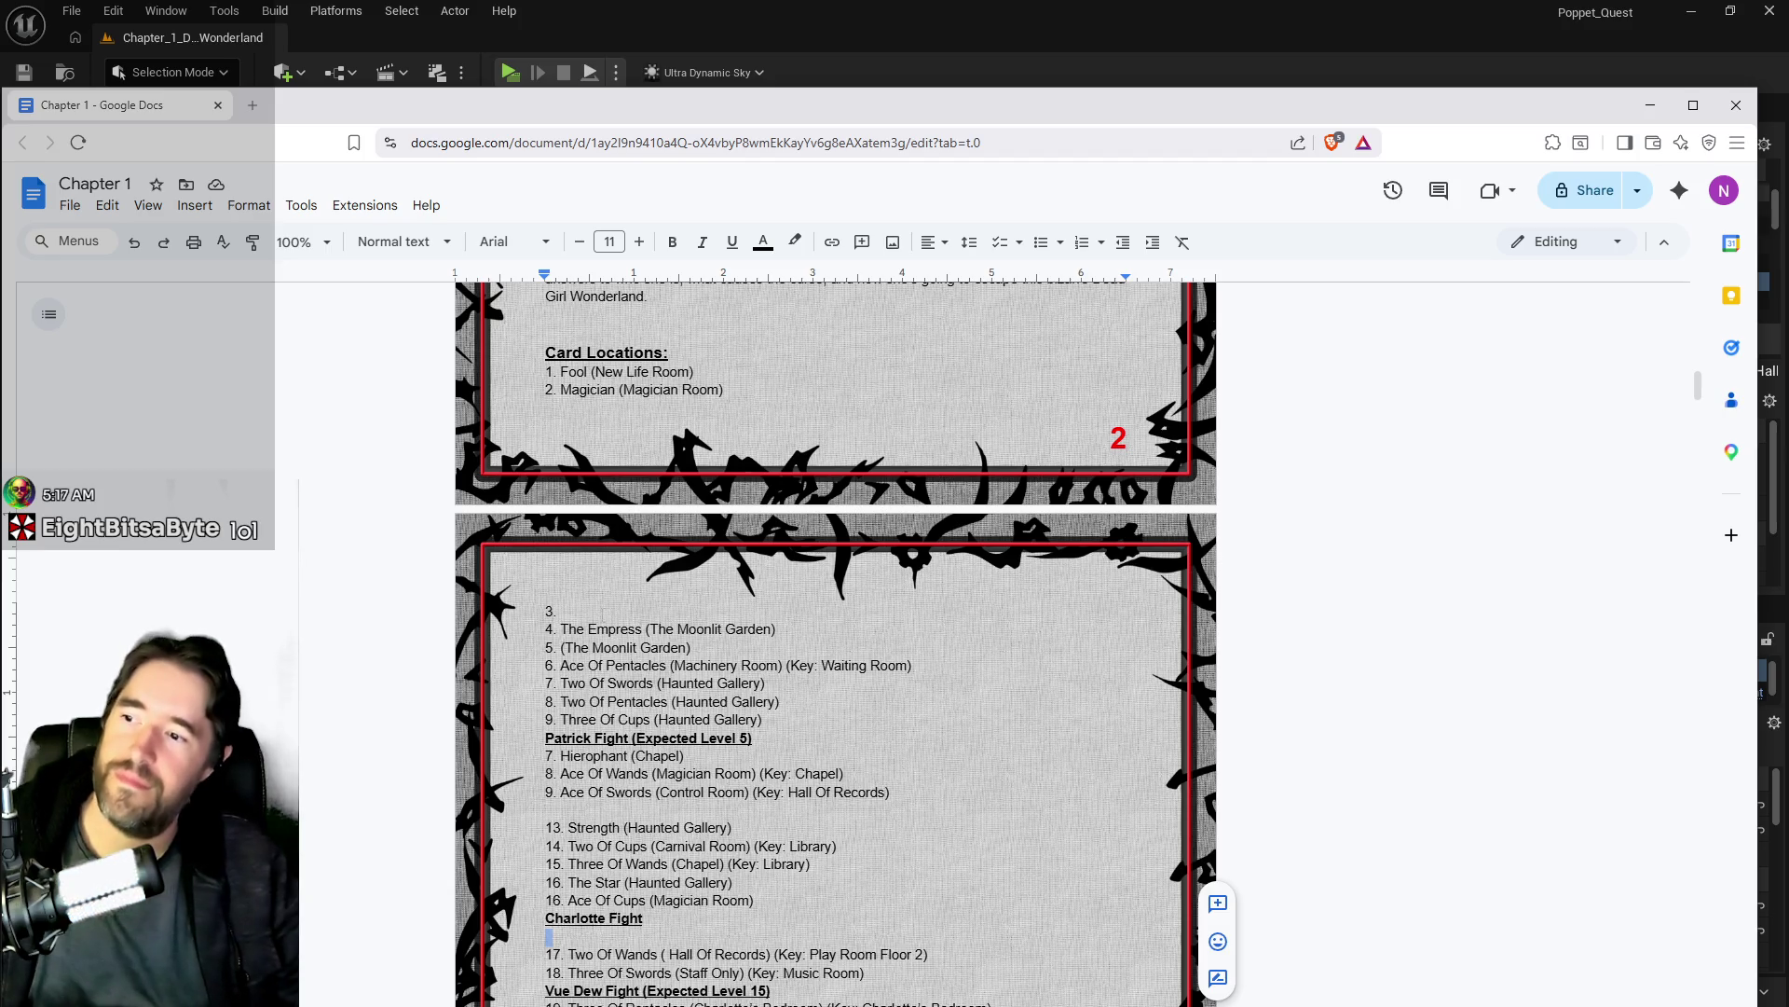
Step: Delete the stray '3.', renumber the first entry 3, and remove the duplicate Moonlit Garden line
{"action": "left_click_drag", "start_coordinate": [568, 611], "coordinate": [529, 611]}
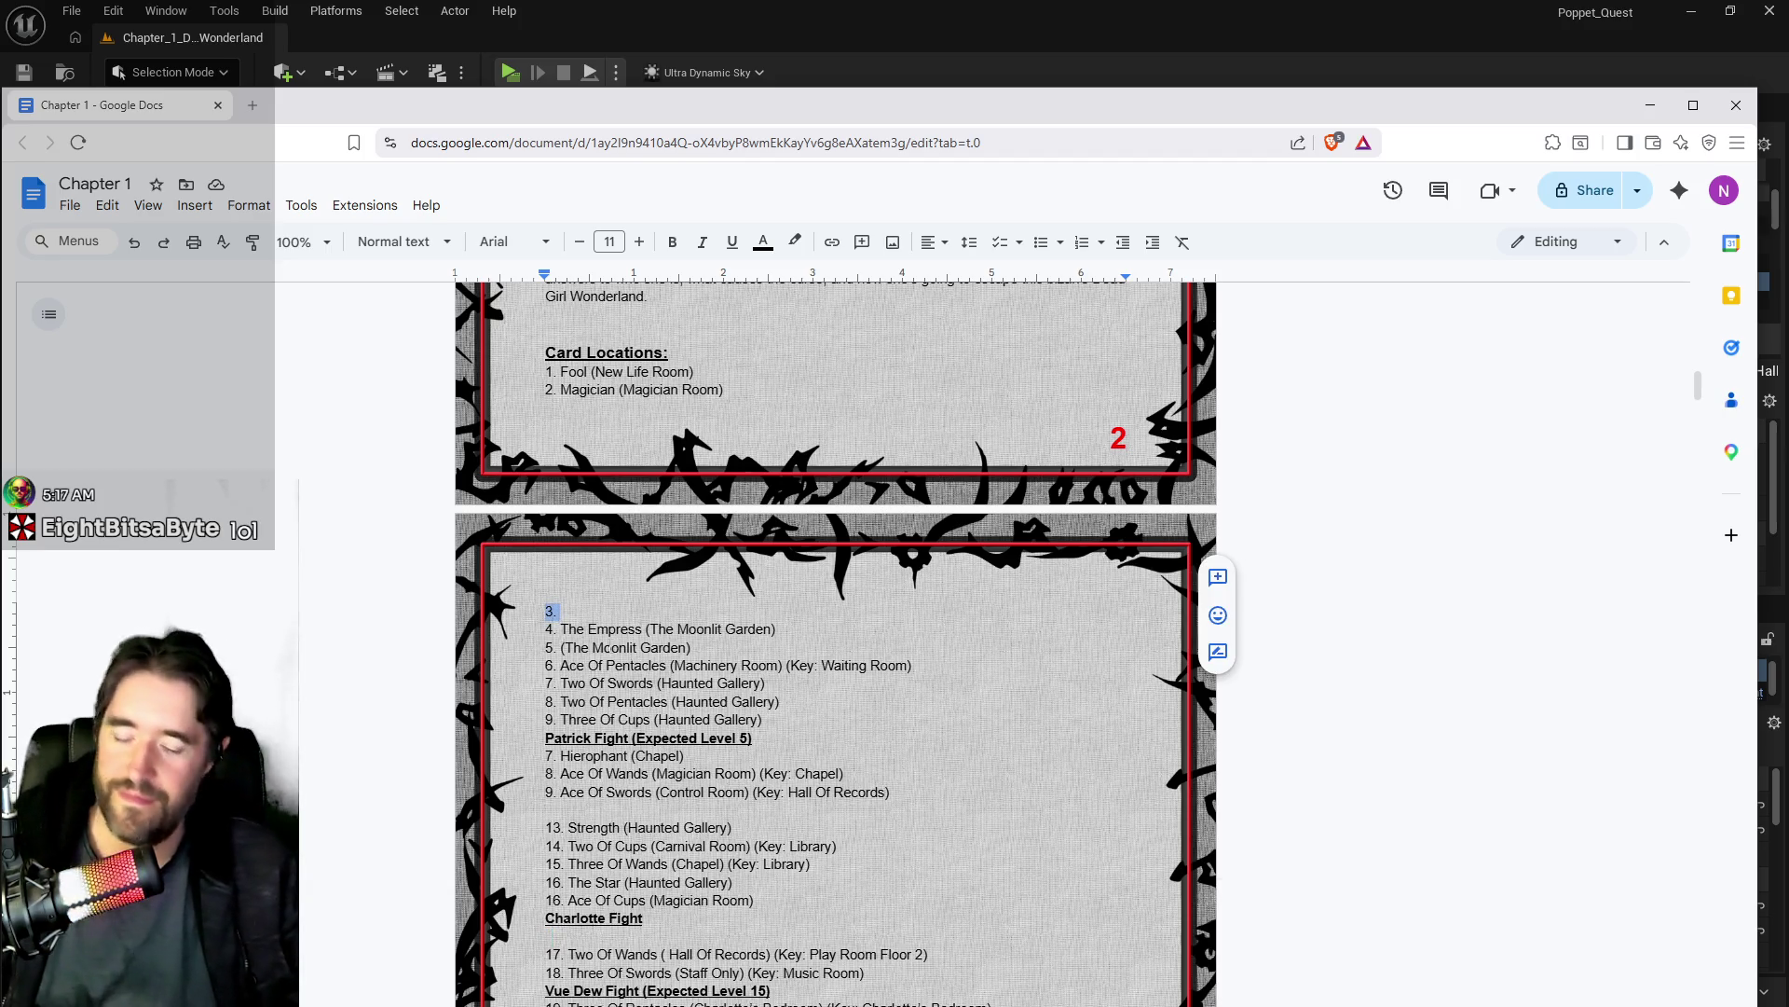
{"action": "key", "text": "BackSpace"}
{"action": "key", "text": "BackSpace"}
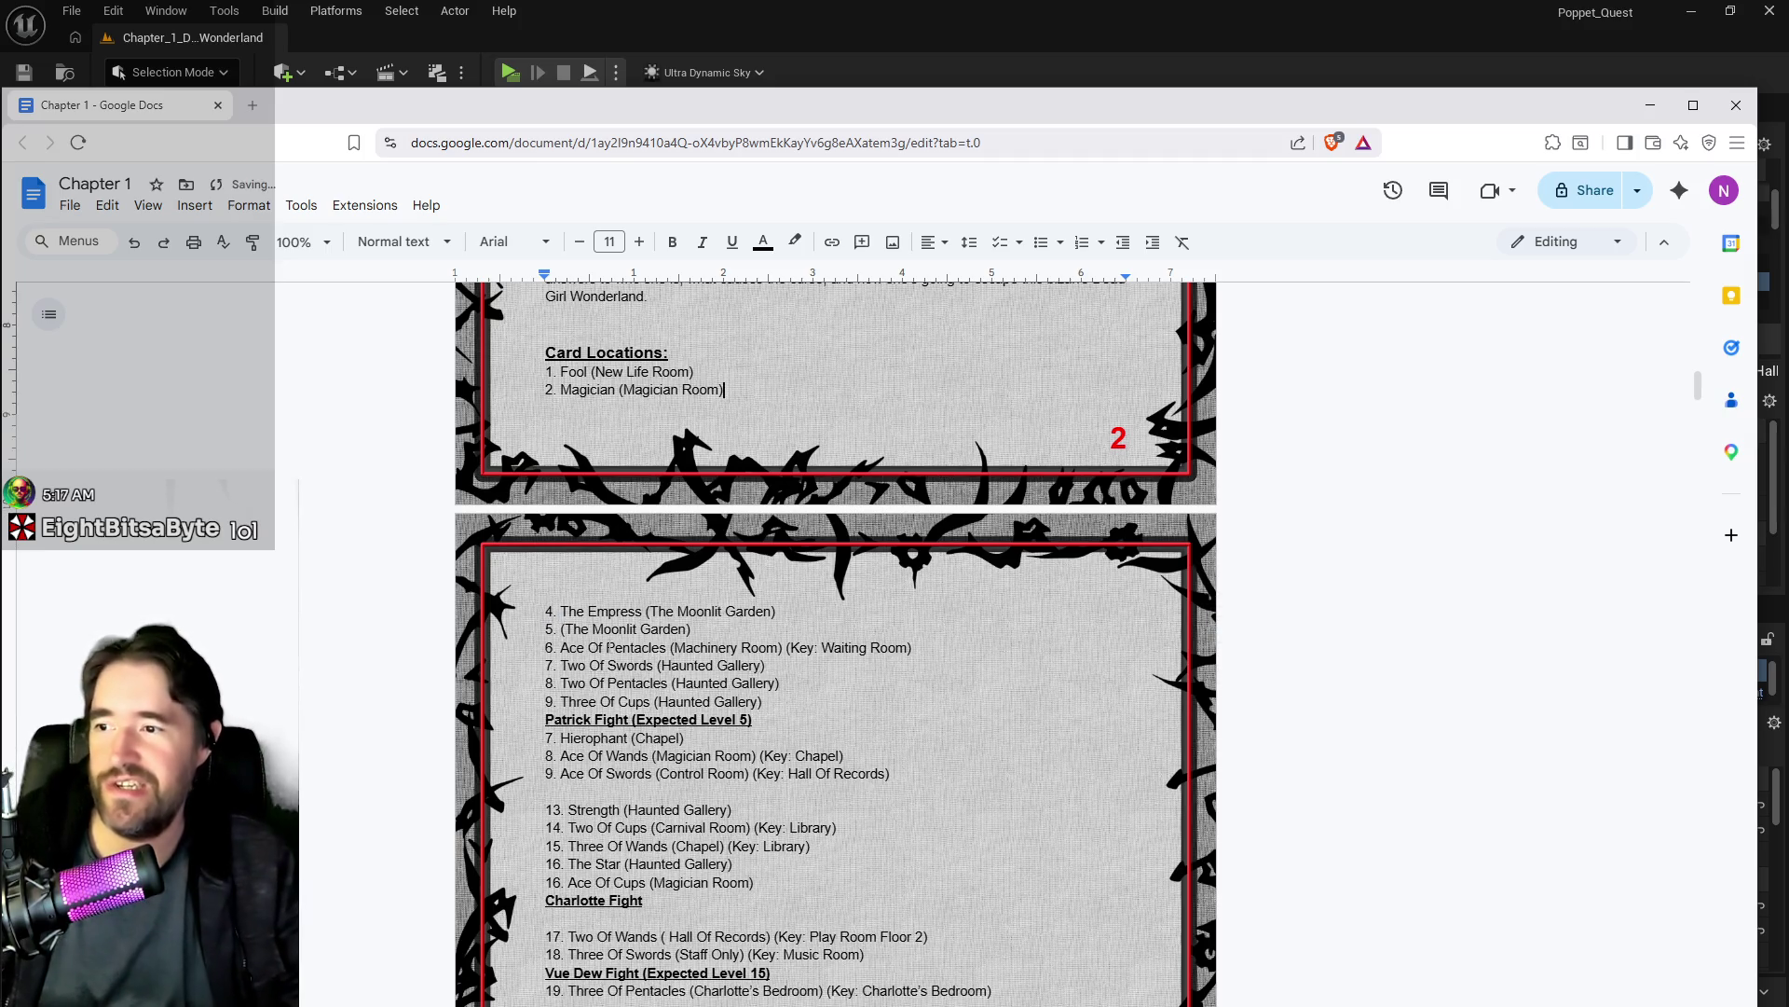
{"action": "double_click", "coordinate": [550, 611]}
{"action": "type", "text": "3"}
{"action": "left_click_drag", "start_coordinate": [715, 629], "coordinate": [546, 629]}
{"action": "key", "text": "BackSpace"}
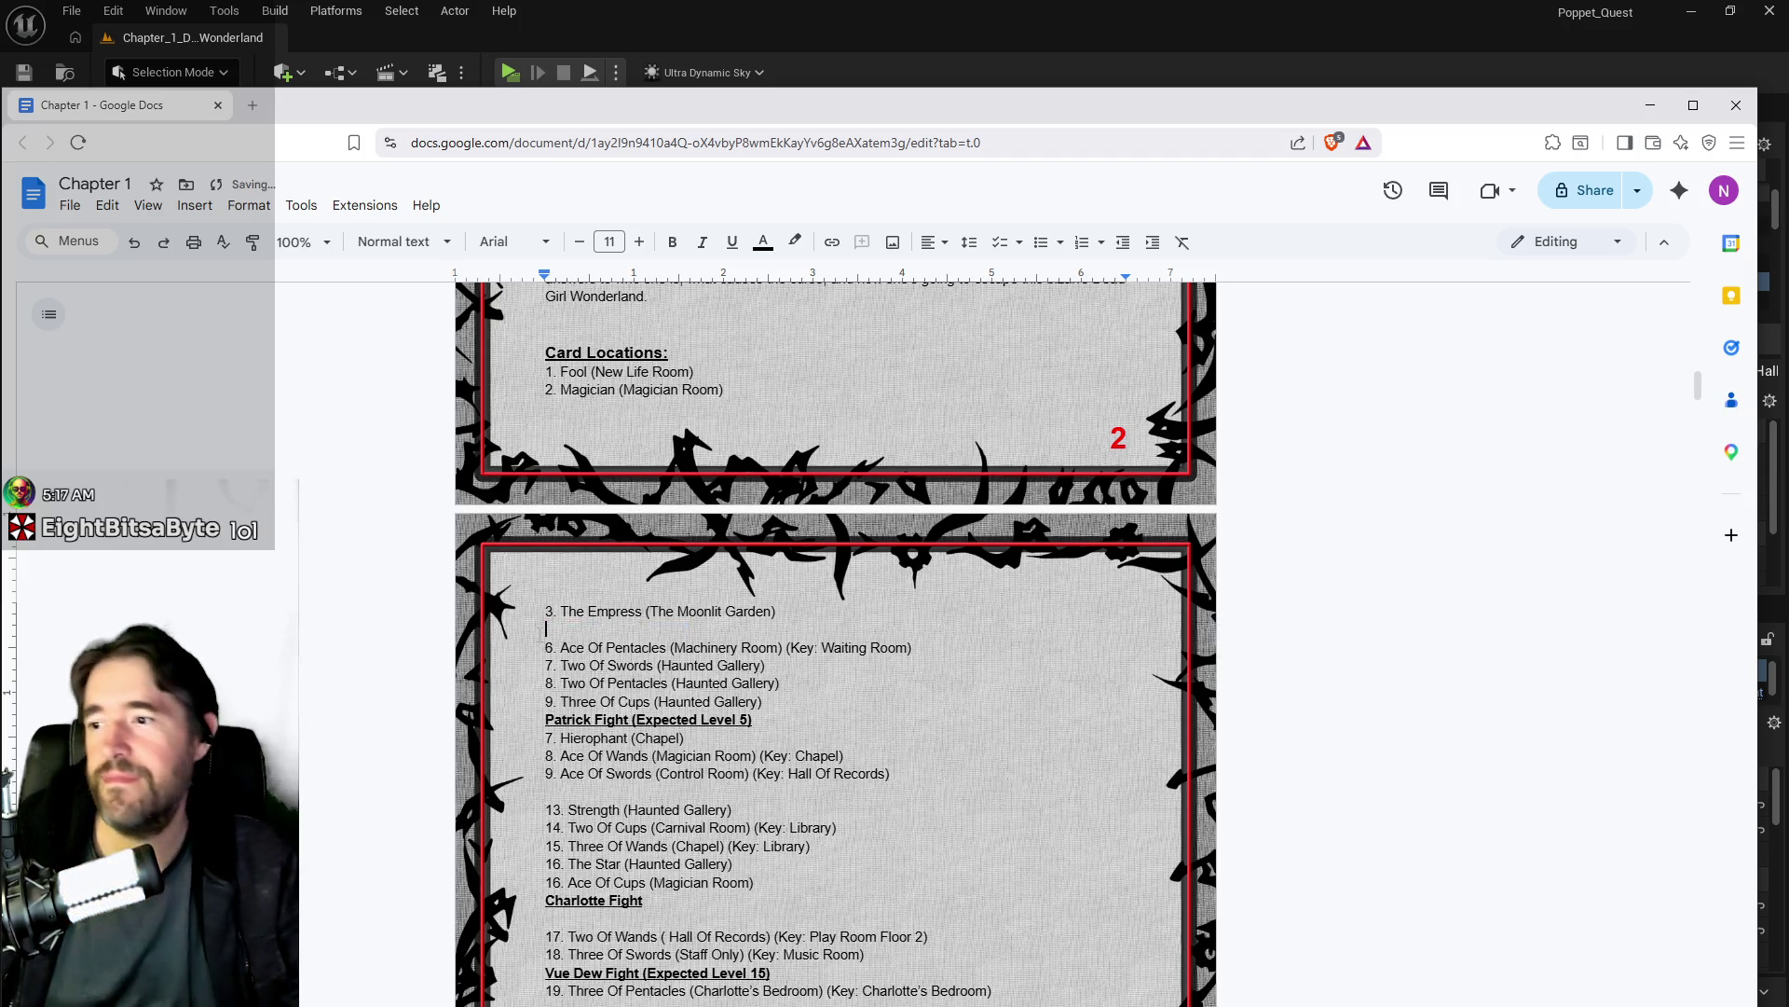
{"action": "key", "text": "BackSpace"}
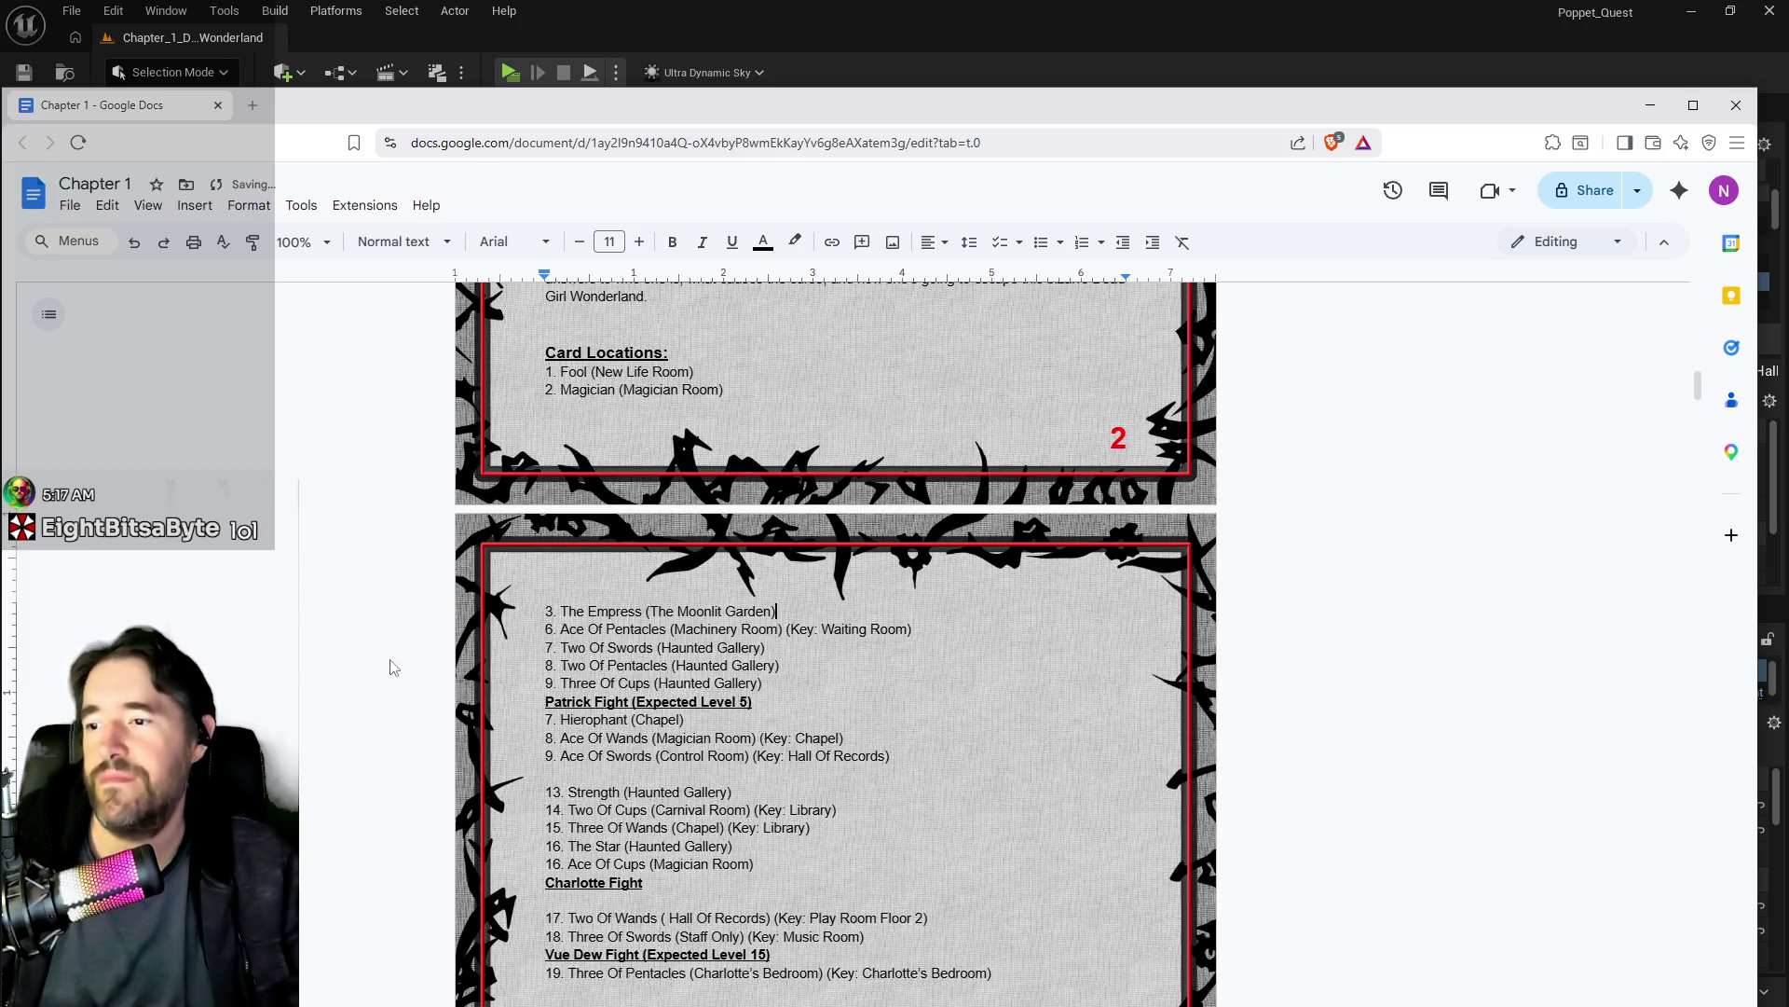
Step: Renumber Ace Of Pentacles, Two Of Swords, Two Of Pentacles and Three Of Cups as 4–7
{"action": "double_click", "coordinate": [549, 629]}
{"action": "type", "text": "4"}
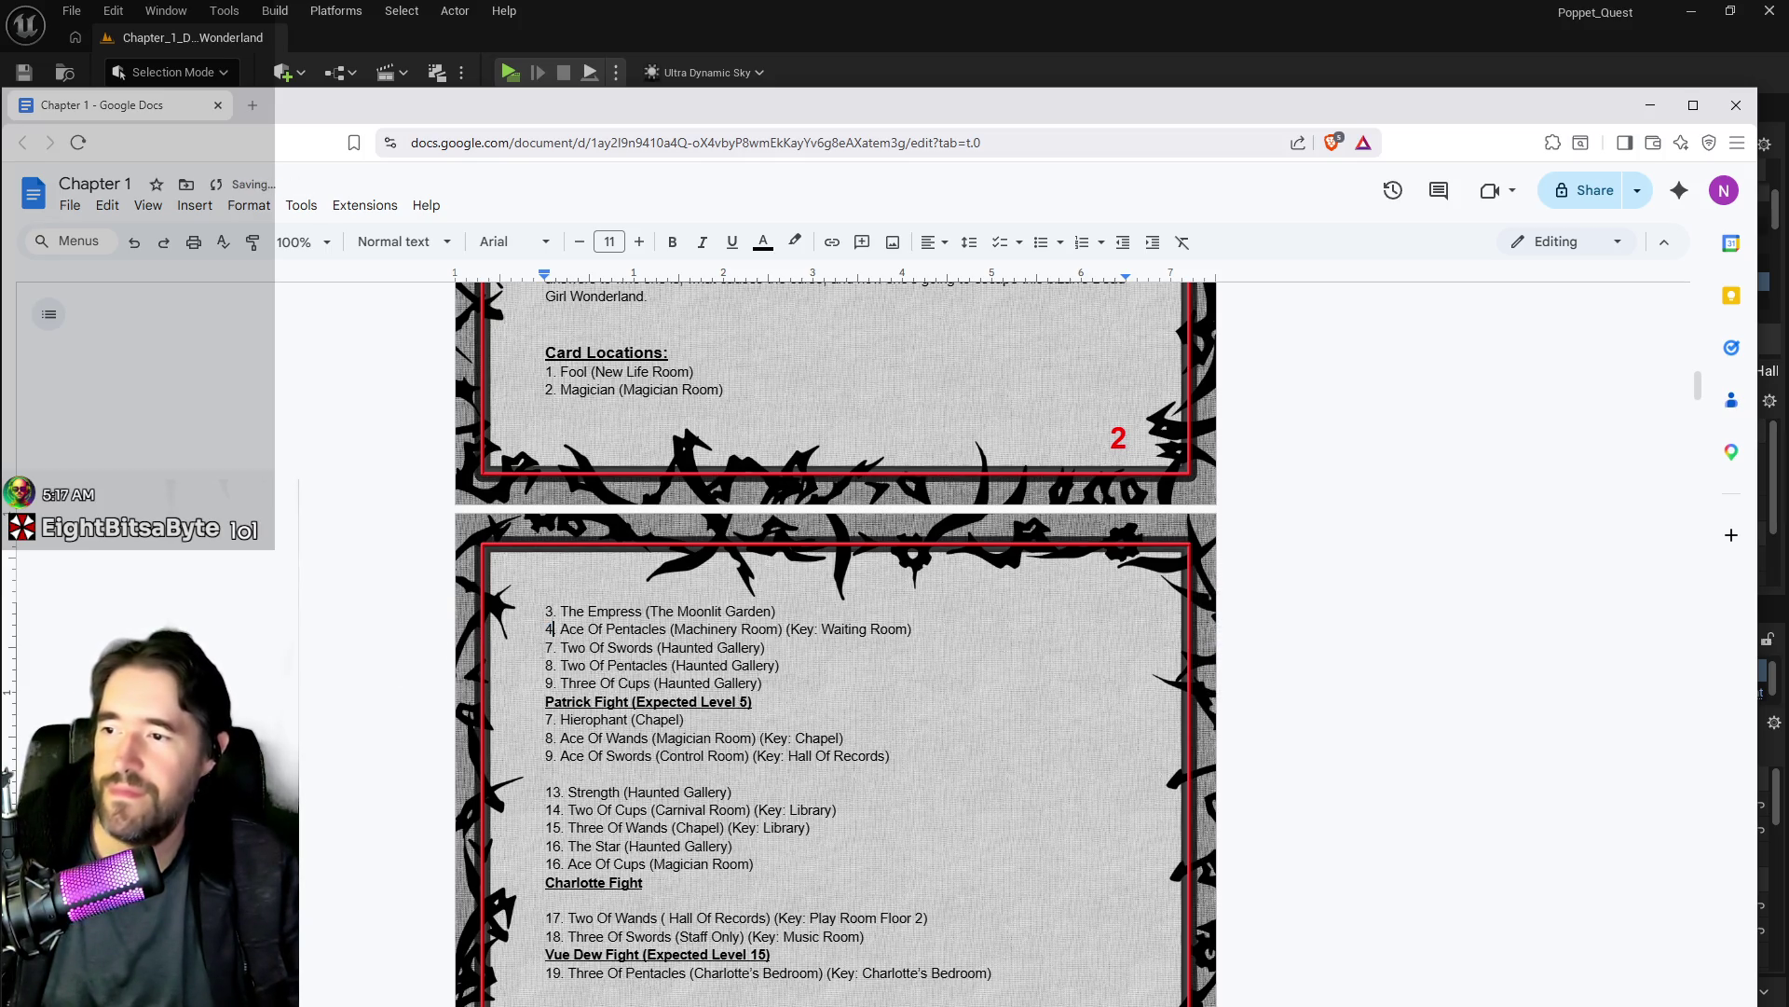
{"action": "double_click", "coordinate": [549, 647]}
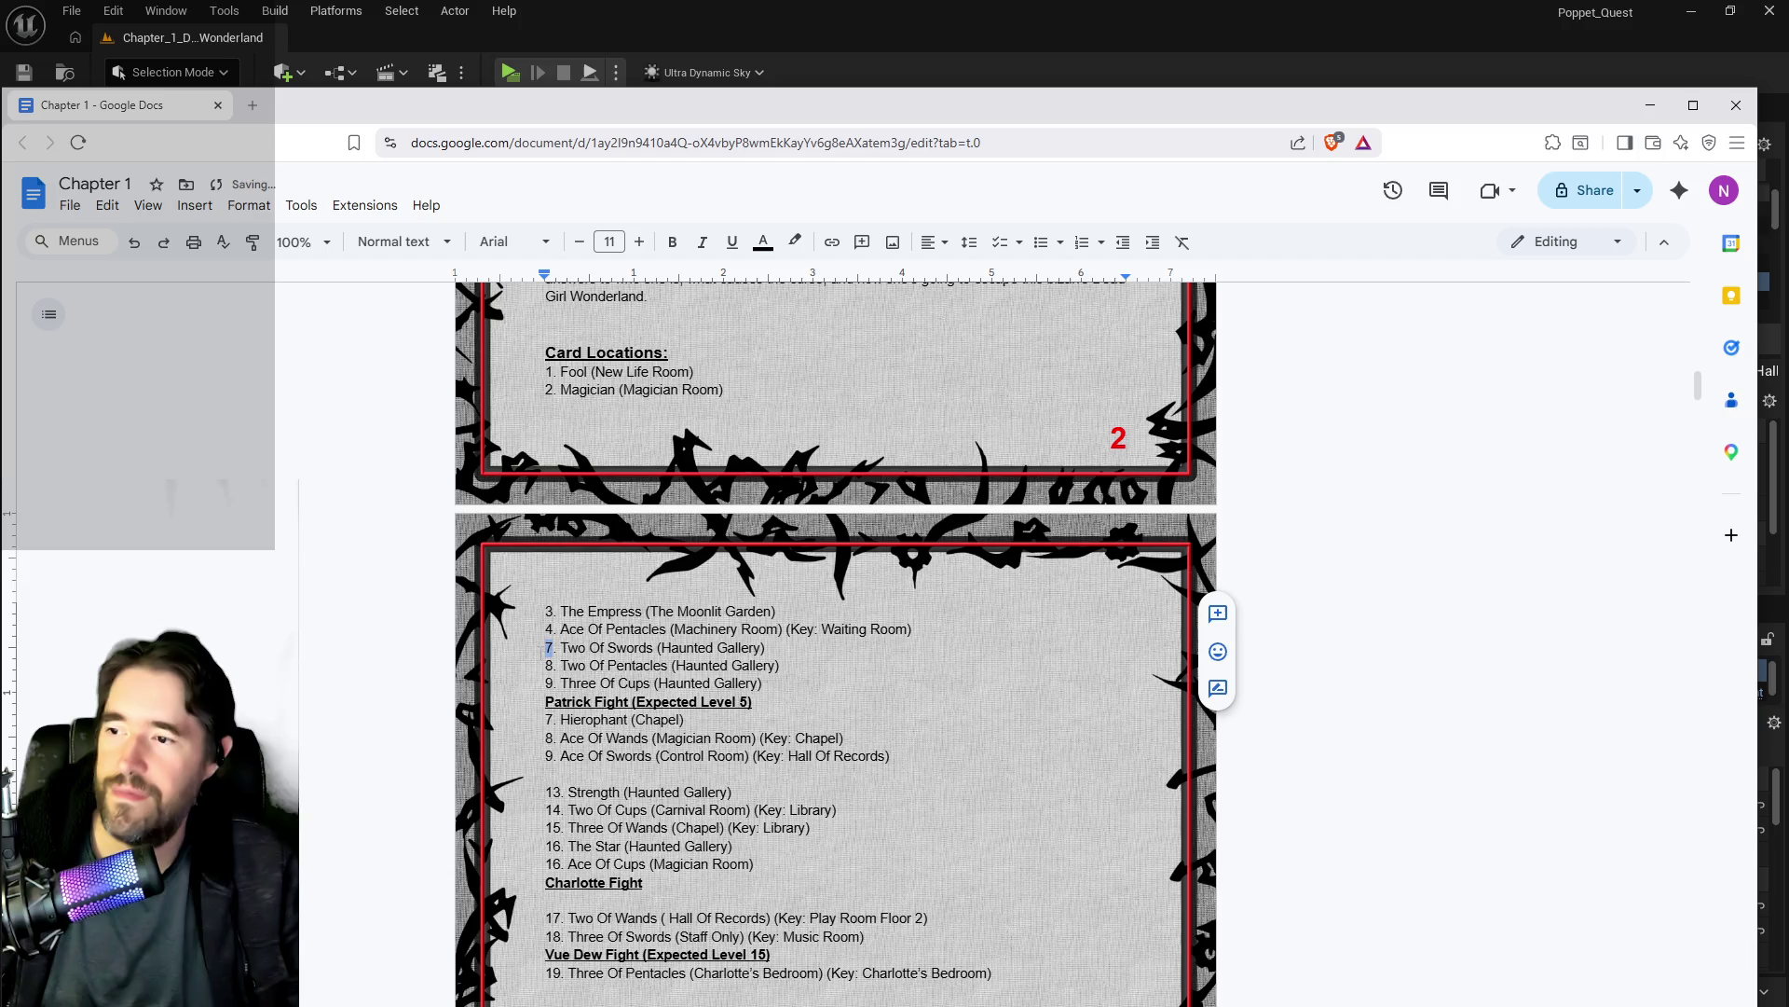
{"action": "type", "text": "5"}
{"action": "double_click", "coordinate": [549, 665]}
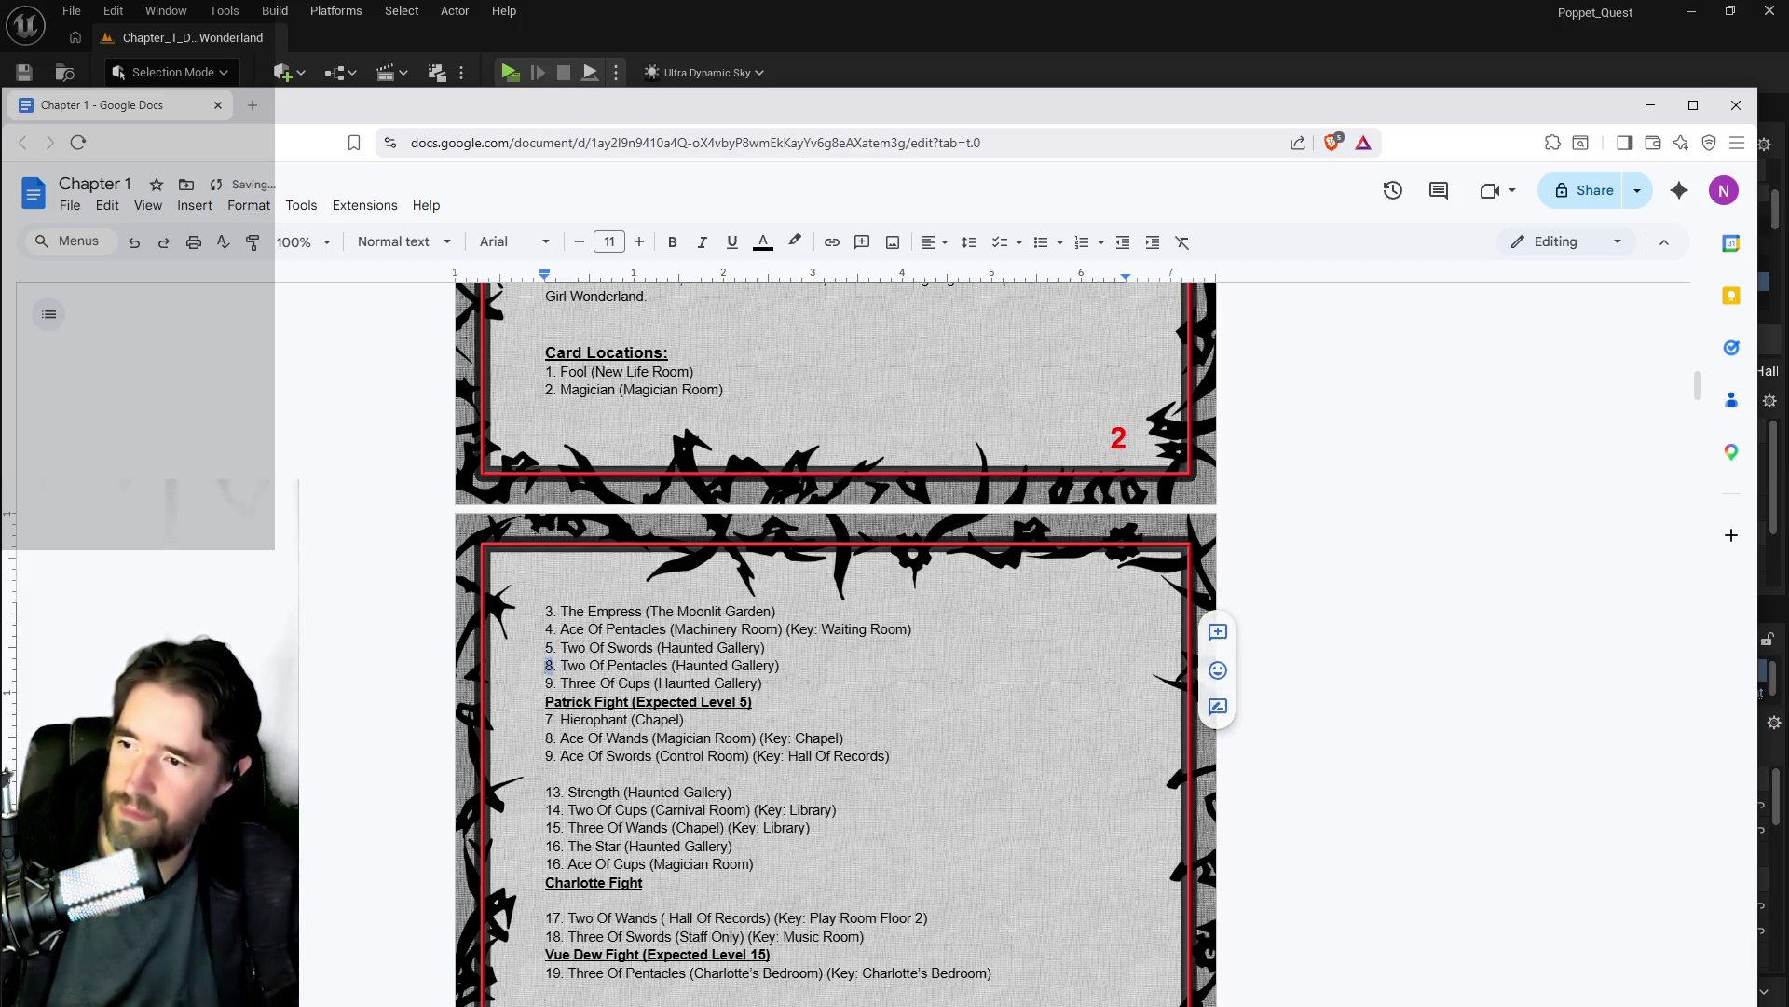
{"action": "type", "text": "6"}
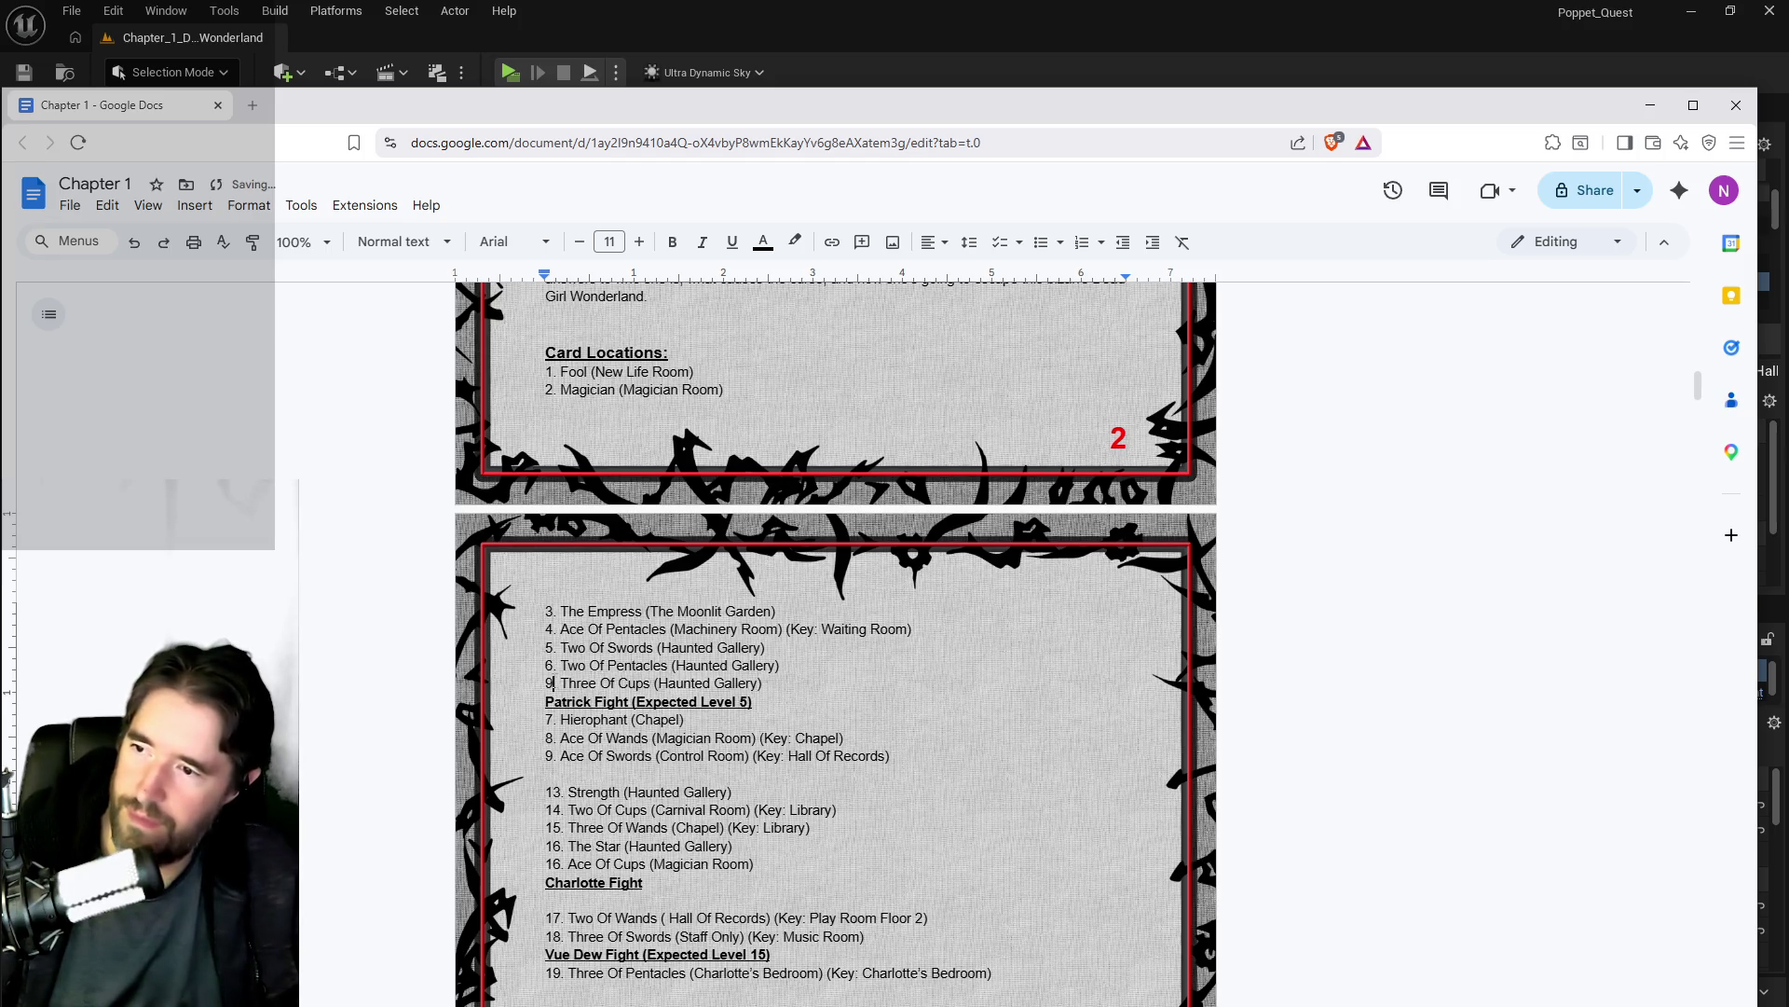
{"action": "double_click", "coordinate": [549, 684]}
{"action": "type", "text": "7"}
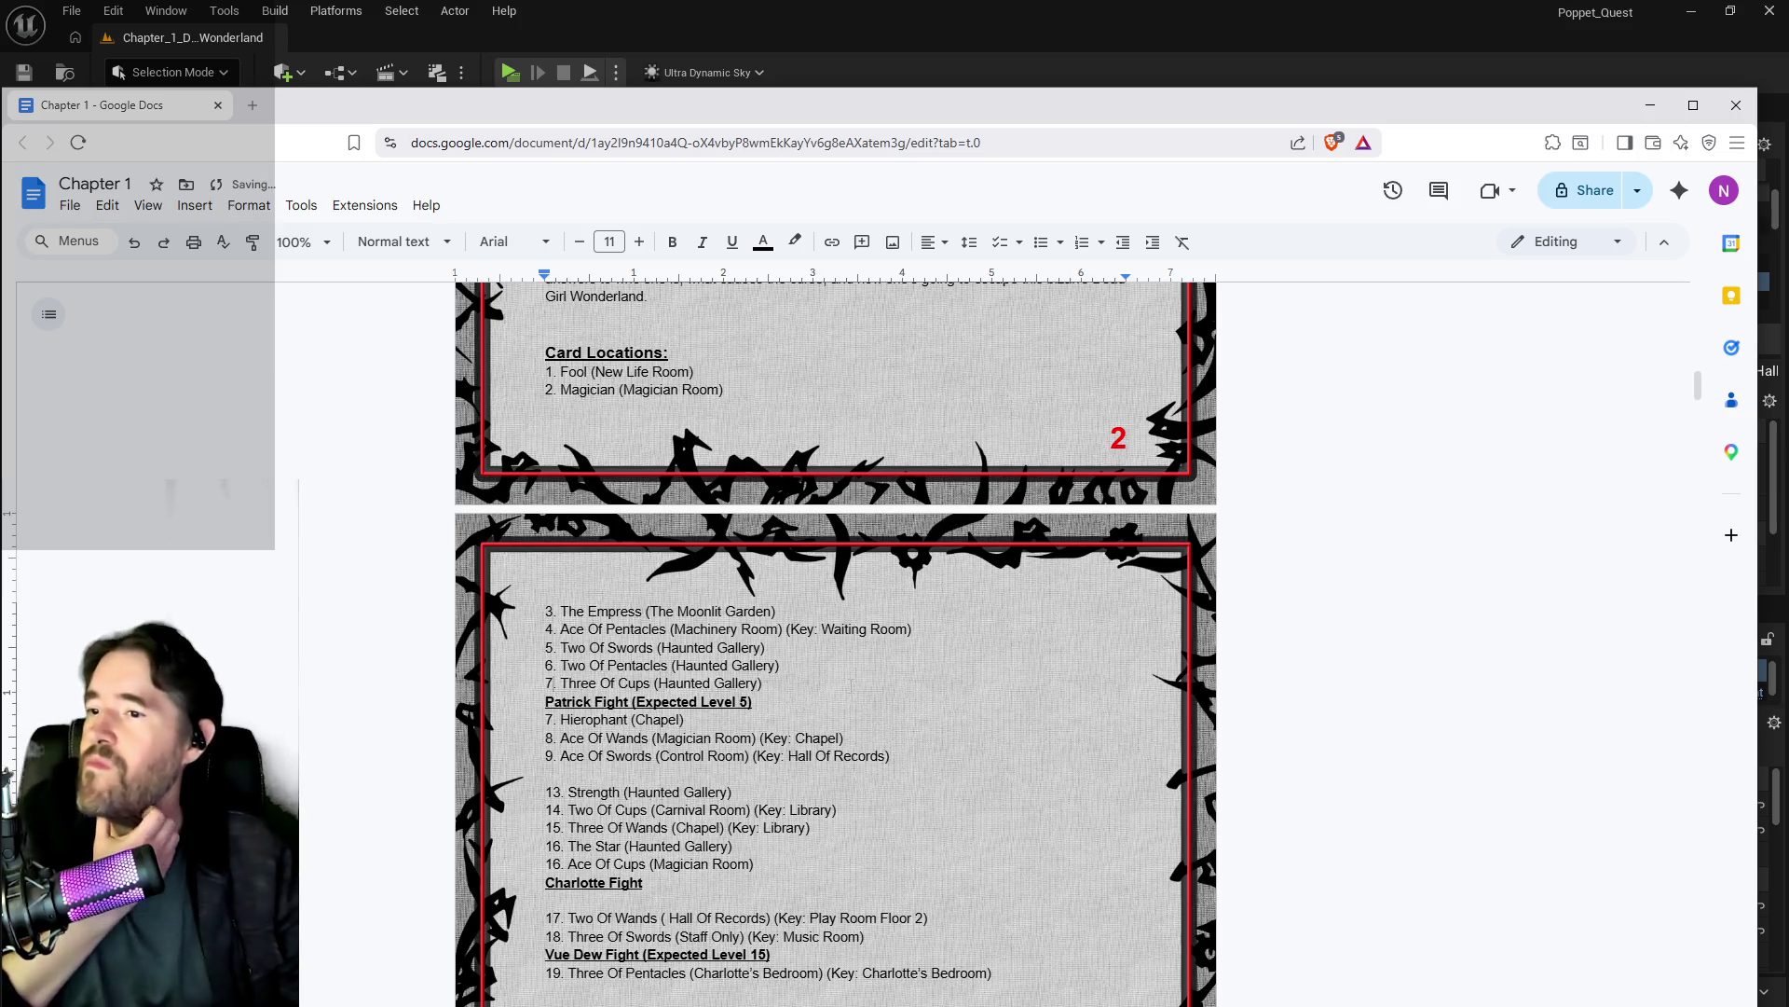
Step: Change the room of Two Of Swords, Two Of Pentacles and Three Of Cups to Creepy Curios
{"action": "left_click_drag", "start_coordinate": [760, 647], "coordinate": [662, 647]}
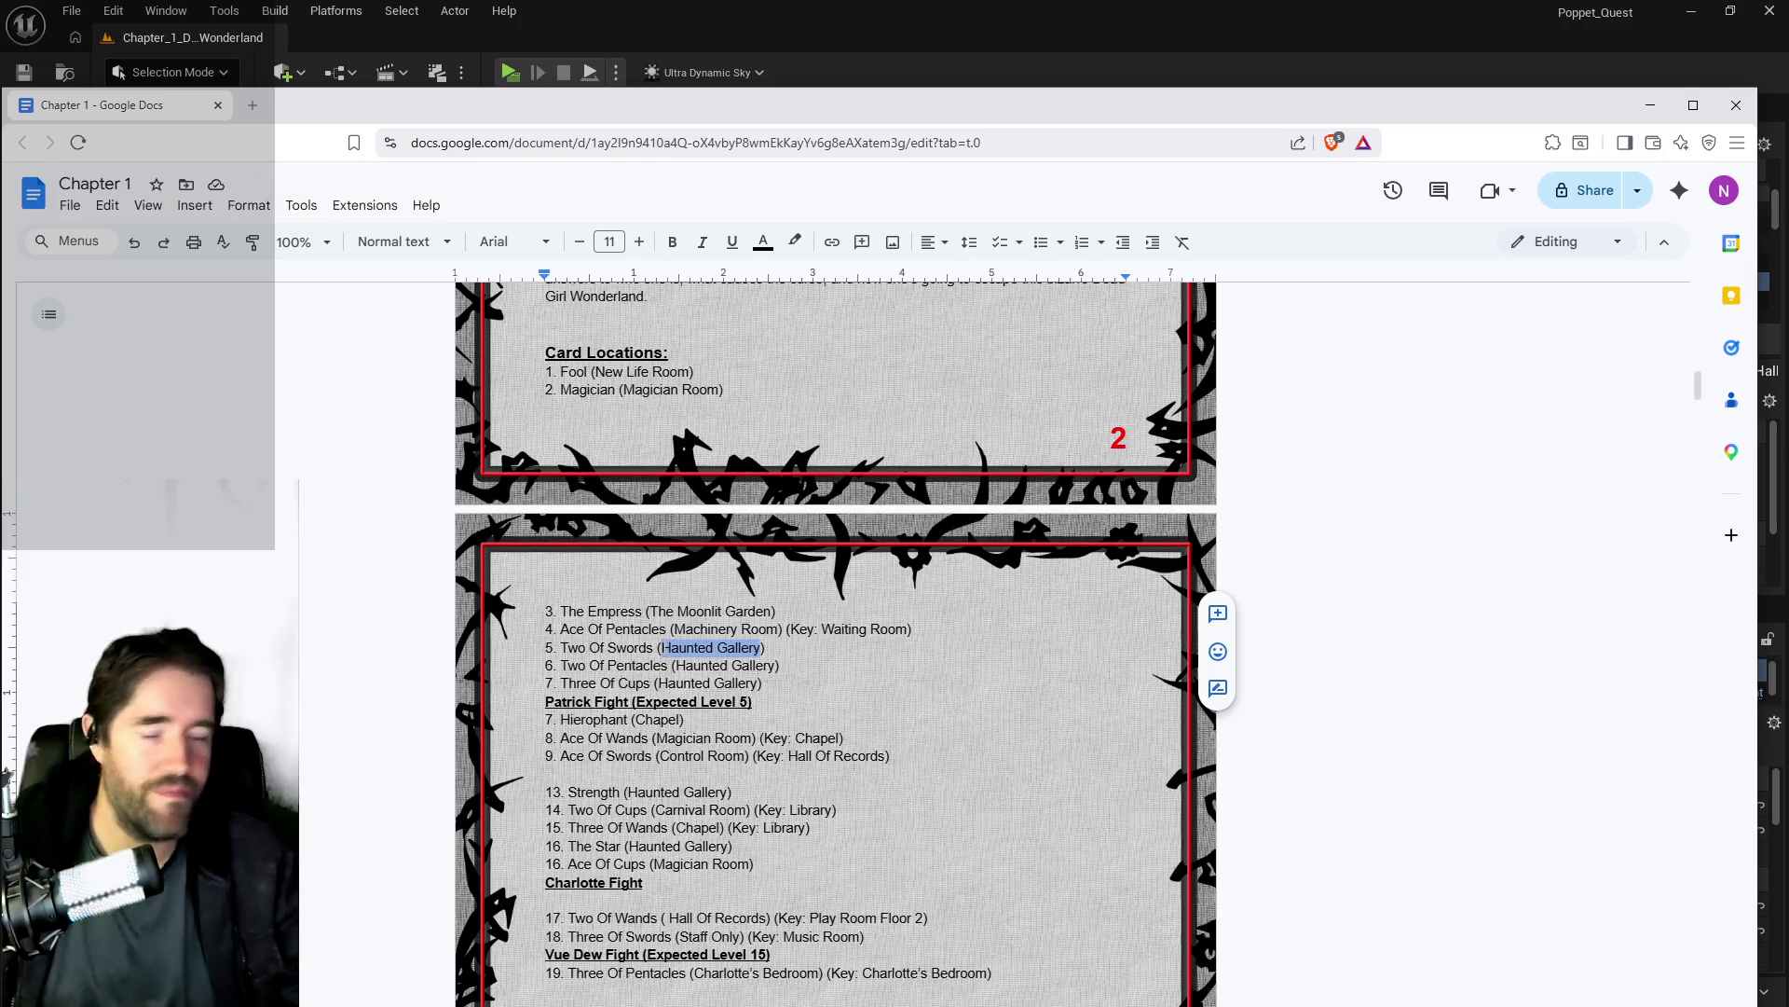
{"action": "type", "text": "Creepy Curios"}
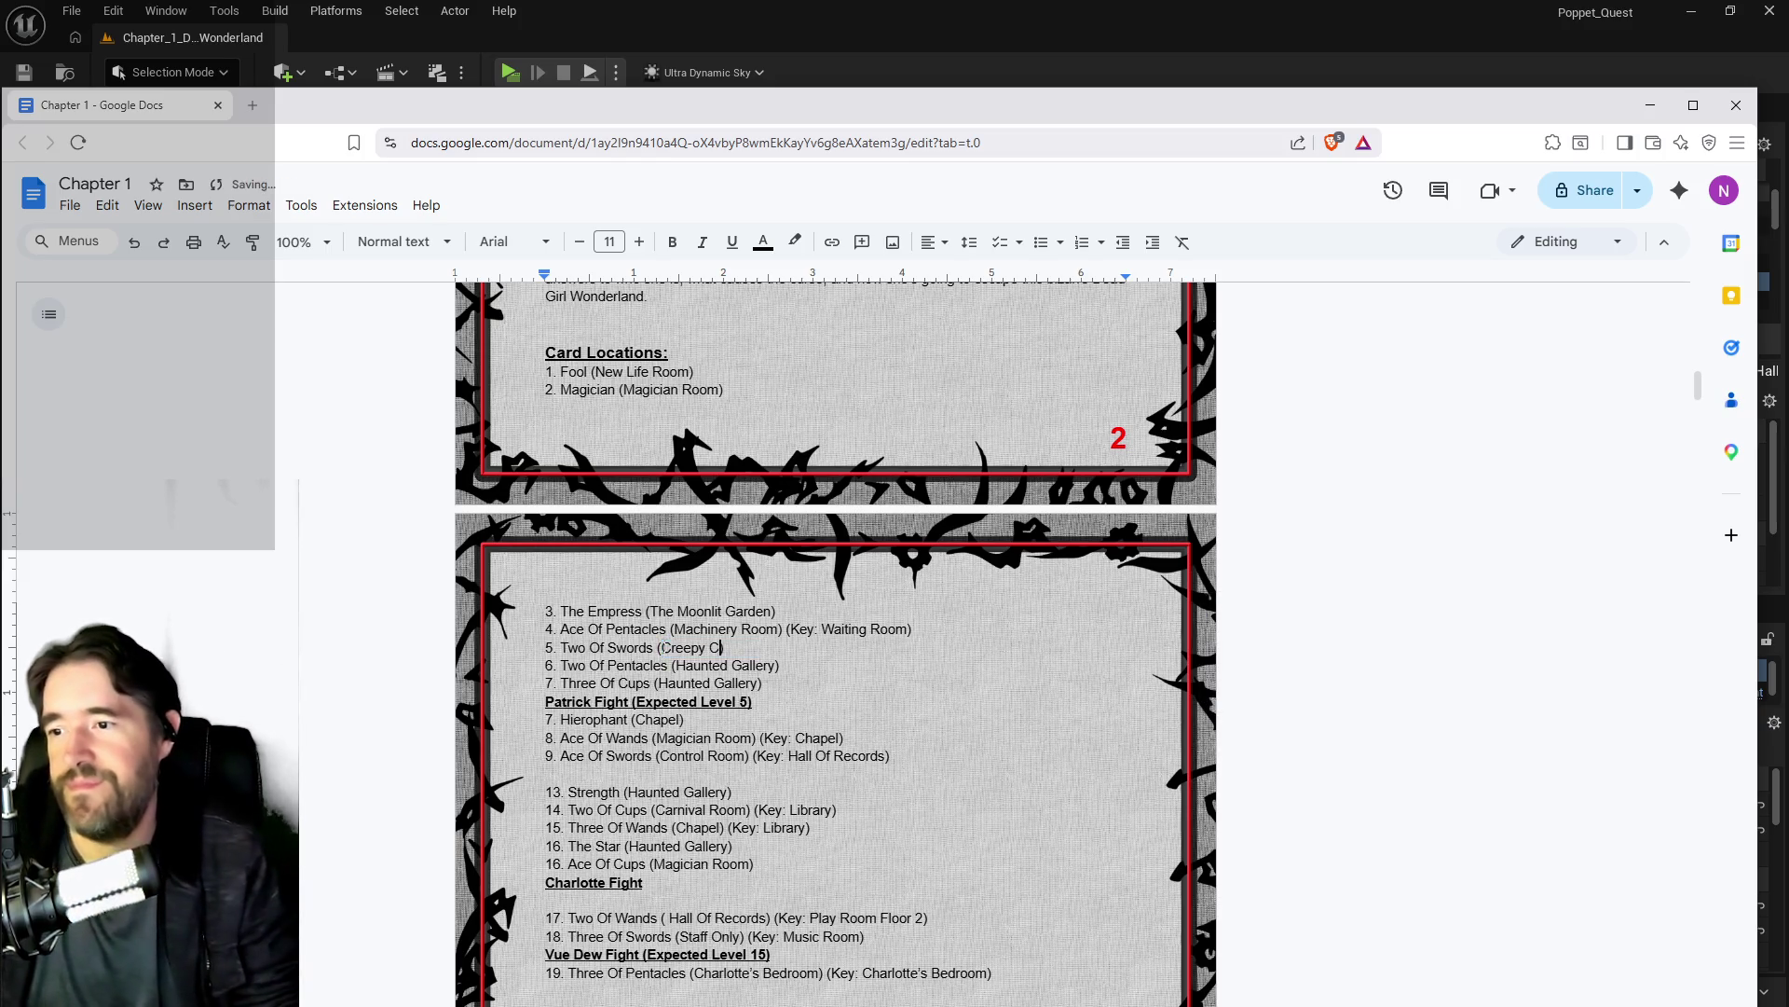
{"action": "left_click_drag", "start_coordinate": [662, 647], "coordinate": [780, 665]}
{"action": "key", "text": "ctrl+c"}
{"action": "key", "text": "ctrl+v"}
{"action": "type", "text": ")"}
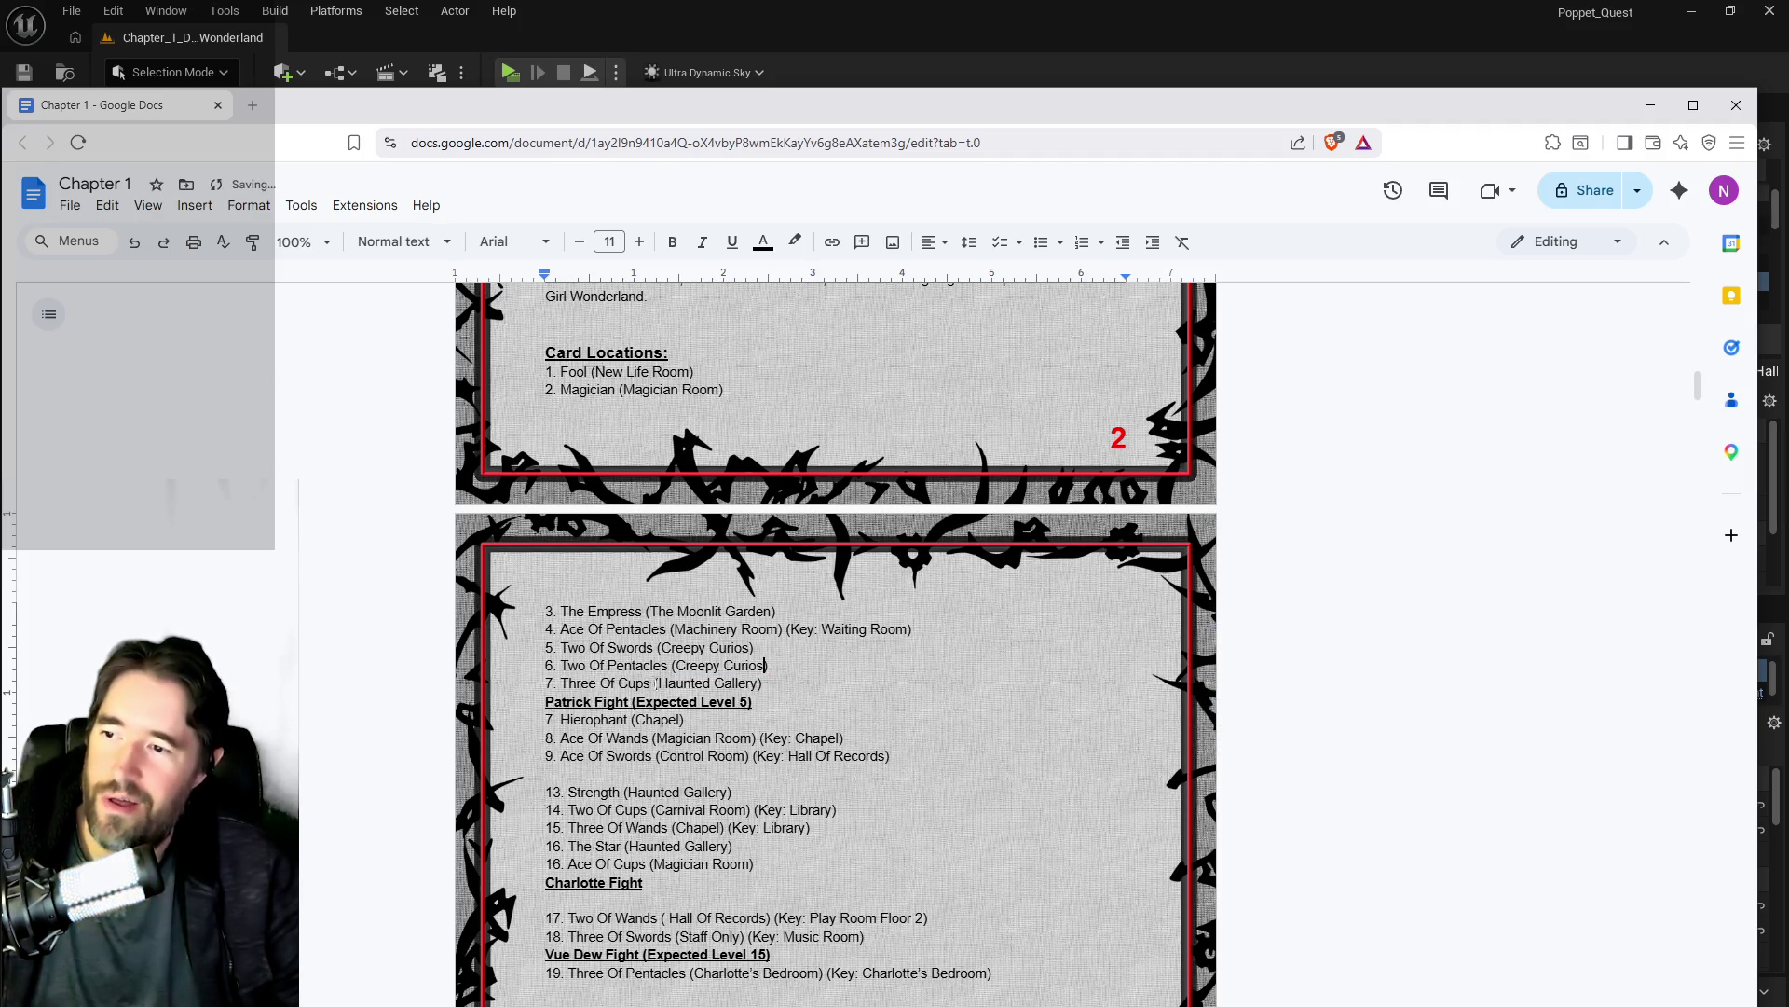
{"action": "left_click_drag", "start_coordinate": [658, 683], "coordinate": [762, 683]}
{"action": "key", "text": "ctrl+v"}
{"action": "type", "text": ")"}
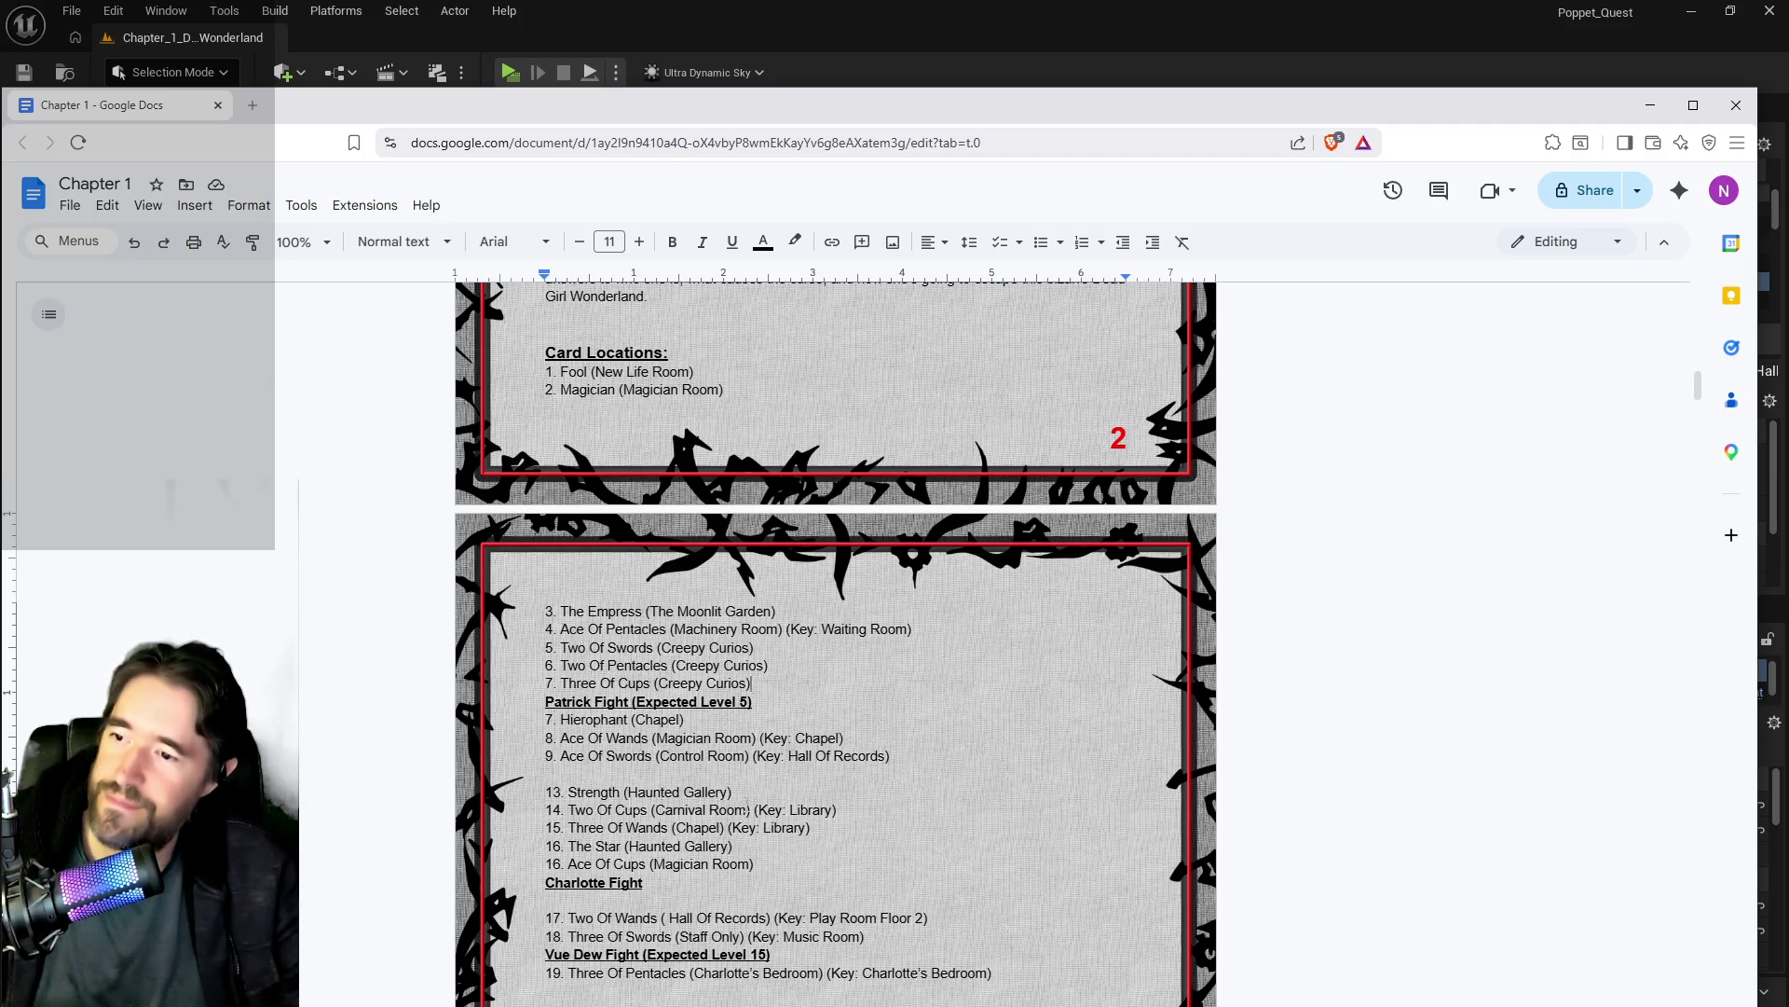
{"action": "left_click_drag", "start_coordinate": [732, 793], "coordinate": [545, 792]}
Step: Cut the Strength line, paste it under Three Of Cups, and renumber it 8
{"action": "key", "text": "BackSpace"}
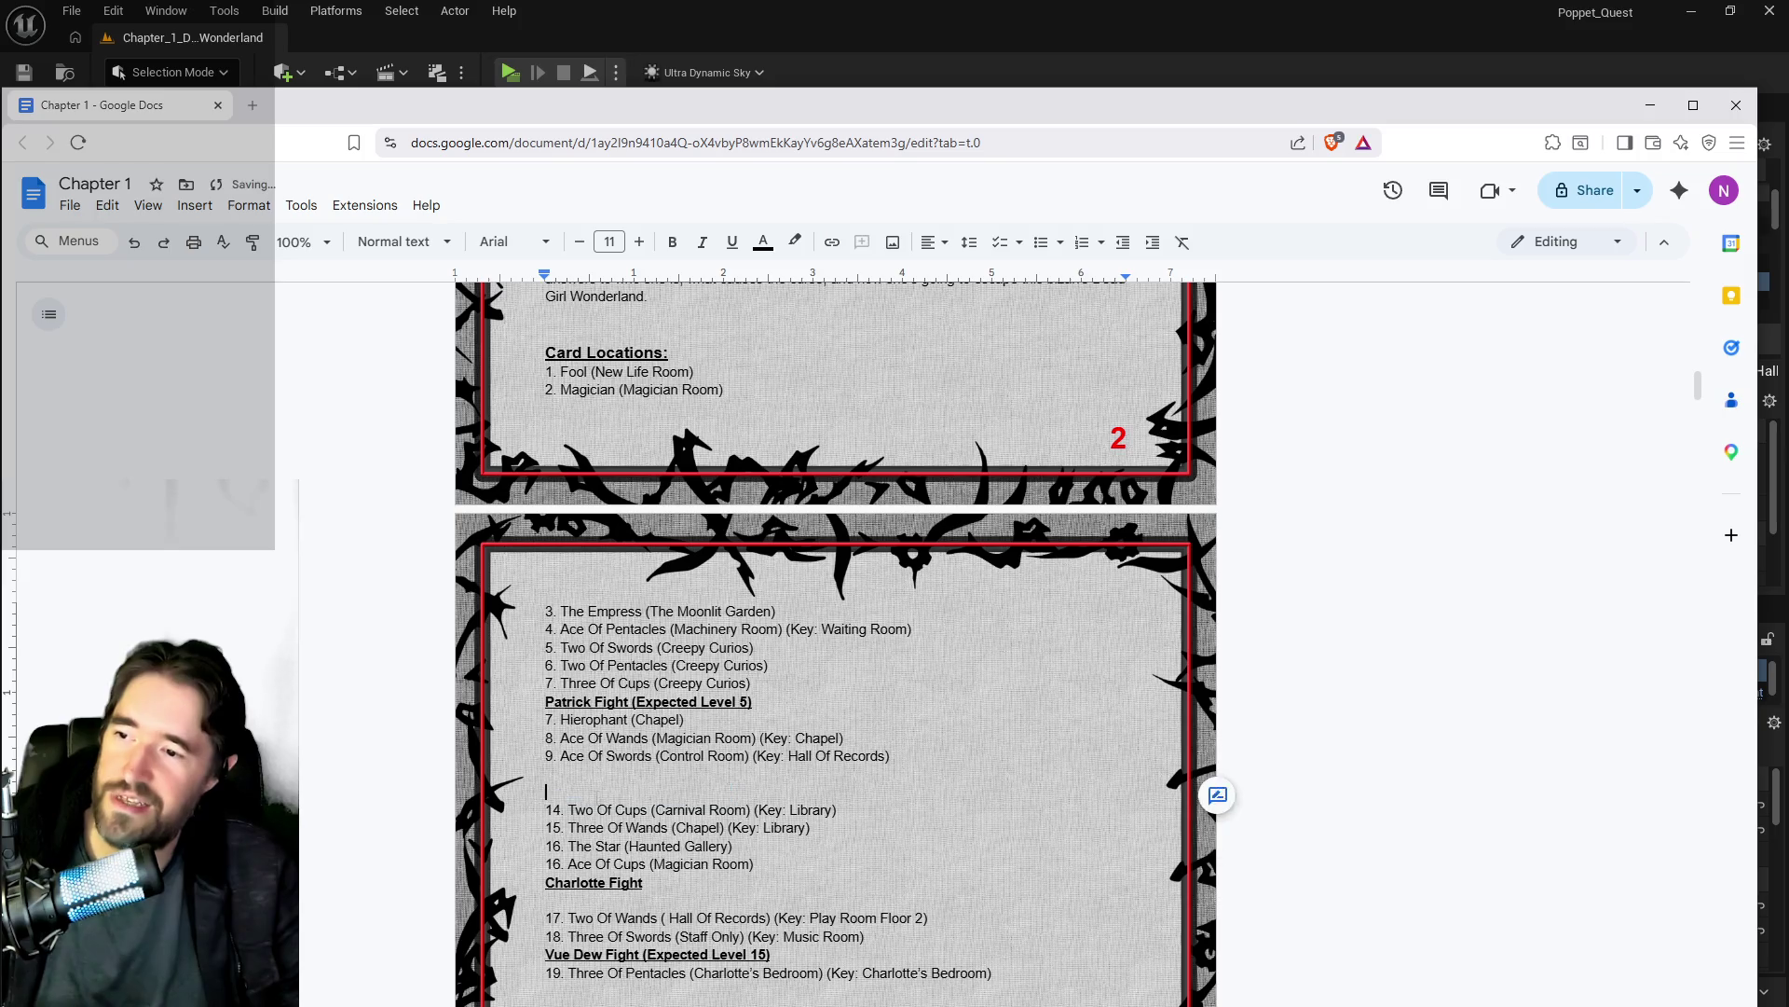
{"action": "left_click", "coordinate": [768, 685]}
{"action": "key", "text": "Return"}
{"action": "key", "text": "ctrl+v"}
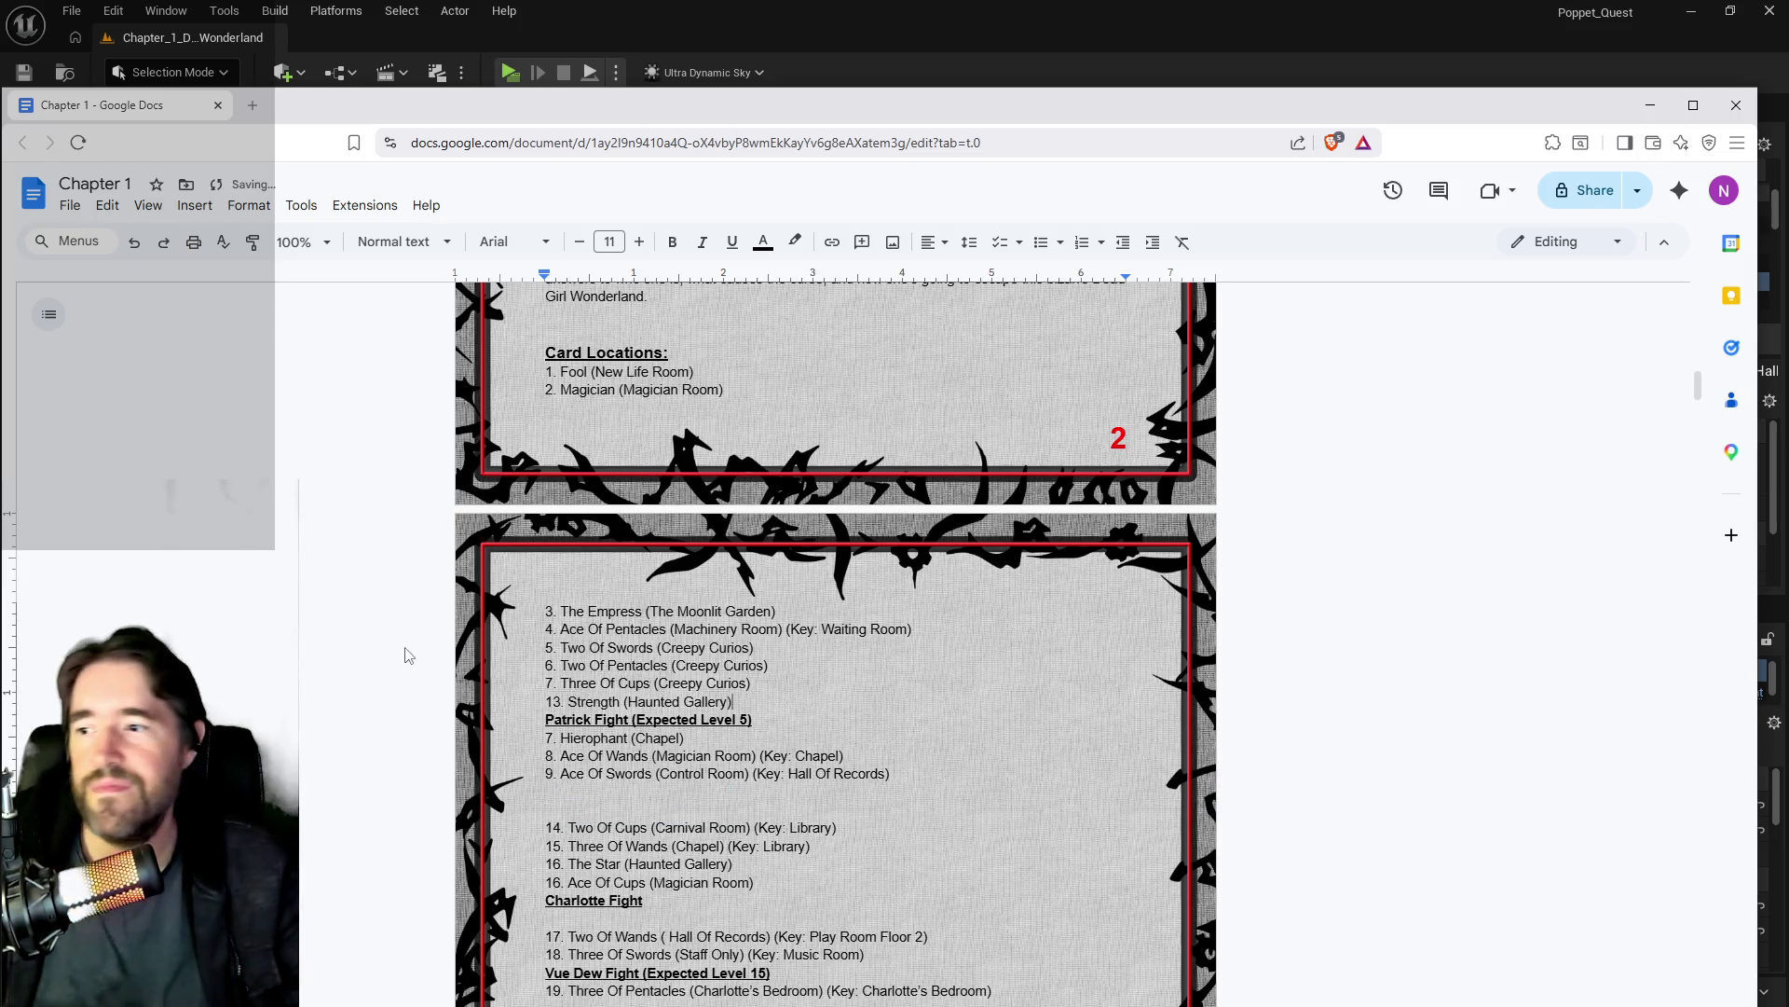
{"action": "left_click_drag", "start_coordinate": [561, 701], "coordinate": [538, 702]}
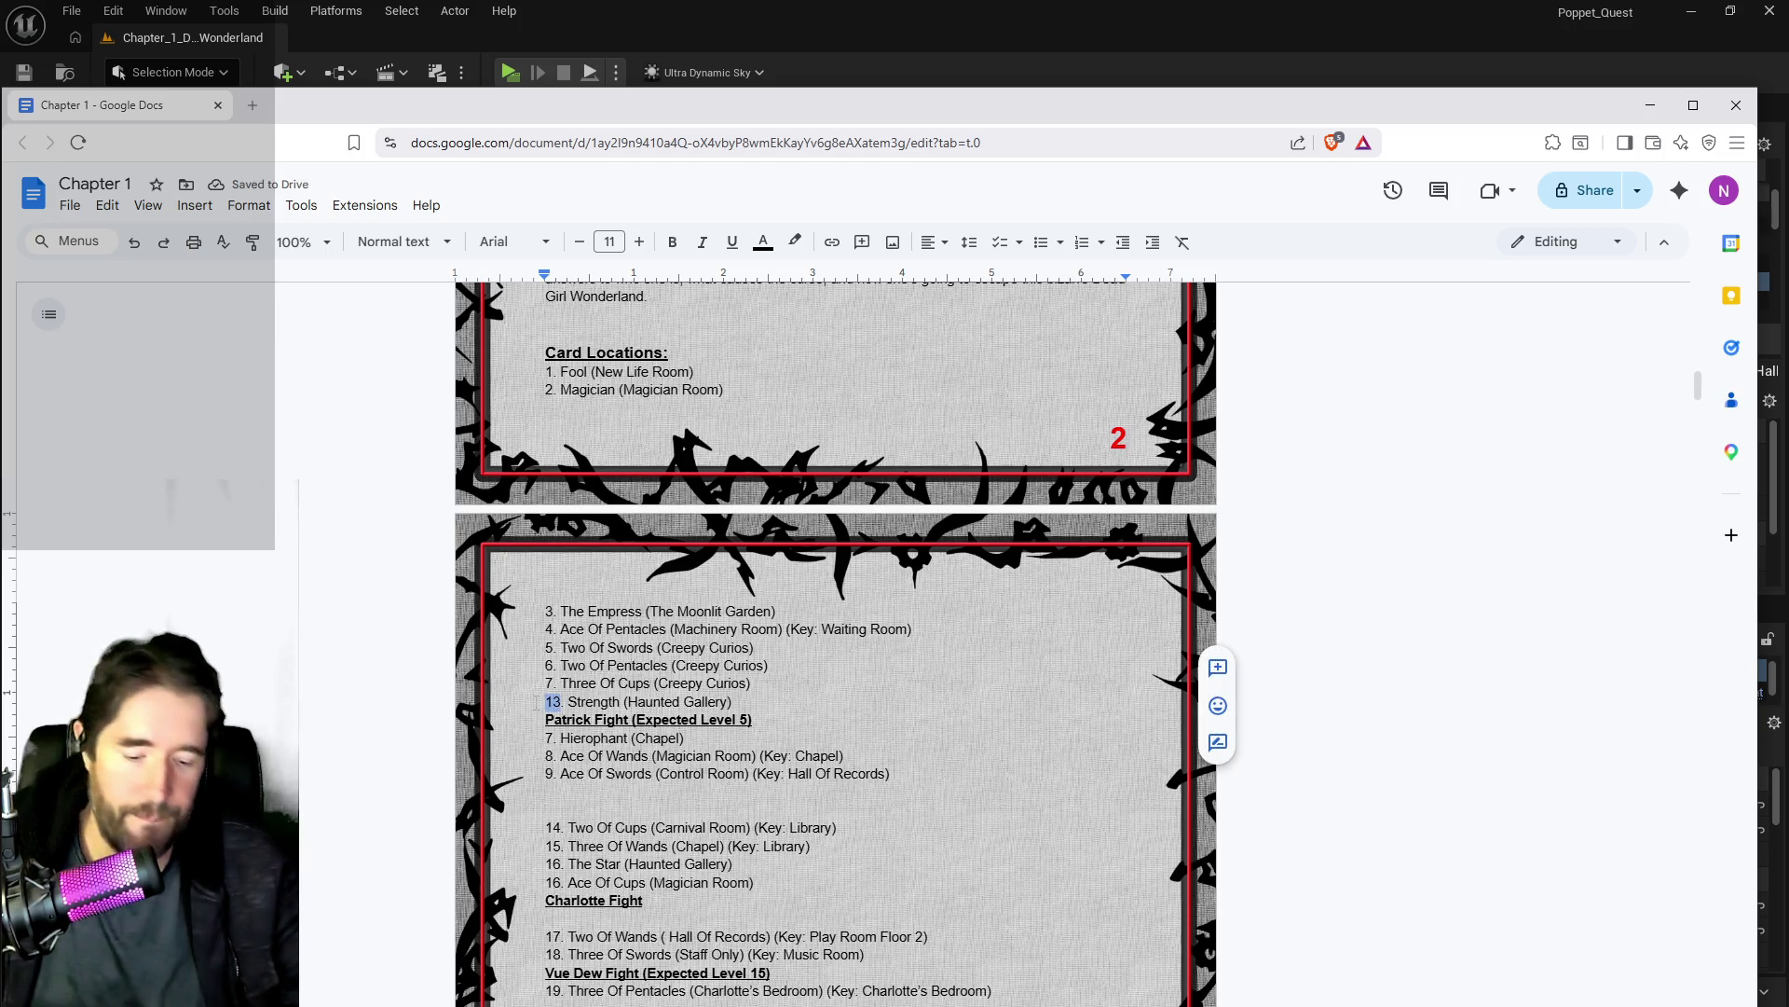
{"action": "type", "text": "8"}
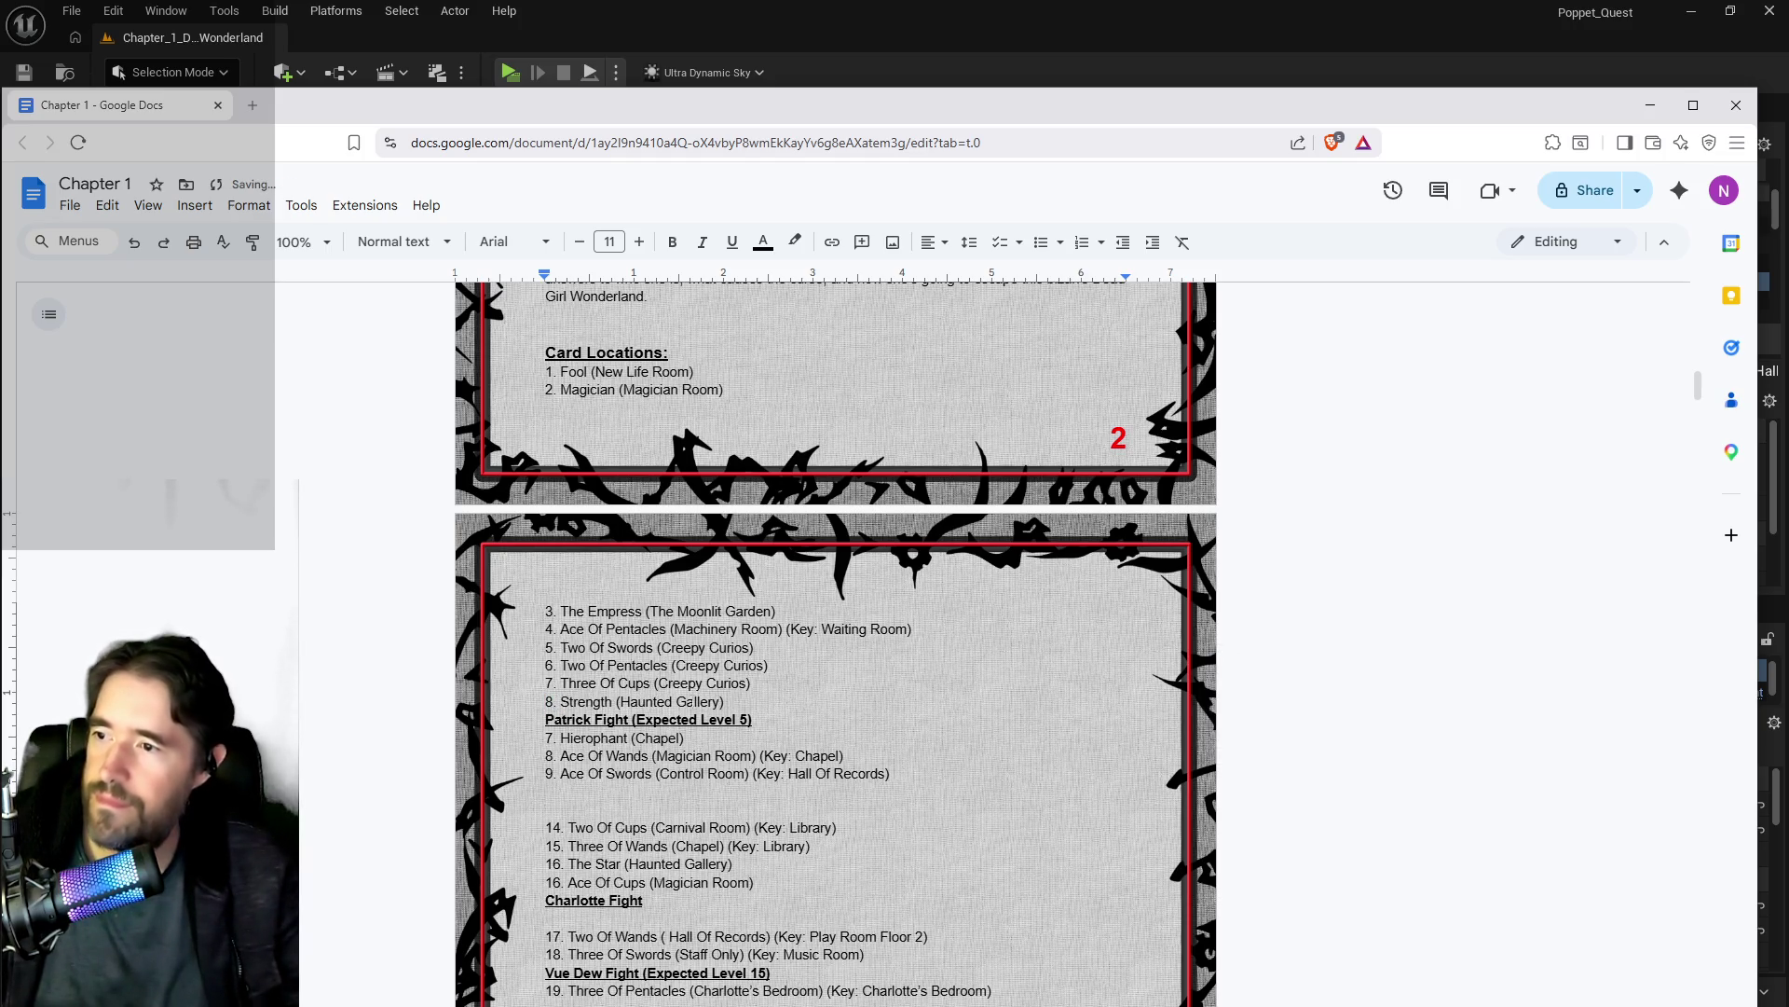
Step: Replace Haunted Gallery with Creepy Curios on the Strength entry
{"action": "left_click_drag", "start_coordinate": [726, 702], "coordinate": [545, 647]}
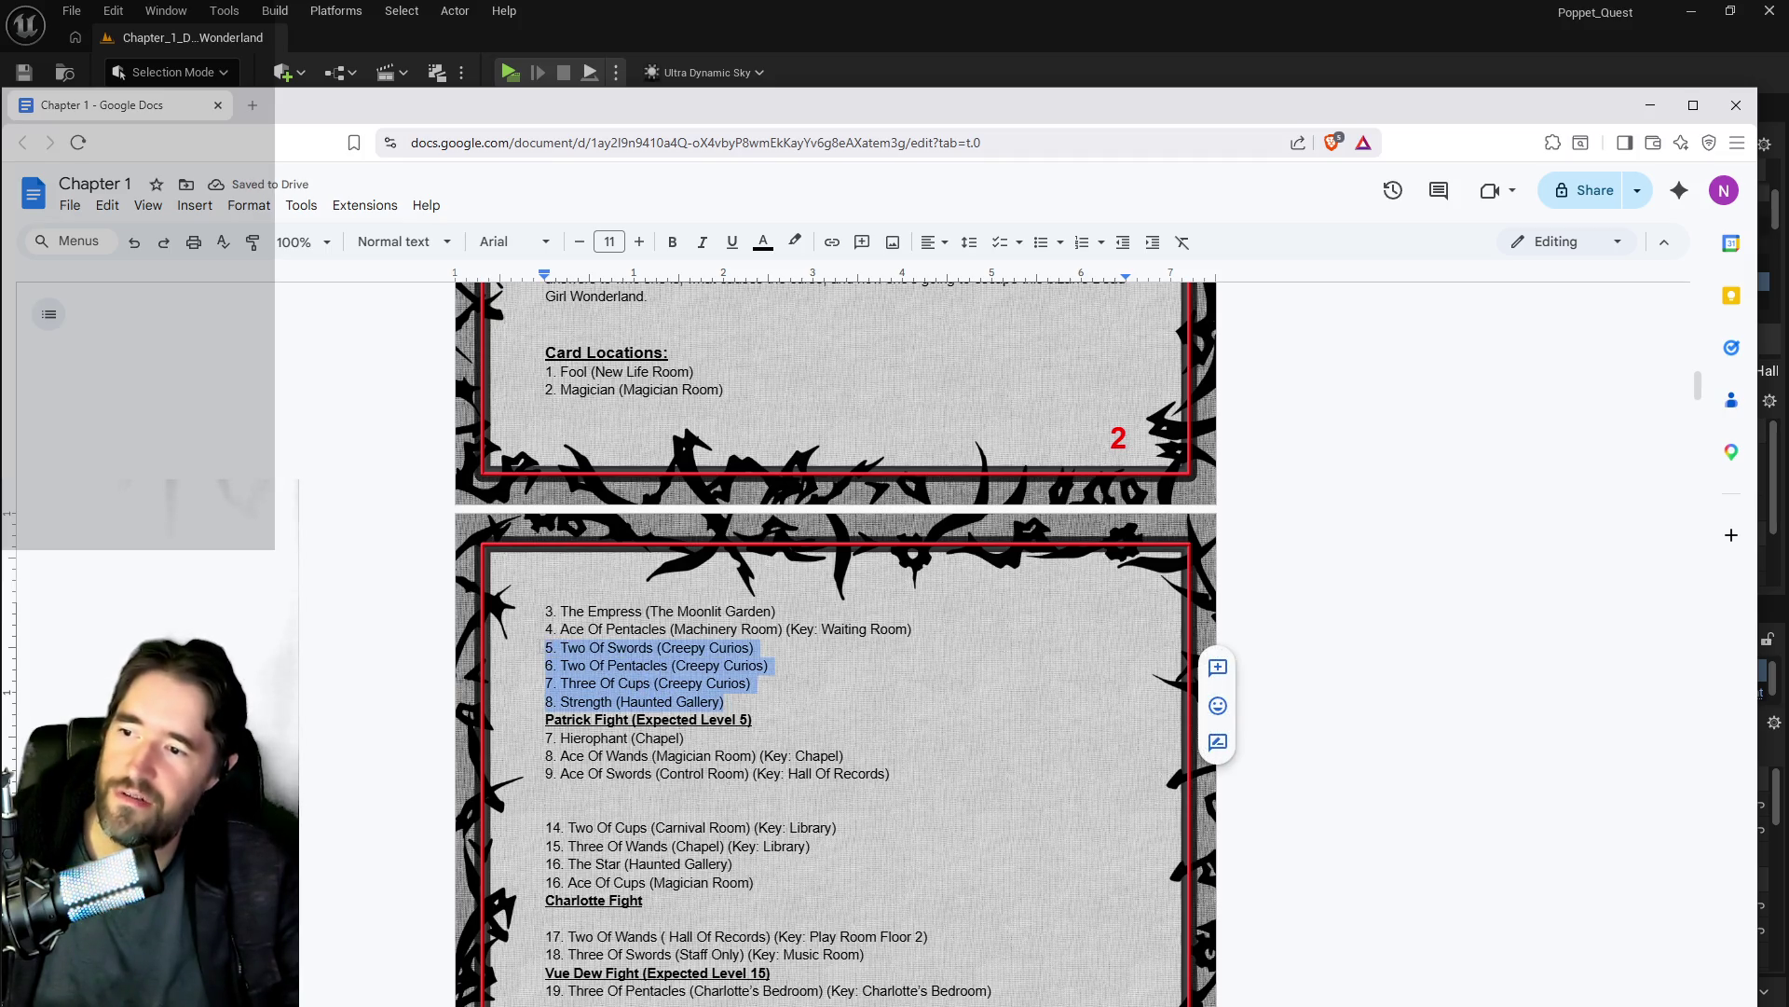
{"action": "left_click", "coordinate": [746, 683]}
{"action": "left_click_drag", "start_coordinate": [746, 683], "coordinate": [658, 683]}
{"action": "key", "text": "ctrl+c"}
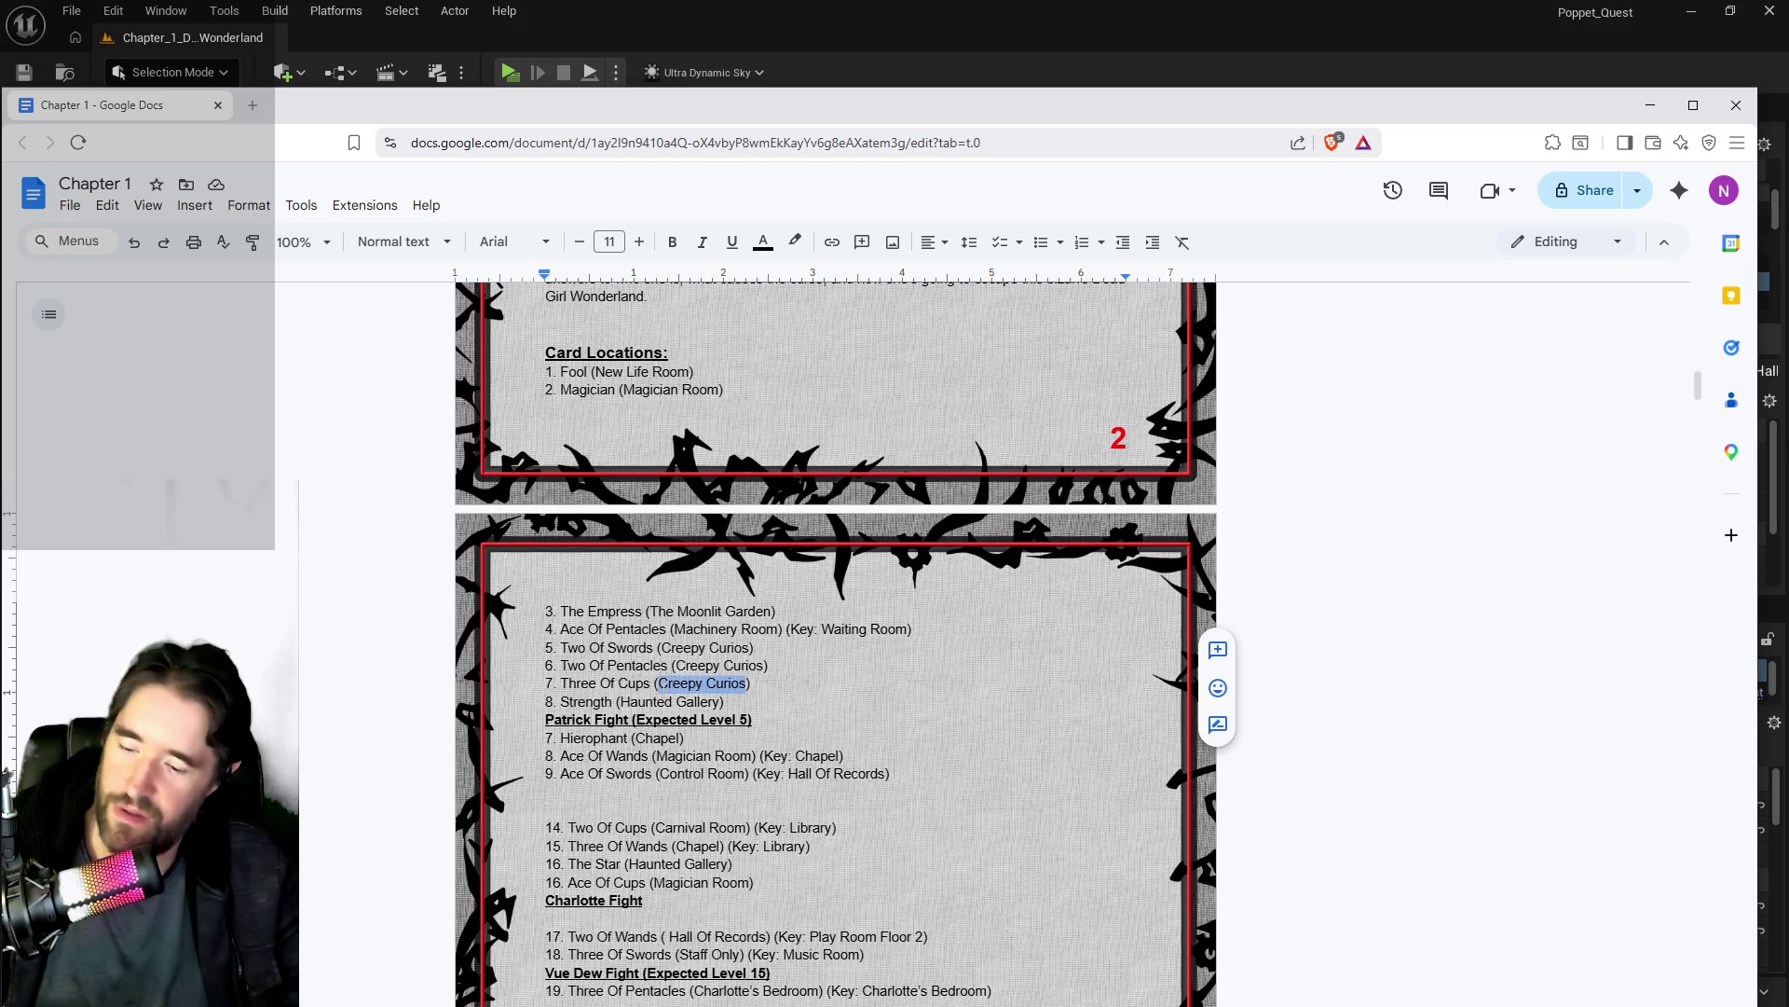
{"action": "left_click_drag", "start_coordinate": [623, 702], "coordinate": [721, 702]}
{"action": "key", "text": "ctrl+v"}
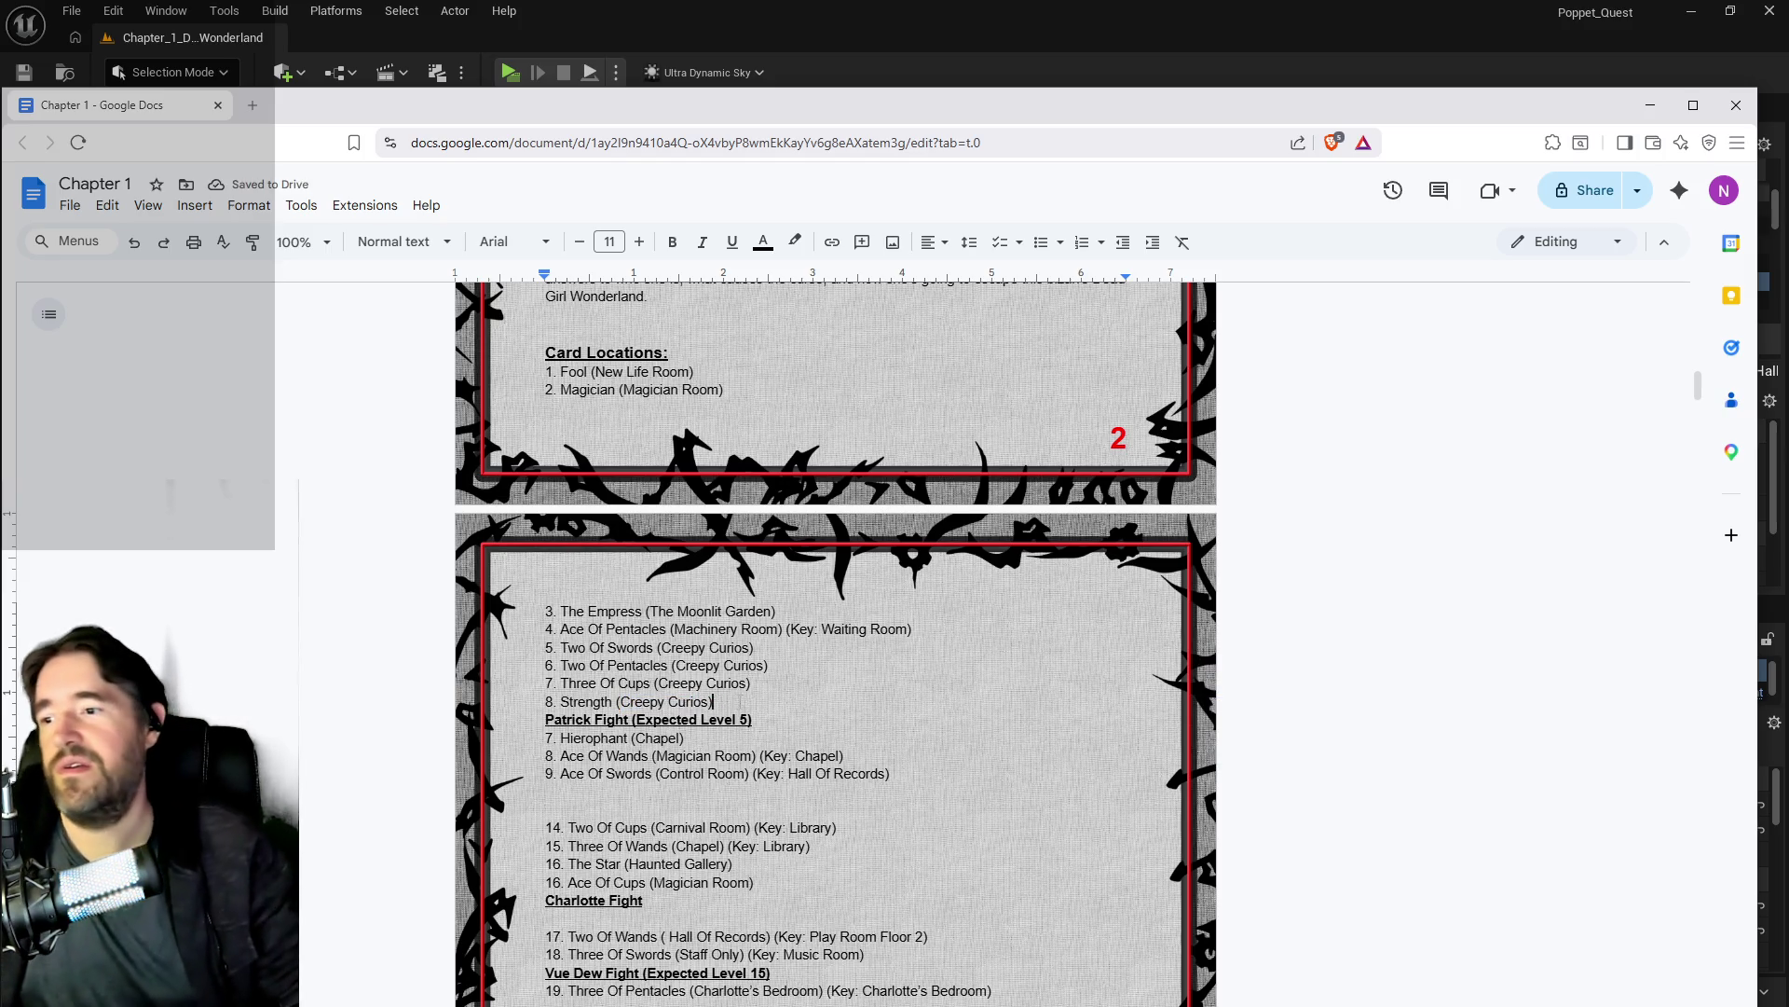
{"action": "left_click_drag", "start_coordinate": [714, 702], "coordinate": [545, 702]}
{"action": "left_click", "coordinate": [783, 707]}
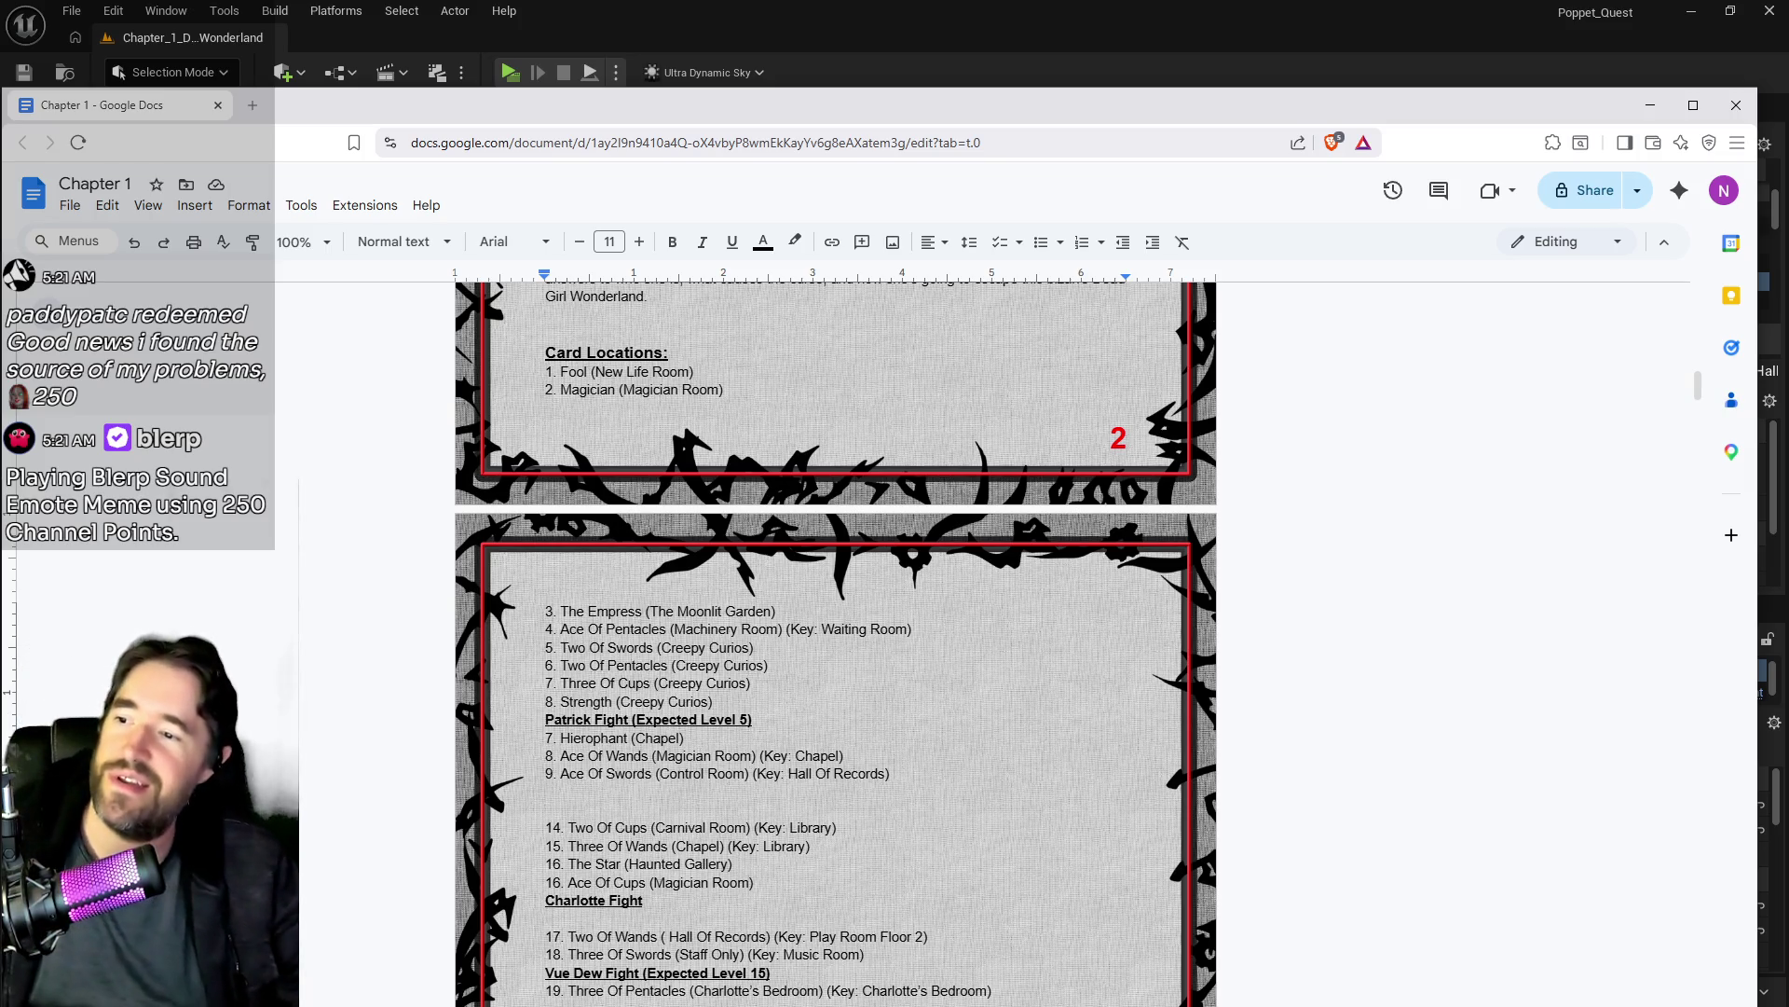
Step: Change the Two Of Cups entry number from 14 to 10
{"action": "double_click", "coordinate": [555, 826]}
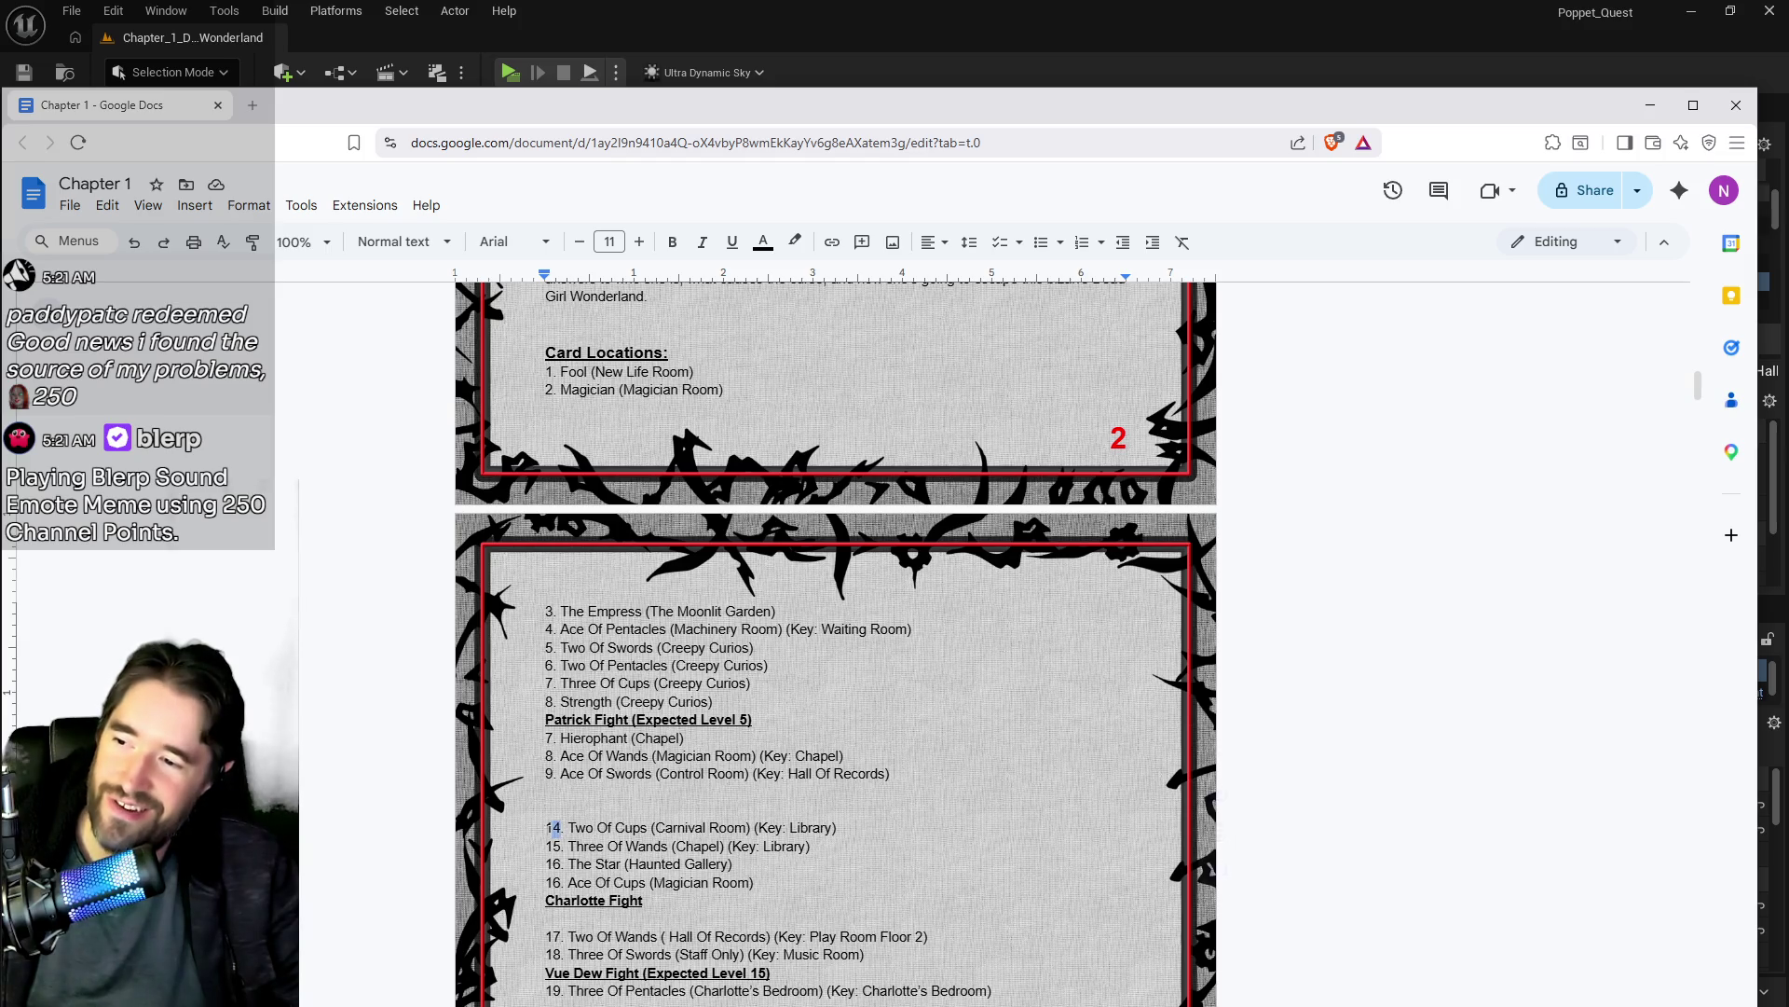
{"action": "type", "text": "10"}
{"action": "key", "text": "Return"}
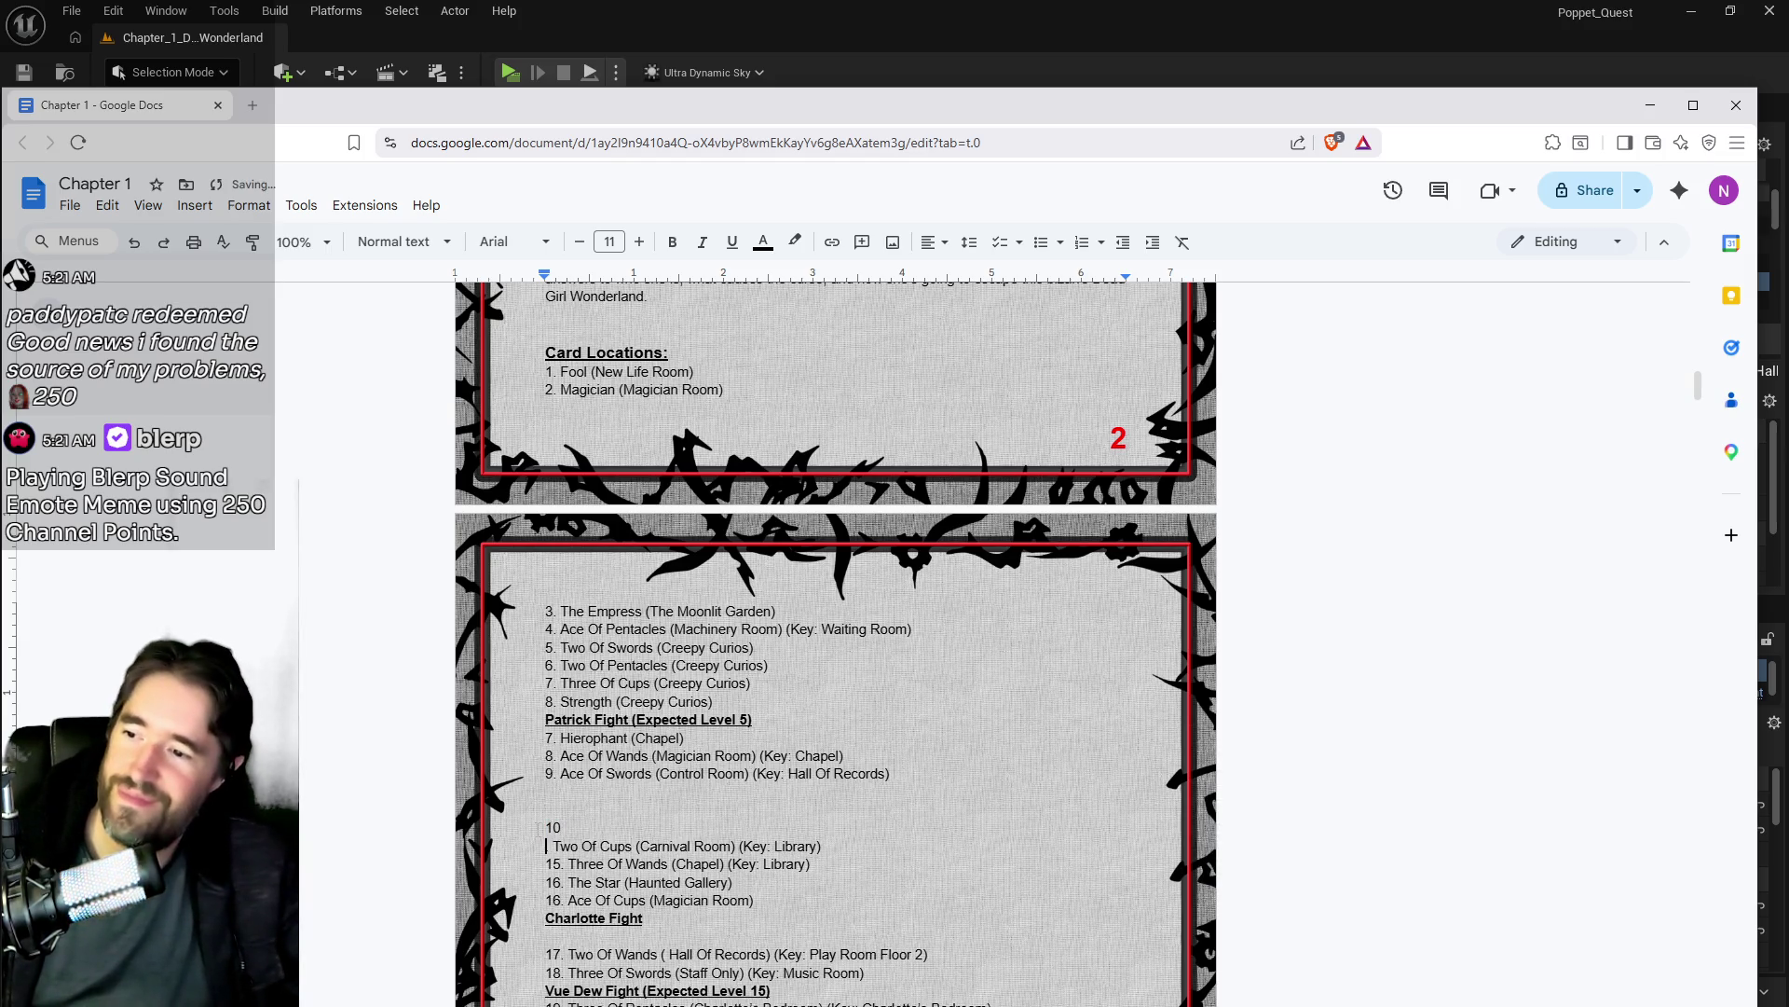
{"action": "key", "text": "BackSpace"}
Step: Renumber the following three entries, through Ace Of Cups, as 11, 12 and 13
{"action": "key", "text": "Down"}
{"action": "key", "text": "BackSpace"}
{"action": "type", "text": "1"}
{"action": "key", "text": "Down"}
{"action": "key", "text": "Down"}
{"action": "key", "text": "BackSpace"}
{"action": "type", "text": "3"}
{"action": "scroll", "coordinate": [836, 643], "scroll_direction": "down", "scroll_amount": 1}
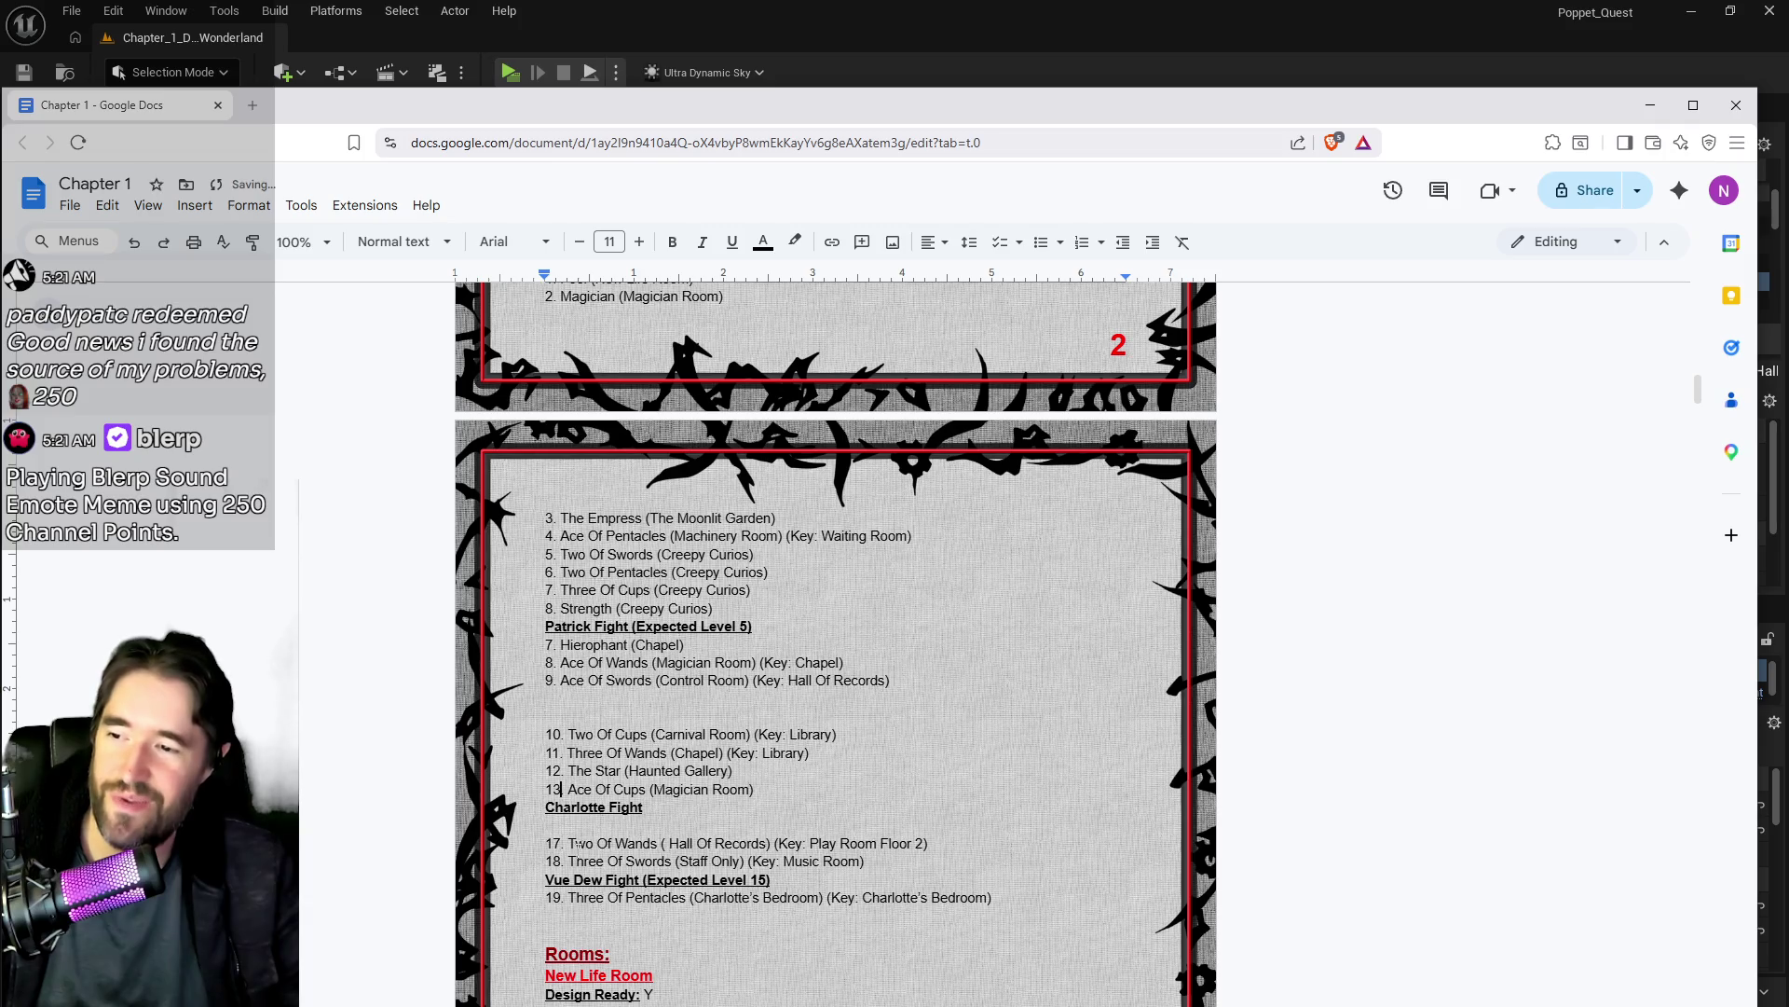
{"action": "scroll", "coordinate": [576, 844], "scroll_direction": "up", "scroll_amount": 2}
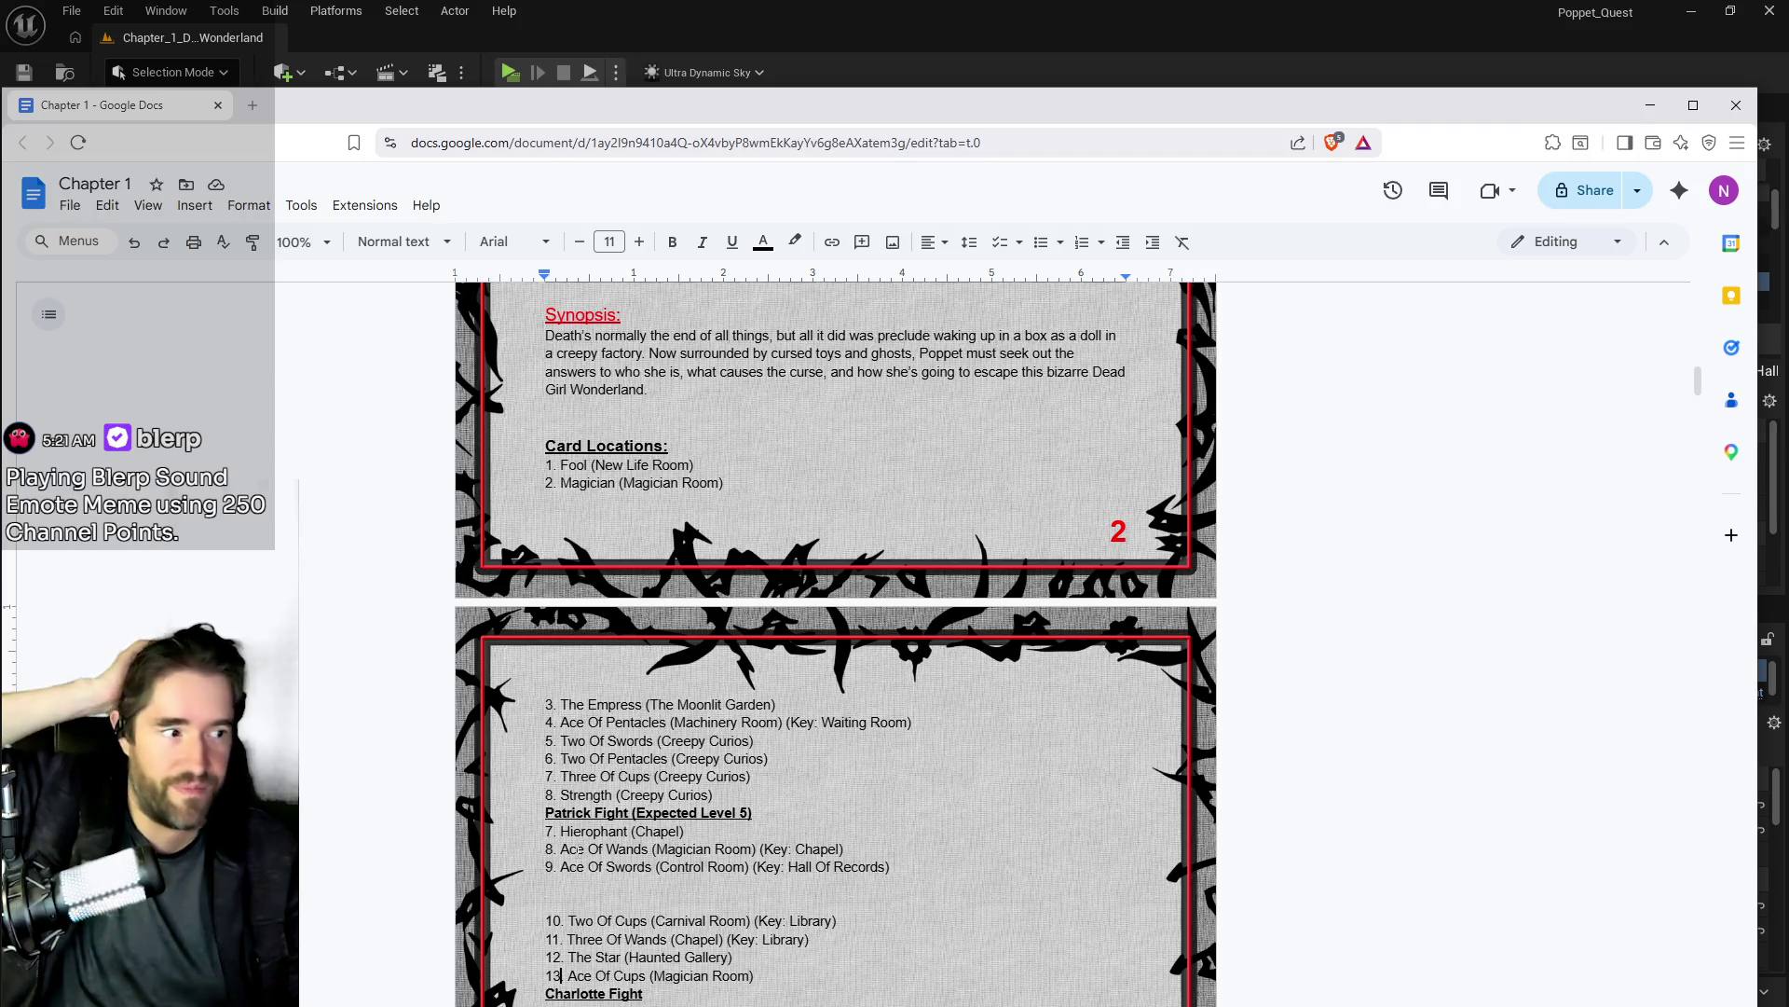
{"action": "left_click_drag", "start_coordinate": [754, 777], "coordinate": [549, 741]}
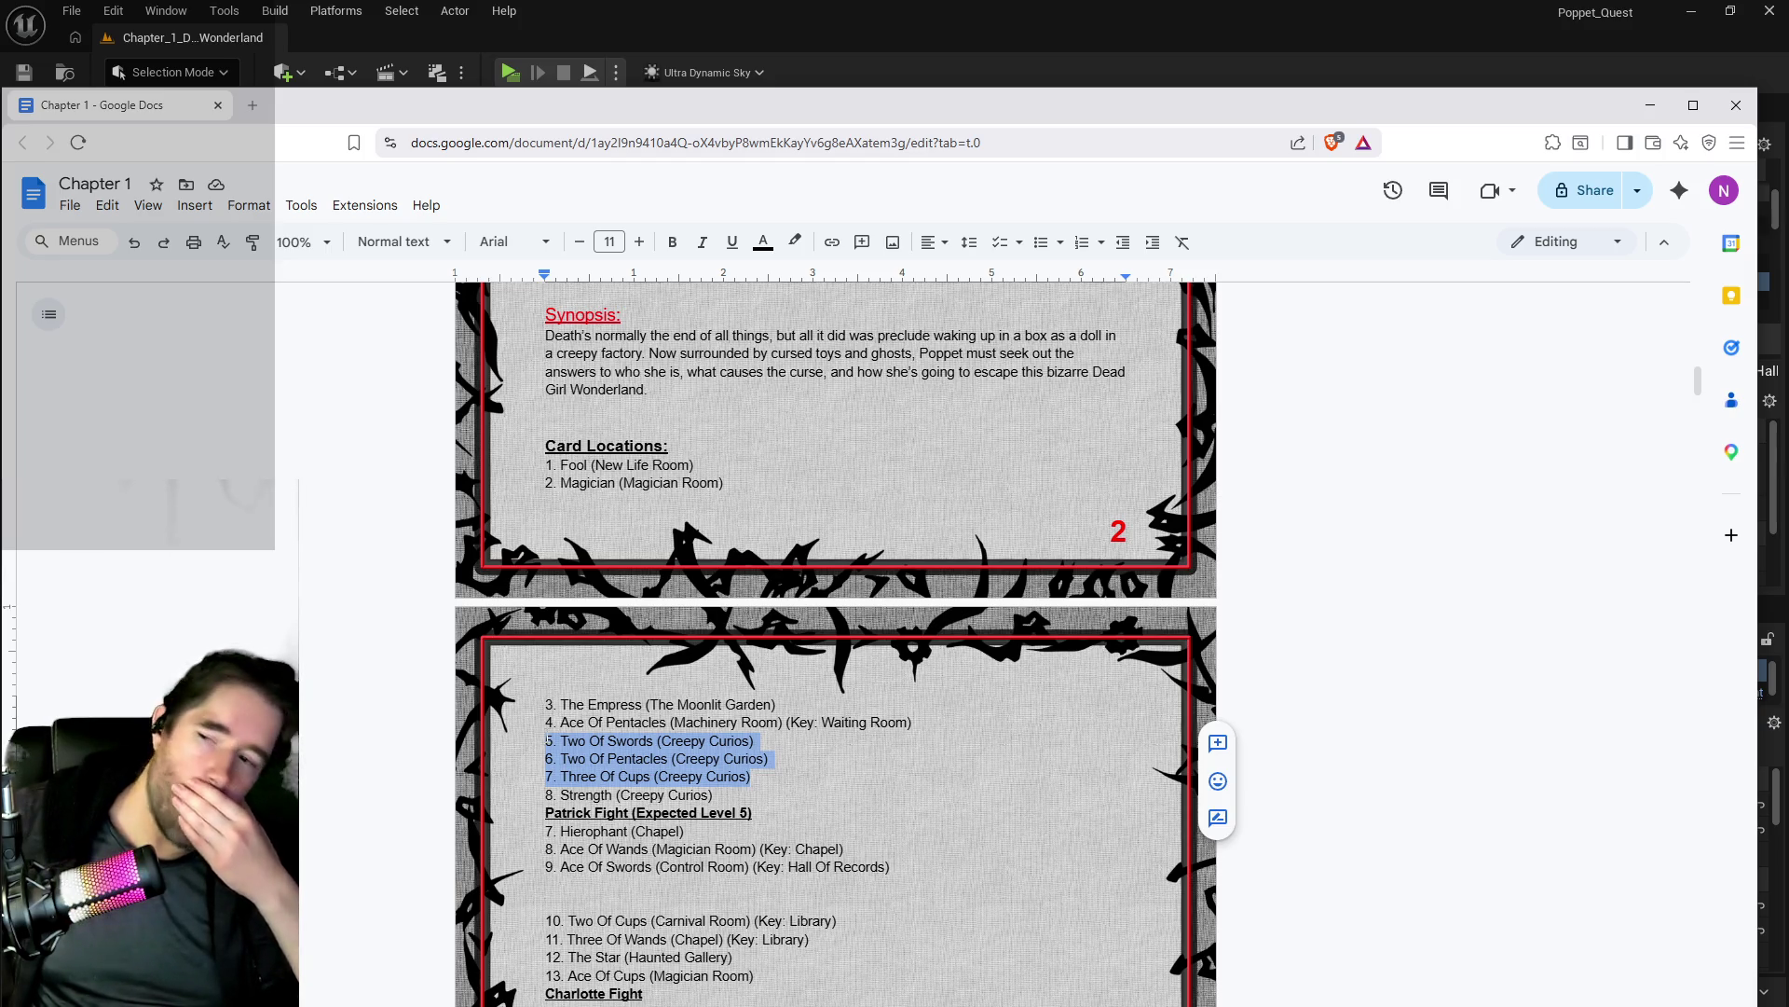
{"action": "scroll", "coordinate": [791, 680], "scroll_direction": "down", "scroll_amount": 2}
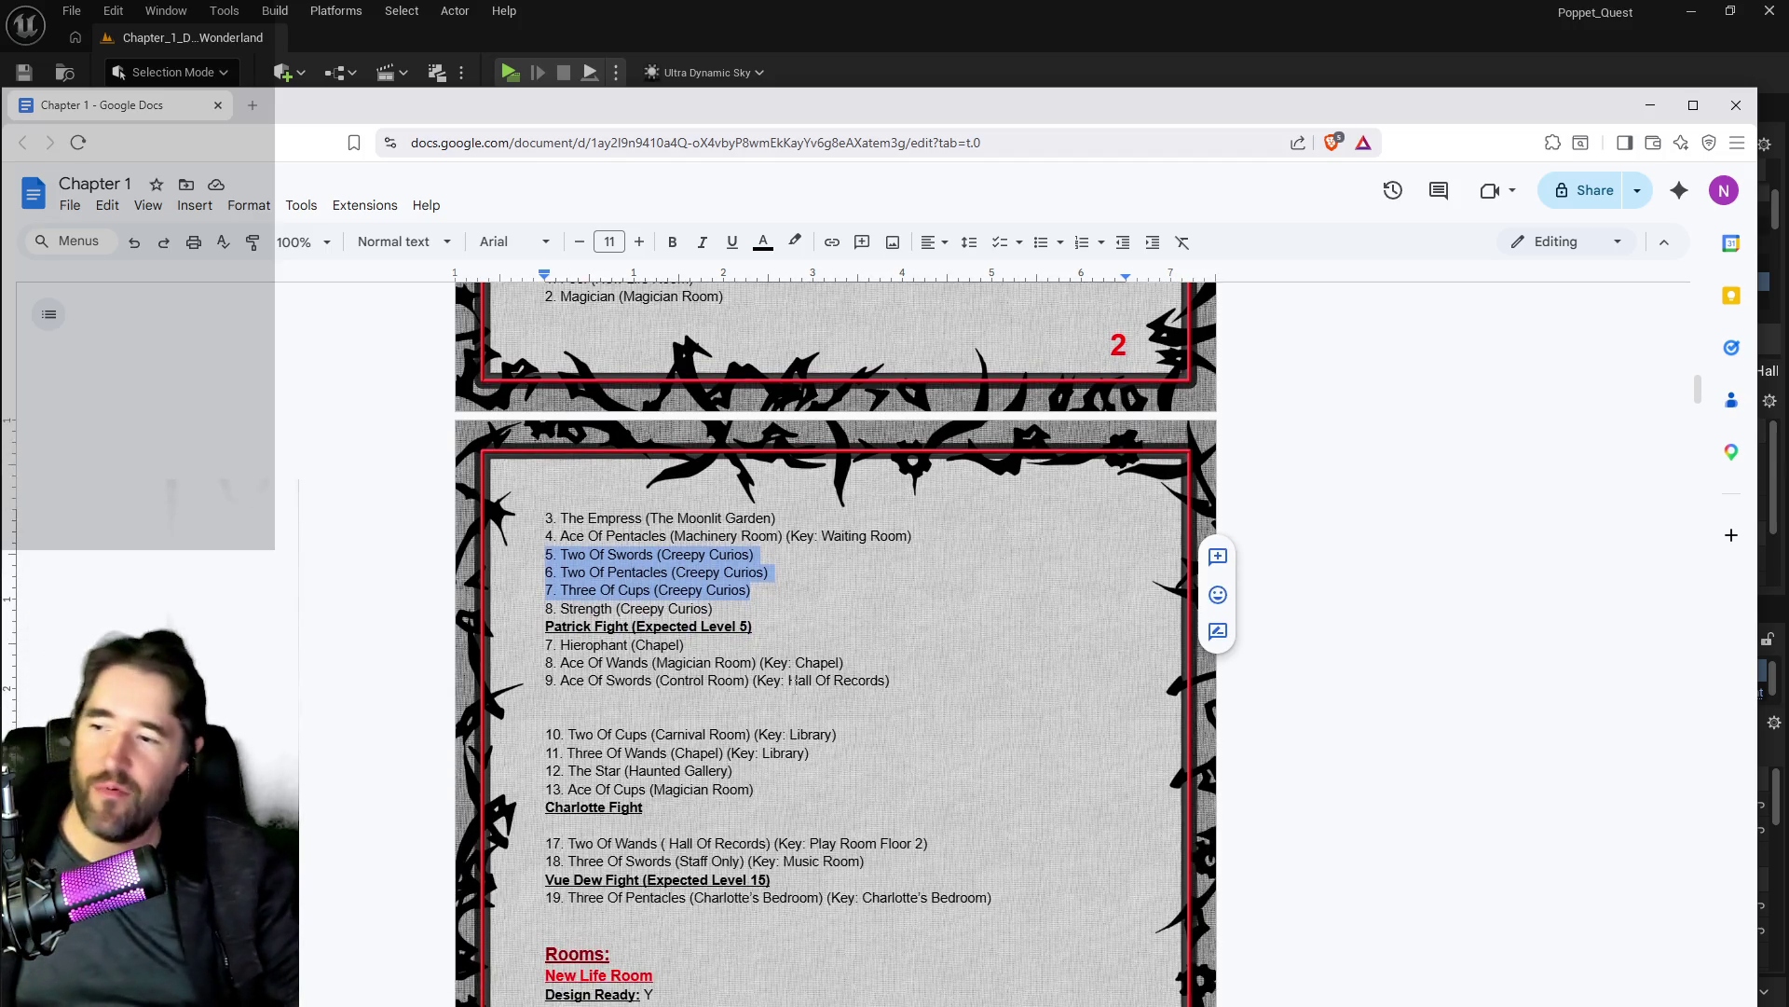
{"action": "scroll", "coordinate": [880, 713], "scroll_direction": "down", "scroll_amount": 2}
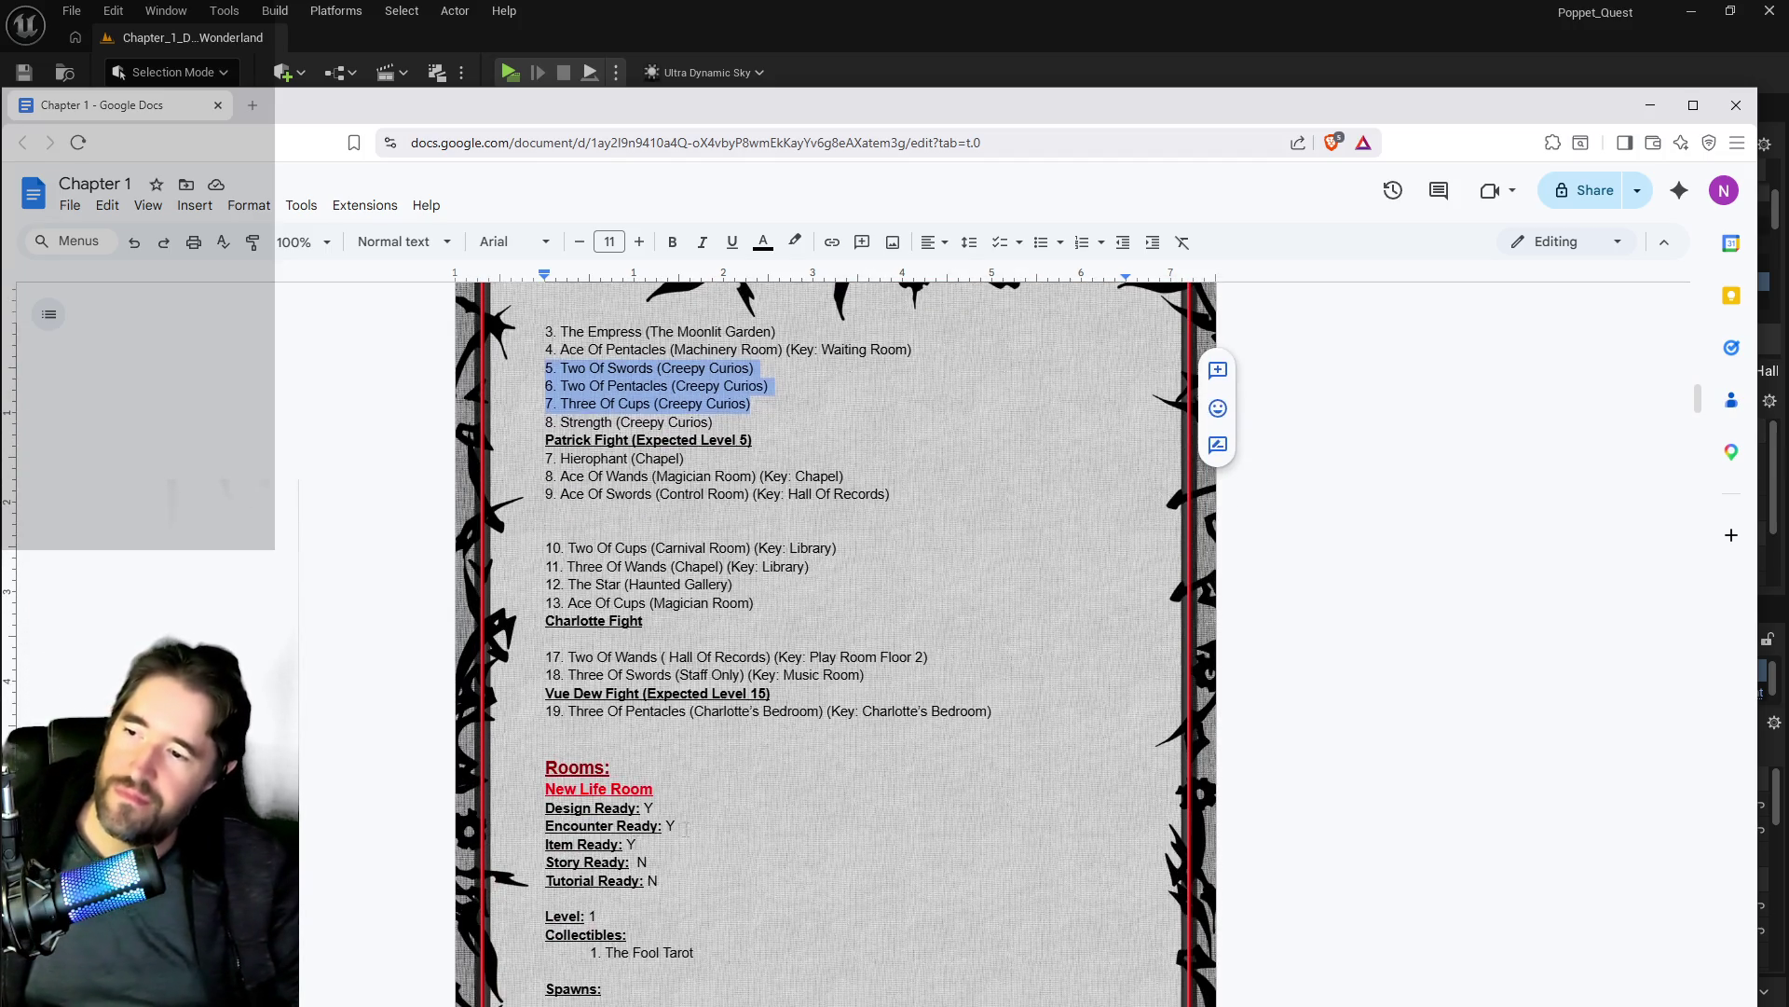
{"action": "left_click", "coordinate": [566, 623]}
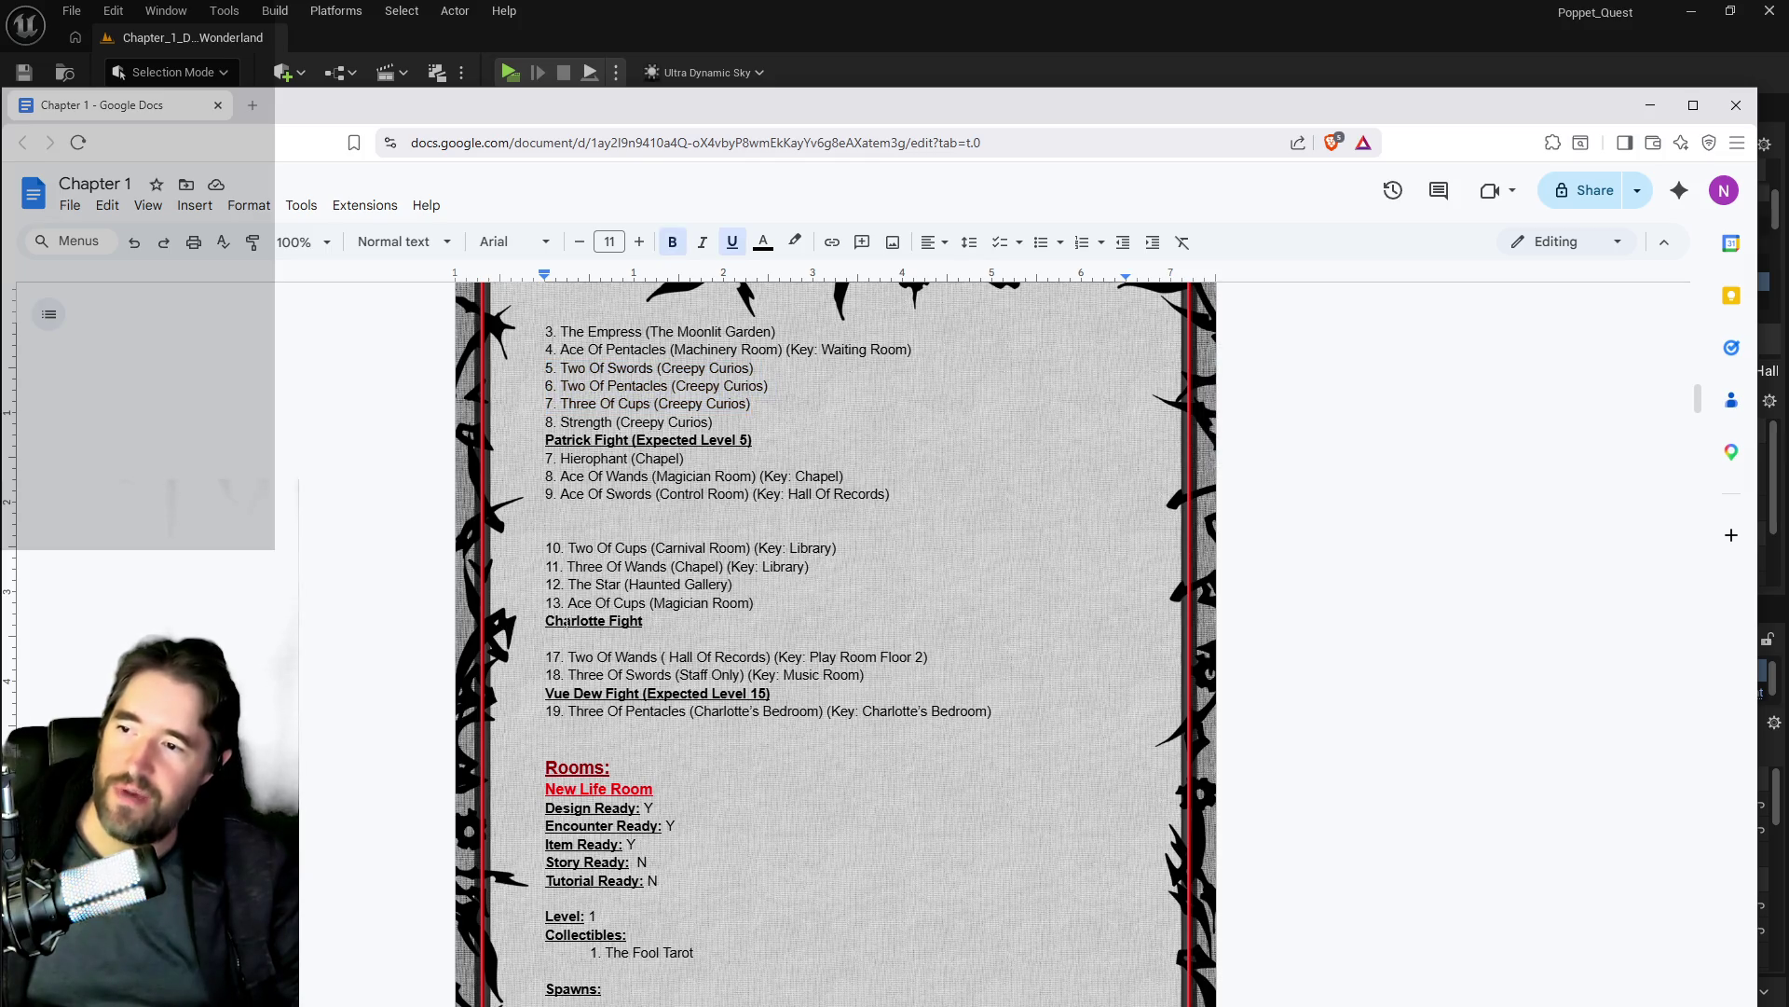
{"action": "left_click", "coordinate": [553, 657]}
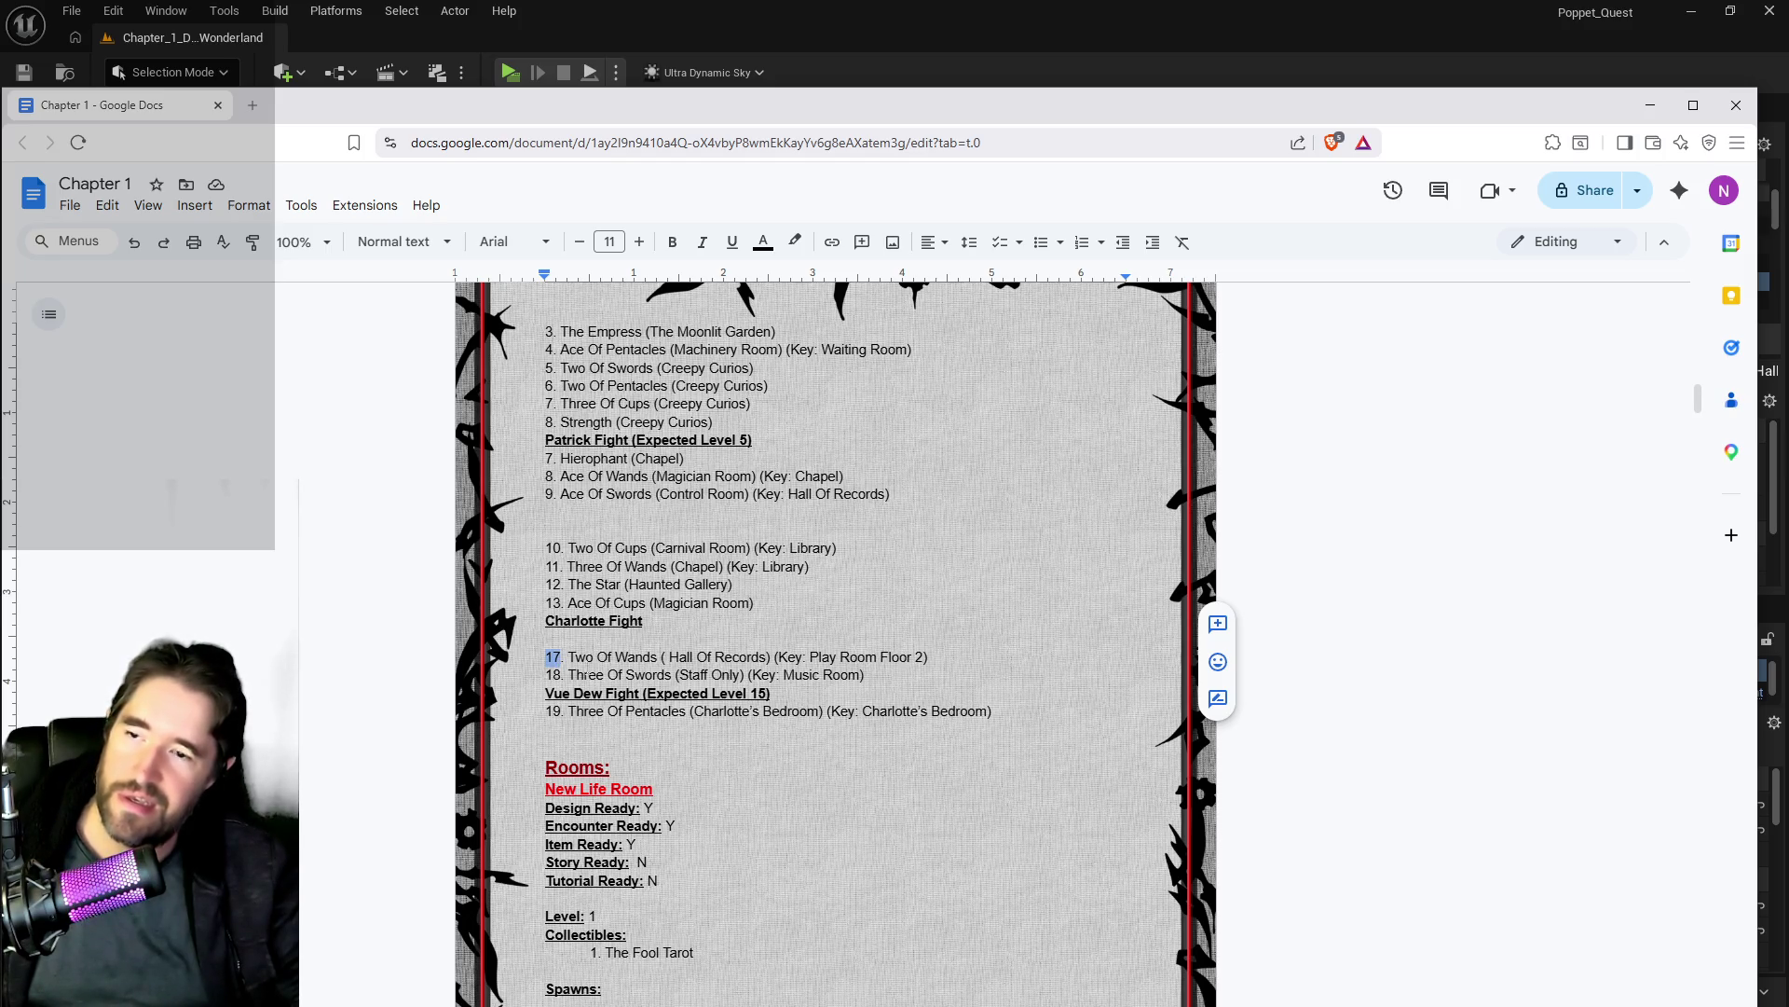
{"action": "scroll", "coordinate": [598, 626], "scroll_direction": "down", "scroll_amount": 13}
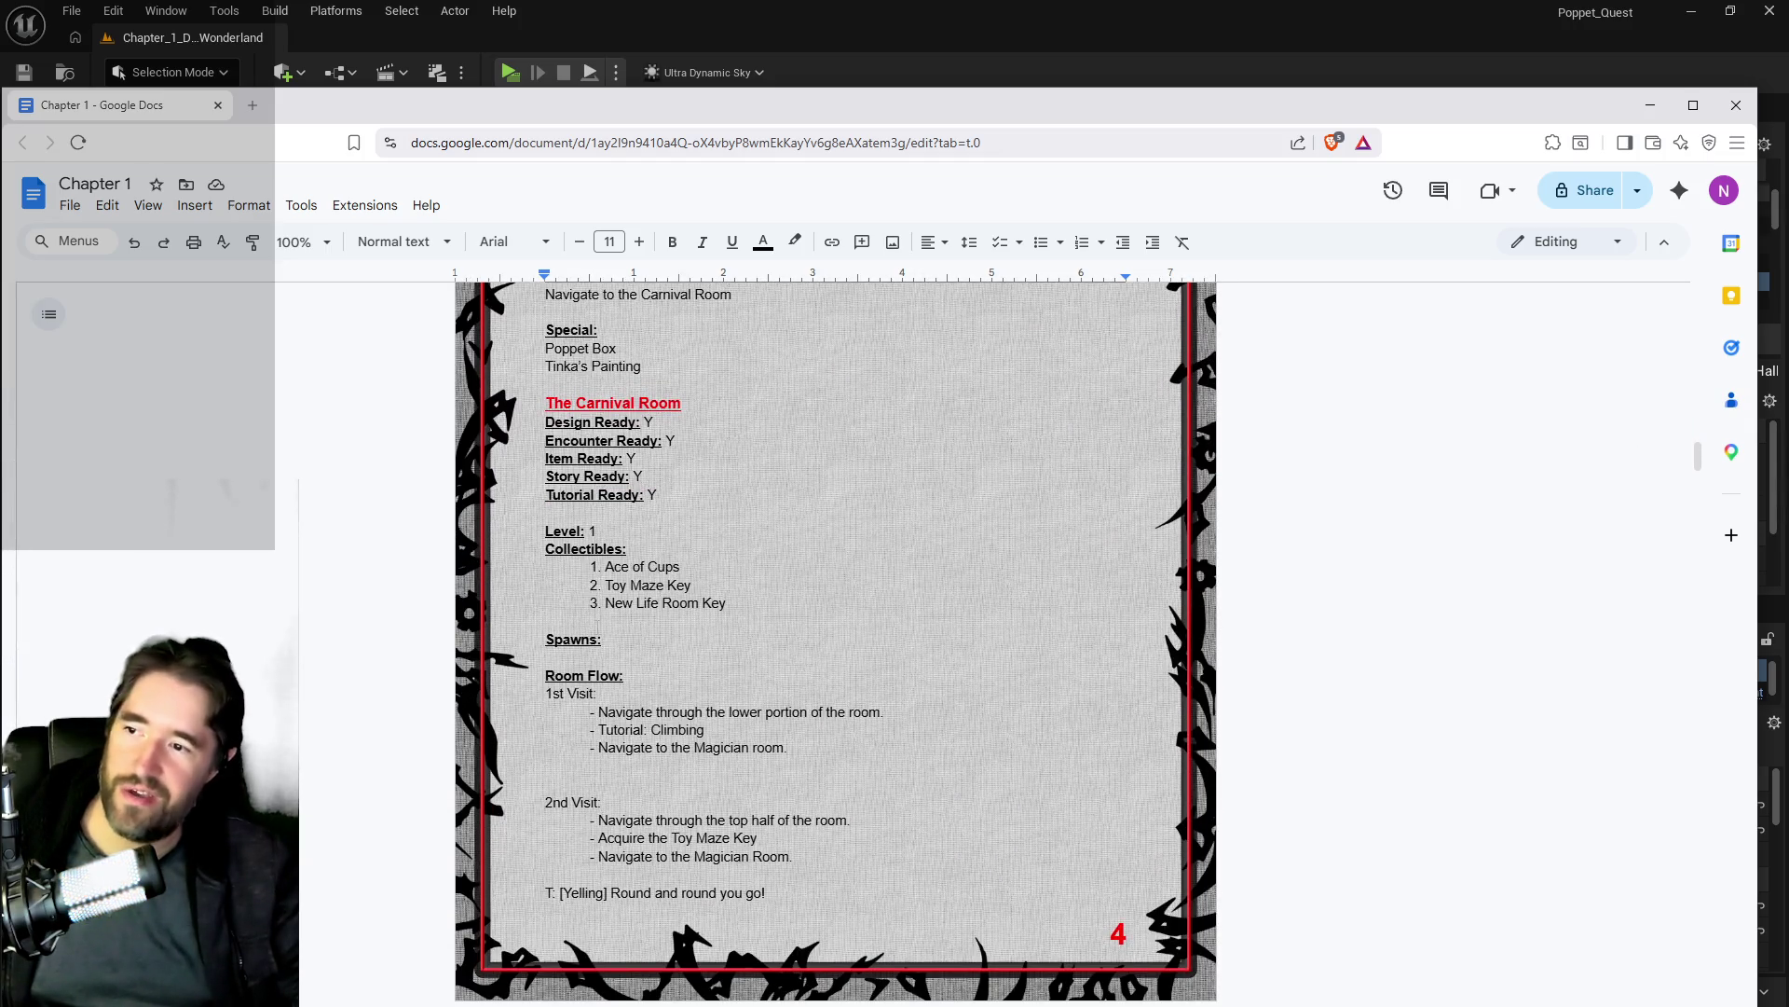
{"action": "scroll", "coordinate": [598, 626], "scroll_direction": "down", "scroll_amount": 18}
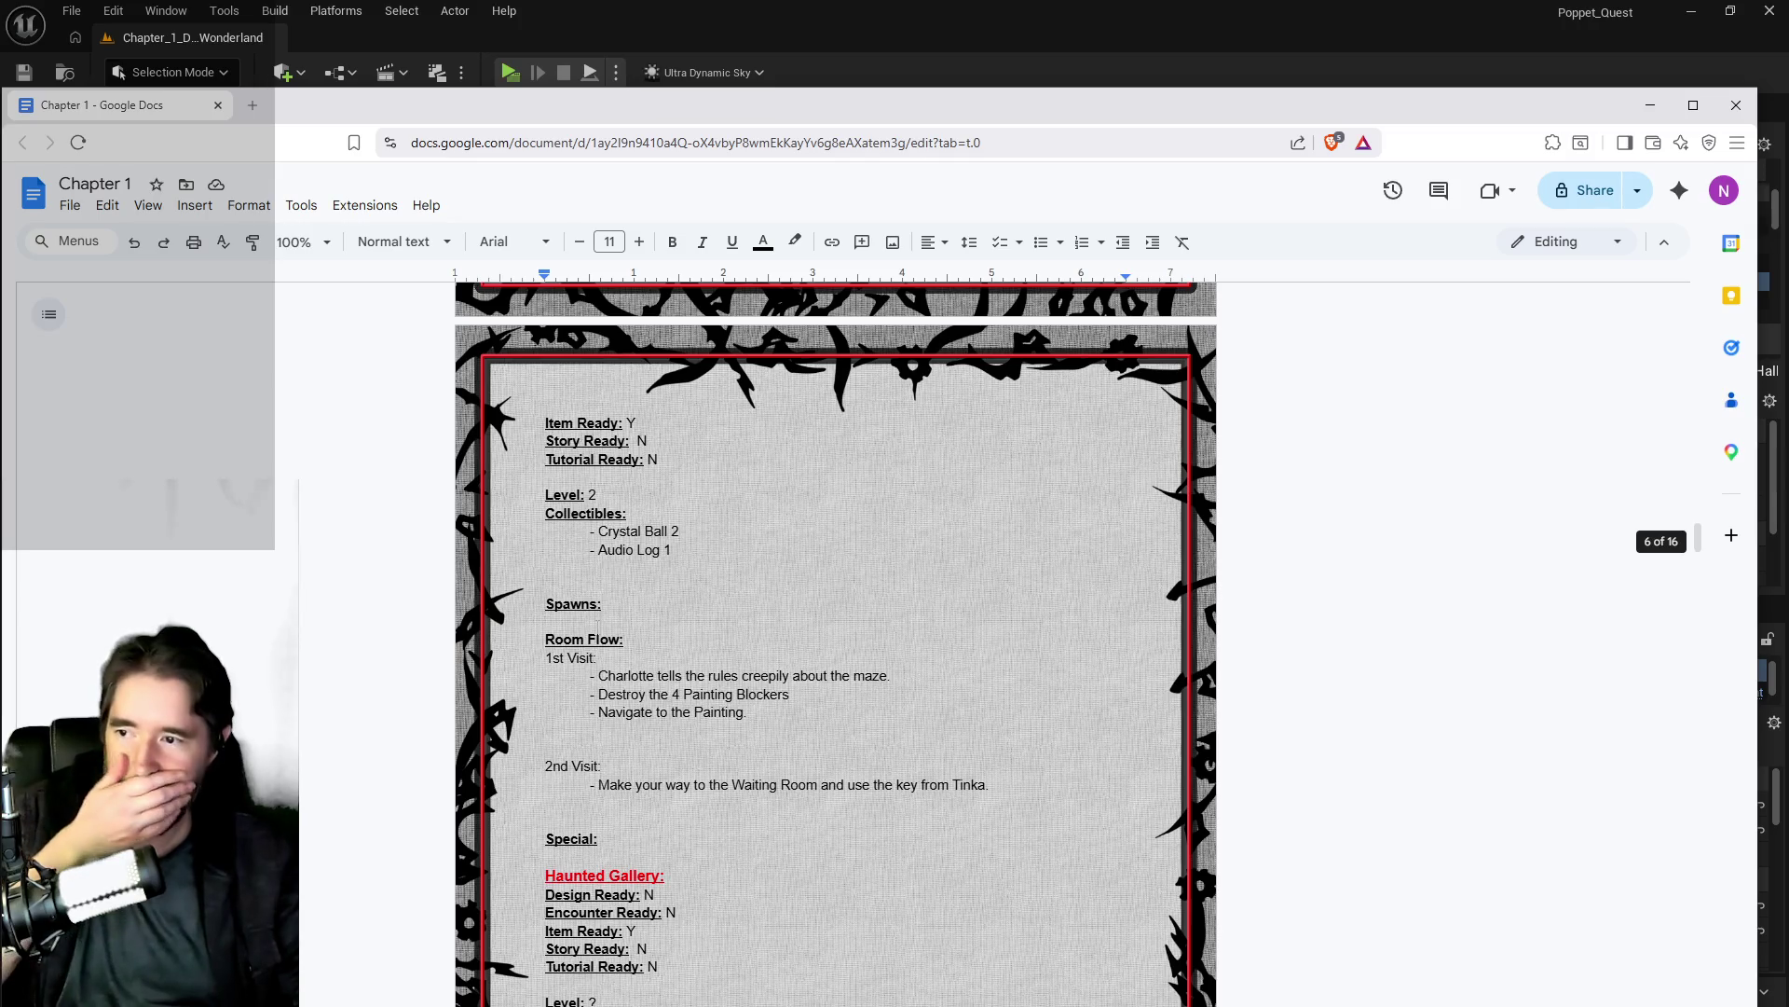
{"action": "scroll", "coordinate": [598, 627], "scroll_direction": "up", "scroll_amount": 4}
{"action": "scroll", "coordinate": [597, 627], "scroll_direction": "down", "scroll_amount": 7}
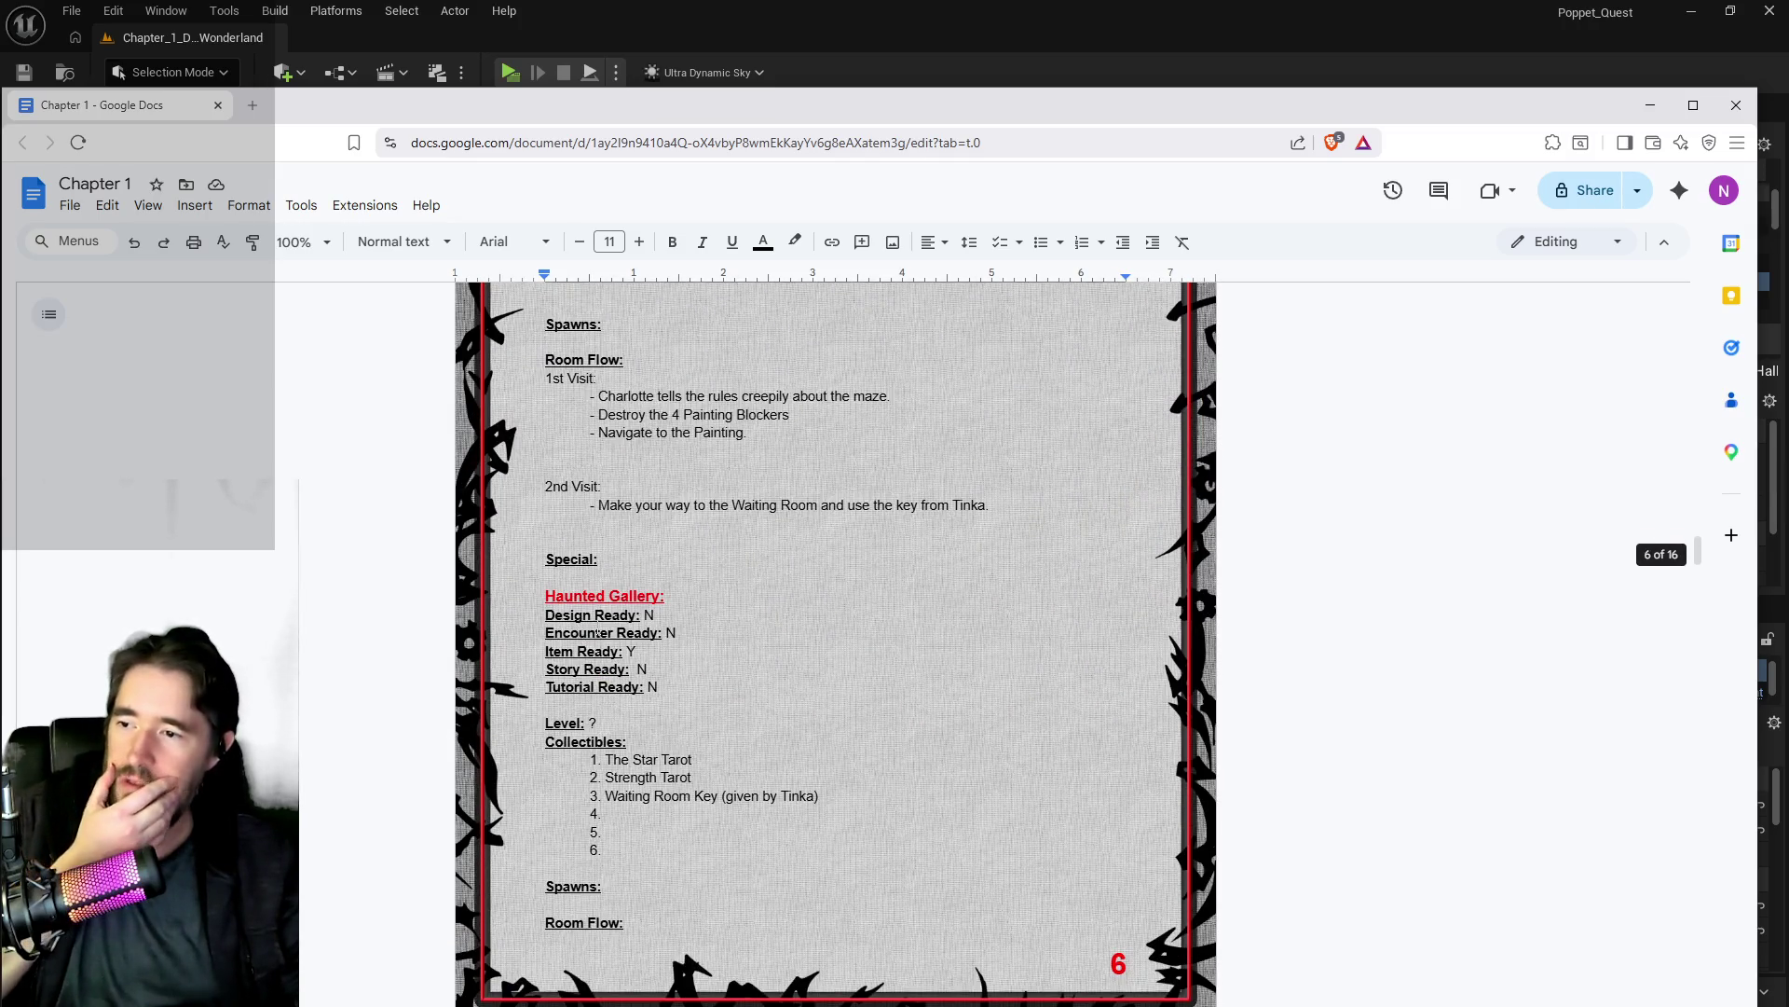
{"action": "scroll", "coordinate": [598, 631], "scroll_direction": "down", "scroll_amount": 13}
{"action": "scroll", "coordinate": [597, 630], "scroll_direction": "down", "scroll_amount": 1}
{"action": "scroll", "coordinate": [597, 630], "scroll_direction": "up", "scroll_amount": 4}
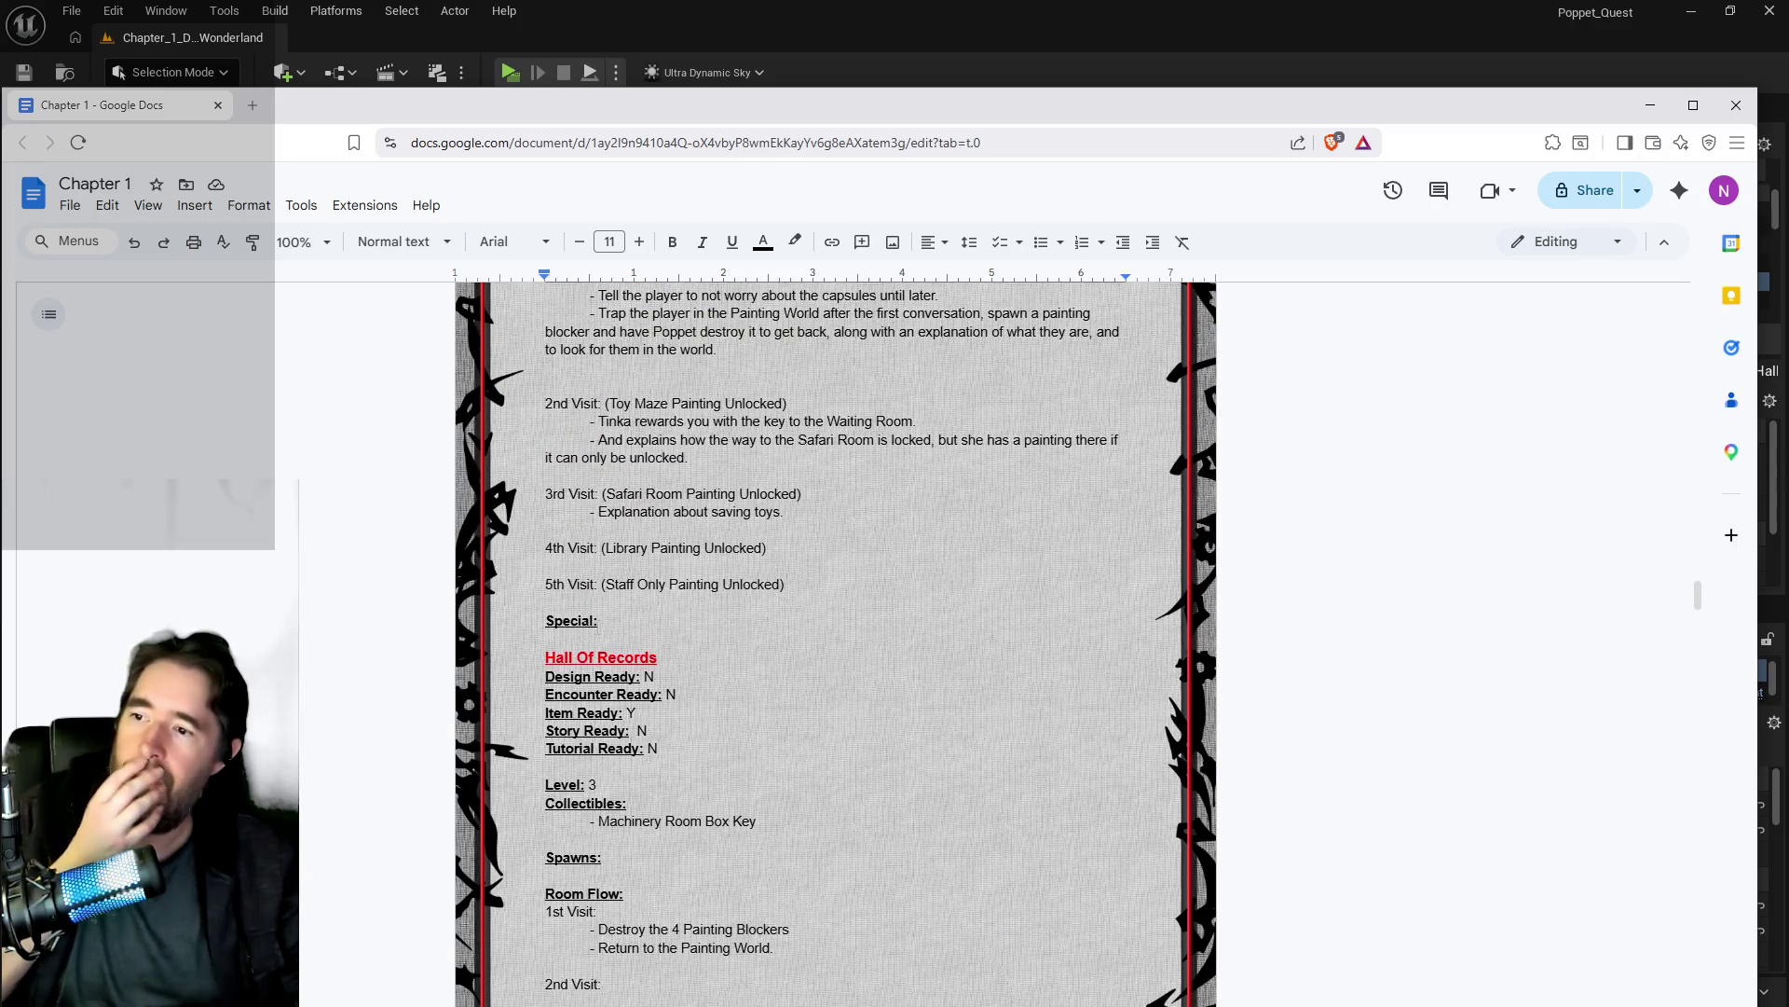
{"action": "scroll", "coordinate": [597, 630], "scroll_direction": "down", "scroll_amount": 3}
{"action": "scroll", "coordinate": [598, 630], "scroll_direction": "down", "scroll_amount": 6}
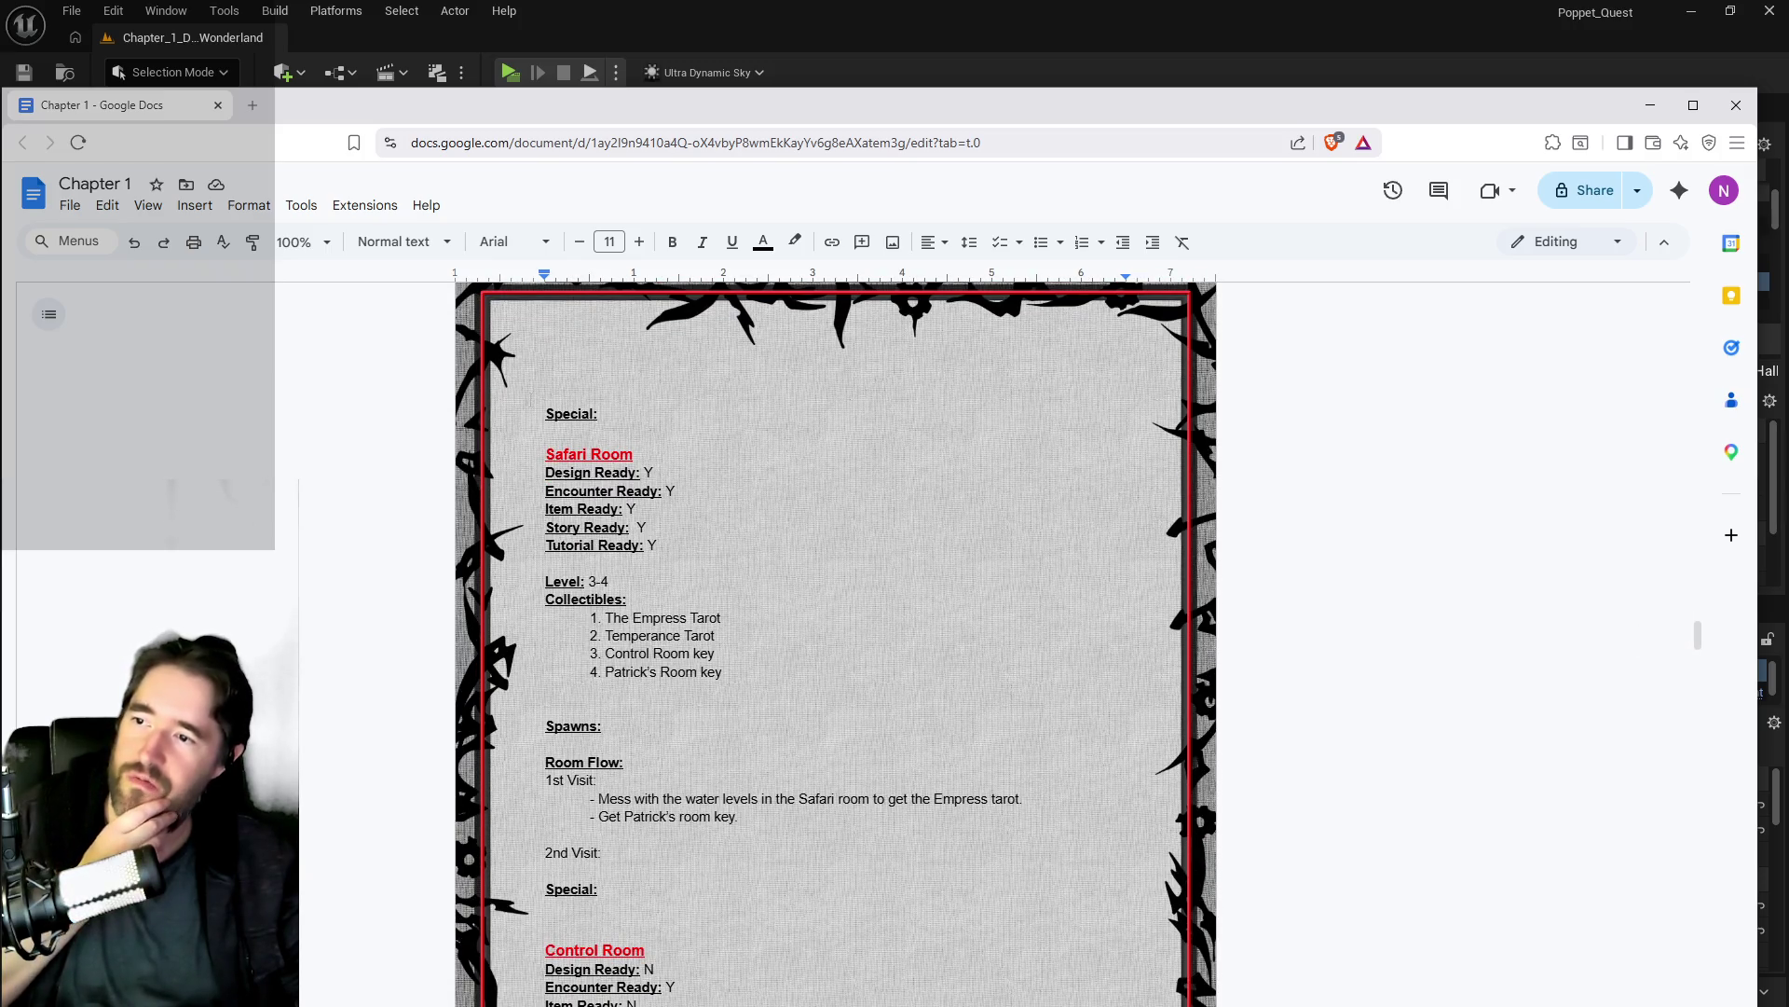
{"action": "left_click_drag", "start_coordinate": [546, 455], "coordinate": [634, 455]}
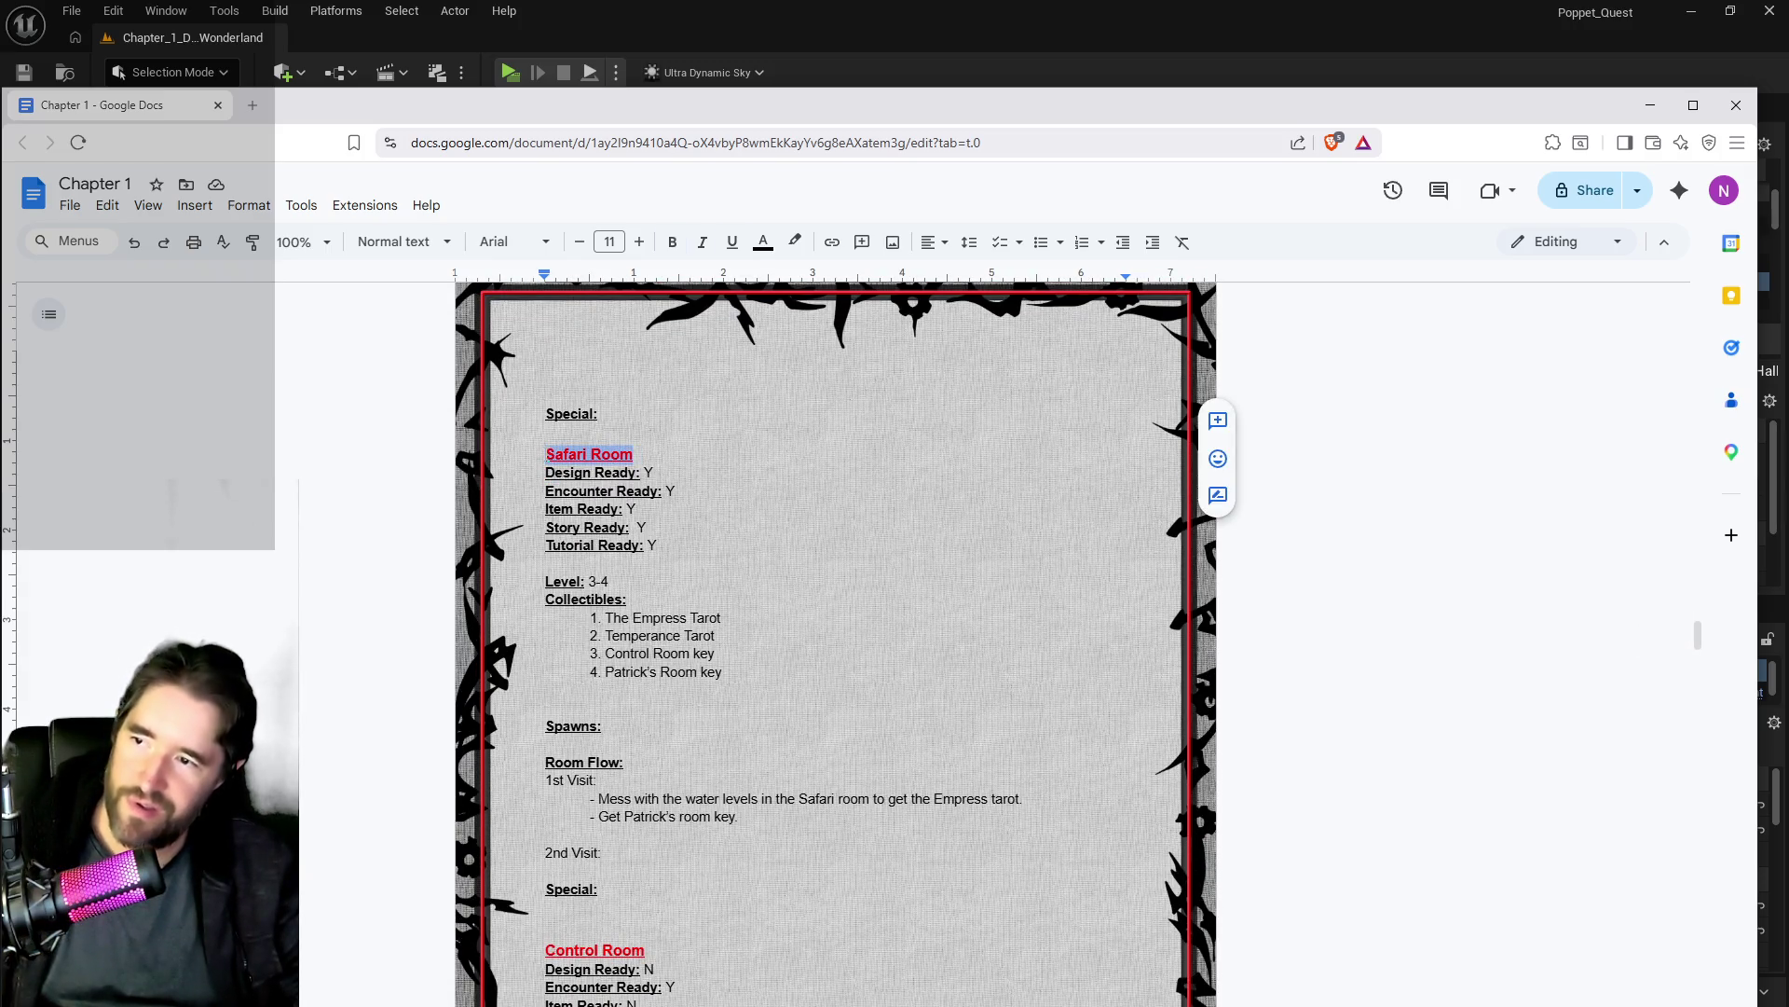
Step: Rename the Safari Room heading to 'The Moonlit Garden'
{"action": "type", "text": "The Moon"}
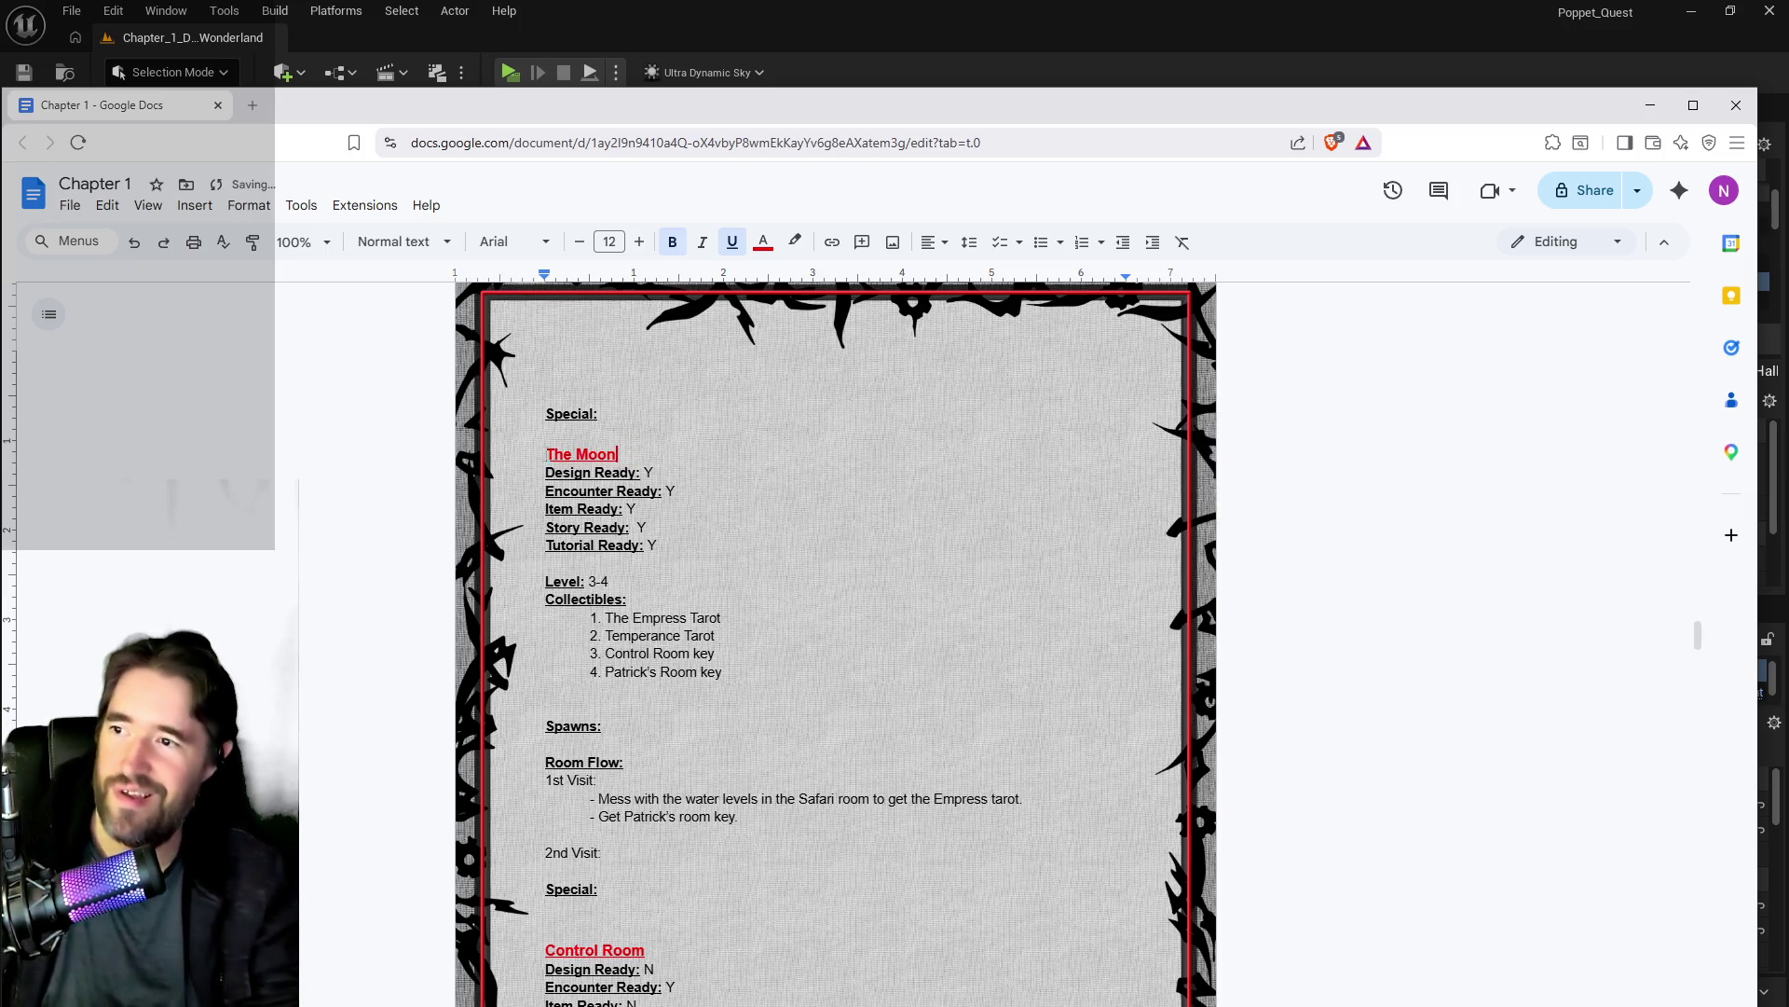
{"action": "type", "text": "lit Garden"}
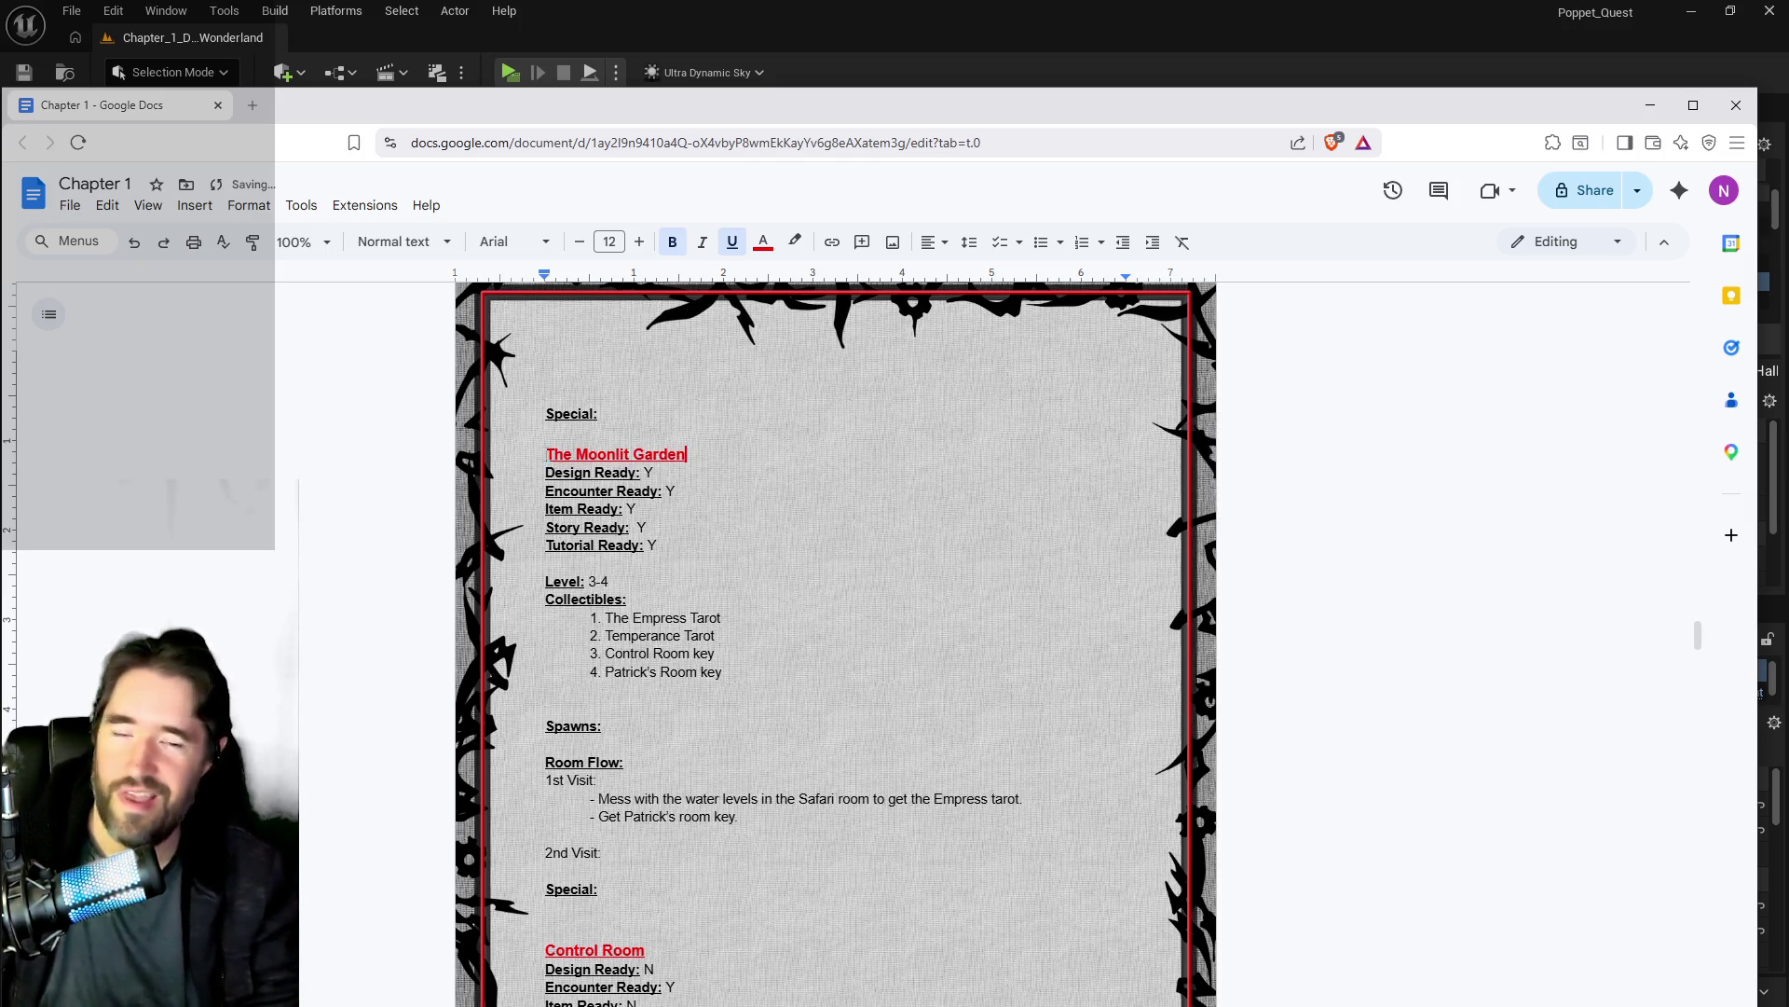
{"action": "scroll", "coordinate": [620, 522], "scroll_direction": "down", "scroll_amount": 3}
{"action": "scroll", "coordinate": [620, 522], "scroll_direction": "down", "scroll_amount": 2}
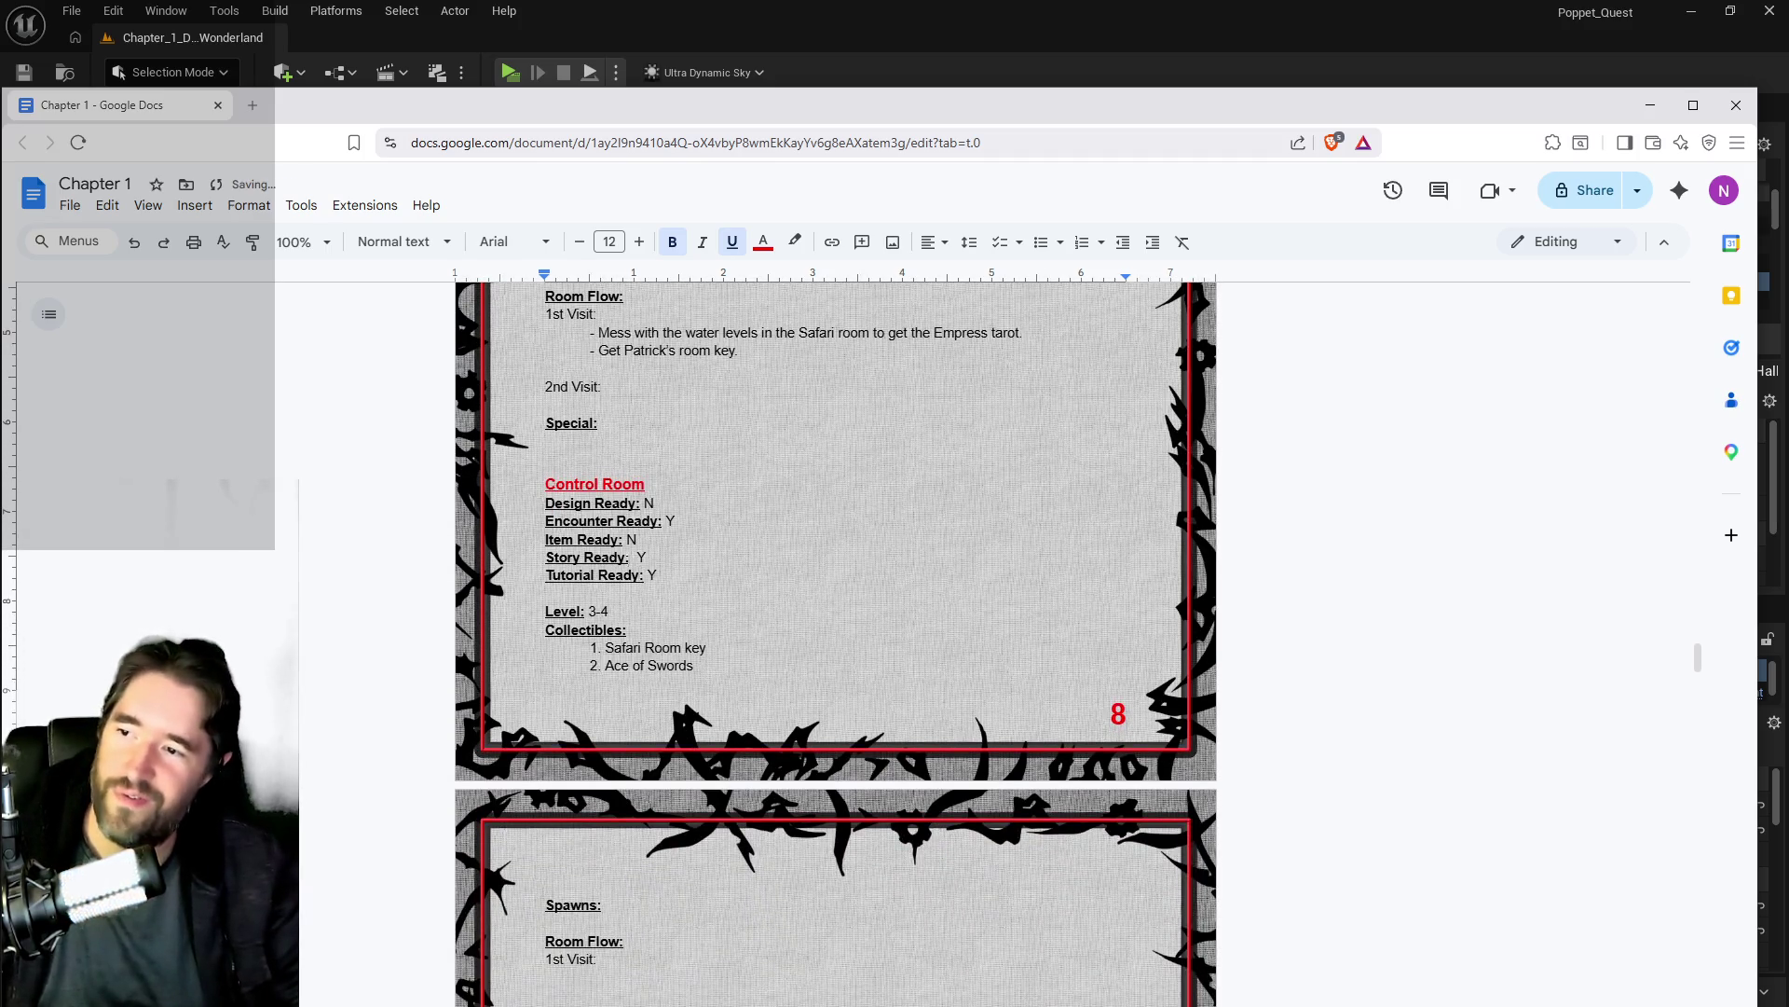
{"action": "scroll", "coordinate": [836, 643], "scroll_direction": "up", "scroll_amount": 6}
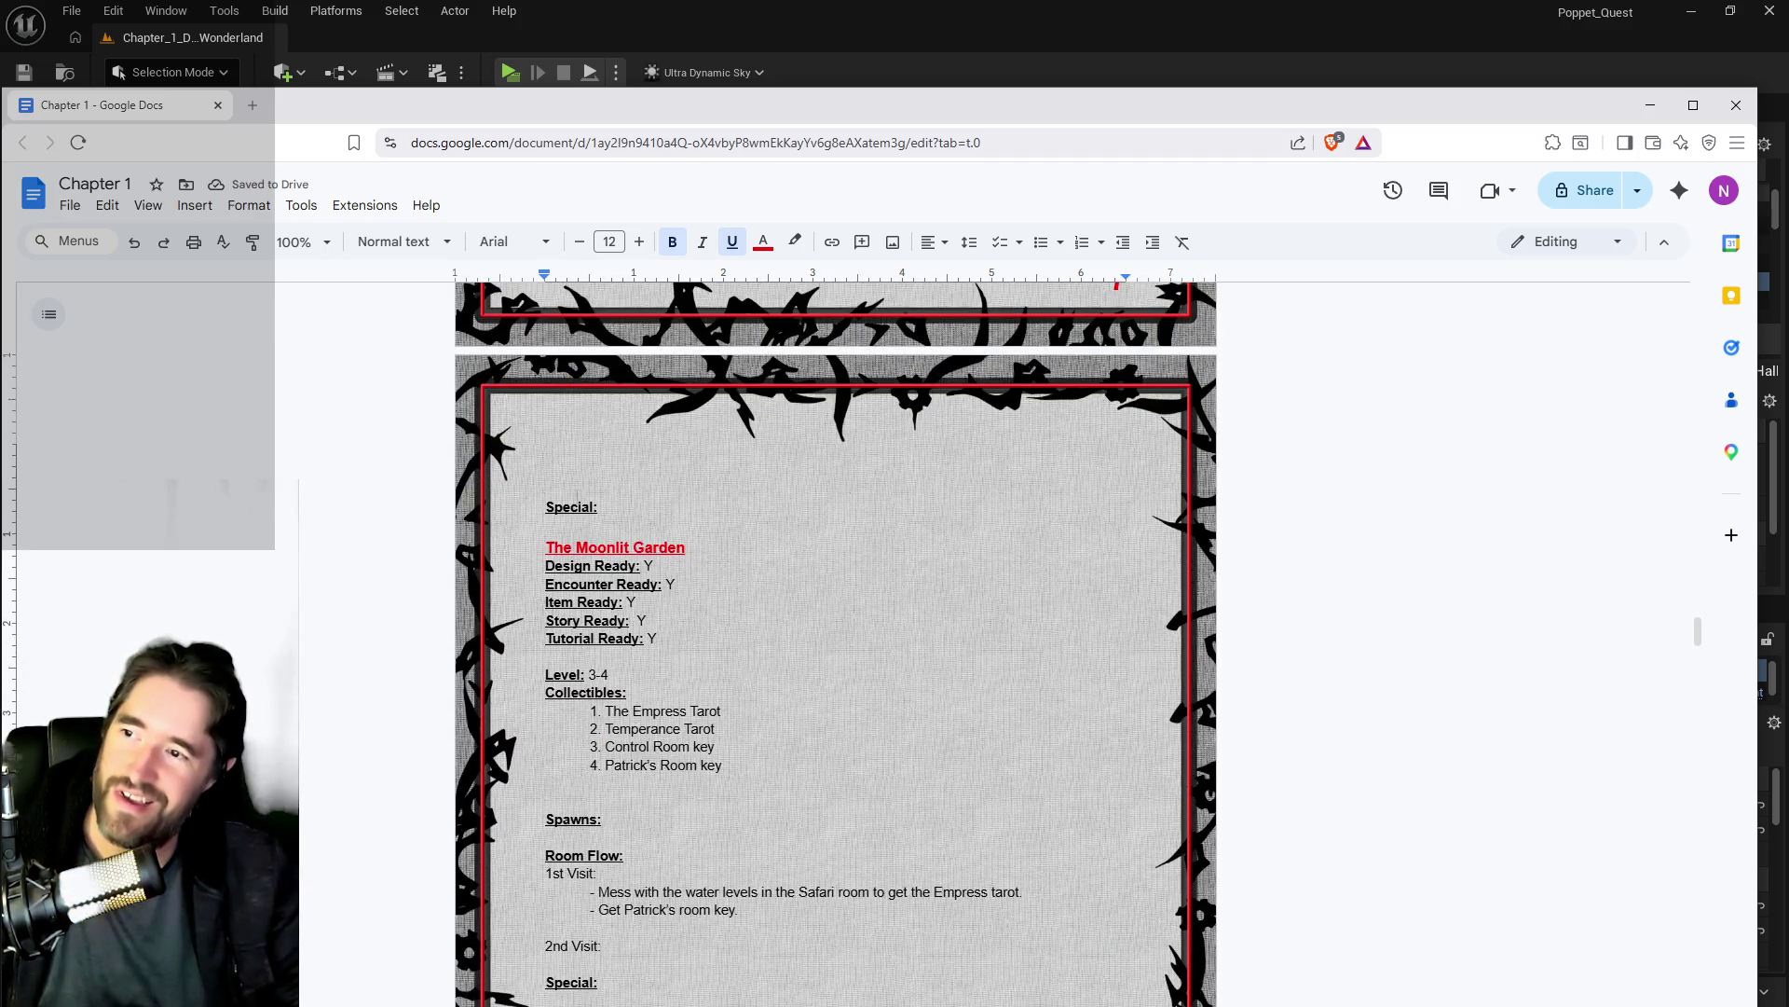
Step: Scroll through the remaining room pages, then switch back to Unreal Editor
{"action": "scroll", "coordinate": [836, 643], "scroll_direction": "down", "scroll_amount": 6}
{"action": "scroll", "coordinate": [836, 643], "scroll_direction": "up", "scroll_amount": 8}
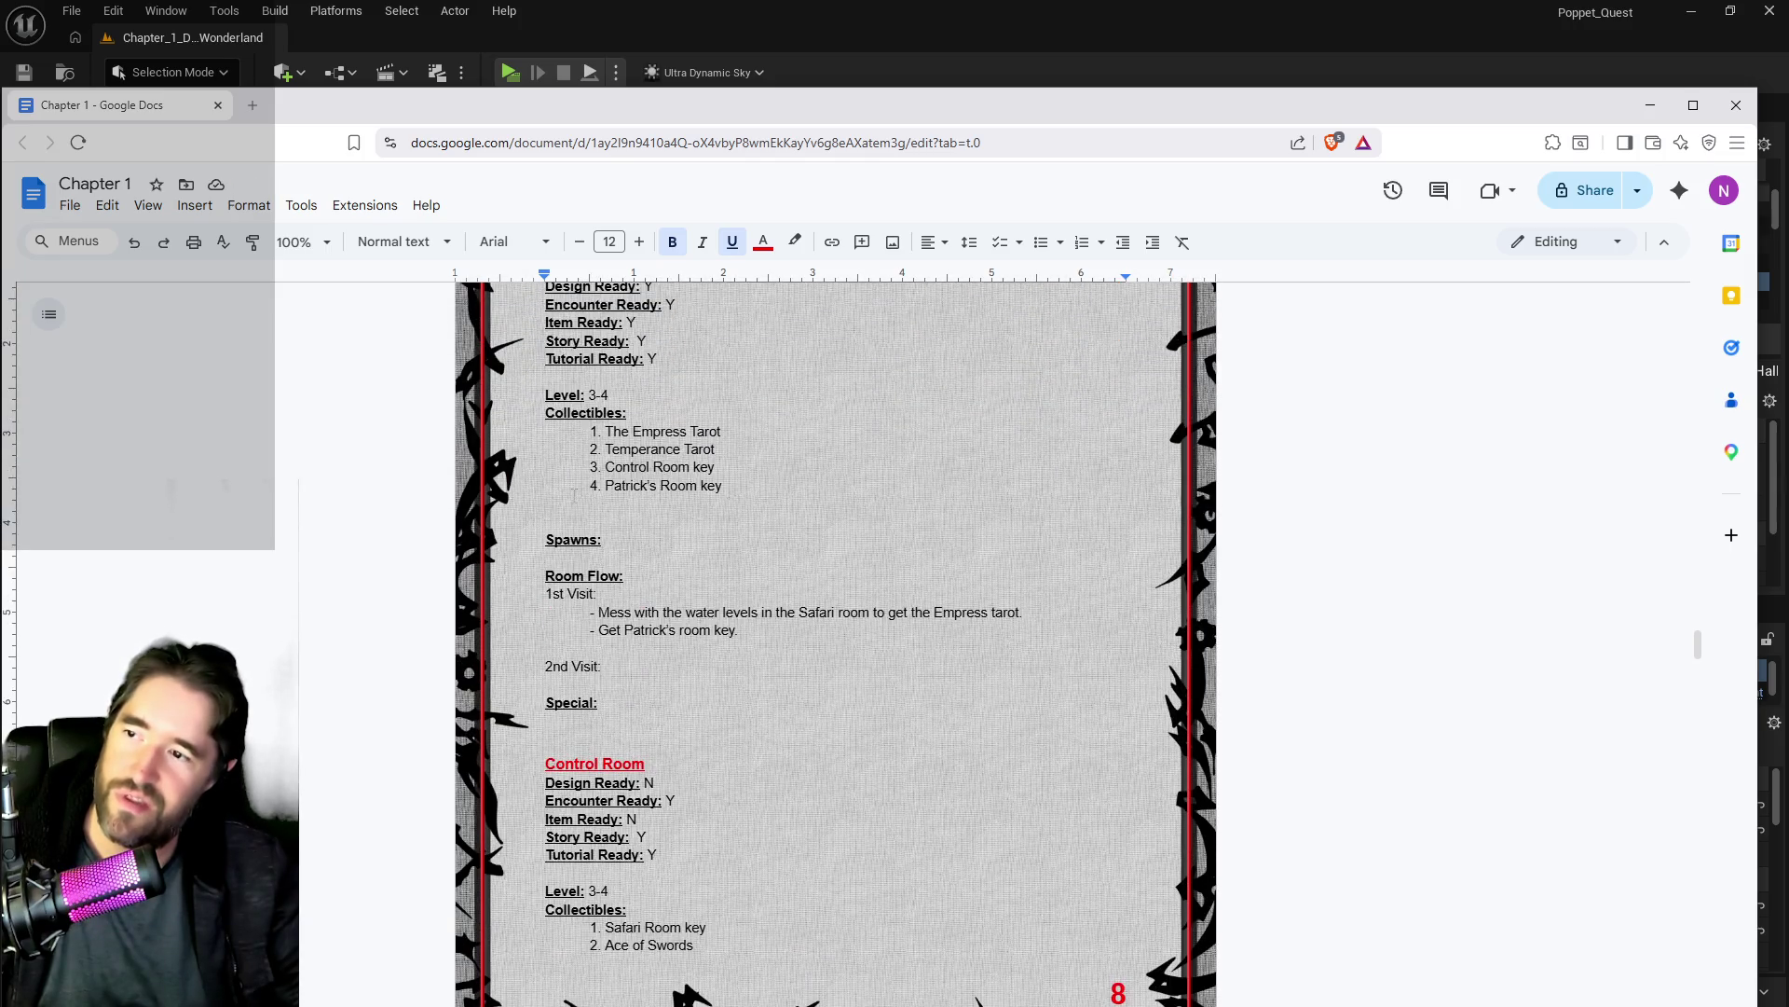
{"action": "scroll", "coordinate": [604, 598], "scroll_direction": "down", "scroll_amount": 15}
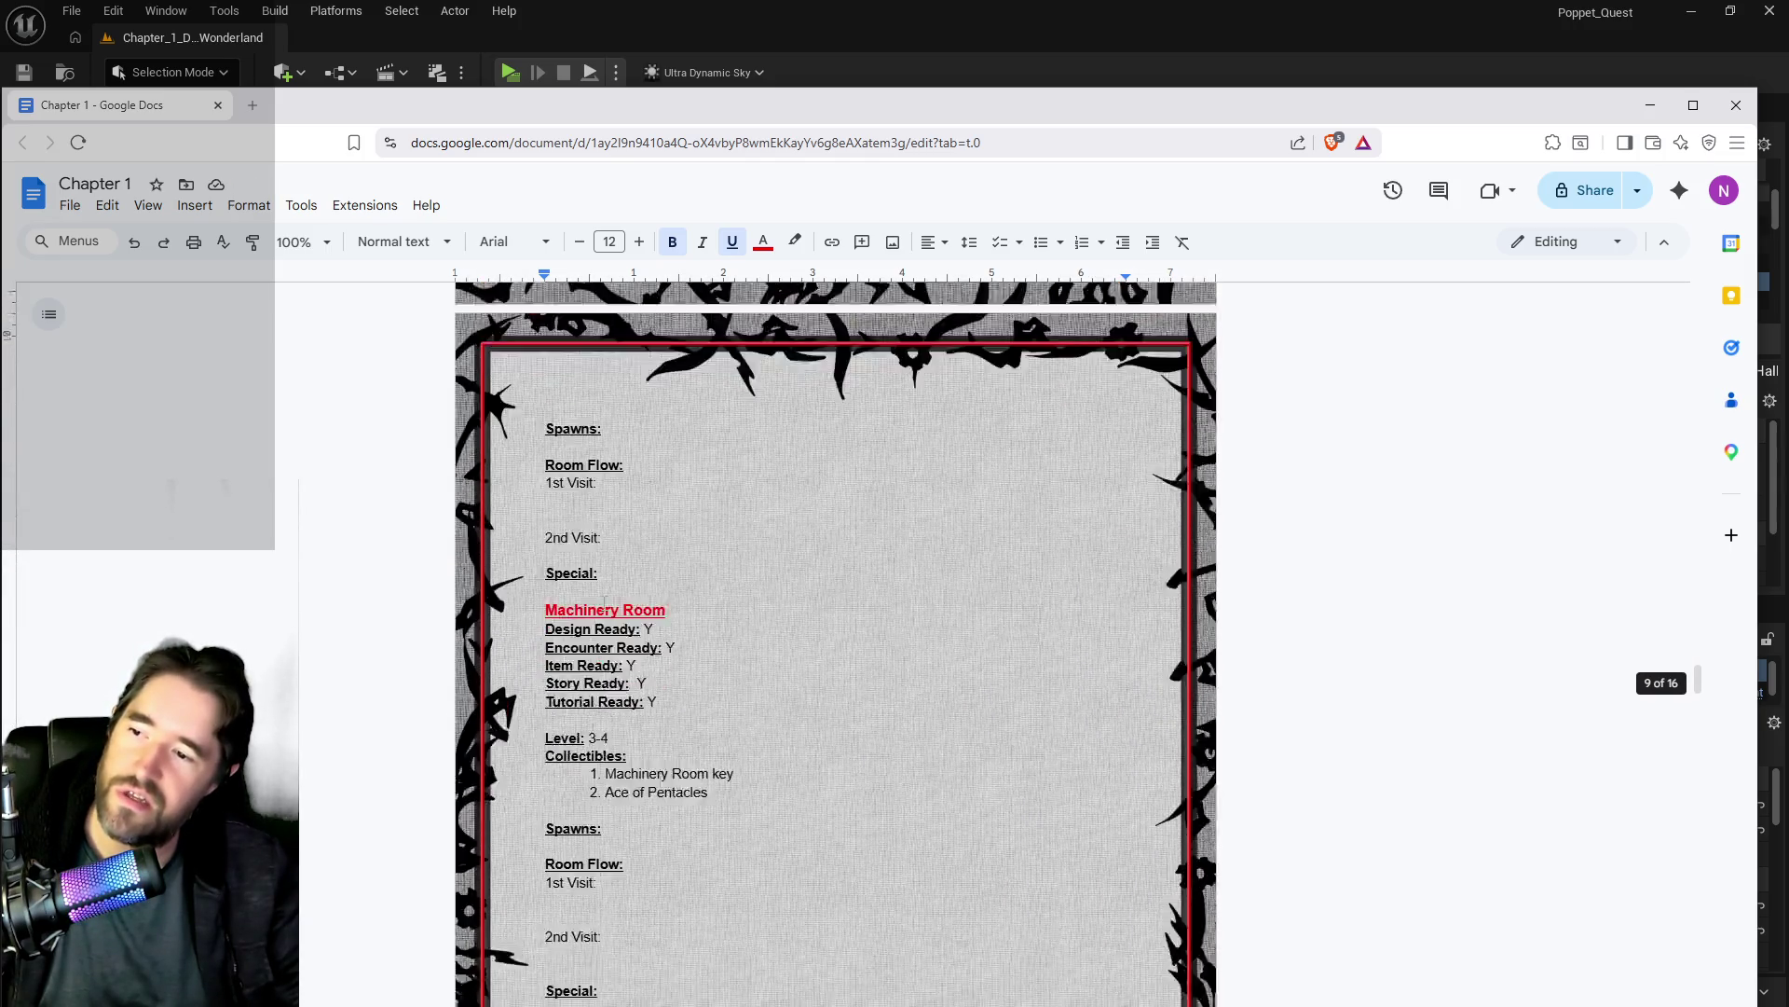
{"action": "scroll", "coordinate": [604, 598], "scroll_direction": "up", "scroll_amount": 5}
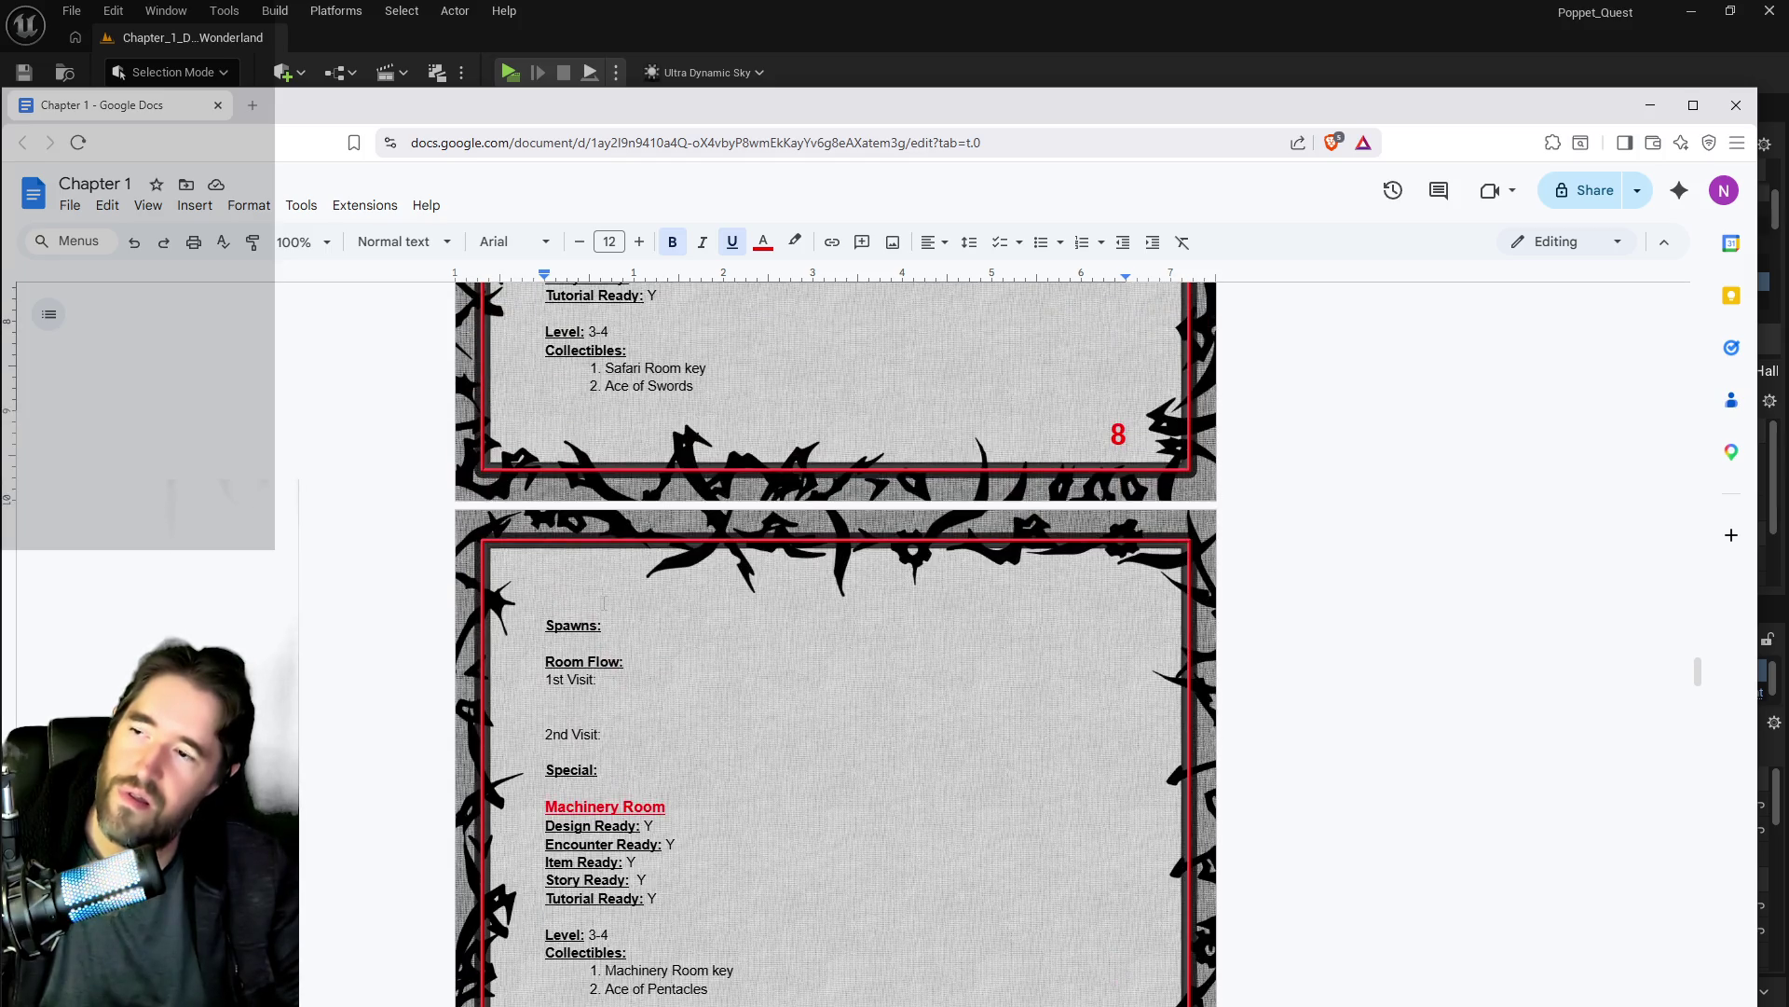
{"action": "scroll", "coordinate": [605, 664], "scroll_direction": "down", "scroll_amount": 12}
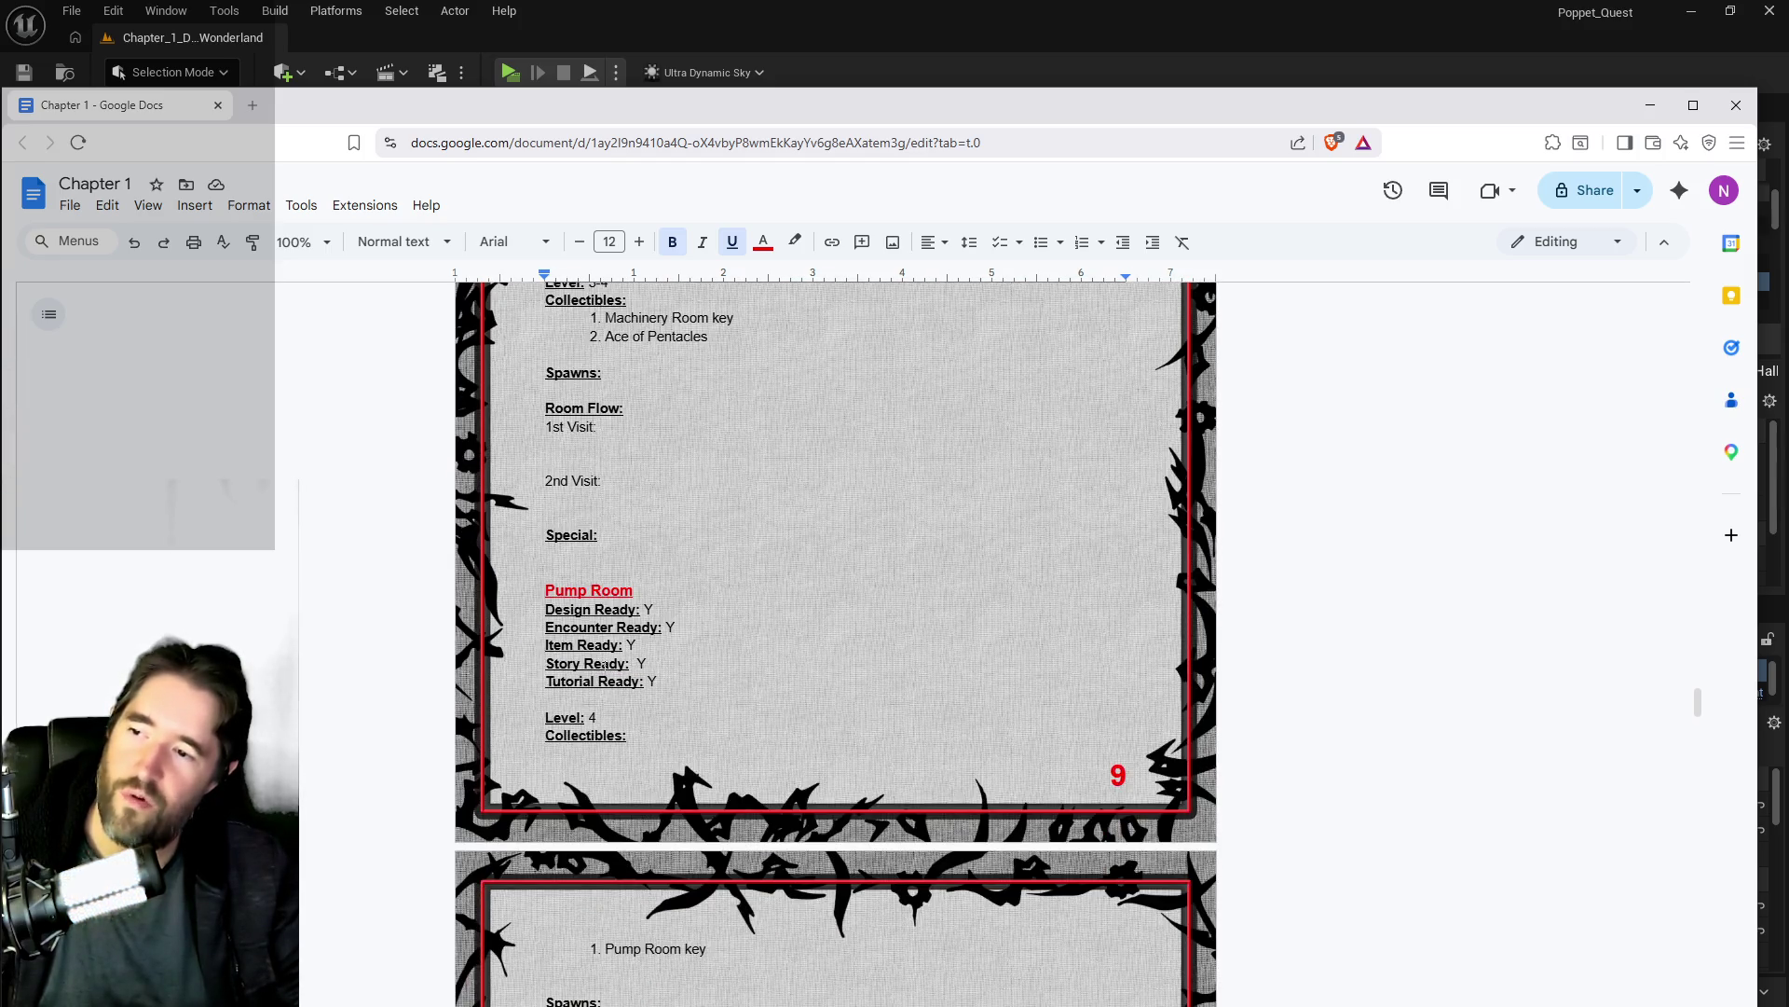
{"action": "scroll", "coordinate": [605, 663], "scroll_direction": "down", "scroll_amount": 7}
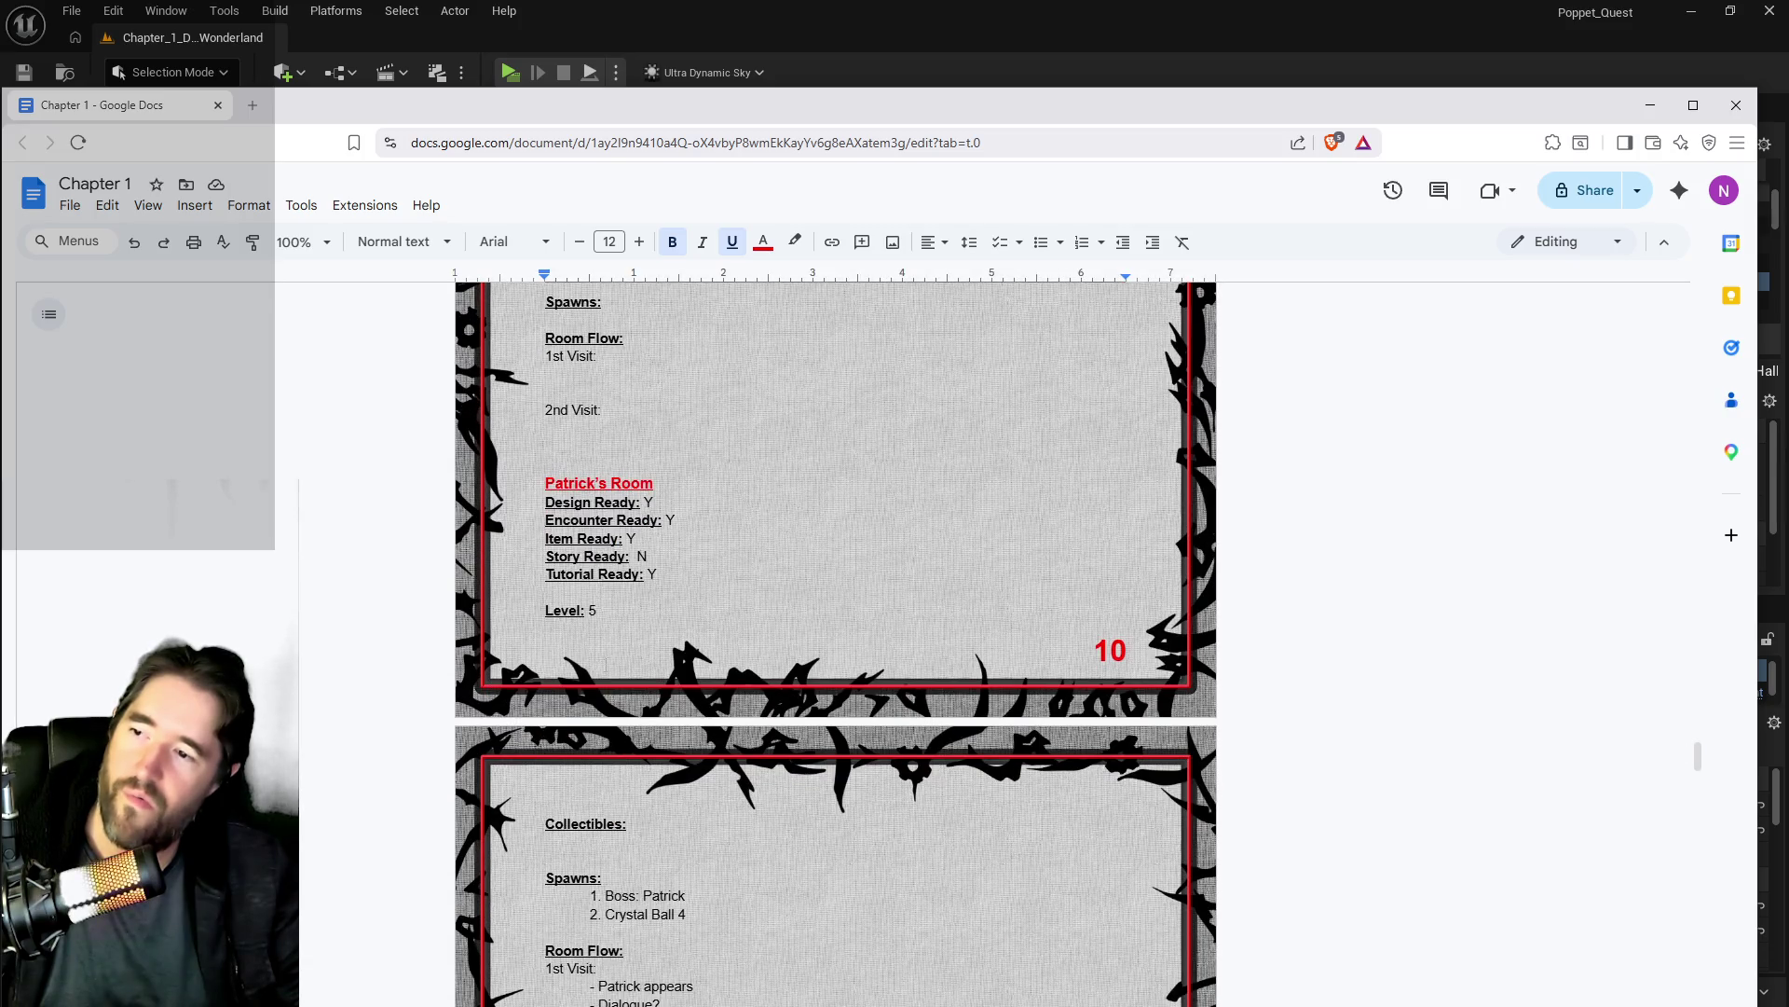
{"action": "scroll", "coordinate": [605, 664], "scroll_direction": "down", "scroll_amount": 2}
{"action": "scroll", "coordinate": [604, 664], "scroll_direction": "down", "scroll_amount": 4}
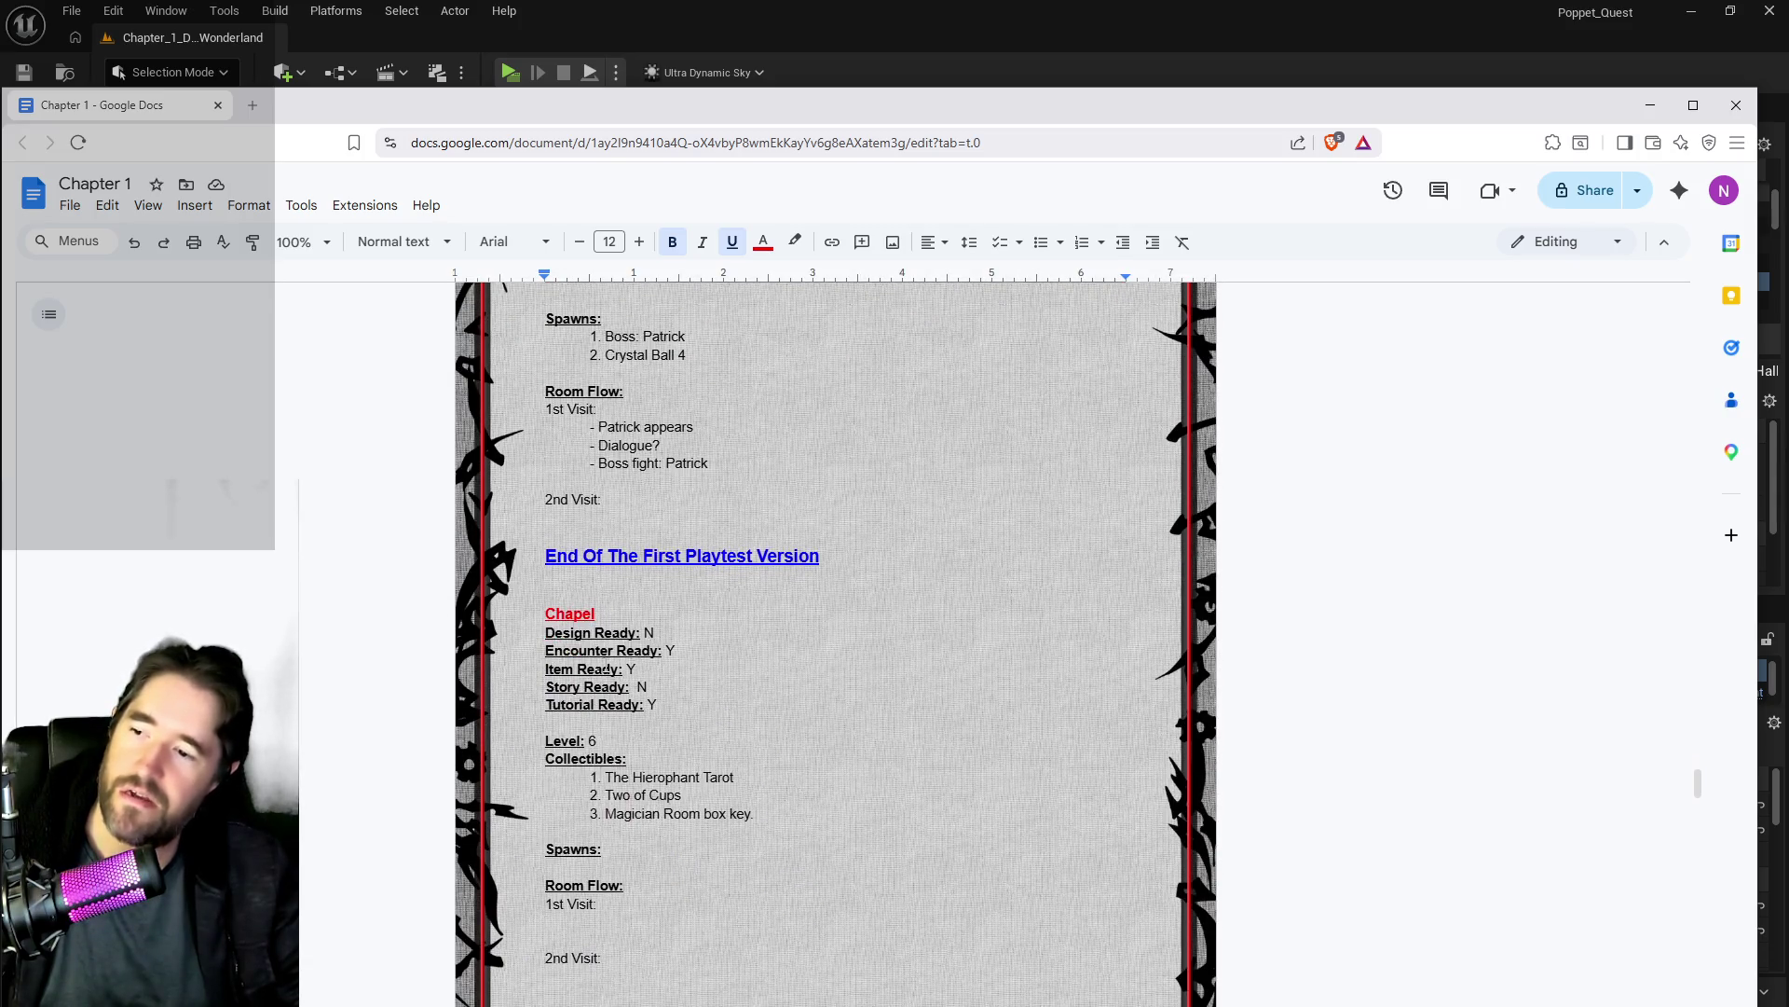
{"action": "scroll", "coordinate": [605, 667], "scroll_direction": "down", "scroll_amount": 15}
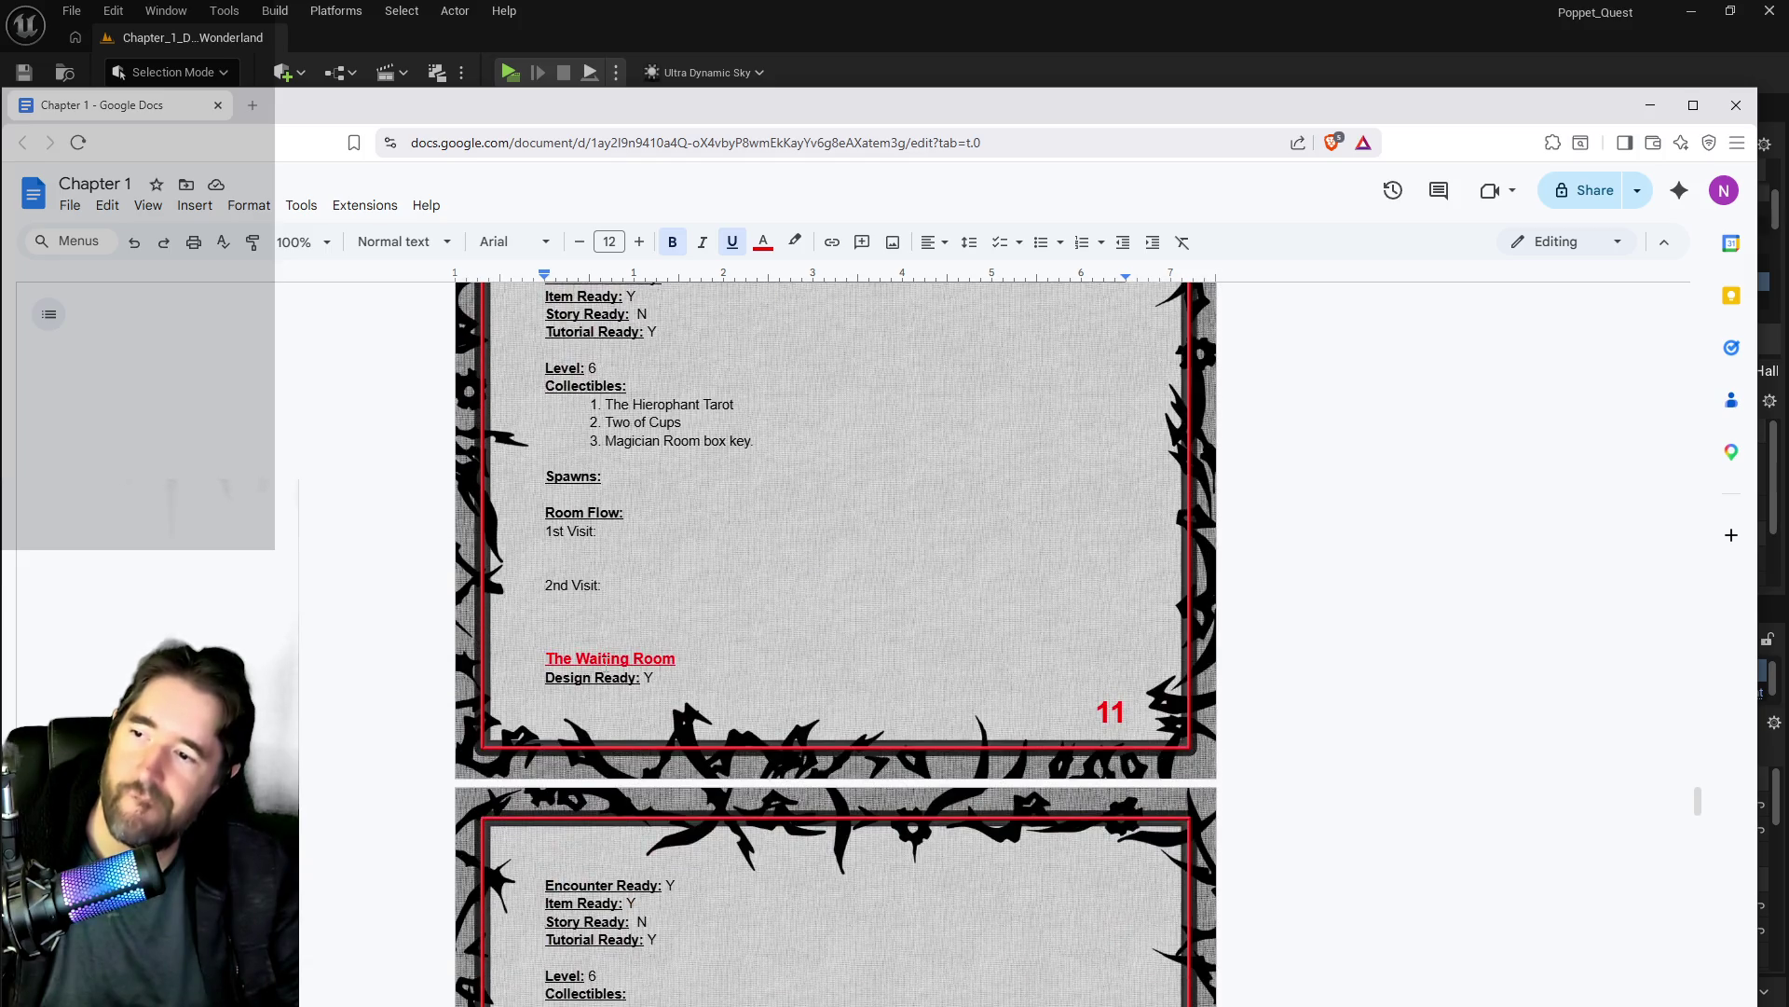
{"action": "scroll", "coordinate": [605, 664], "scroll_direction": "down", "scroll_amount": 2}
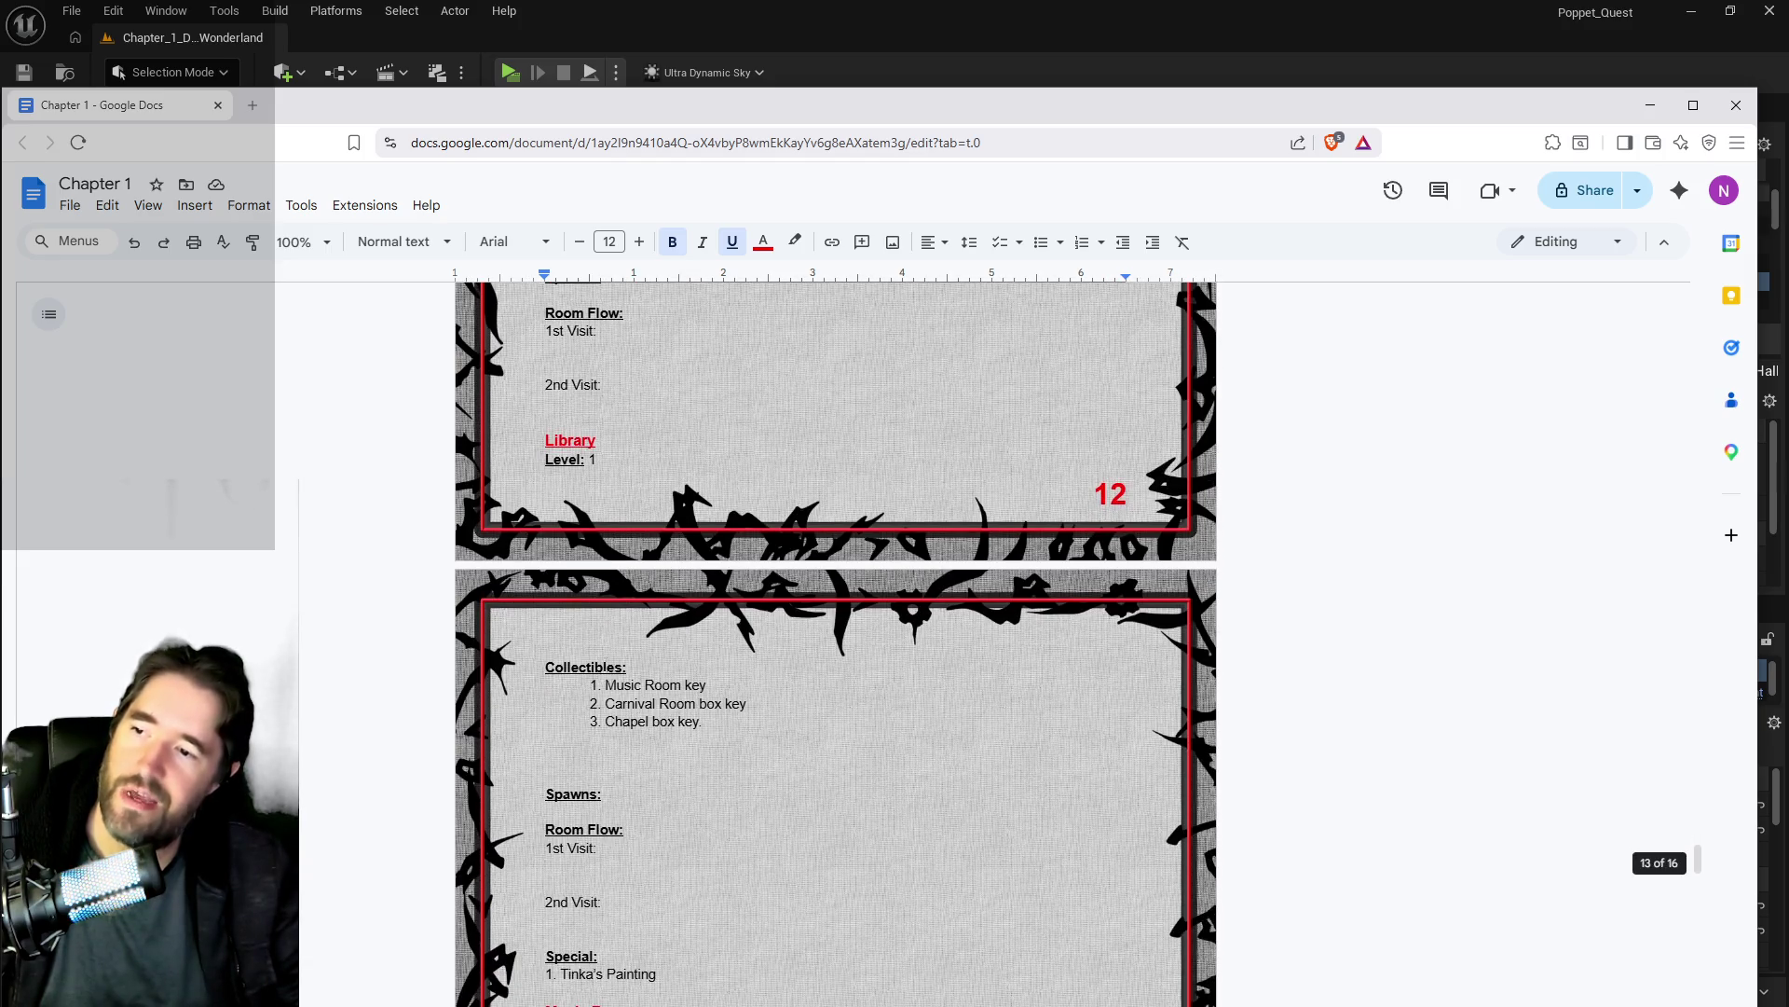
{"action": "scroll", "coordinate": [606, 664], "scroll_direction": "down", "scroll_amount": 1}
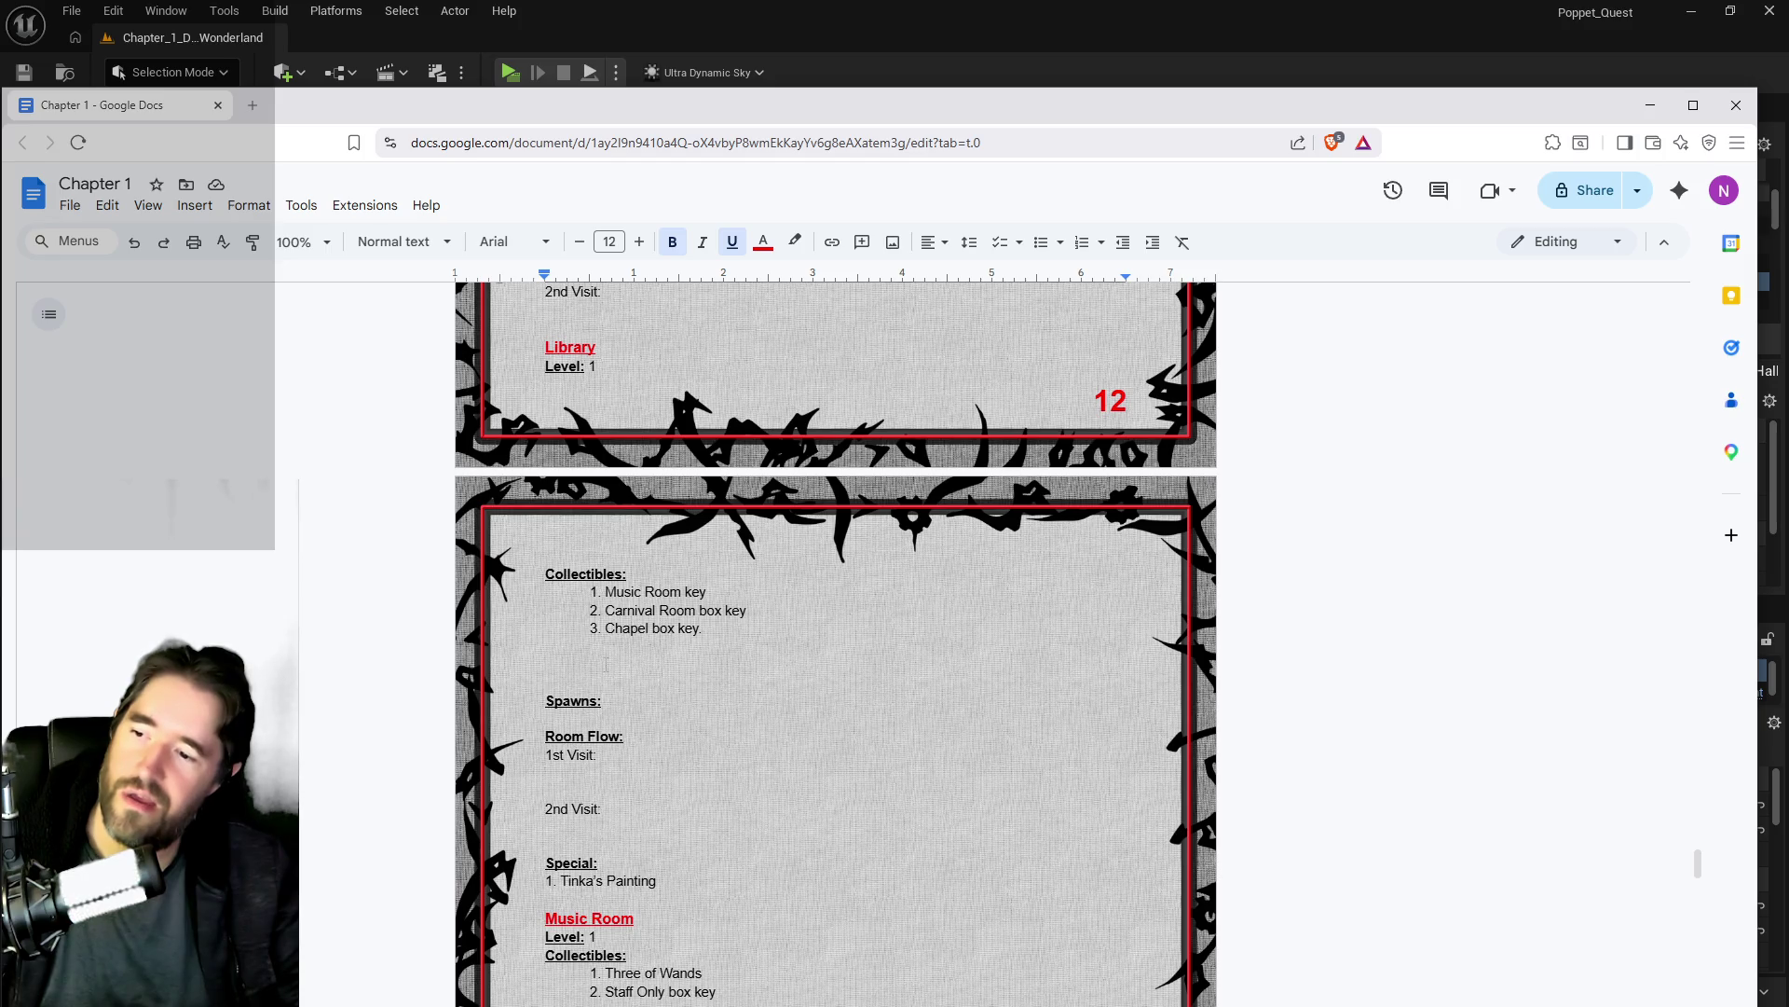
{"action": "scroll", "coordinate": [606, 664], "scroll_direction": "down", "scroll_amount": 4}
{"action": "scroll", "coordinate": [605, 664], "scroll_direction": "down", "scroll_amount": 10}
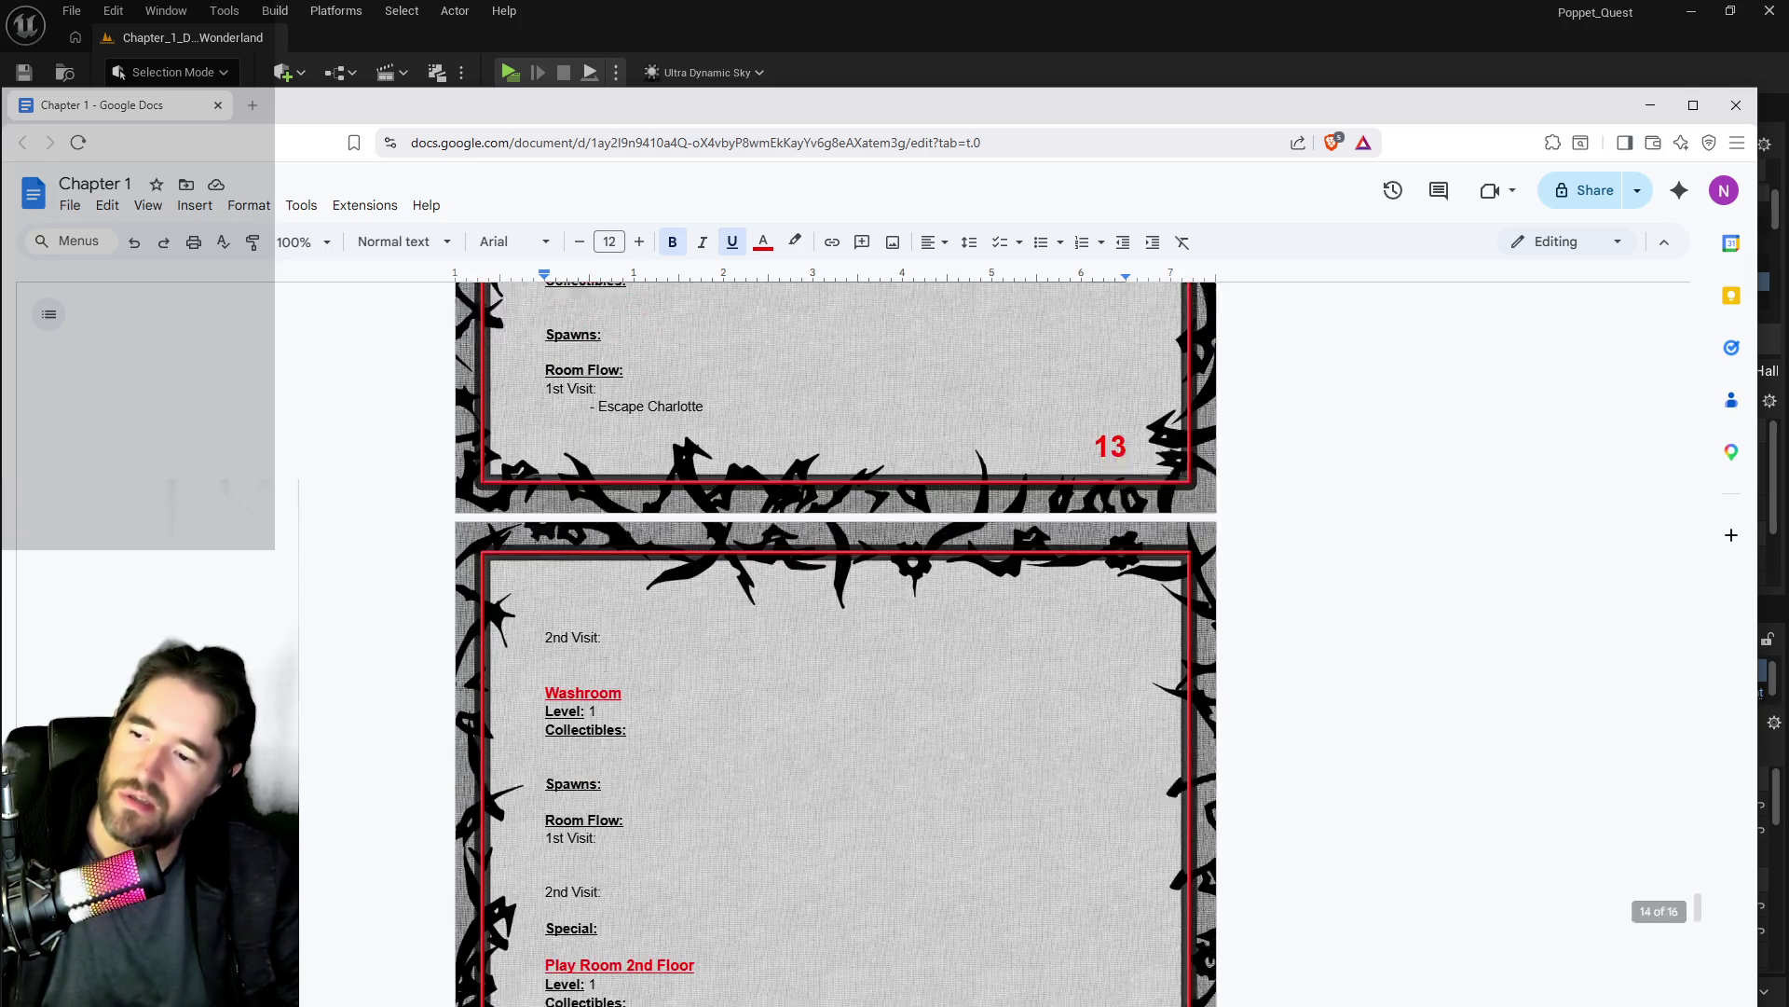
{"action": "scroll", "coordinate": [606, 665], "scroll_direction": "down", "scroll_amount": 9}
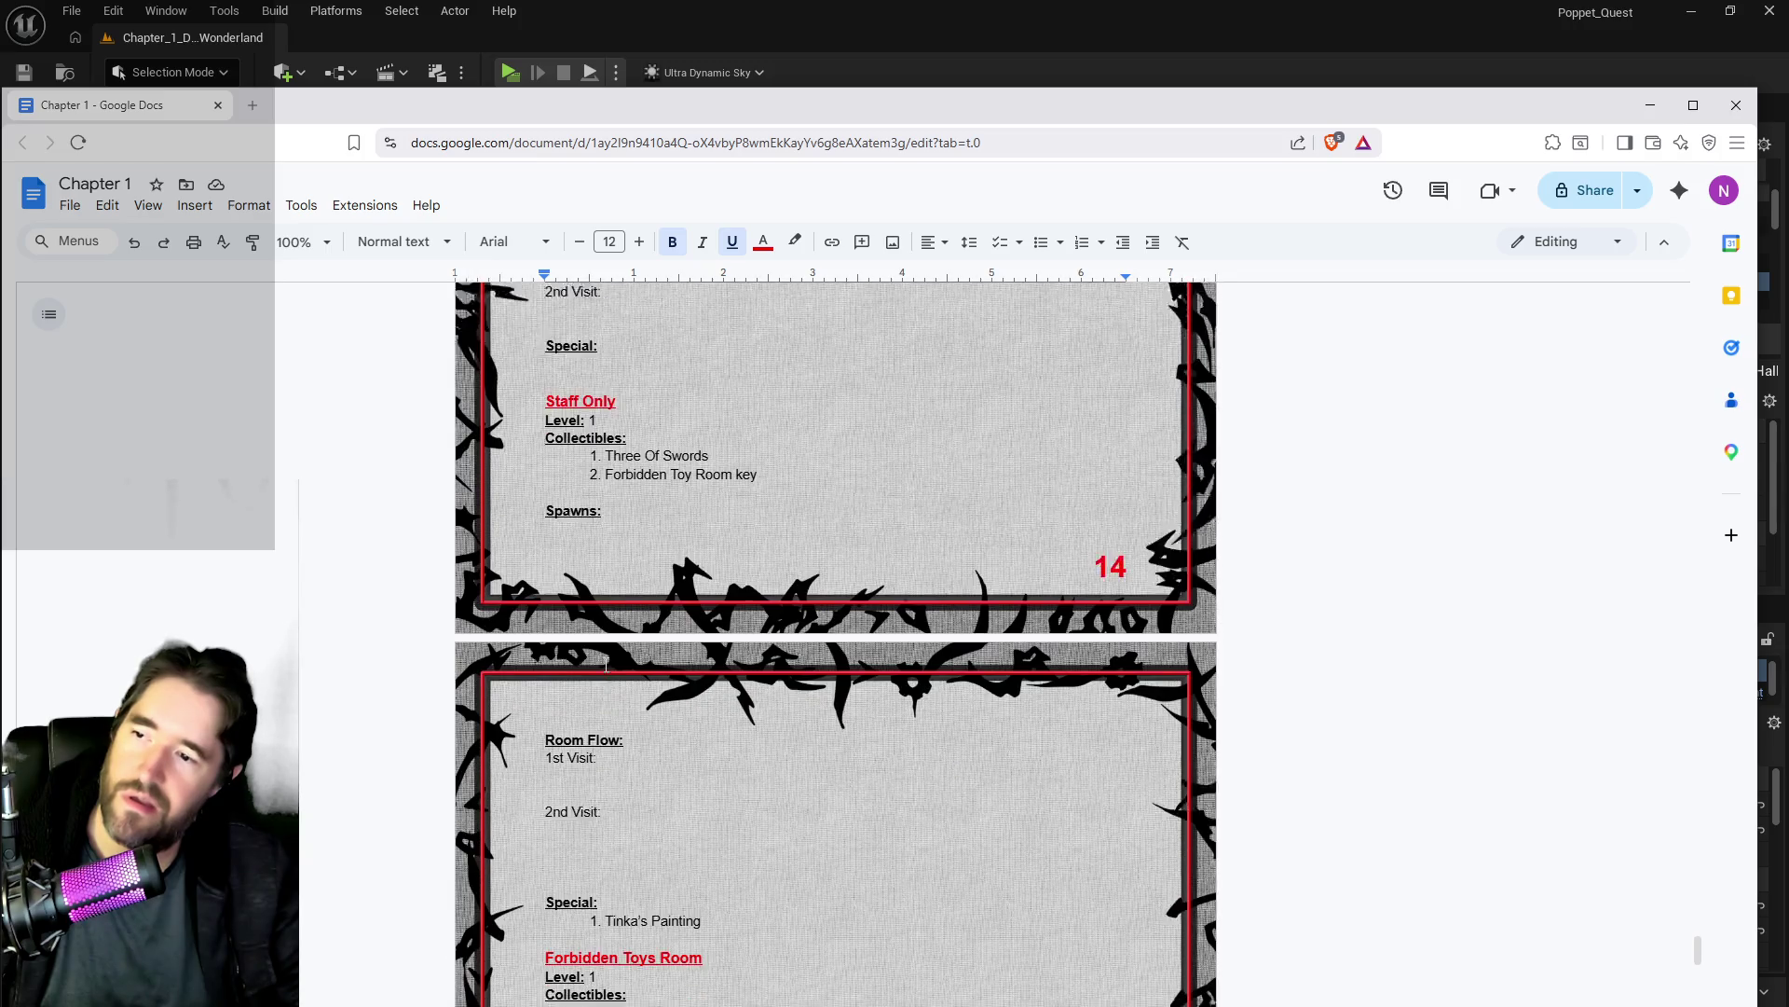
{"action": "scroll", "coordinate": [606, 662], "scroll_direction": "down", "scroll_amount": 8}
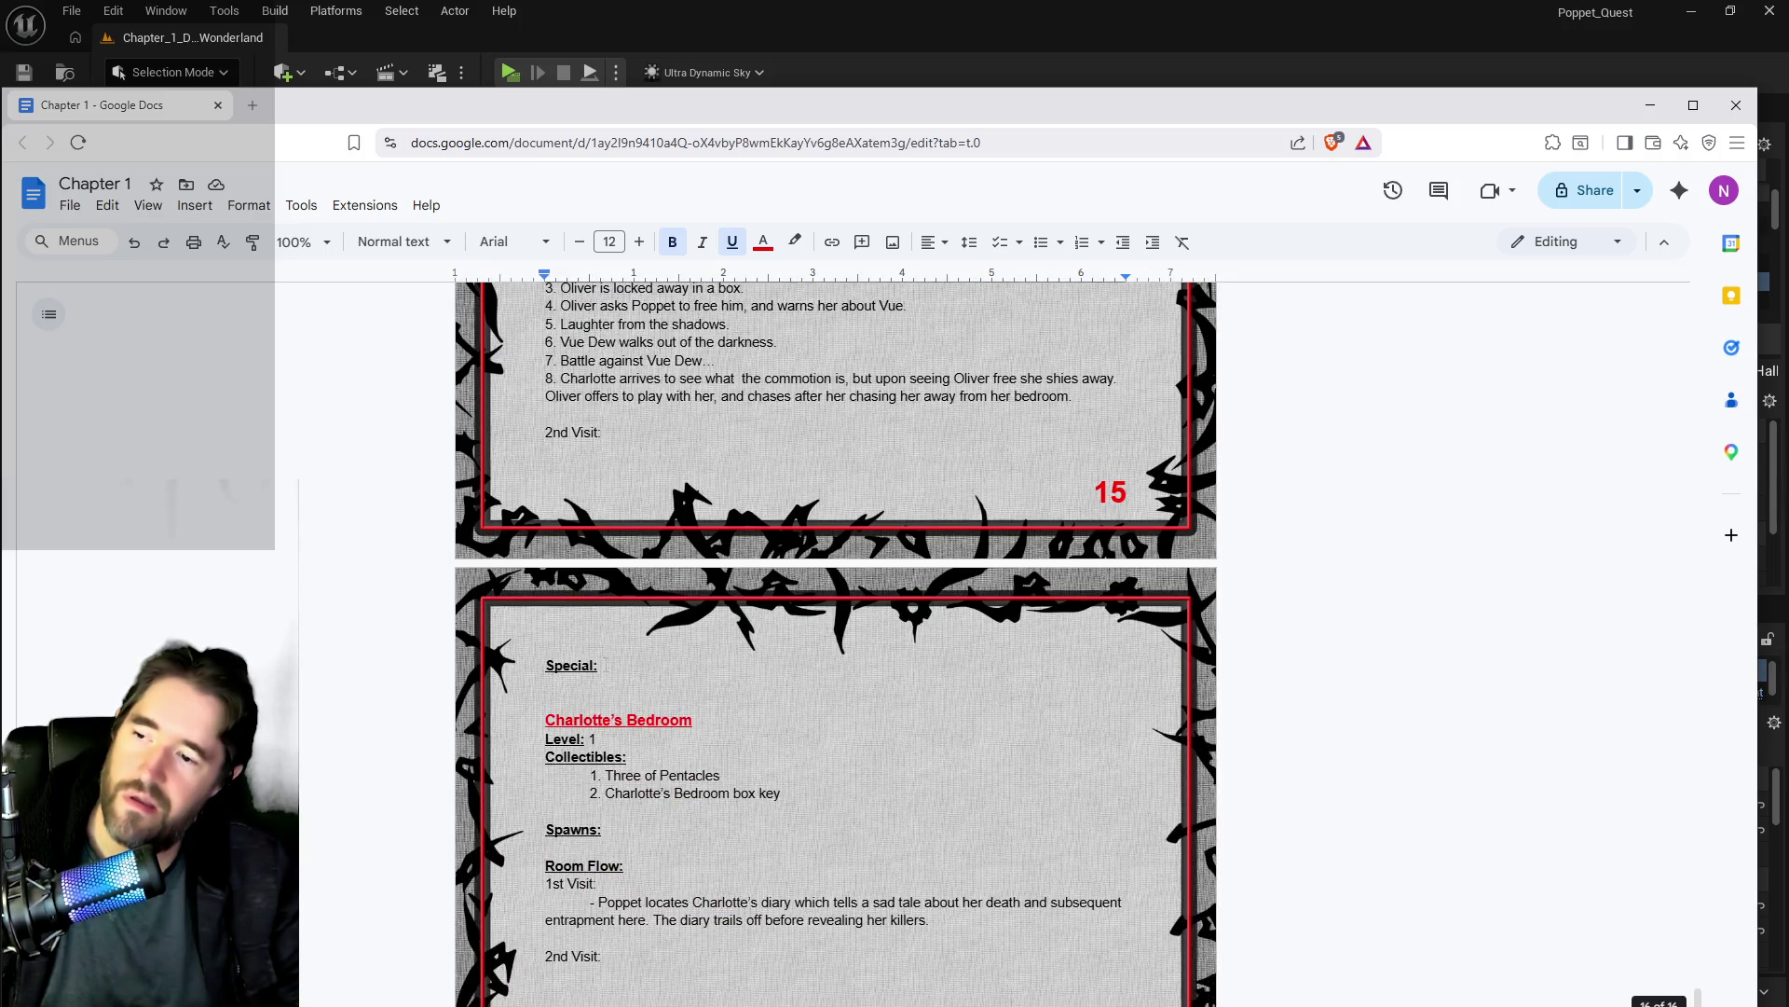
{"action": "key", "text": "alt+Tab"}
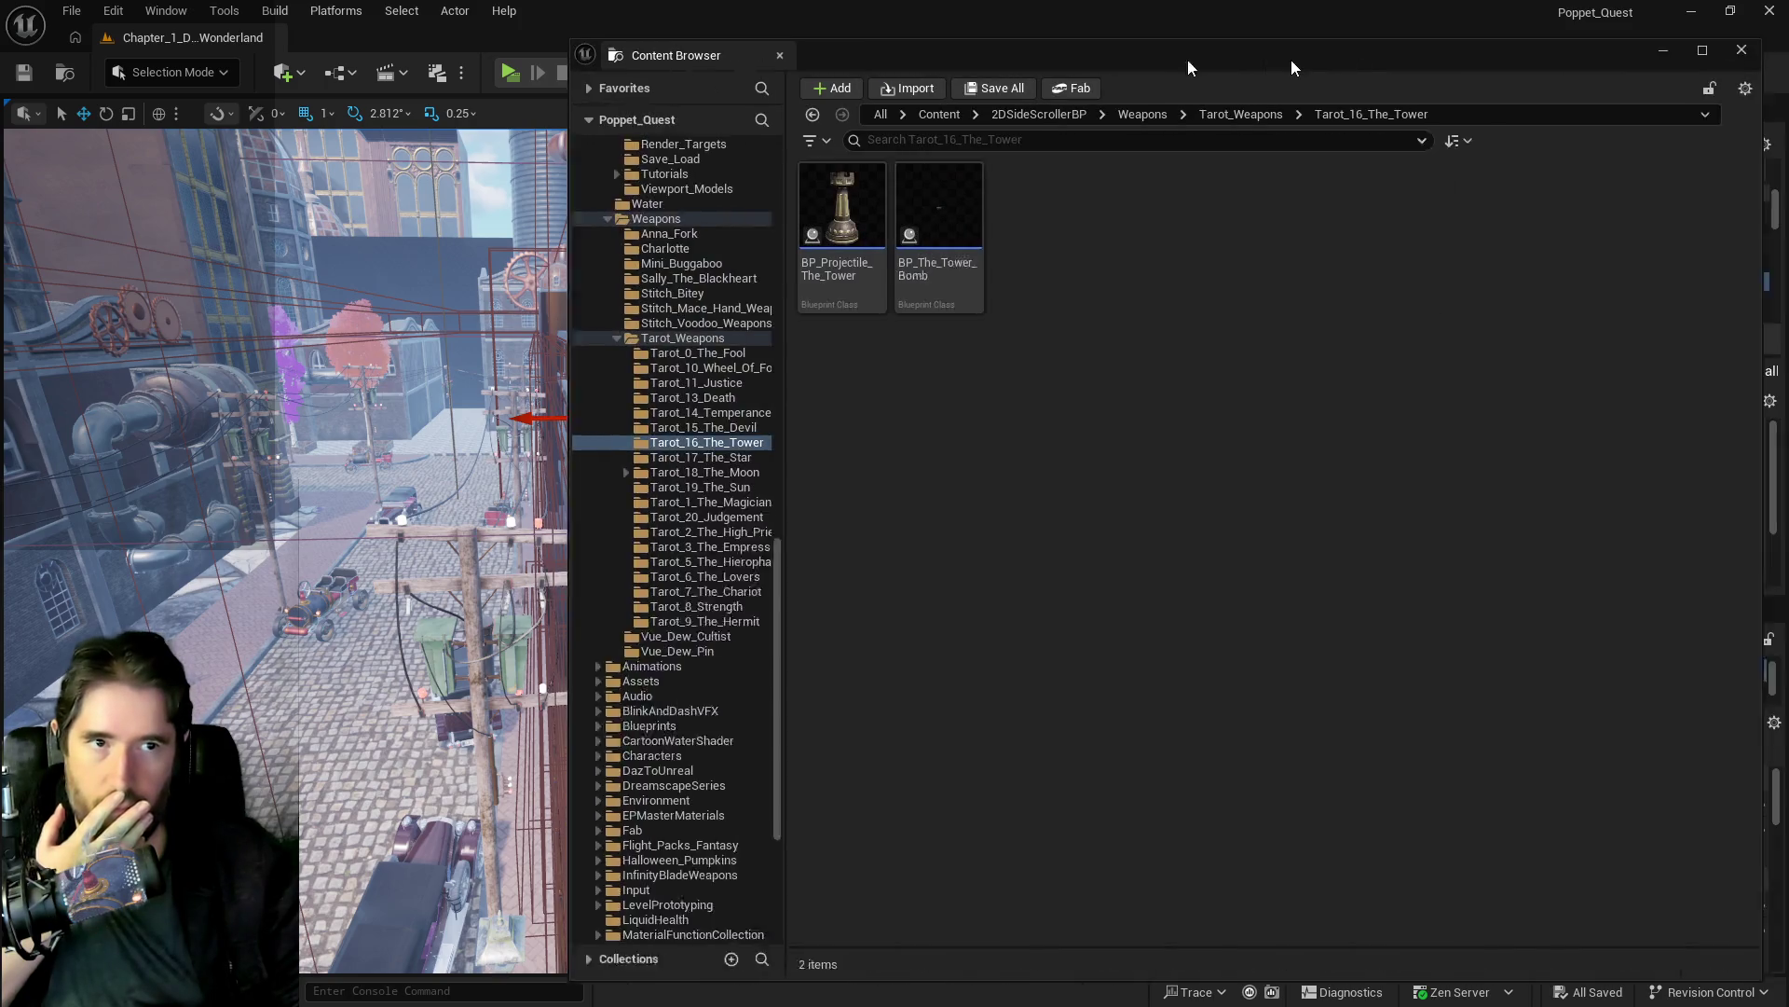
Step: Bring up a floating Content Browser over the level view and select the Characters folder
{"action": "left_click_drag", "start_coordinate": [1187, 59], "coordinate": [680, 56]}
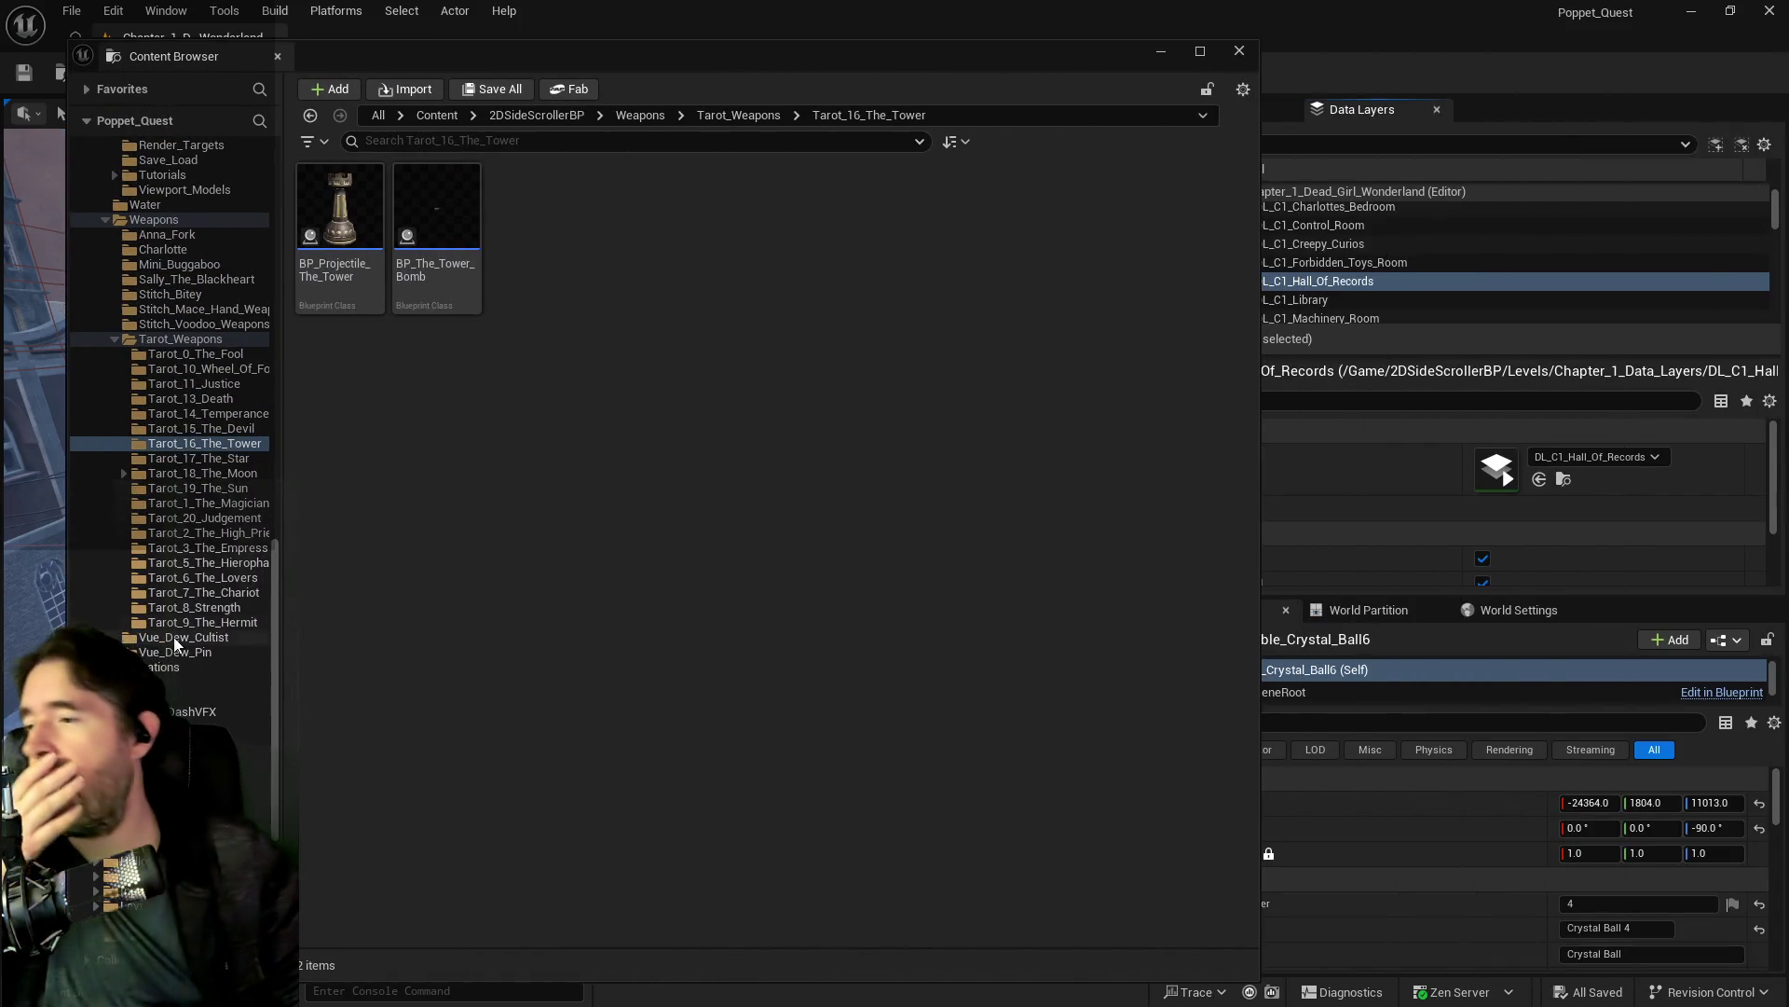
{"action": "scroll", "coordinate": [173, 638], "scroll_direction": "down", "scroll_amount": 5}
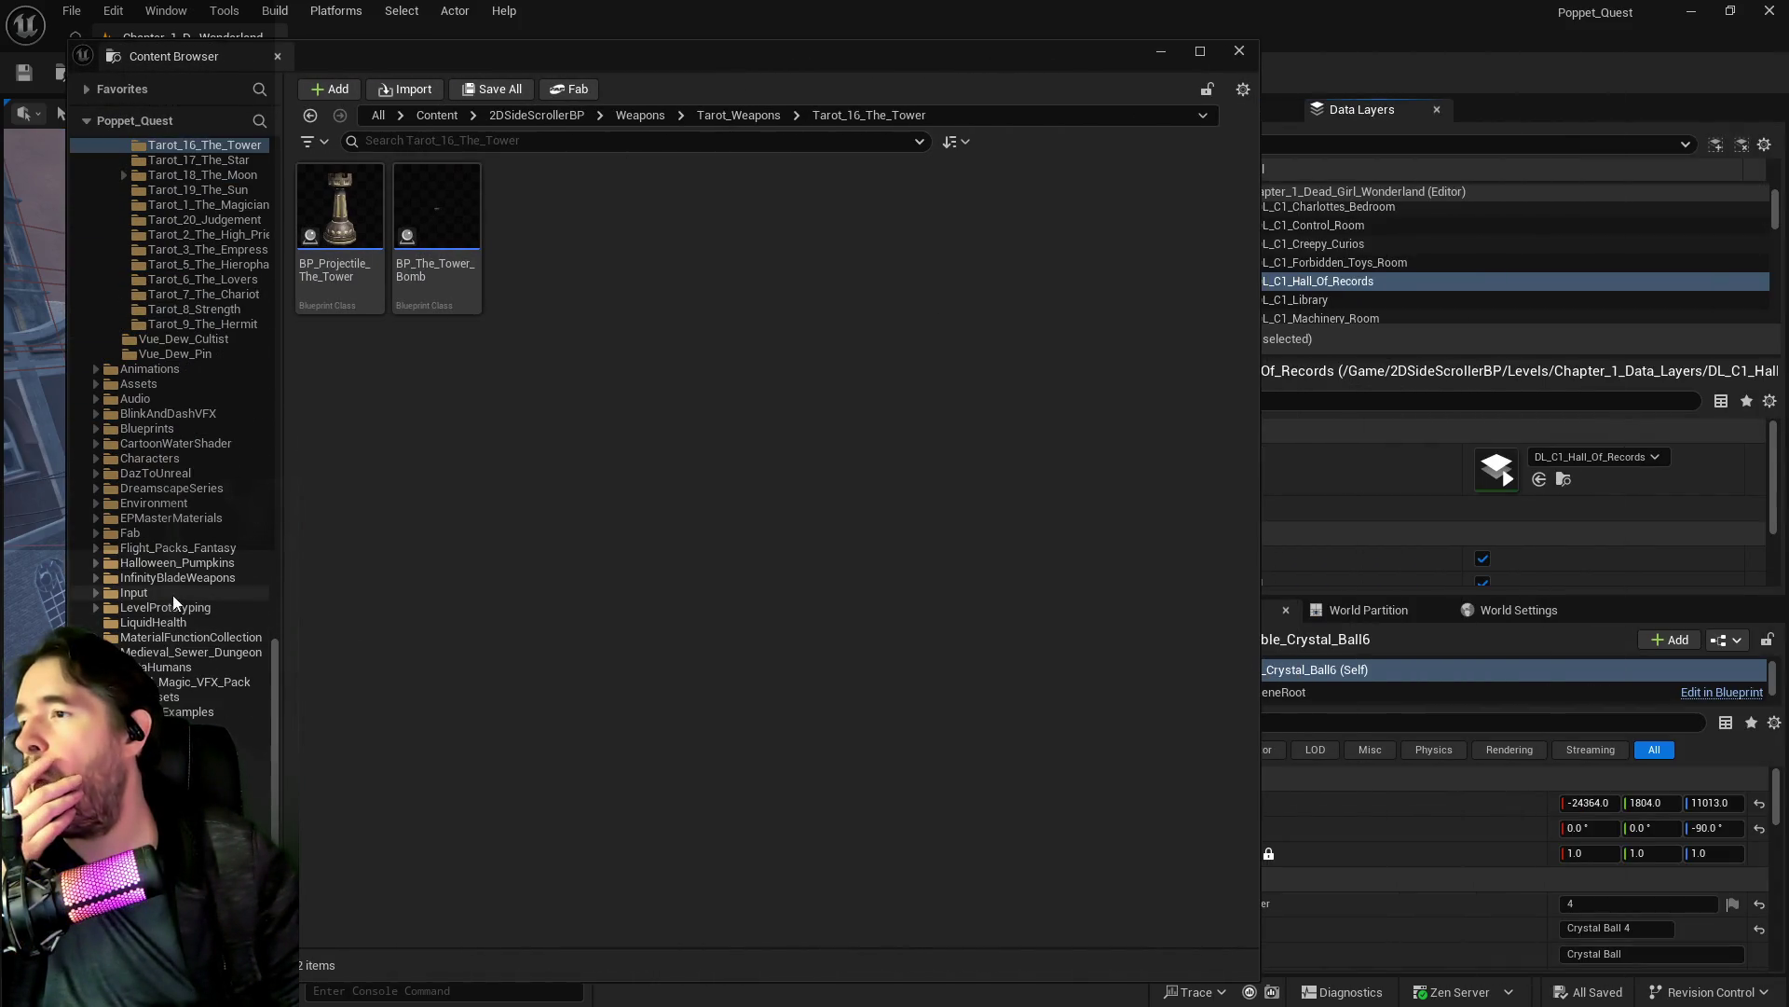
{"action": "scroll", "coordinate": [172, 595], "scroll_direction": "up", "scroll_amount": 10}
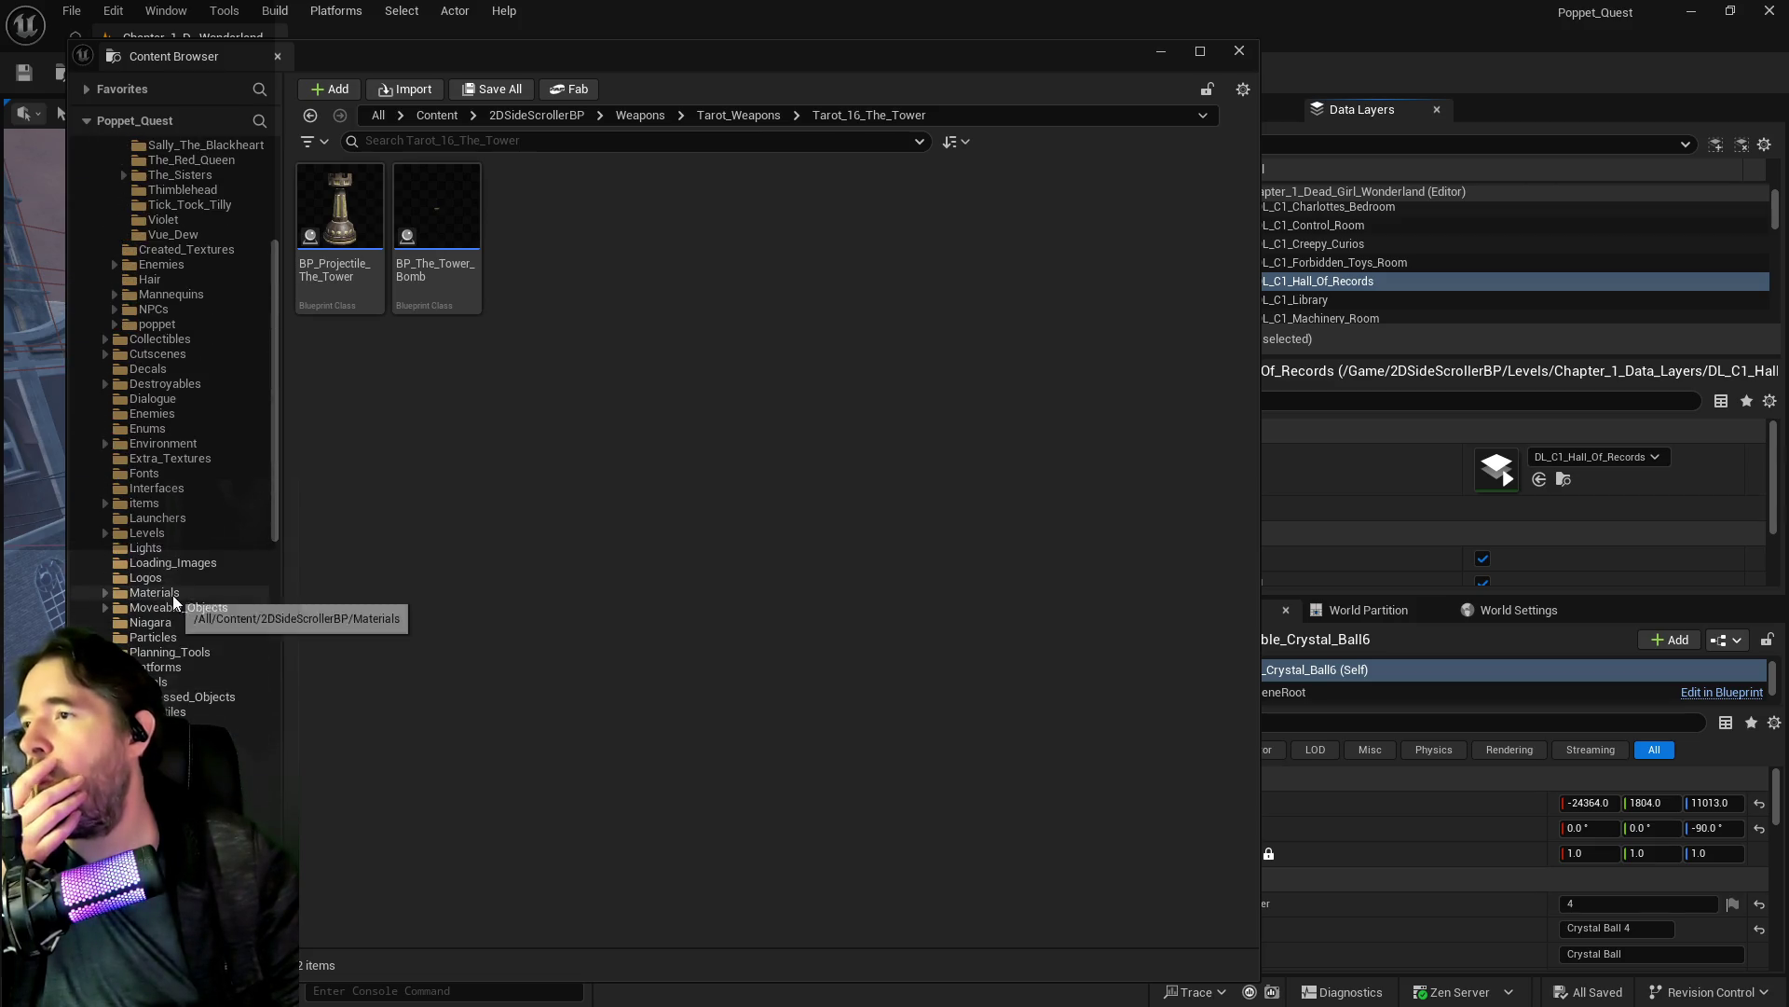
{"action": "scroll", "coordinate": [174, 583], "scroll_direction": "up", "scroll_amount": 5}
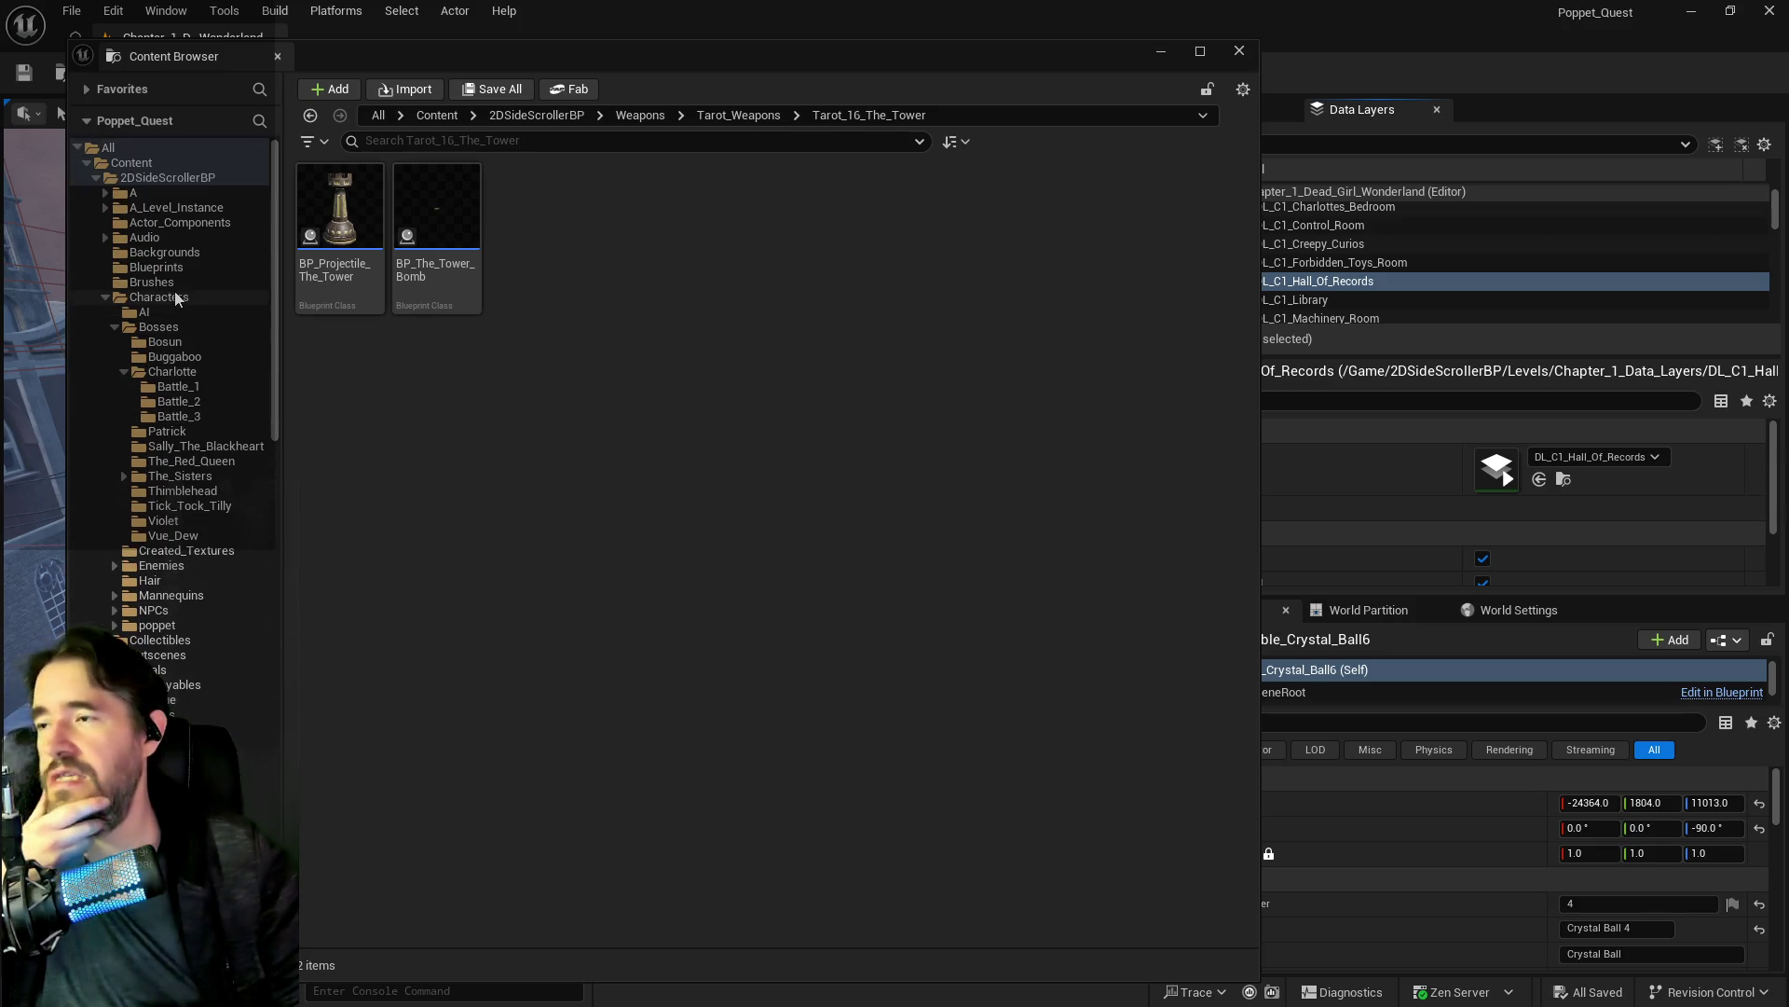
{"action": "left_click", "coordinate": [159, 298]}
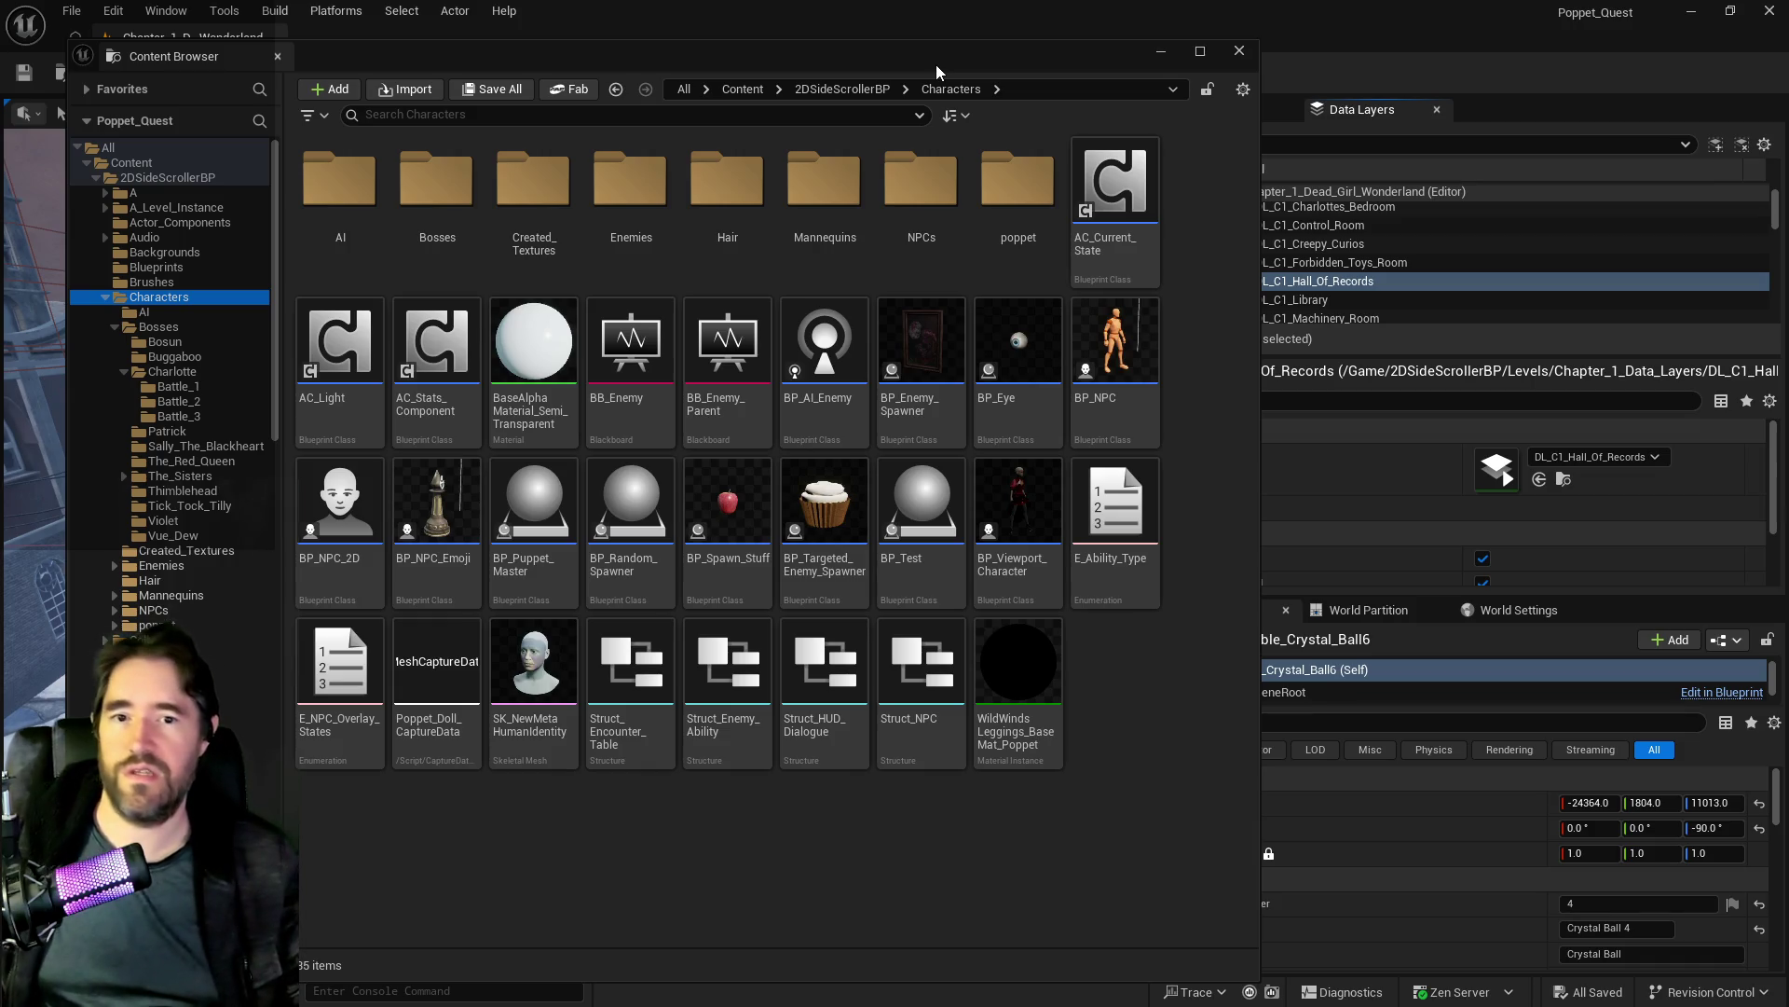
Step: Nudge the asset window right and select the BP_Puppet_Master blueprint in Characters
{"action": "left_click_drag", "start_coordinate": [936, 64], "coordinate": [1004, 74]}
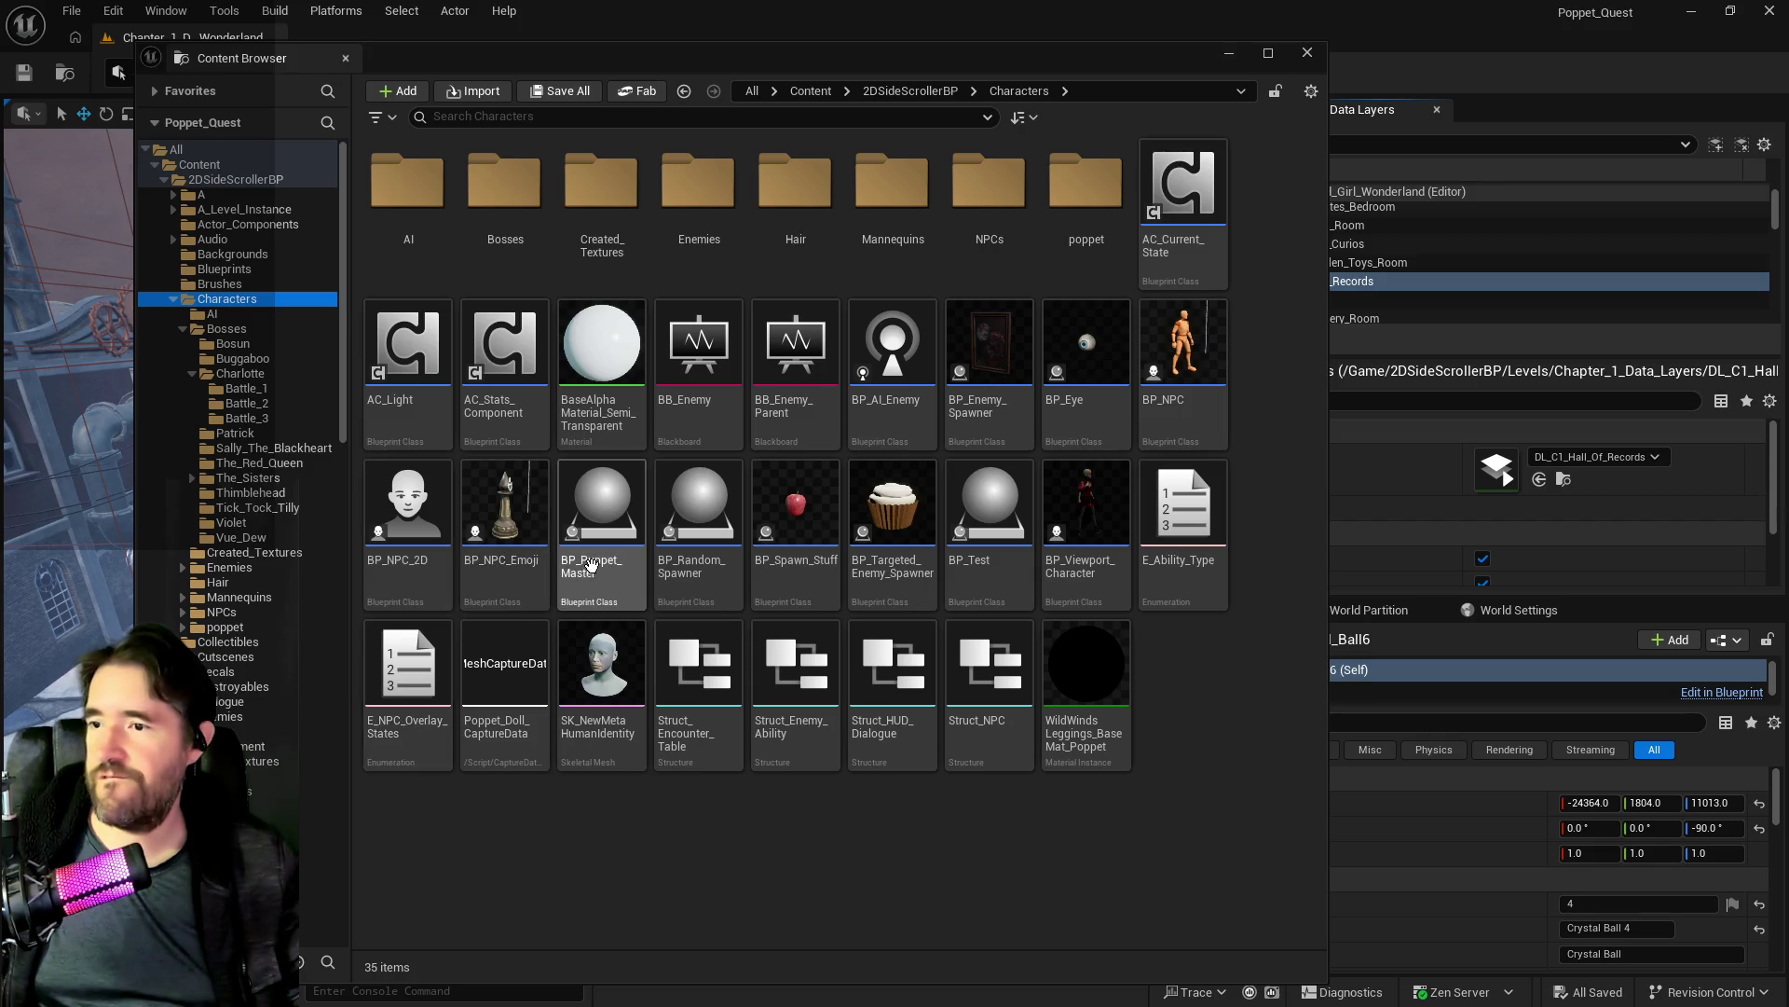
{"action": "left_click", "coordinate": [601, 522]}
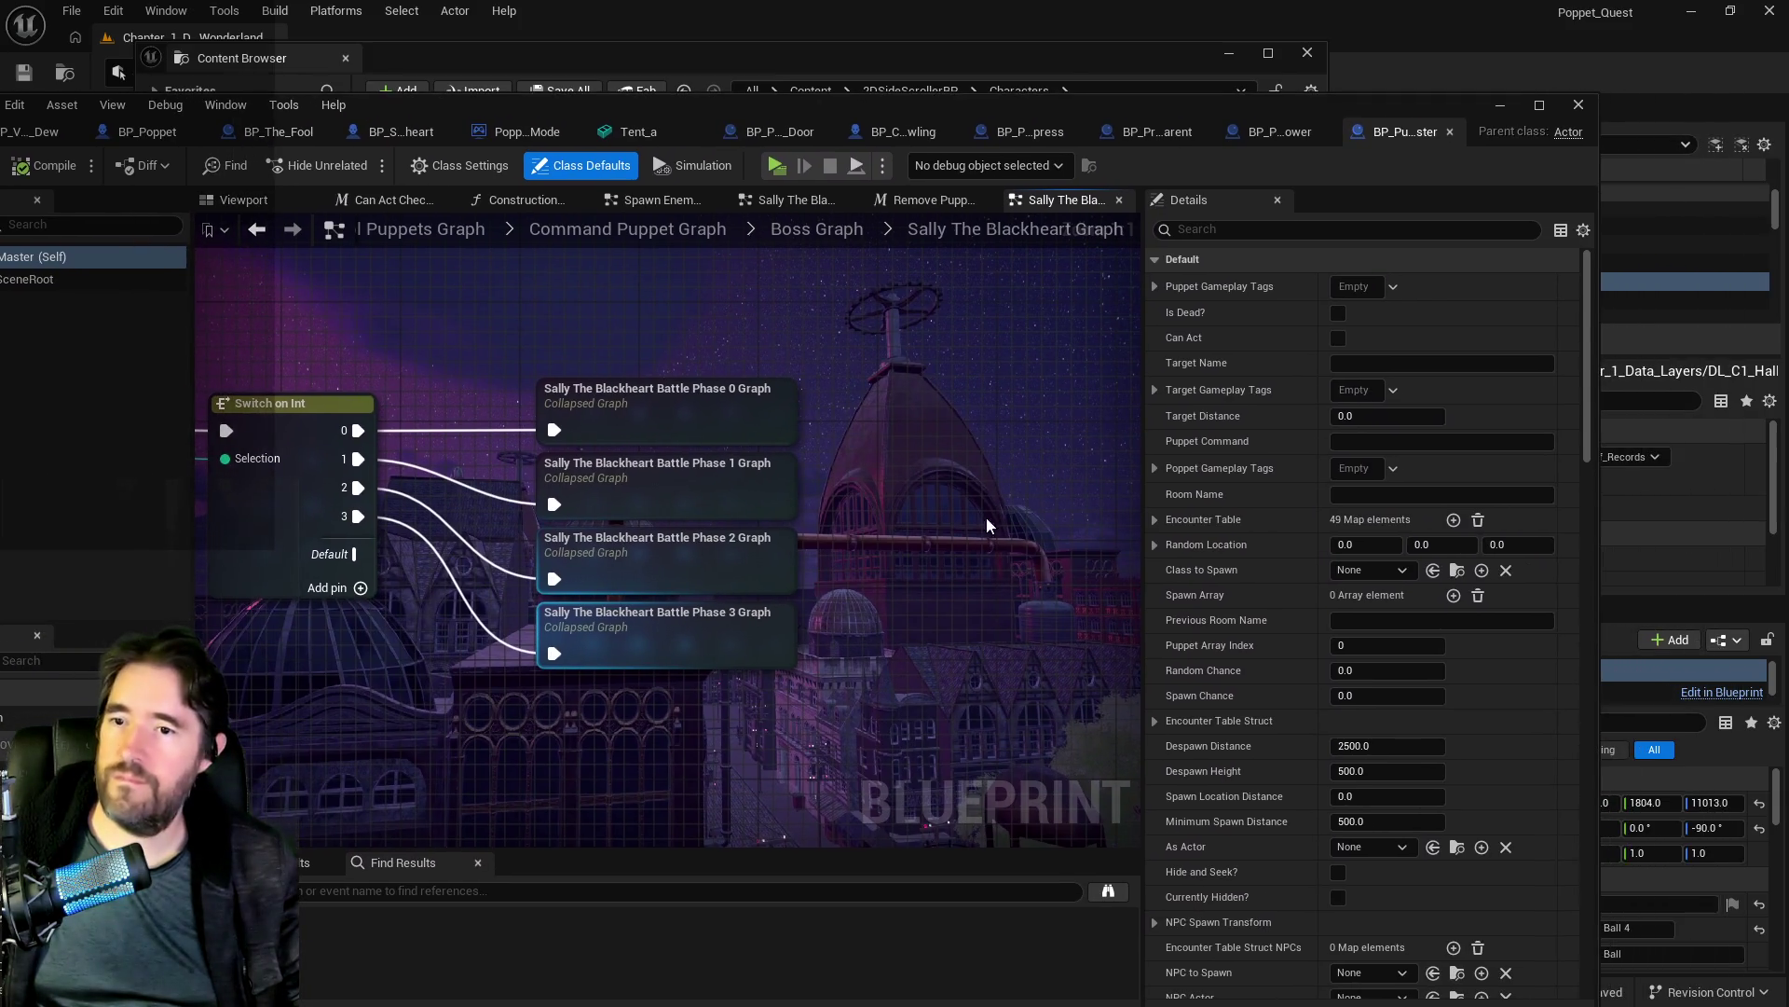
Step: Maximize the blueprint editor, filter members by 'encounter', and select the Encounter Table variable
{"action": "double_click", "coordinate": [783, 104]}
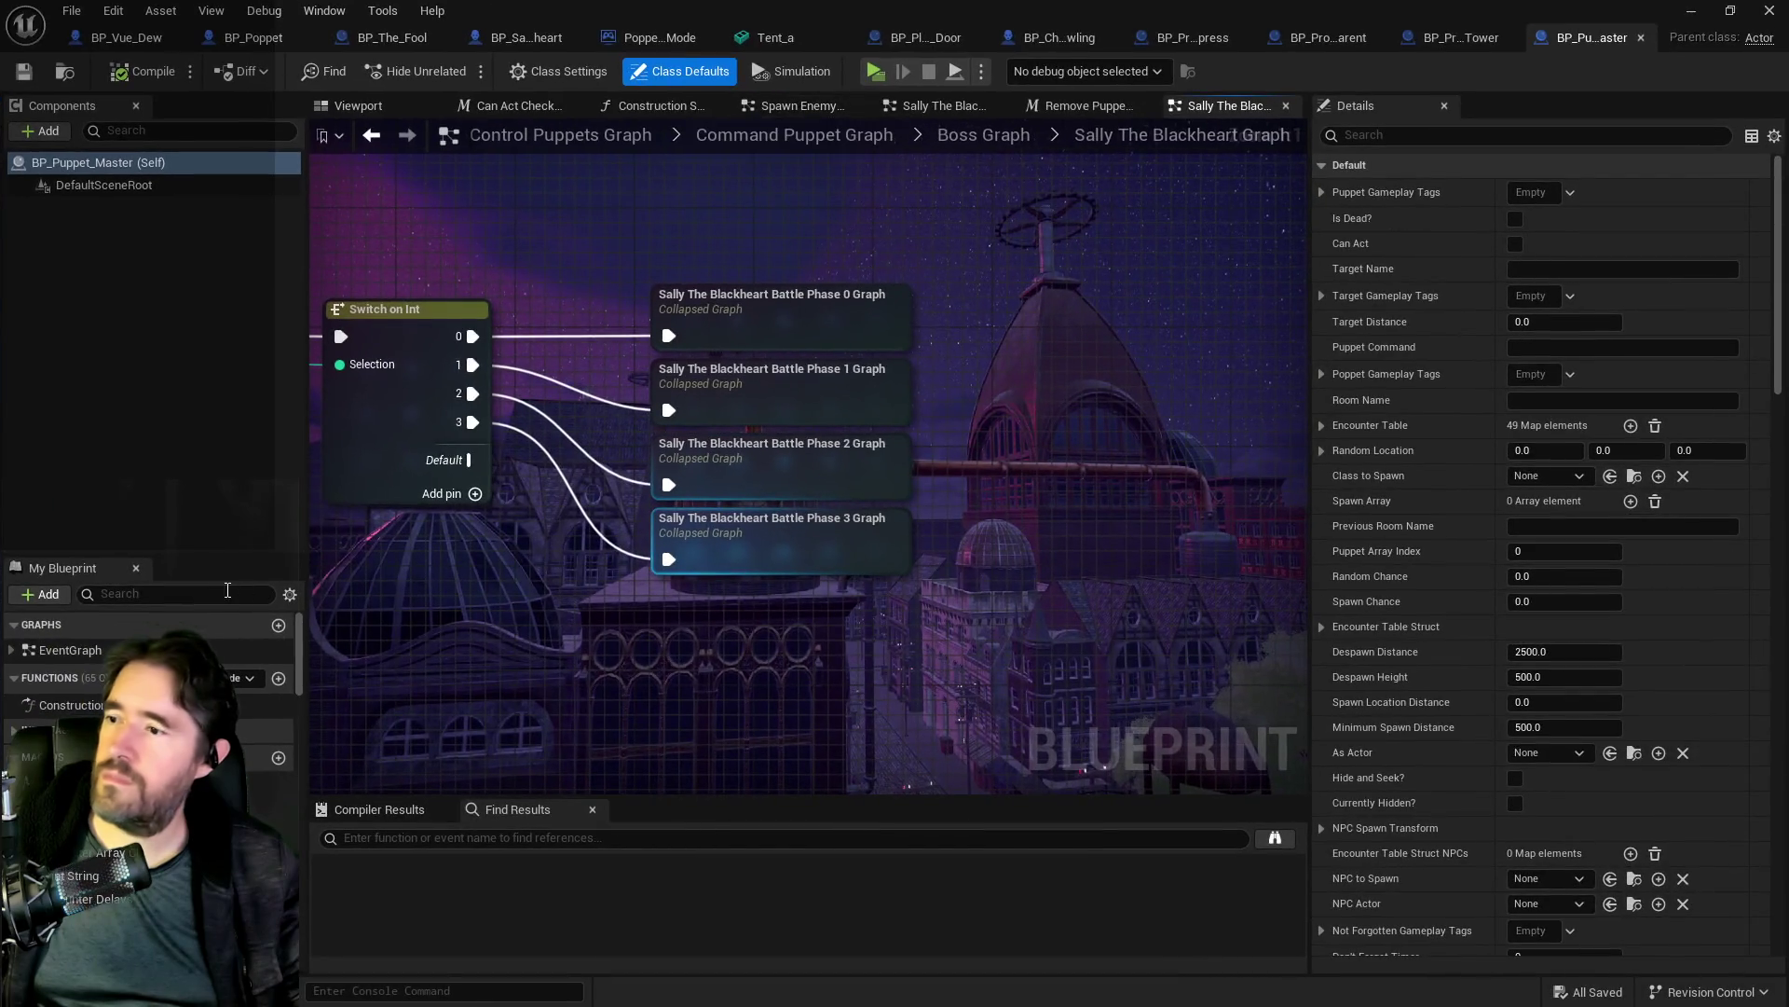
{"action": "left_click", "coordinate": [210, 601]}
{"action": "type", "text": "encou"}
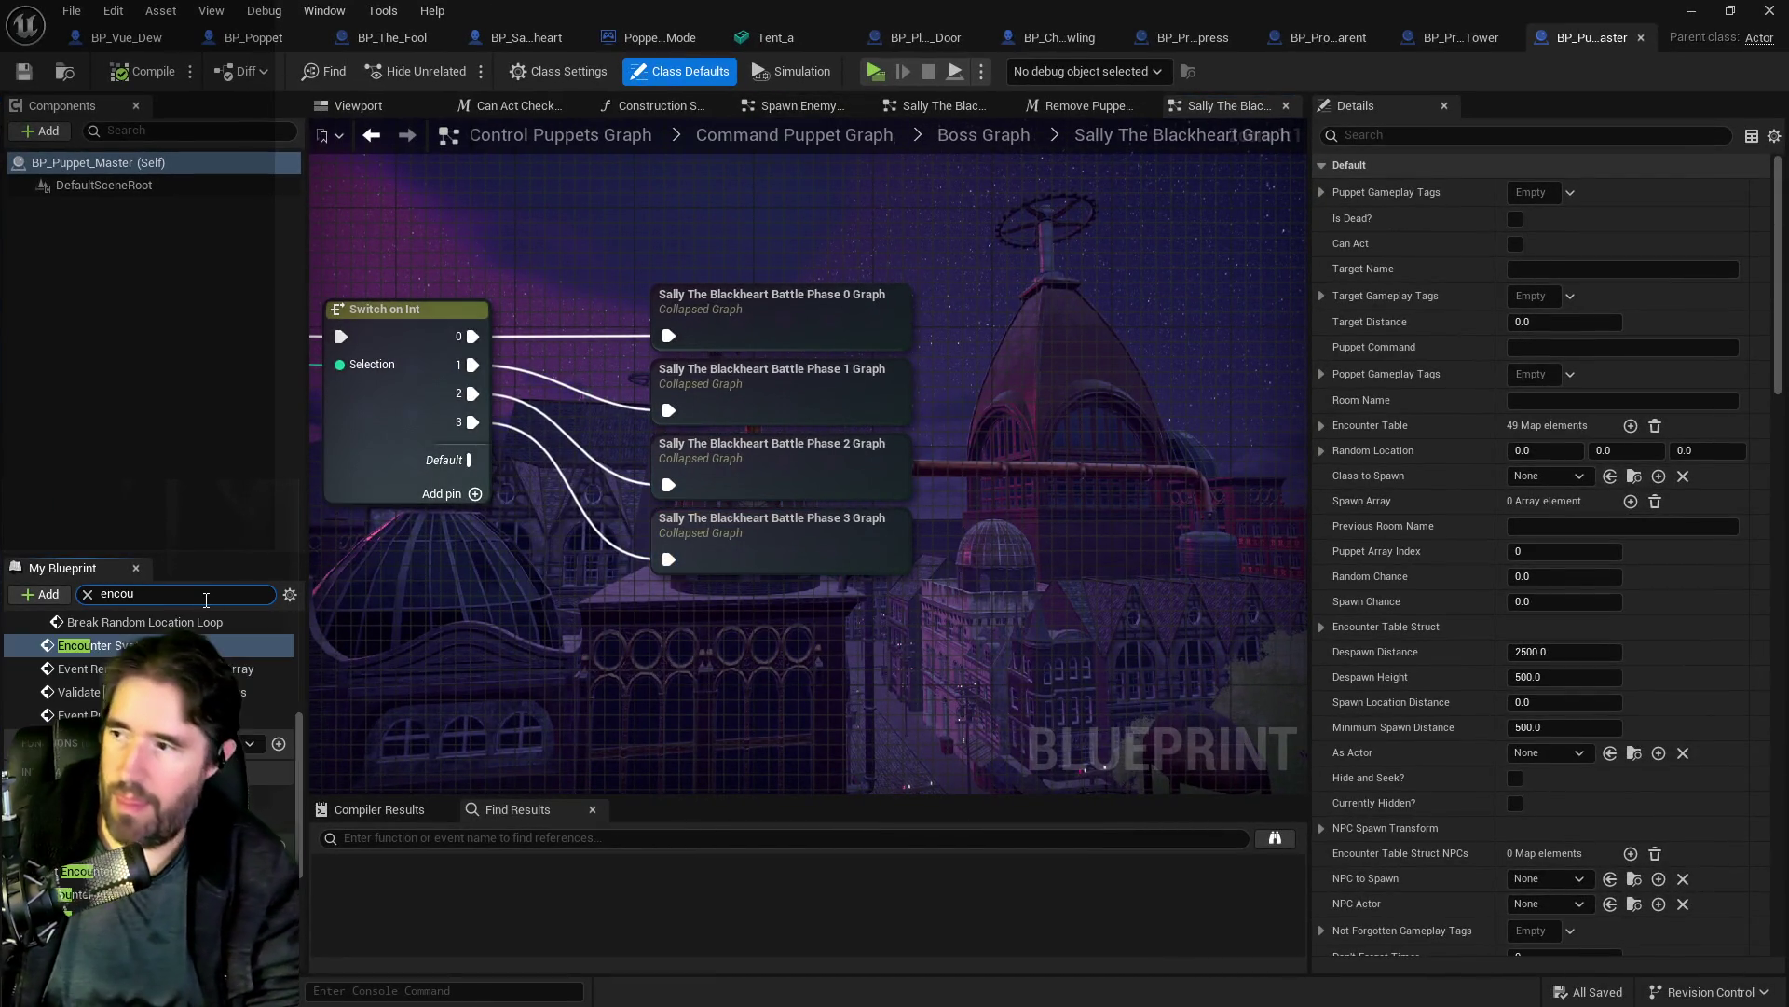
{"action": "type", "text": "nter"}
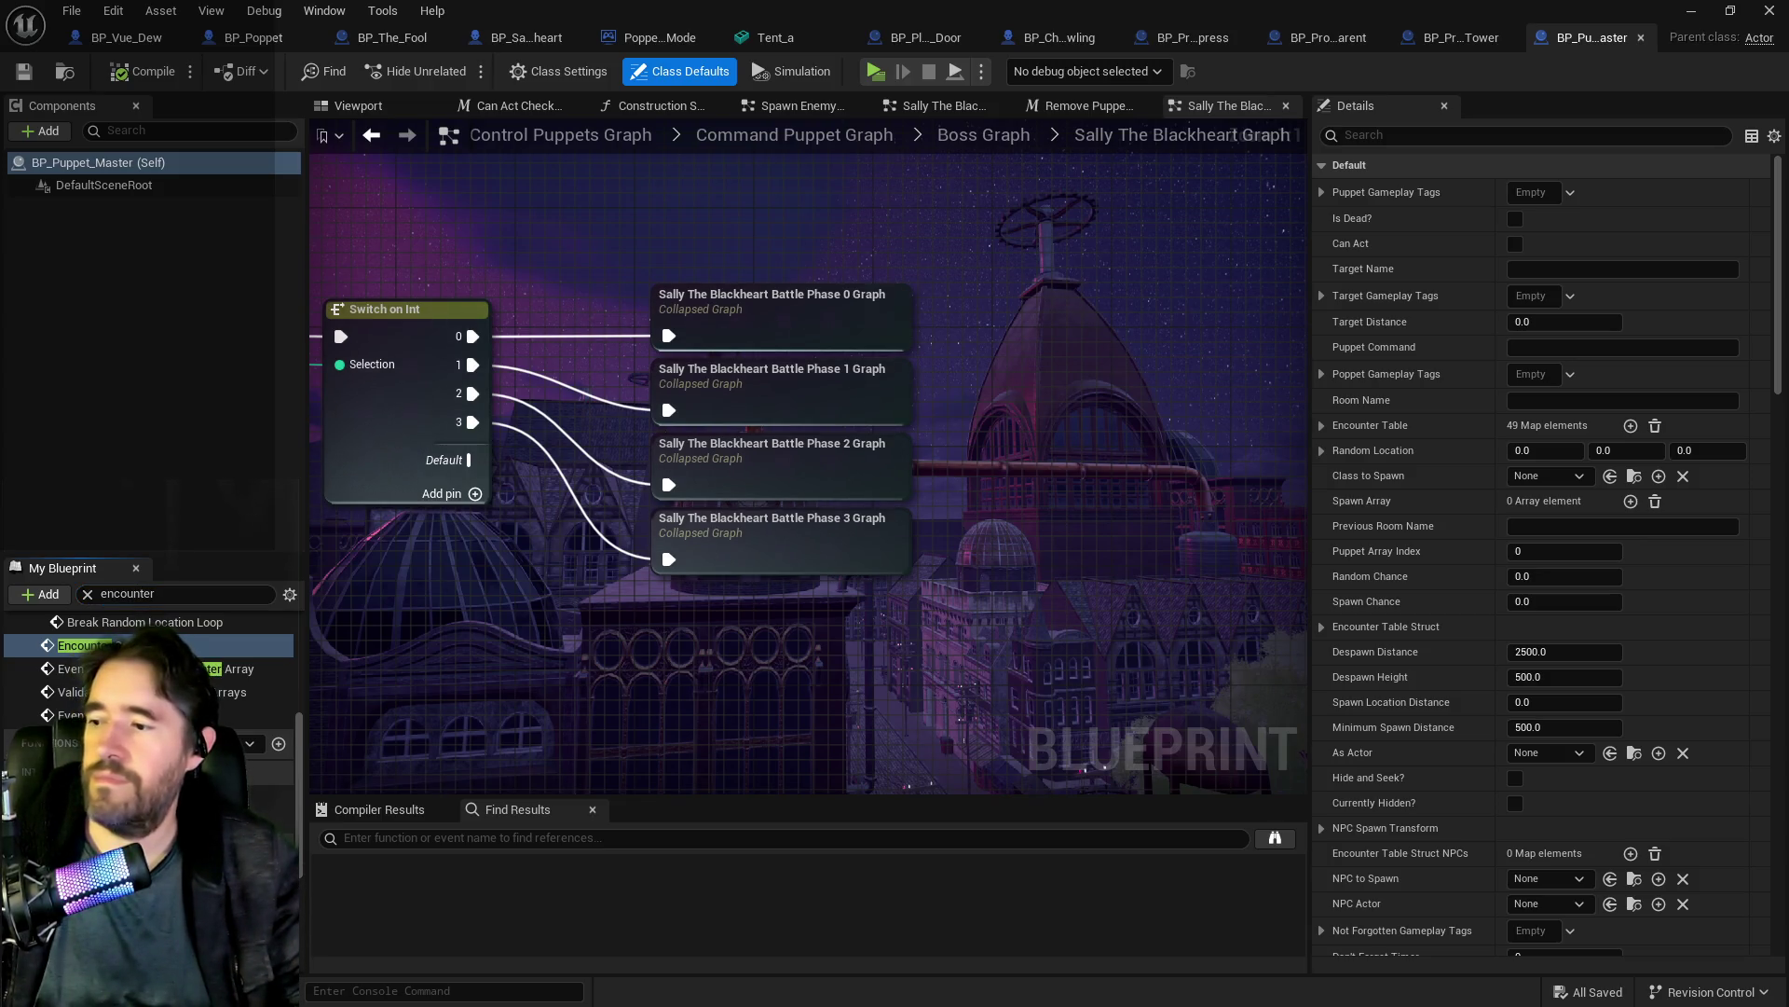
{"action": "left_click", "coordinate": [84, 645]}
{"action": "scroll", "coordinate": [1408, 640], "scroll_direction": "down", "scroll_amount": 5}
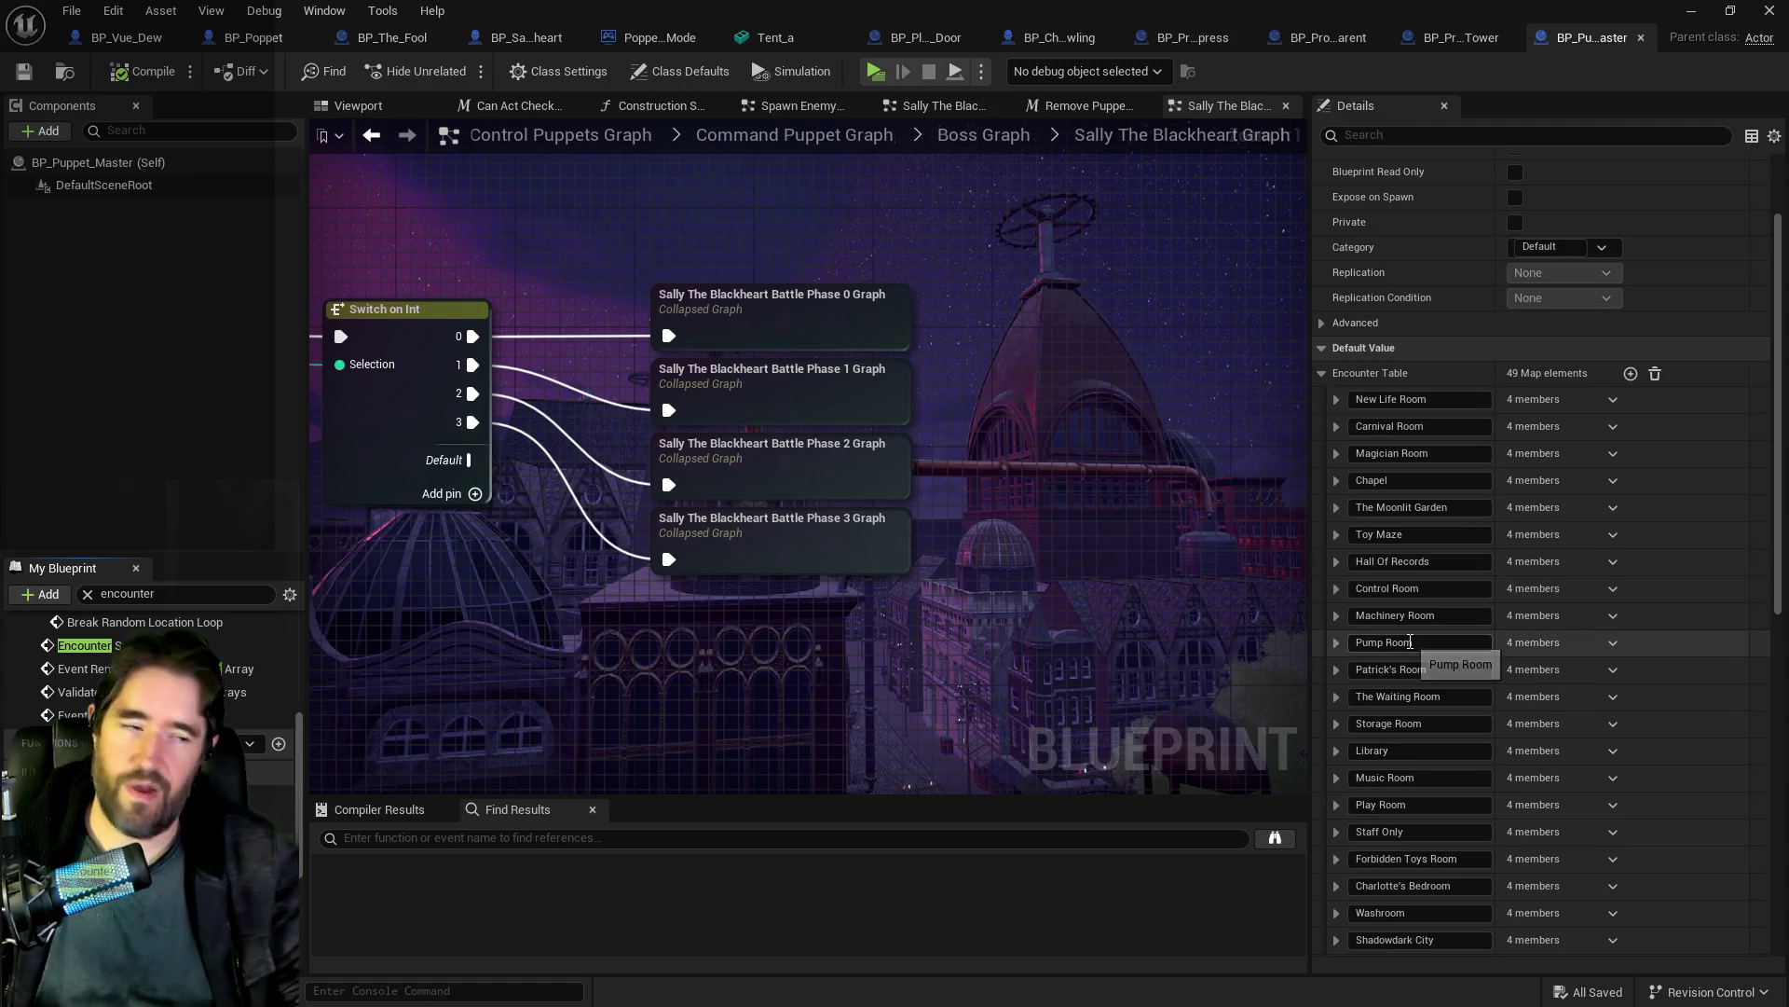
Step: Inspect the Staff Only entry's NPCs and Spawn Table, including the BP_Voodoo_Doll spawn entry
{"action": "scroll", "coordinate": [1407, 640], "scroll_direction": "down", "scroll_amount": 1}
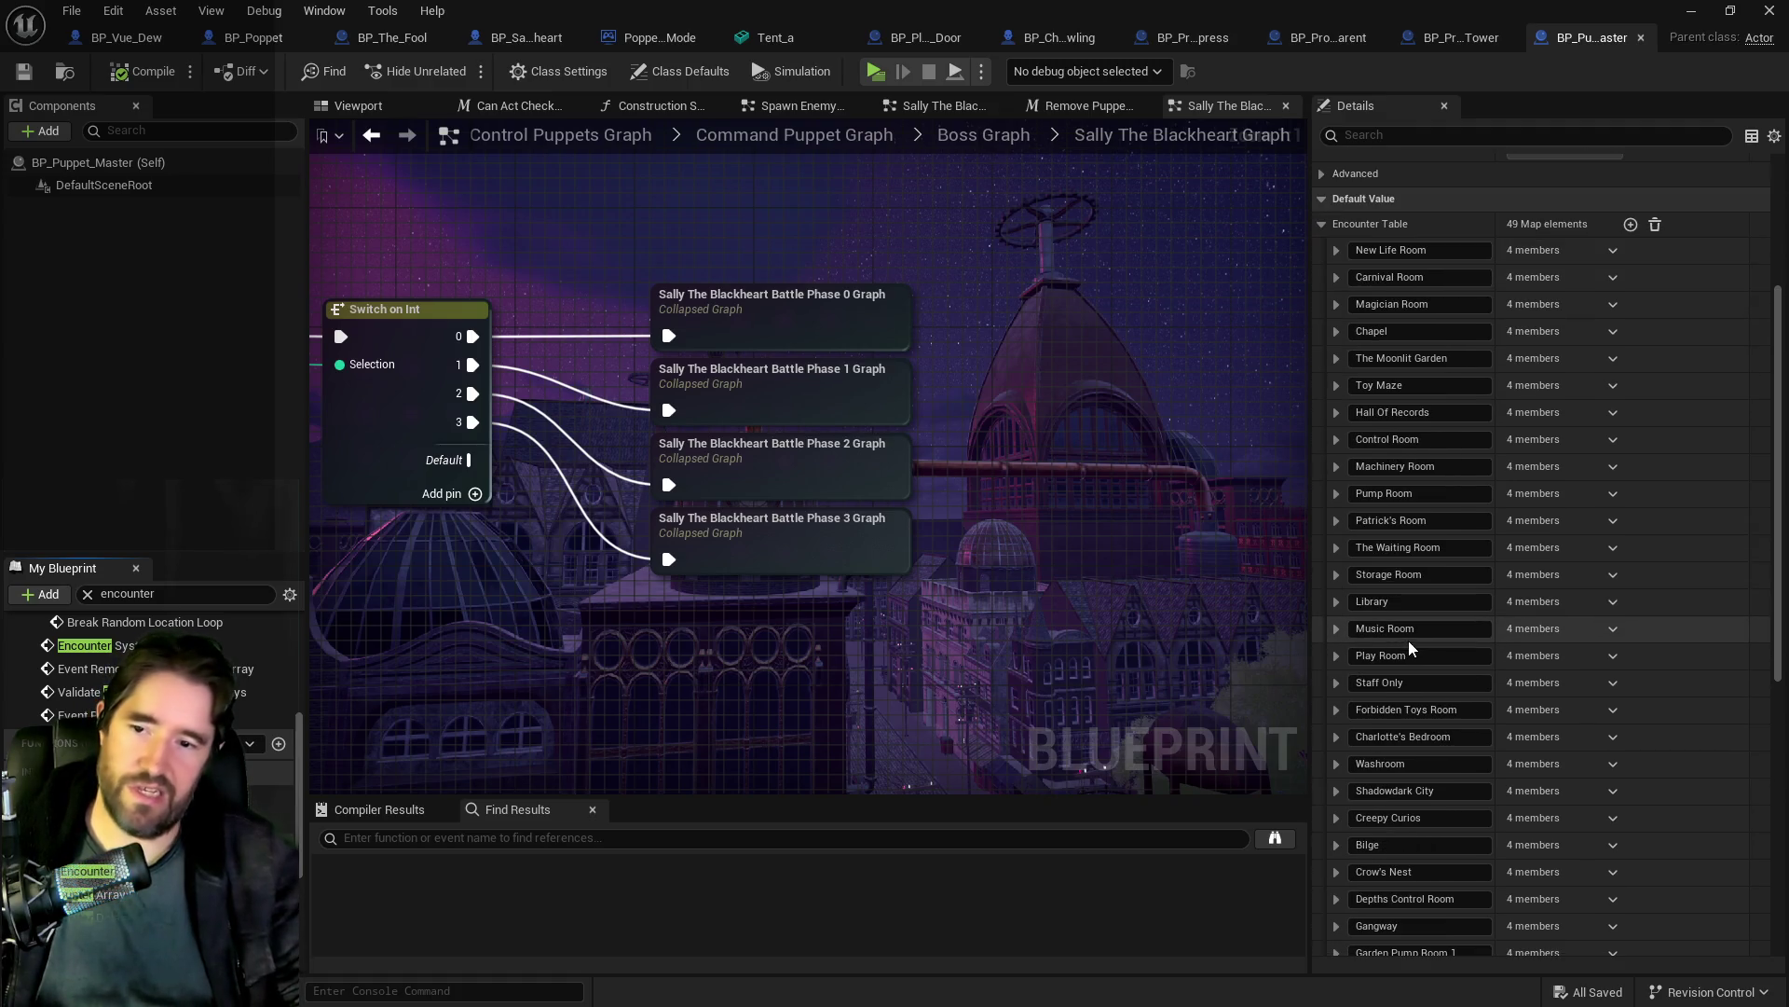
{"action": "left_click", "coordinate": [1336, 682]}
{"action": "left_click", "coordinate": [1353, 735]}
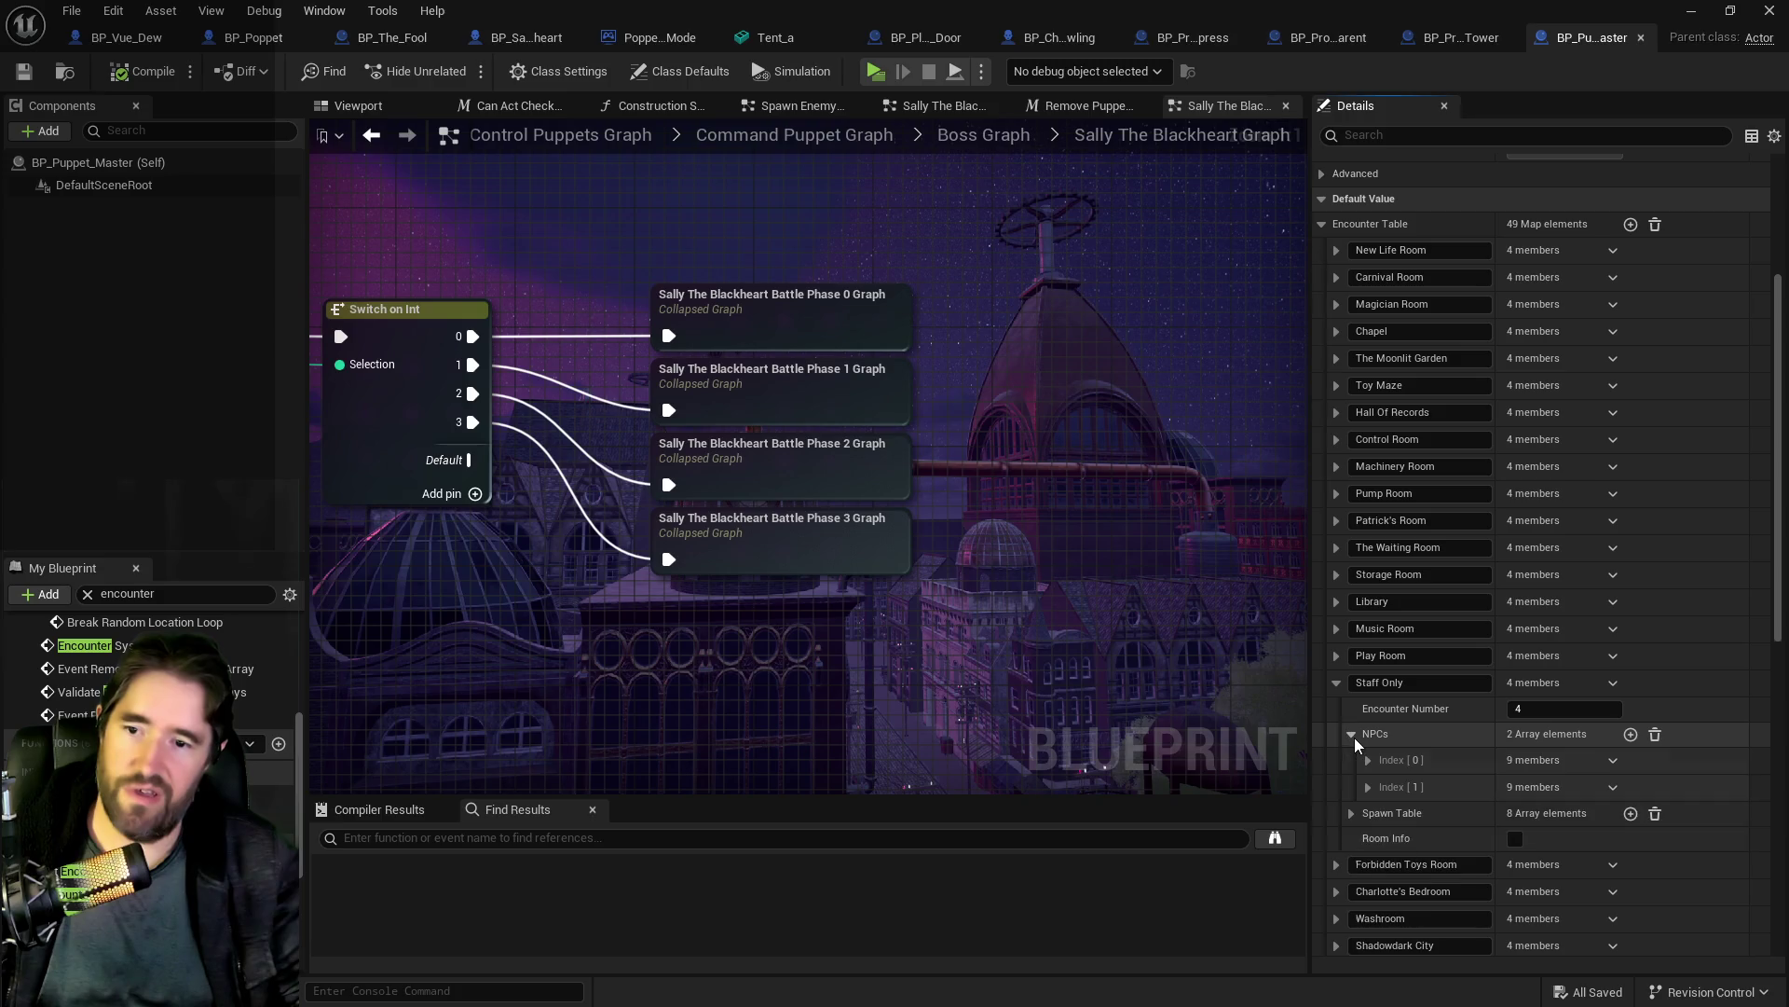
{"action": "left_click", "coordinate": [1352, 735]}
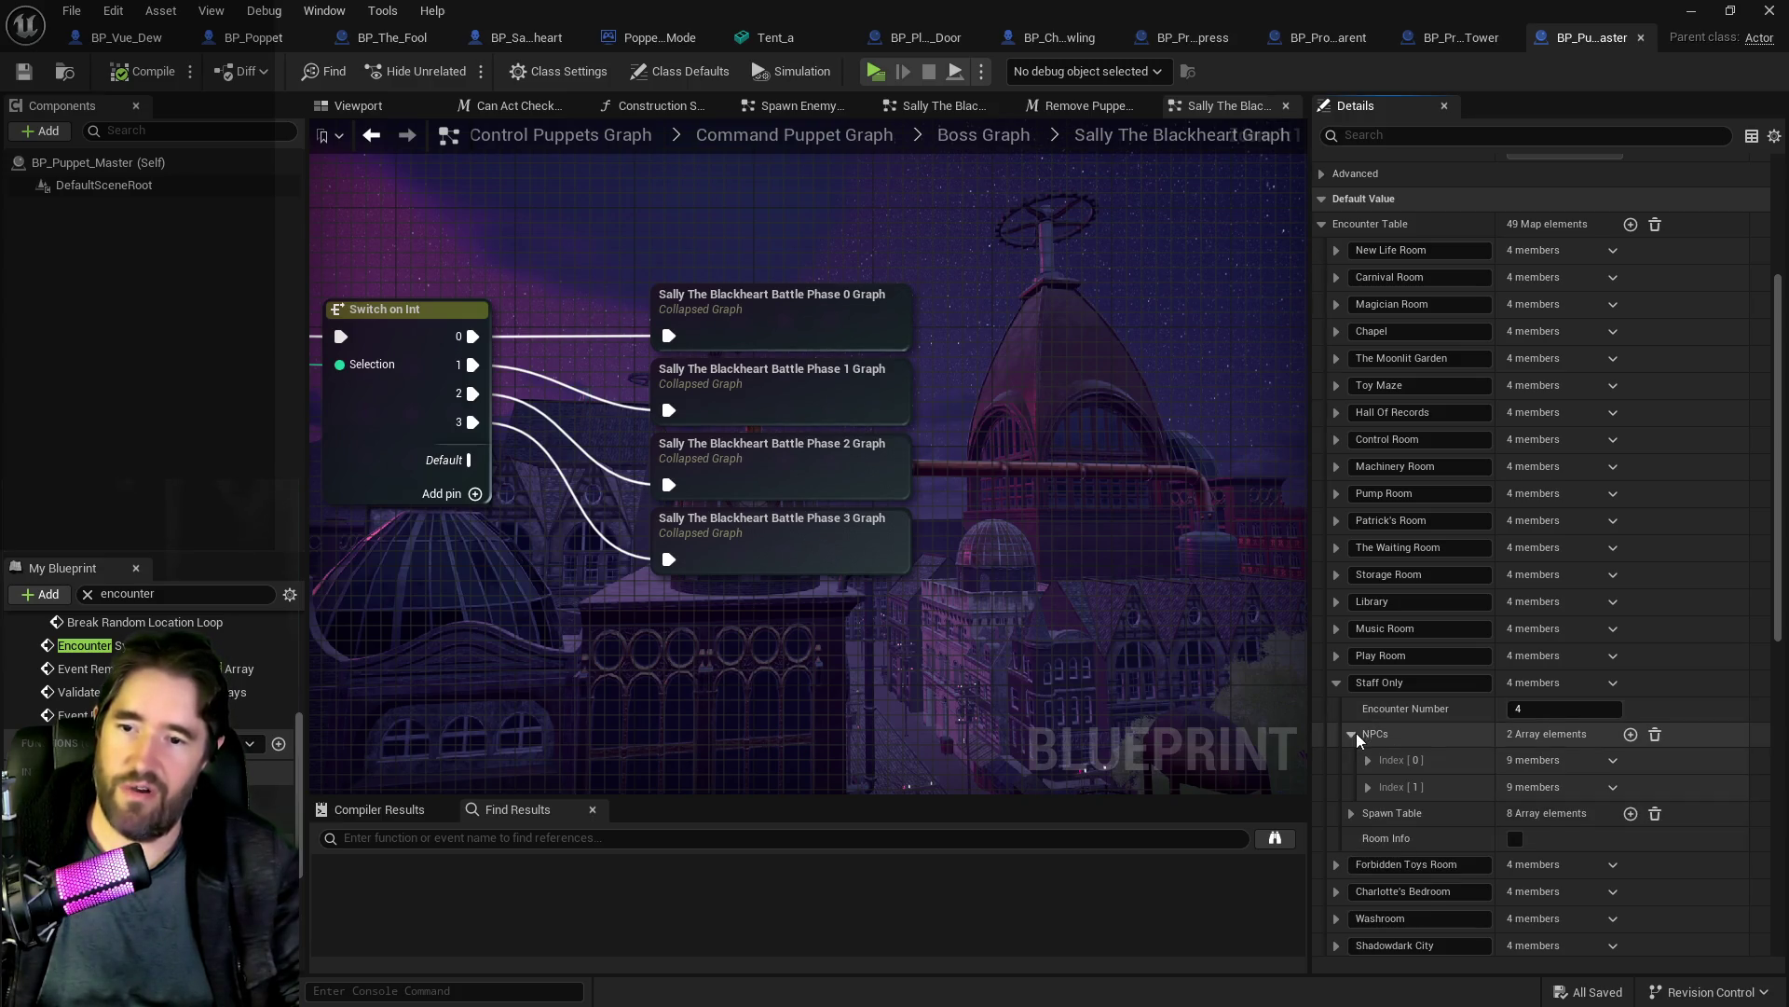
{"action": "left_click", "coordinate": [1351, 759]}
{"action": "left_click", "coordinate": [1368, 786]}
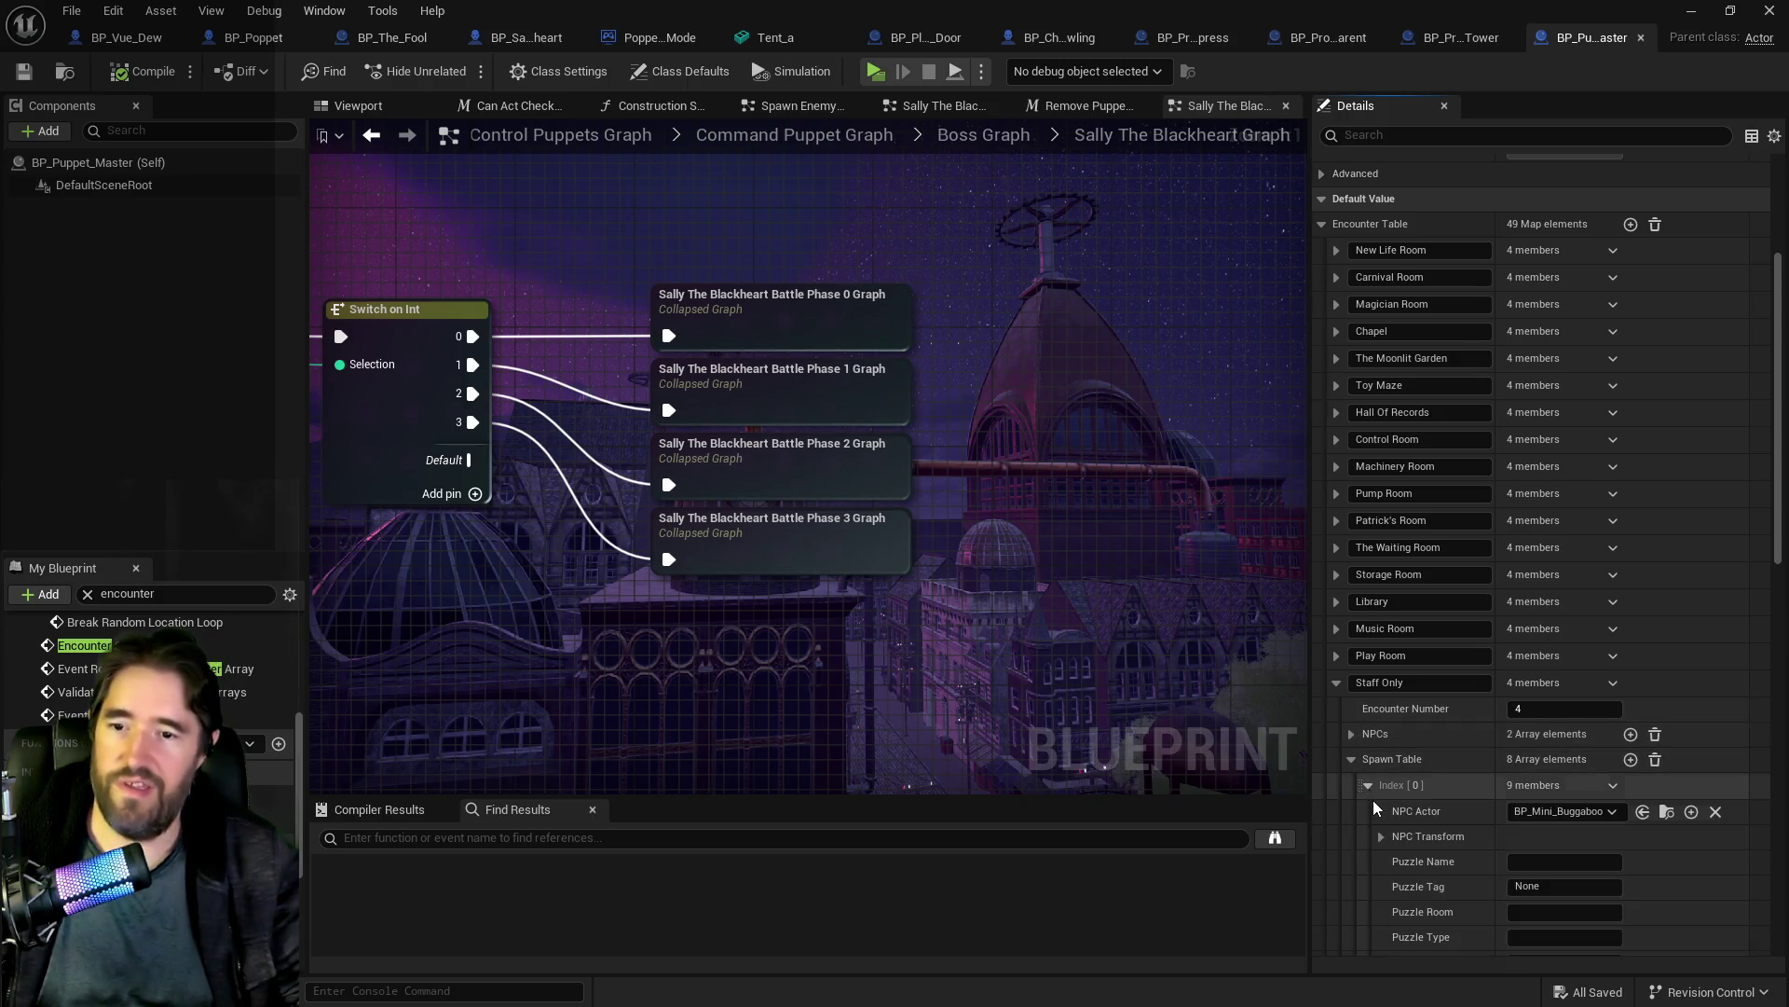
{"action": "scroll", "coordinate": [1402, 854], "scroll_direction": "down", "scroll_amount": 3}
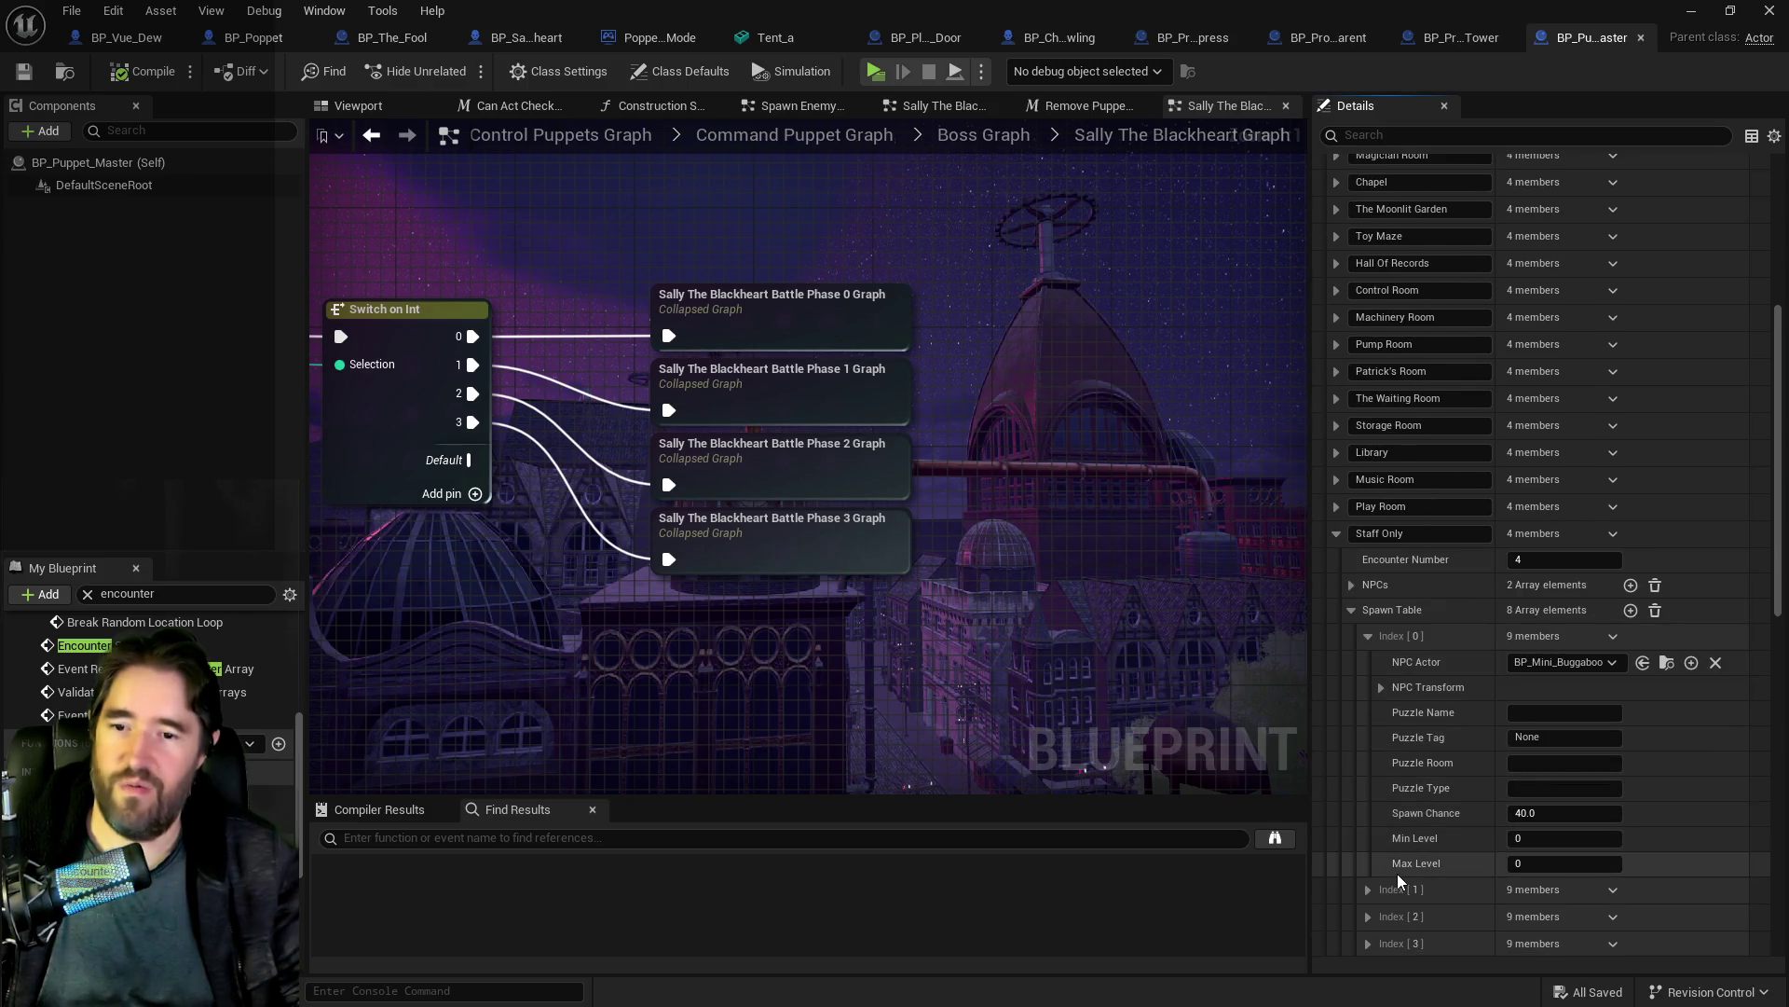
{"action": "scroll", "coordinate": [1396, 871], "scroll_direction": "down", "scroll_amount": 1}
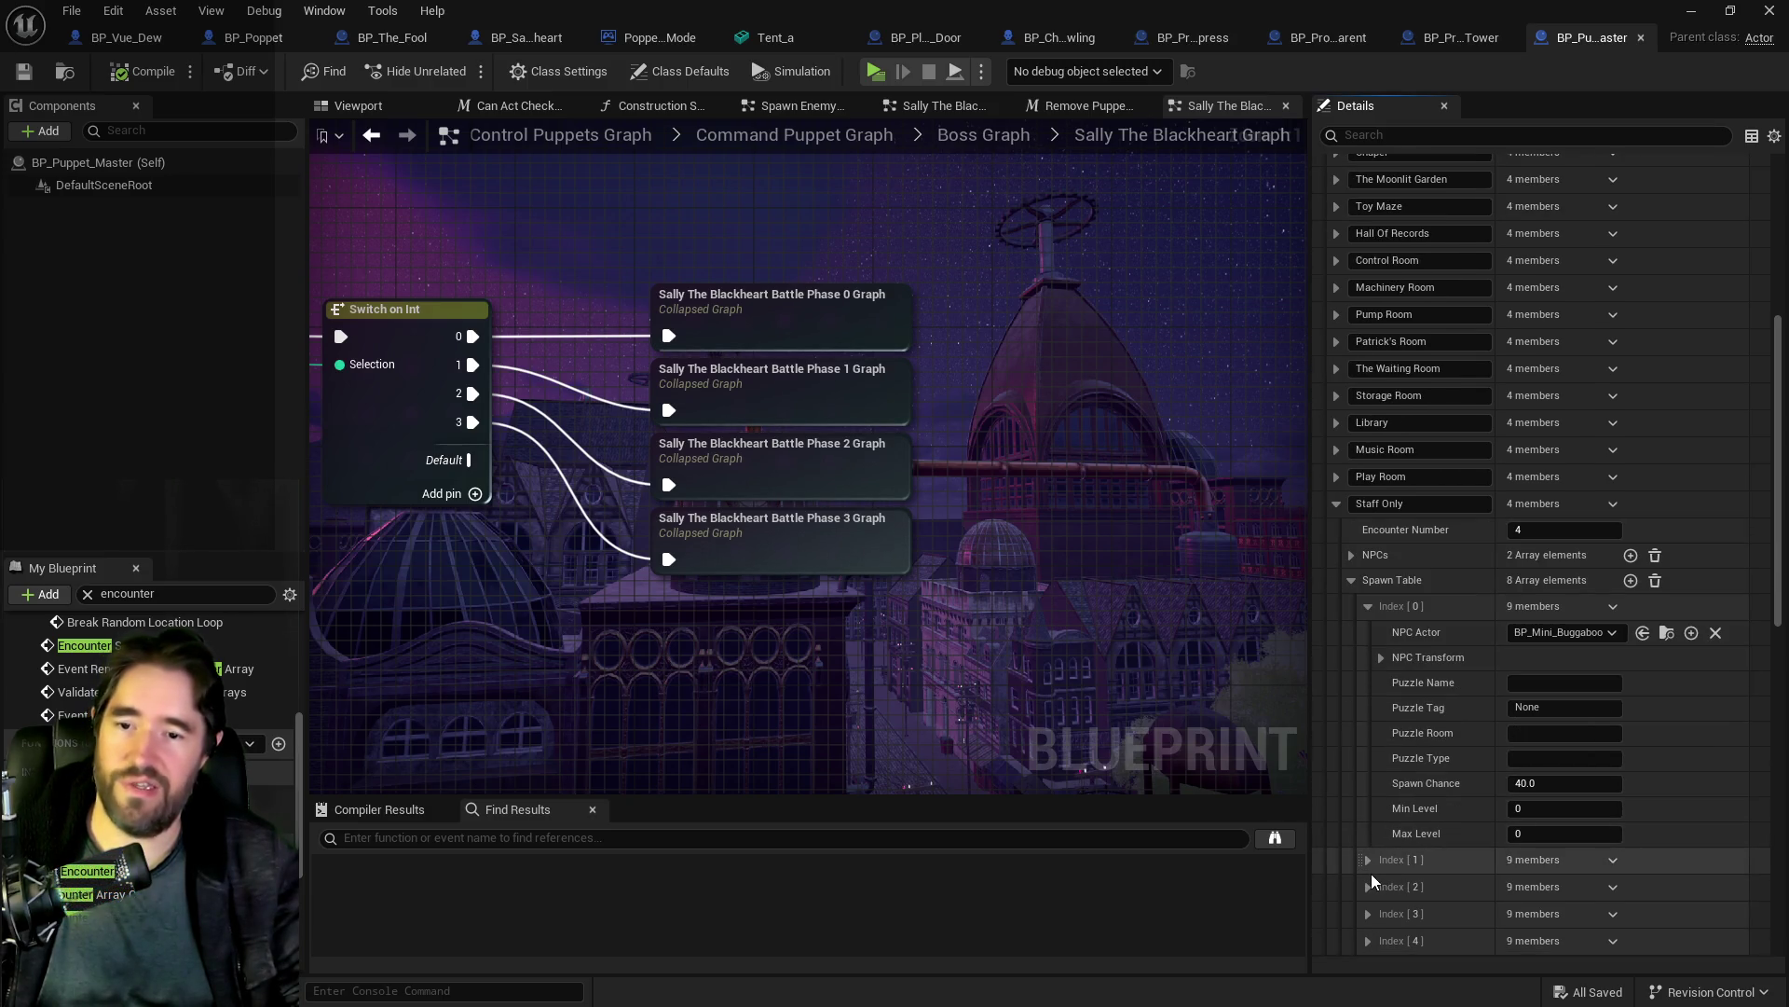
{"action": "left_click", "coordinate": [1370, 861]}
{"action": "scroll", "coordinate": [1373, 862], "scroll_direction": "down", "scroll_amount": 5}
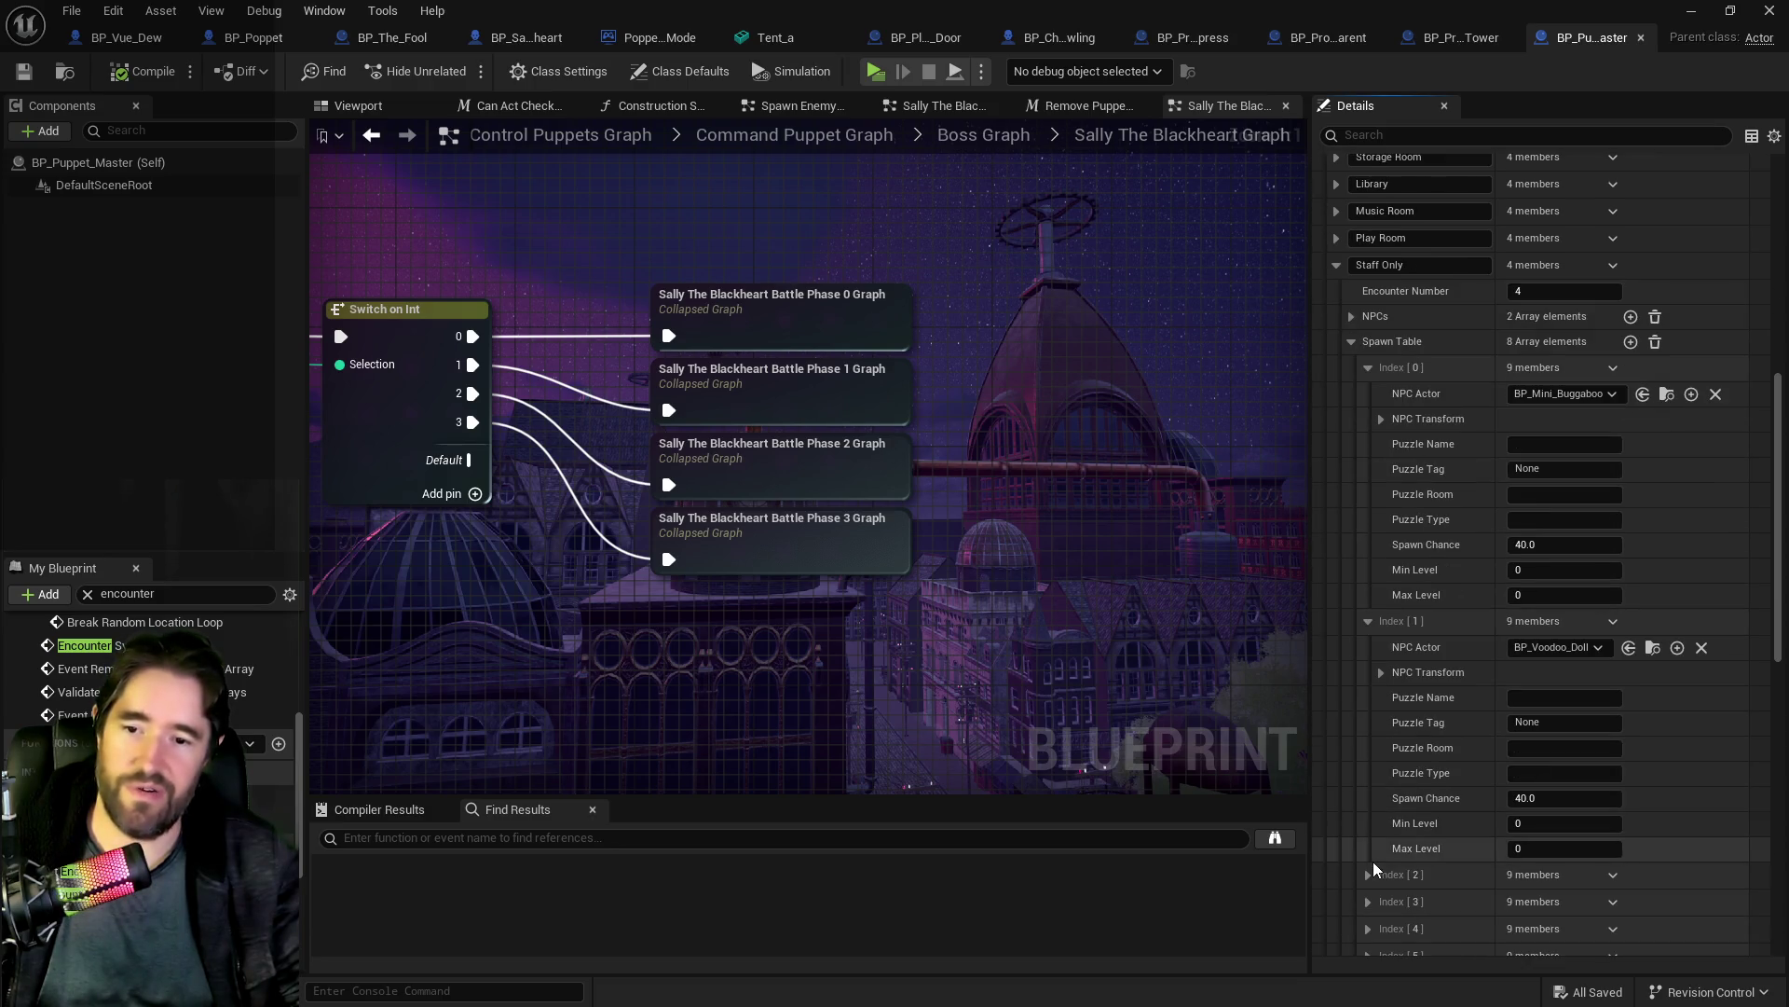
{"action": "scroll", "coordinate": [1372, 870], "scroll_direction": "down", "scroll_amount": 1}
{"action": "scroll", "coordinate": [1372, 870], "scroll_direction": "up", "scroll_amount": 6}
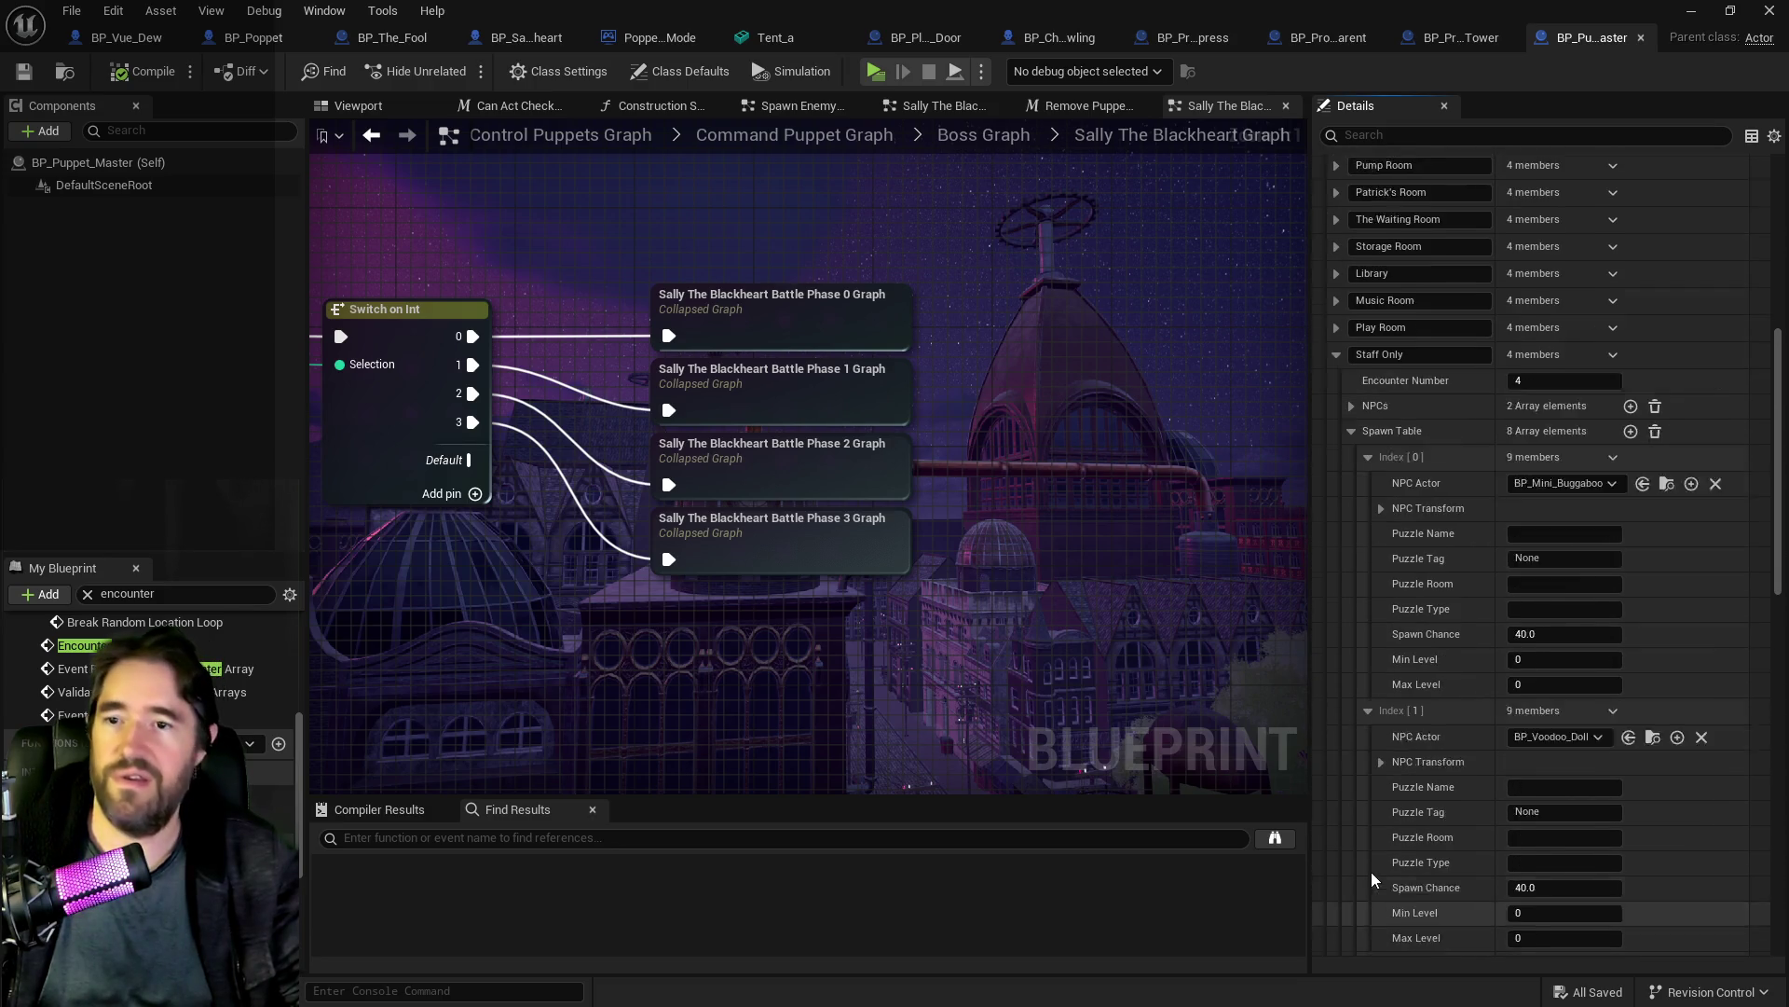
Step: Inspect Music Room's spawn Index [4] and Library's spawn Index [6] entries
{"action": "left_click", "coordinate": [1338, 394]}
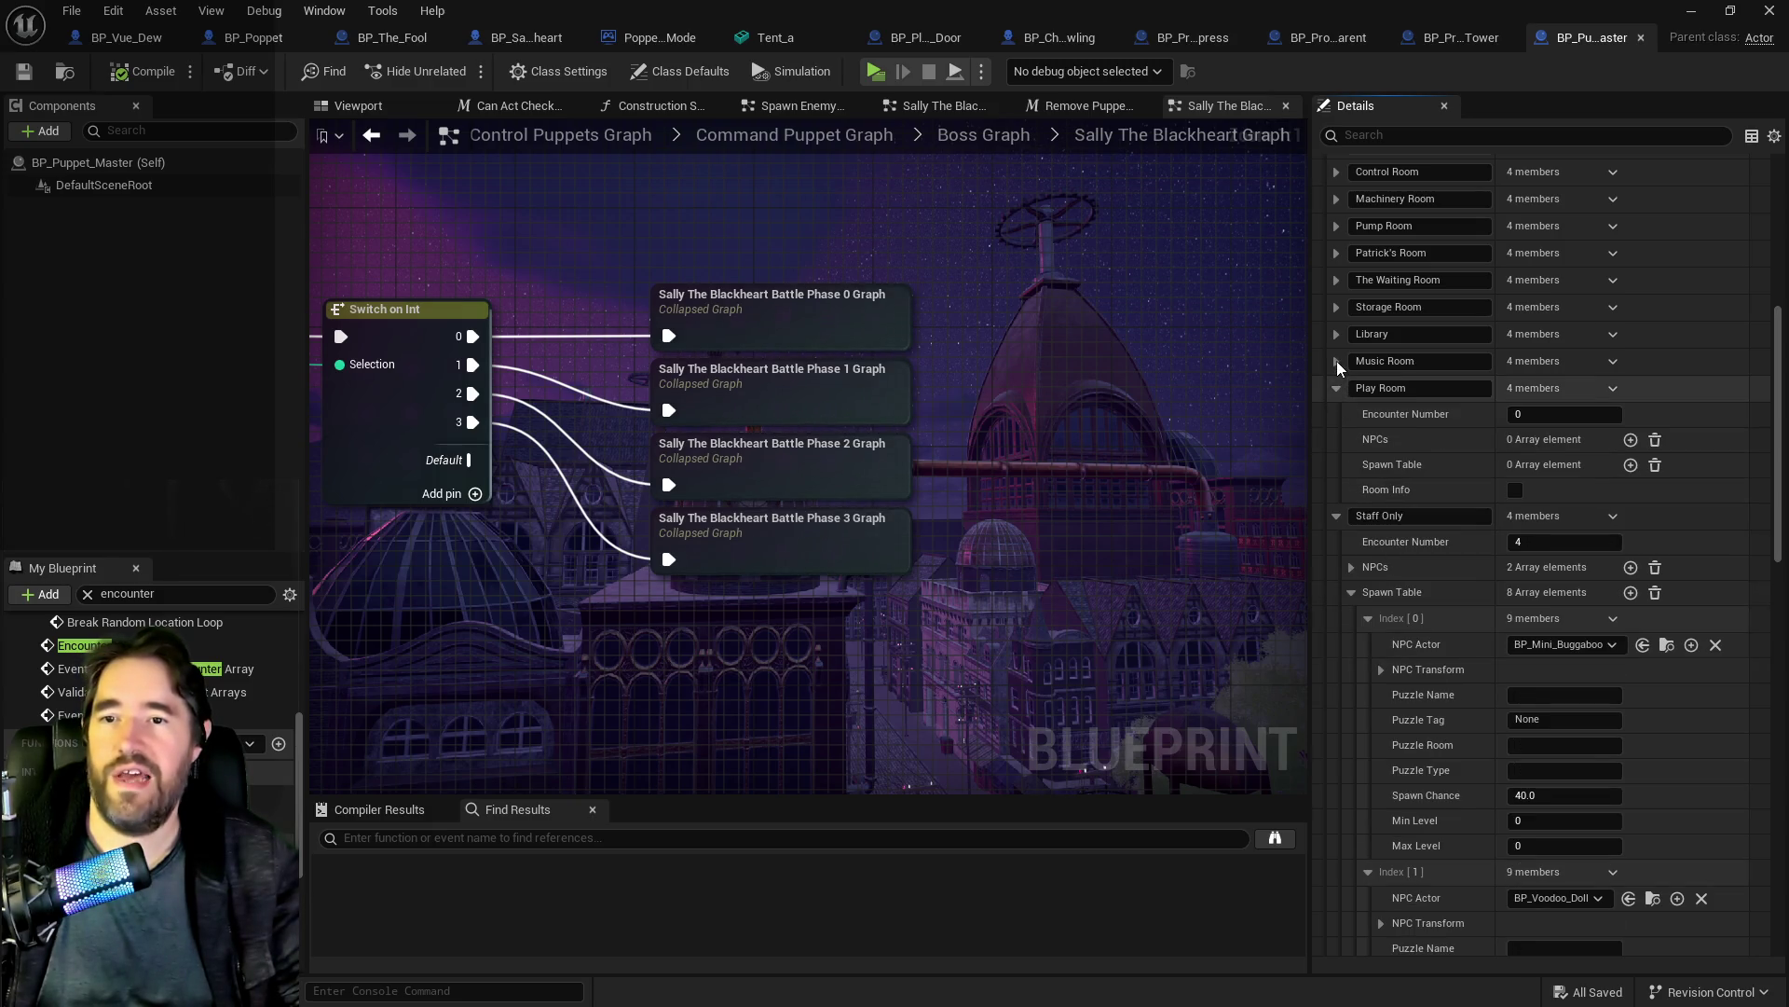
{"action": "left_click", "coordinate": [1337, 361]}
{"action": "left_click", "coordinate": [1352, 438]}
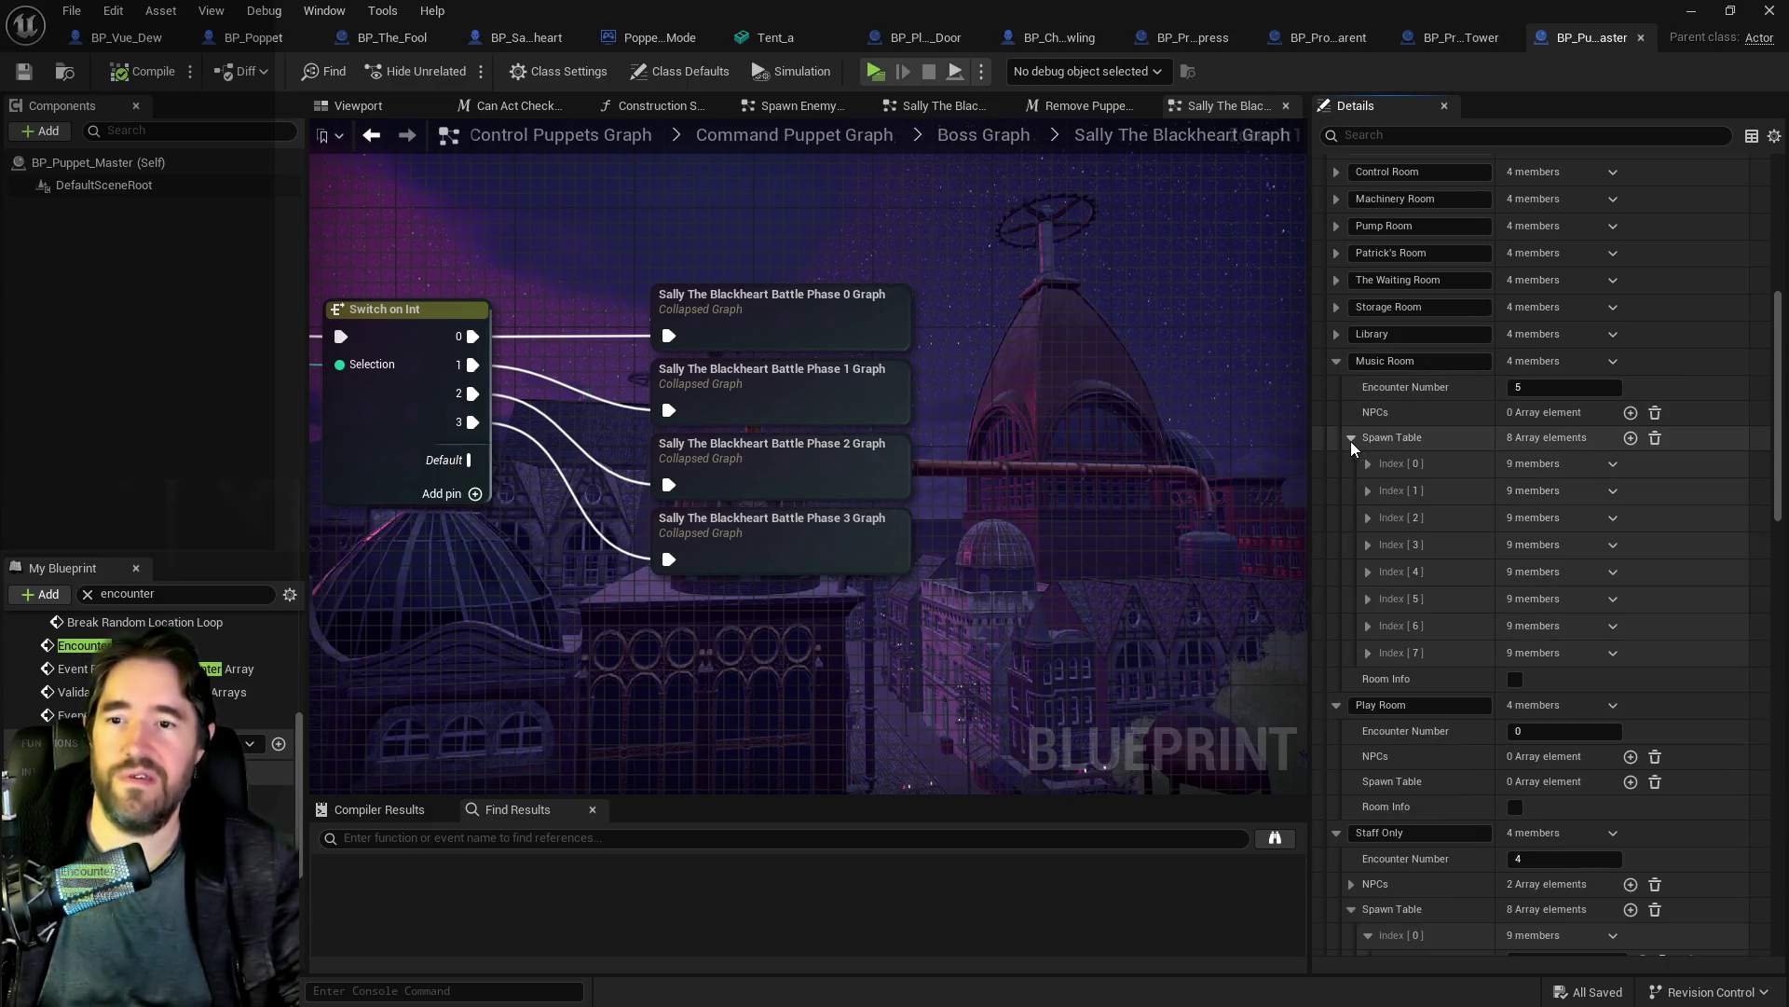
{"action": "left_click", "coordinate": [1369, 572]}
{"action": "scroll", "coordinate": [1356, 438], "scroll_direction": "up", "scroll_amount": 3}
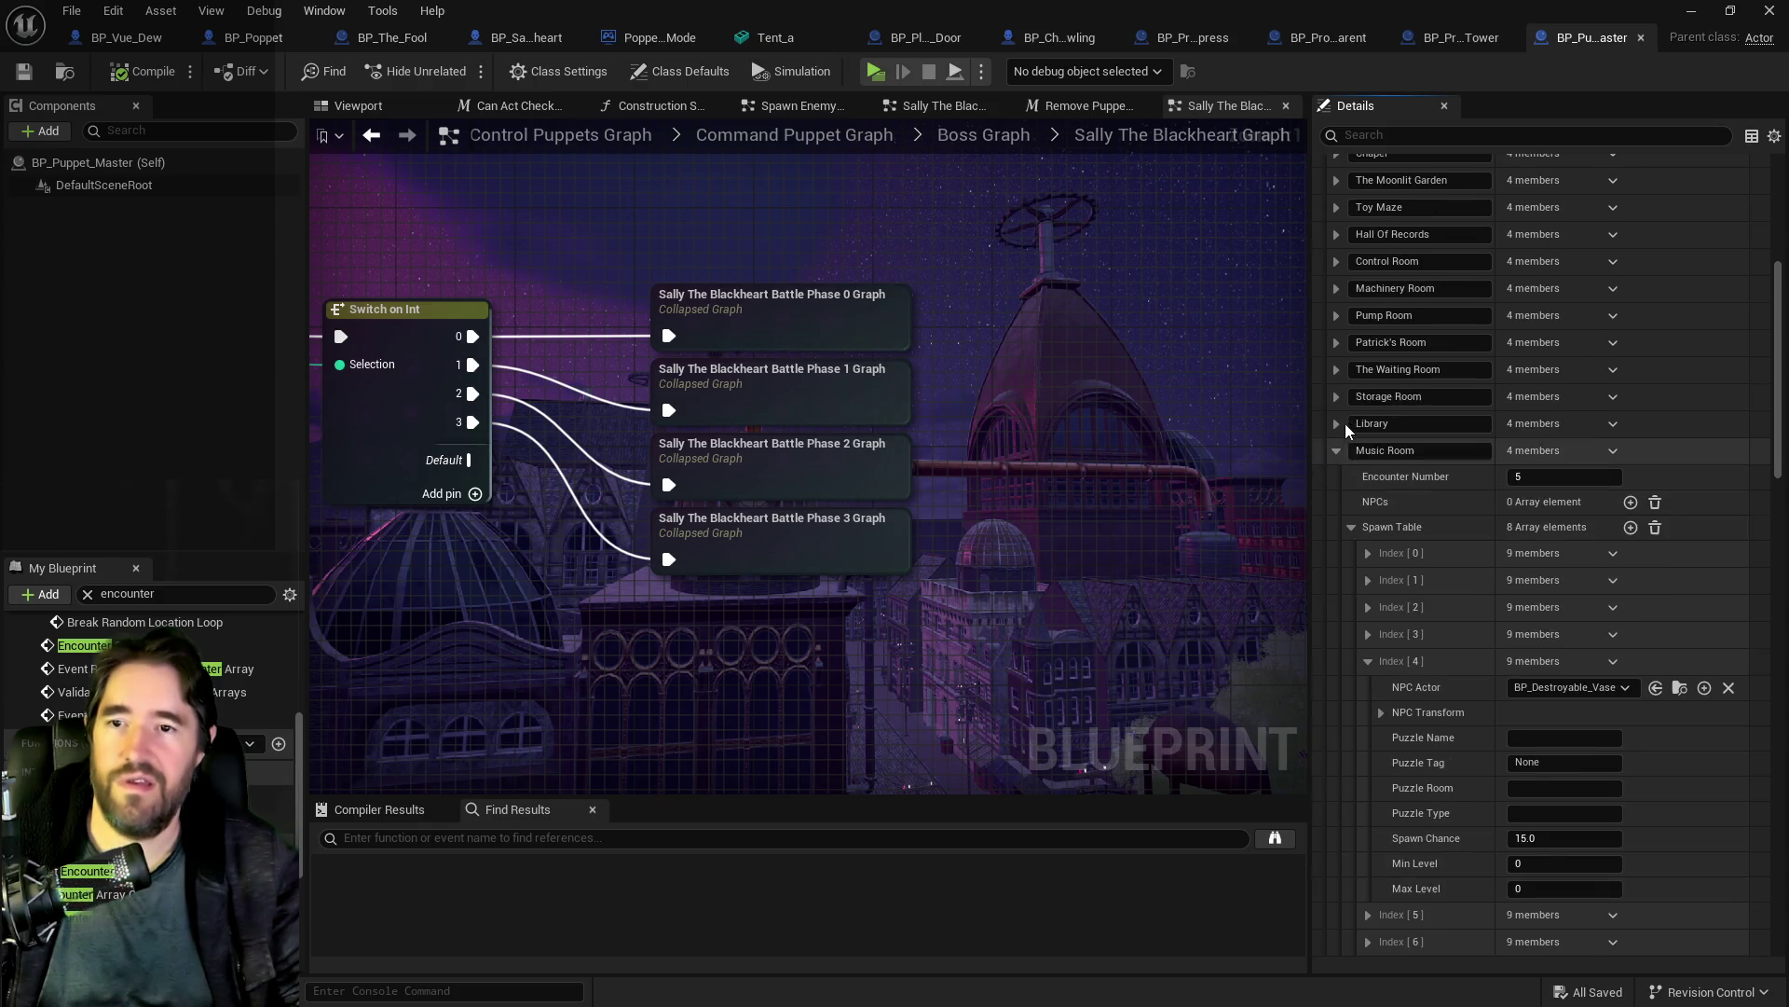
{"action": "left_click", "coordinate": [1337, 423]}
{"action": "left_click", "coordinate": [1352, 502]}
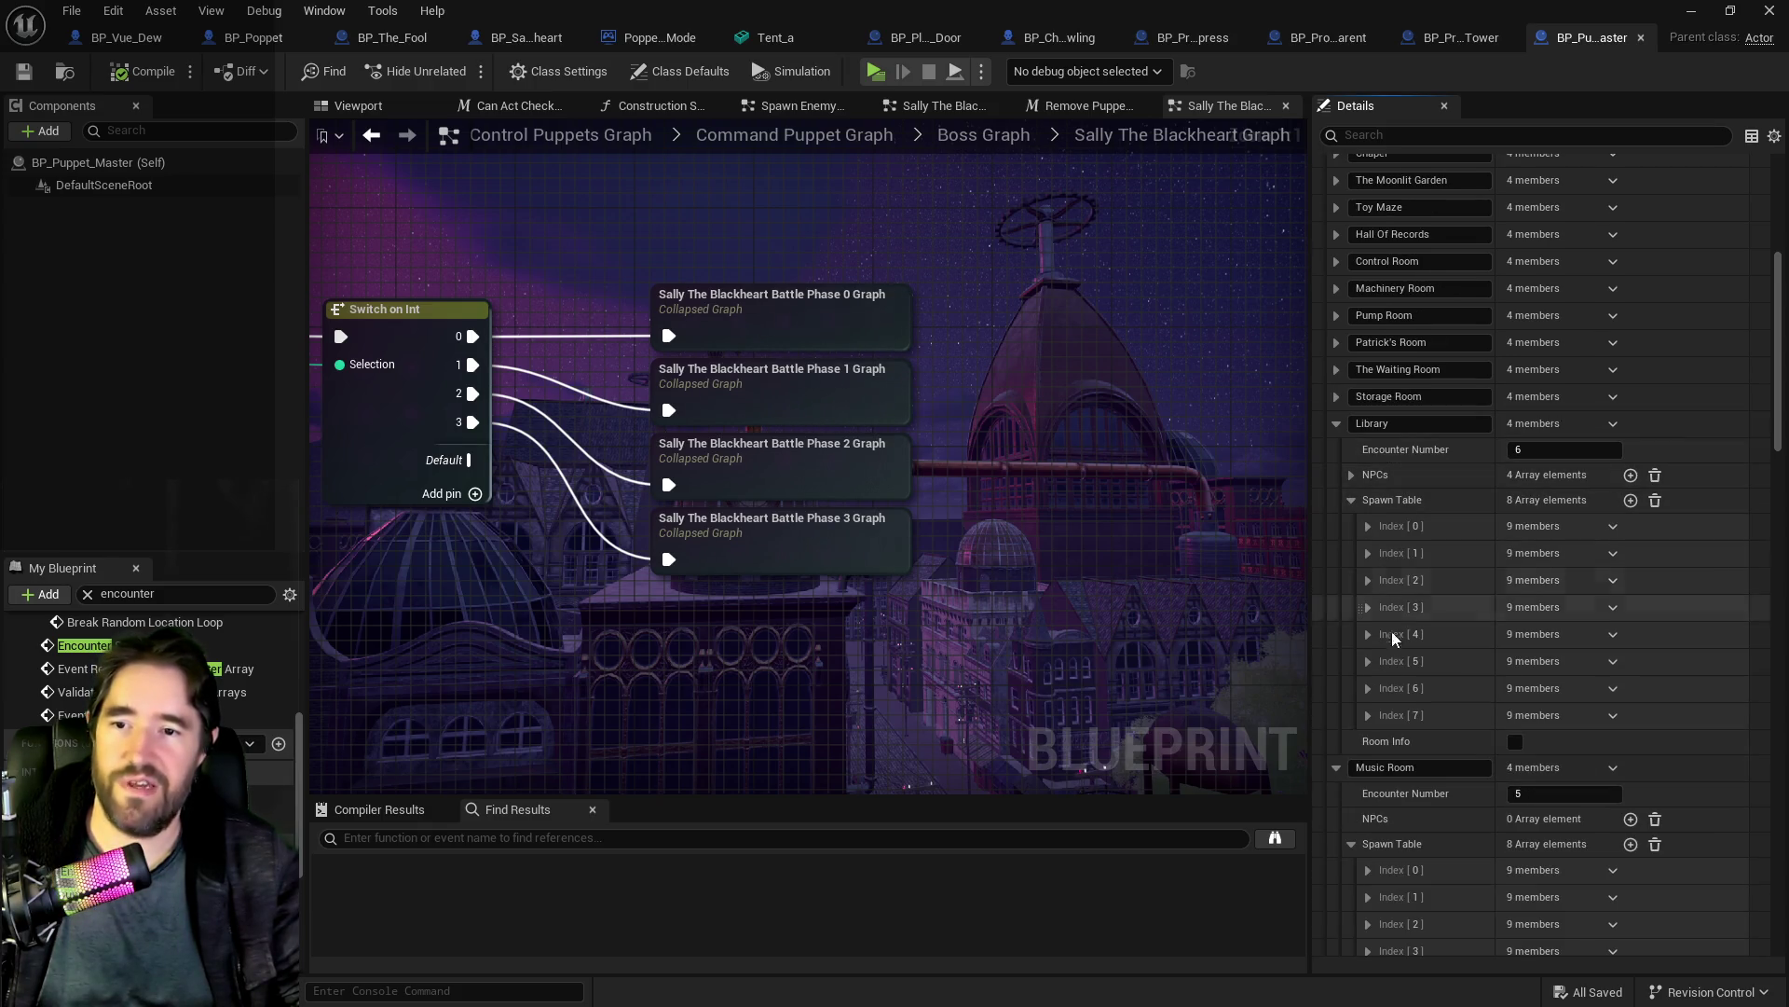
{"action": "left_click", "coordinate": [1368, 688]}
{"action": "scroll", "coordinate": [1435, 811], "scroll_direction": "down", "scroll_amount": 2}
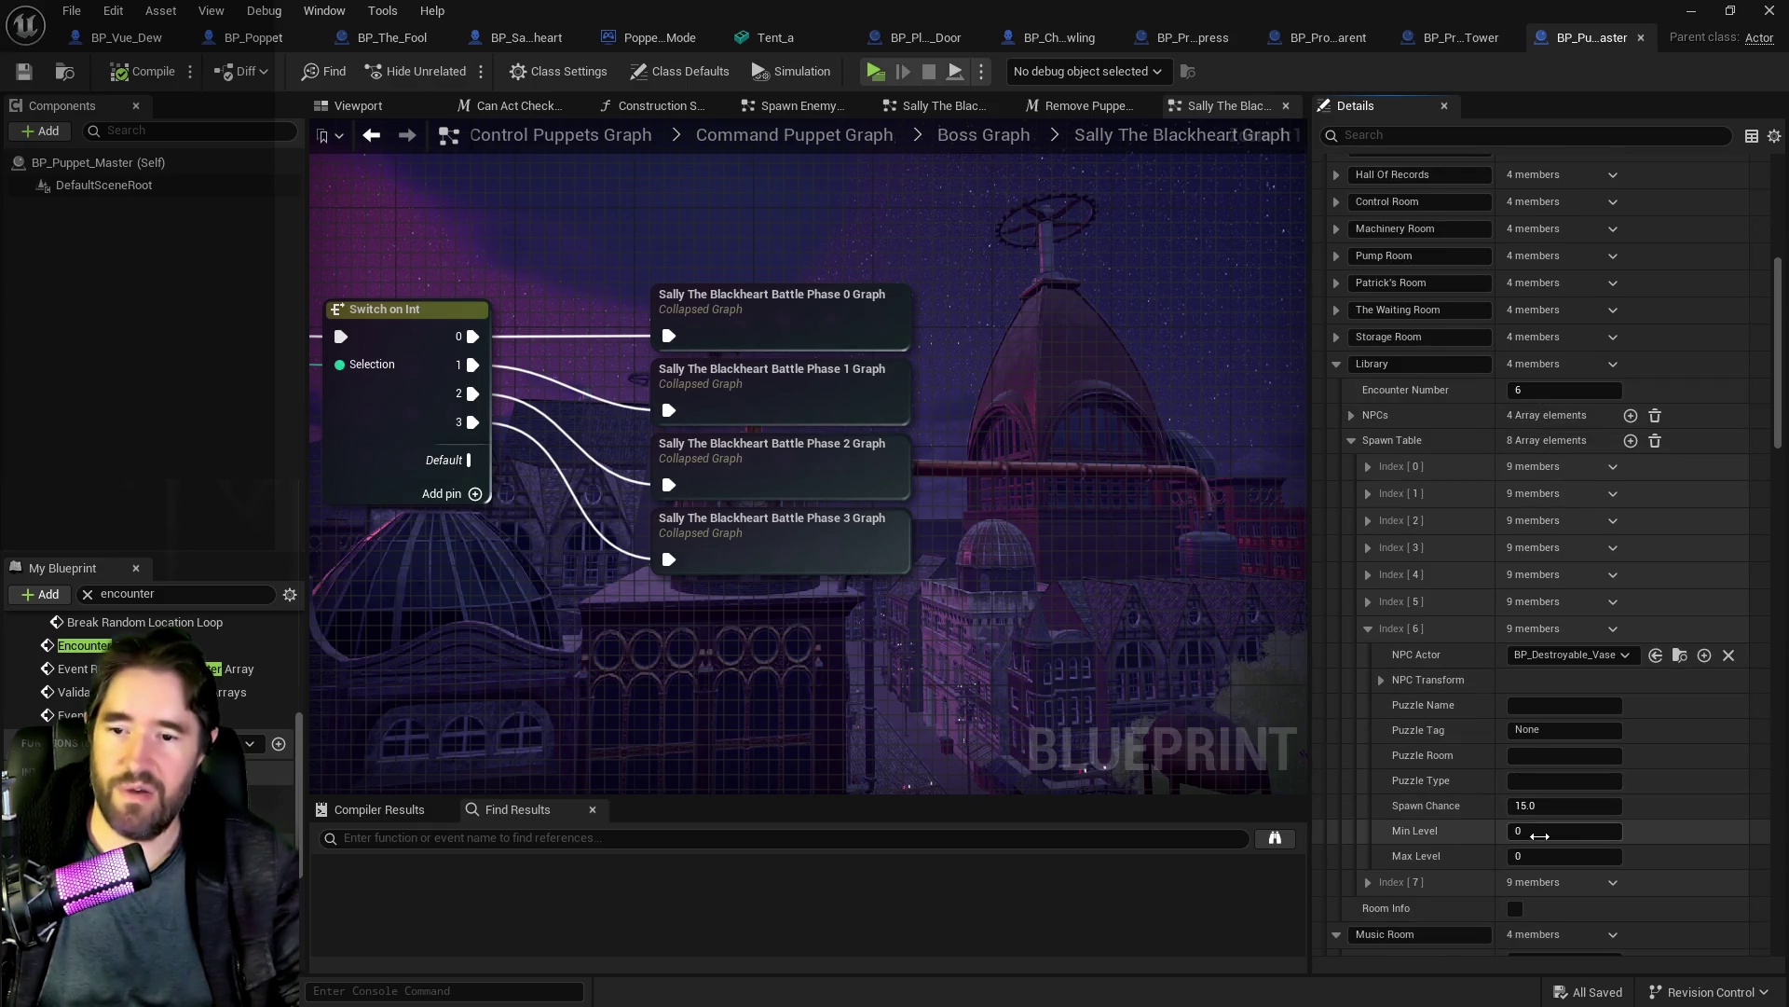
{"action": "scroll", "coordinate": [1400, 526], "scroll_direction": "up", "scroll_amount": 5}
Step: Inspect Patrick's Room, The Waiting Room's NPC entry, and Chapel's spawn Index [2]
{"action": "left_click", "coordinate": [1346, 434]}
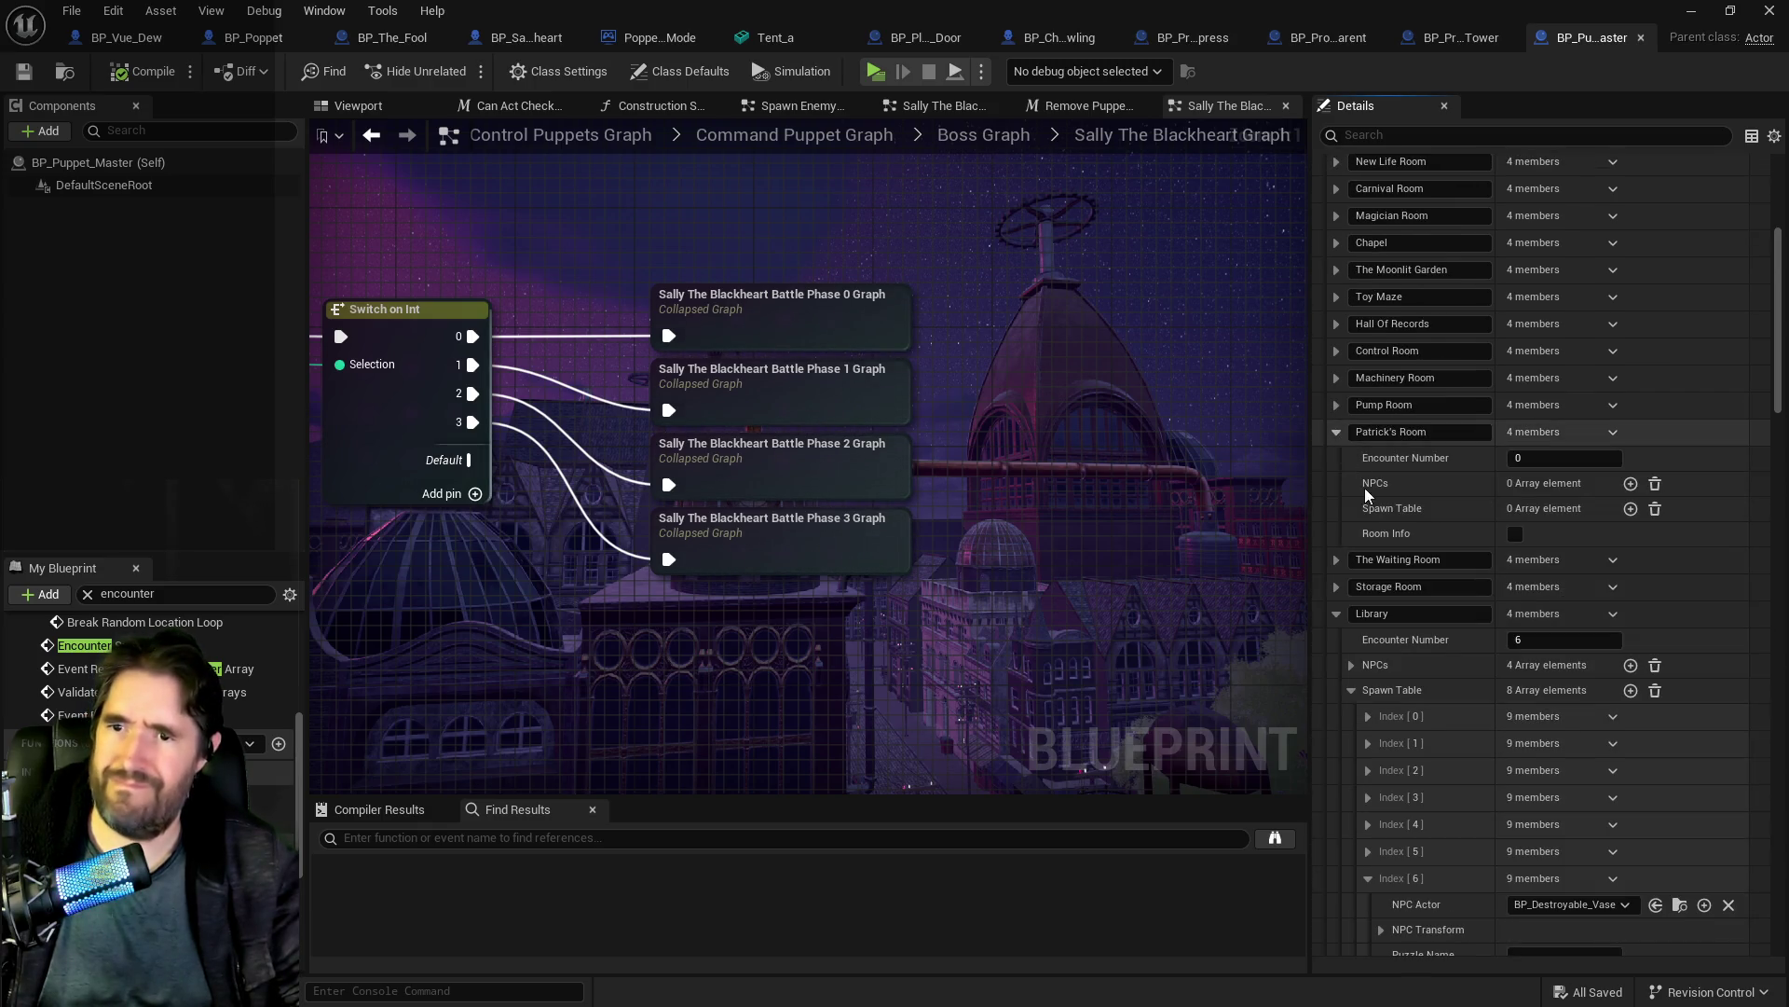
{"action": "left_click", "coordinate": [1339, 559]}
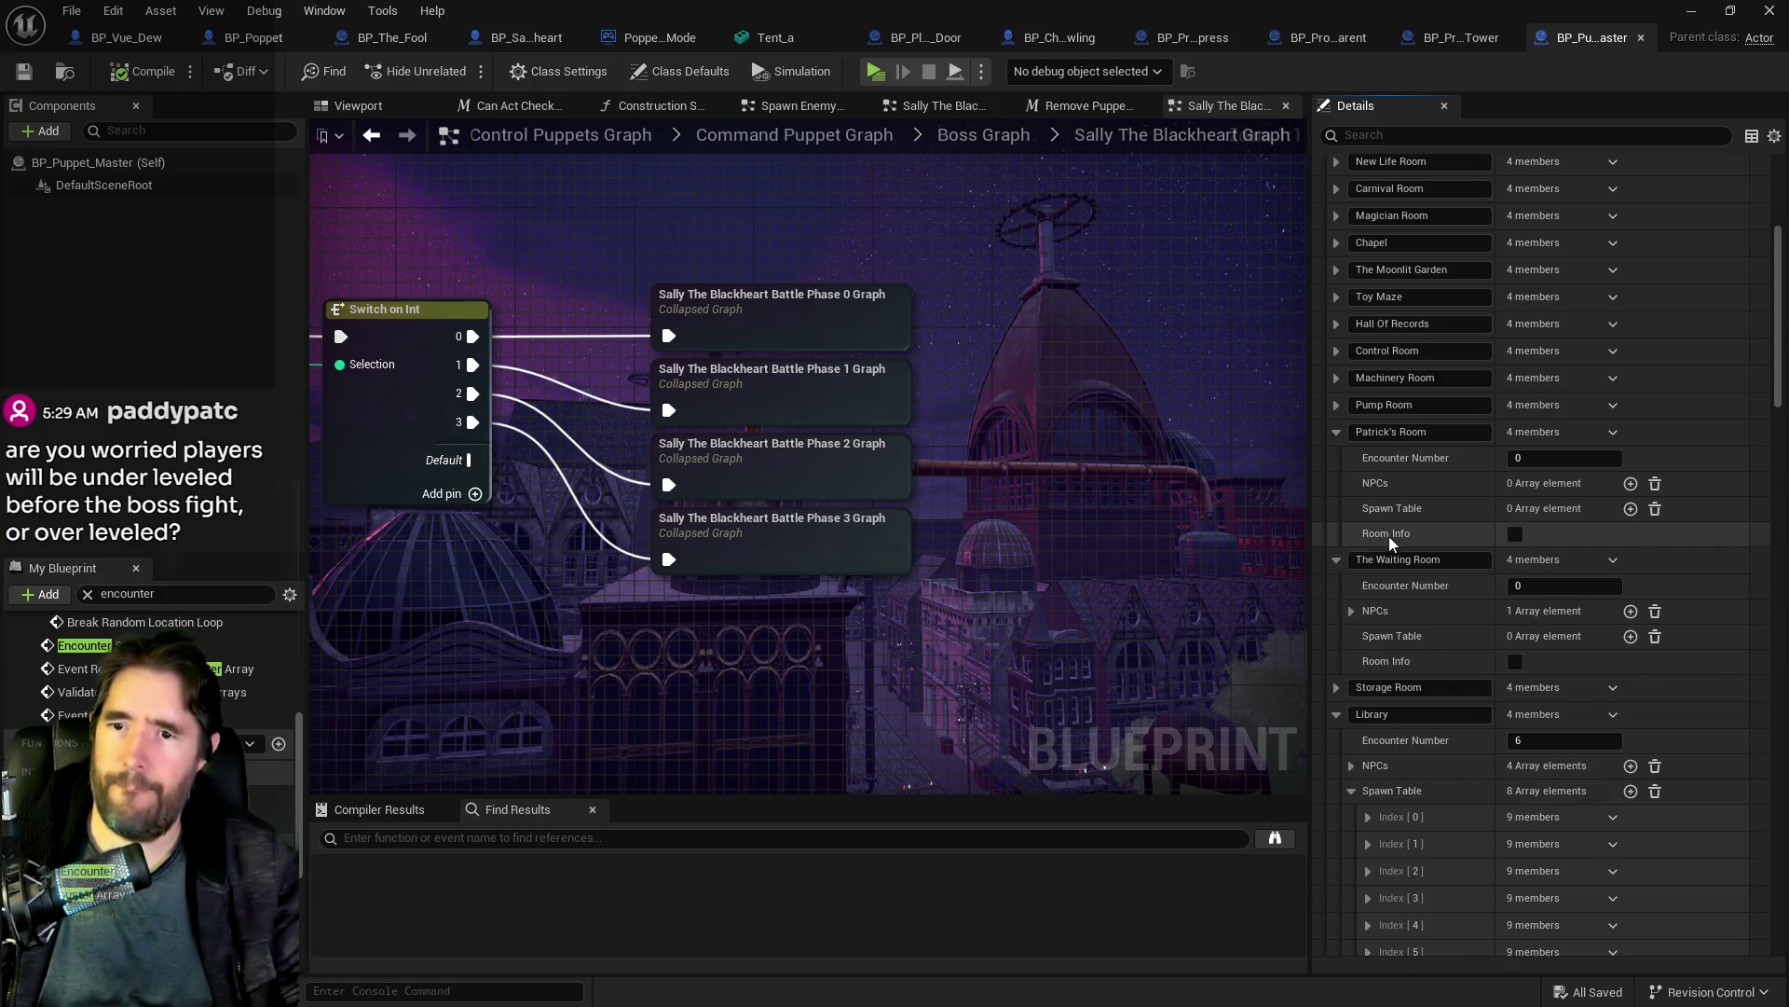
{"action": "left_click", "coordinate": [1351, 610]}
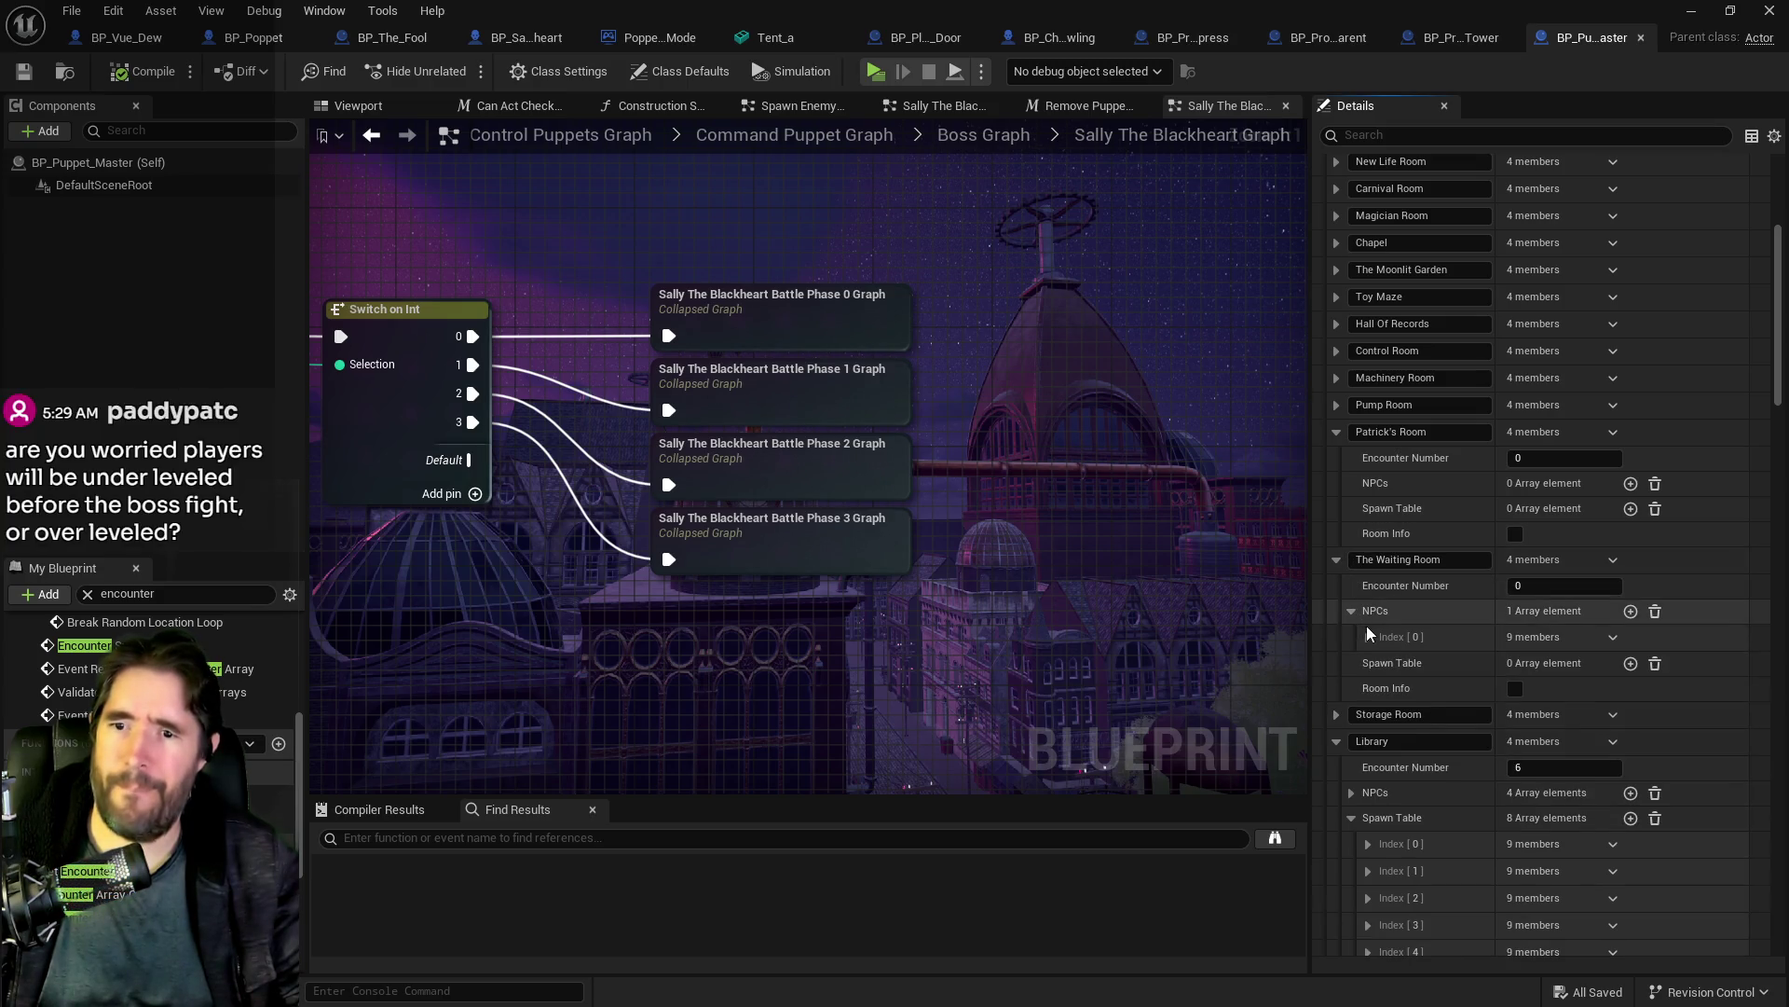
{"action": "left_click", "coordinate": [1368, 636]}
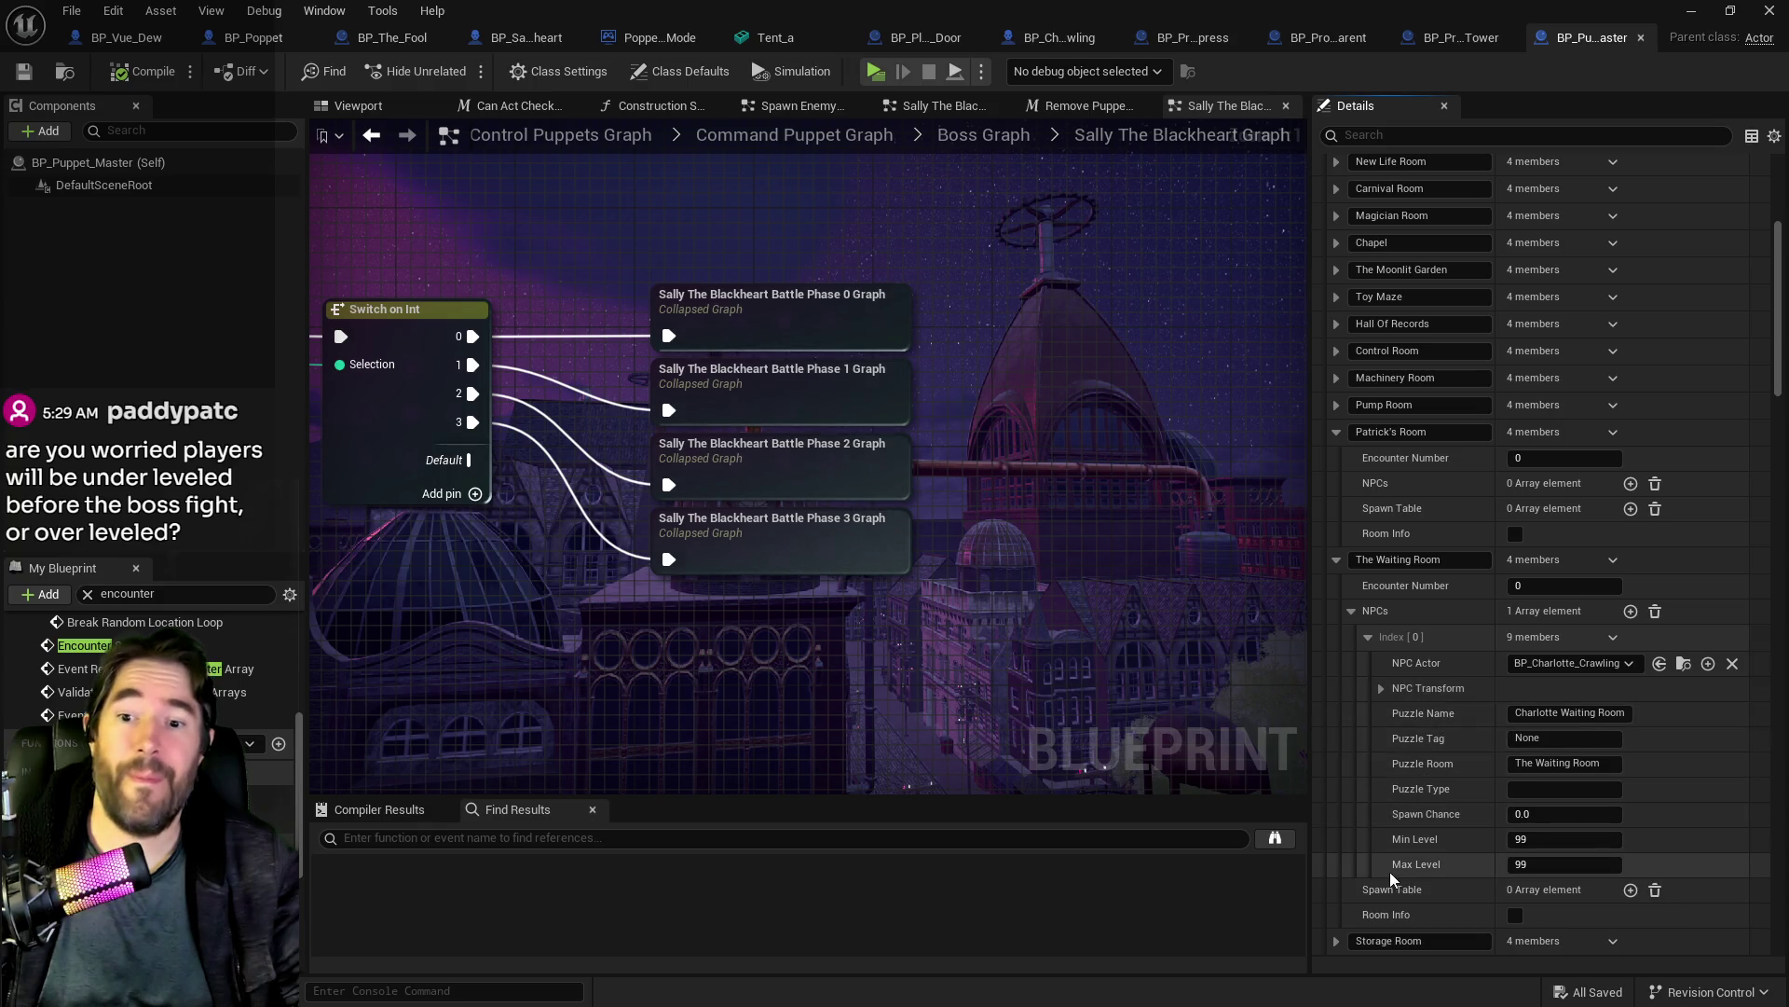
{"action": "left_click", "coordinate": [1368, 637]}
{"action": "left_click", "coordinate": [1351, 612]}
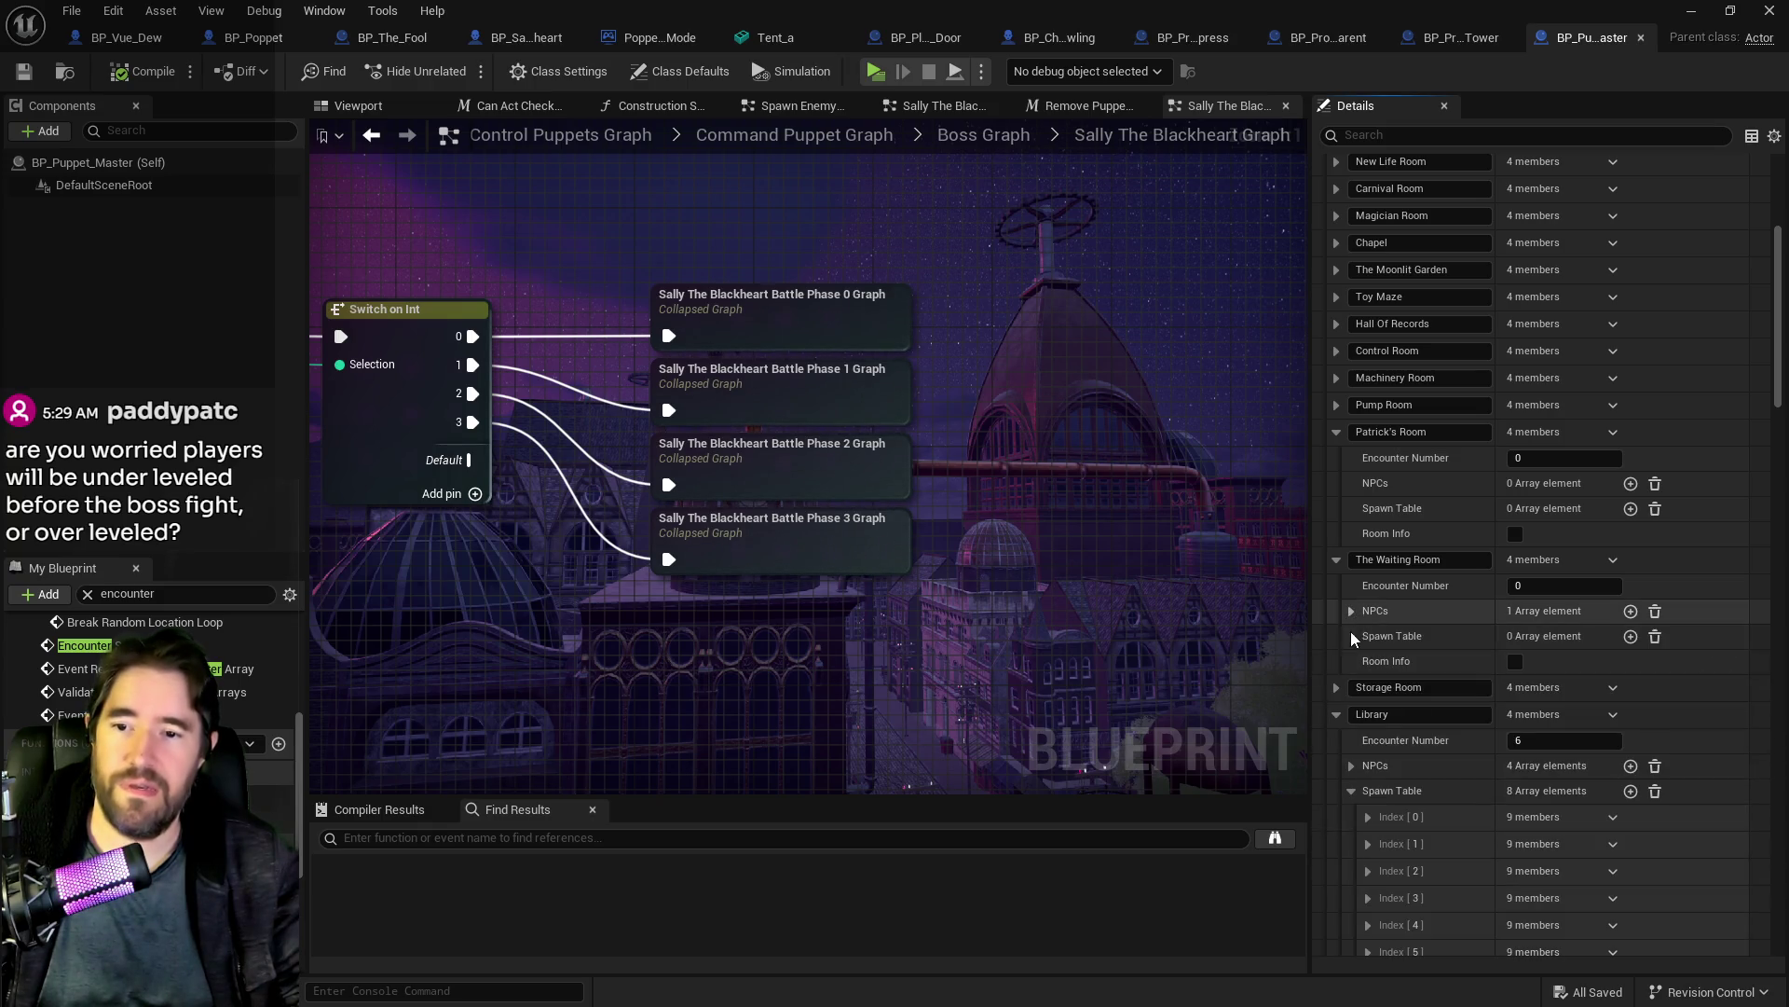
{"action": "scroll", "coordinate": [1349, 656], "scroll_direction": "up", "scroll_amount": 3}
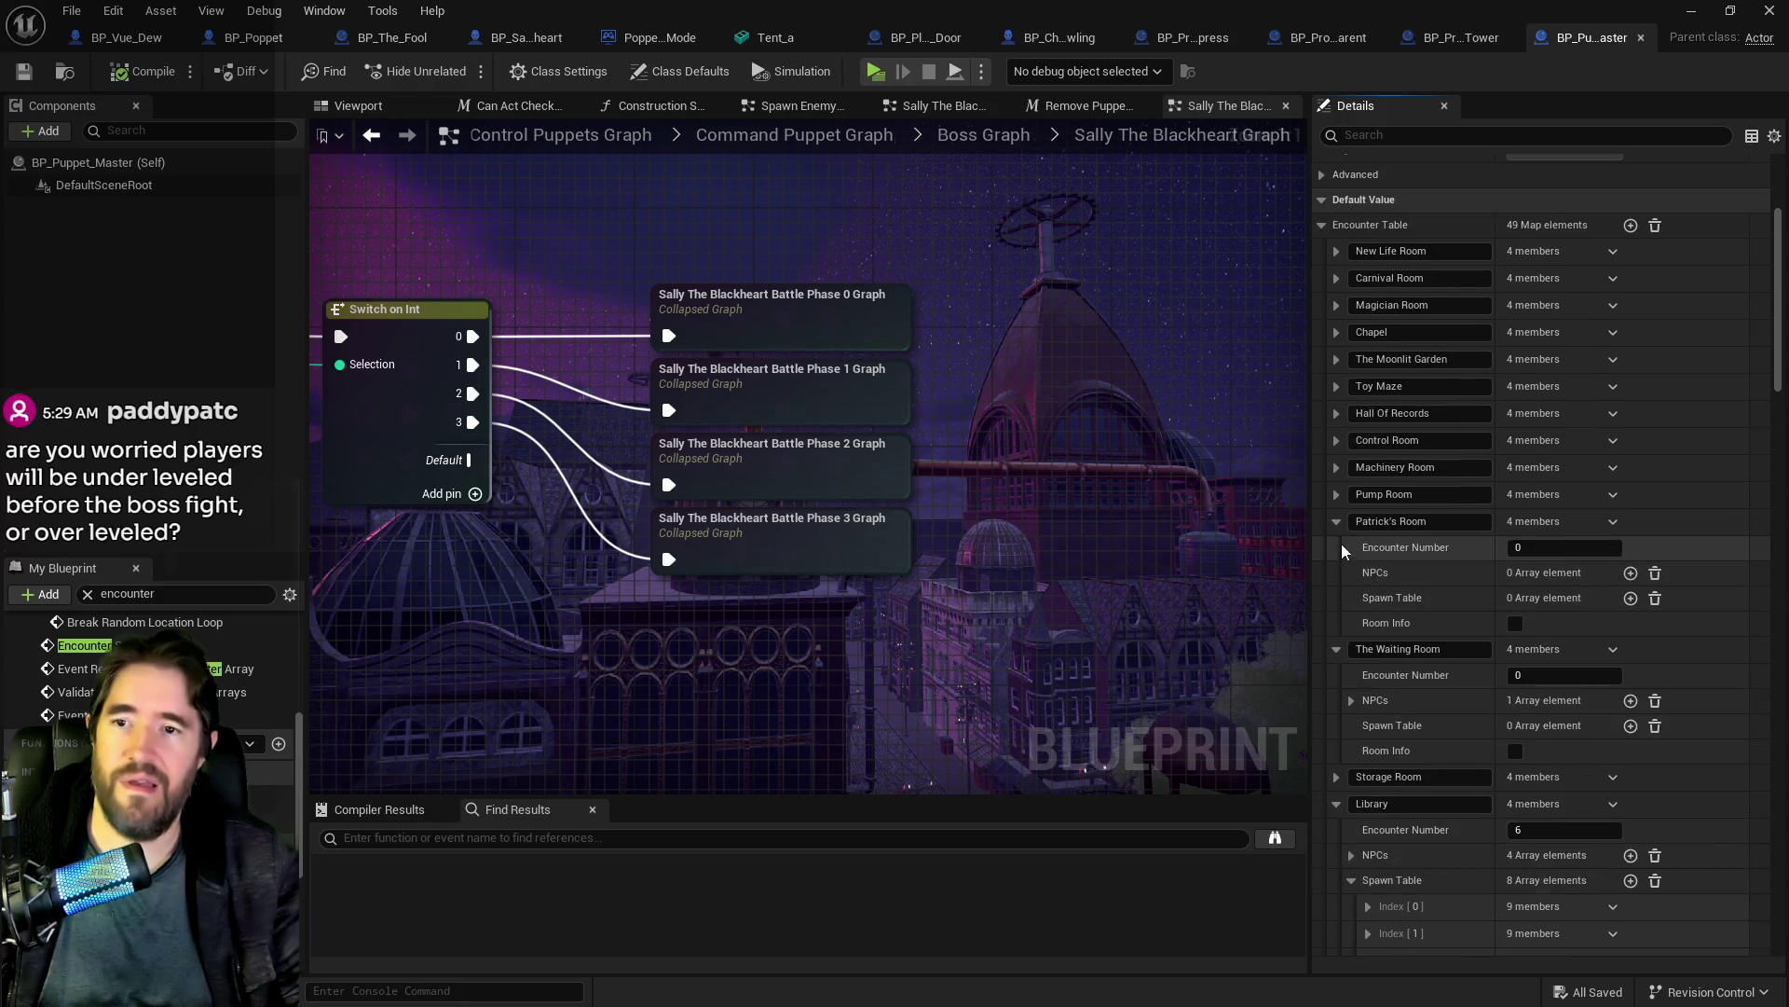
{"action": "left_click", "coordinate": [1335, 332]}
{"action": "left_click", "coordinate": [1352, 408]}
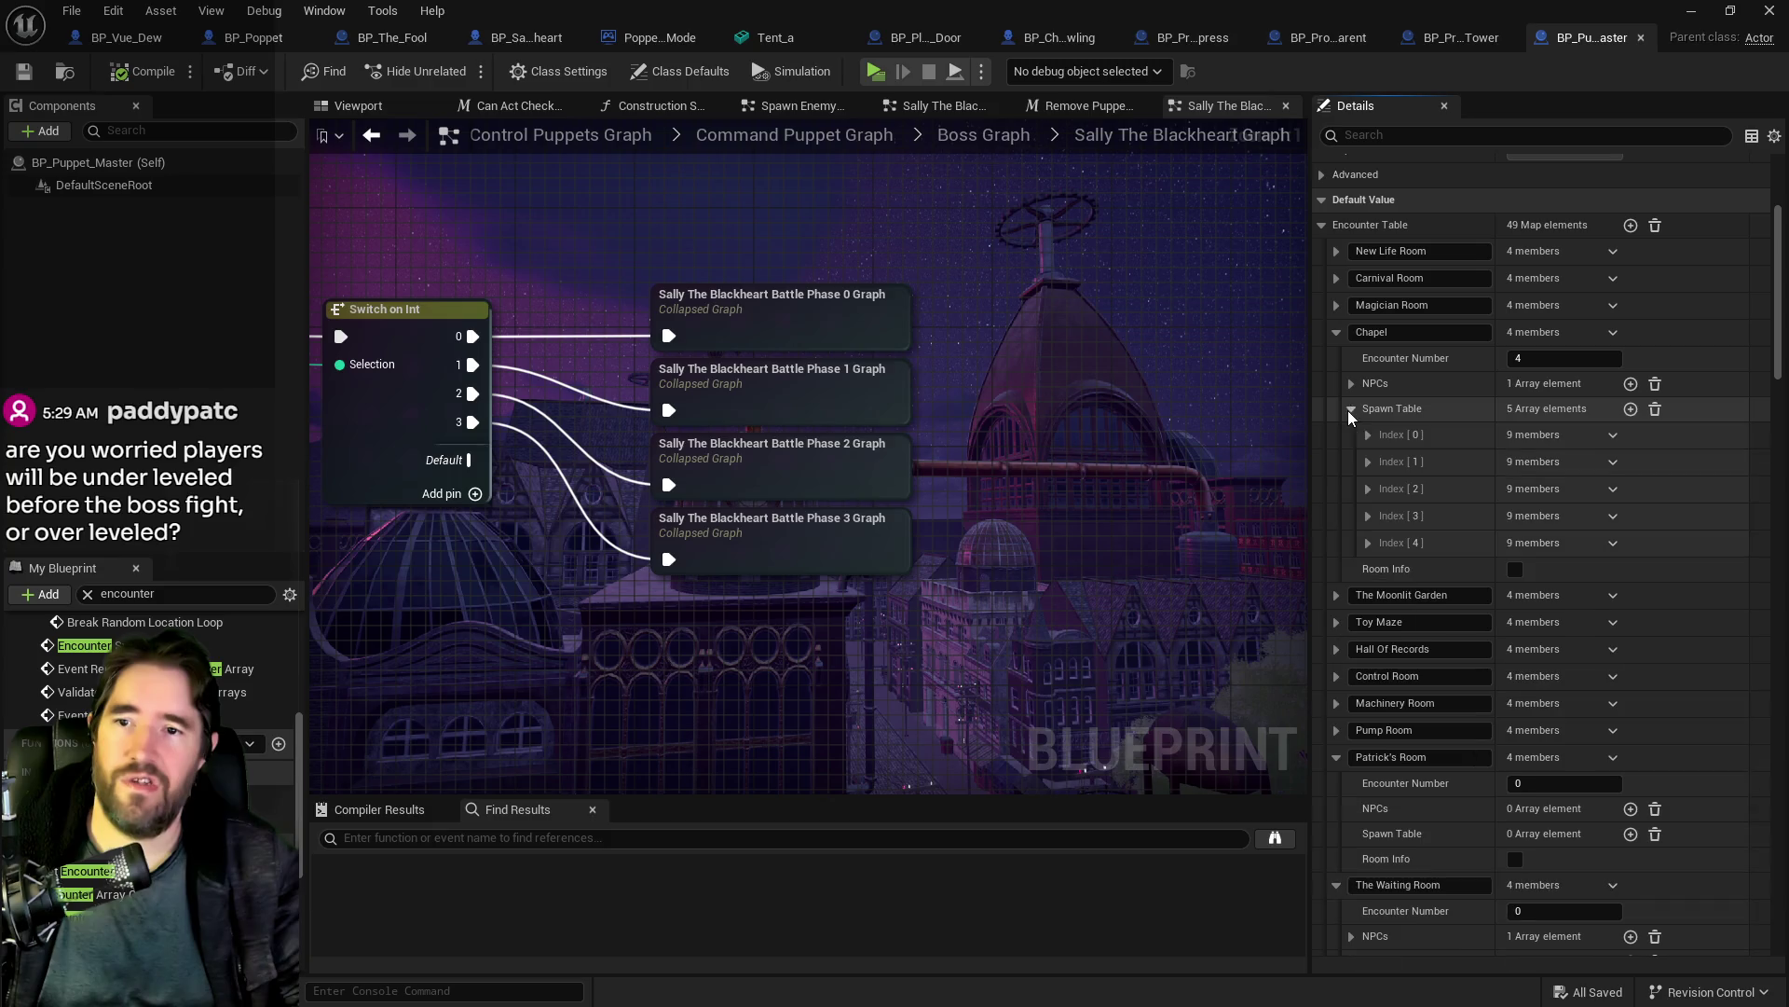
{"action": "left_click", "coordinate": [1369, 489]}
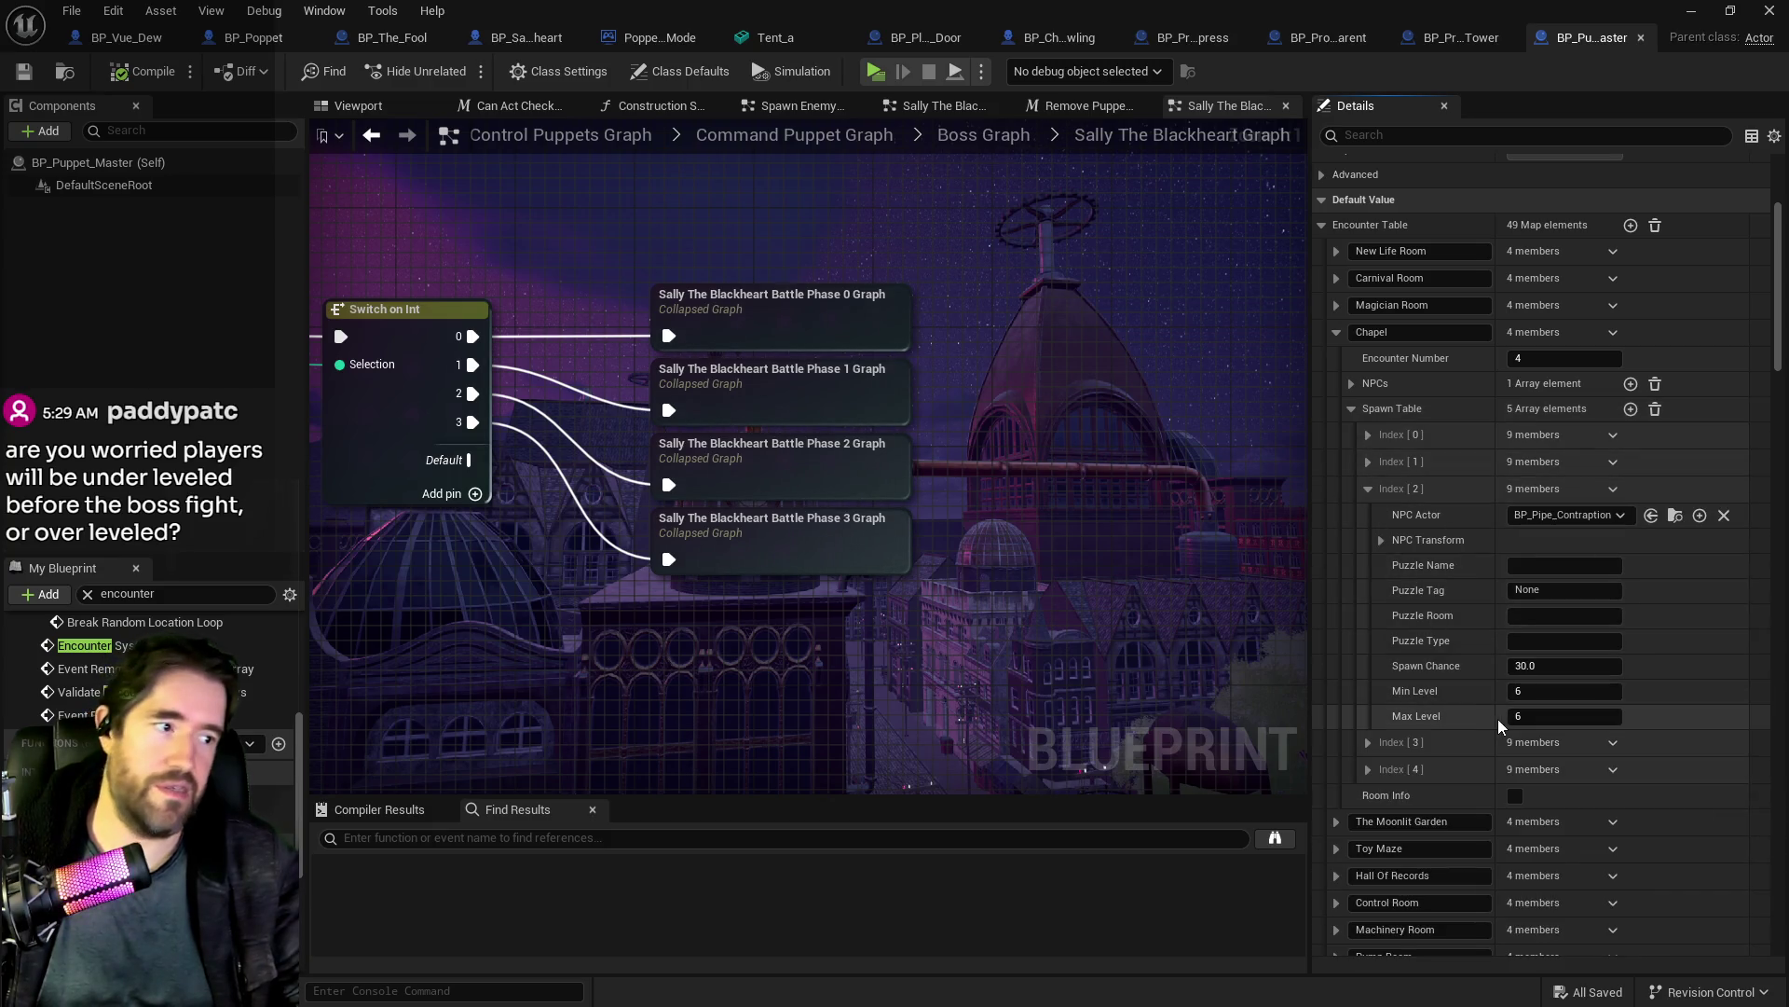
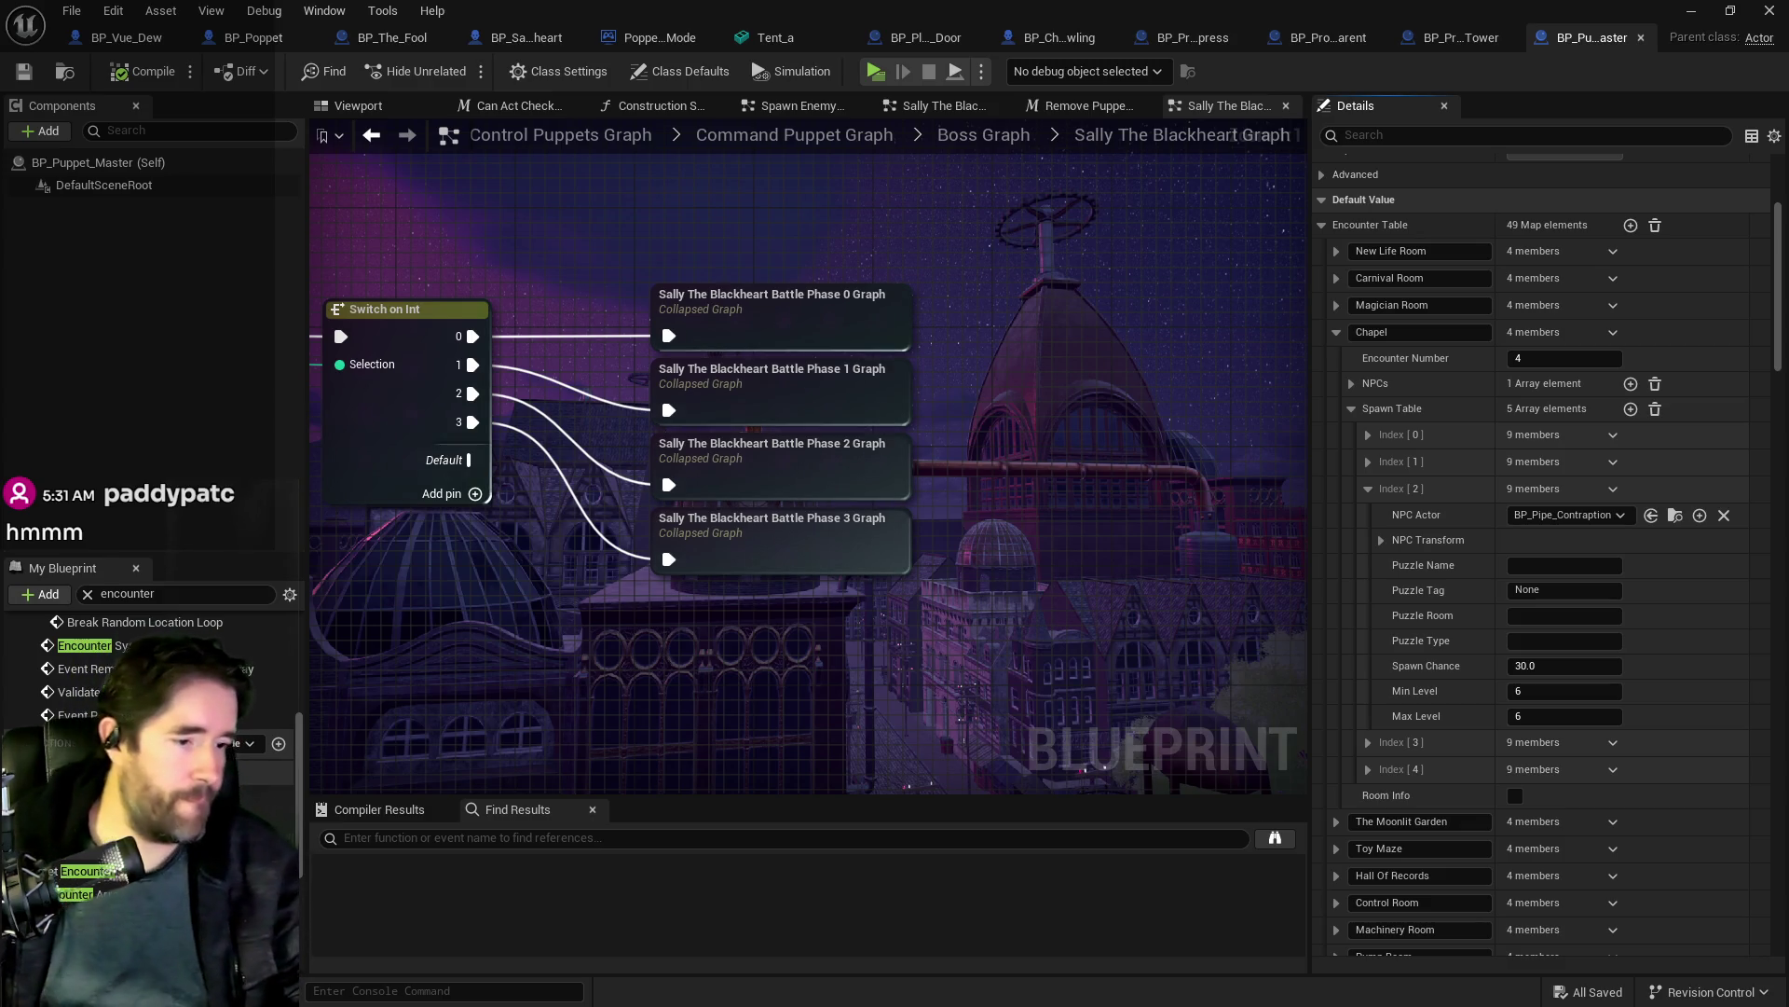
Step: Browse the Content Browser to UI > UINavSimplePack > UMG > Widgets and open W_Dev_Menu's EventGraph
{"action": "key", "text": "ctrl+b"}
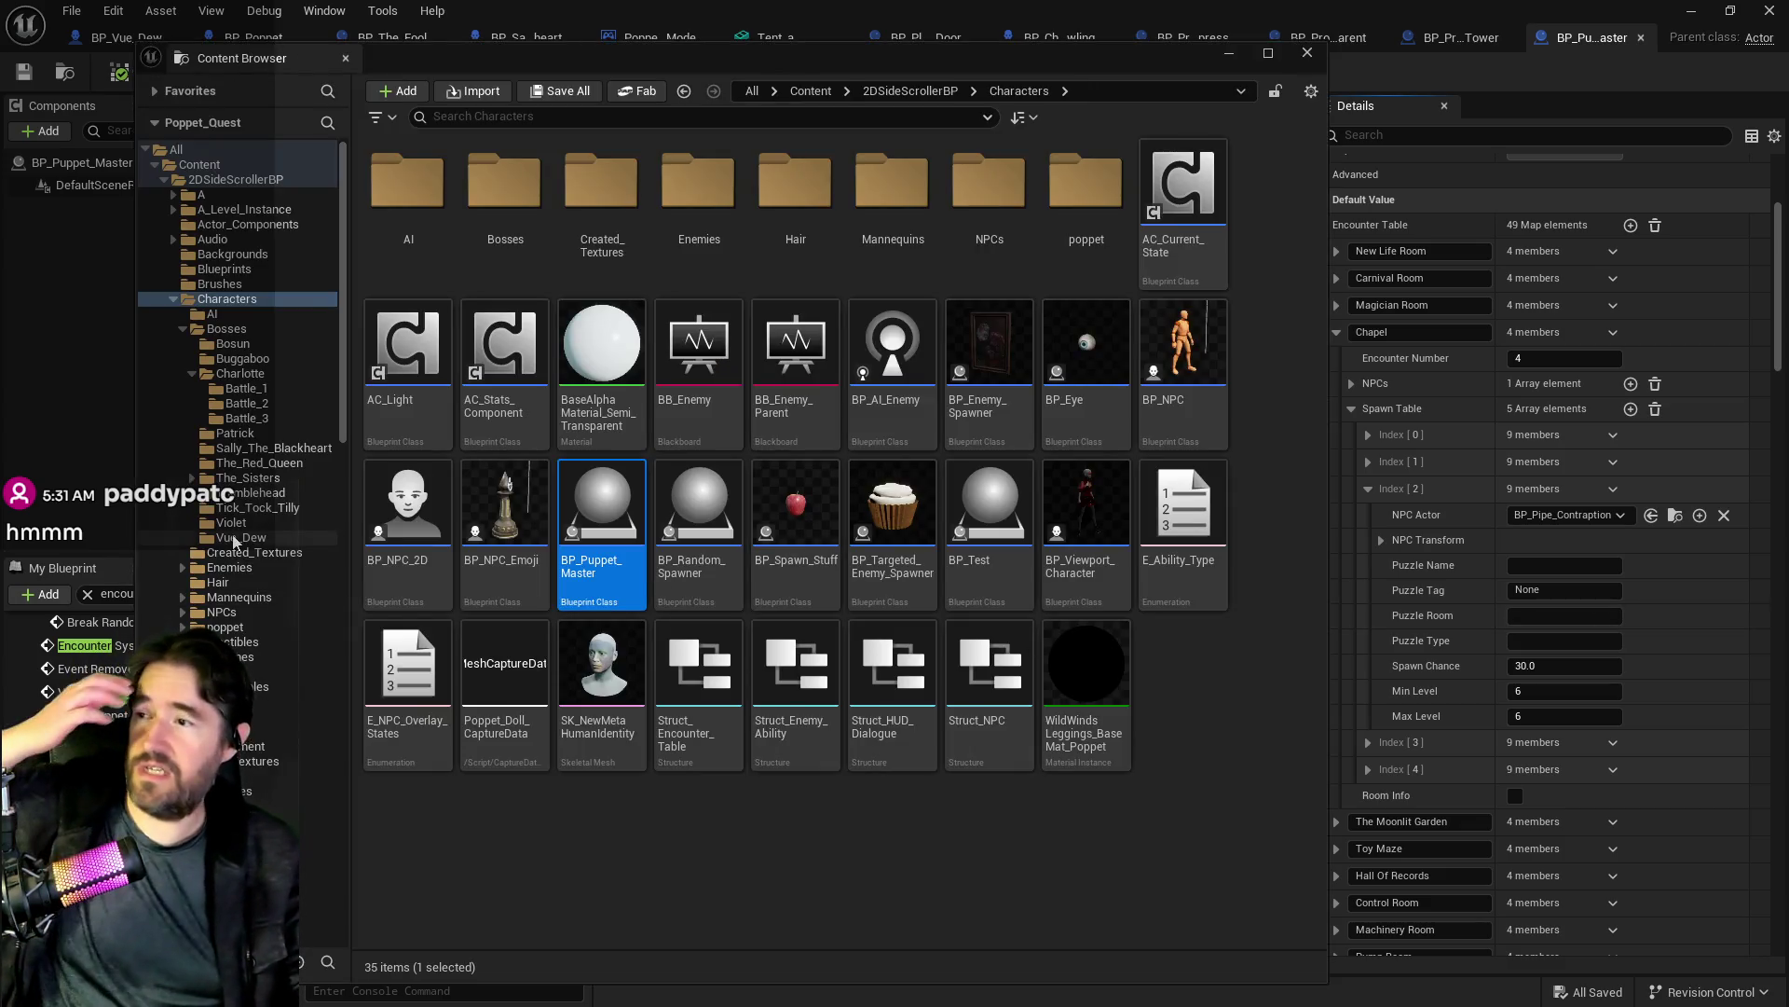
{"action": "scroll", "coordinate": [257, 706], "scroll_direction": "down", "scroll_amount": 10}
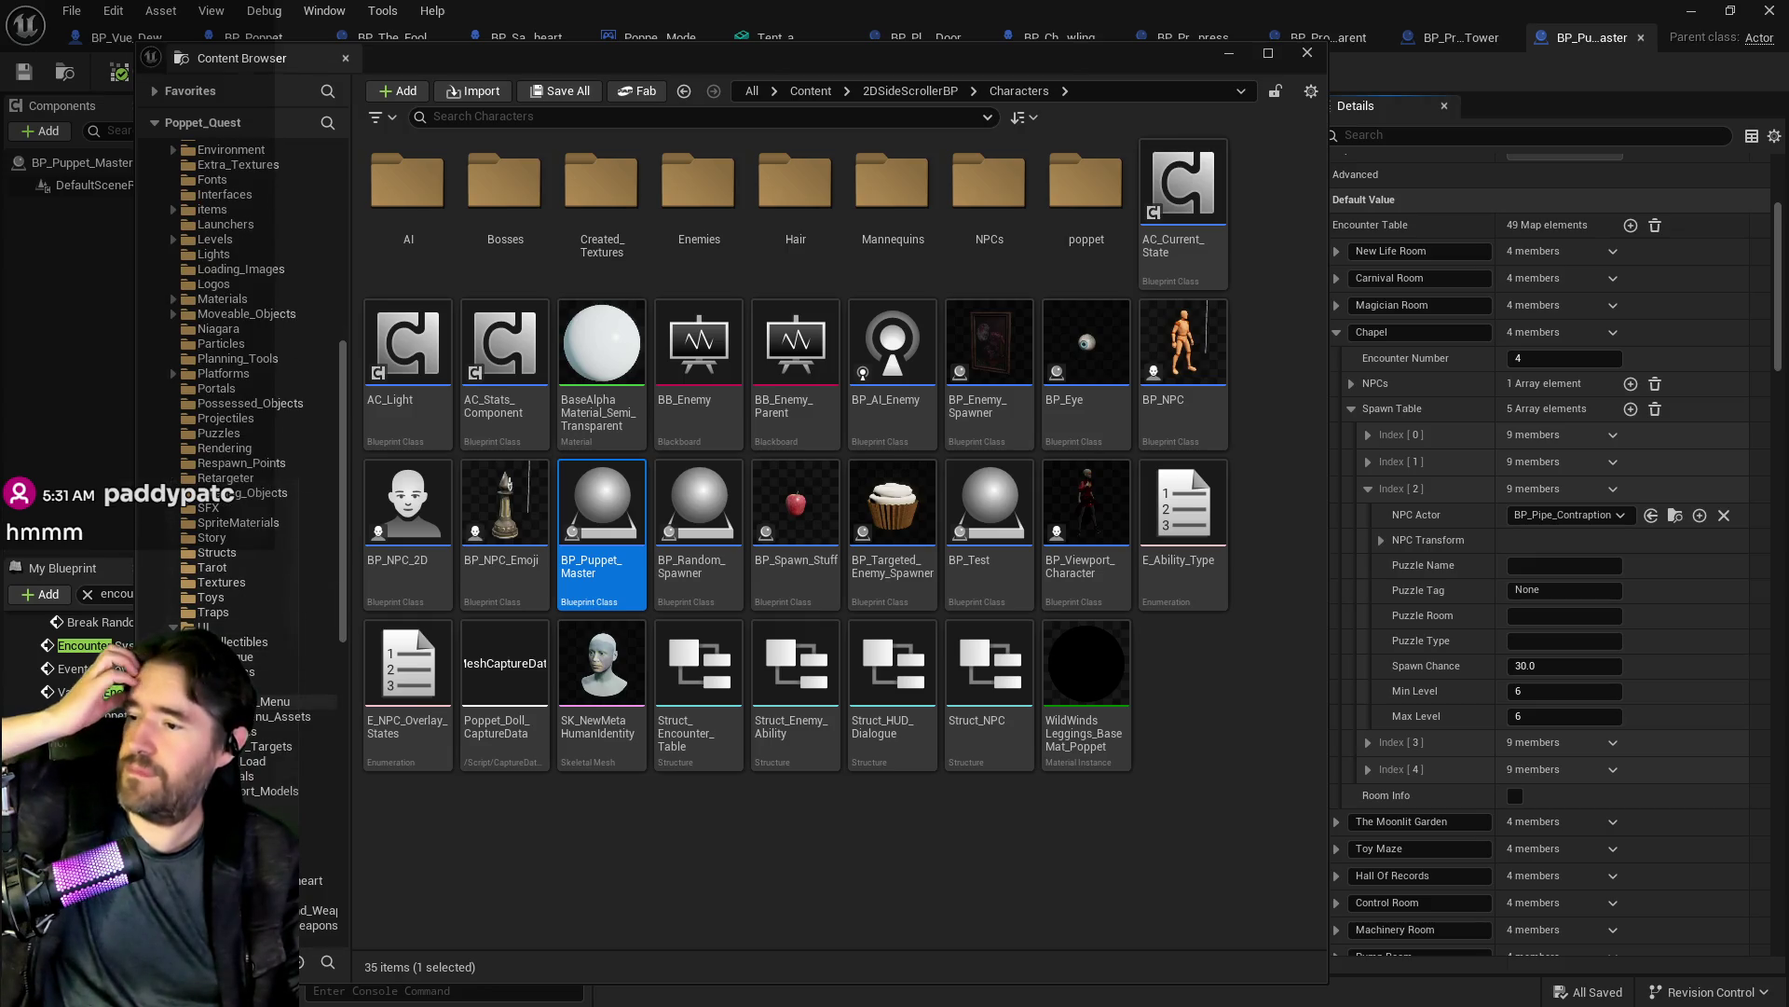
{"action": "scroll", "coordinate": [334, 804], "scroll_direction": "down", "scroll_amount": 10}
{"action": "scroll", "coordinate": [334, 803], "scroll_direction": "down", "scroll_amount": 12}
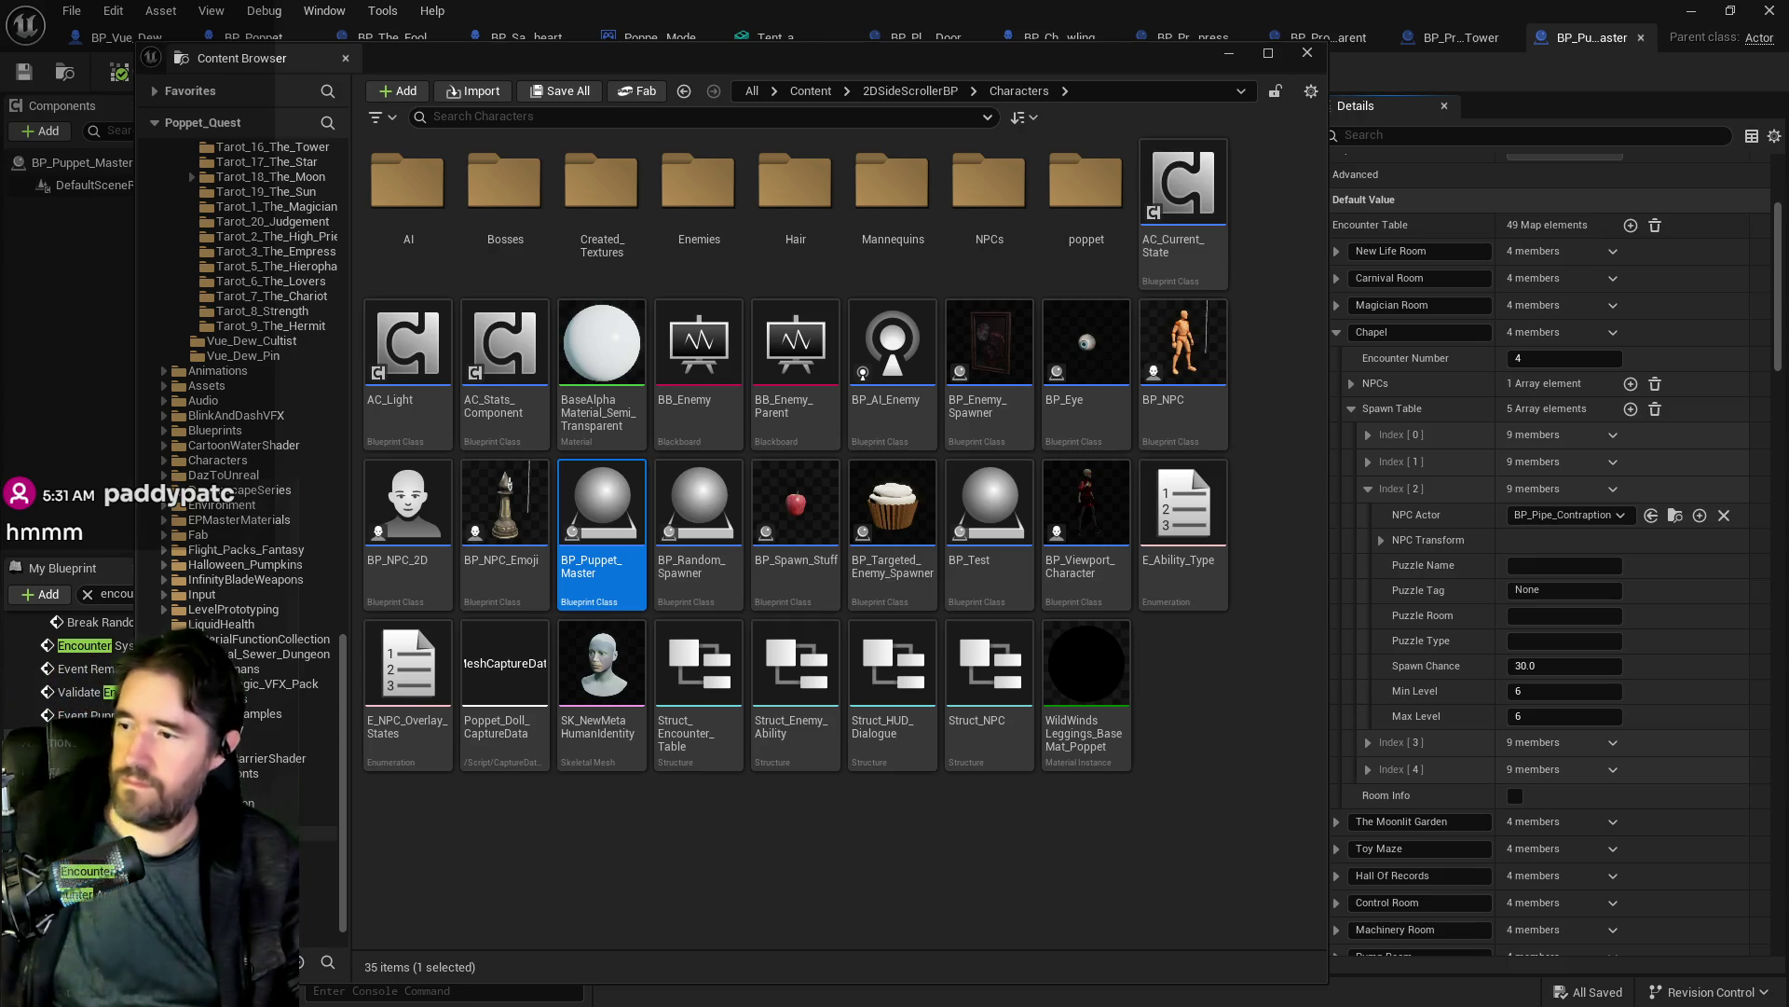
{"action": "scroll", "coordinate": [316, 802], "scroll_direction": "down", "scroll_amount": 3}
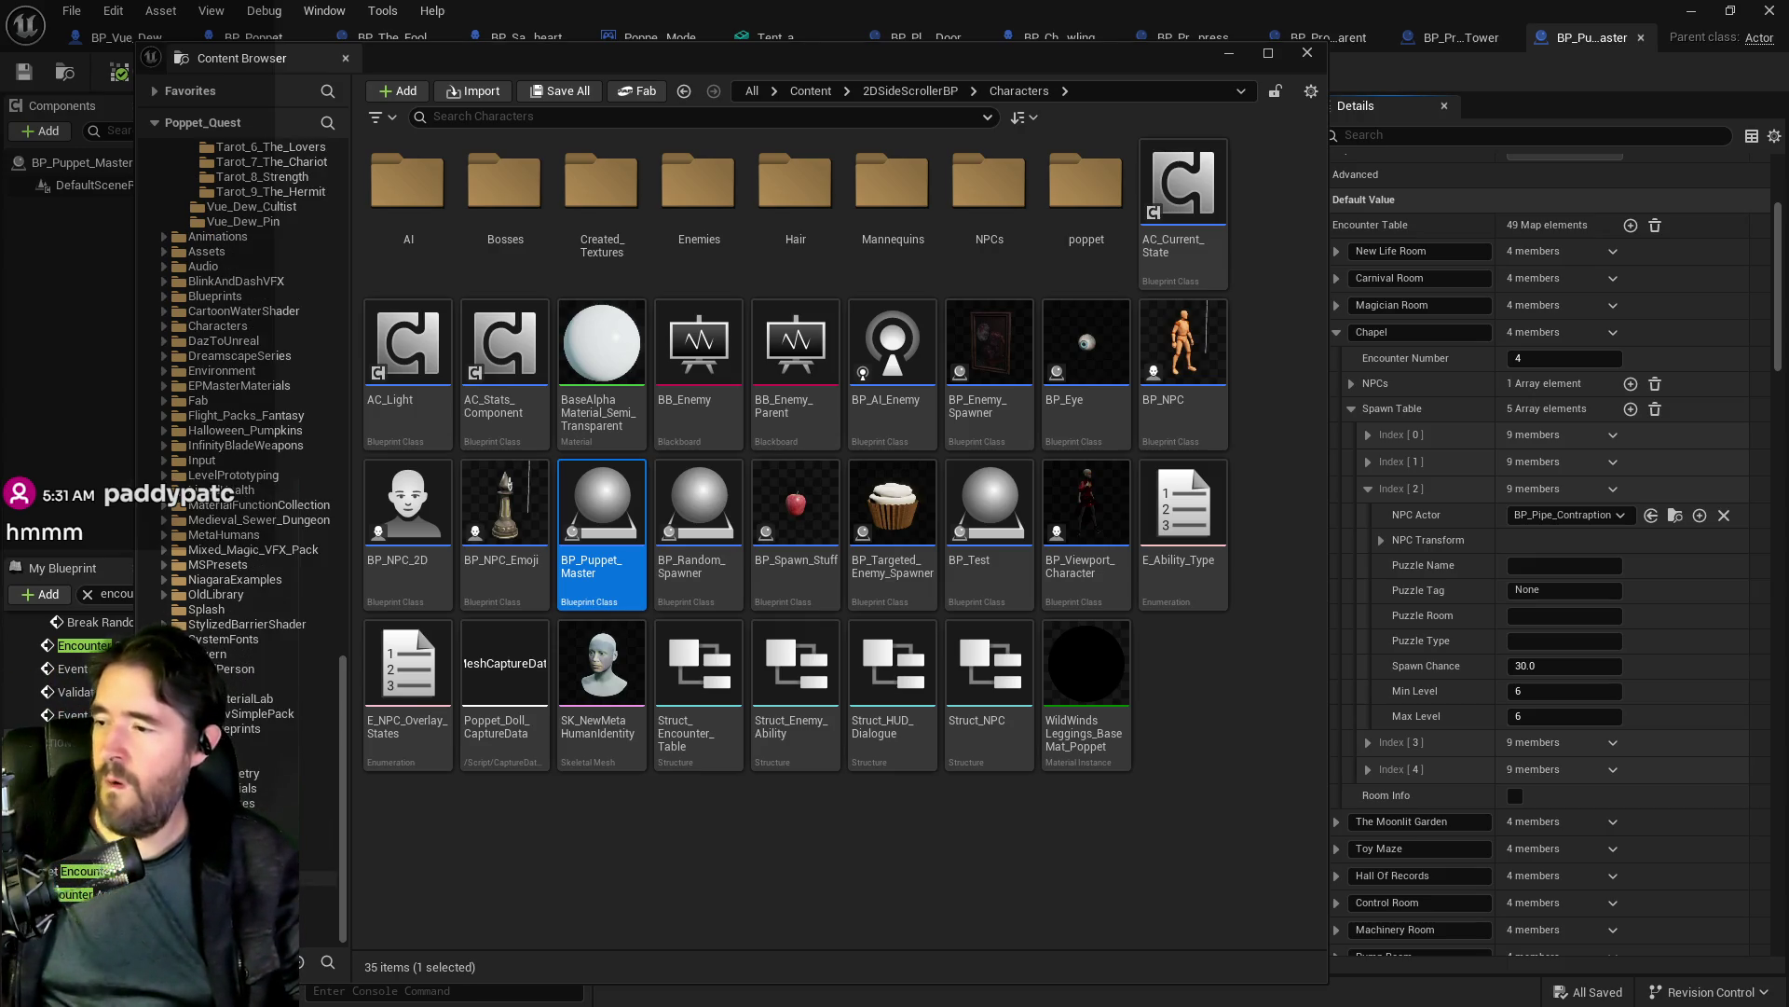
{"action": "left_click", "coordinate": [298, 817]}
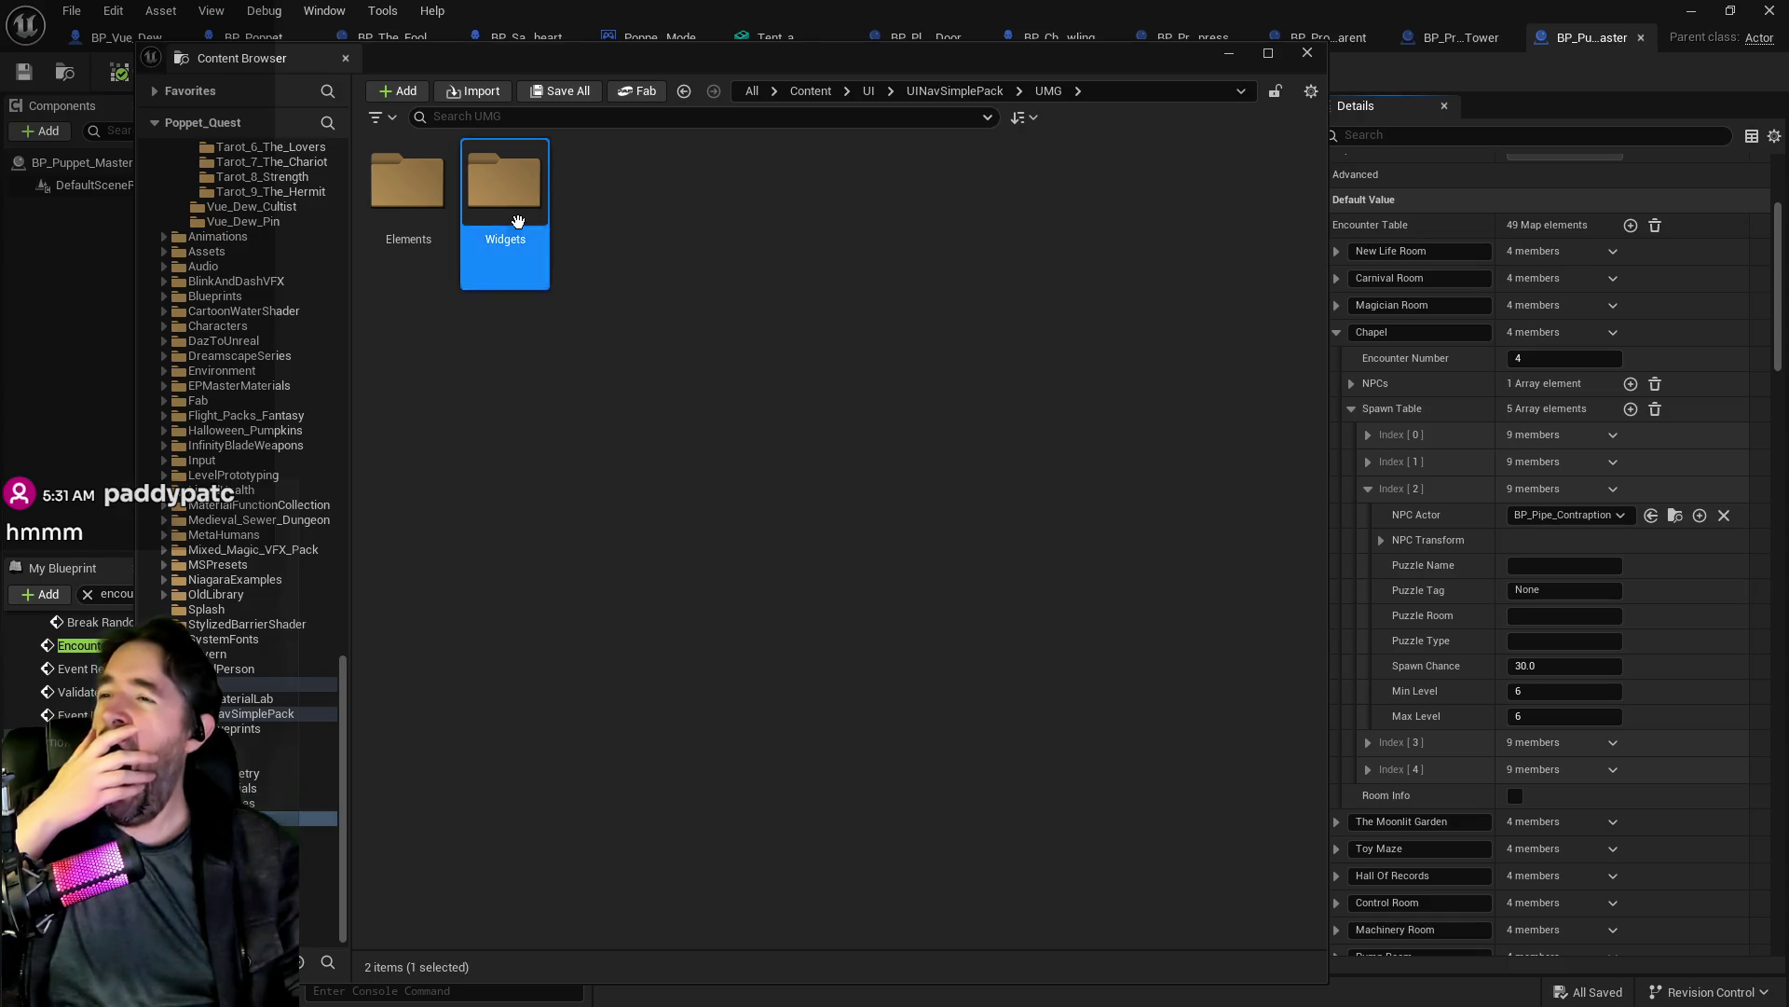
{"action": "double_click", "coordinate": [508, 182]}
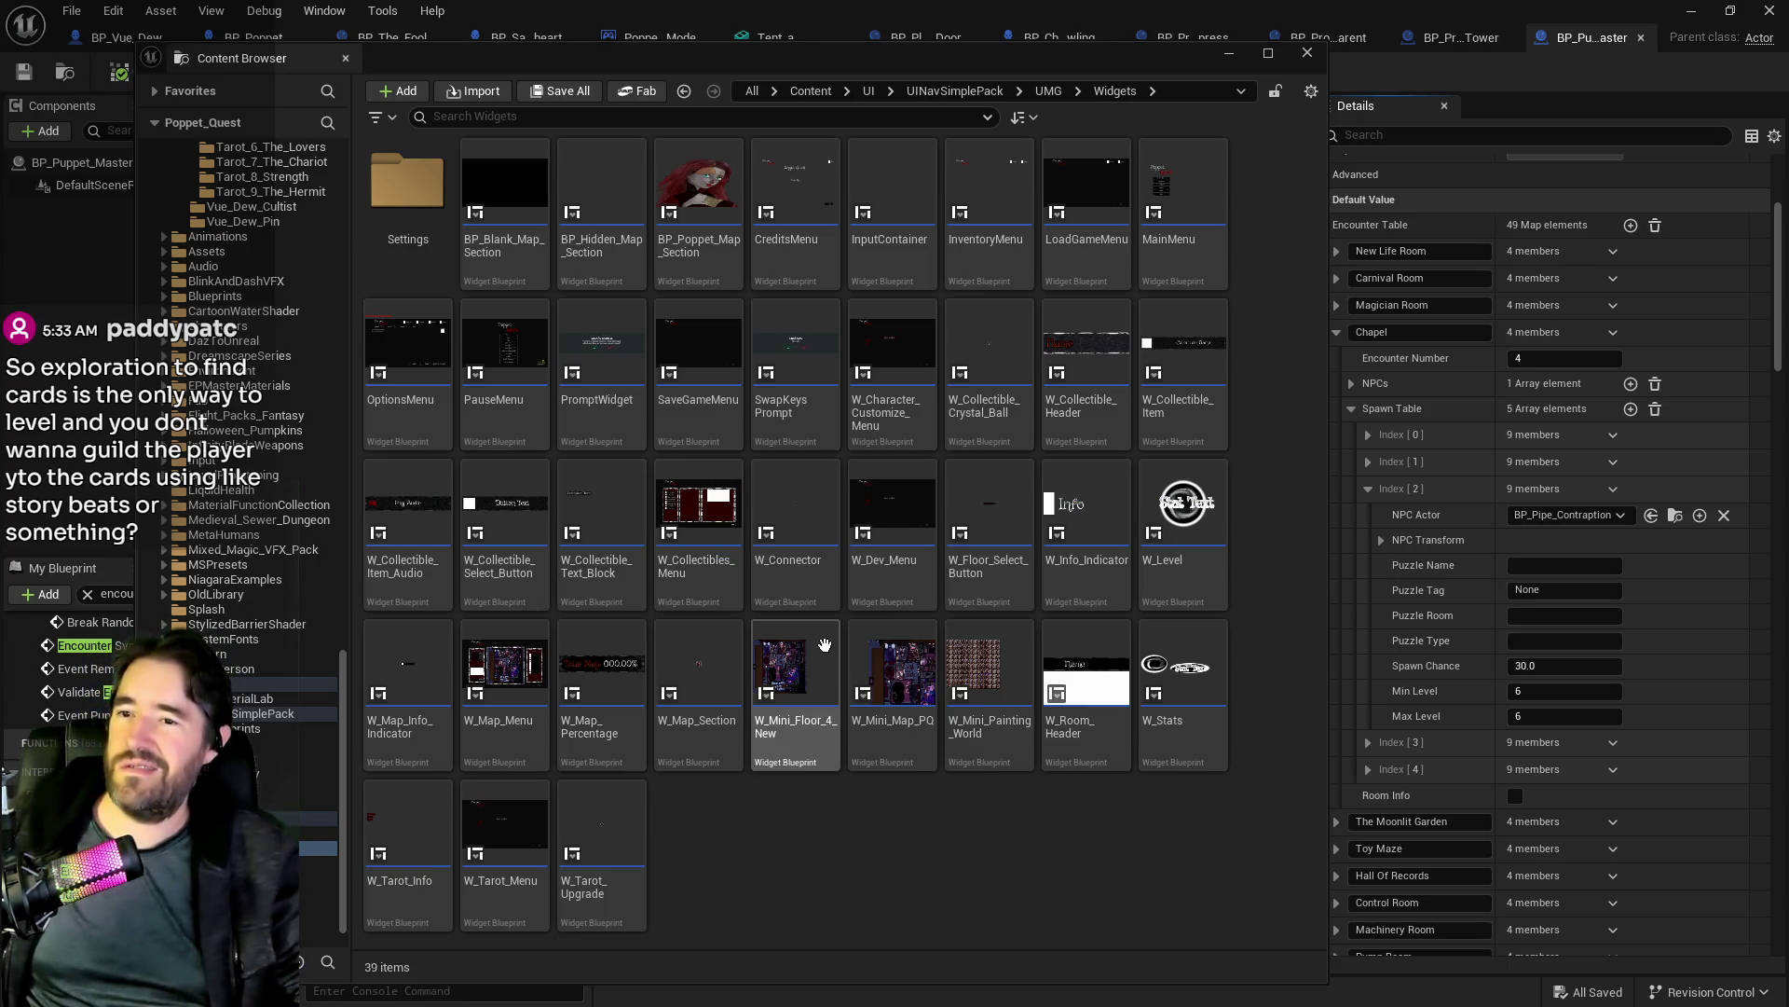
{"action": "key", "text": "ctrl+space"}
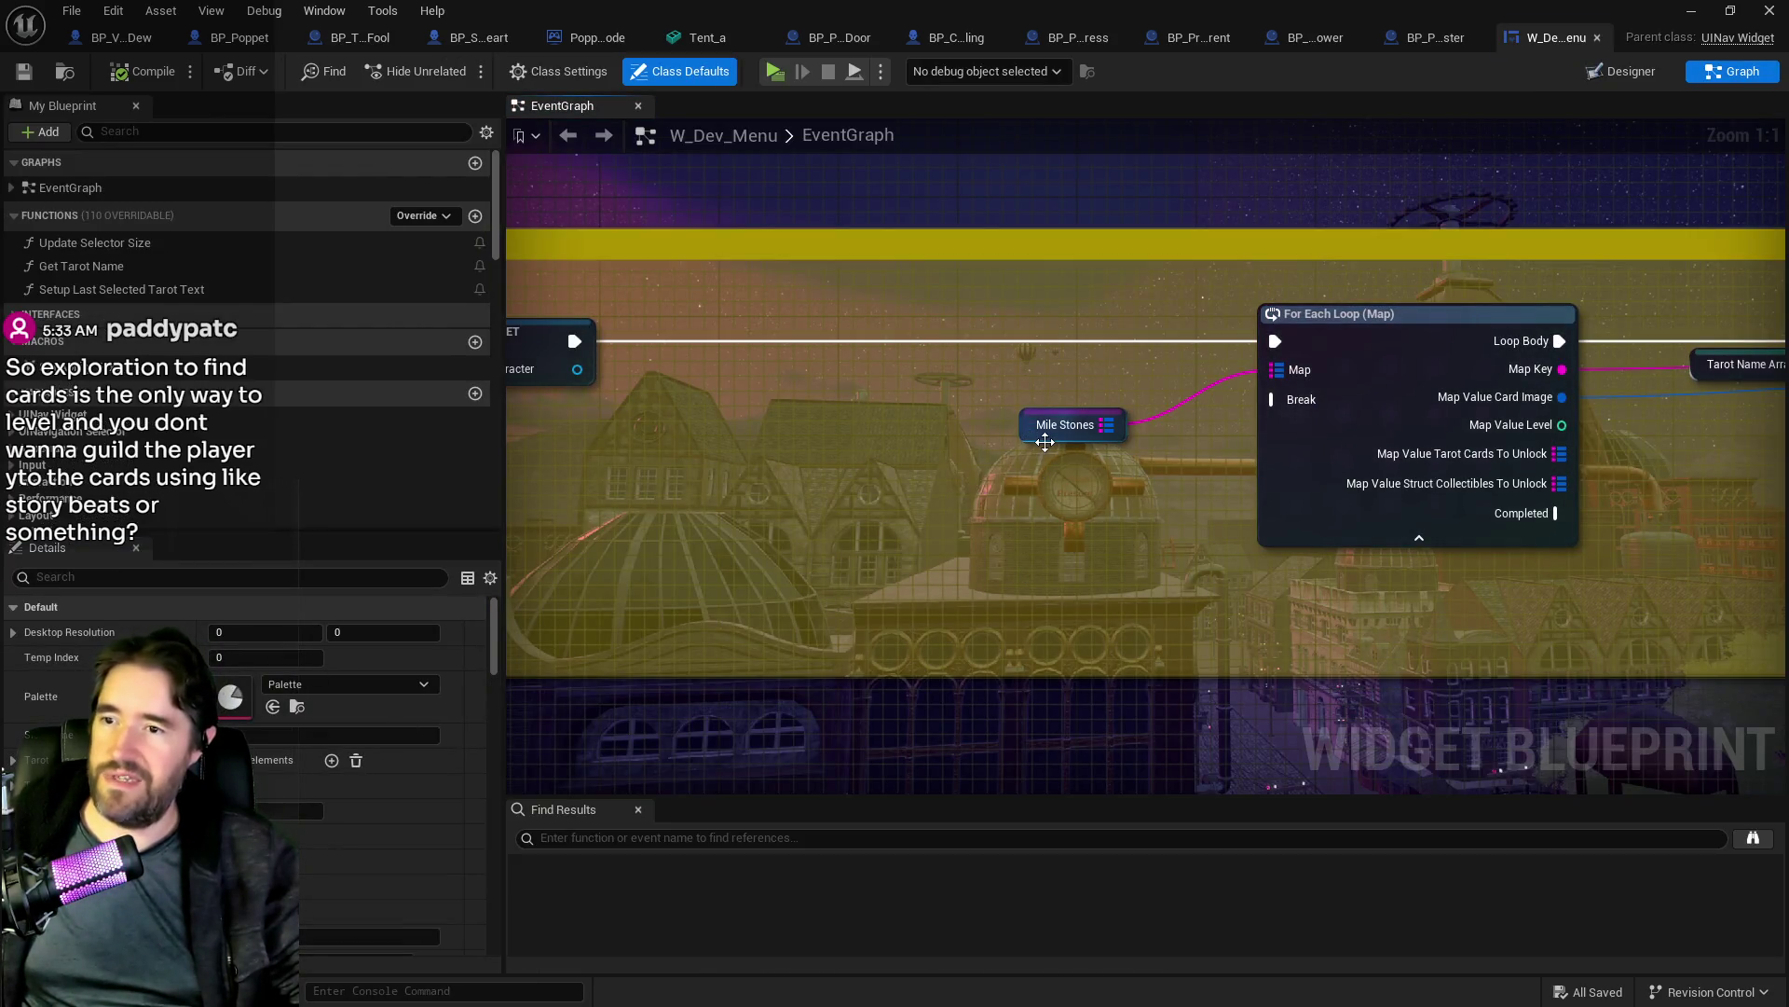
Step: Inspect the Mile Stones map entries in Details, then bring the Chapter 1 doc over the editor
{"action": "left_click", "coordinate": [1038, 435]}
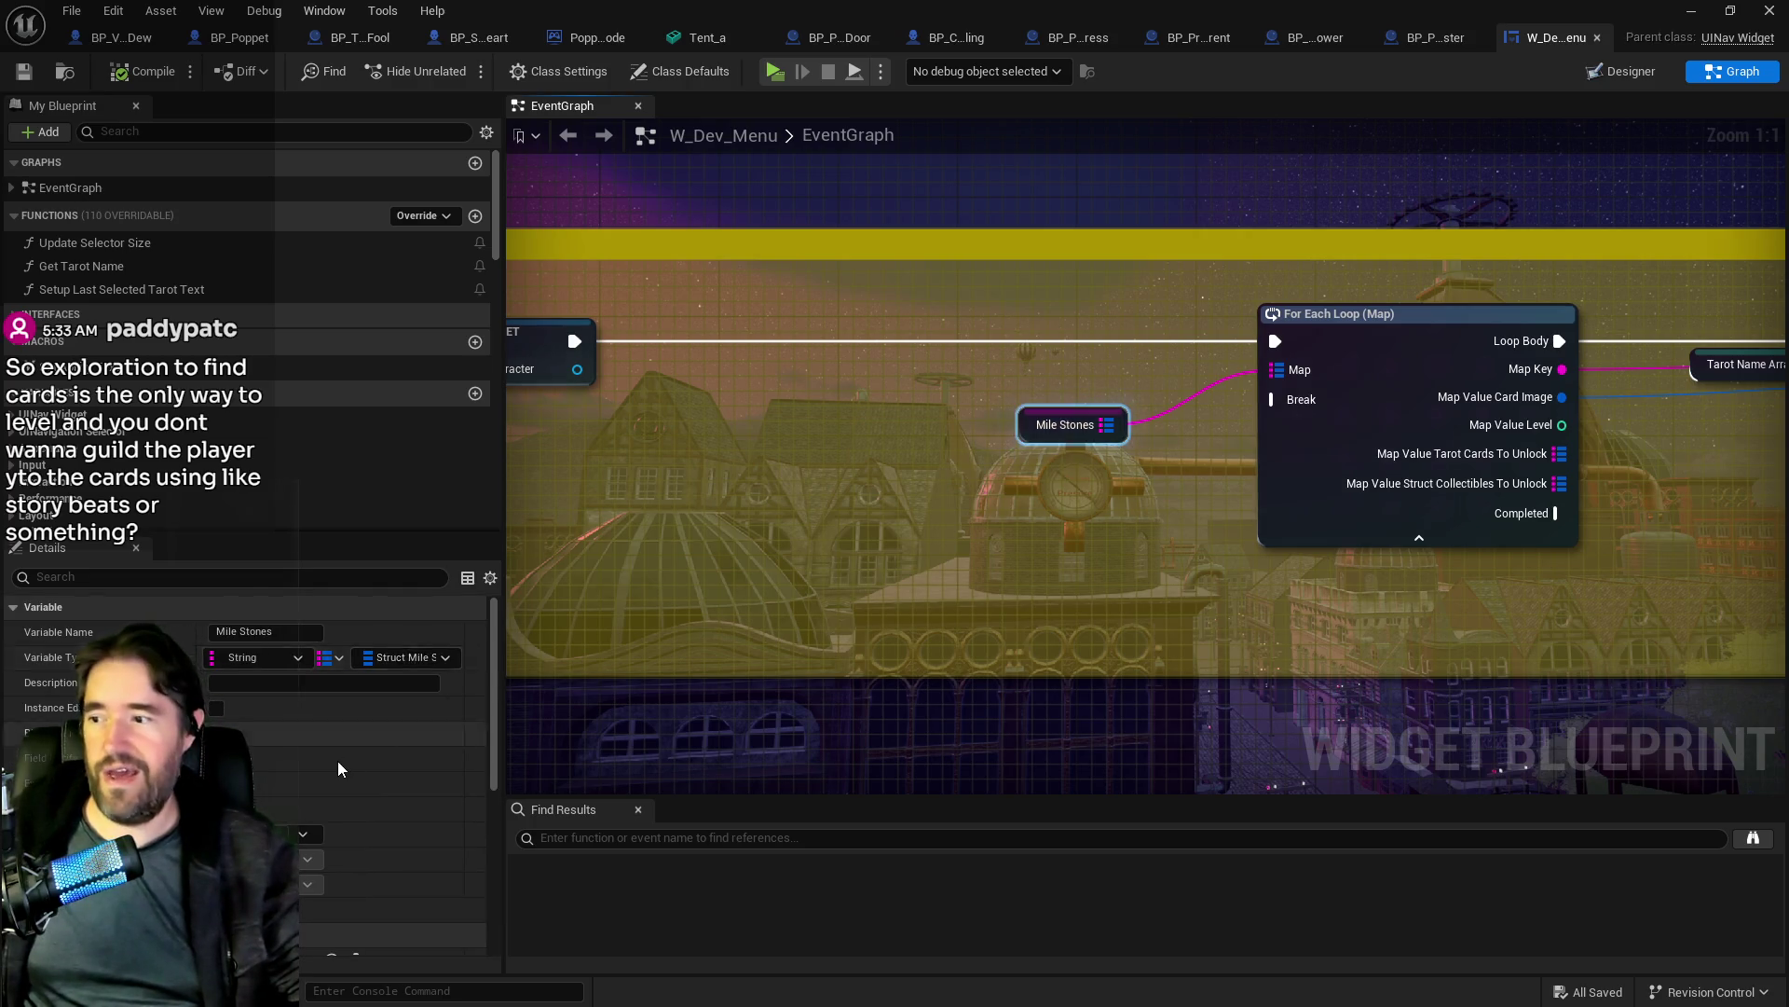
{"action": "scroll", "coordinate": [338, 766], "scroll_direction": "down", "scroll_amount": 2}
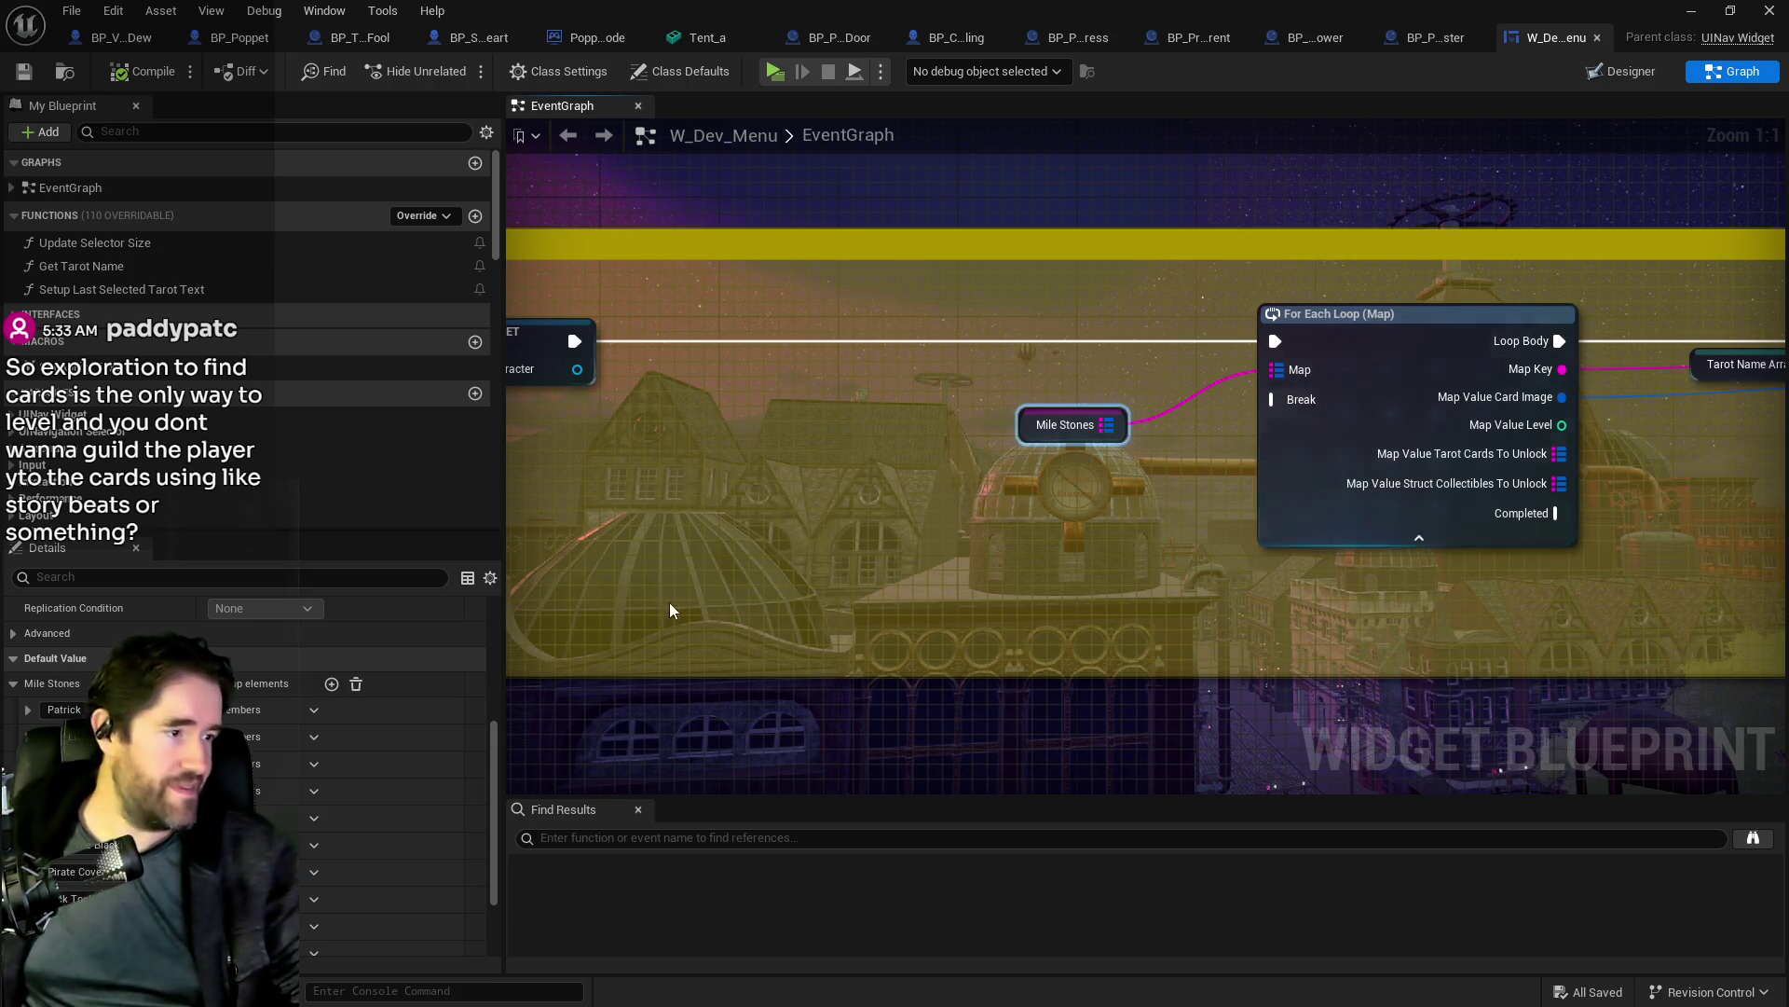
{"action": "scroll", "coordinate": [373, 809], "scroll_direction": "down", "scroll_amount": 2}
{"action": "scroll", "coordinate": [373, 809], "scroll_direction": "up", "scroll_amount": 1}
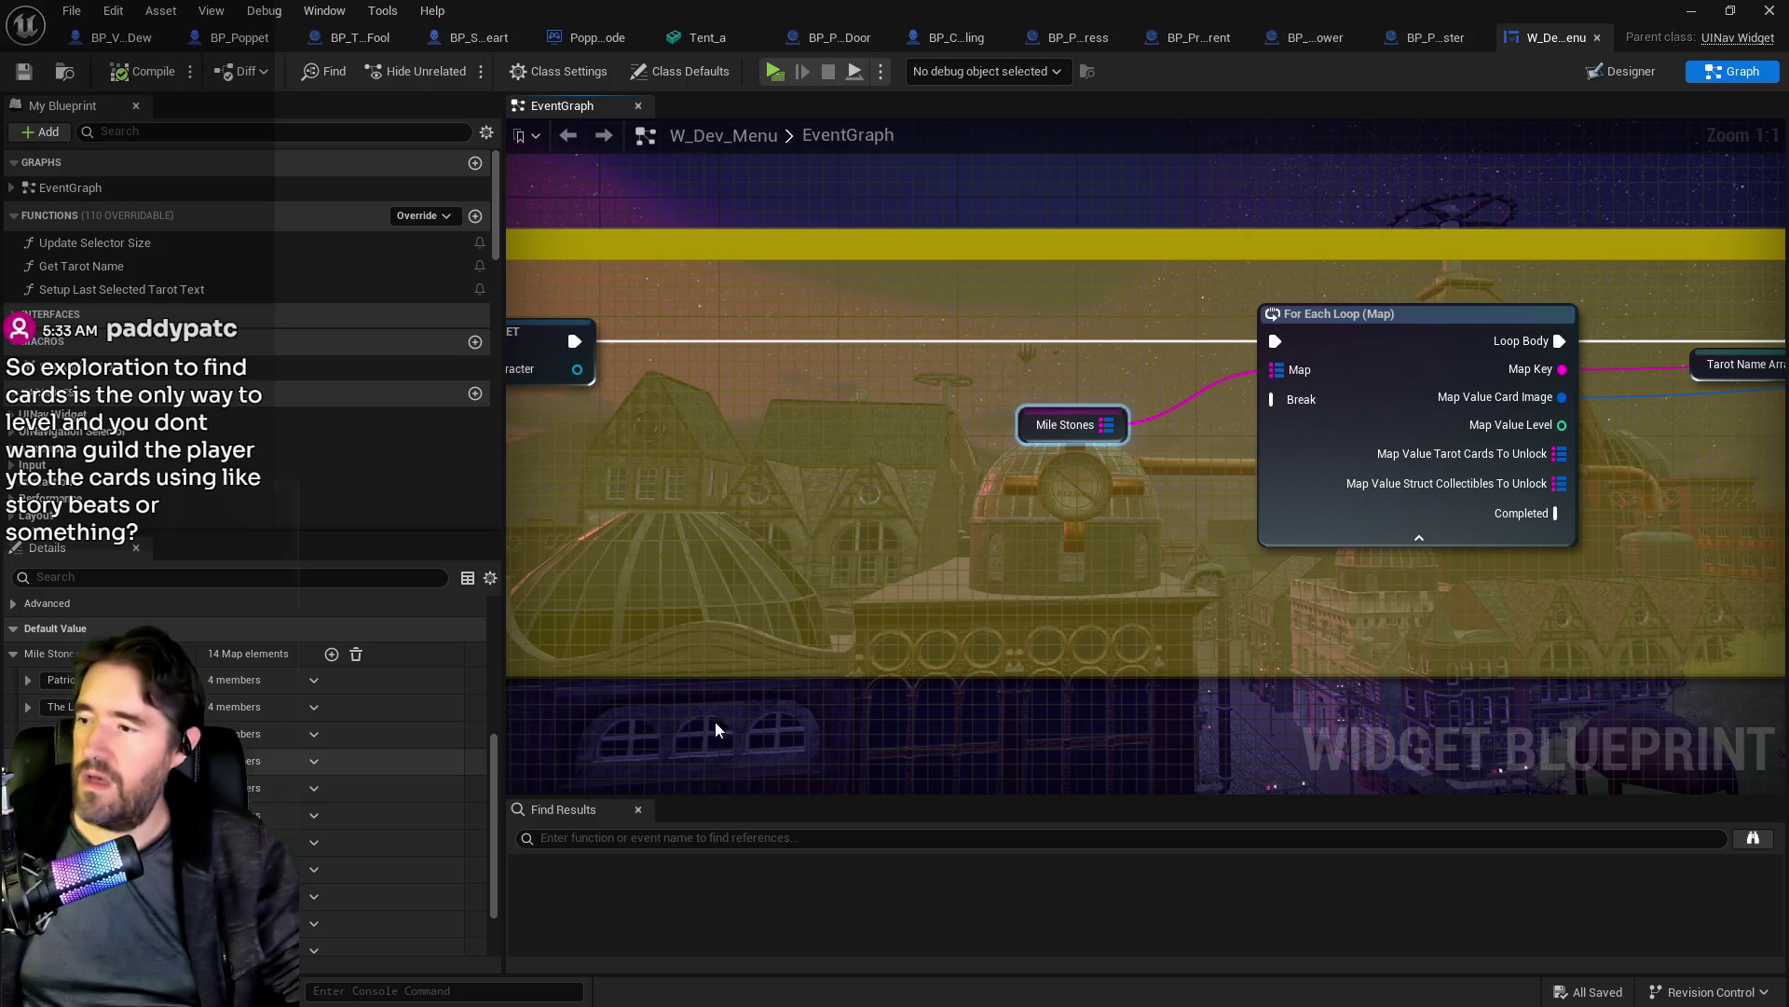
{"action": "left_click", "coordinate": [28, 706]}
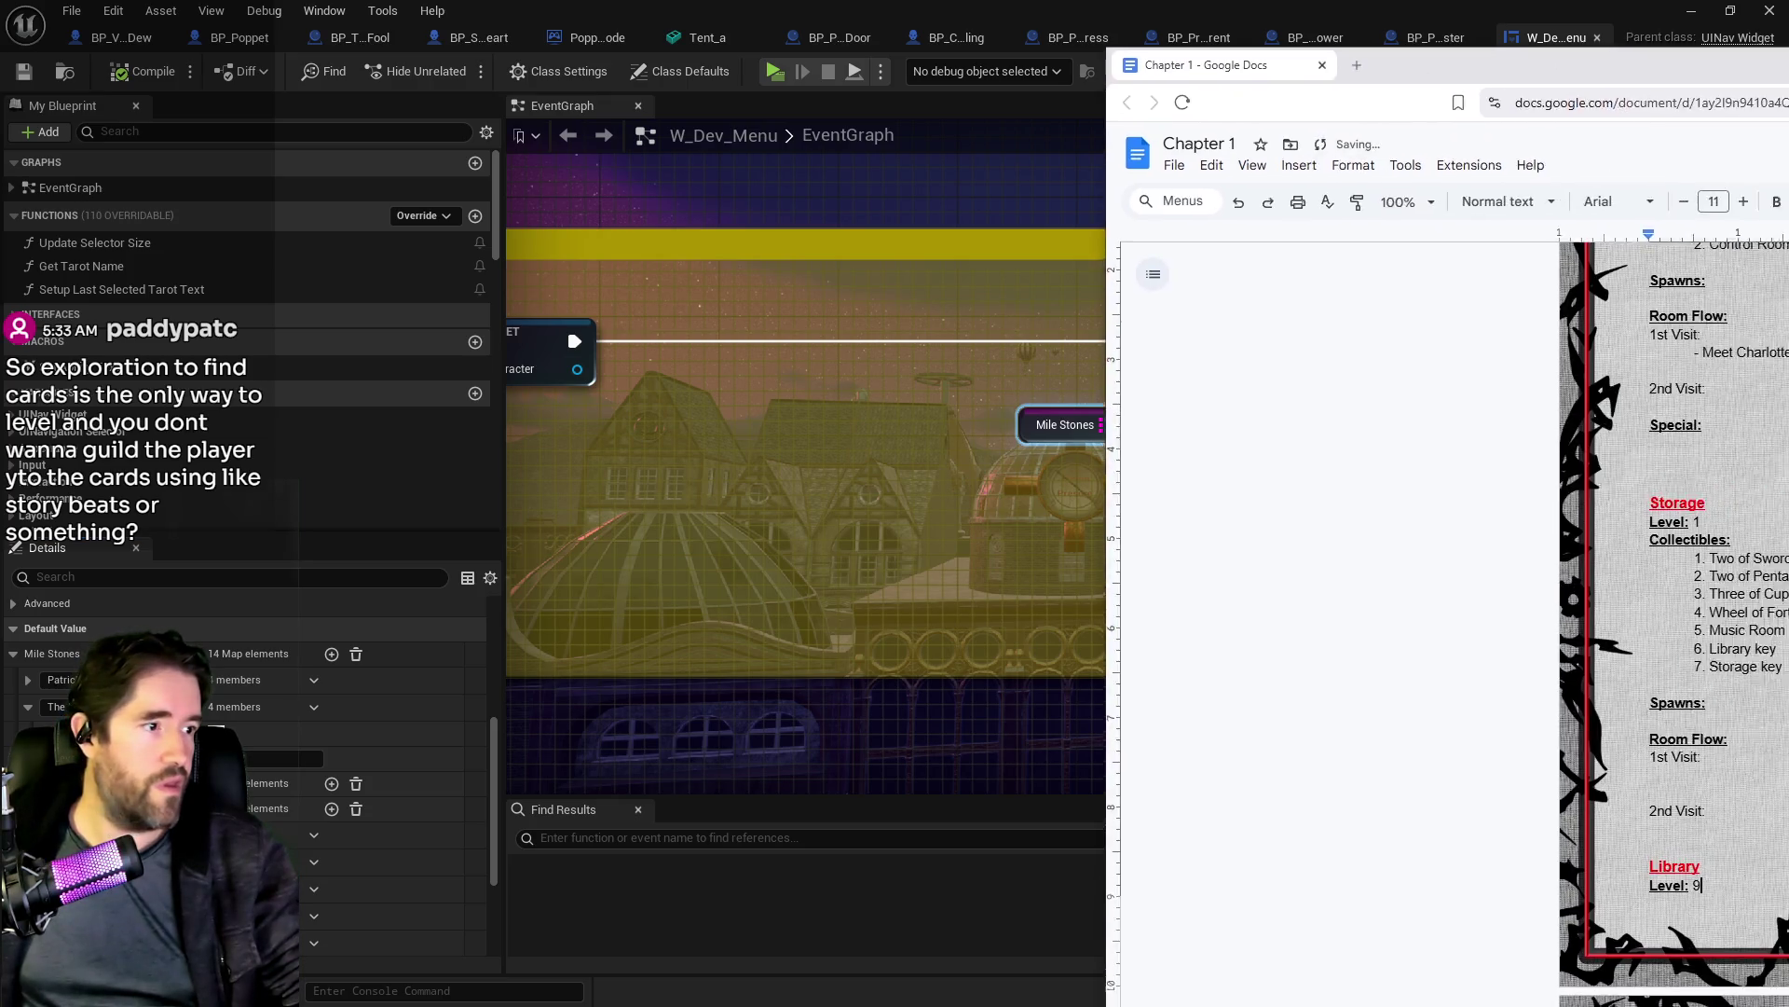
{"action": "mouse_move", "coordinate": [1788, 92]}
{"action": "left_mouse_down"}
{"action": "mouse_move", "coordinate": [1430, 91]}
{"action": "mouse_move", "coordinate": [1383, 63]}
{"action": "left_mouse_up"}
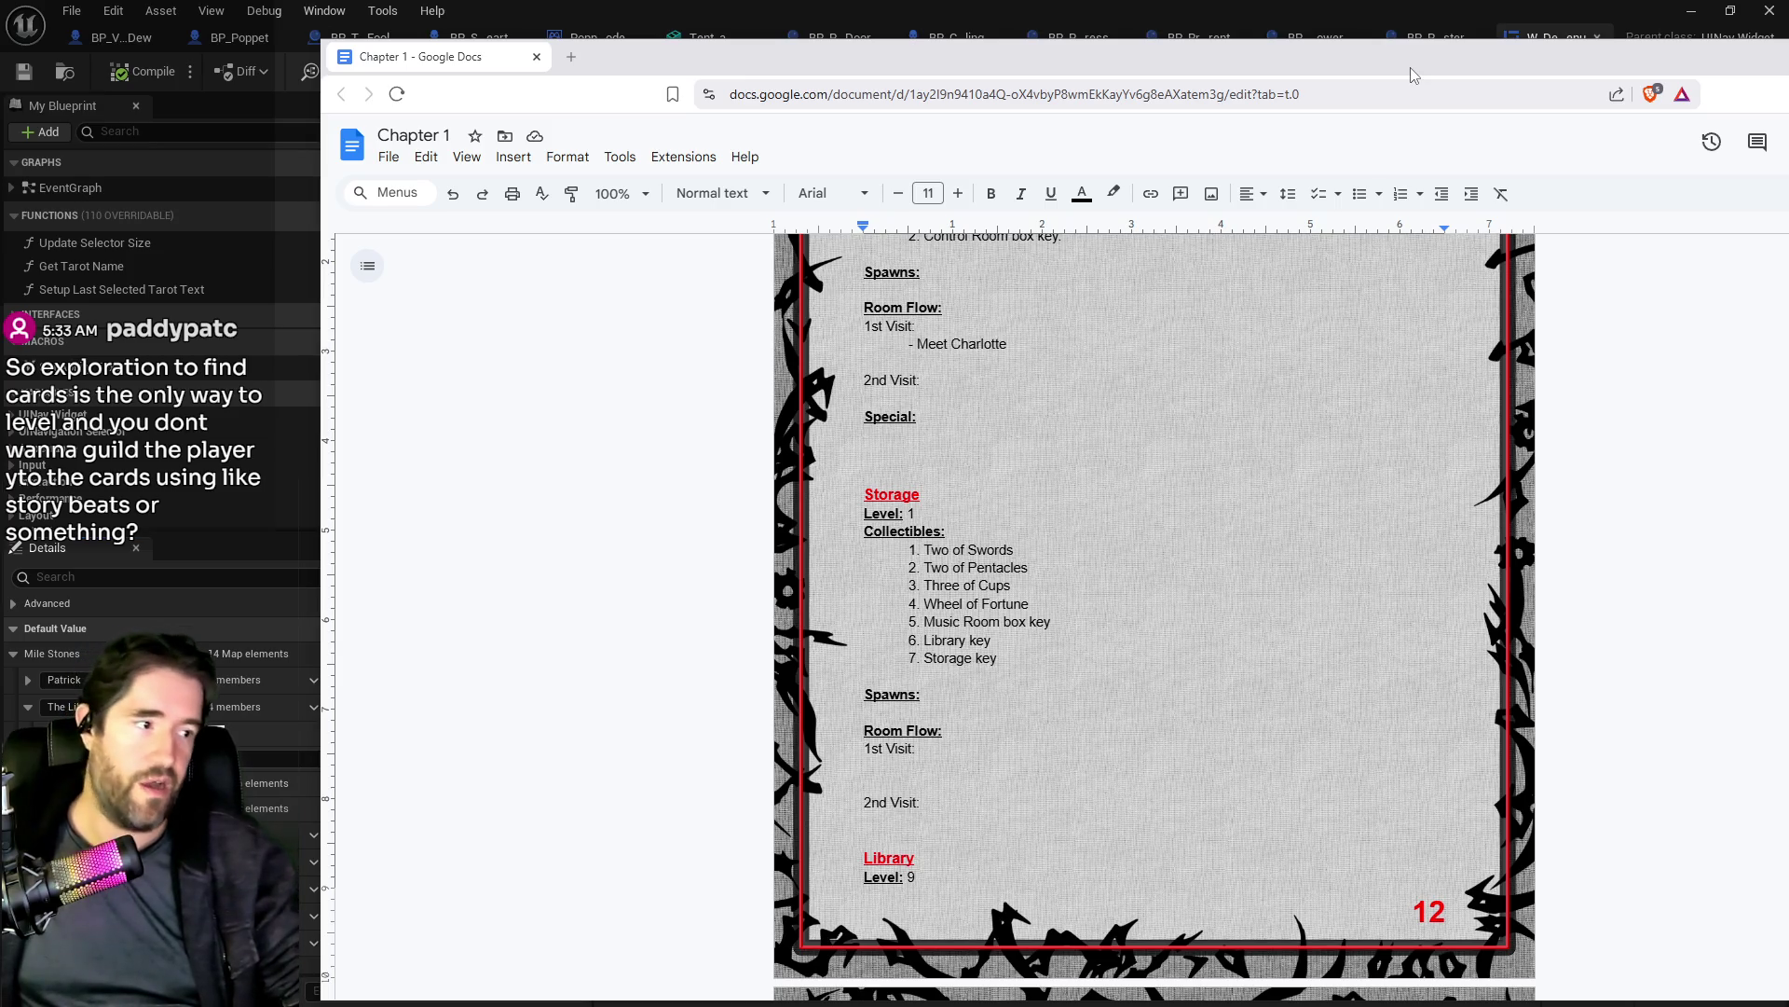
Step: Reposition the Chapter 1 doc, read past its Library section, and return to Unreal
{"action": "mouse_move", "coordinate": [1412, 74]}
{"action": "left_mouse_down"}
{"action": "mouse_move", "coordinate": [1570, 106]}
{"action": "mouse_move", "coordinate": [1771, 241]}
{"action": "mouse_move", "coordinate": [1466, 232]}
{"action": "mouse_move", "coordinate": [1228, 42]}
{"action": "left_mouse_up"}
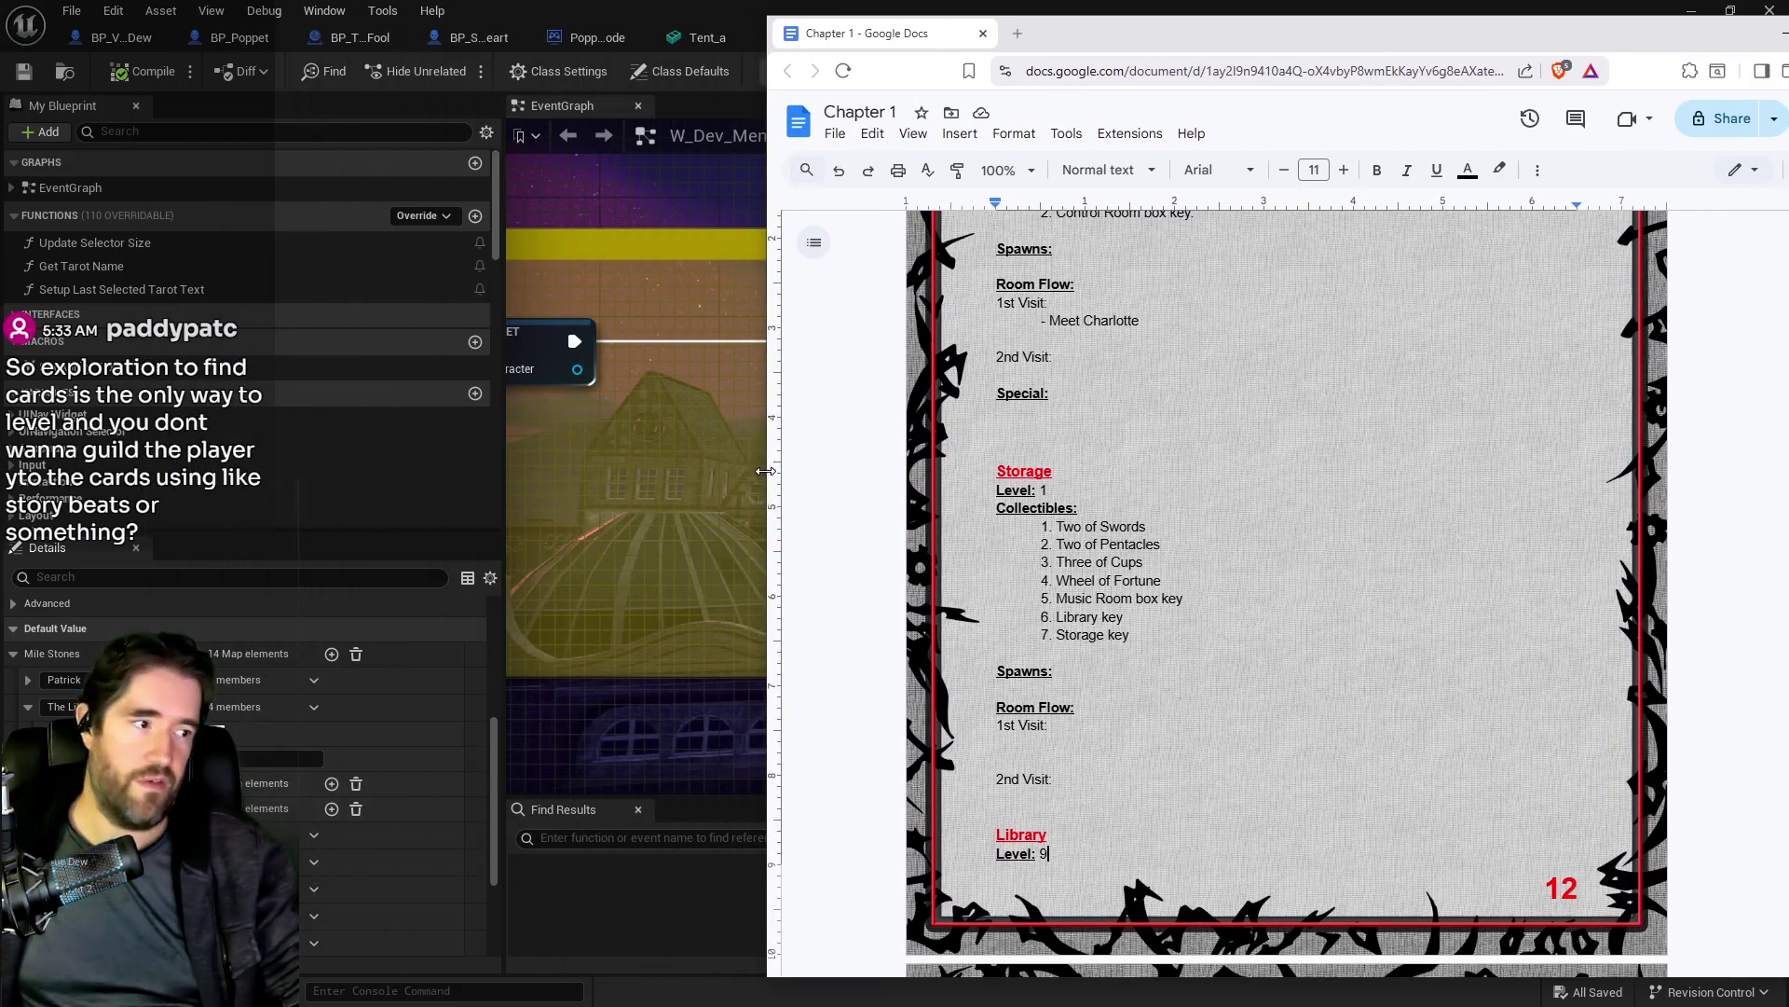
{"action": "left_click_drag", "start_coordinate": [1234, 43], "coordinate": [1111, 35]}
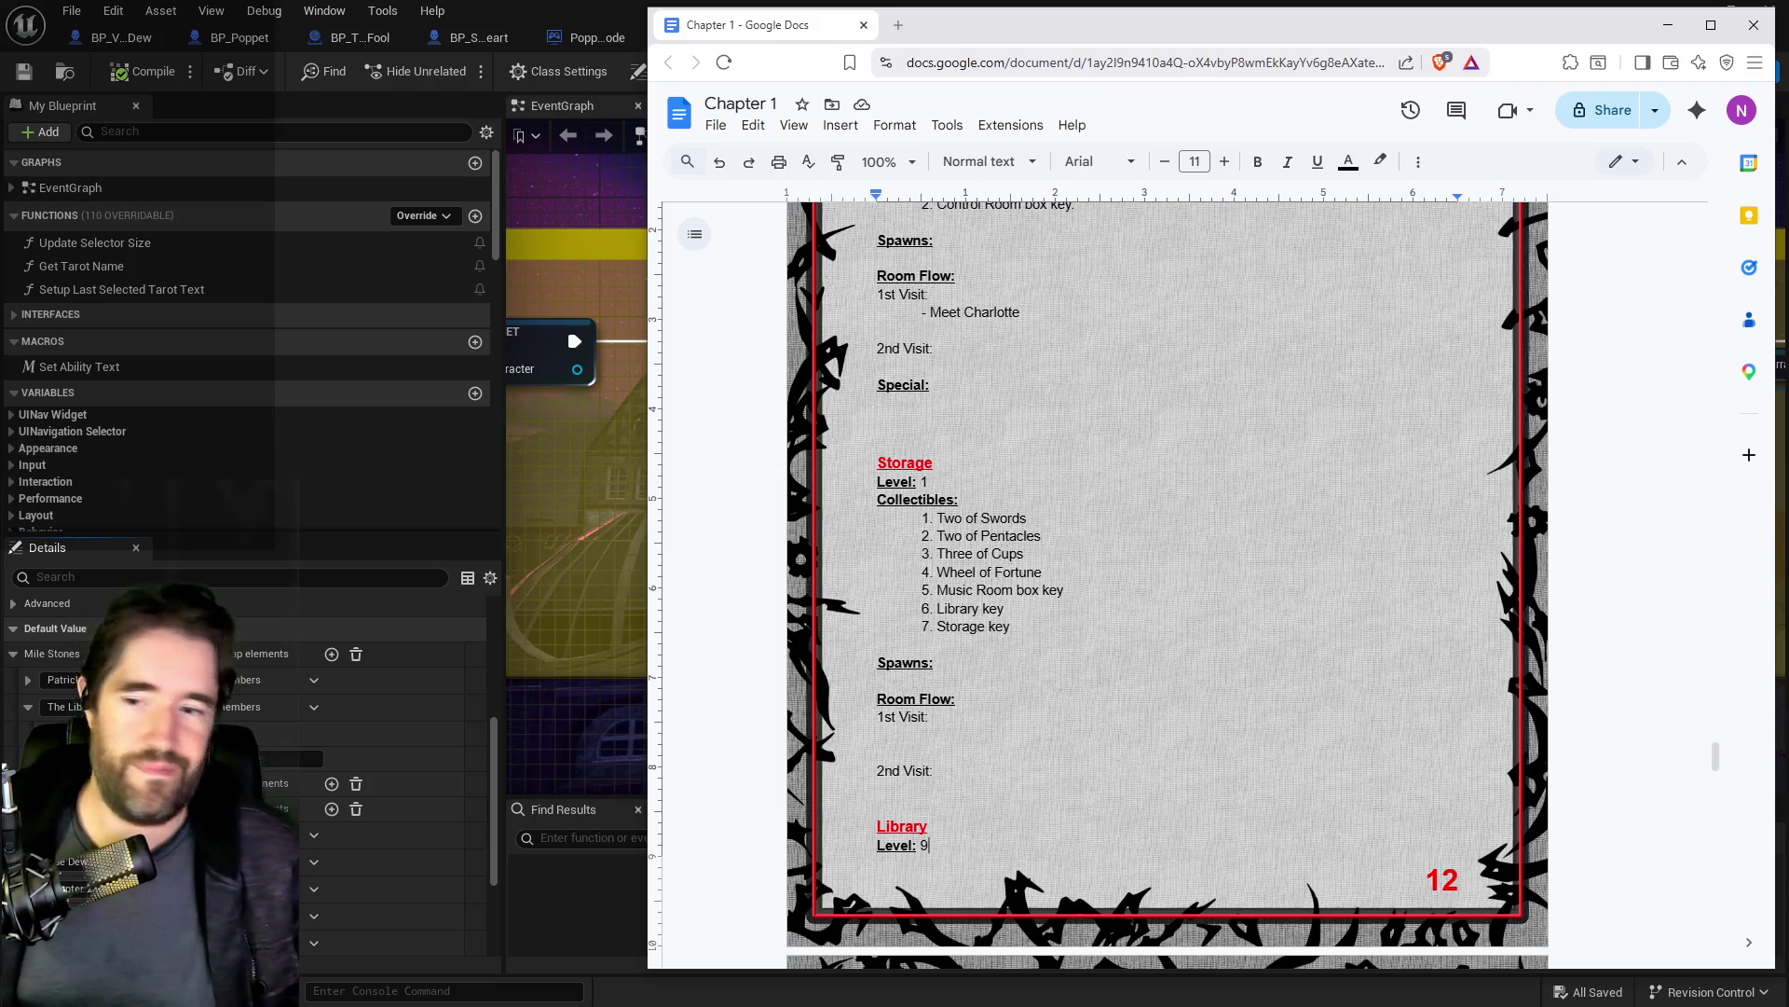
{"action": "scroll", "coordinate": [1165, 578], "scroll_direction": "down", "scroll_amount": 4}
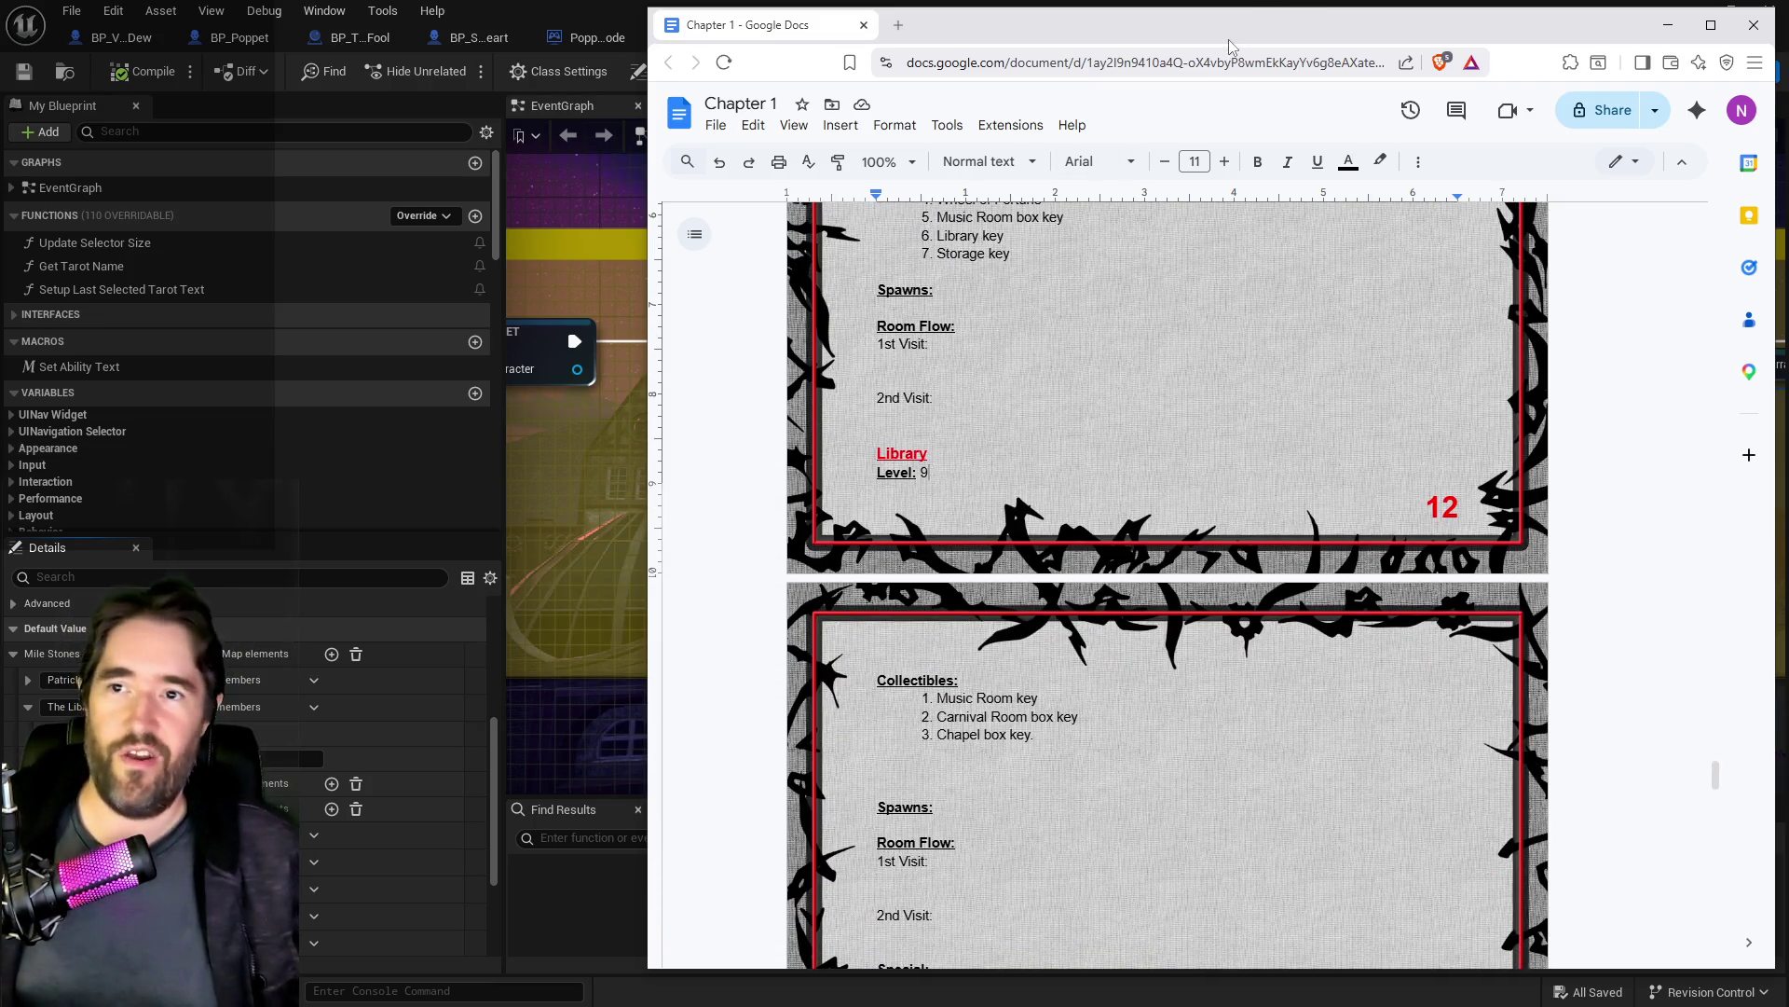
{"action": "key", "text": "alt+Tab"}
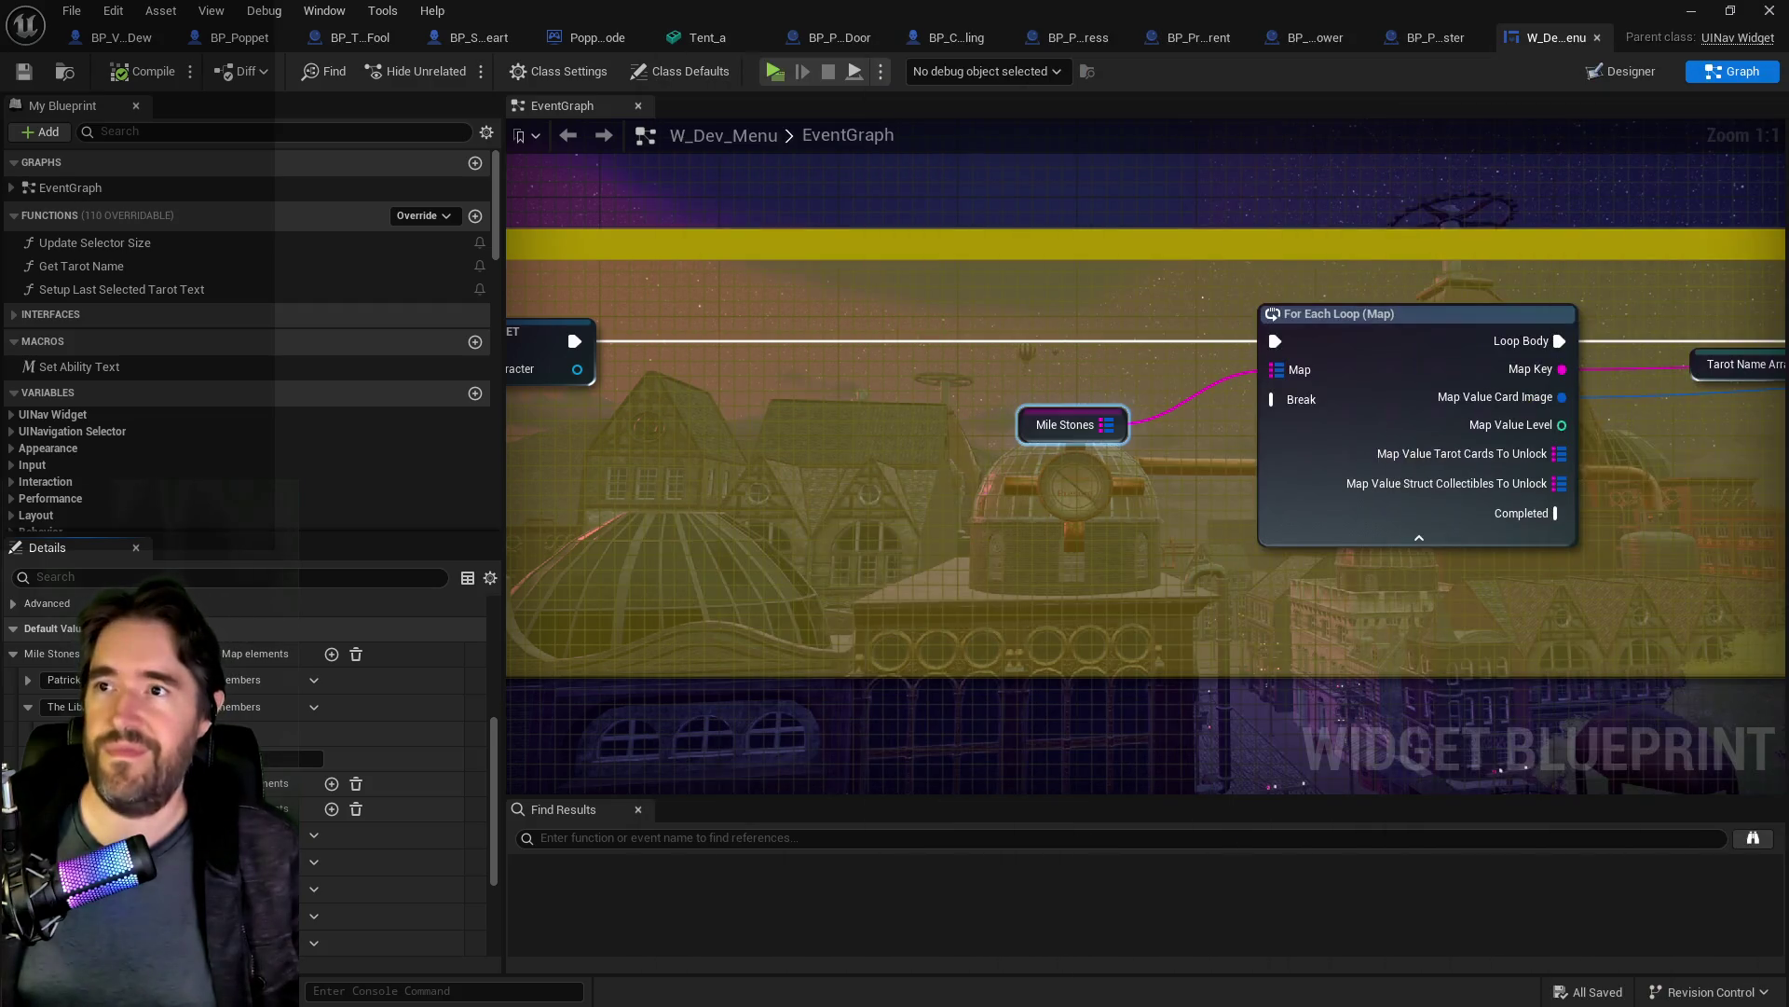
Step: In BP_Puppet_Master, expand the Library spawn table's first two entries
{"action": "left_click", "coordinate": [1416, 42]}
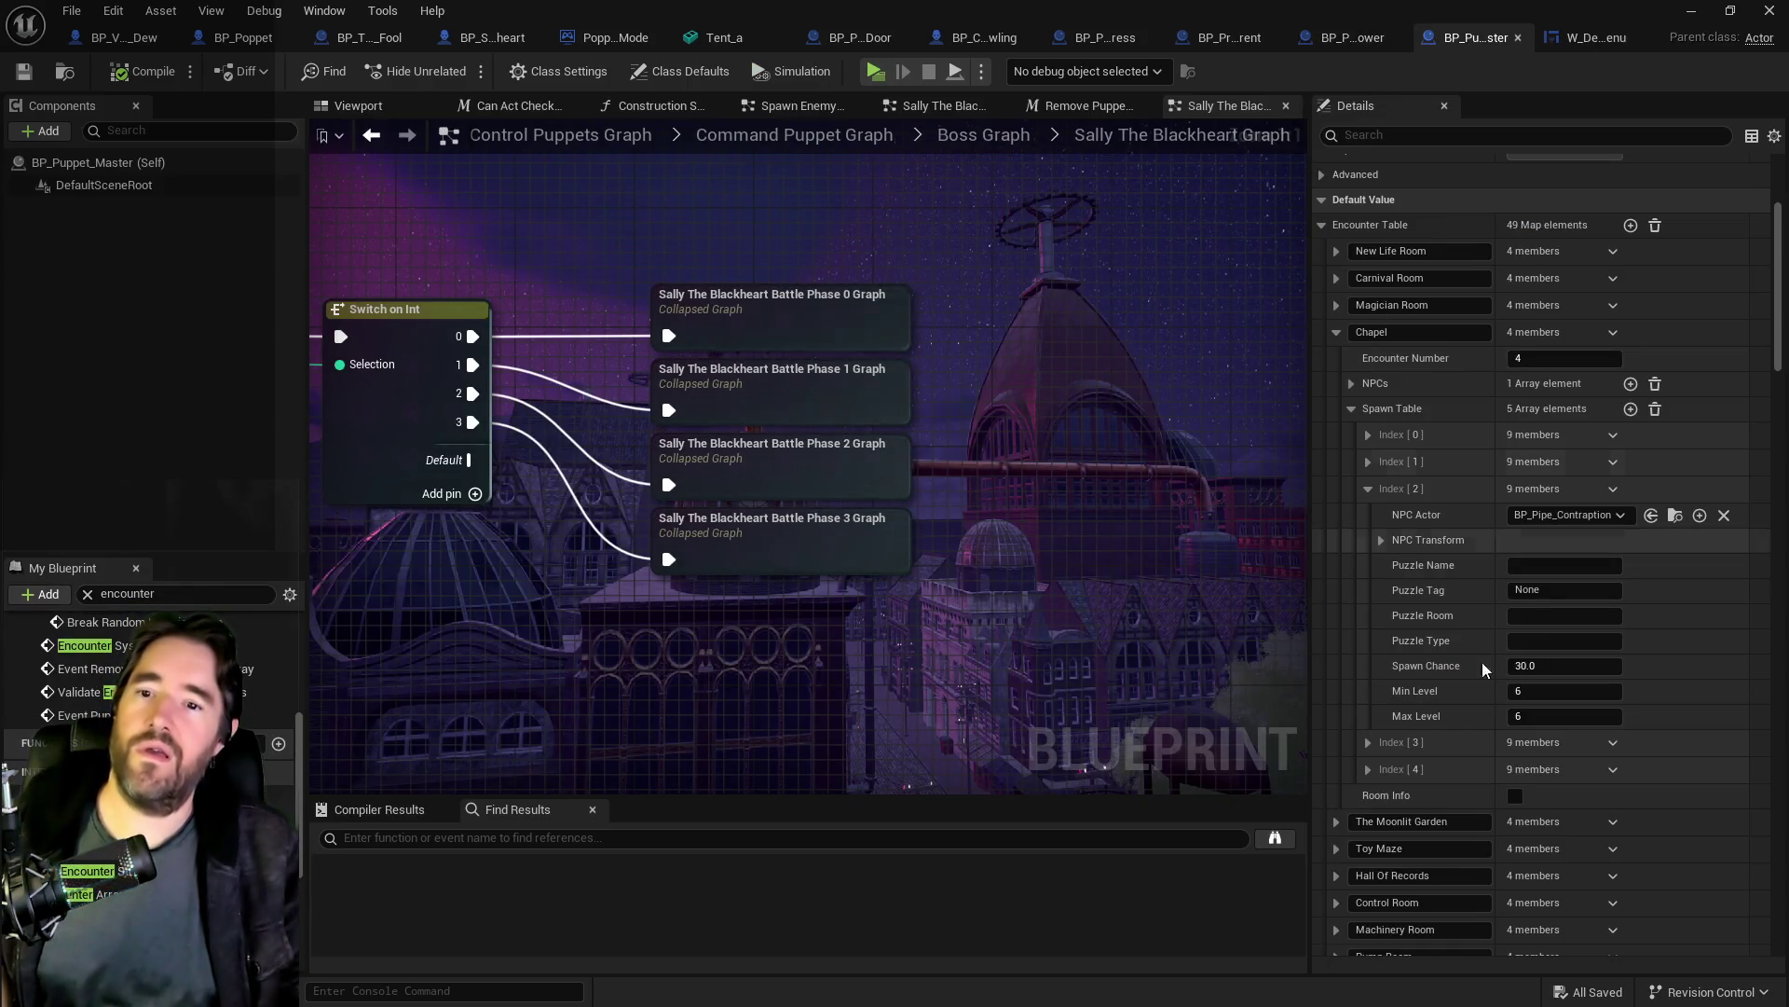
{"action": "scroll", "coordinate": [1389, 761], "scroll_direction": "down", "scroll_amount": 3}
{"action": "scroll", "coordinate": [1388, 761], "scroll_direction": "down", "scroll_amount": 10}
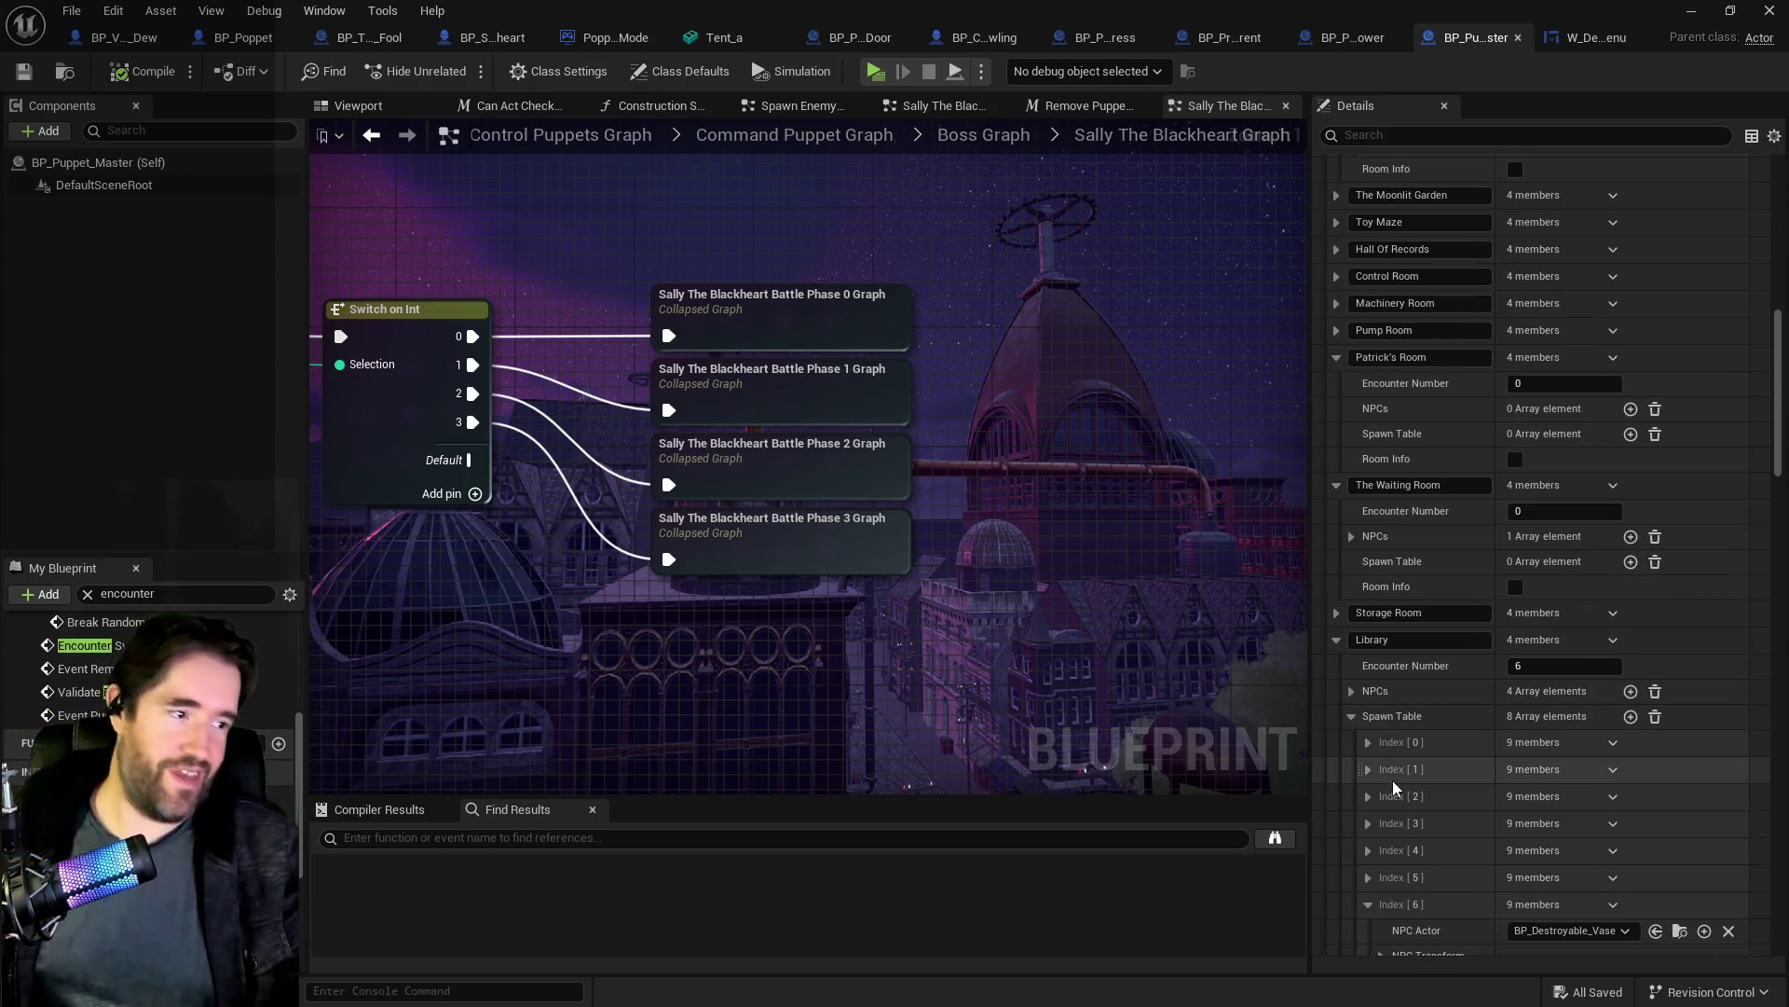
{"action": "scroll", "coordinate": [1436, 843], "scroll_direction": "down", "scroll_amount": 2}
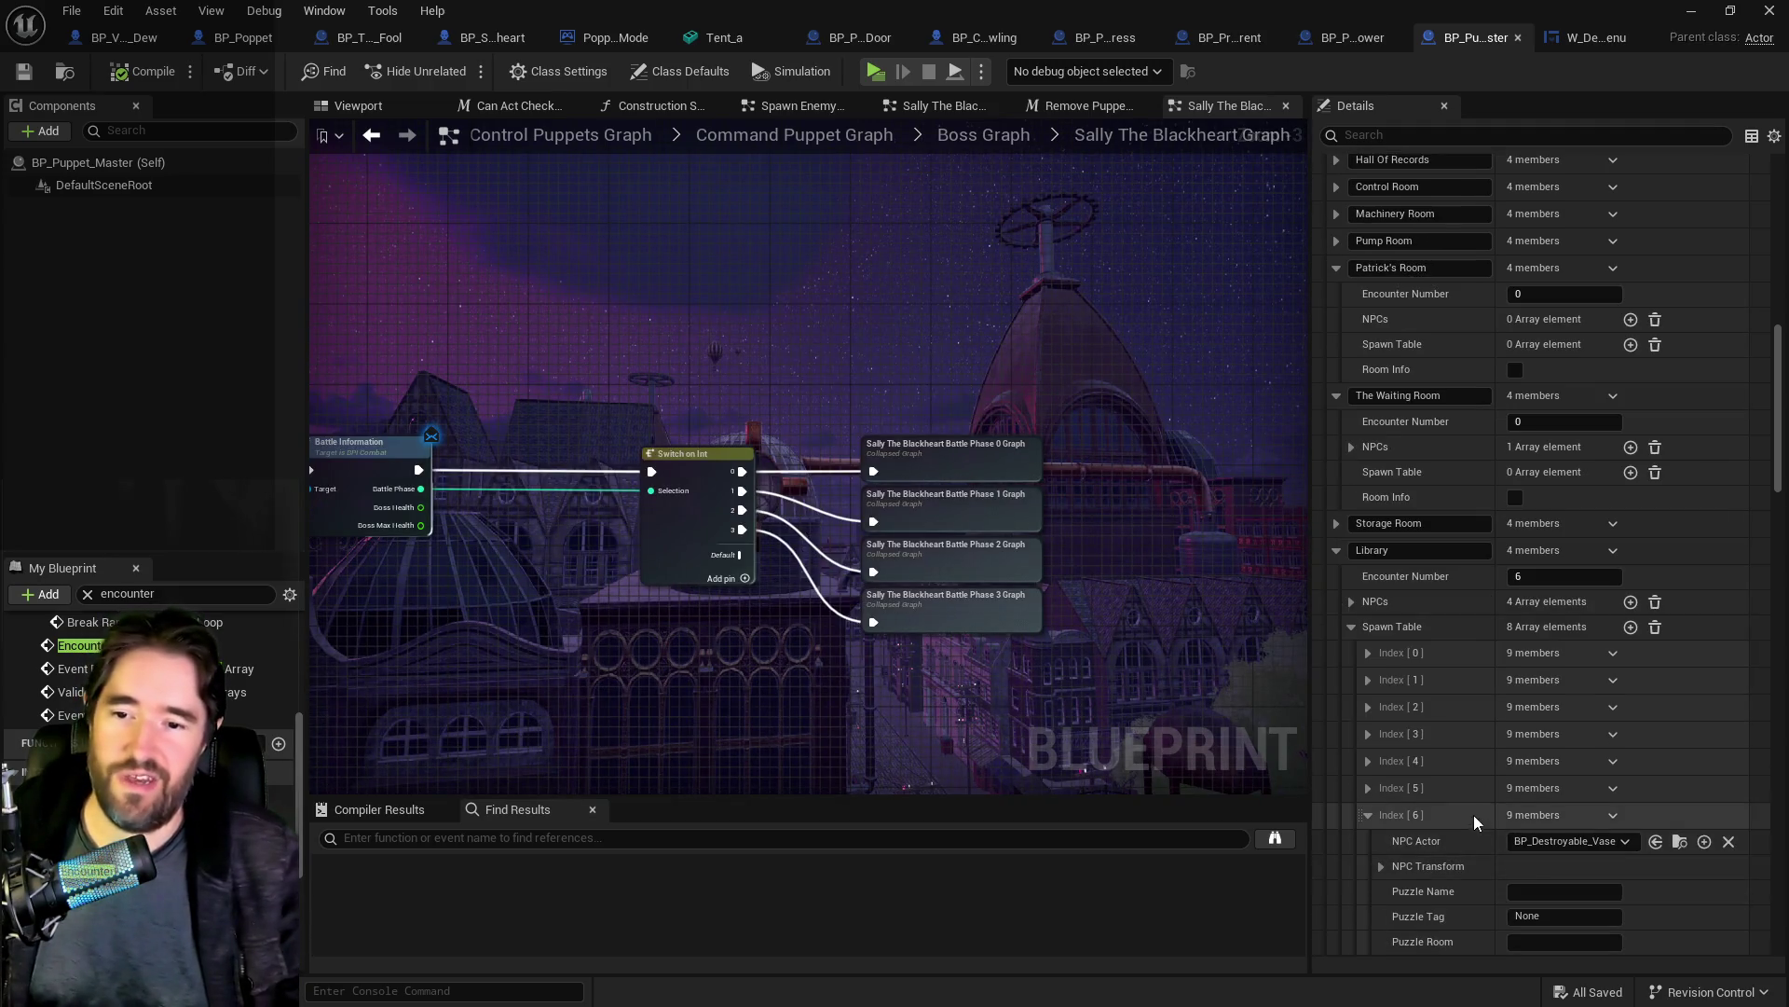
{"action": "scroll", "coordinate": [1463, 783], "scroll_direction": "down", "scroll_amount": 2}
{"action": "left_click", "coordinate": [1368, 565]}
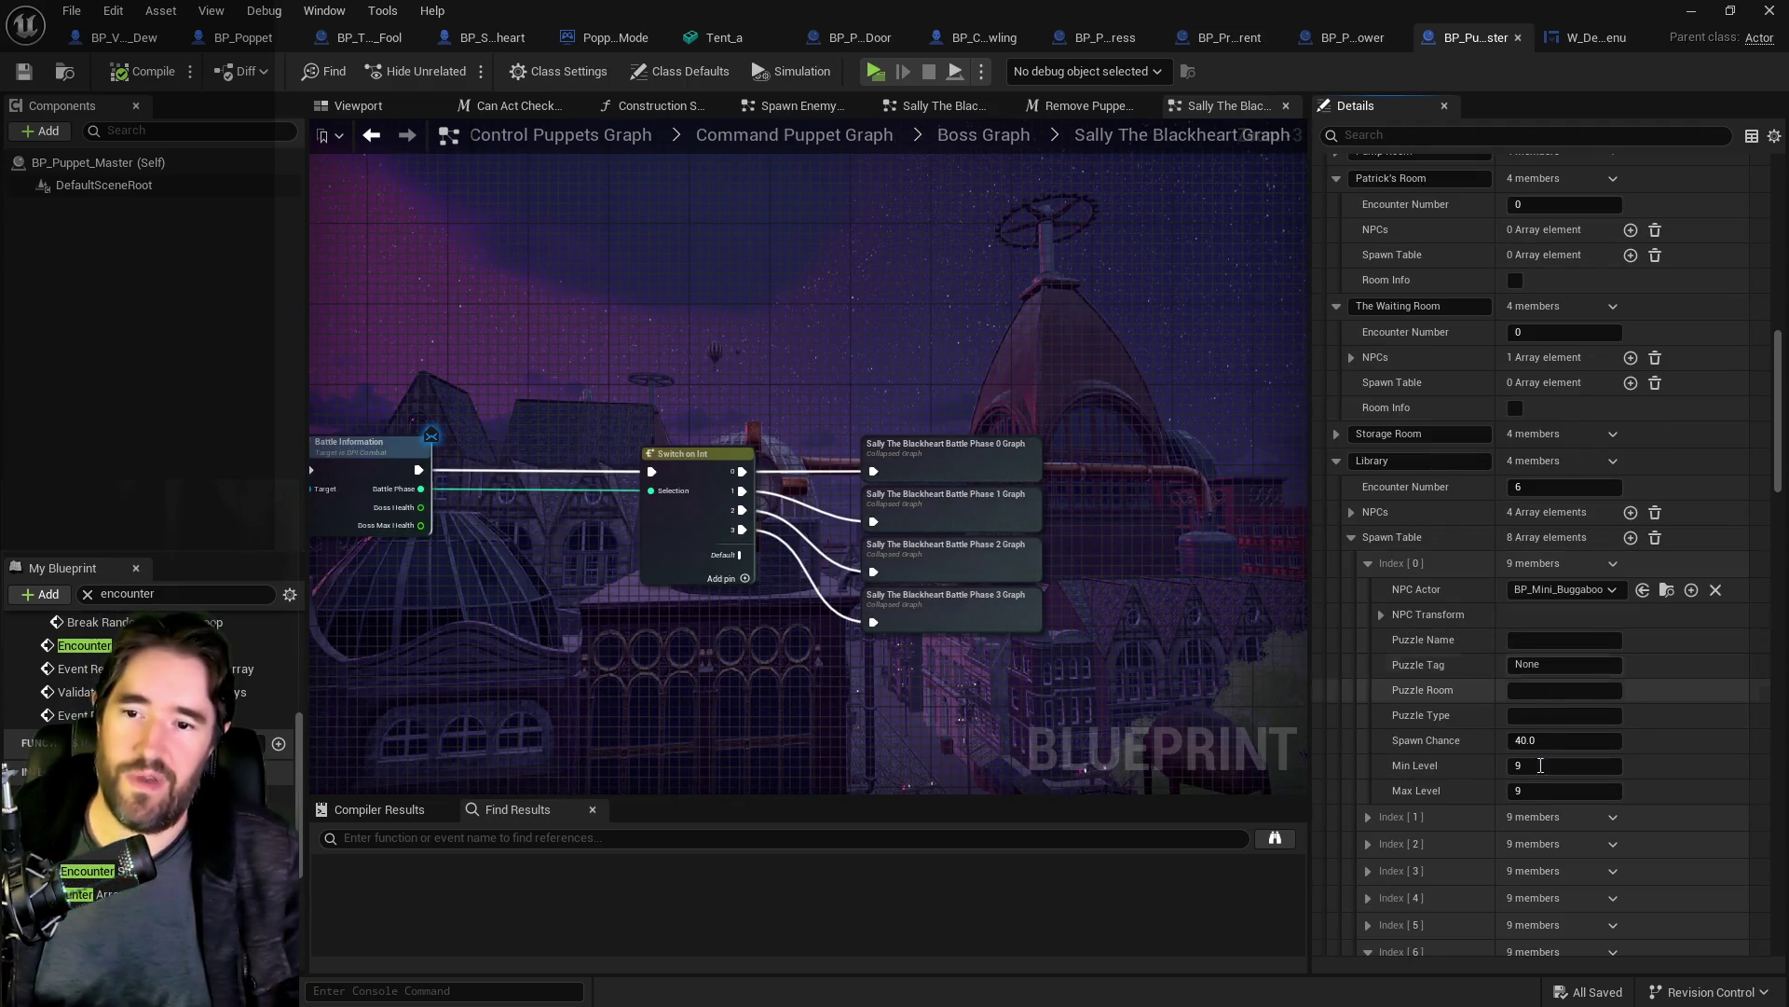
{"action": "scroll", "coordinate": [1367, 615], "scroll_direction": "down", "scroll_amount": 2}
{"action": "left_click", "coordinate": [1368, 726]}
{"action": "scroll", "coordinate": [1398, 785], "scroll_direction": "down", "scroll_amount": 3}
{"action": "scroll", "coordinate": [1367, 839], "scroll_direction": "down", "scroll_amount": 3}
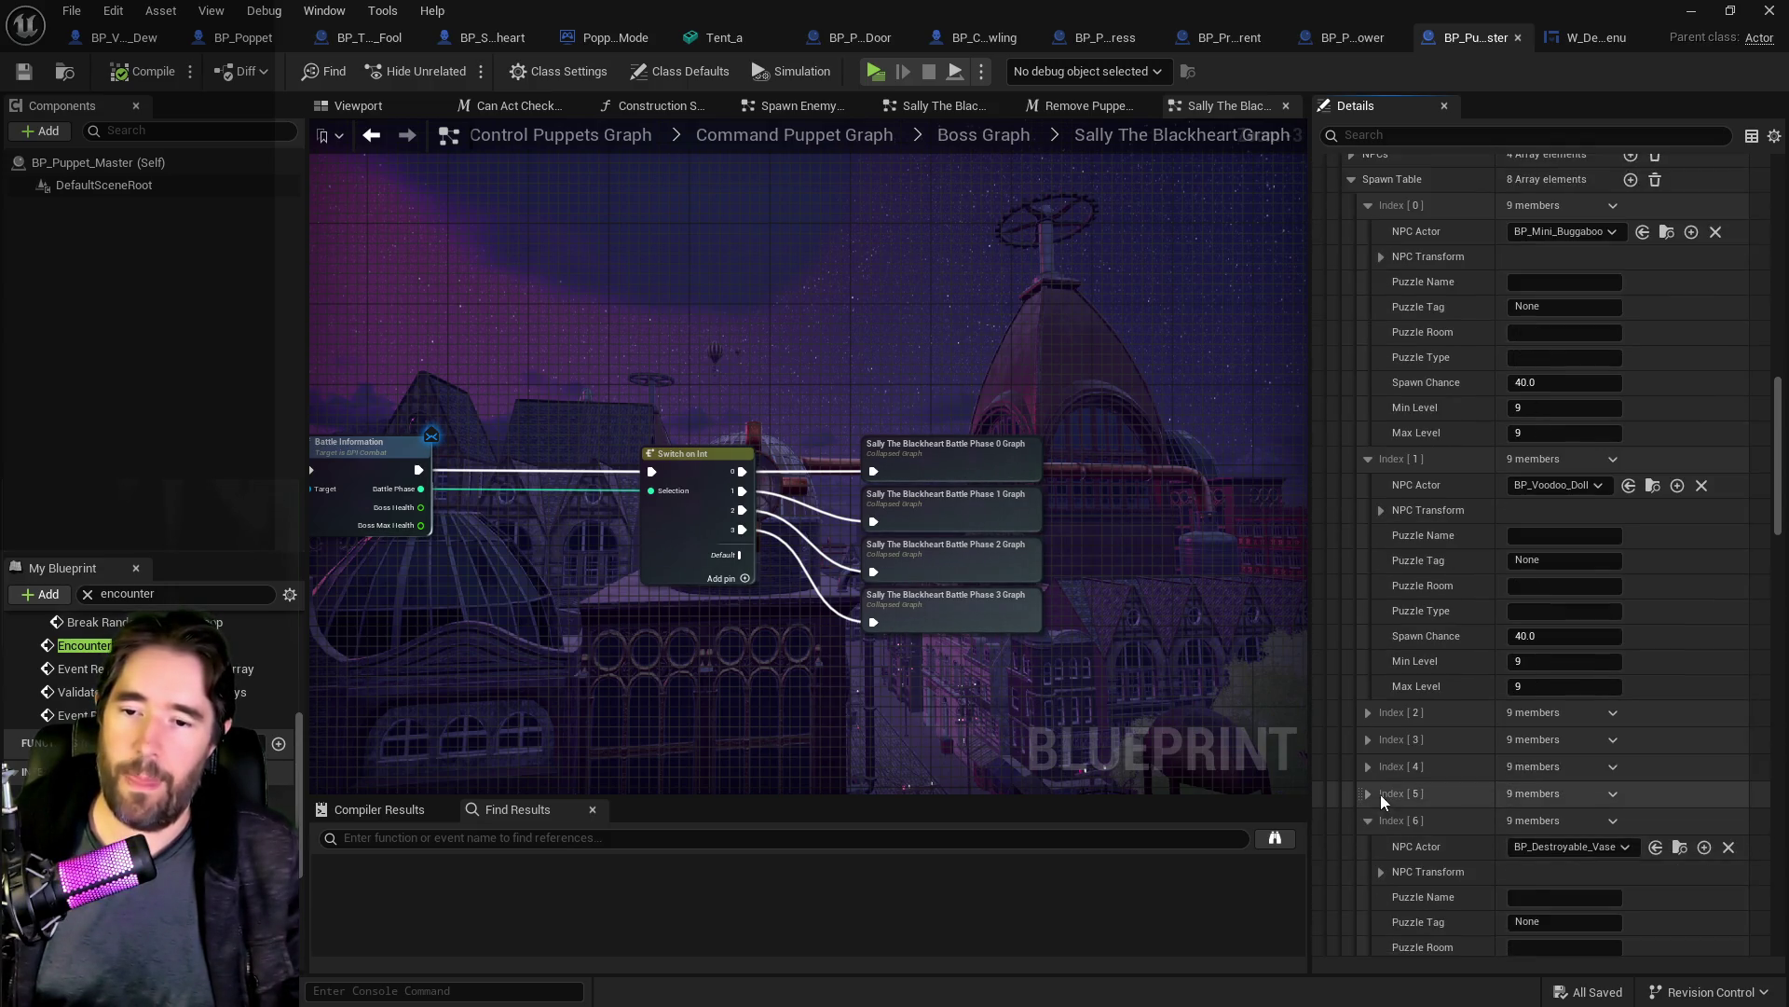
{"action": "scroll", "coordinate": [1380, 794], "scroll_direction": "down", "scroll_amount": 3}
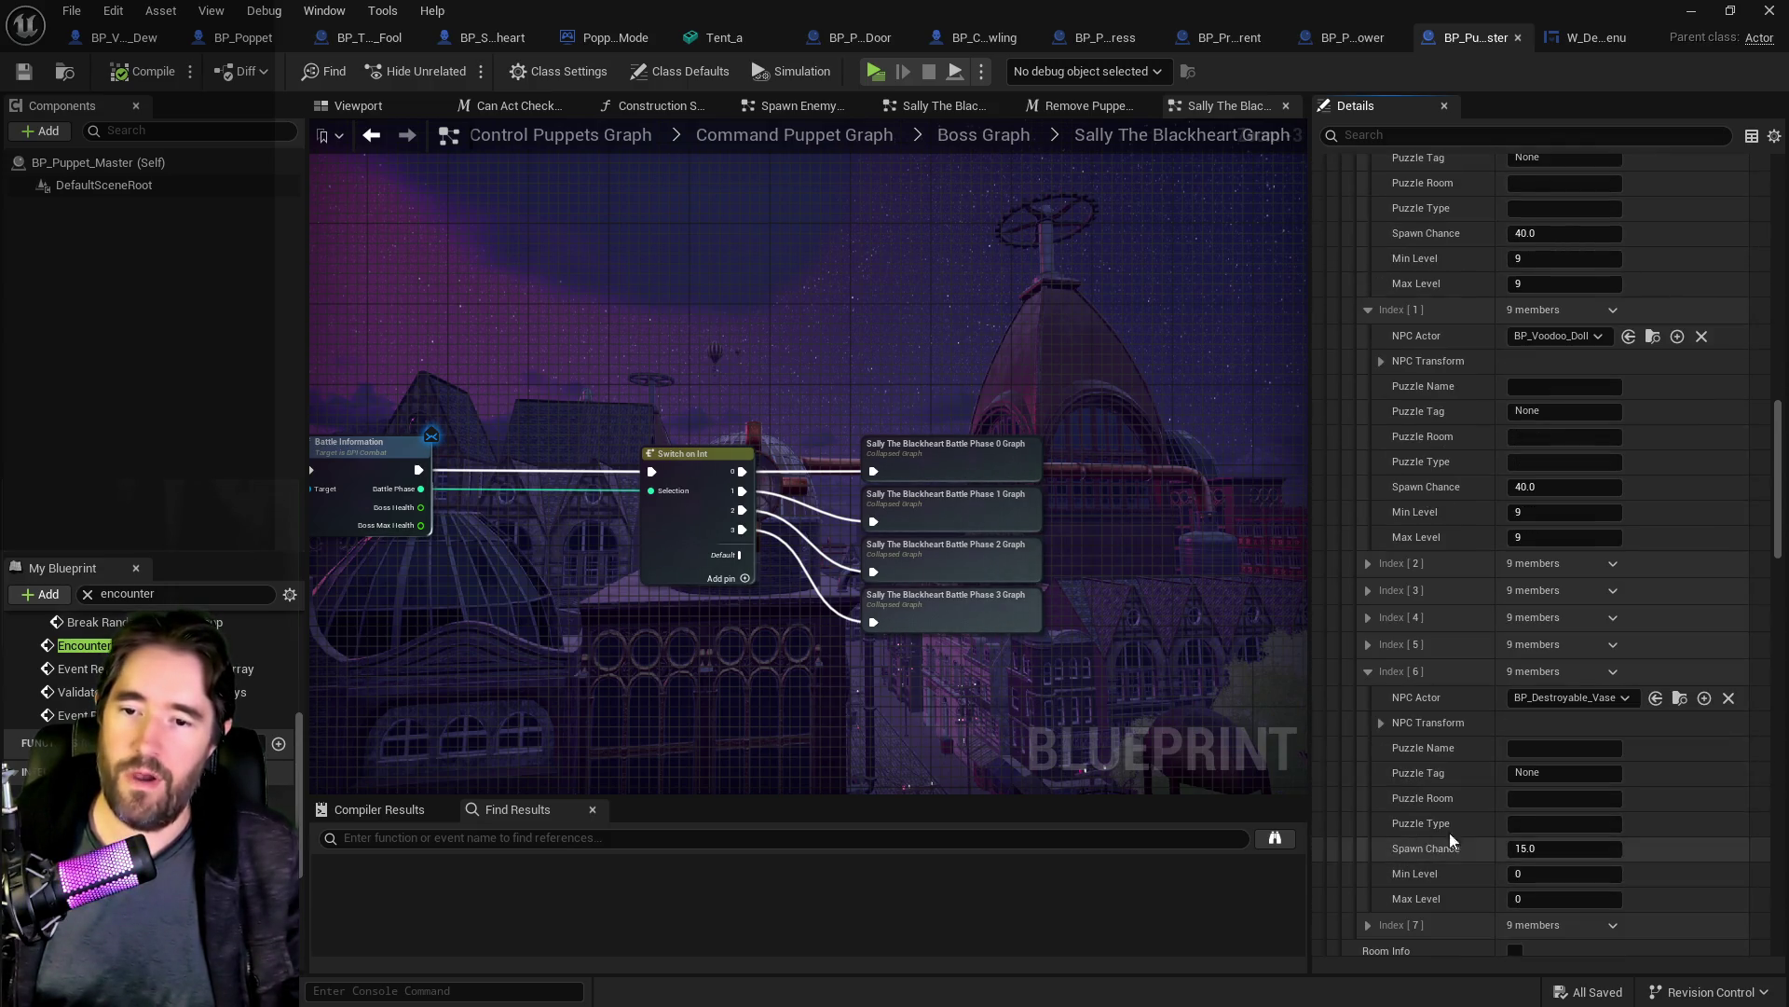
Step: Check and collapse the Library spawn entries Index [6] down to Index [2]
{"action": "left_click", "coordinate": [1369, 673]}
{"action": "left_click", "coordinate": [1370, 641]}
{"action": "left_click", "coordinate": [1370, 641]}
{"action": "left_click", "coordinate": [1367, 623]}
{"action": "left_click", "coordinate": [1367, 617]}
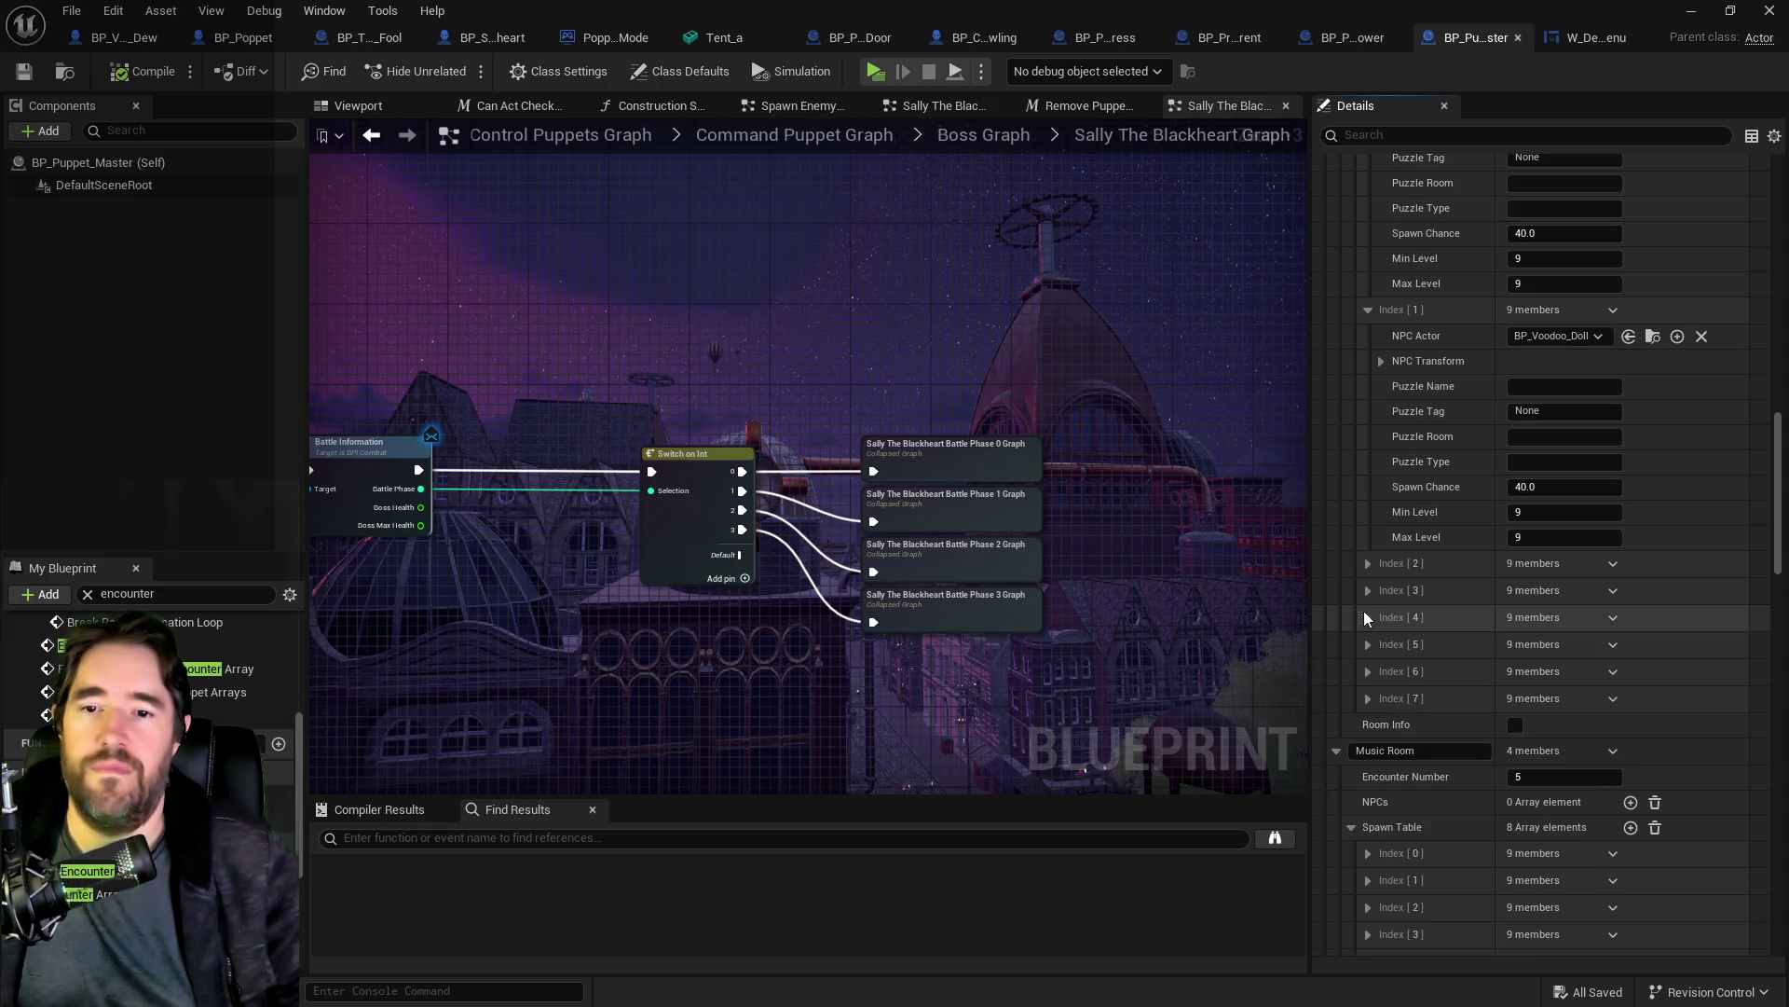
{"action": "left_click", "coordinate": [1368, 591]}
{"action": "left_click", "coordinate": [1368, 591]}
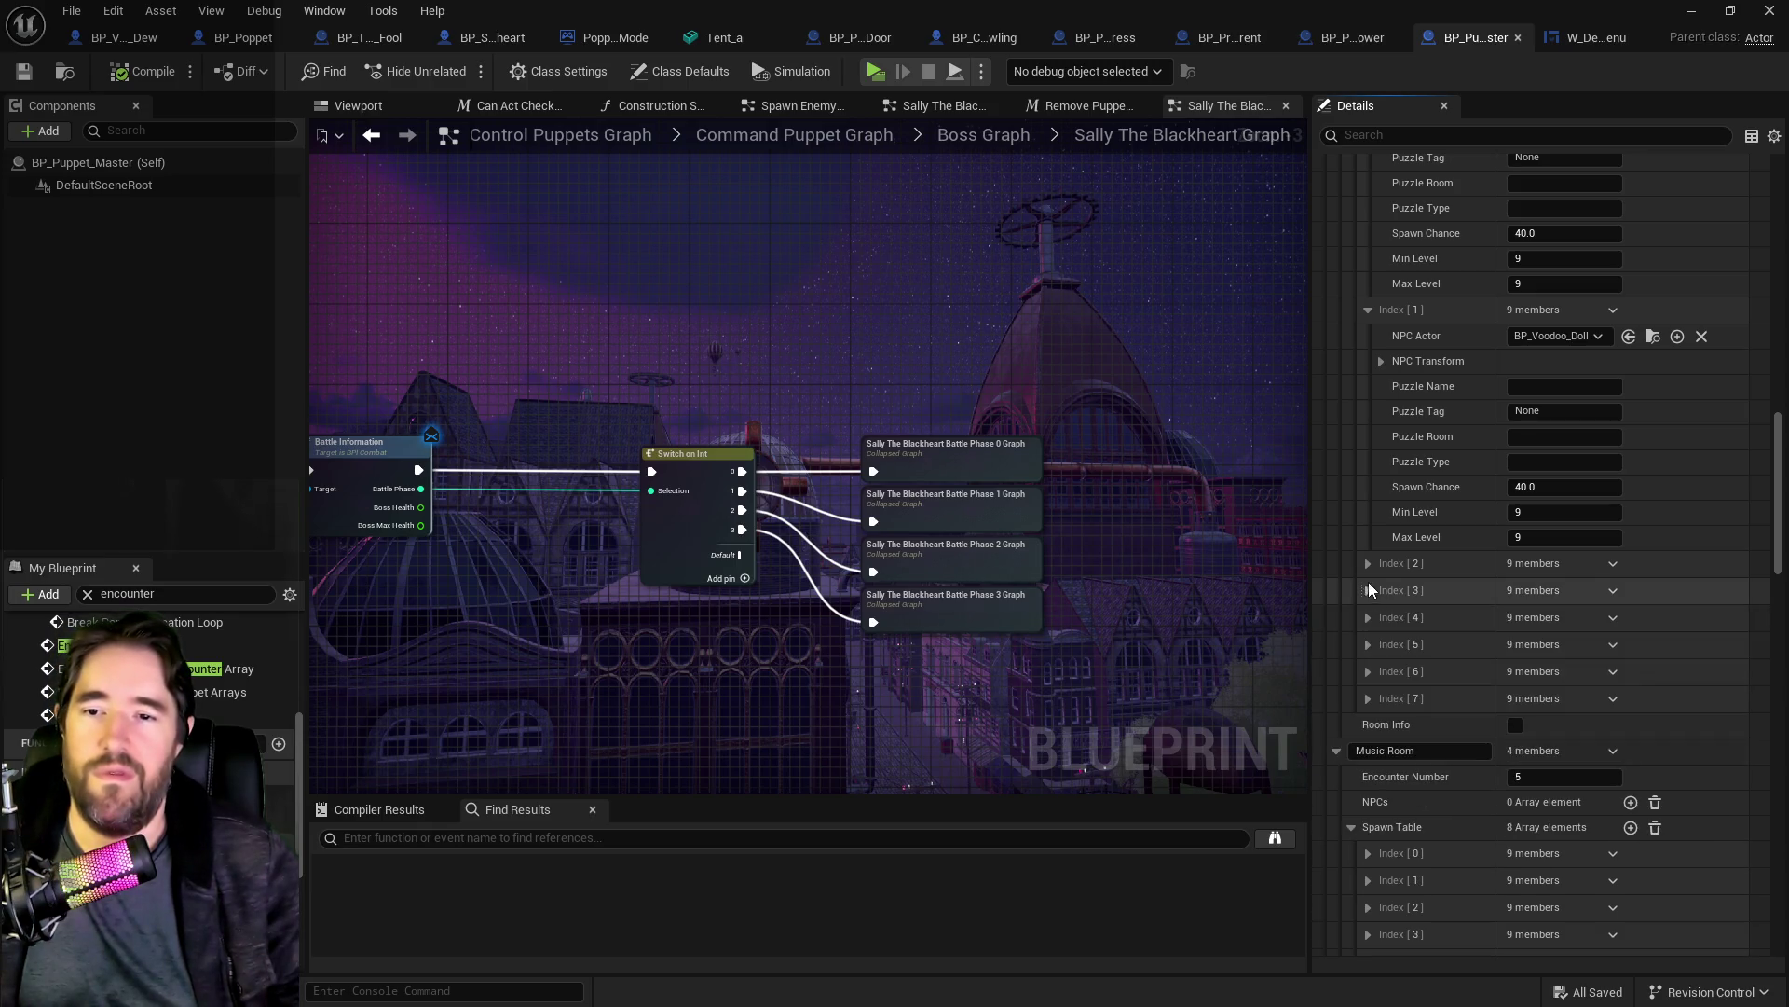
{"action": "left_click", "coordinate": [1368, 564]}
{"action": "left_click", "coordinate": [1369, 564]}
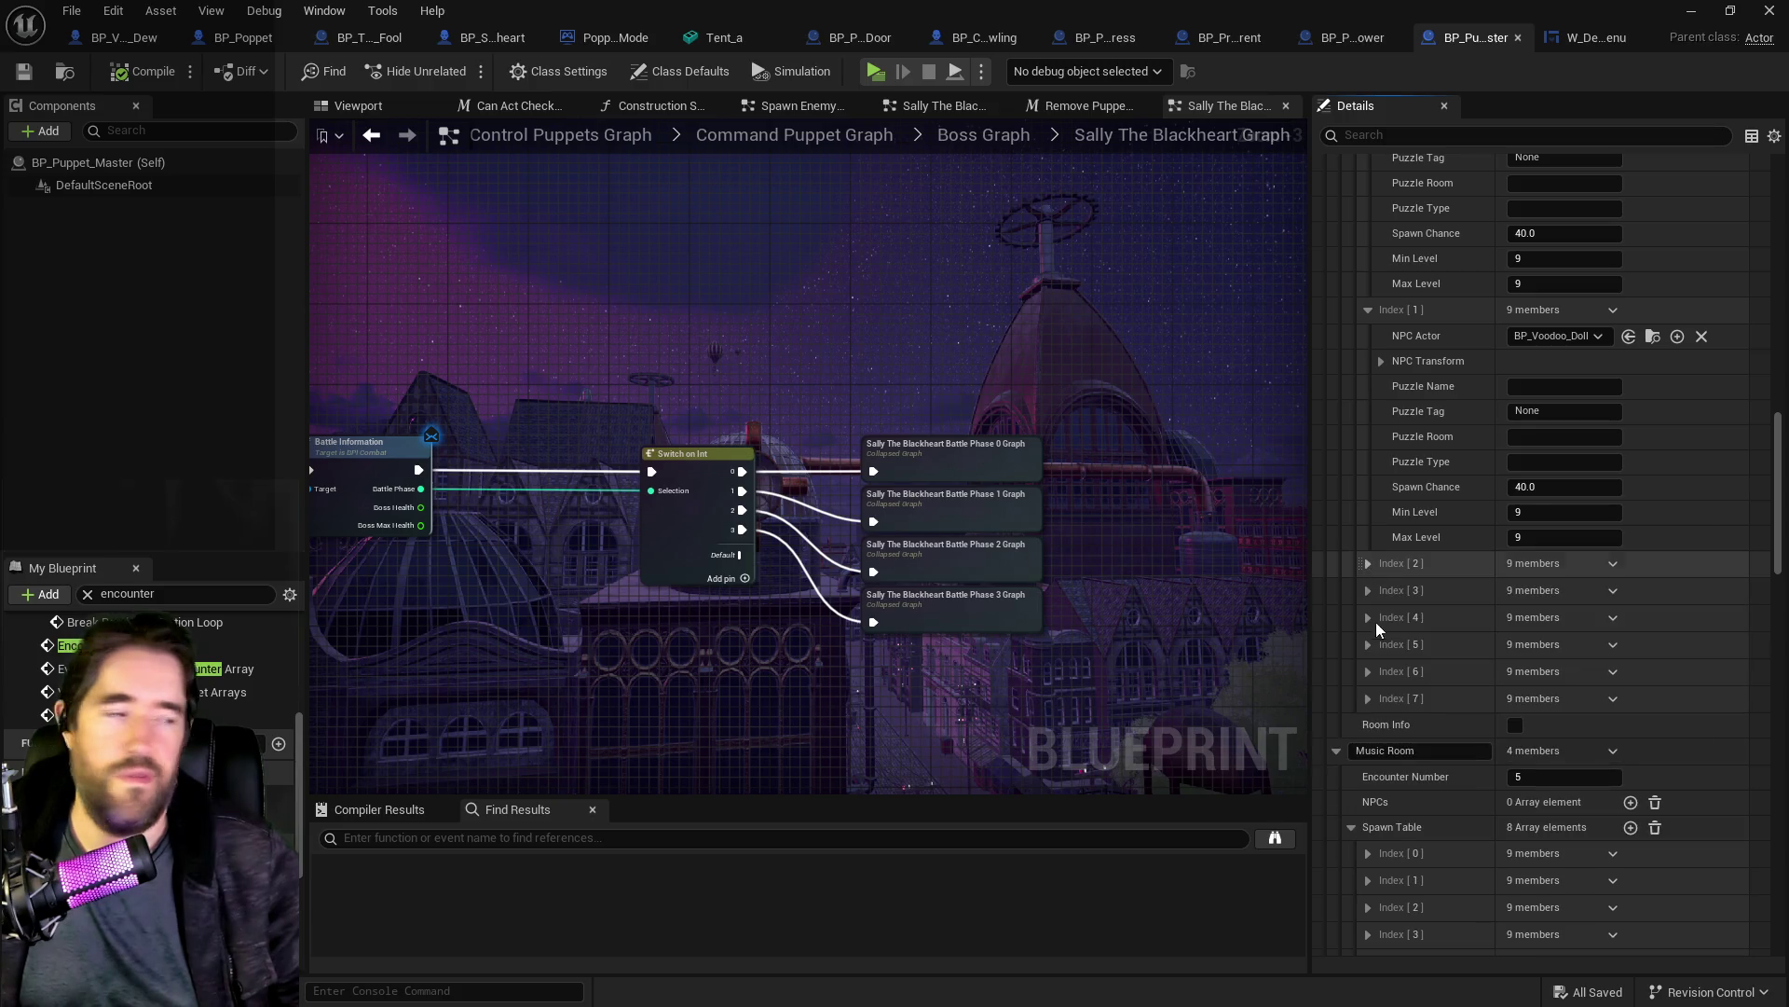
{"action": "scroll", "coordinate": [1428, 741], "scroll_direction": "down", "scroll_amount": 3}
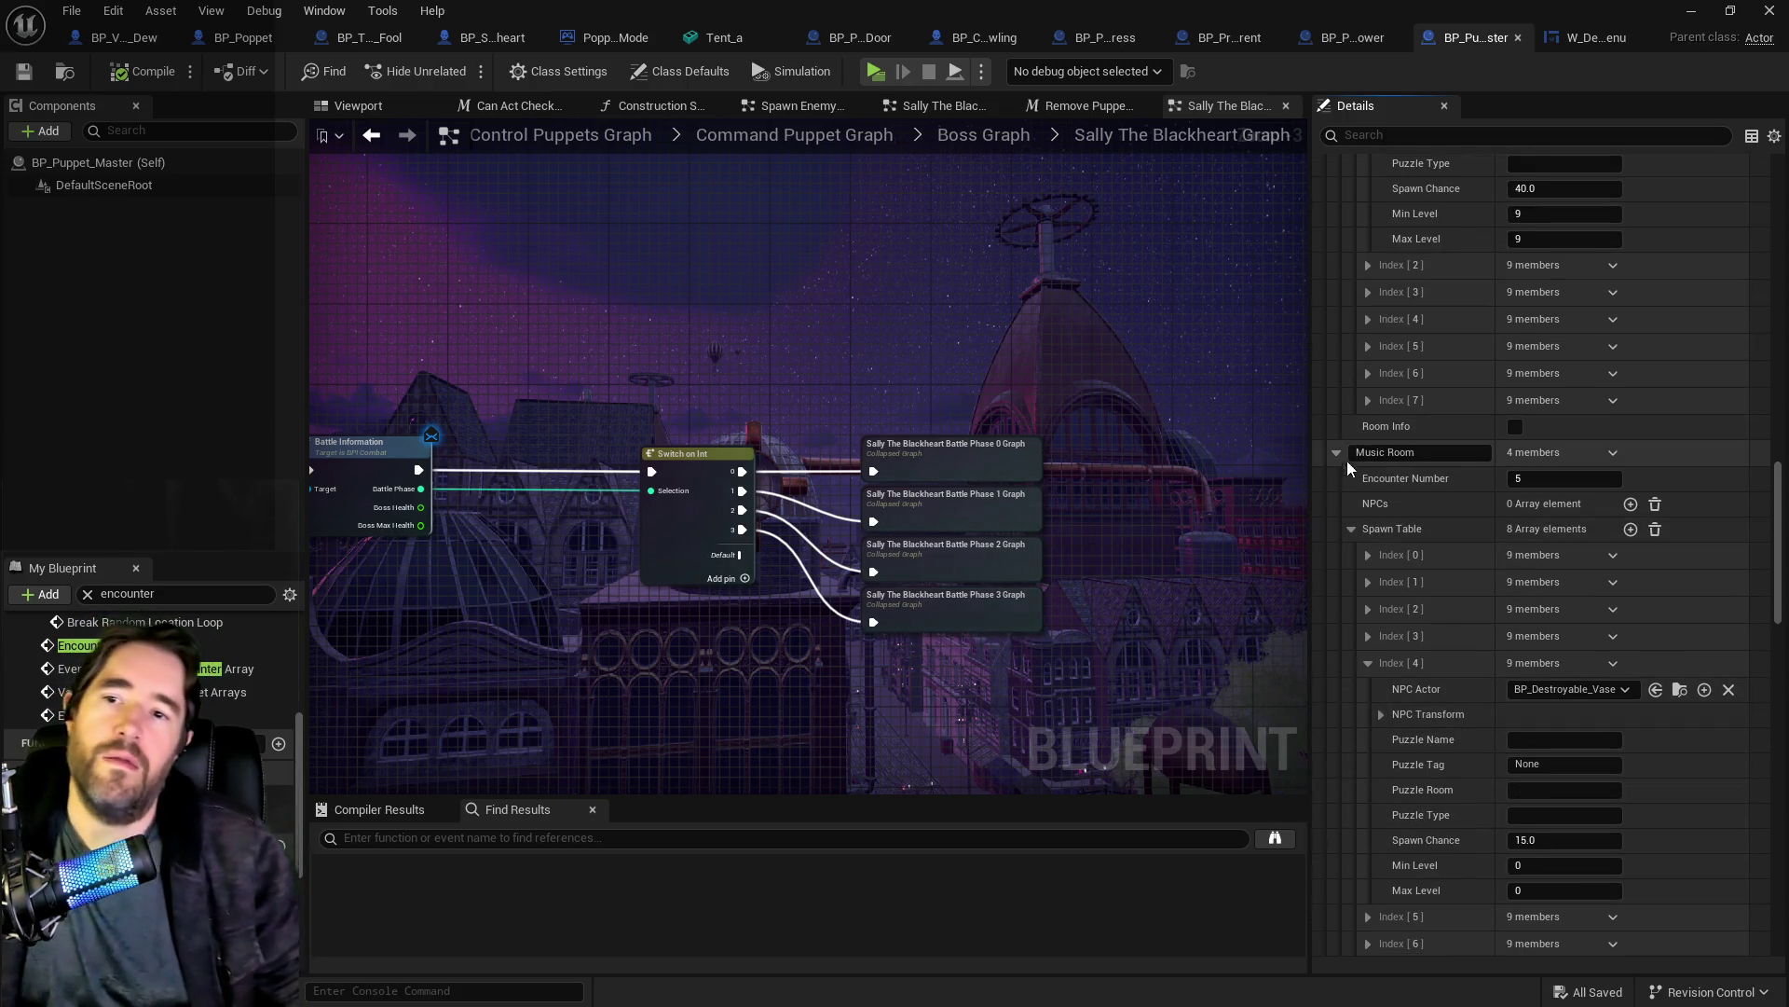
Step: Set Music Room spawn Index [0] Min Level and Max Level to 10, then return to W_Dev_Menu
{"action": "left_click", "coordinate": [1367, 663]}
{"action": "left_click", "coordinate": [1368, 556]}
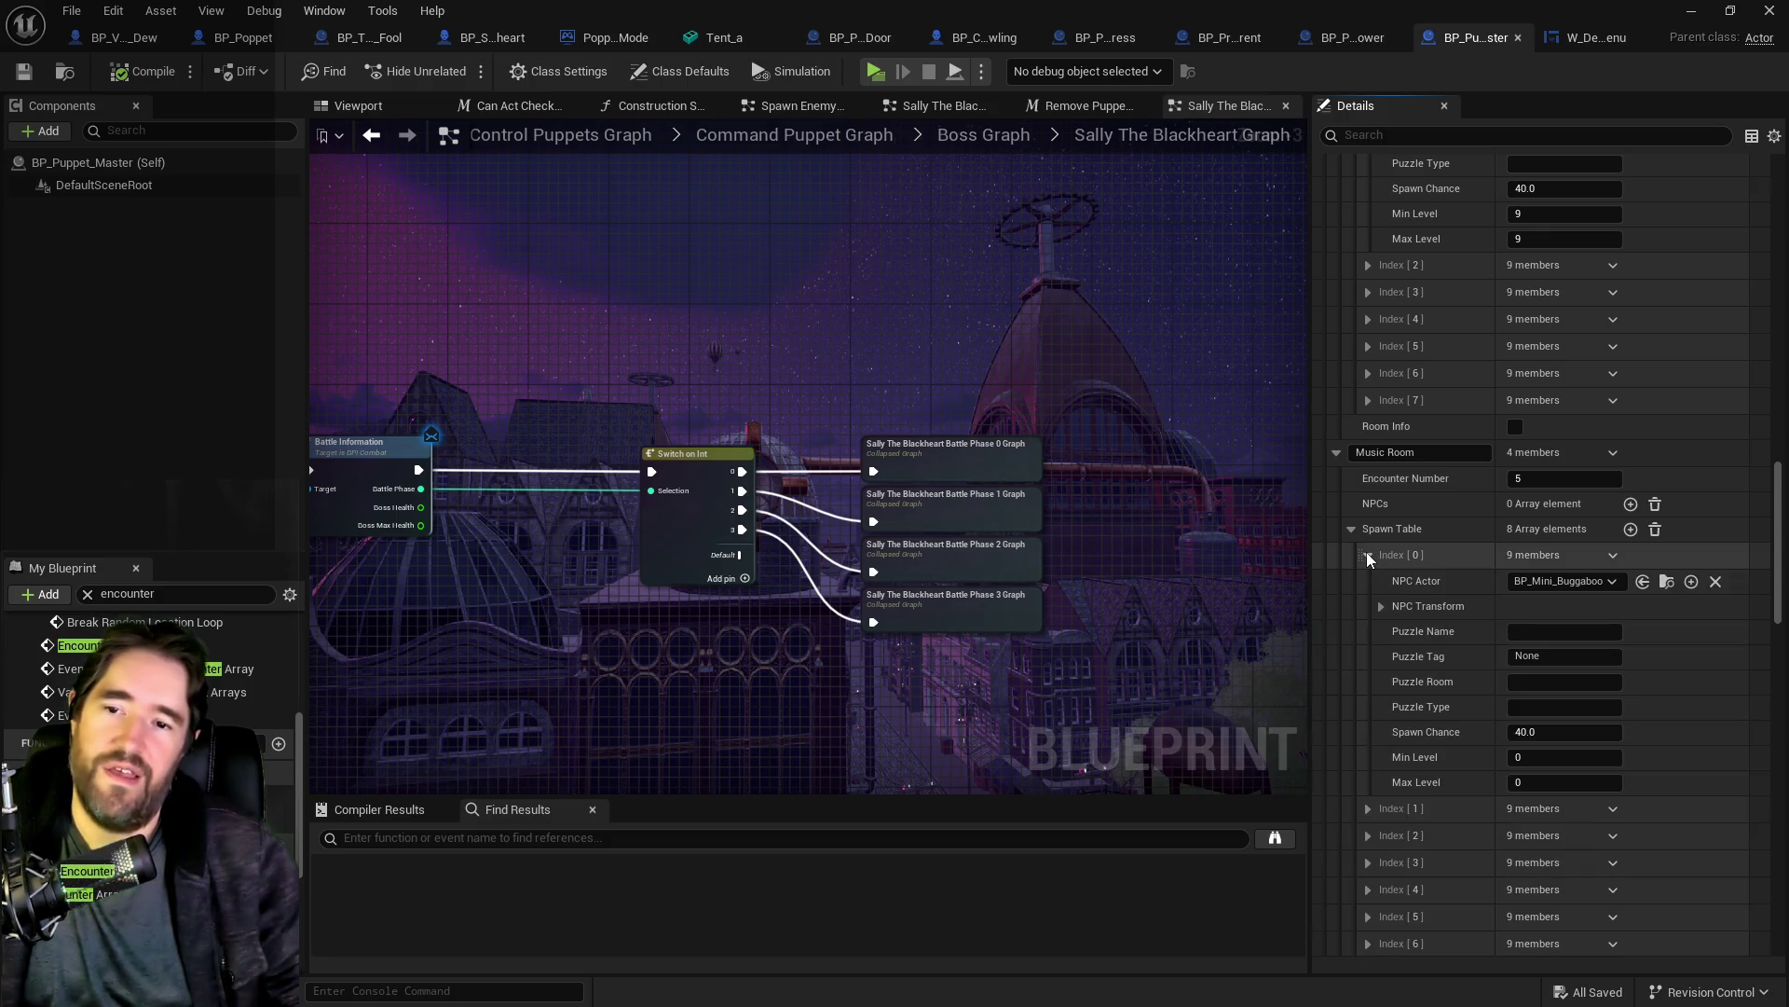
{"action": "left_click", "coordinate": [1539, 755]}
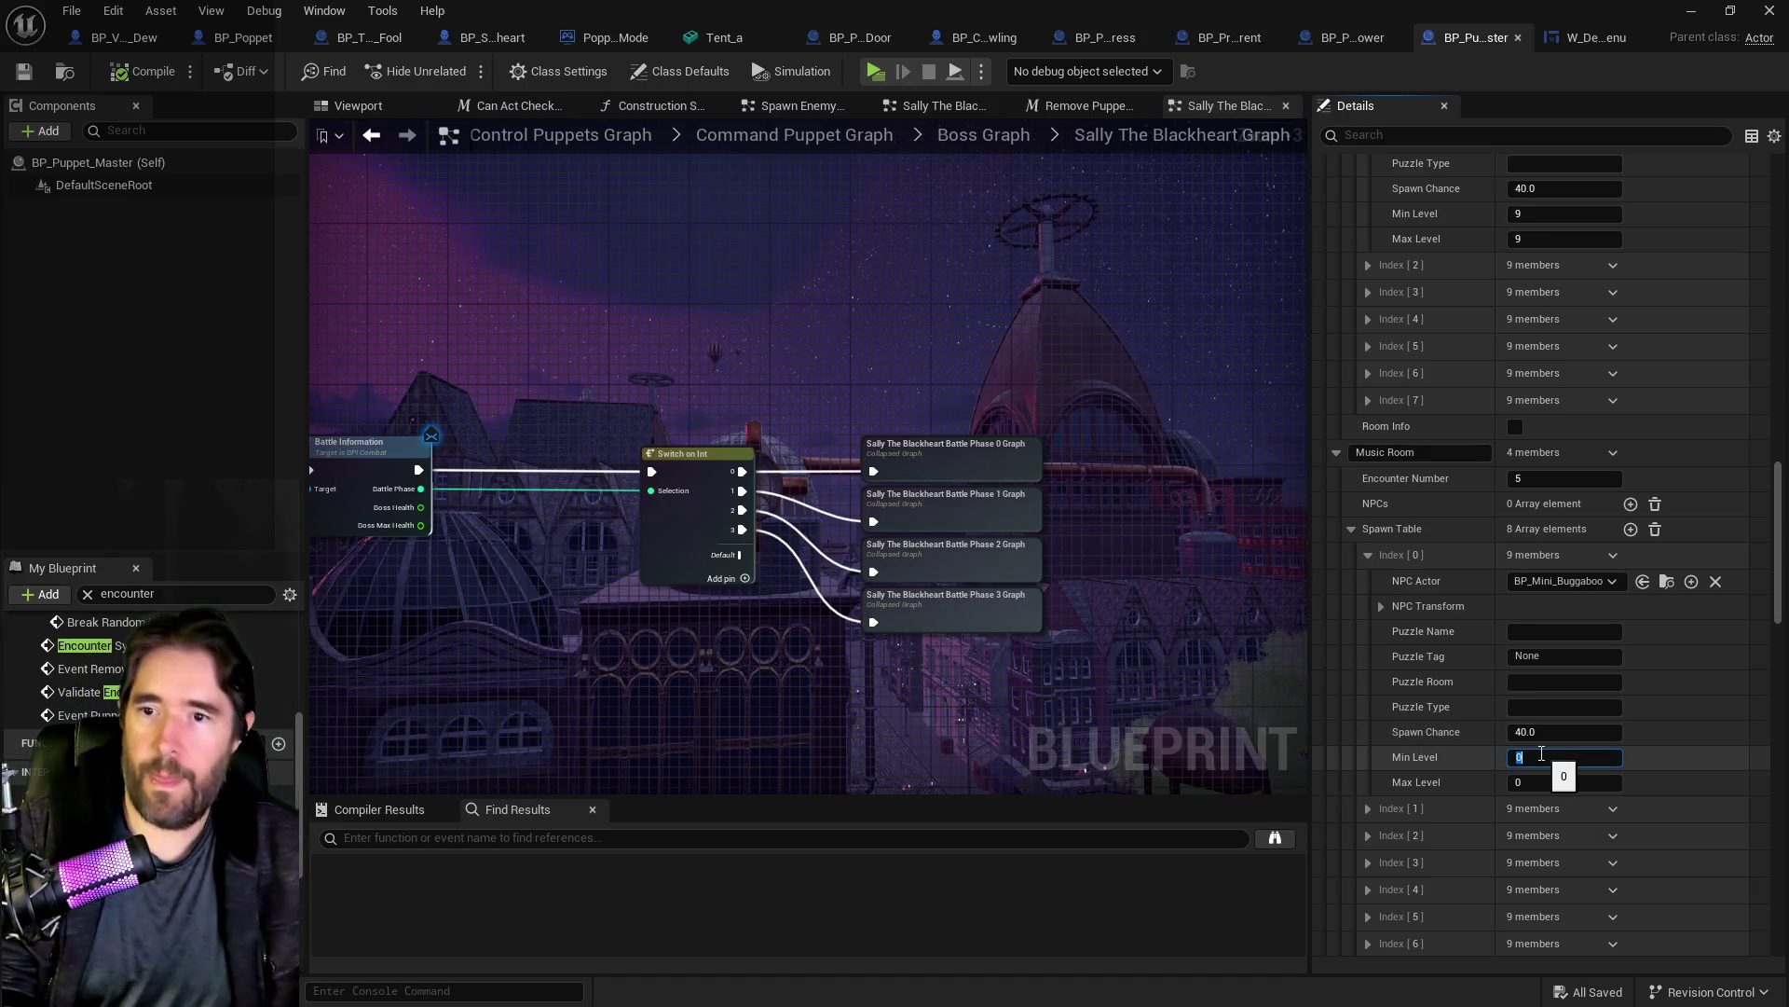
{"action": "type", "text": "10"}
{"action": "key", "text": "Tab"}
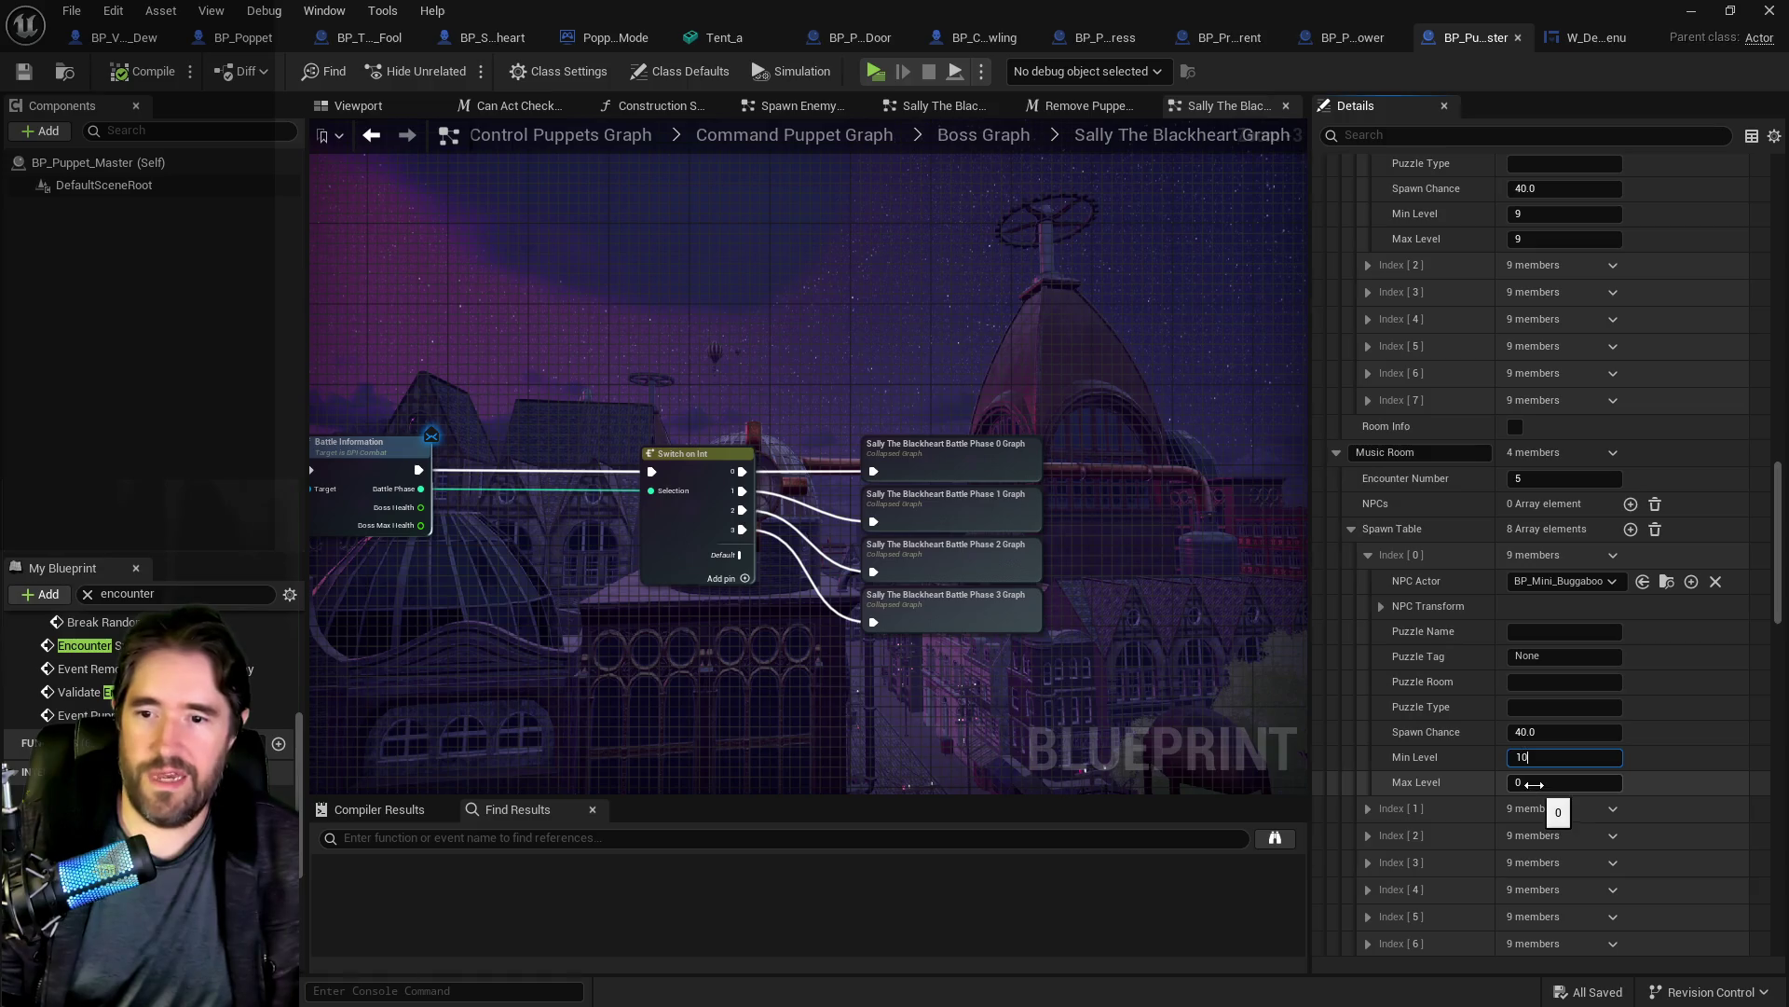
{"action": "type", "text": "10"}
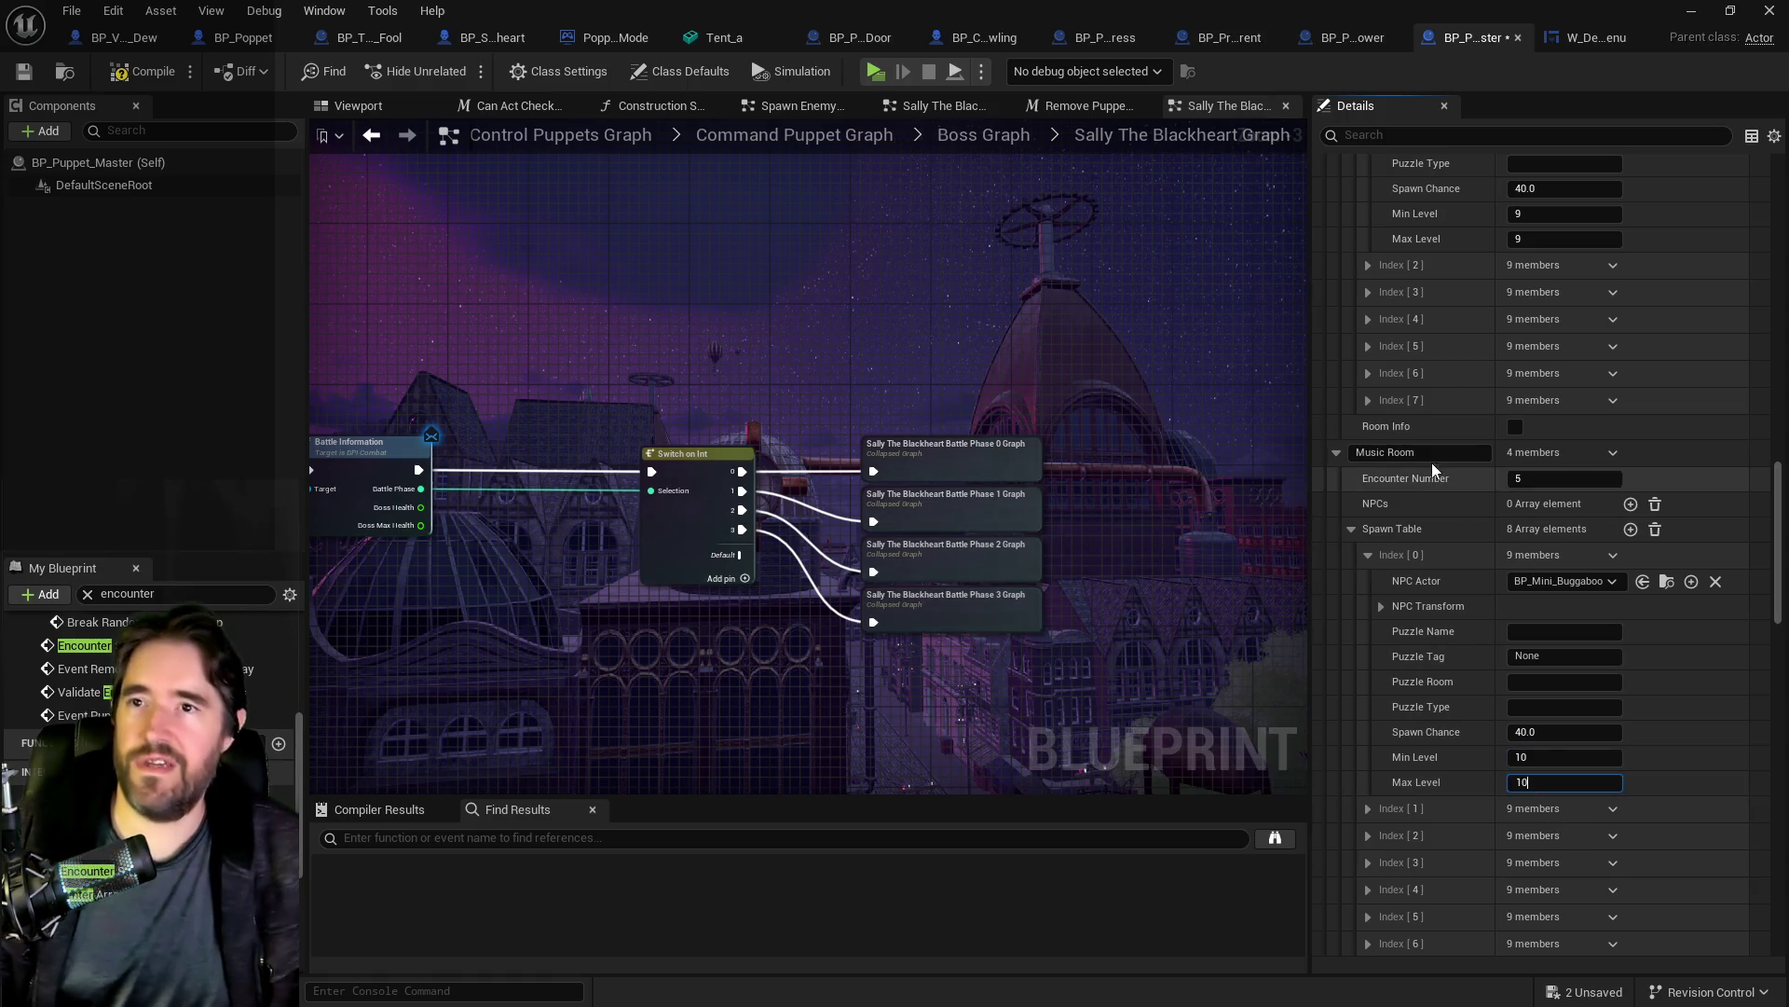
{"action": "left_click", "coordinate": [1571, 39]}
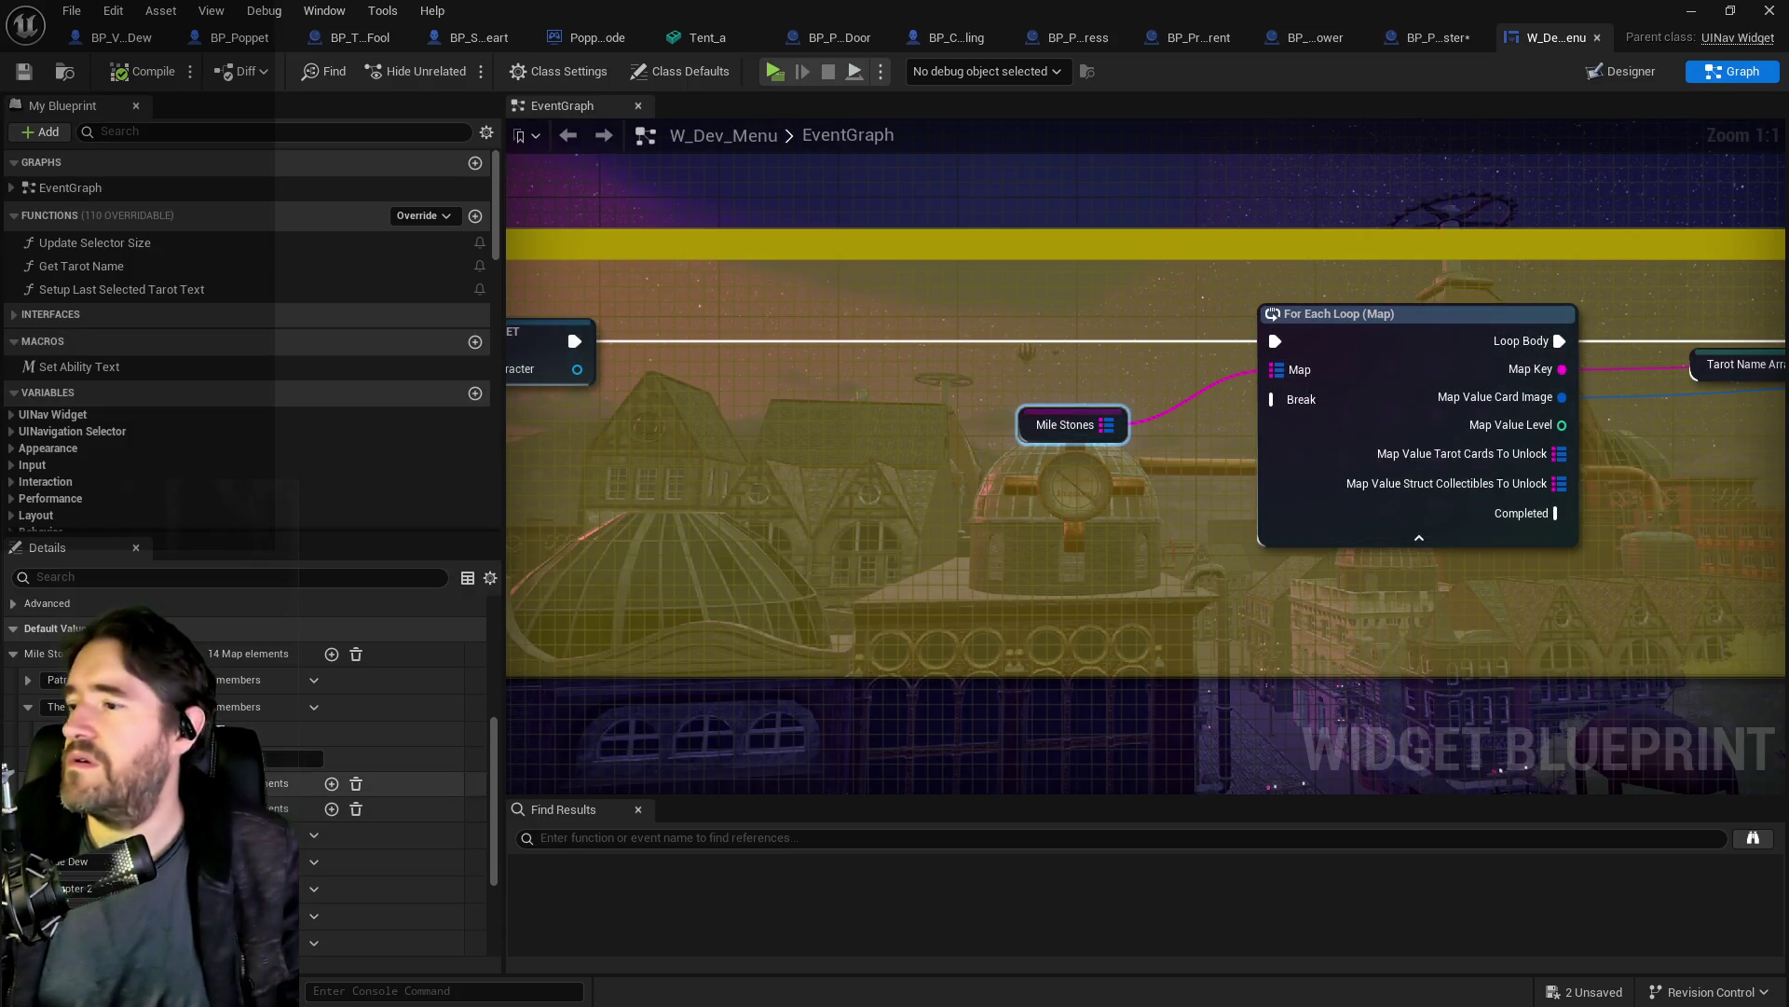
Step: Expand another Mile Stones entry, then switch to the PQ To Do List document
{"action": "left_click", "coordinate": [310, 864]}
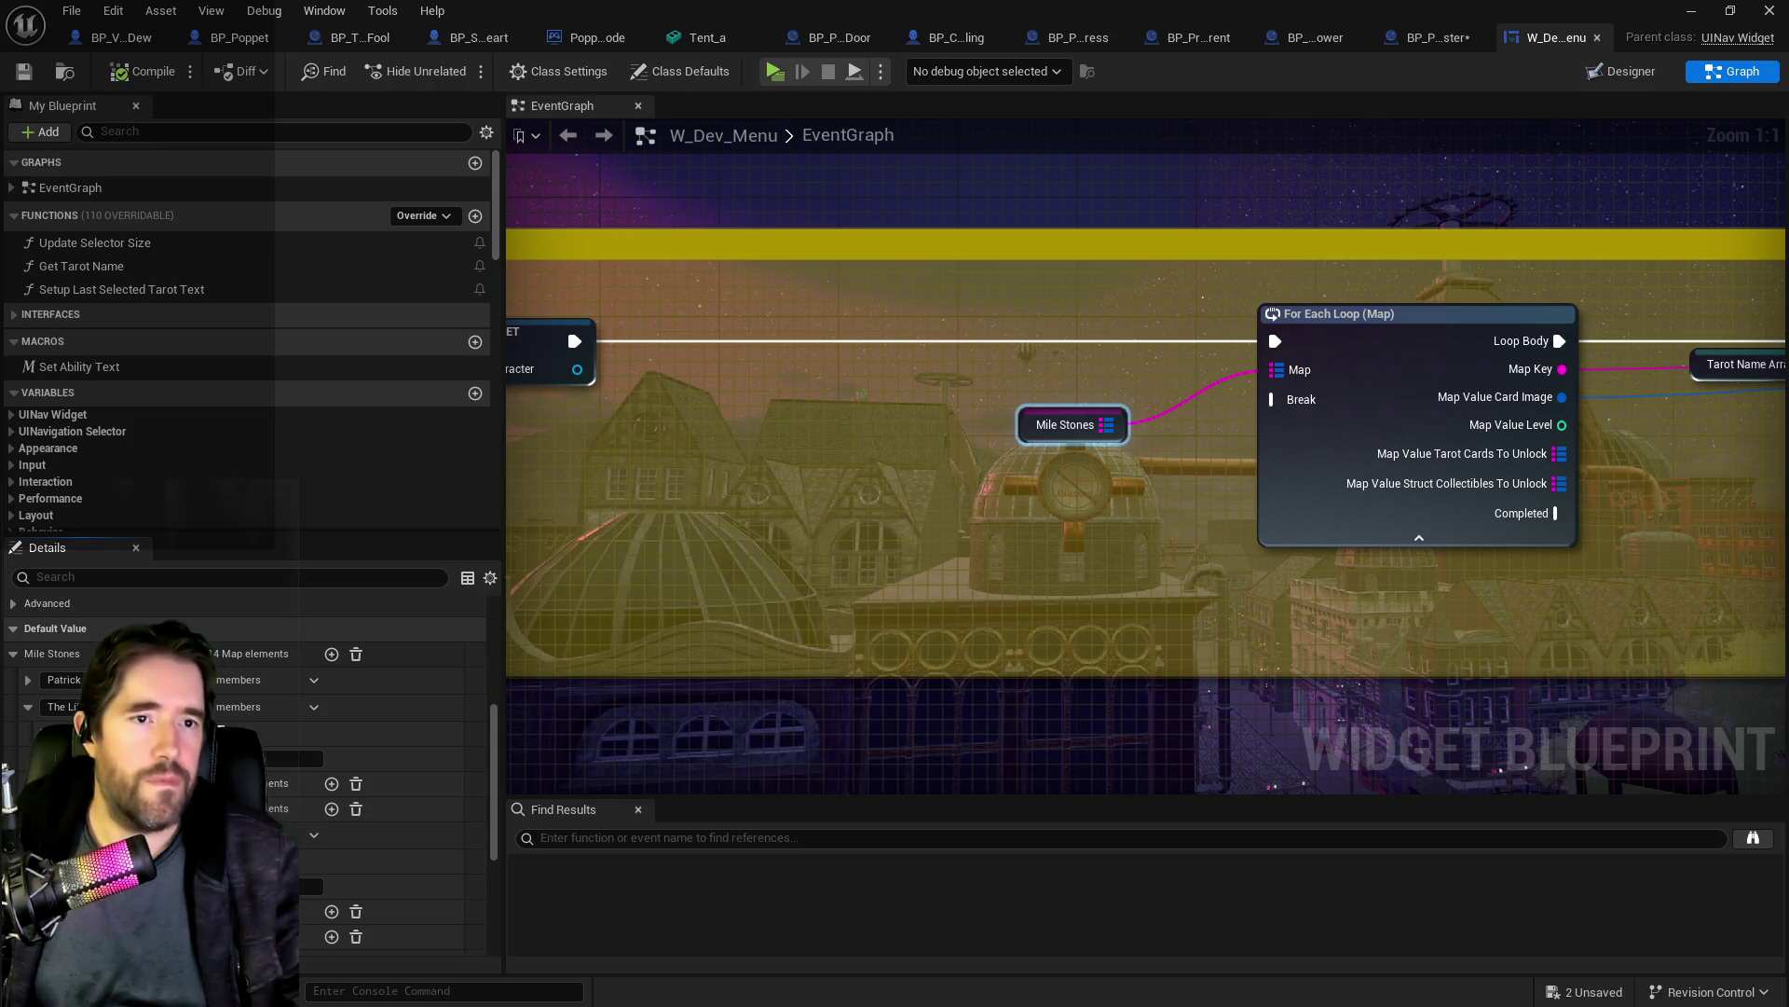
{"action": "key", "text": "alt+Tab"}
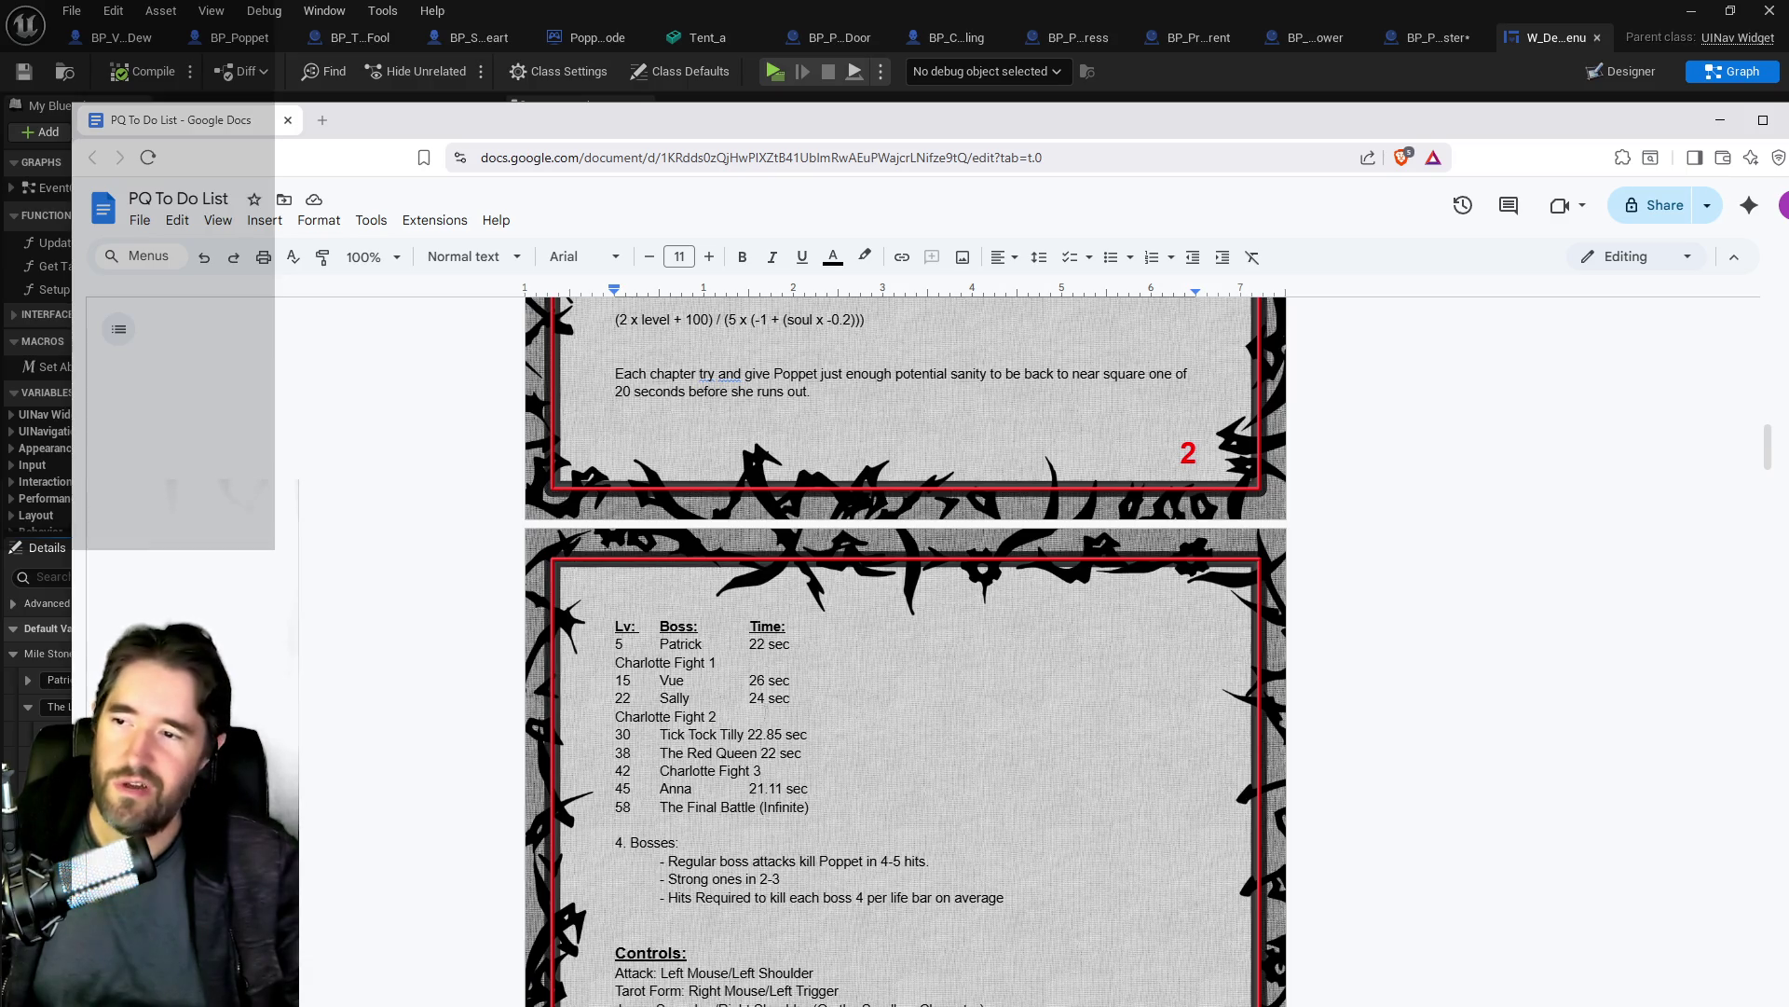
Step: Review the 24 sec boss time and the page 5 To Do section, then return to Unreal
{"action": "scroll", "coordinate": [904, 643], "scroll_direction": "down", "scroll_amount": 1}
{"action": "scroll", "coordinate": [904, 644], "scroll_direction": "up", "scroll_amount": 1}
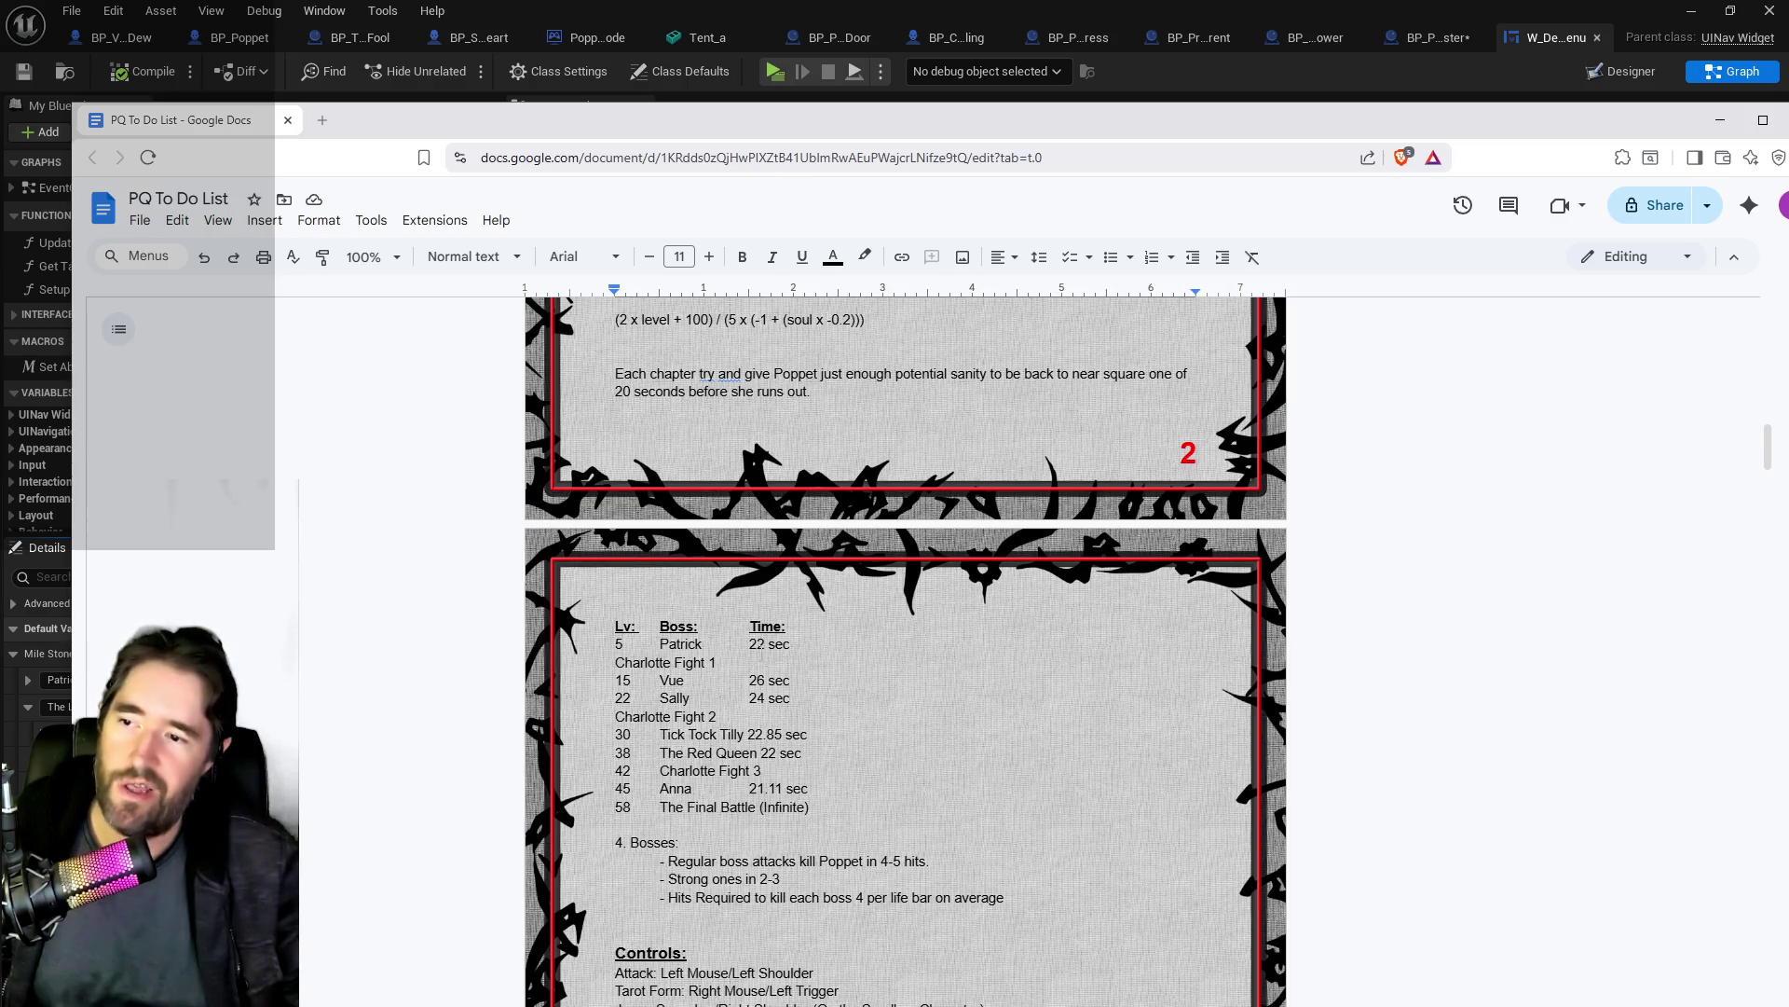
{"action": "left_click", "coordinate": [793, 698]}
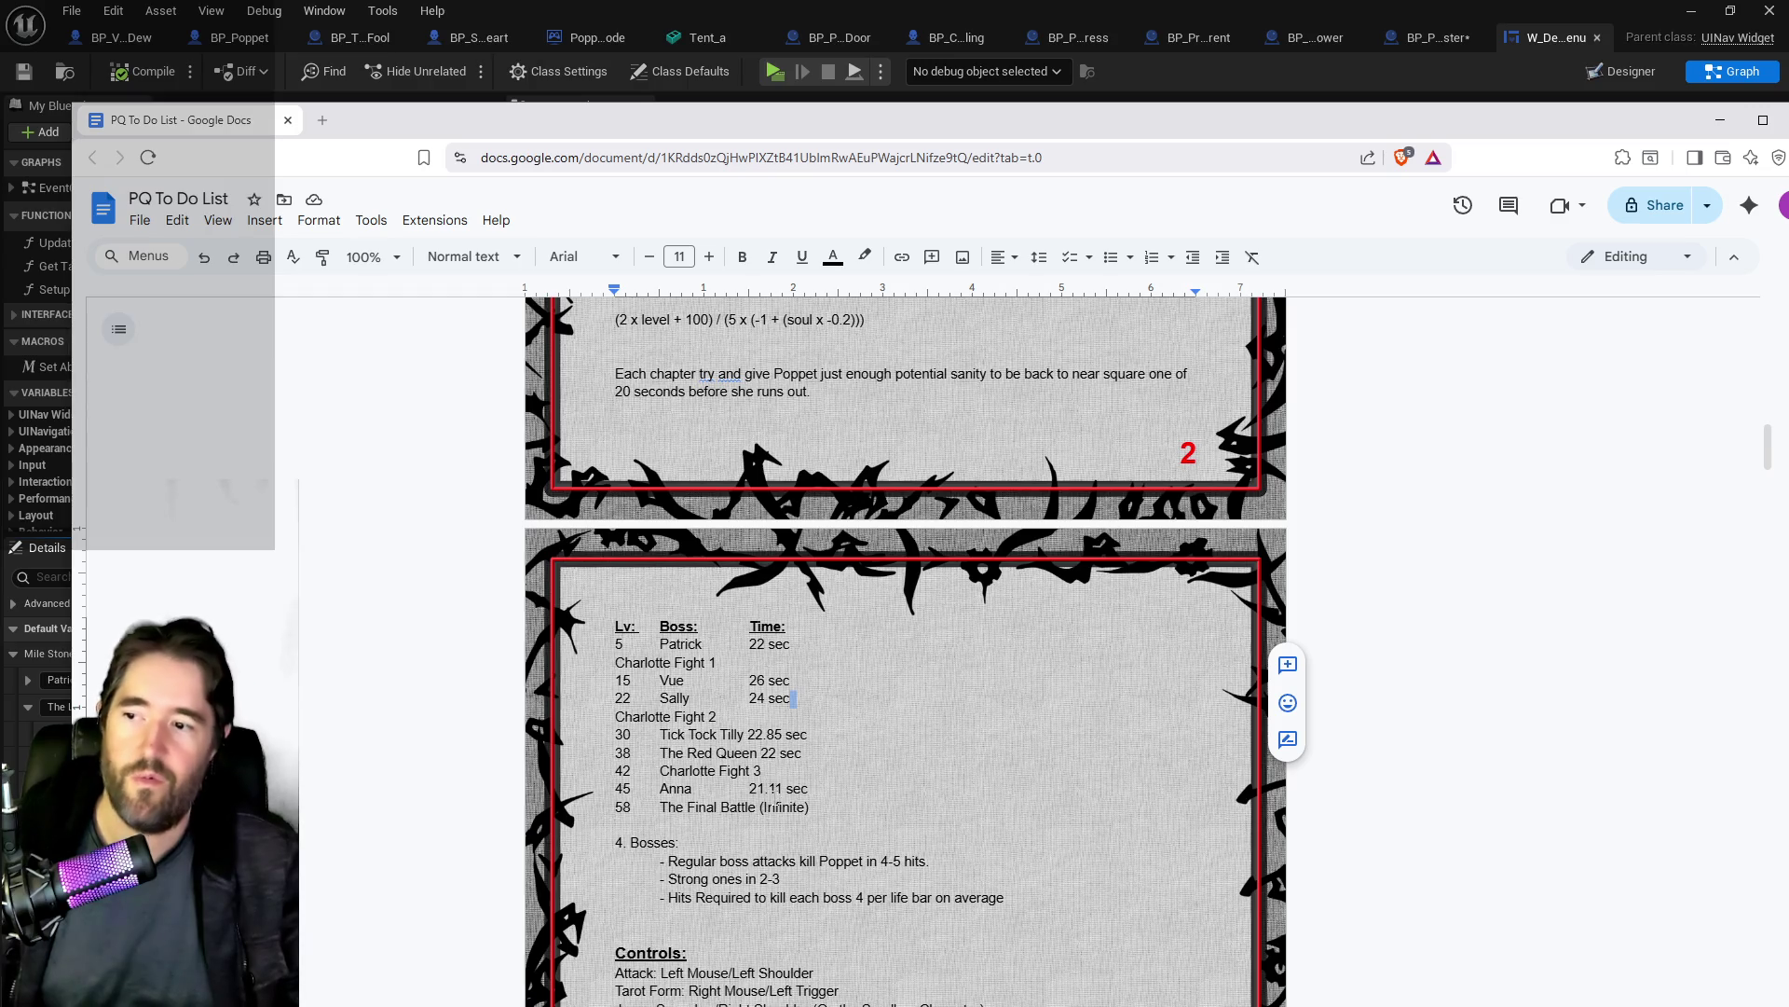
{"action": "left_click", "coordinate": [483, 650]}
{"action": "scroll", "coordinate": [483, 649], "scroll_direction": "down", "scroll_amount": 20}
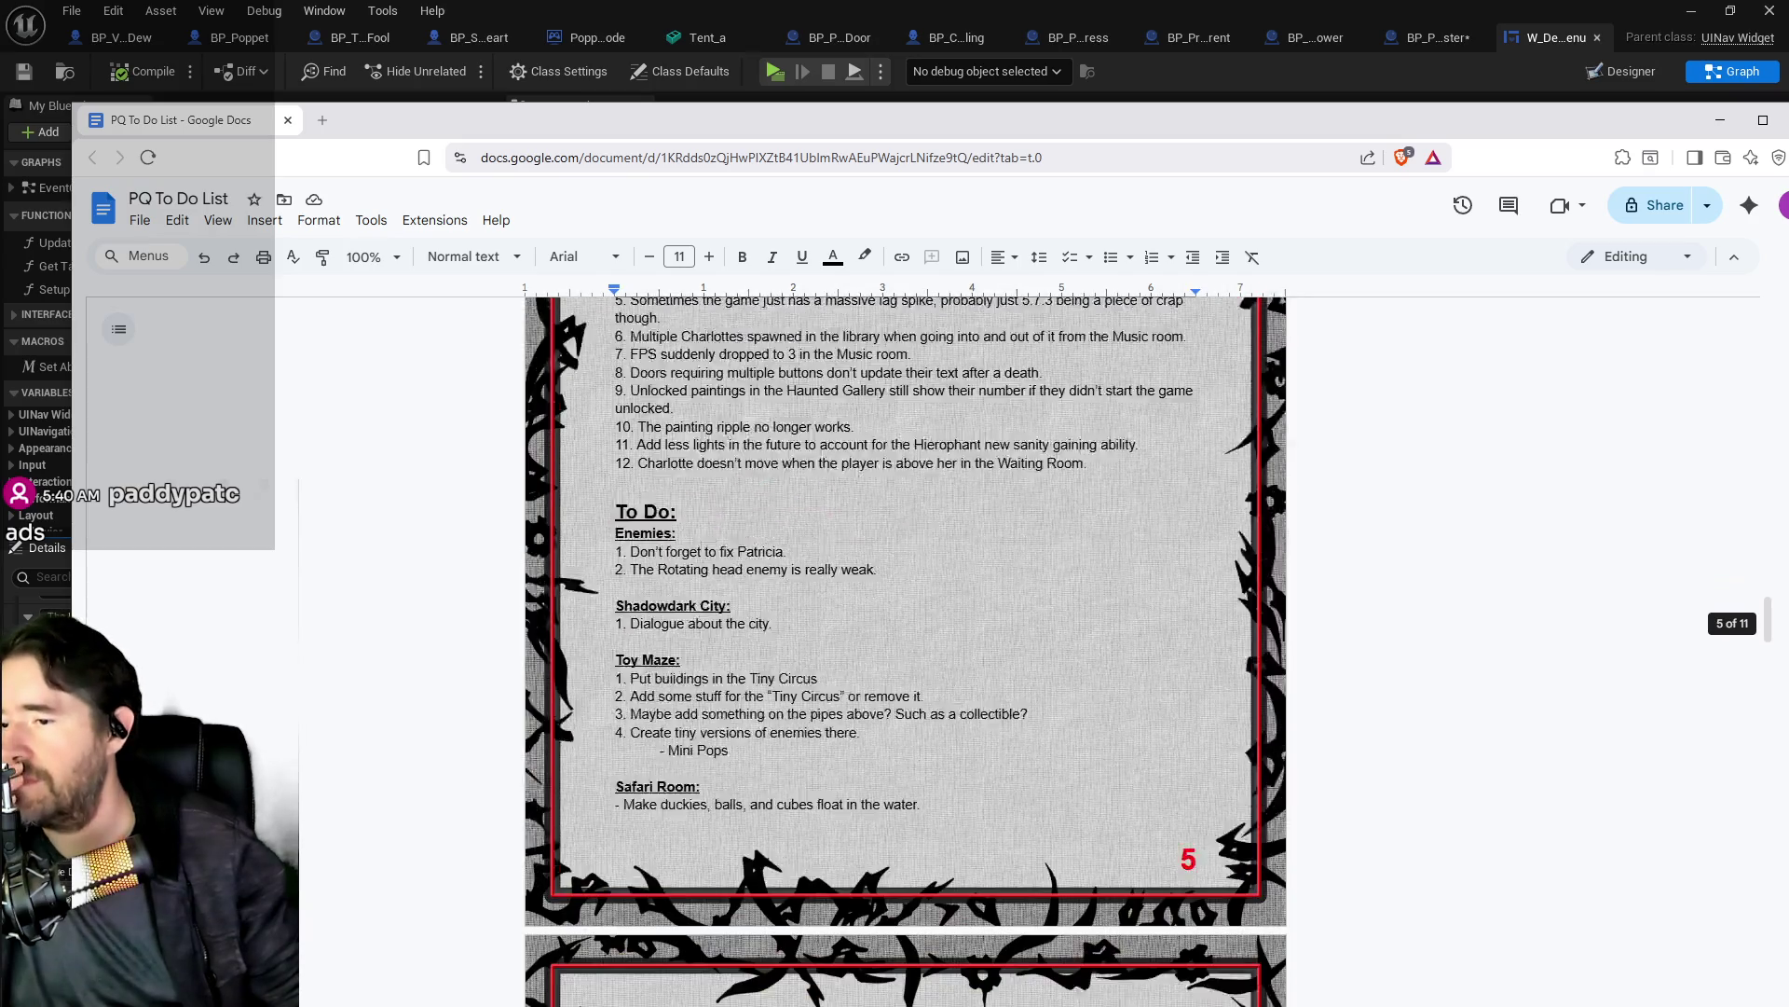
{"action": "scroll", "coordinate": [482, 650], "scroll_direction": "down", "scroll_amount": 1}
{"action": "key", "text": "alt+Tab"}
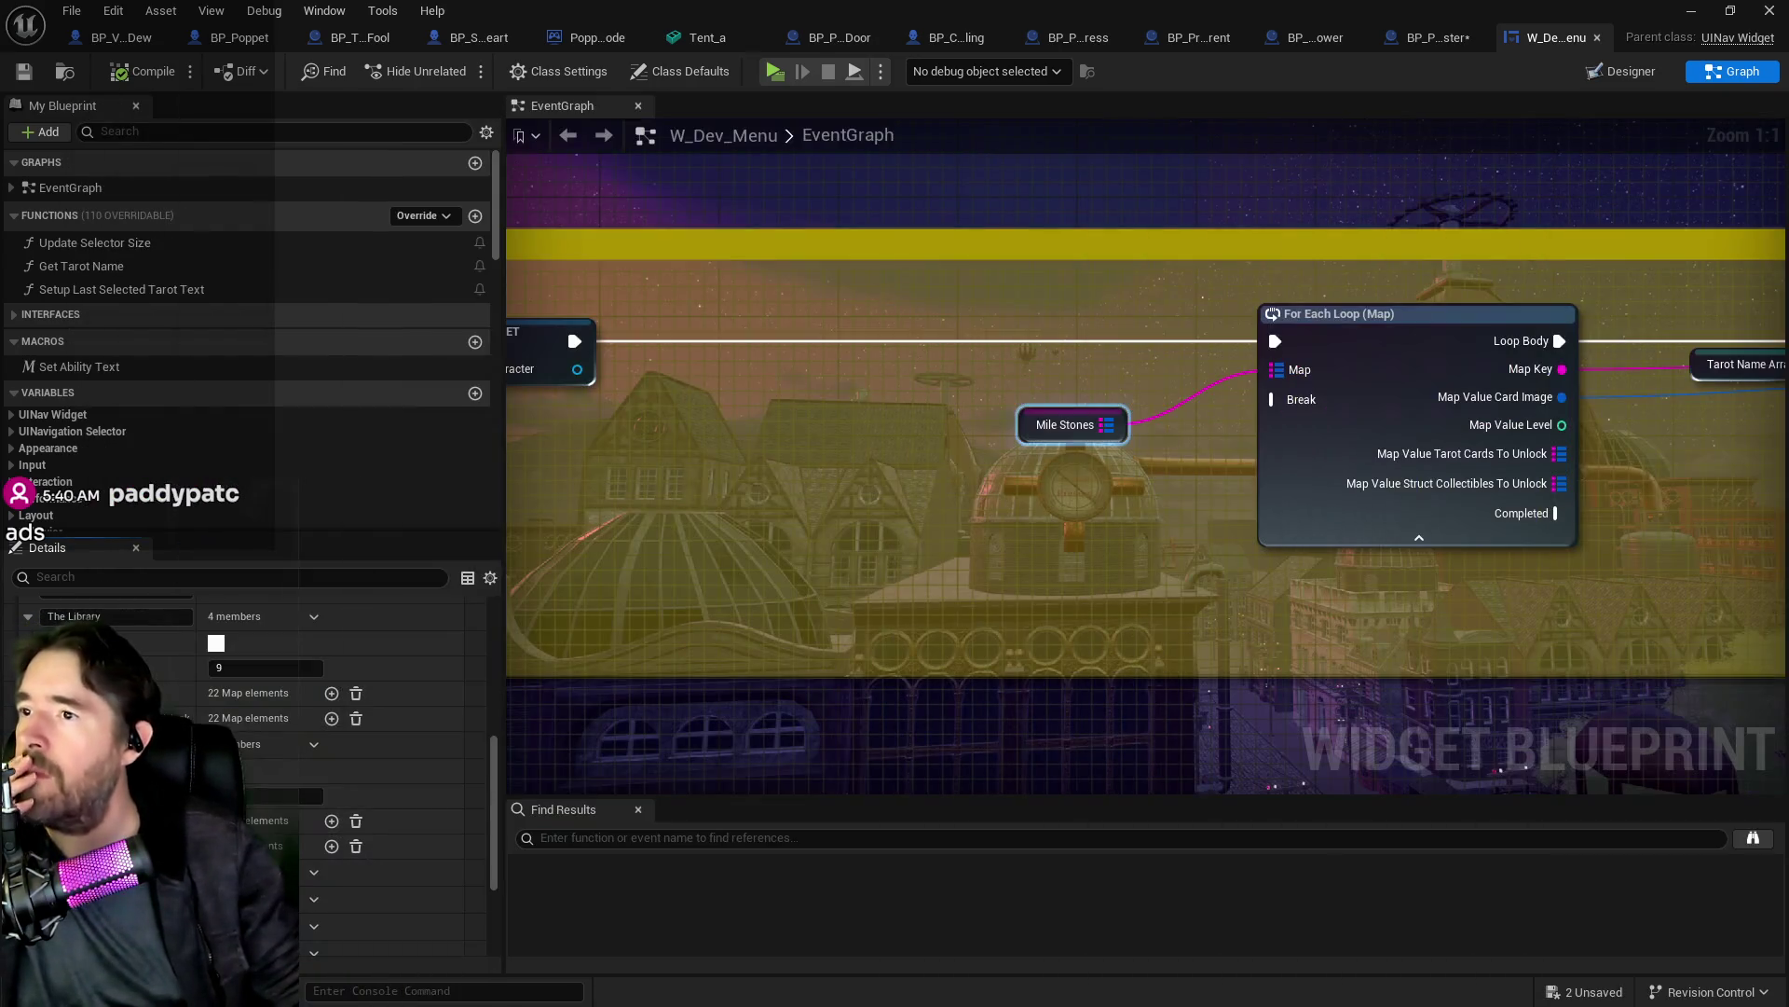
Step: Set Music Room spawn Index [1] Min Level and Max Level to 10
{"action": "left_click", "coordinate": [1438, 37]}
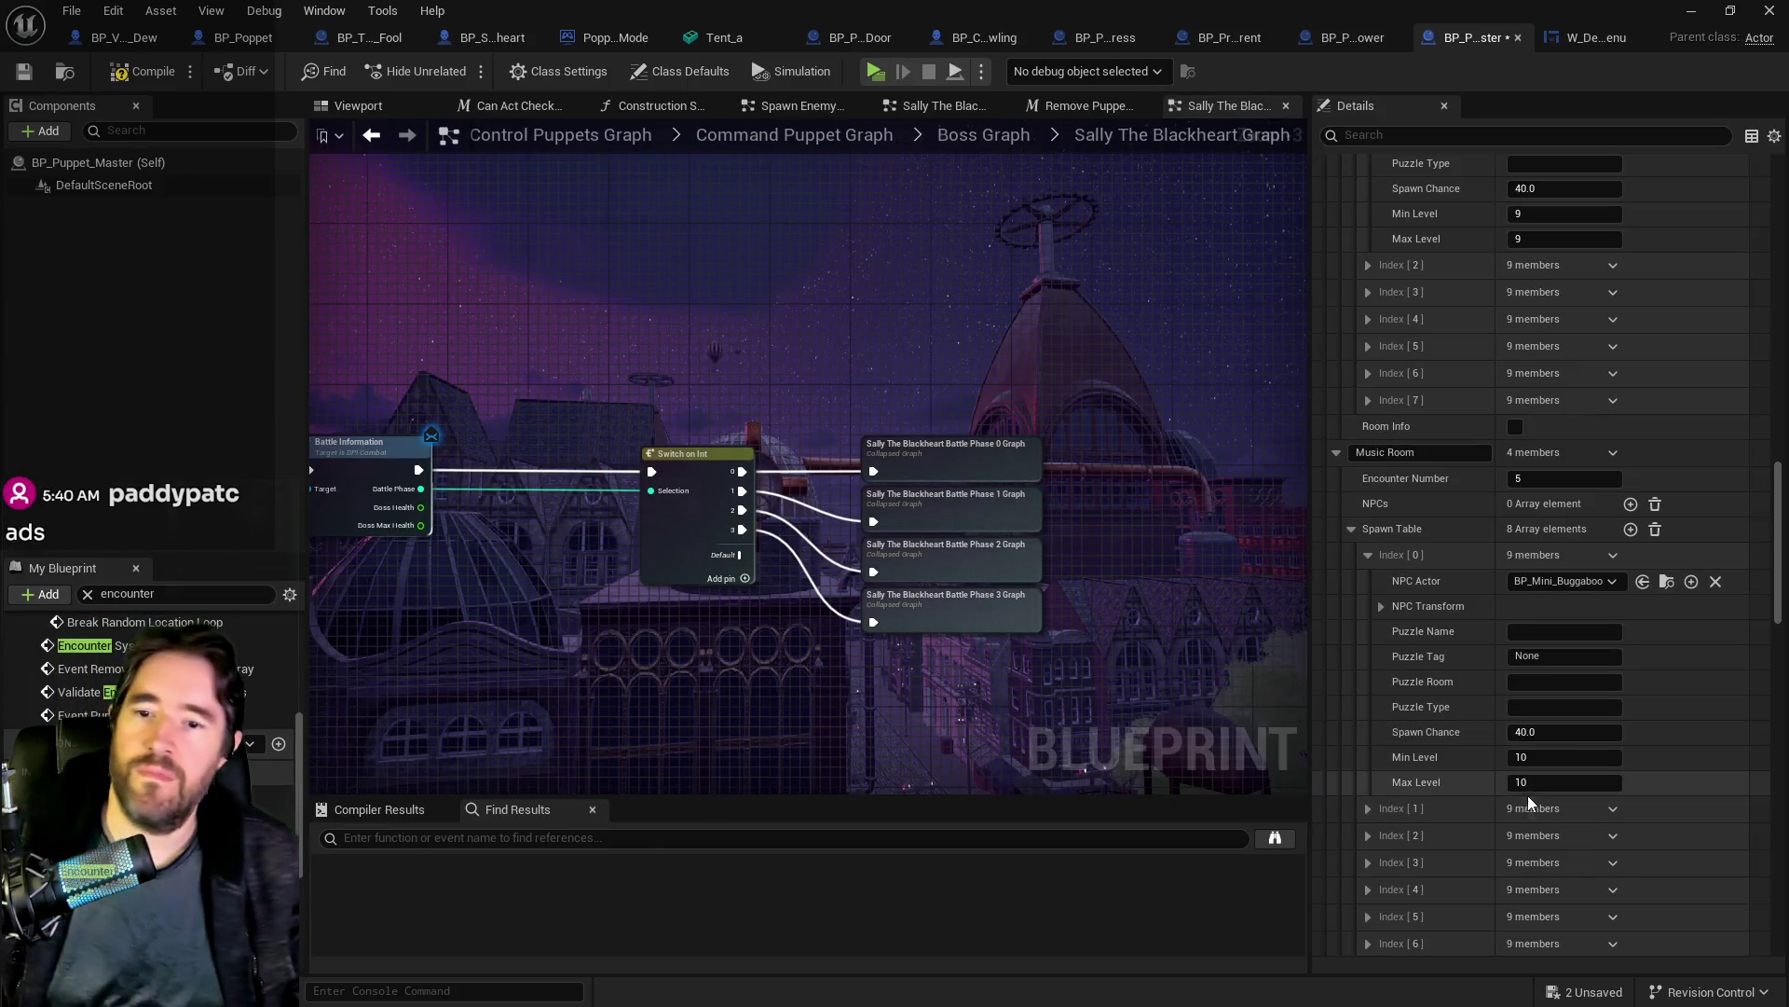
{"action": "left_click", "coordinate": [1368, 808]}
{"action": "scroll", "coordinate": [1502, 846], "scroll_direction": "down", "scroll_amount": 3}
{"action": "left_click", "coordinate": [1538, 831]}
{"action": "type", "text": "10"}
{"action": "left_click", "coordinate": [1536, 857]}
{"action": "type", "text": "10"}
Step: Set Index [2] Min and Max Level to 10, check Index [3], then return to W_Dev_Menu
{"action": "left_click", "coordinate": [1368, 883]}
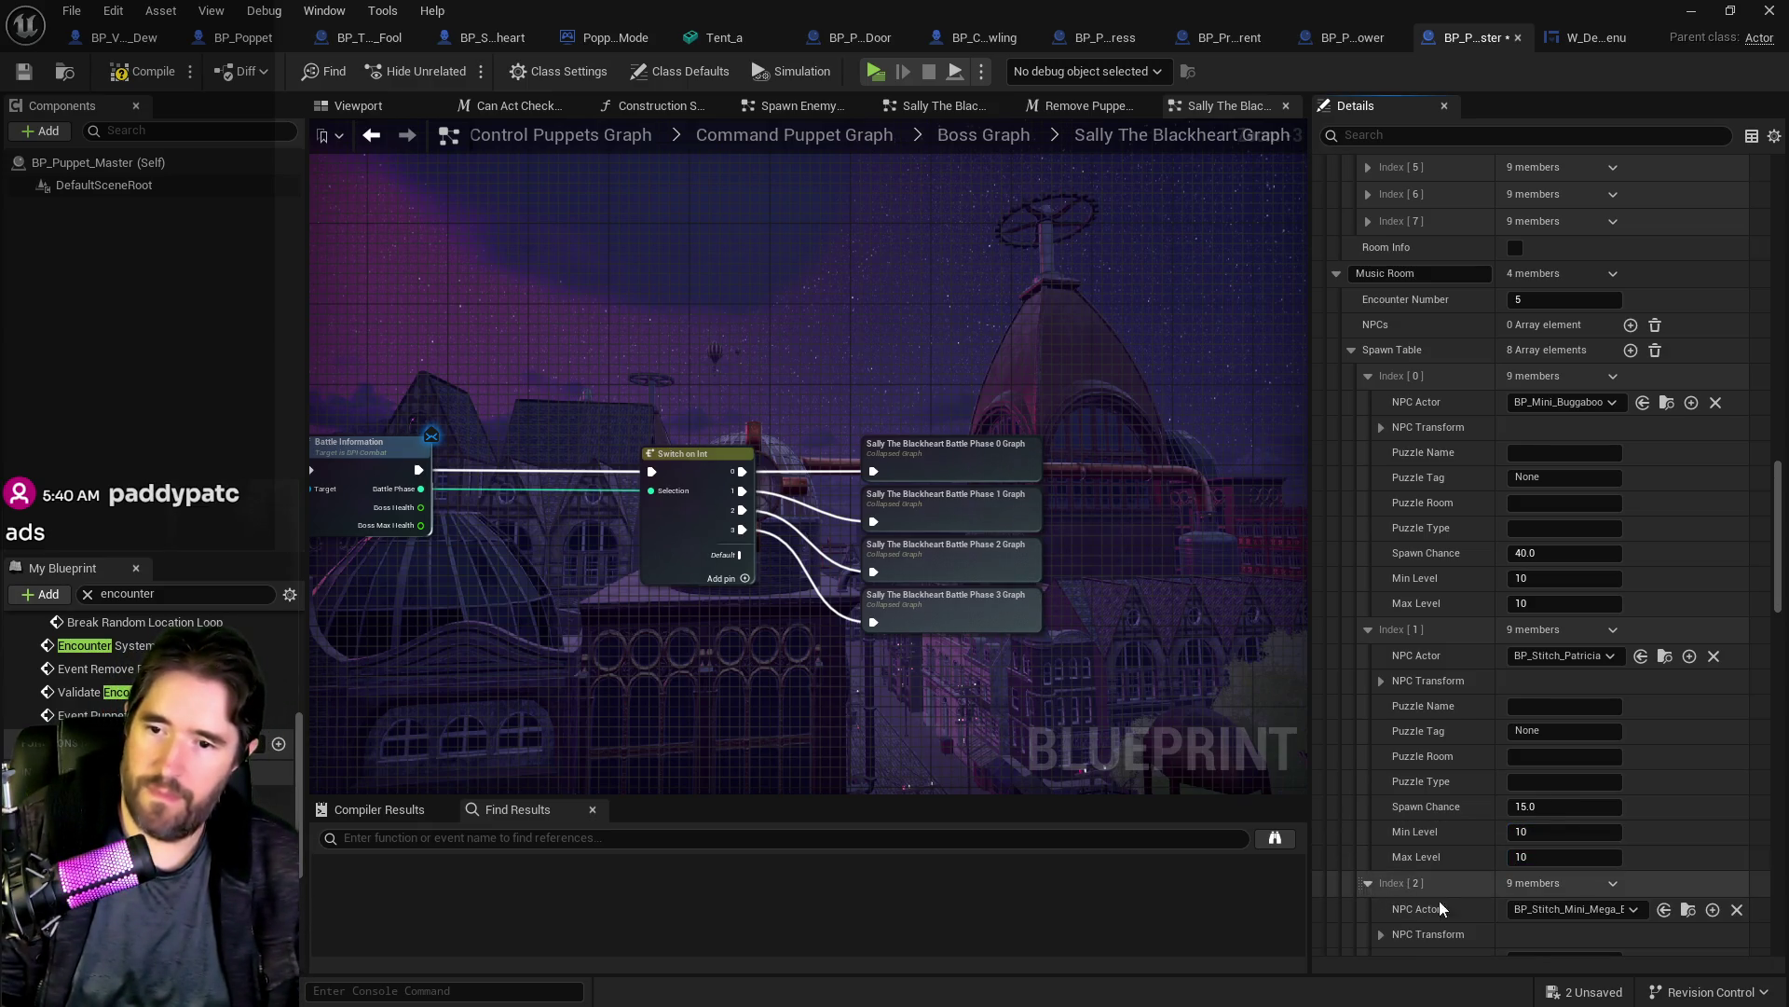
{"action": "scroll", "coordinate": [1444, 895], "scroll_direction": "down", "scroll_amount": 5}
{"action": "left_click", "coordinate": [1538, 816]}
{"action": "type", "text": "10"}
{"action": "left_click", "coordinate": [1531, 840]}
{"action": "type", "text": "10"}
{"action": "left_click", "coordinate": [1368, 869]}
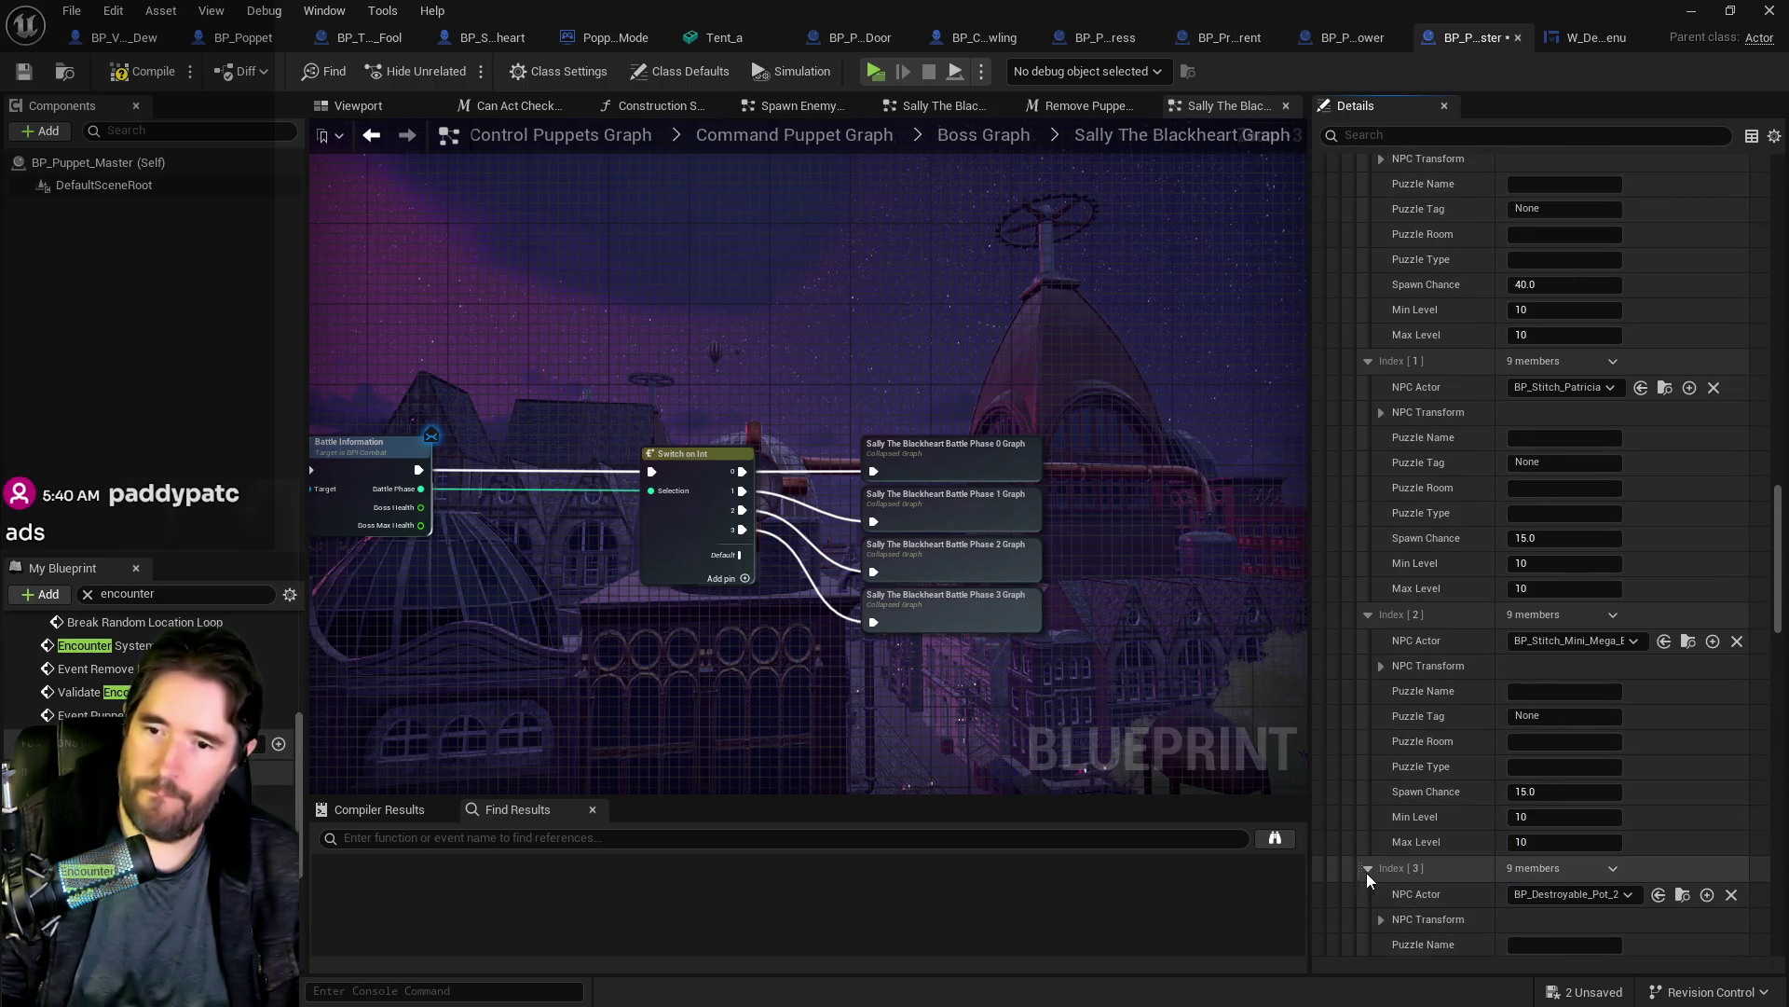
{"action": "scroll", "coordinate": [1380, 869], "scroll_direction": "down", "scroll_amount": 3}
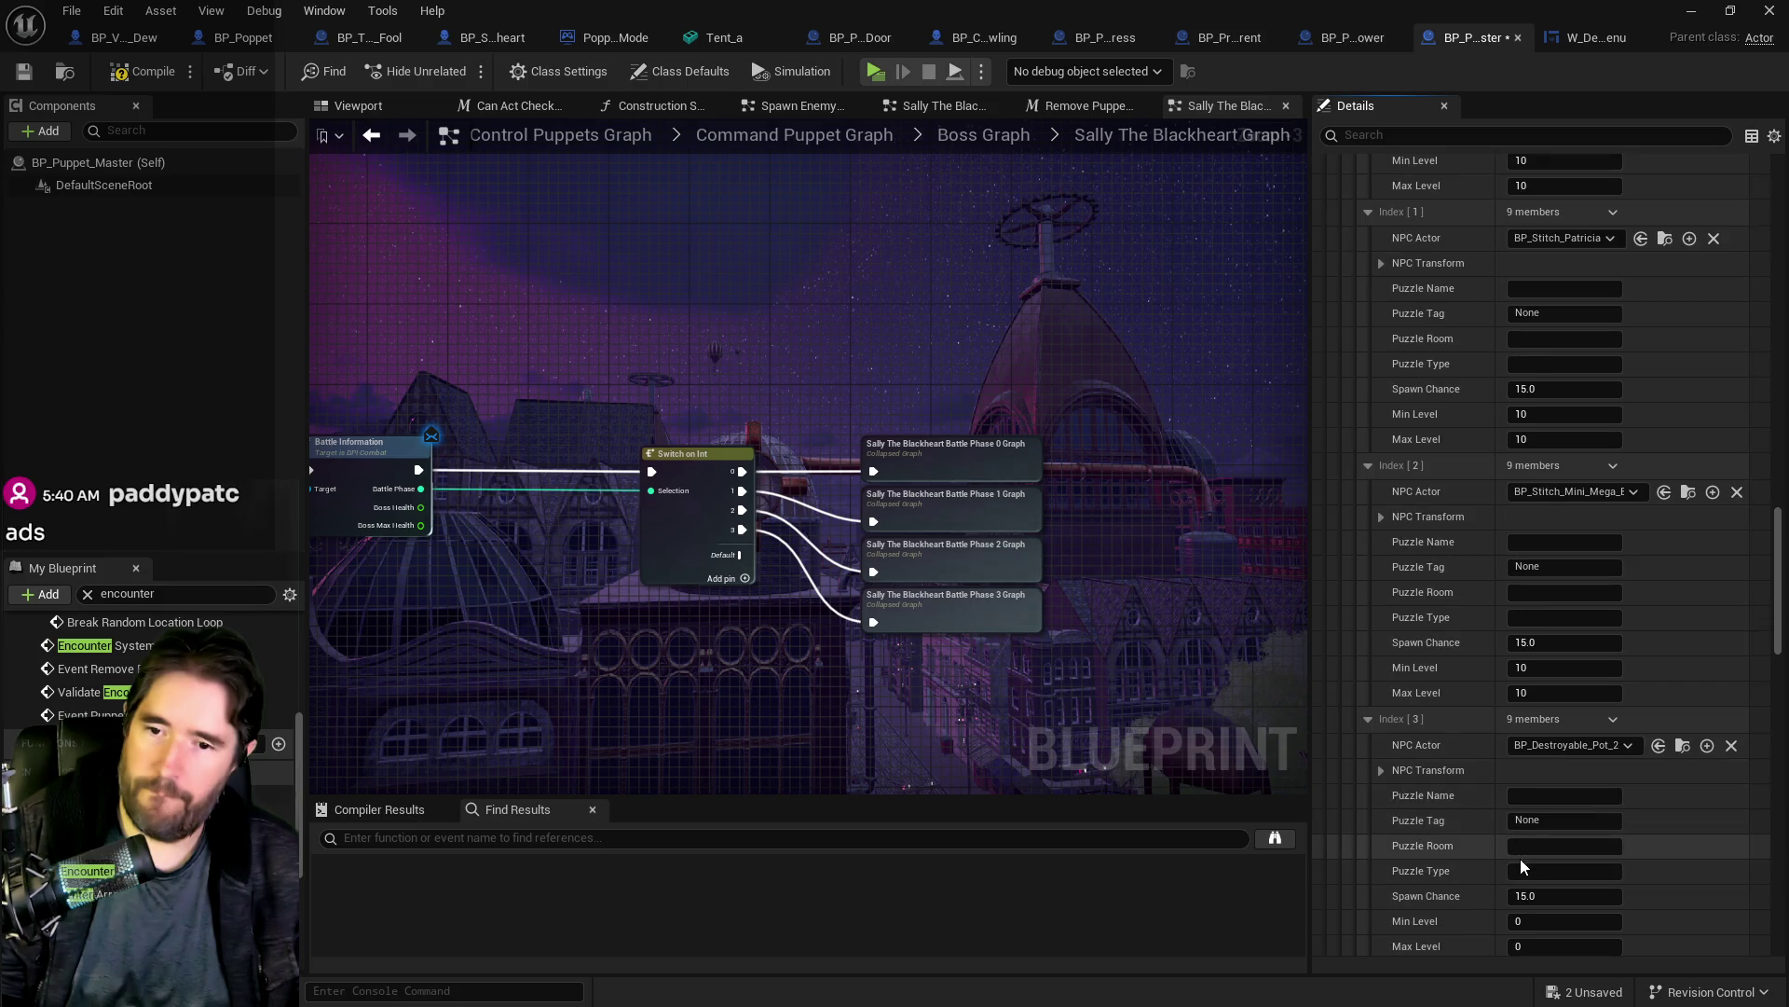
{"action": "left_click", "coordinate": [1368, 719]}
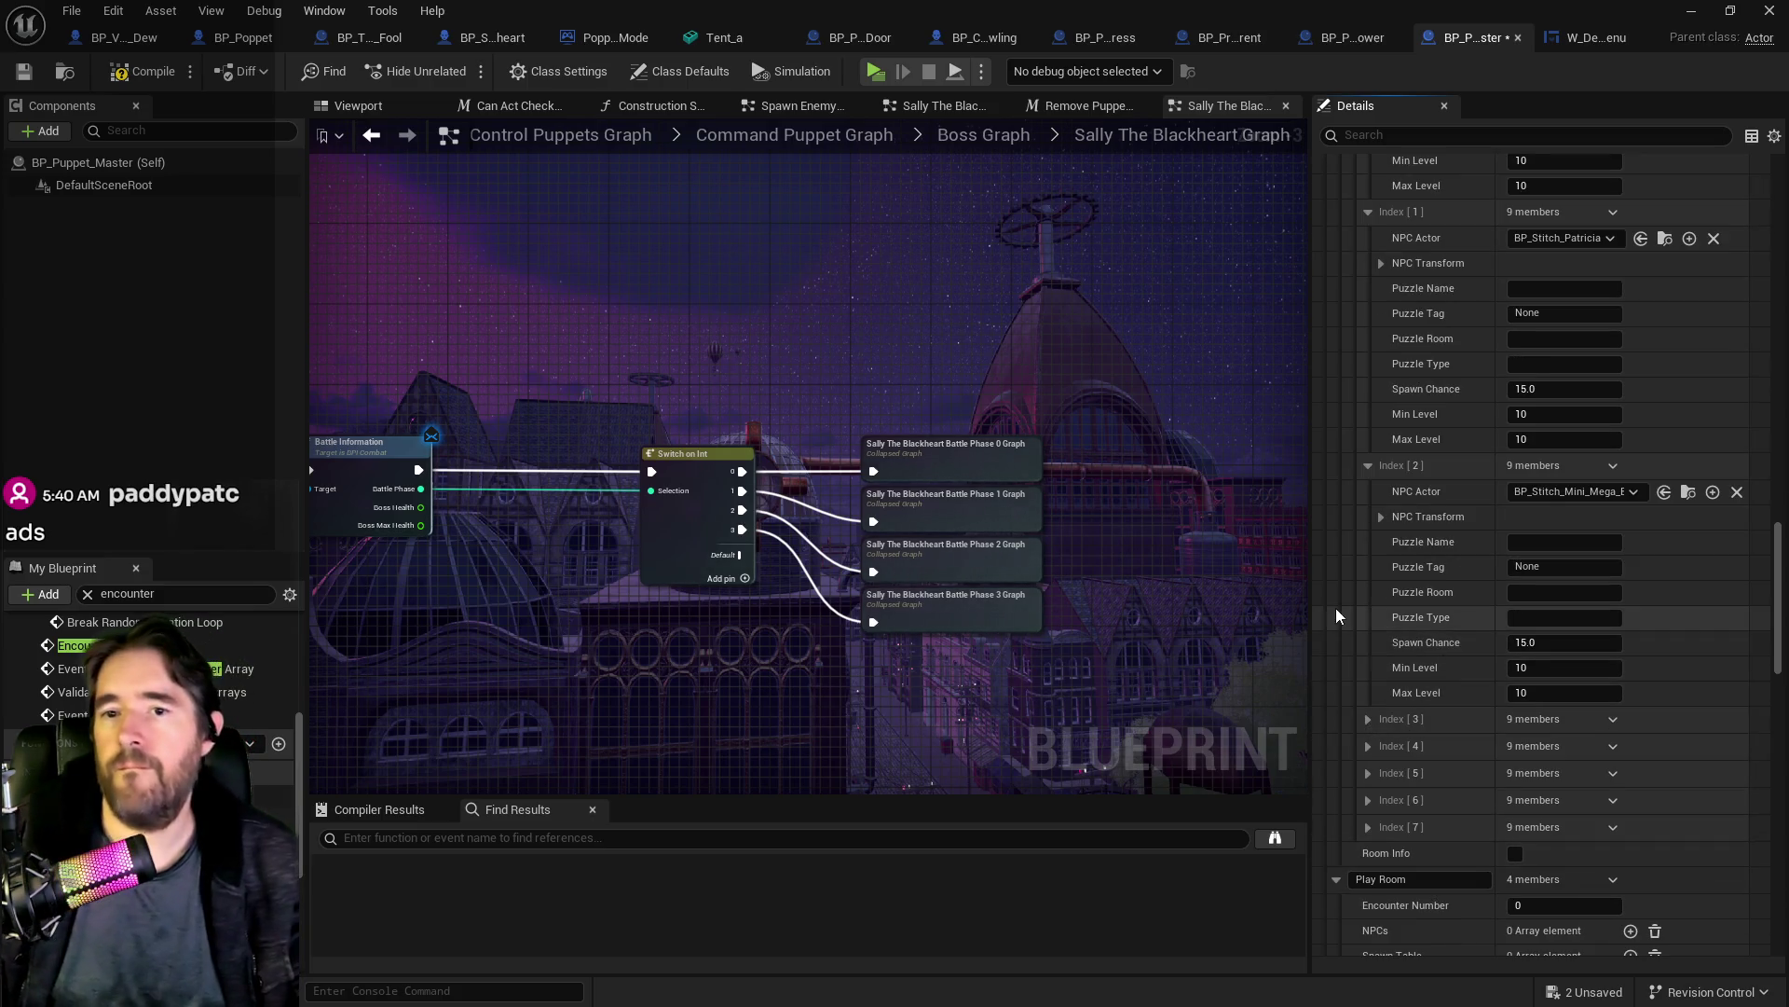
{"action": "scroll", "coordinate": [1454, 769], "scroll_direction": "down", "scroll_amount": 7}
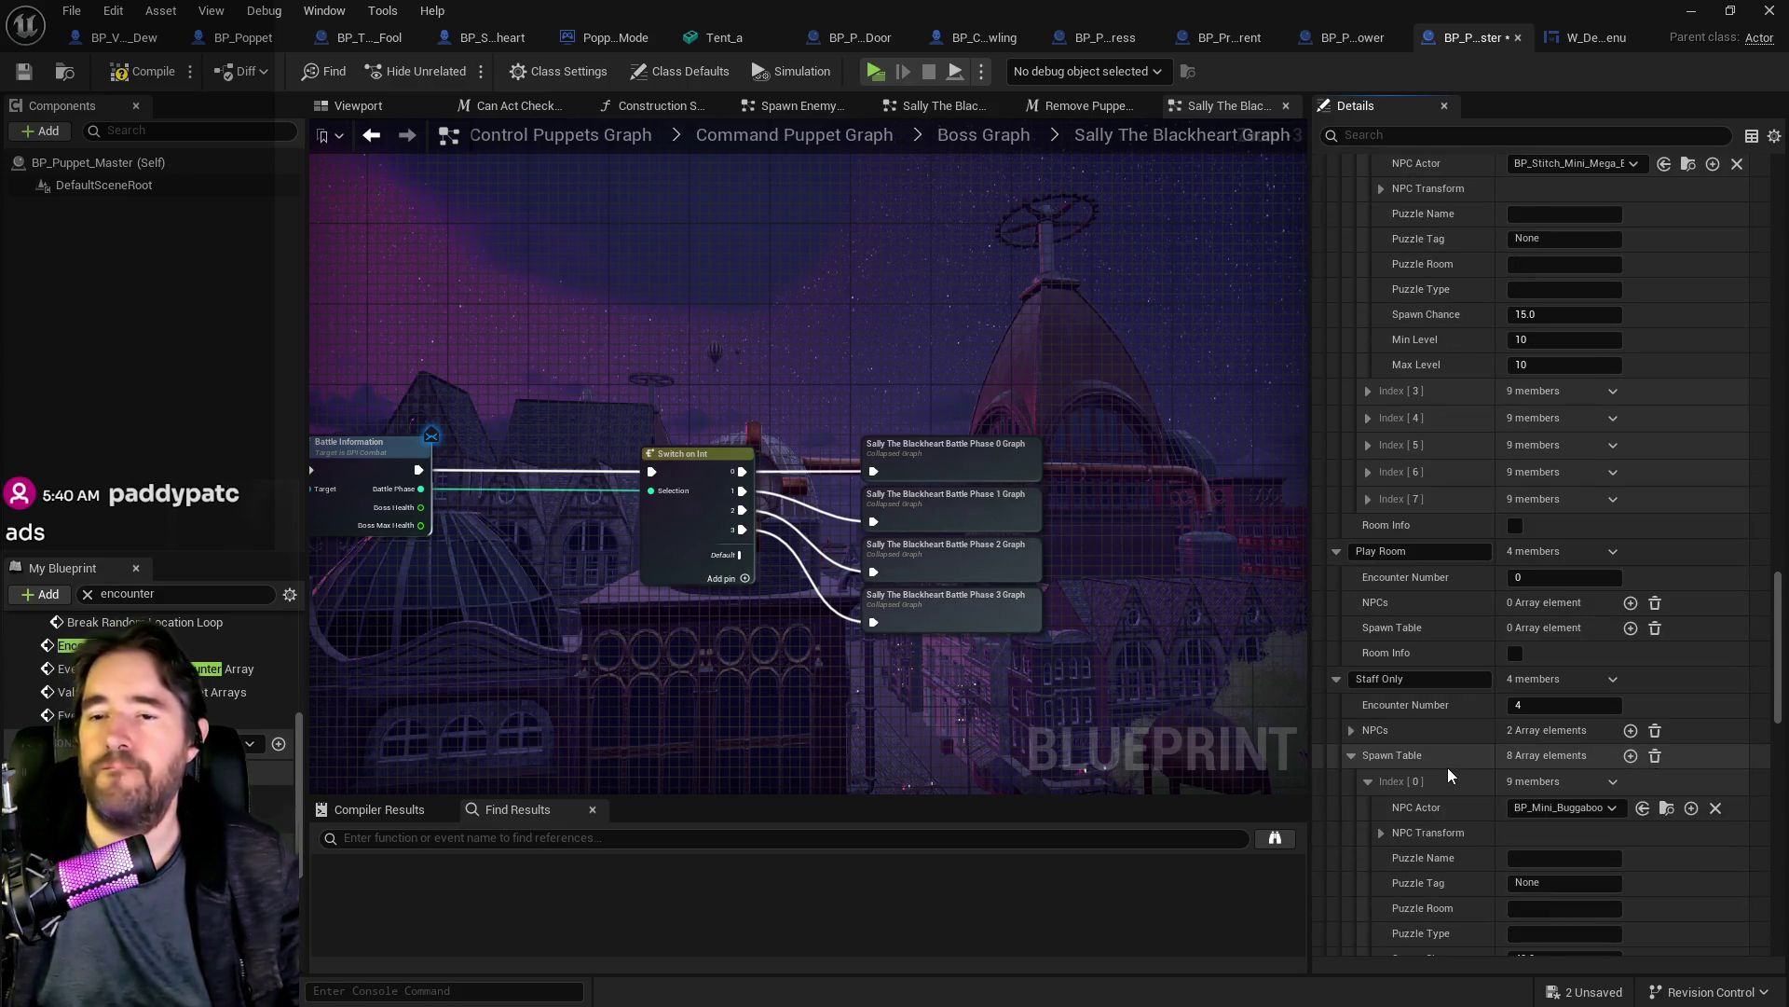
{"action": "scroll", "coordinate": [1447, 768], "scroll_direction": "down", "scroll_amount": 2}
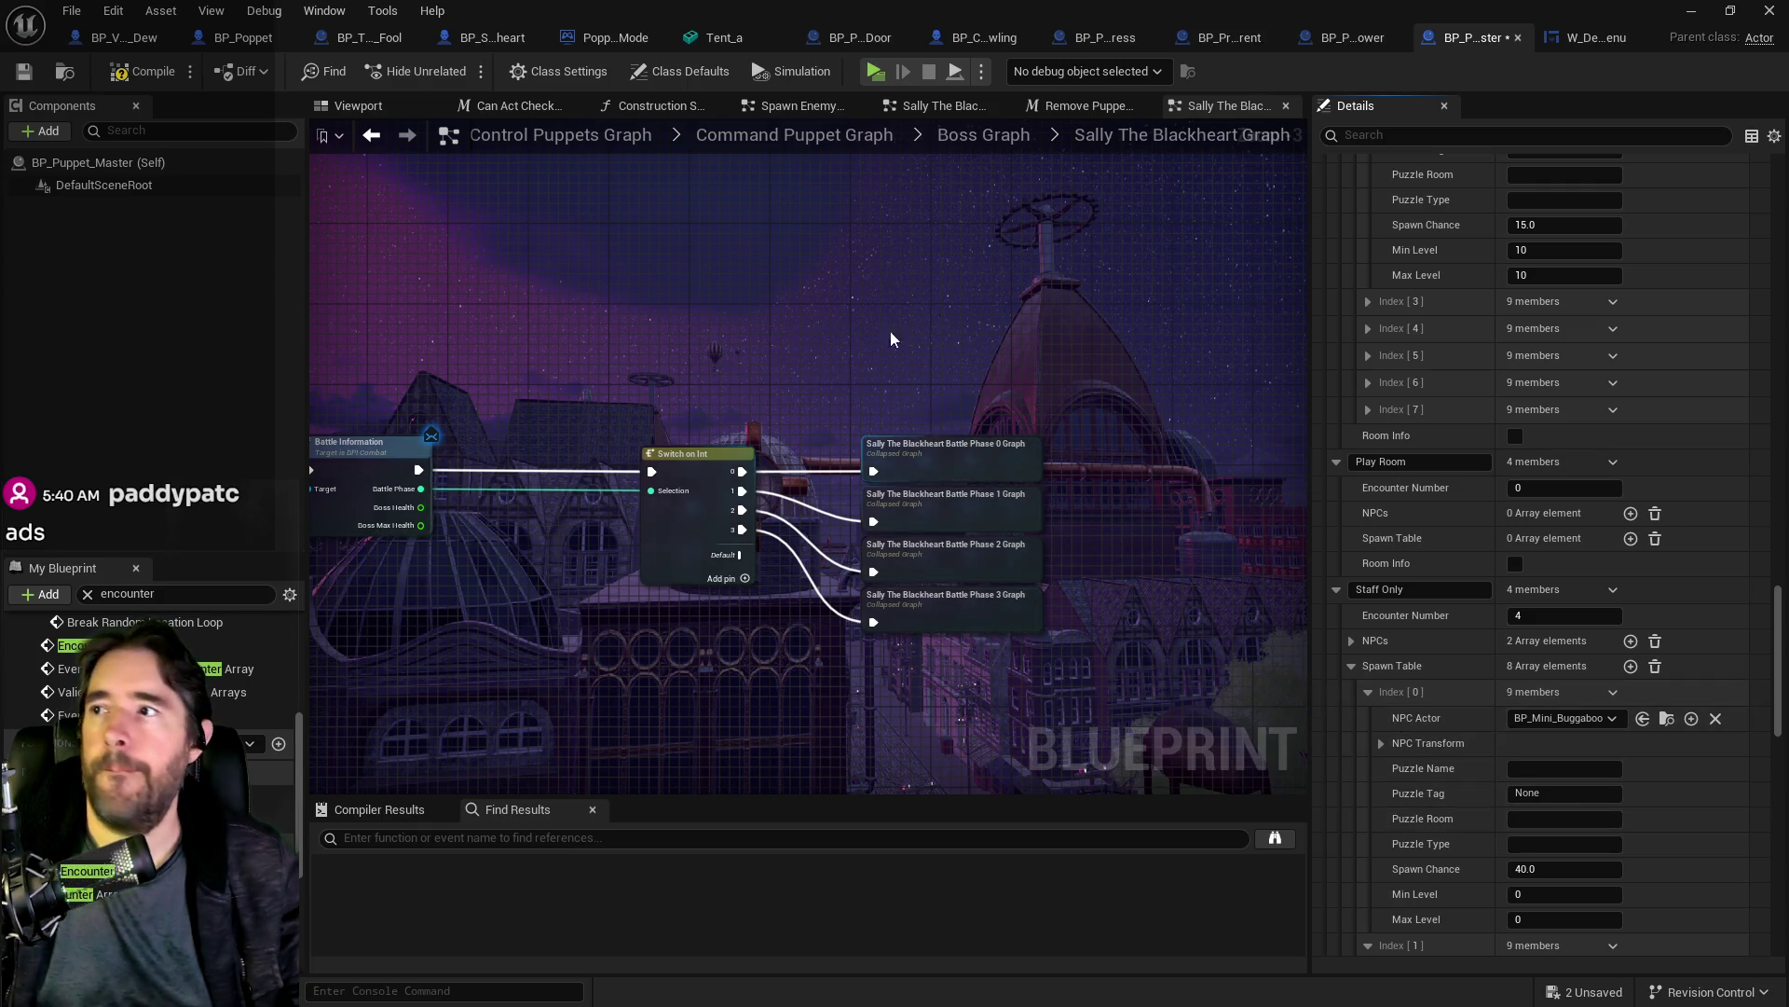
{"action": "left_click", "coordinate": [1589, 37]}
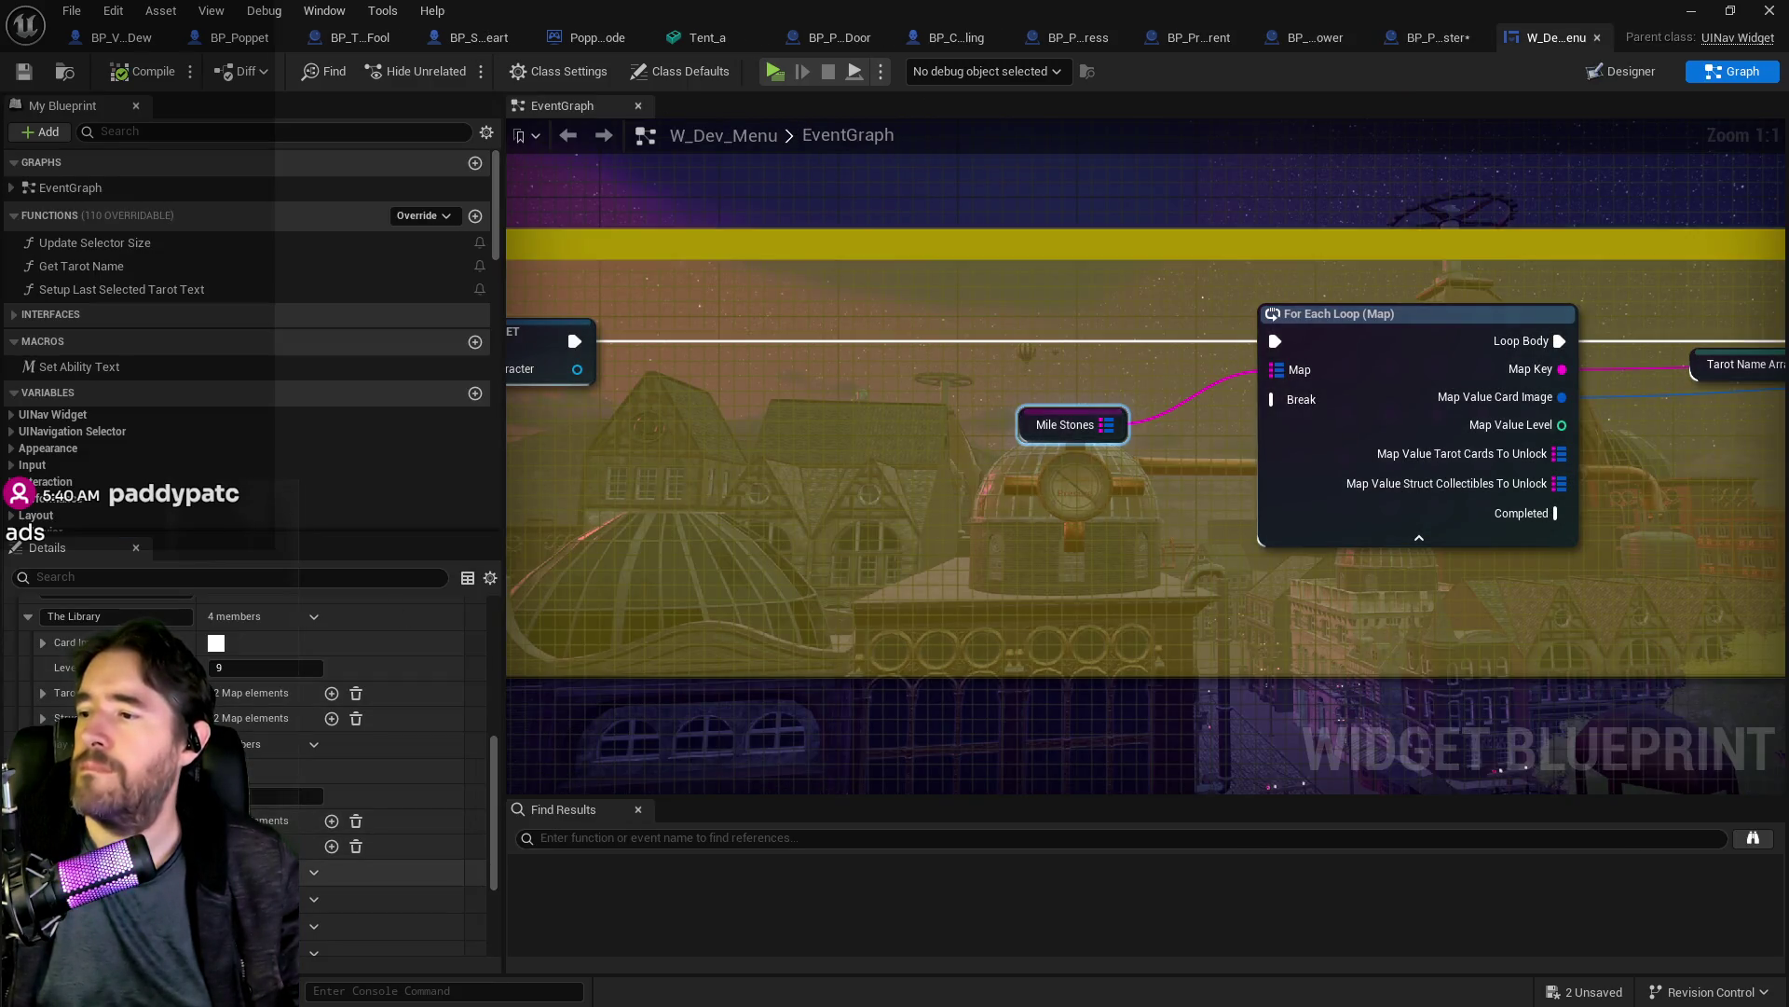
Step: In BP_Puppet_Master, set Staff Only spawn Index [0] Min and Max Level to 13
{"action": "scroll", "coordinate": [373, 793], "scroll_direction": "down", "scroll_amount": 5}
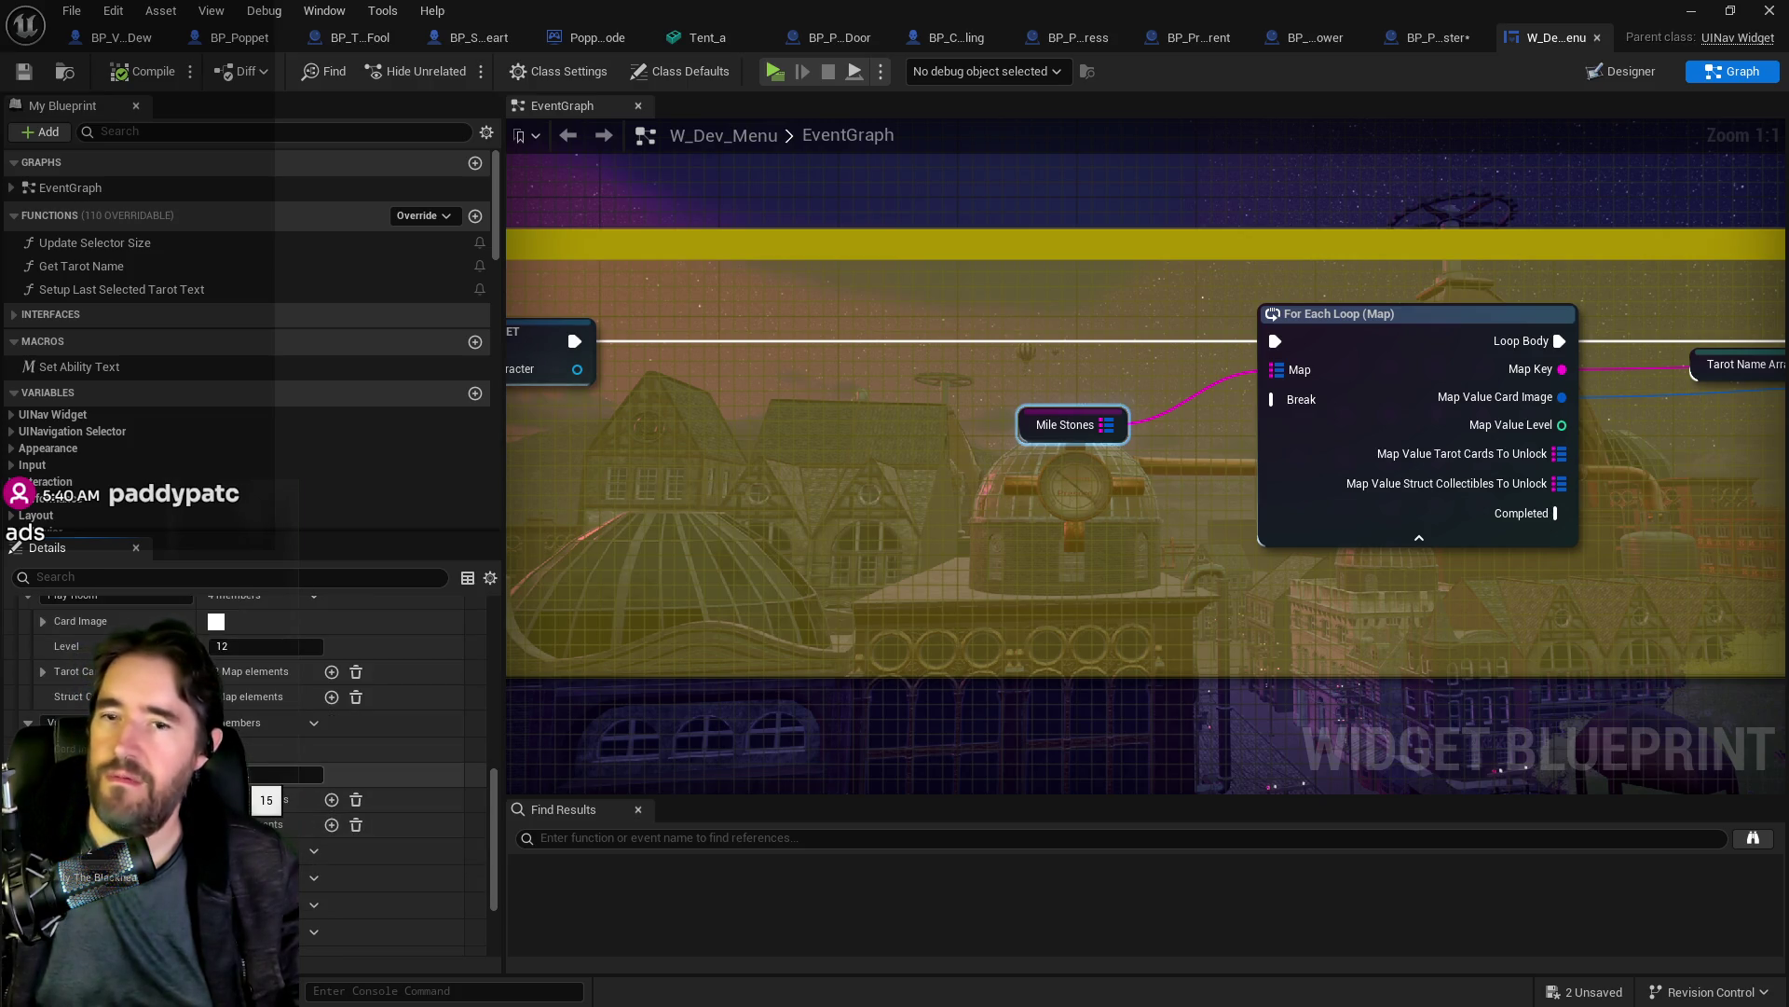
{"action": "left_click", "coordinate": [1436, 38]}
{"action": "scroll", "coordinate": [1433, 723], "scroll_direction": "down", "scroll_amount": 4}
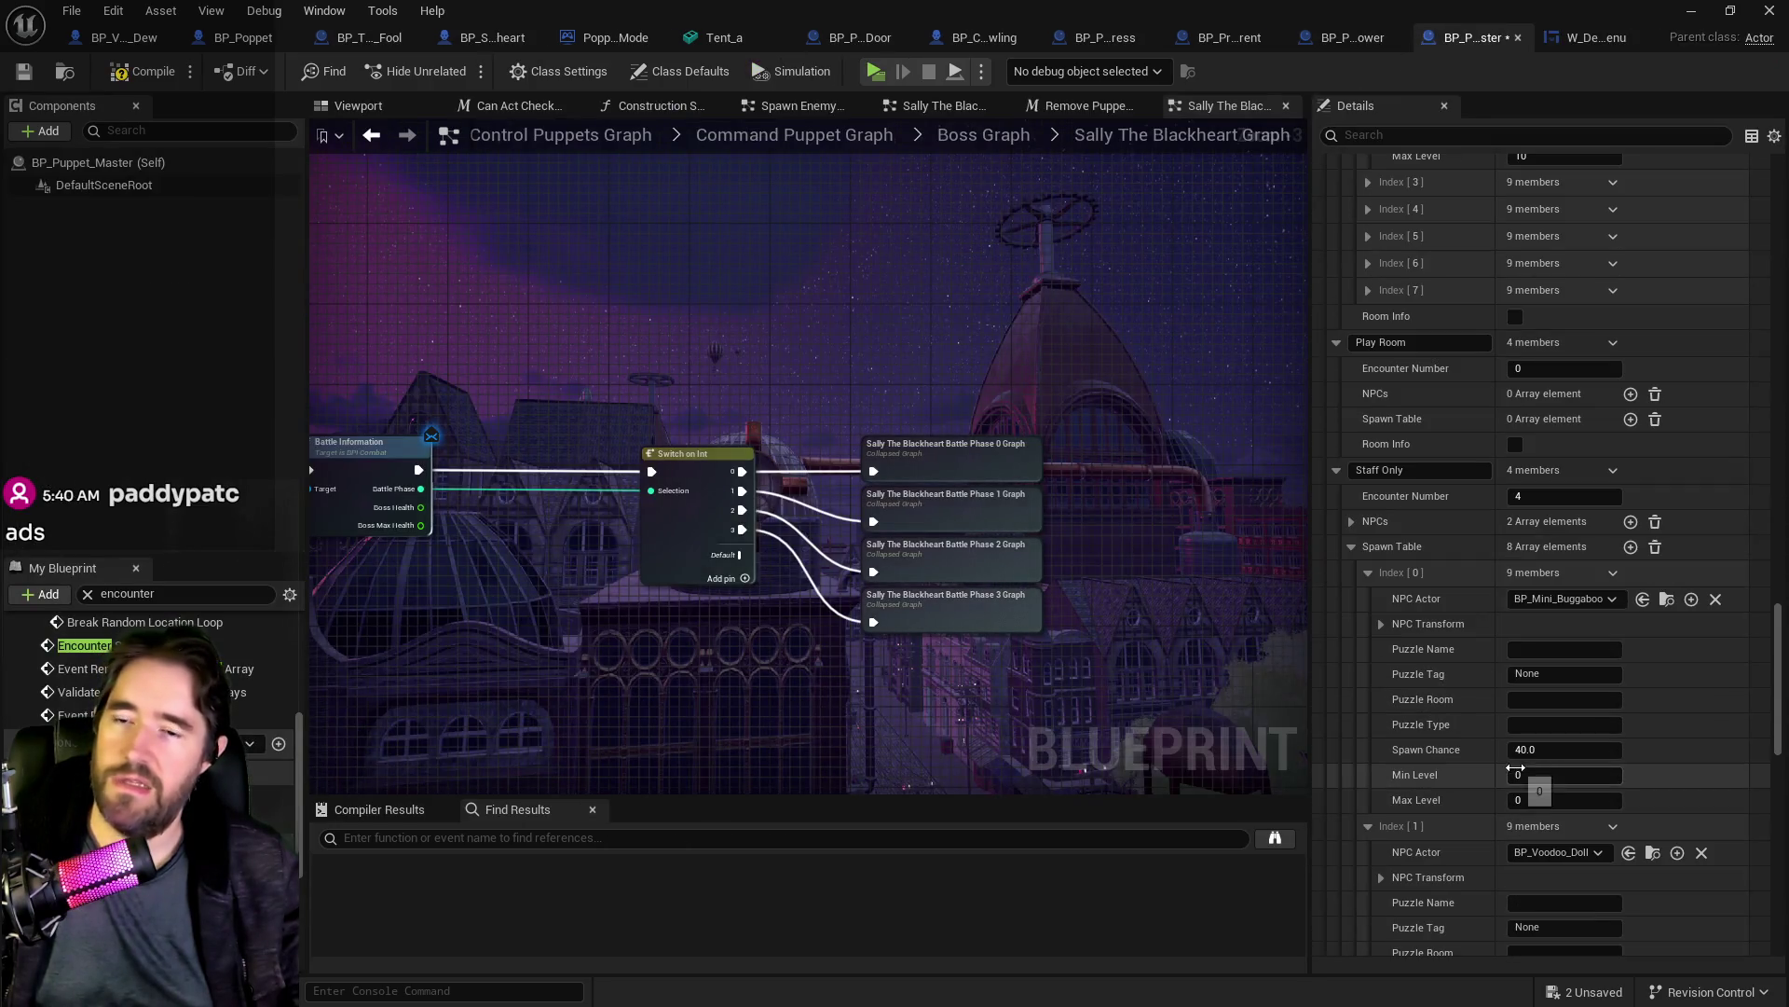
{"action": "scroll", "coordinate": [1435, 723], "scroll_direction": "down", "scroll_amount": 13}
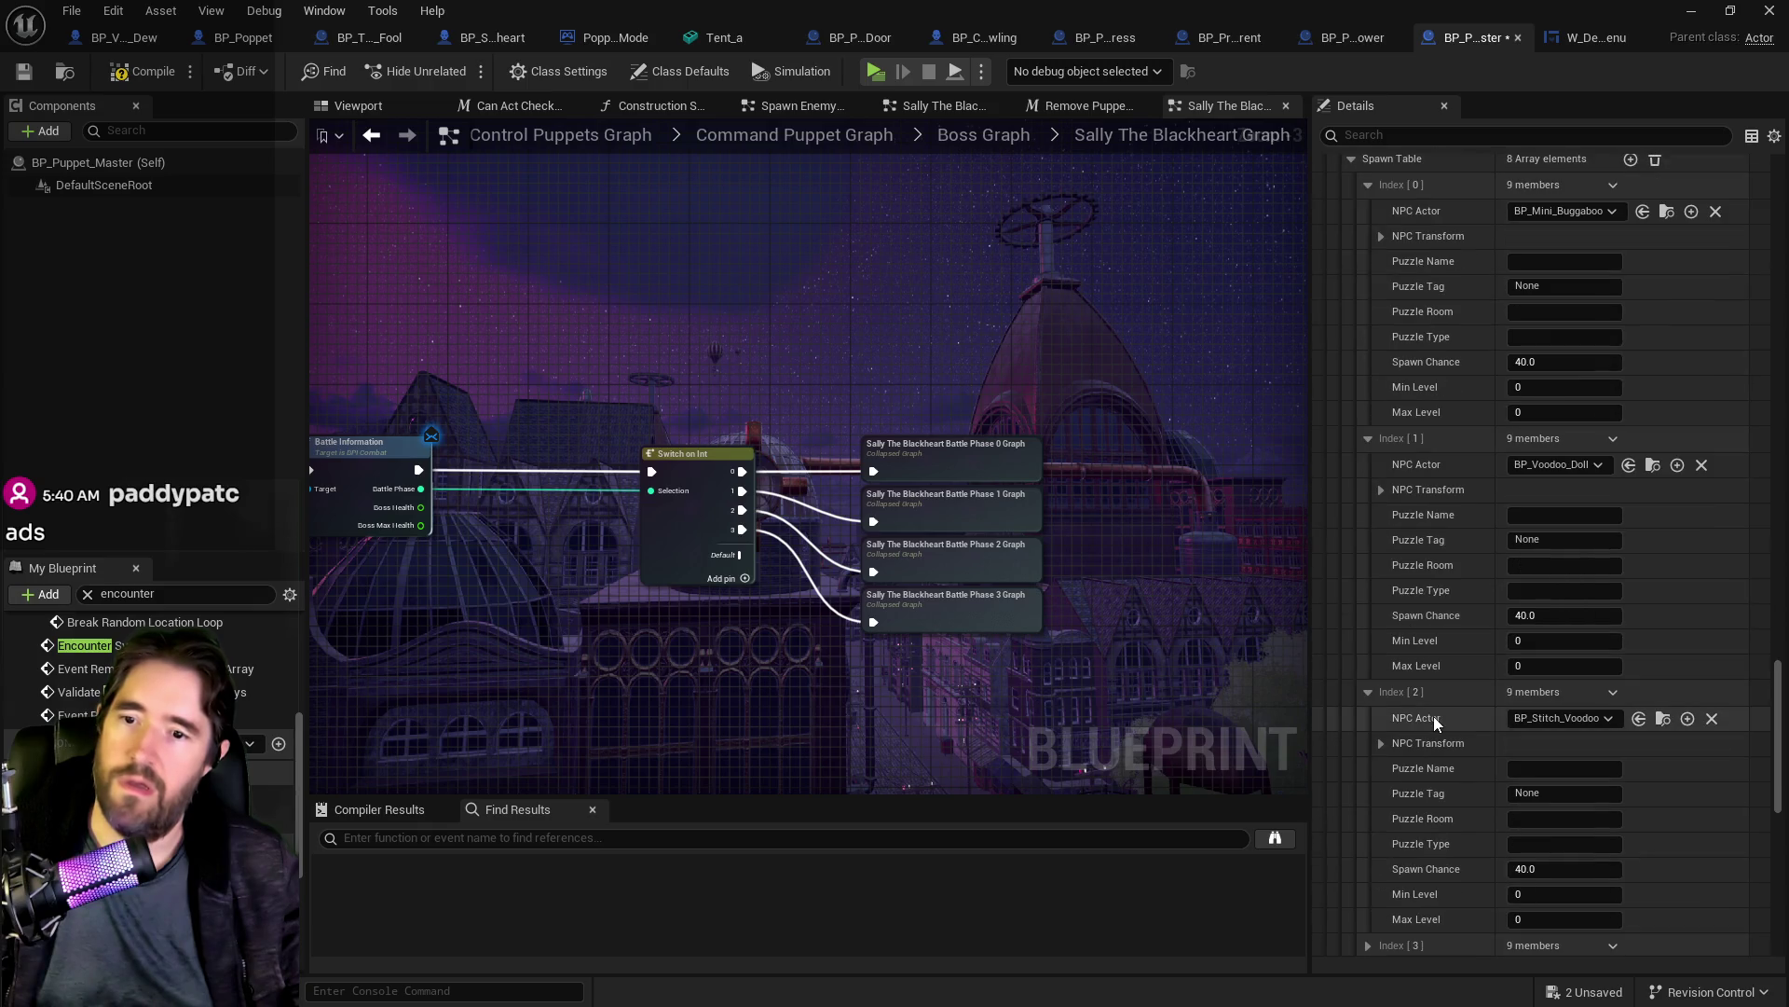
{"action": "scroll", "coordinate": [1433, 715], "scroll_direction": "up", "scroll_amount": 7}
{"action": "left_click", "coordinate": [1545, 605]}
{"action": "type", "text": "13"}
{"action": "left_click", "coordinate": [1542, 620]}
{"action": "type", "text": "13"}
Step: Give Index [1] Min and Max Level 13 and Index [2] Min Level 13, then compile
{"action": "left_click", "coordinate": [1544, 849]}
{"action": "type", "text": "13"}
{"action": "left_click", "coordinate": [1525, 875]}
{"action": "type", "text": "1"}
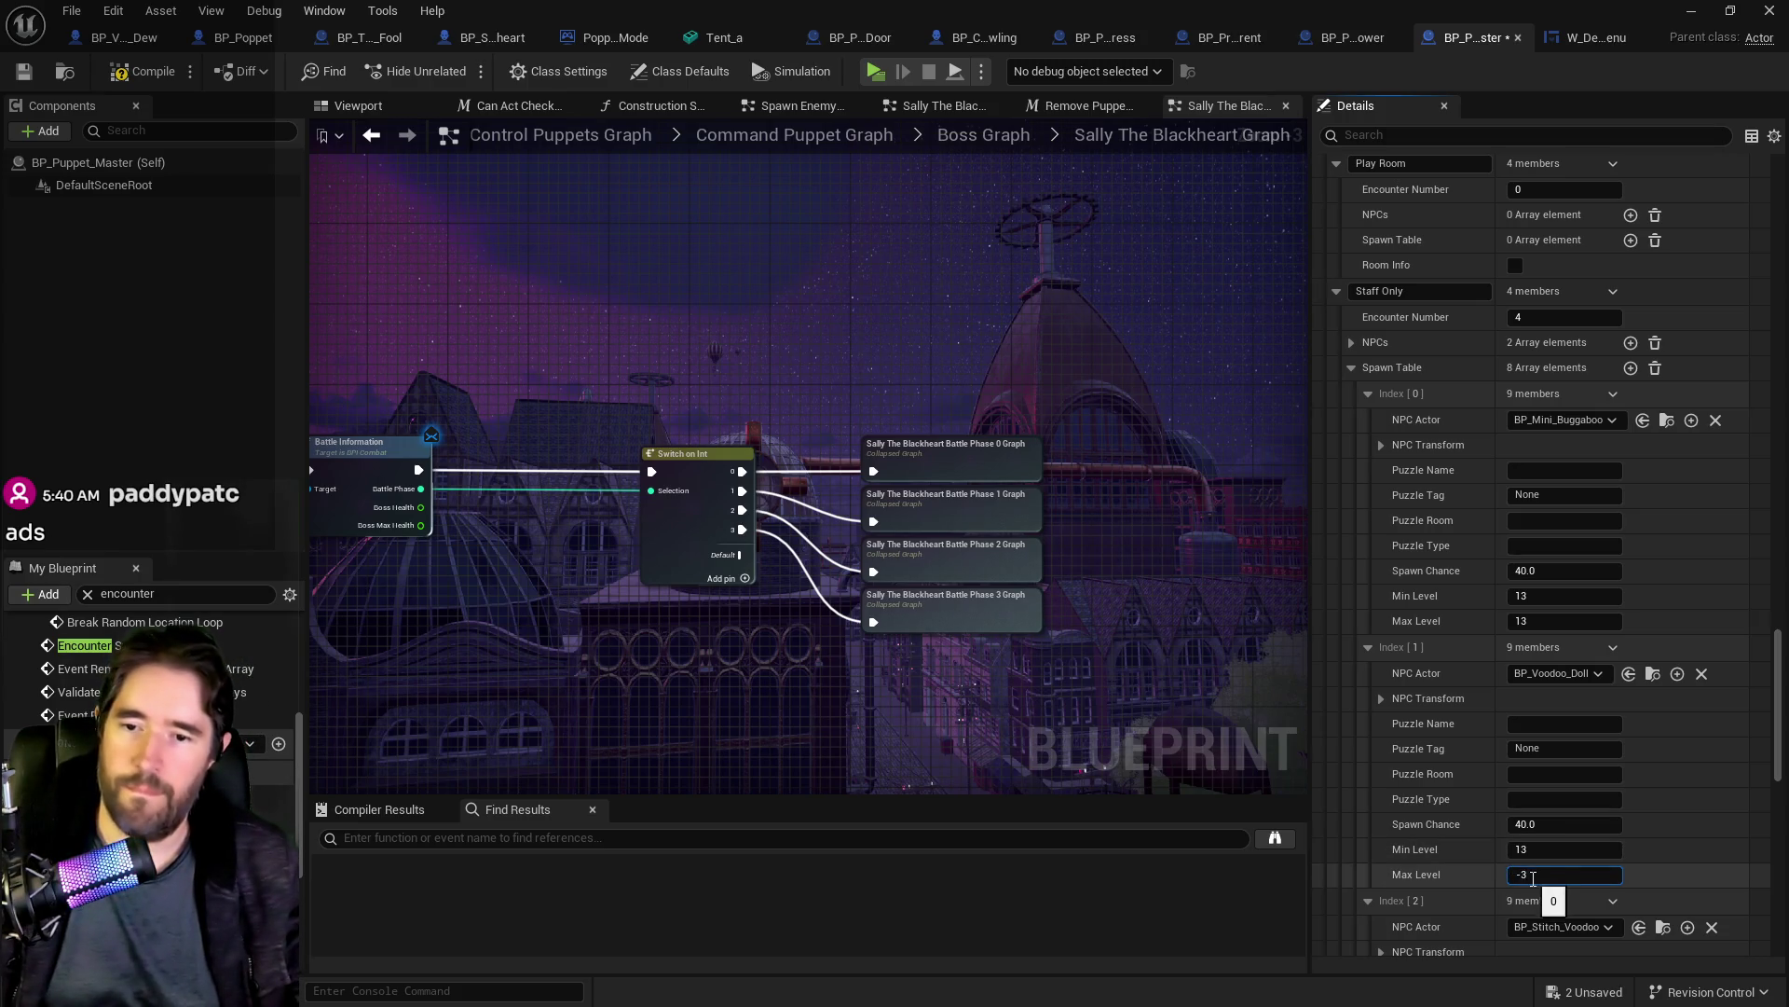
{"action": "double_click", "coordinate": [1529, 876]}
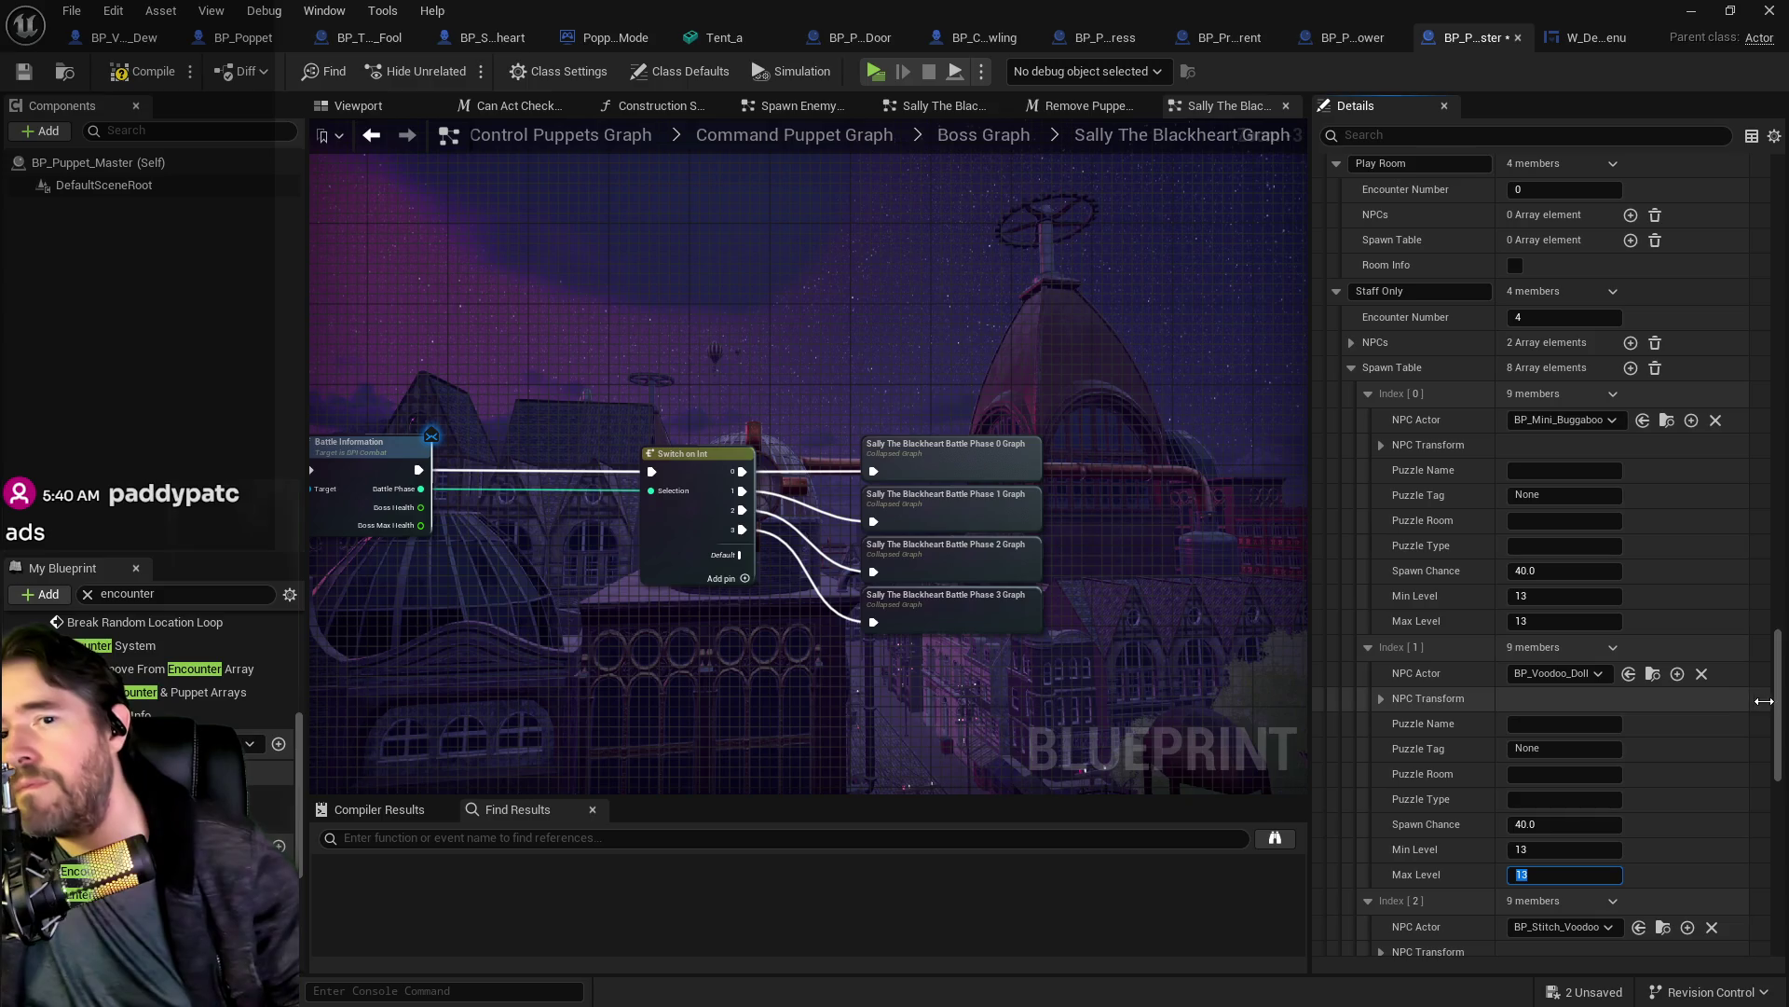
{"action": "scroll", "coordinate": [1762, 746], "scroll_direction": "down", "scroll_amount": 5}
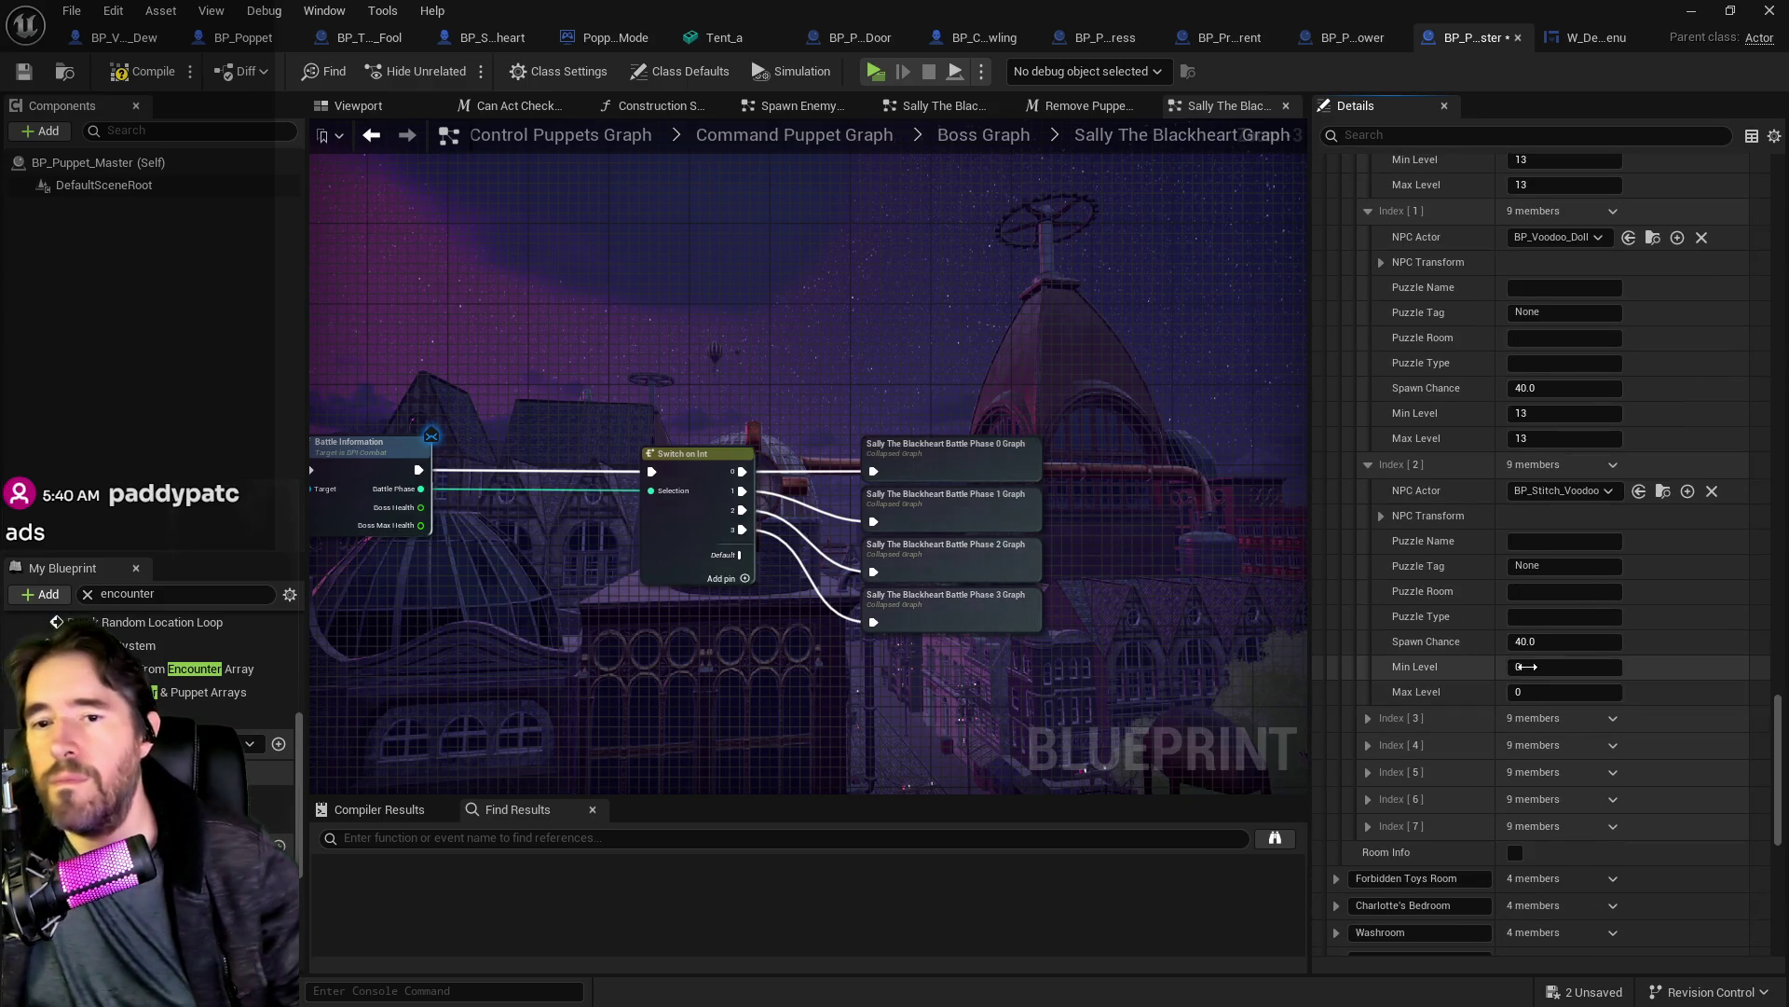
{"action": "left_click", "coordinate": [1565, 667]}
{"action": "type", "text": "13"}
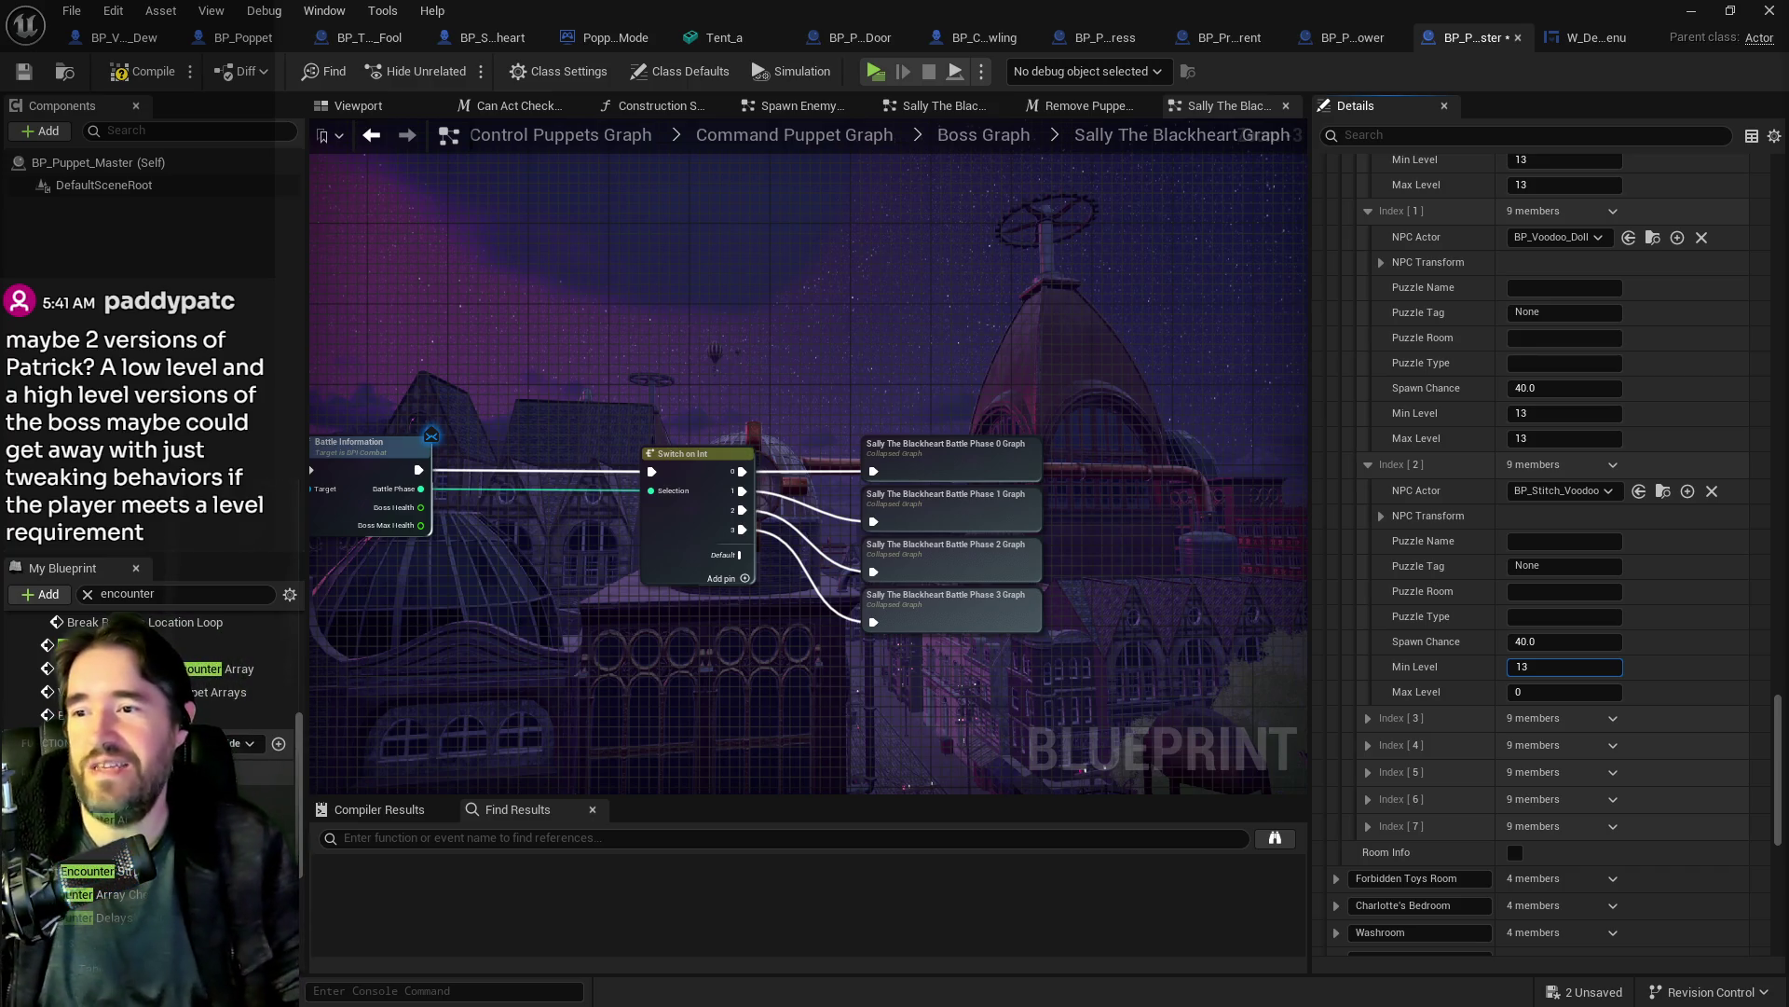
{"action": "left_click", "coordinate": [133, 80]}
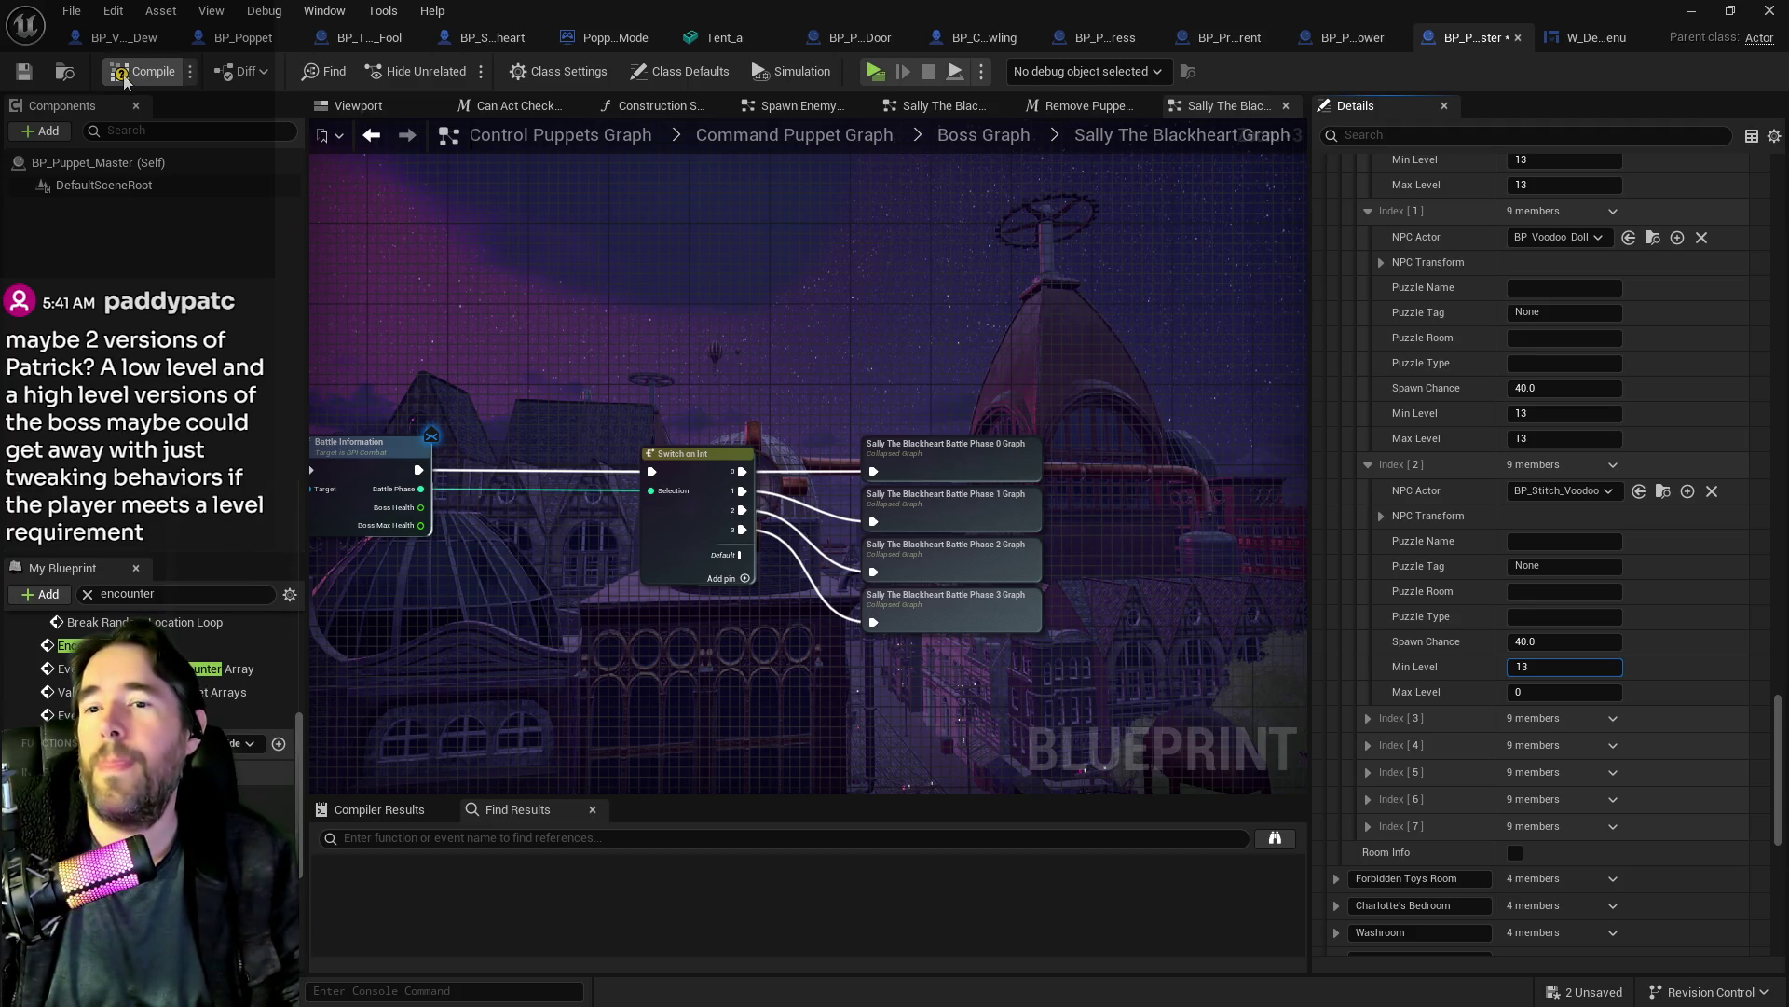
Step: Save BP_Puppet_Master, set Index [2] Max Level to 13, and try 13 on Index [3]
{"action": "left_click", "coordinate": [23, 71]}
{"action": "left_click", "coordinate": [1553, 692]}
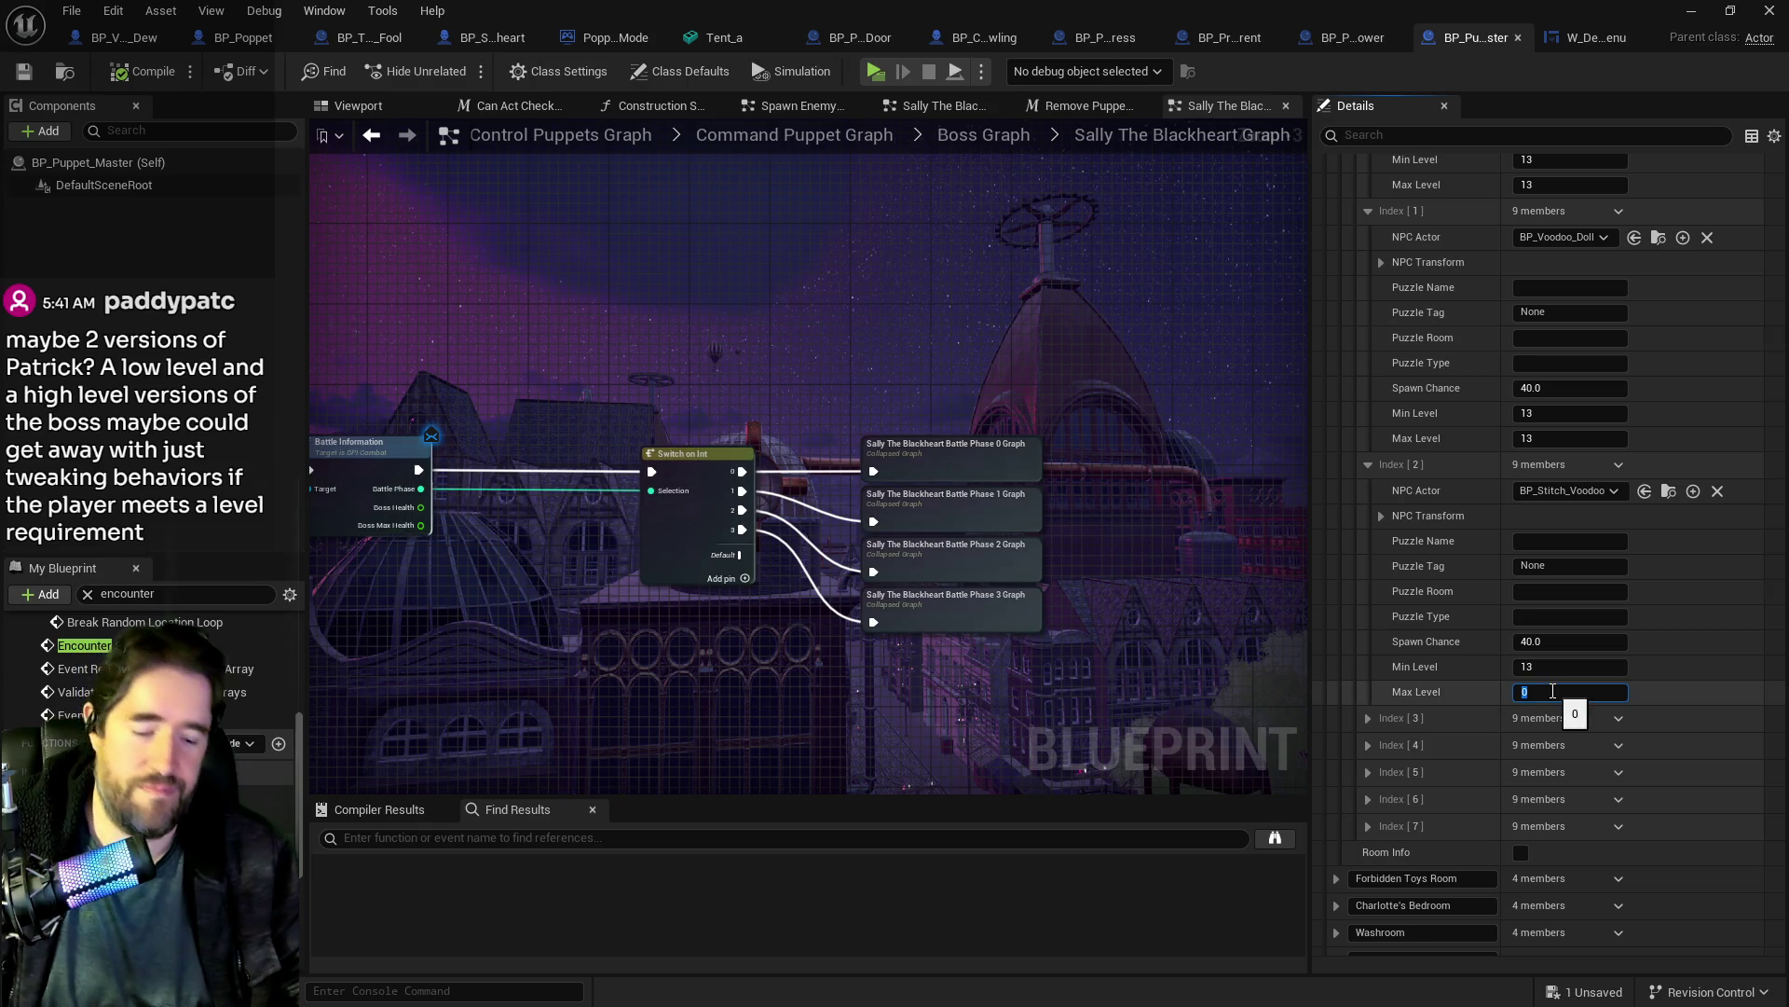
{"action": "type", "text": "13"}
{"action": "left_click", "coordinate": [1368, 717]}
{"action": "left_click", "coordinate": [1547, 925]}
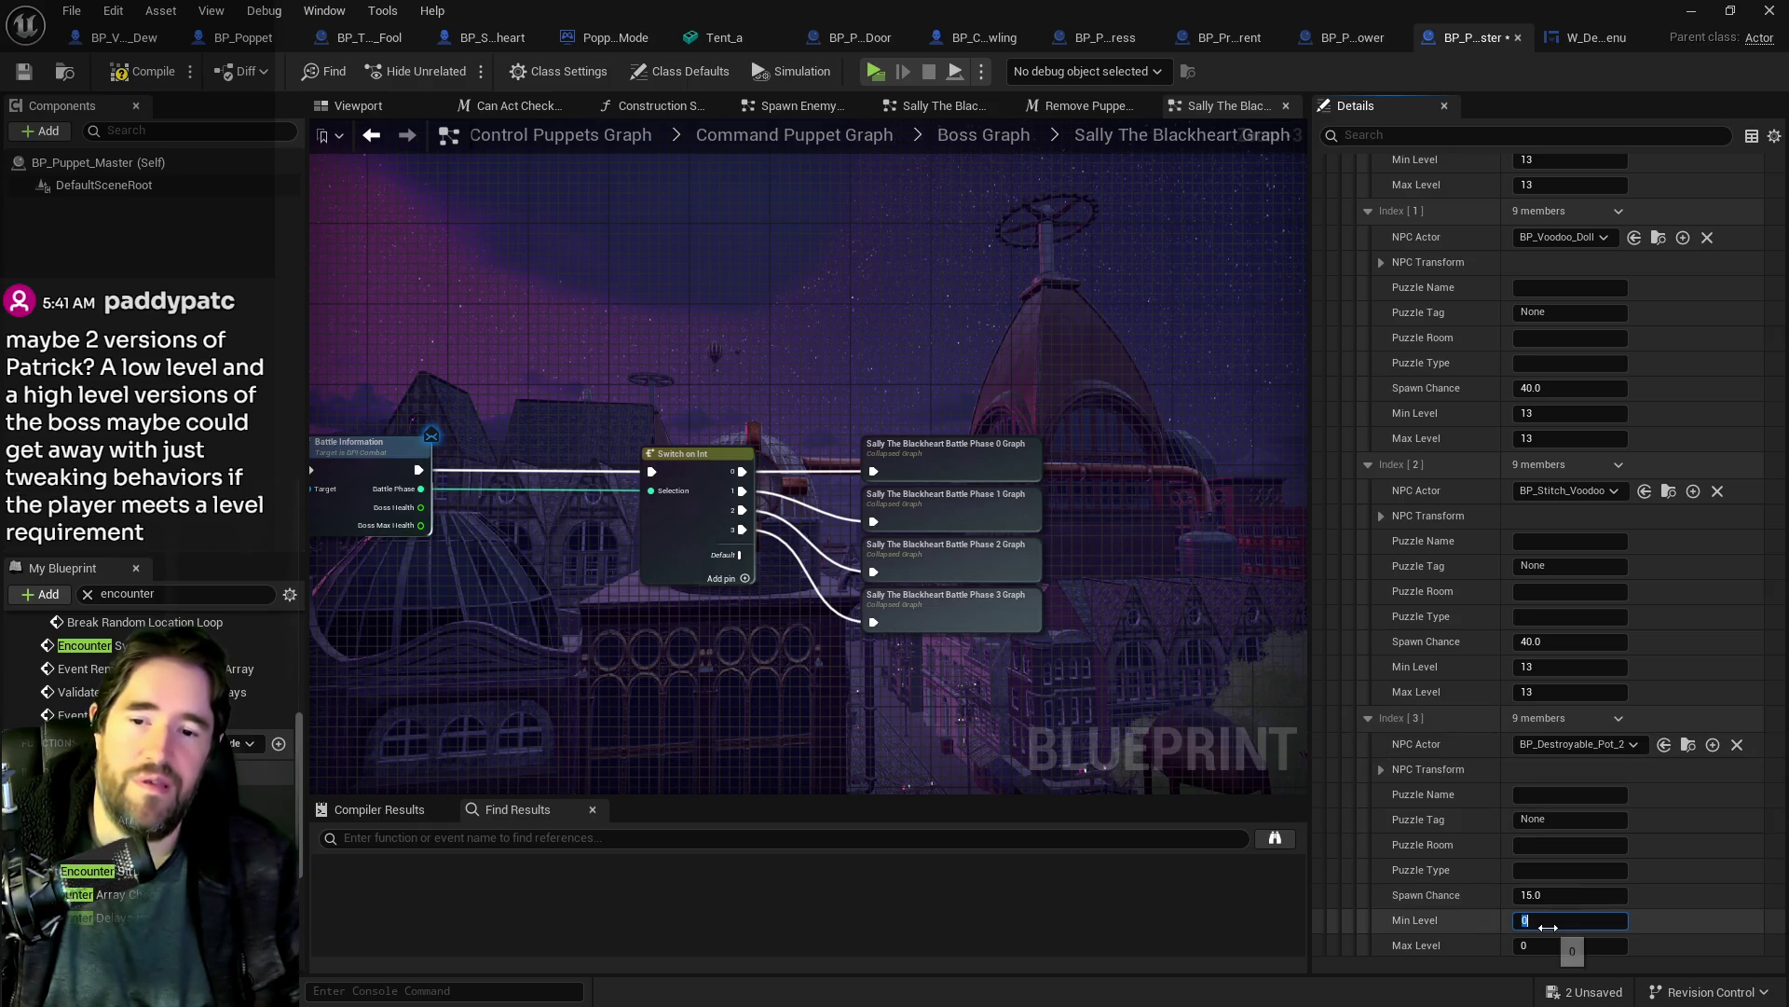
{"action": "type", "text": "13"}
{"action": "key", "text": "Return"}
{"action": "left_click", "coordinate": [1555, 947]}
{"action": "left_click", "coordinate": [1445, 941]}
Step: Reset the Staff Only pot entry Index [3] Min and Max Level back to 0
{"action": "scroll", "coordinate": [1445, 942], "scroll_direction": "down", "scroll_amount": 2}
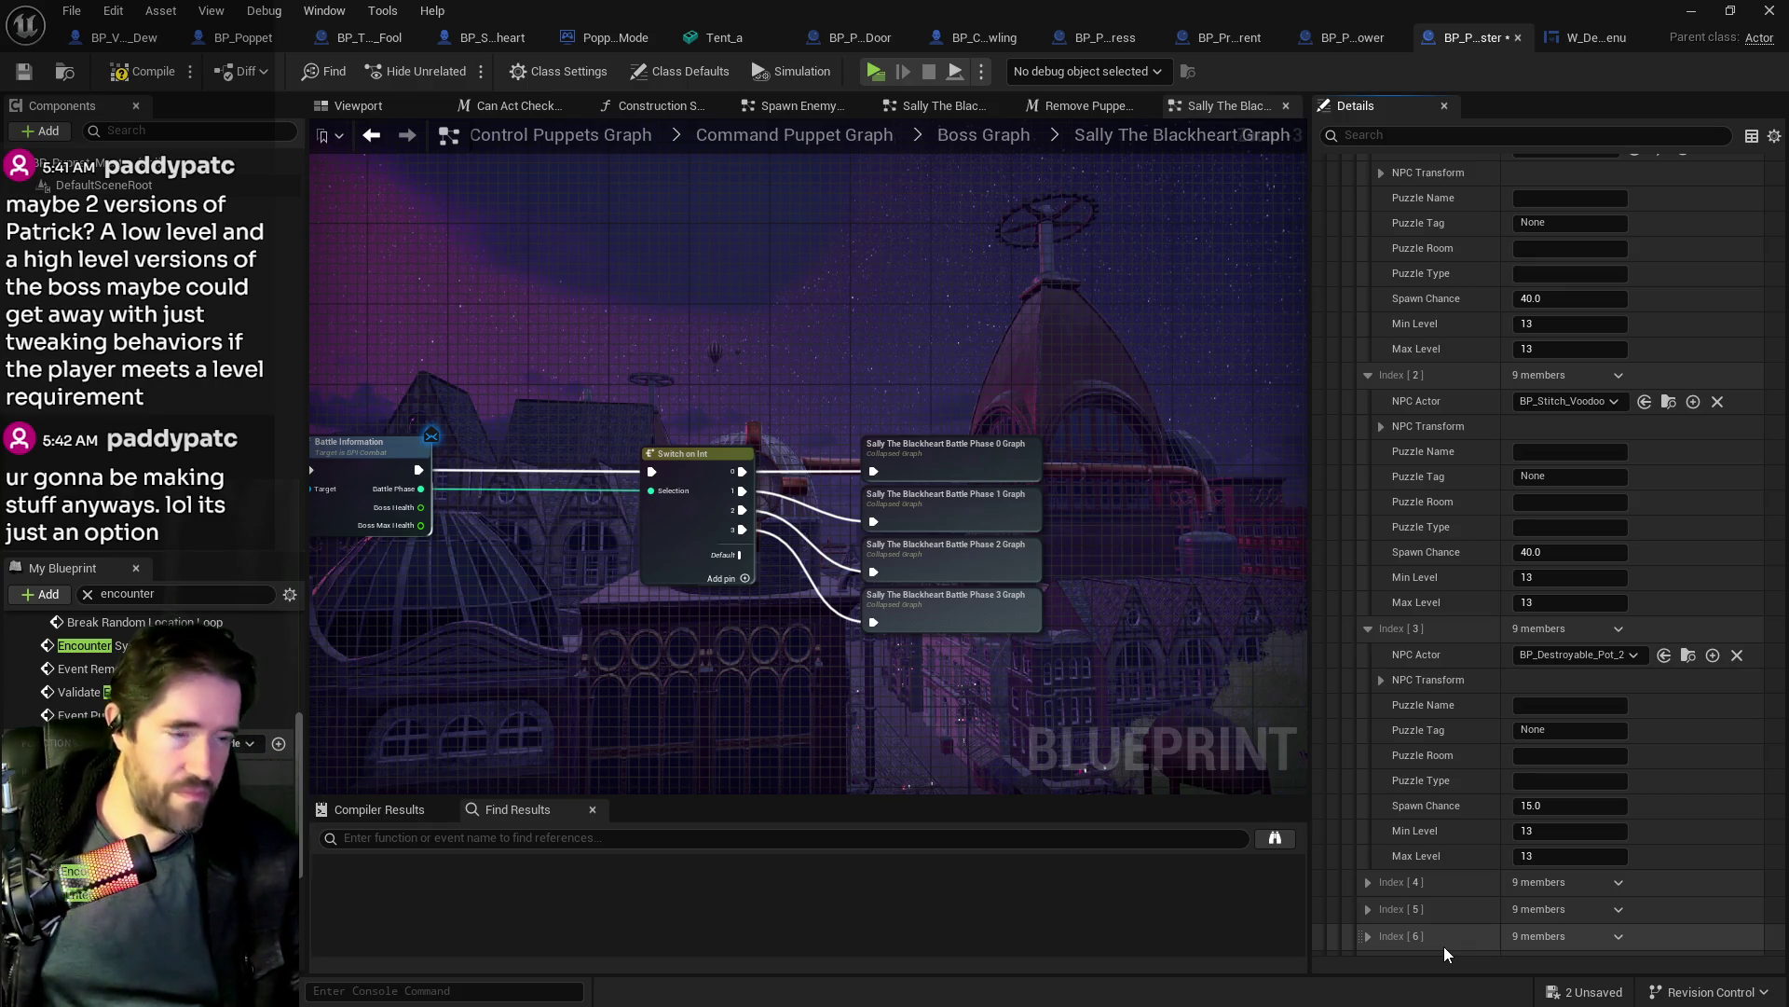
{"action": "scroll", "coordinate": [1418, 807], "scroll_direction": "down", "scroll_amount": 2}
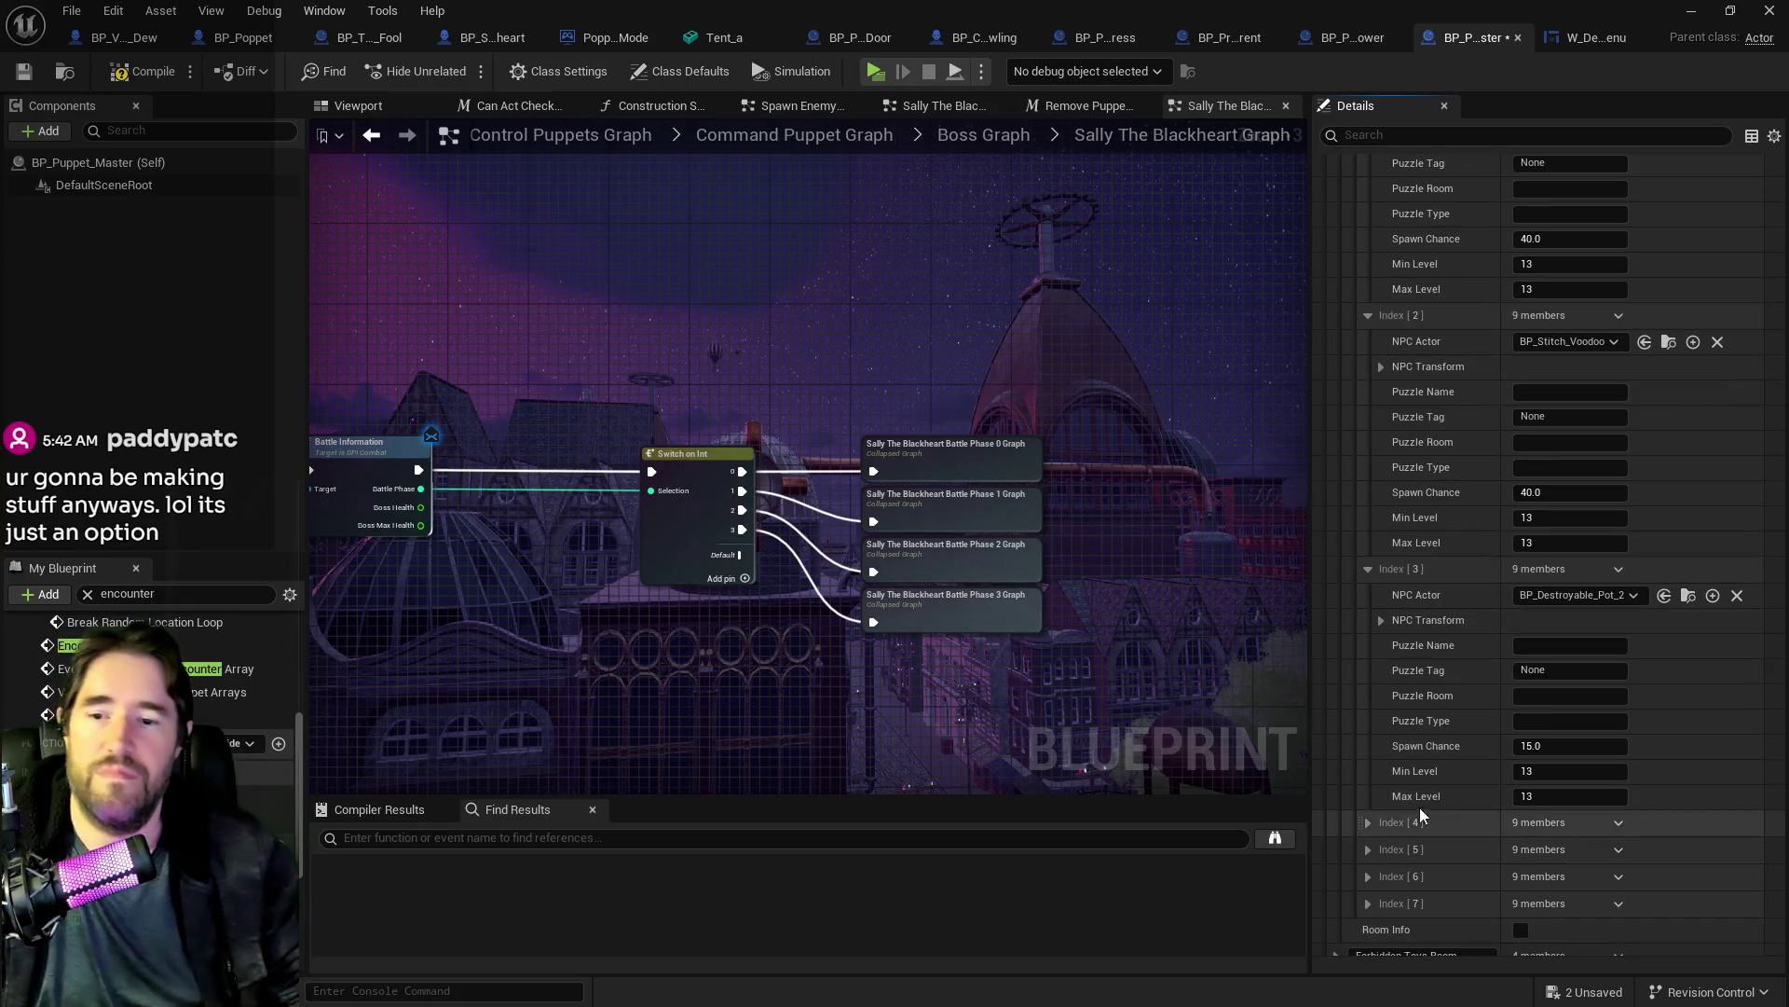
{"action": "left_click", "coordinate": [1368, 822]}
{"action": "scroll", "coordinate": [1478, 858], "scroll_direction": "down", "scroll_amount": 4}
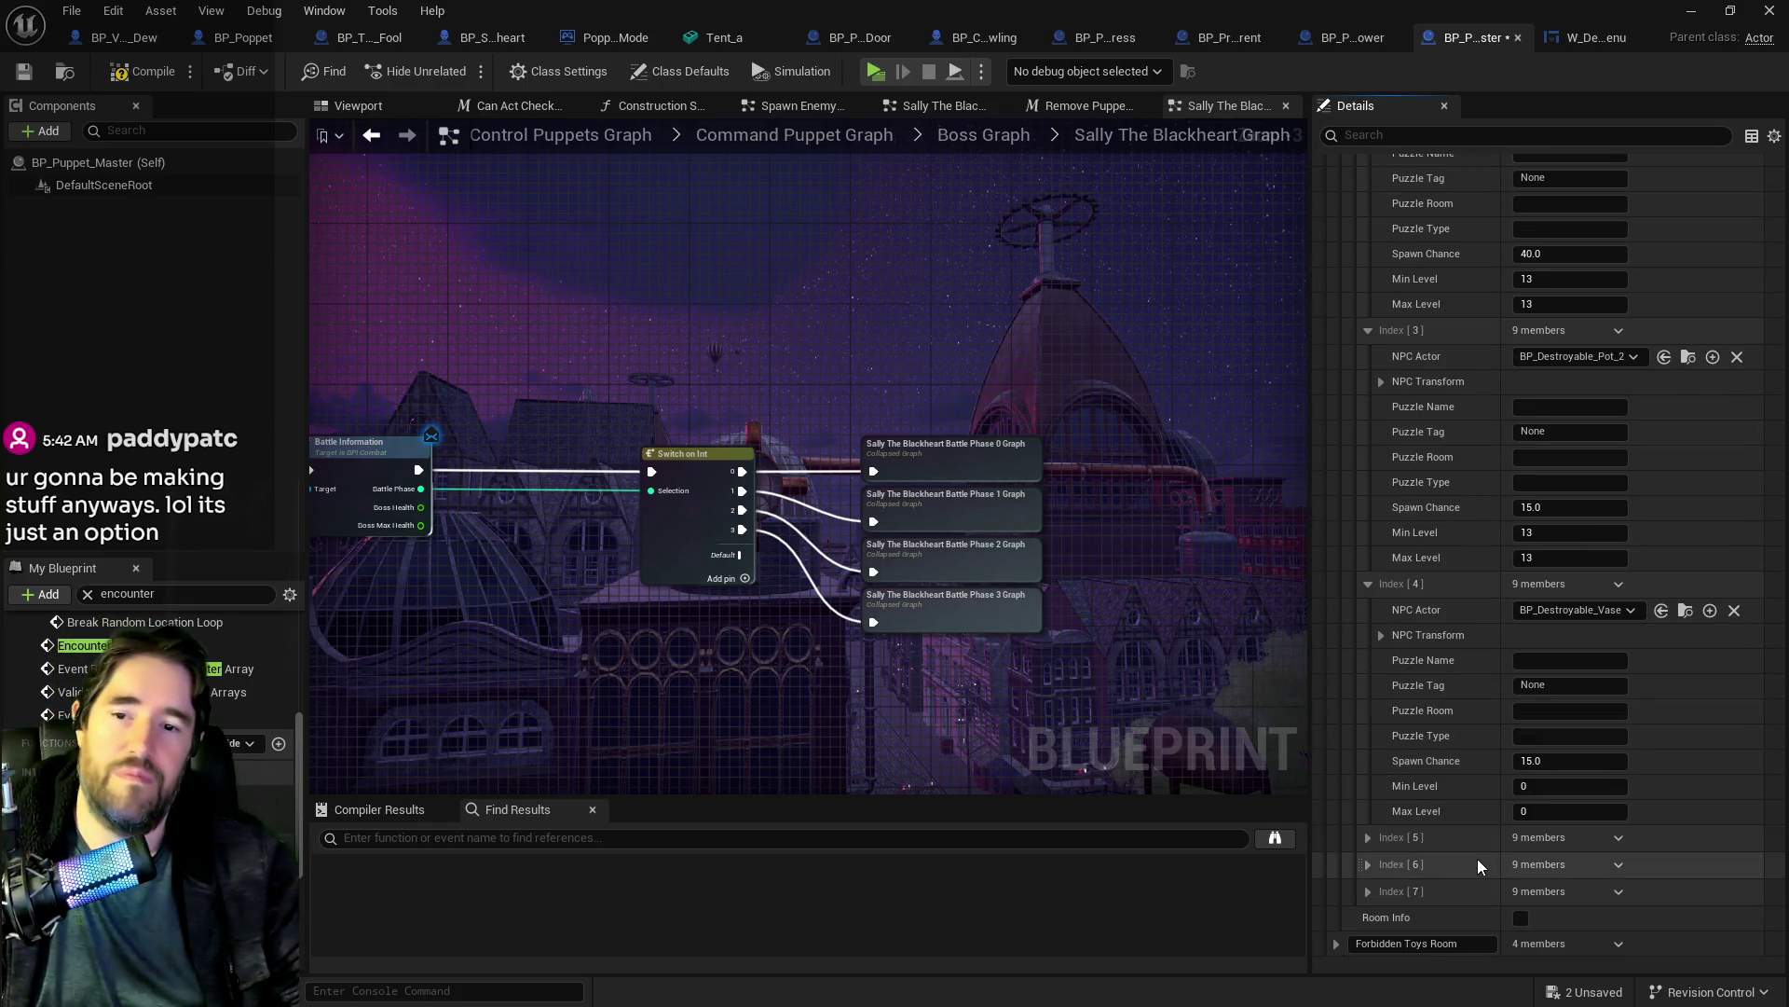
{"action": "left_click", "coordinate": [1540, 533]}
{"action": "type", "text": "0"}
{"action": "left_click", "coordinate": [1546, 558]}
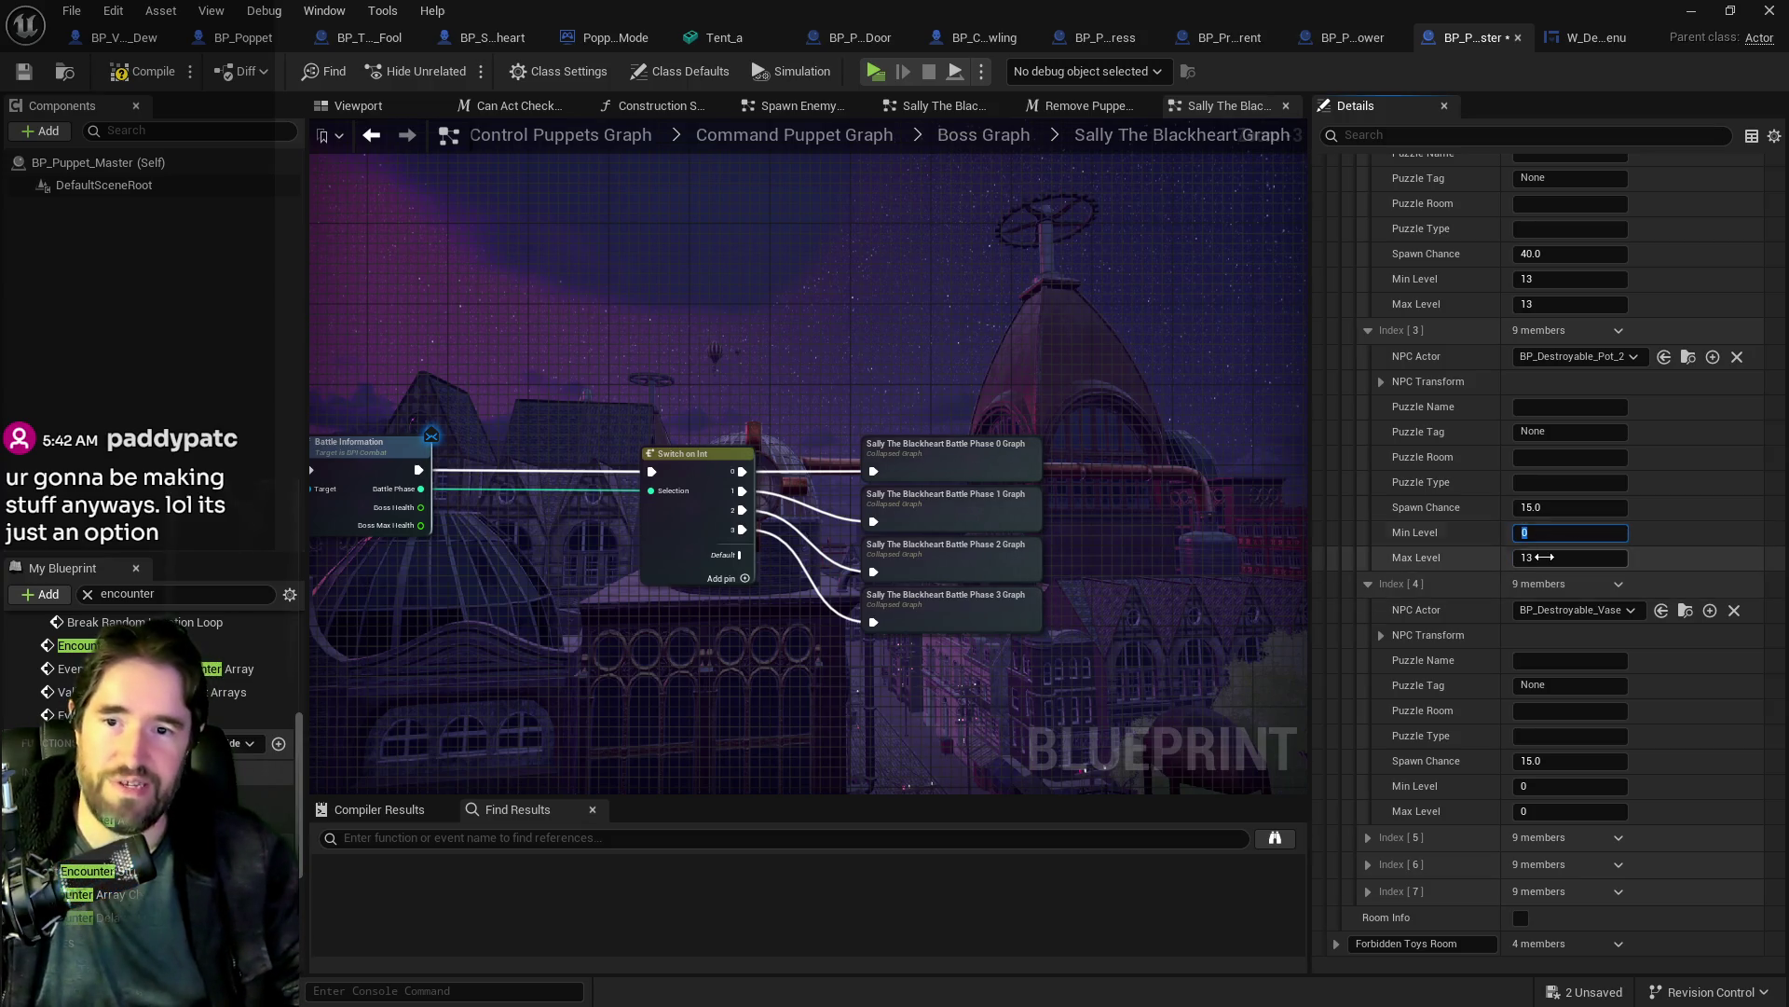
{"action": "type", "text": "0"}
{"action": "scroll", "coordinate": [1496, 520], "scroll_direction": "up", "scroll_amount": 3}
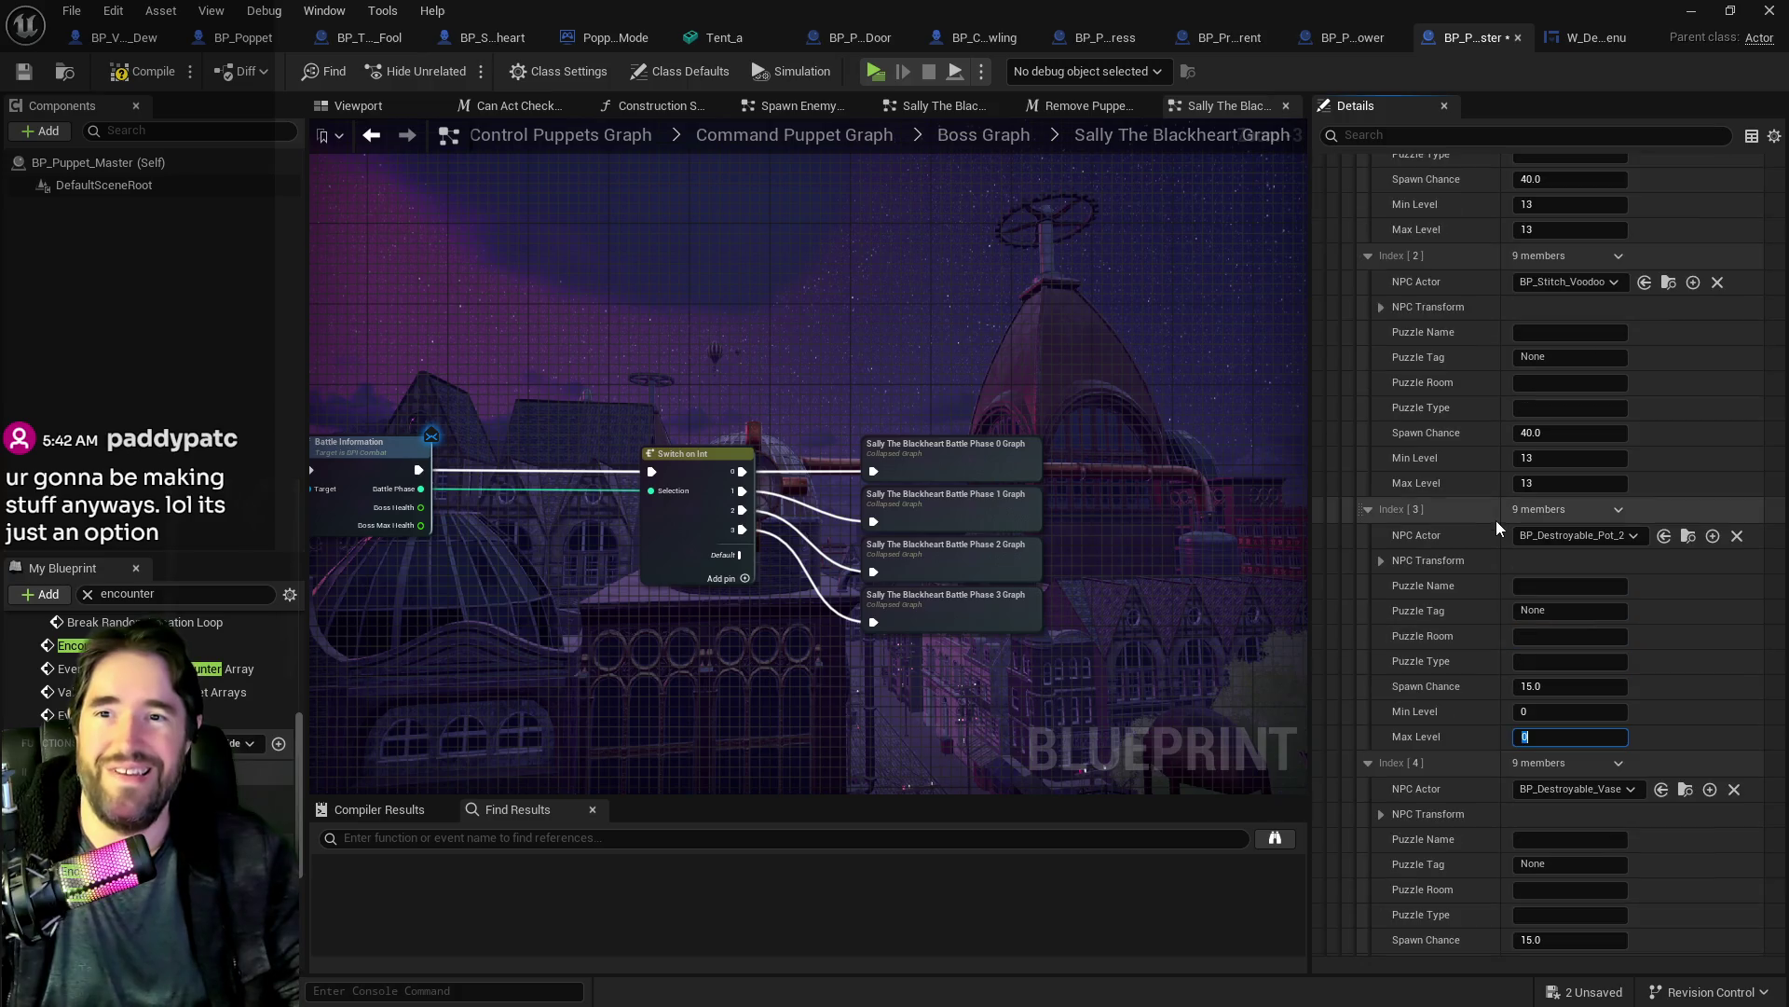
Step: Collapse entries Index 3 and 4, then expand Washroom > Spawn Table > Index 0
{"action": "left_click", "coordinate": [1369, 511]}
{"action": "left_click", "coordinate": [1368, 537]}
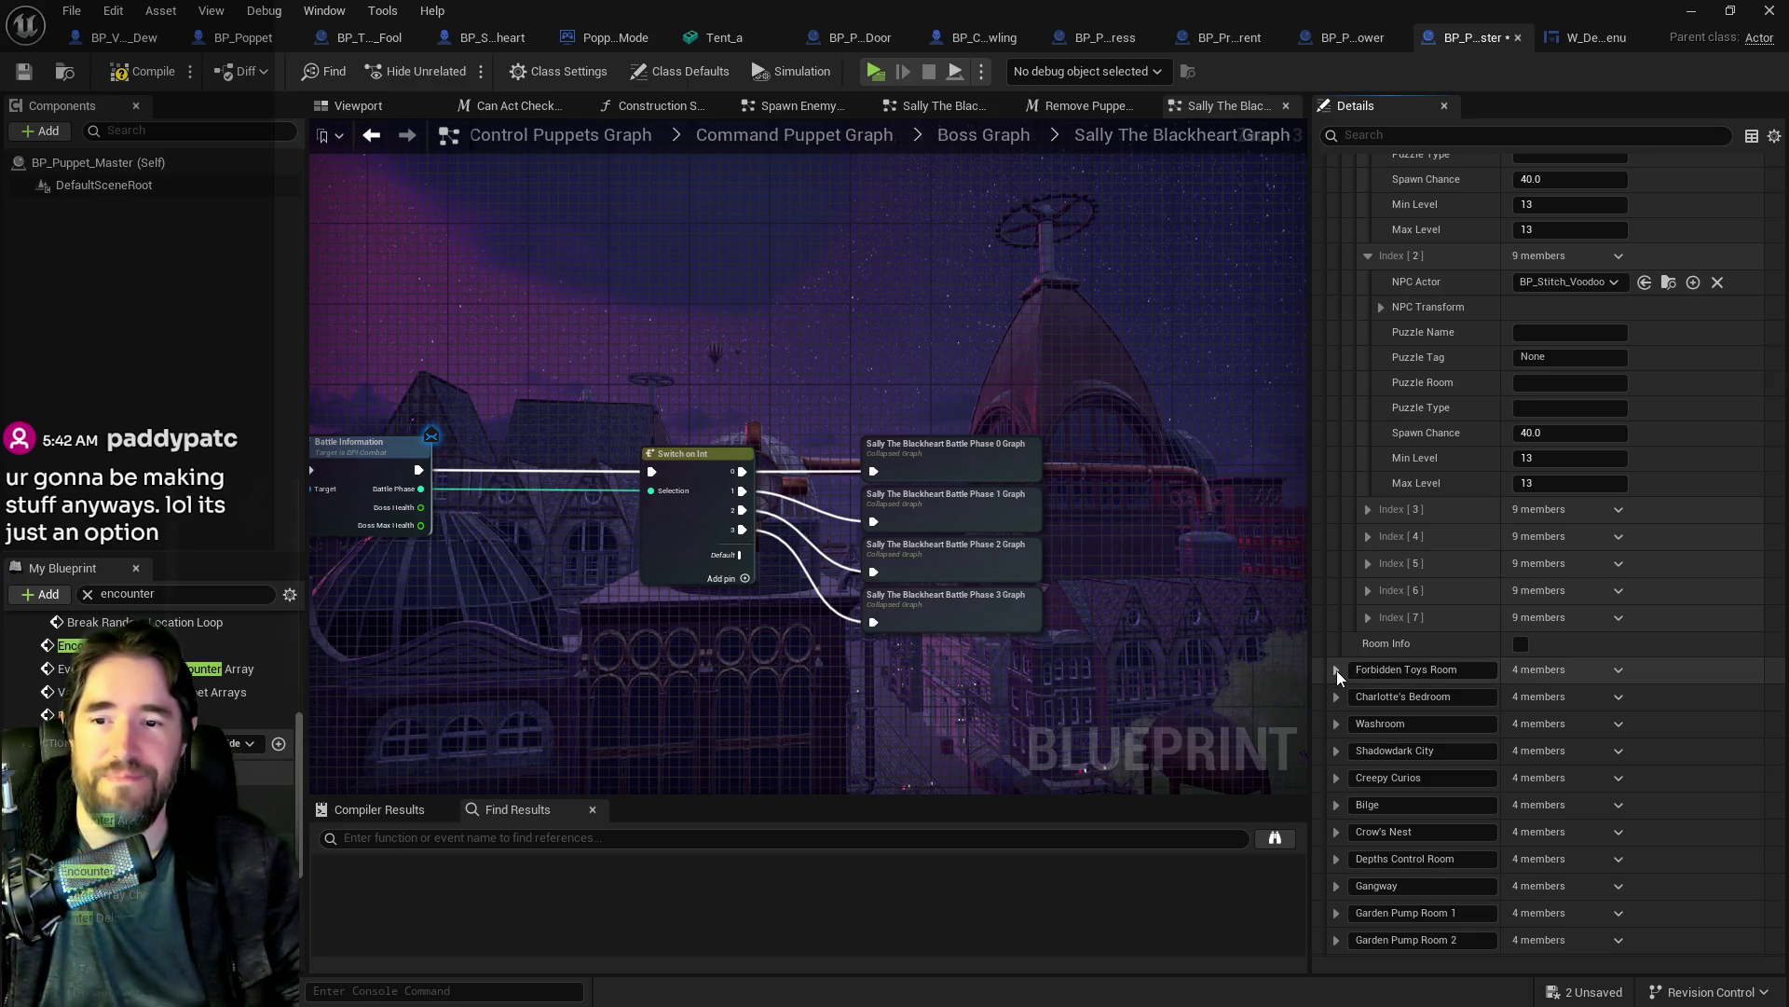
{"action": "left_click", "coordinate": [1337, 671]}
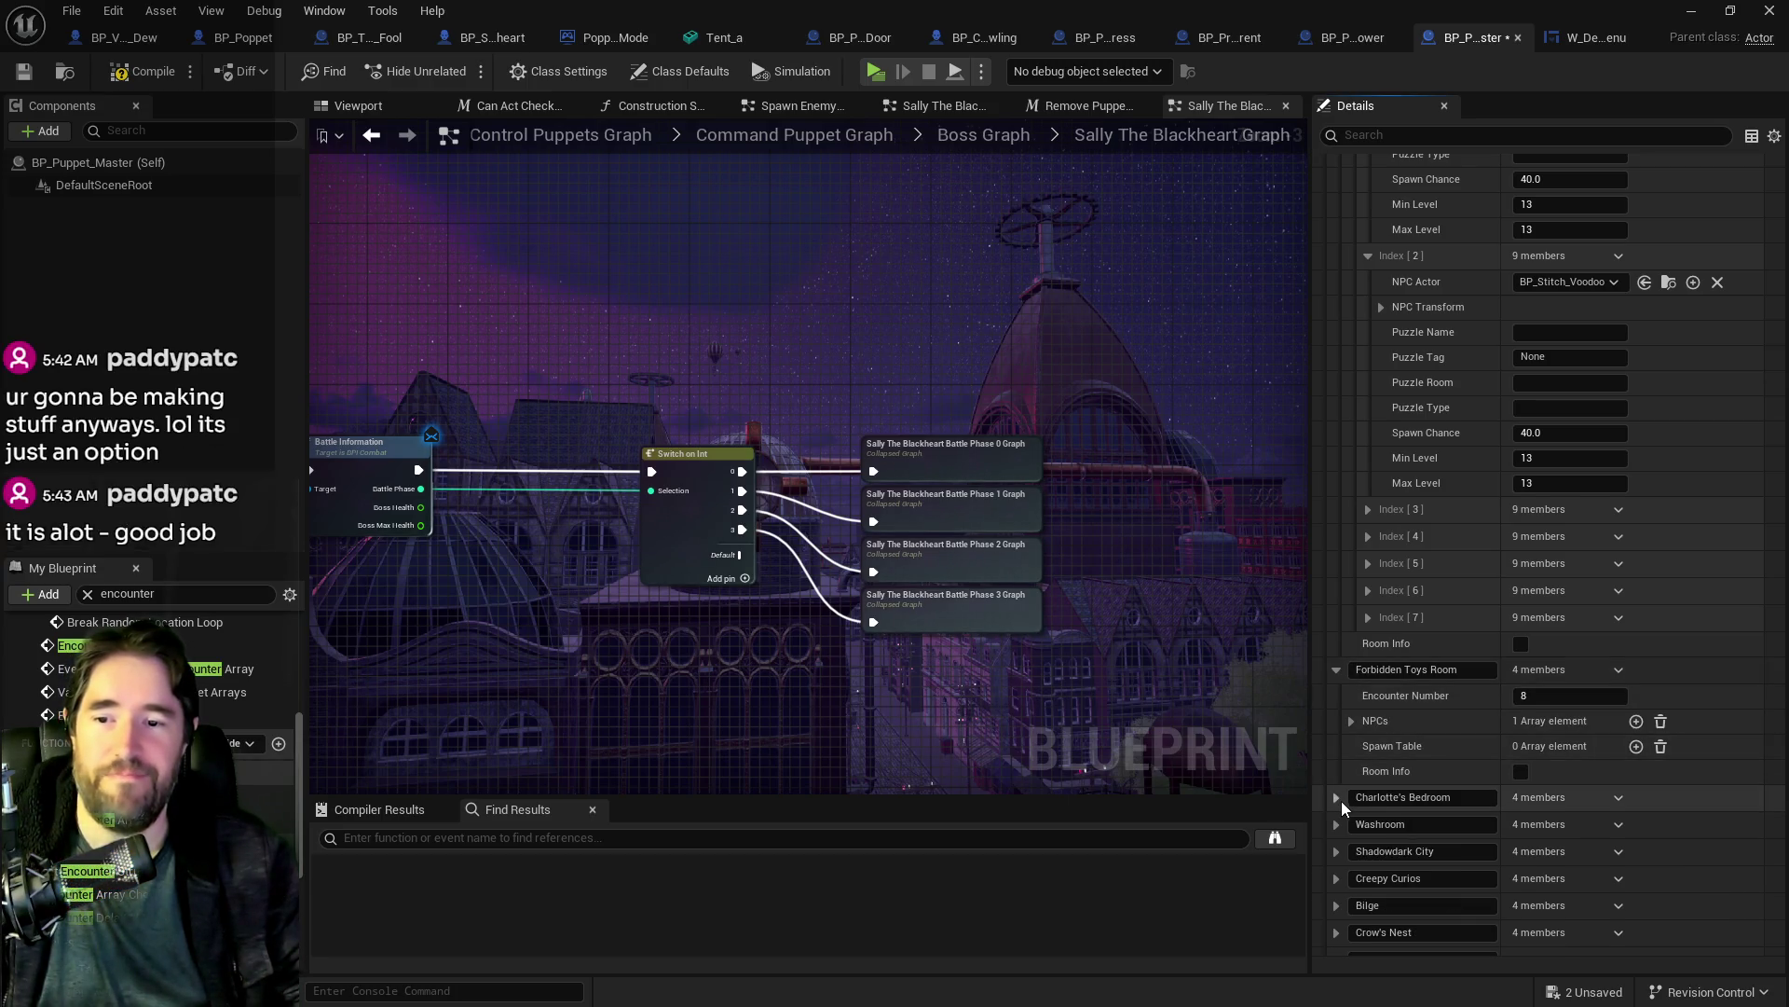
{"action": "scroll", "coordinate": [1343, 807], "scroll_direction": "down", "scroll_amount": 1}
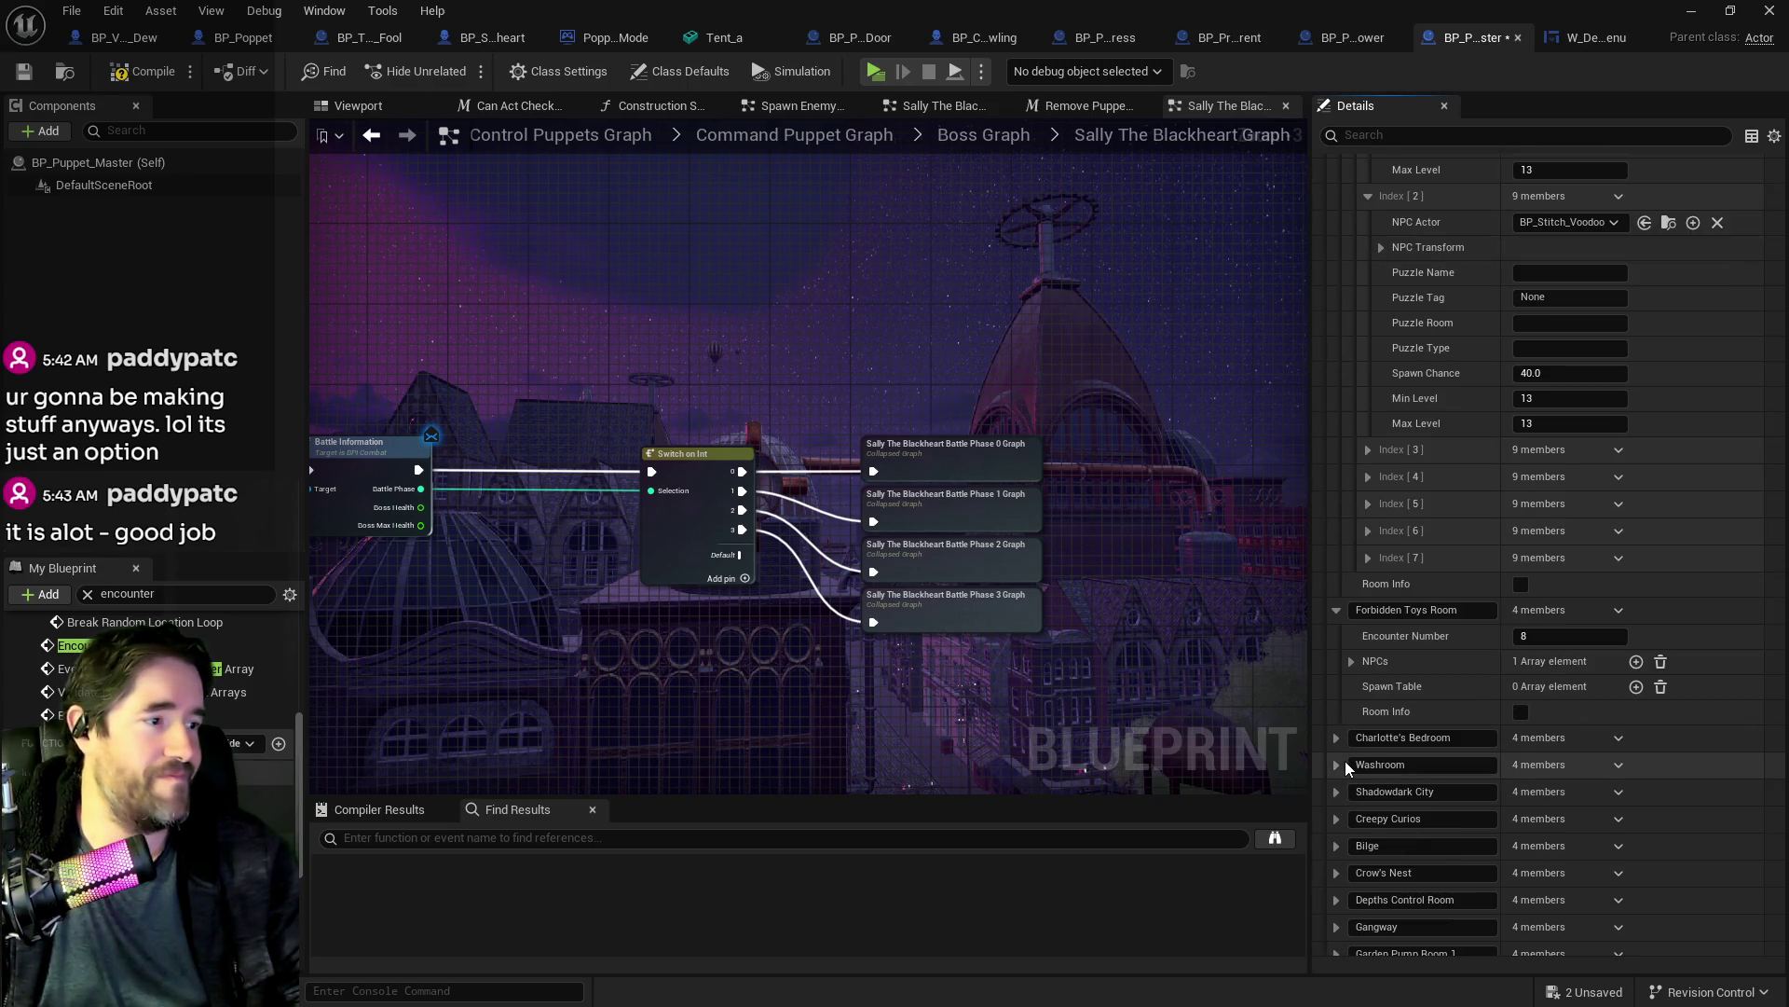
{"action": "left_click", "coordinate": [1340, 764]}
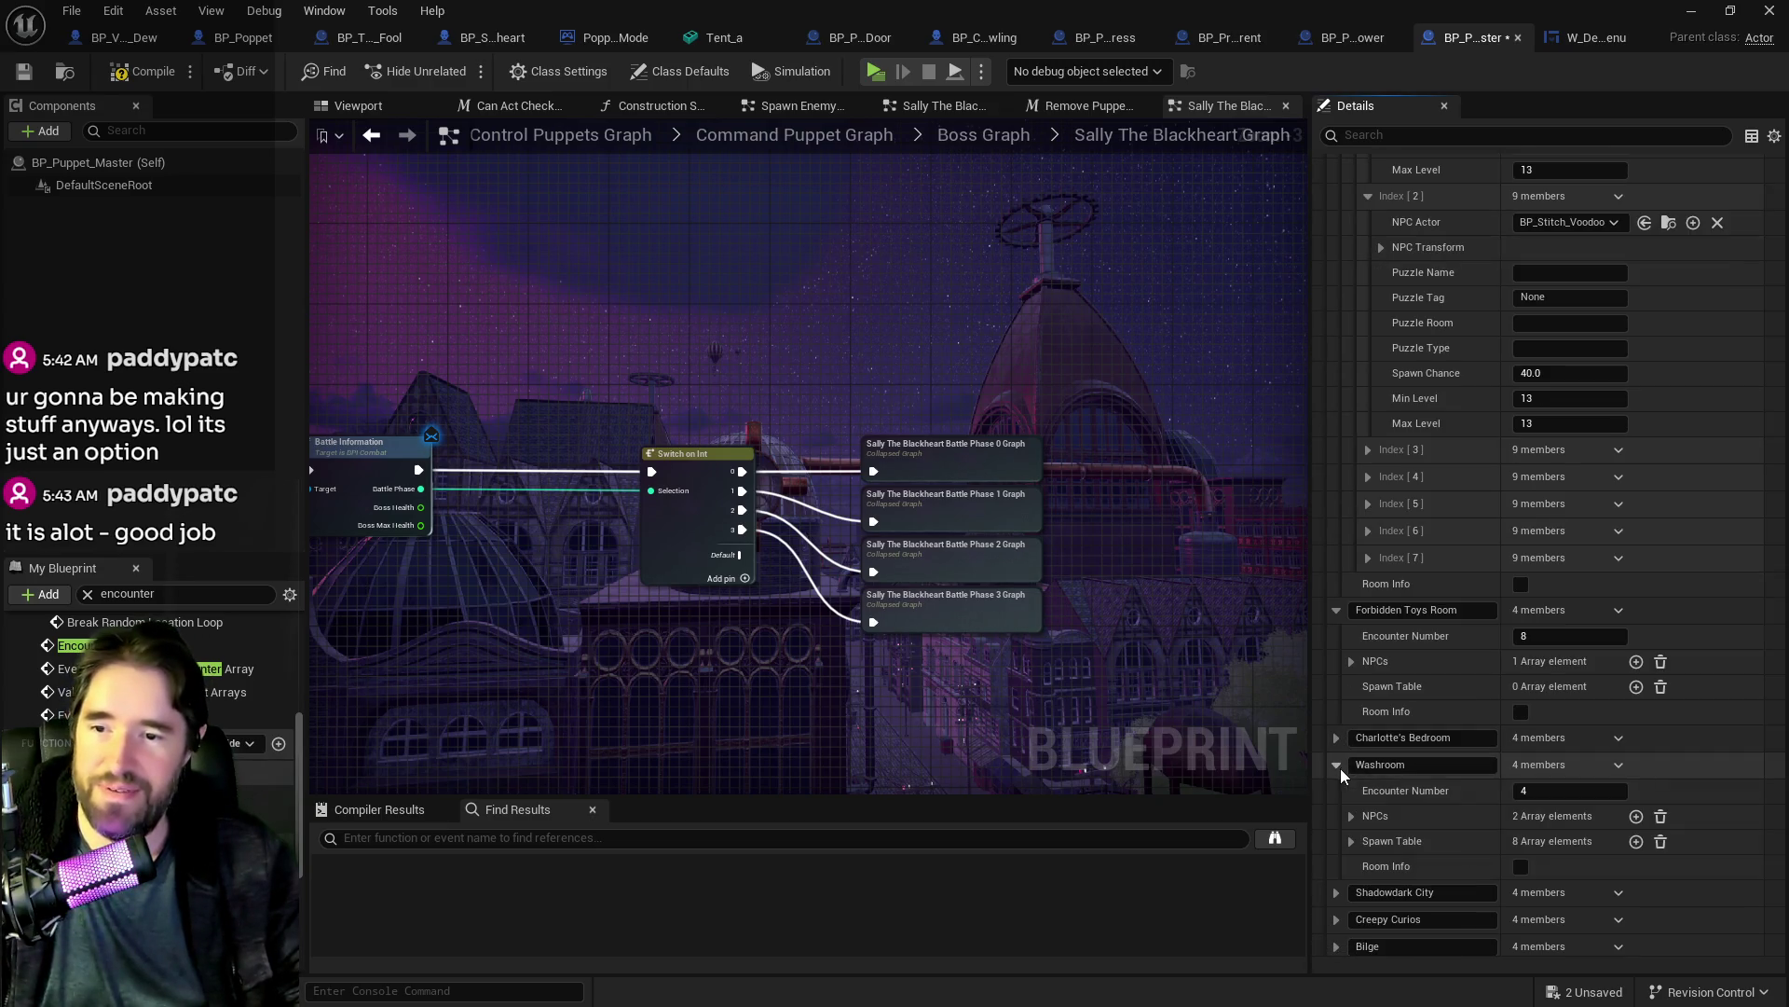
{"action": "scroll", "coordinate": [1356, 788], "scroll_direction": "down", "scroll_amount": 1}
{"action": "left_click", "coordinate": [1352, 781]}
{"action": "left_click", "coordinate": [1367, 807]}
{"action": "scroll", "coordinate": [1394, 799], "scroll_direction": "down", "scroll_amount": 4}
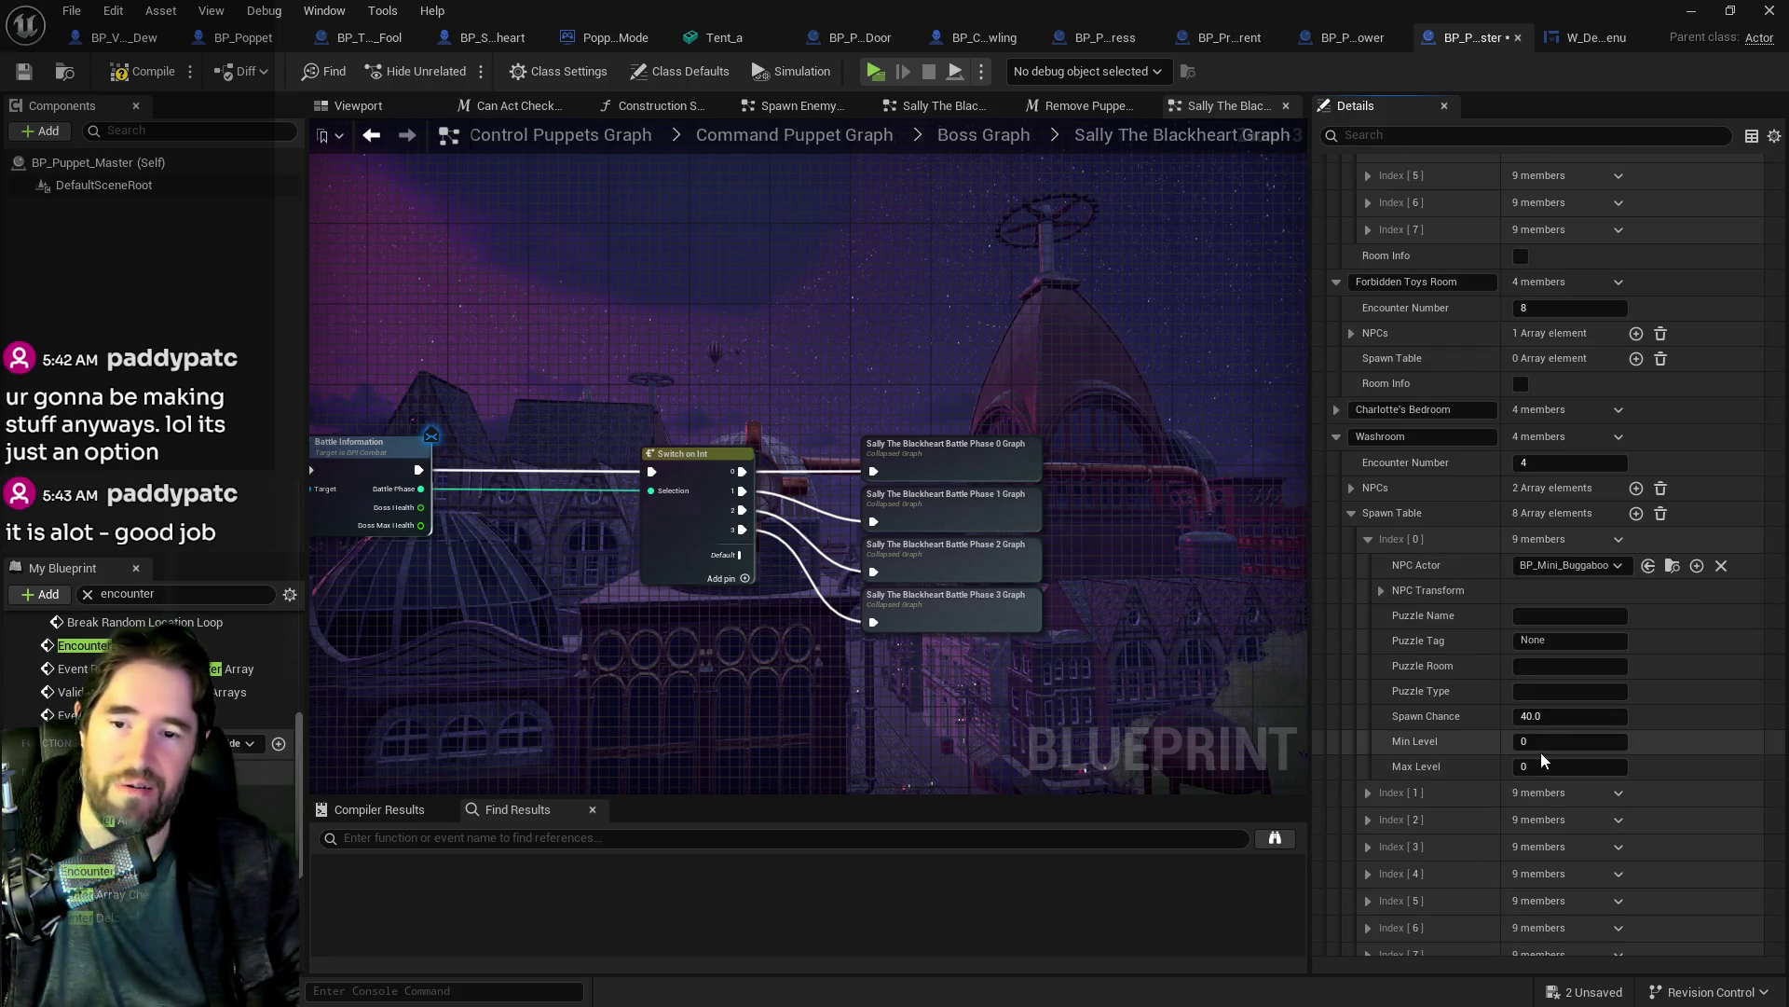
Step: Set Washroom spawn entry Index 0 to Min Level 12 and Max Level 12
{"action": "left_click", "coordinate": [1541, 745]}
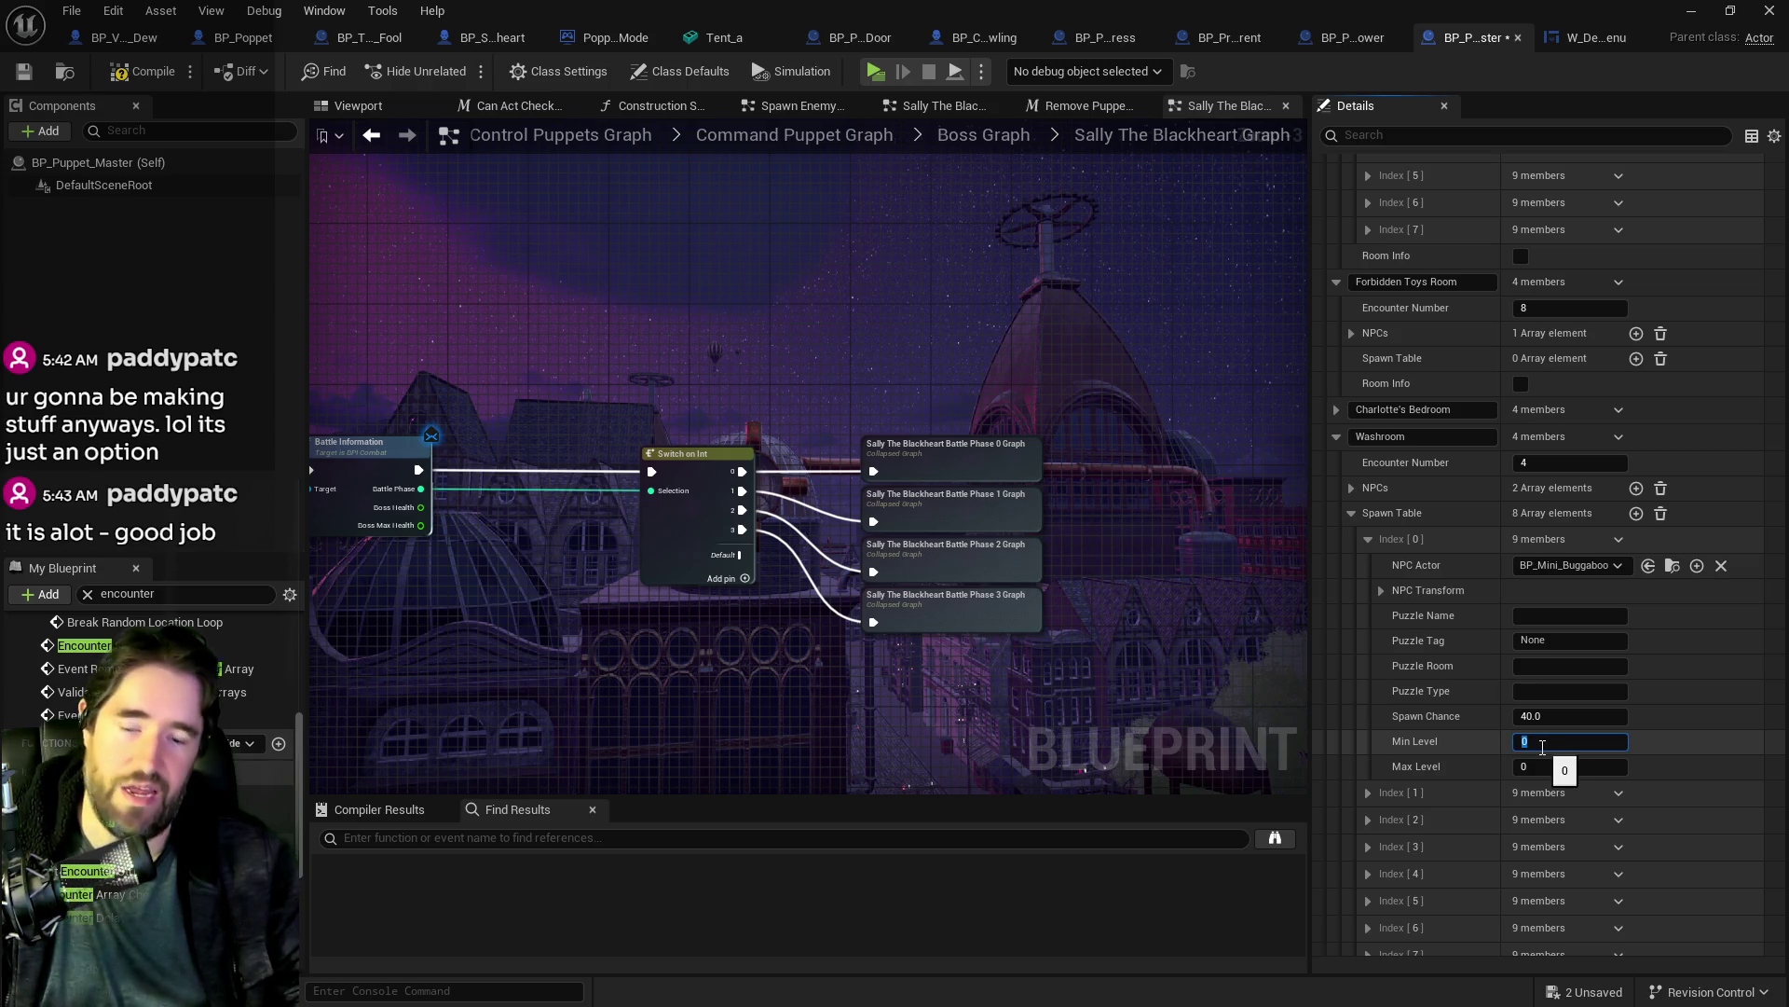
{"action": "type", "text": "12"}
{"action": "left_click", "coordinate": [1538, 764]}
{"action": "type", "text": "12"}
{"action": "key", "text": "Return"}
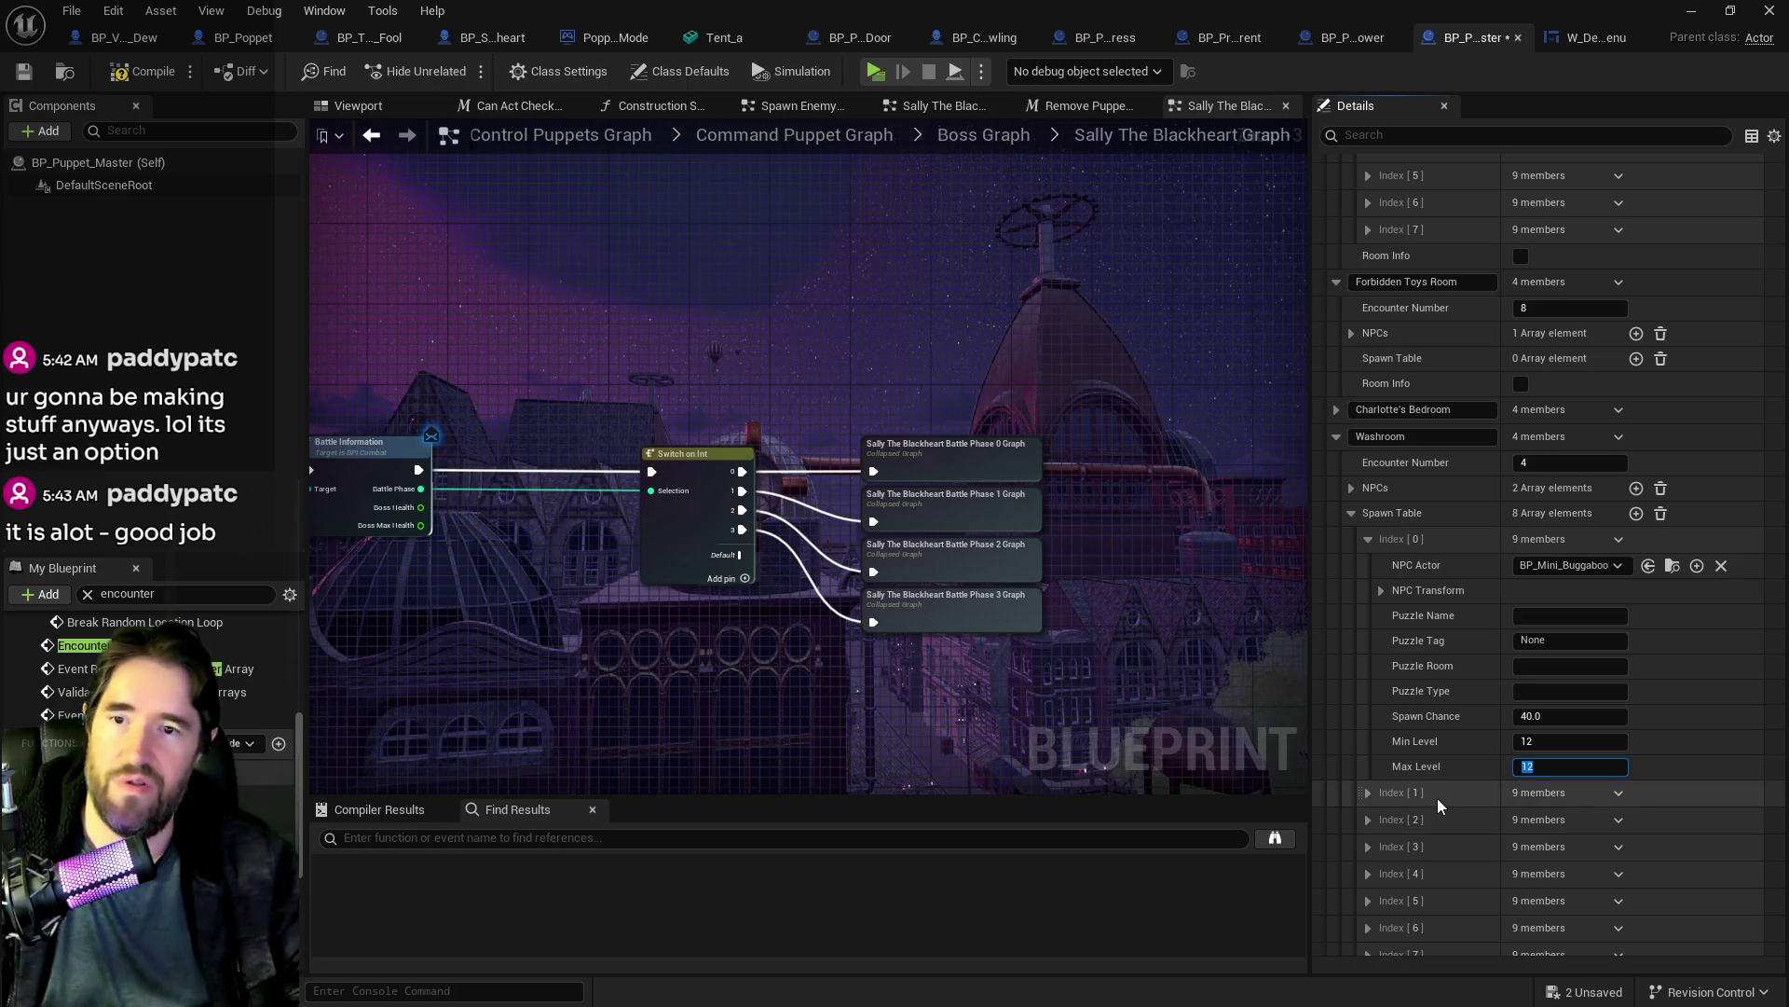
Step: Set spawn entry Index 1 to Min Level 12 and Max Level 12
{"action": "left_click", "coordinate": [1368, 792]}
{"action": "scroll", "coordinate": [1448, 847], "scroll_direction": "down", "scroll_amount": 2}
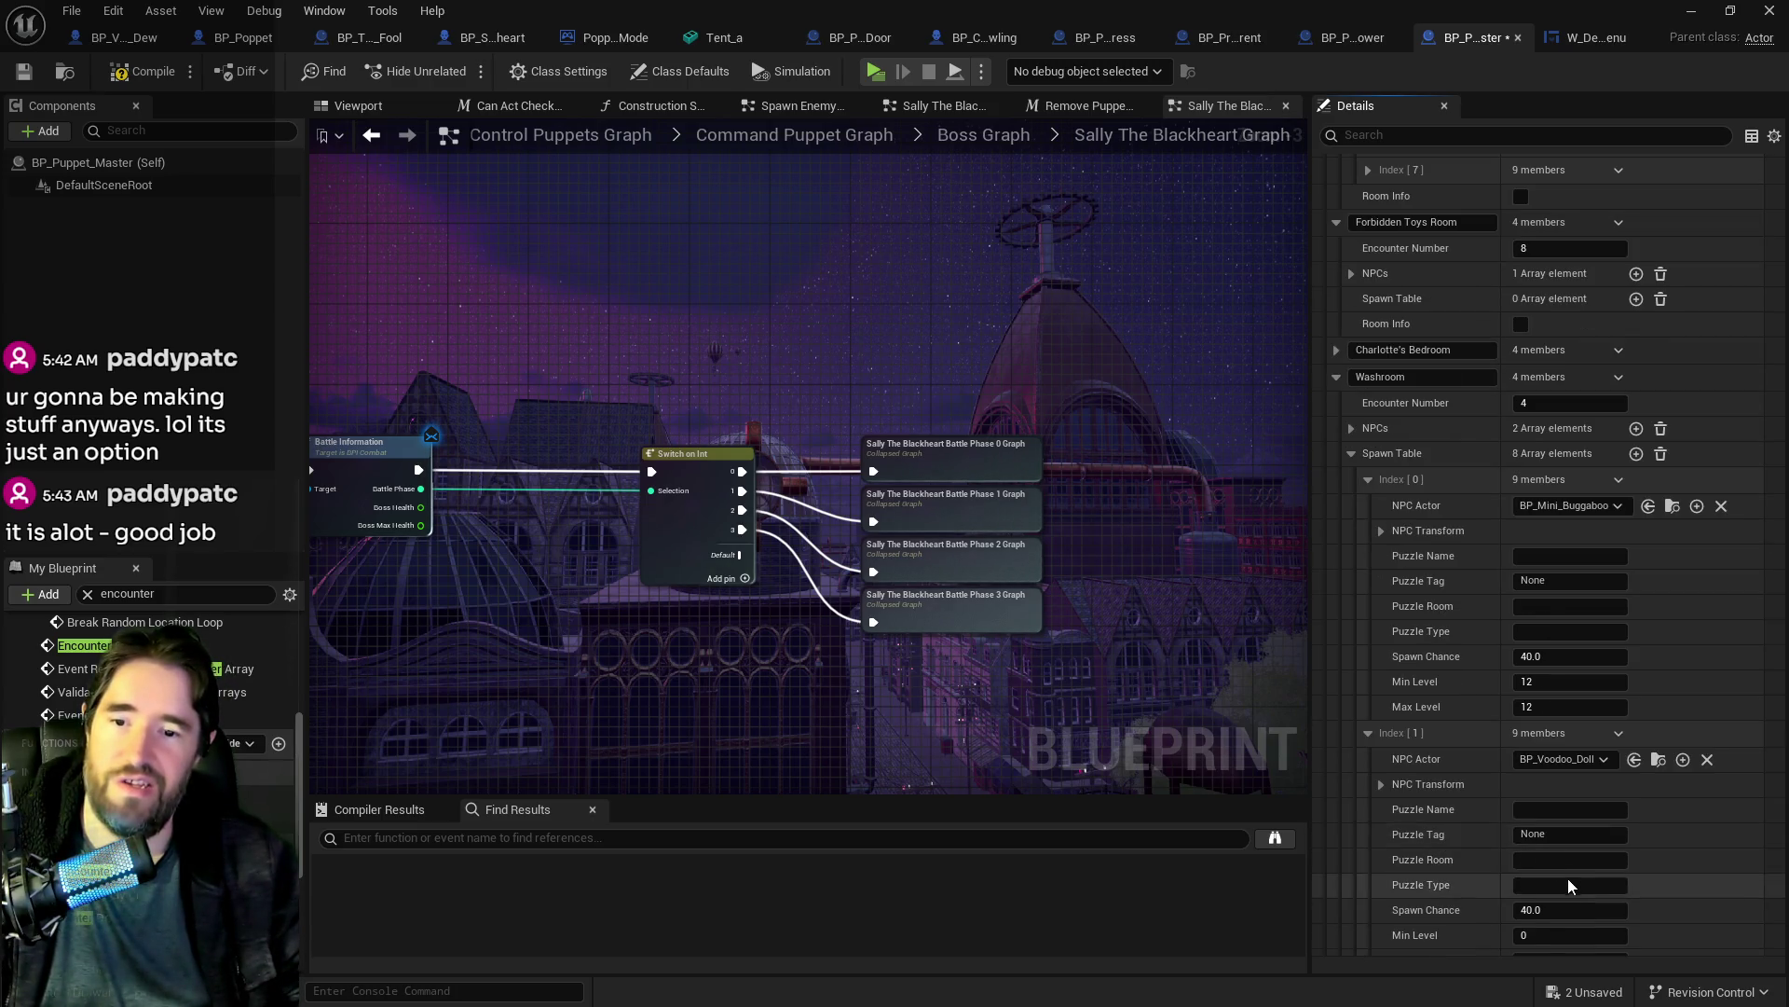
{"action": "left_click", "coordinate": [1549, 932]}
{"action": "type", "text": "12"}
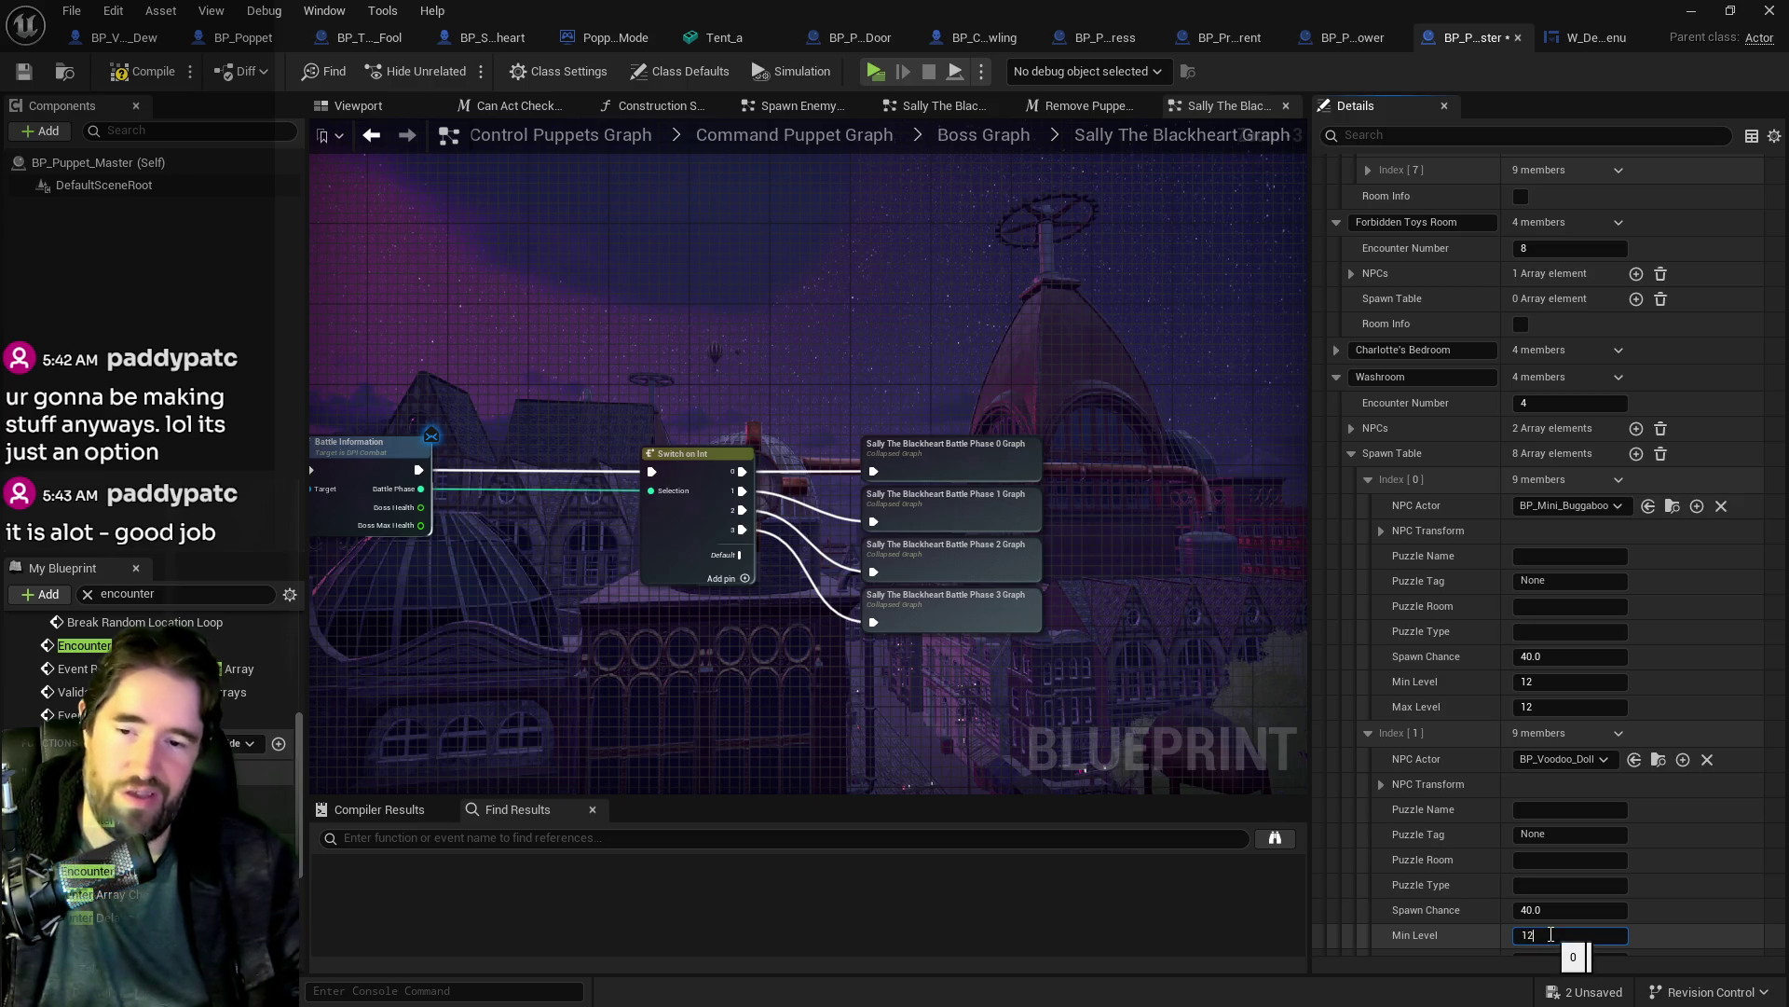
{"action": "key", "text": "Return"}
{"action": "scroll", "coordinate": [1529, 923], "scroll_direction": "down", "scroll_amount": 3}
{"action": "left_click", "coordinate": [1543, 870]}
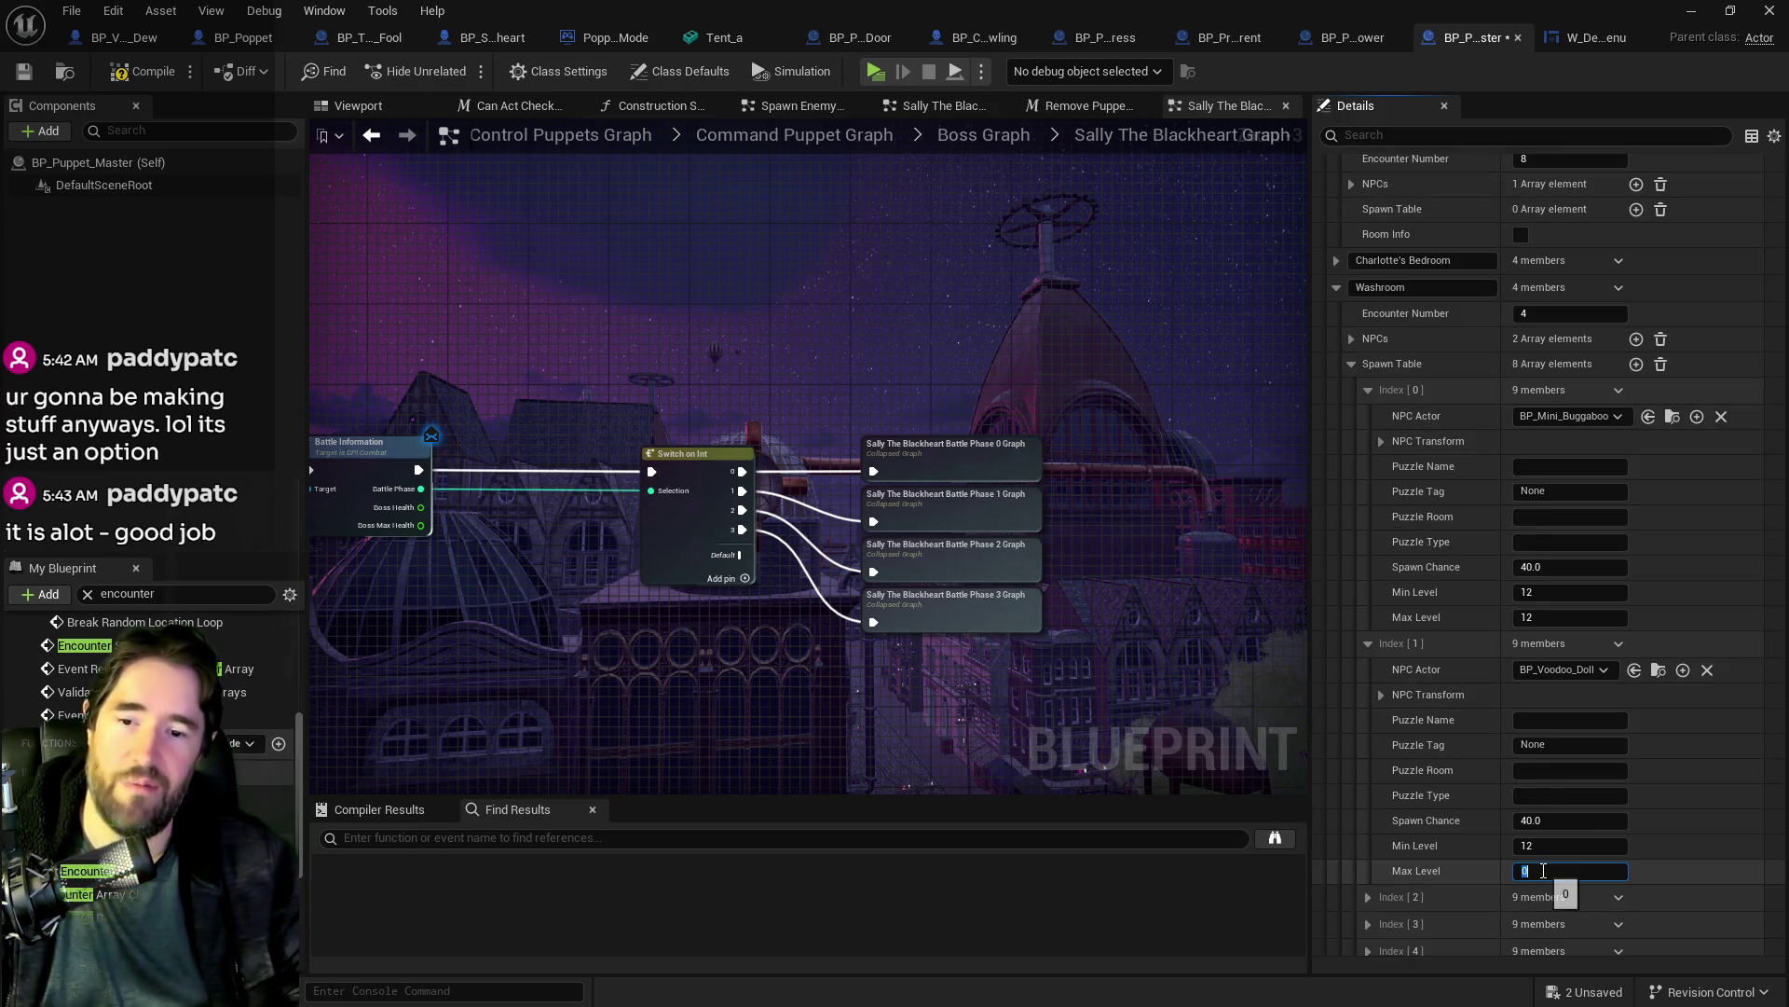
{"action": "type", "text": "12"}
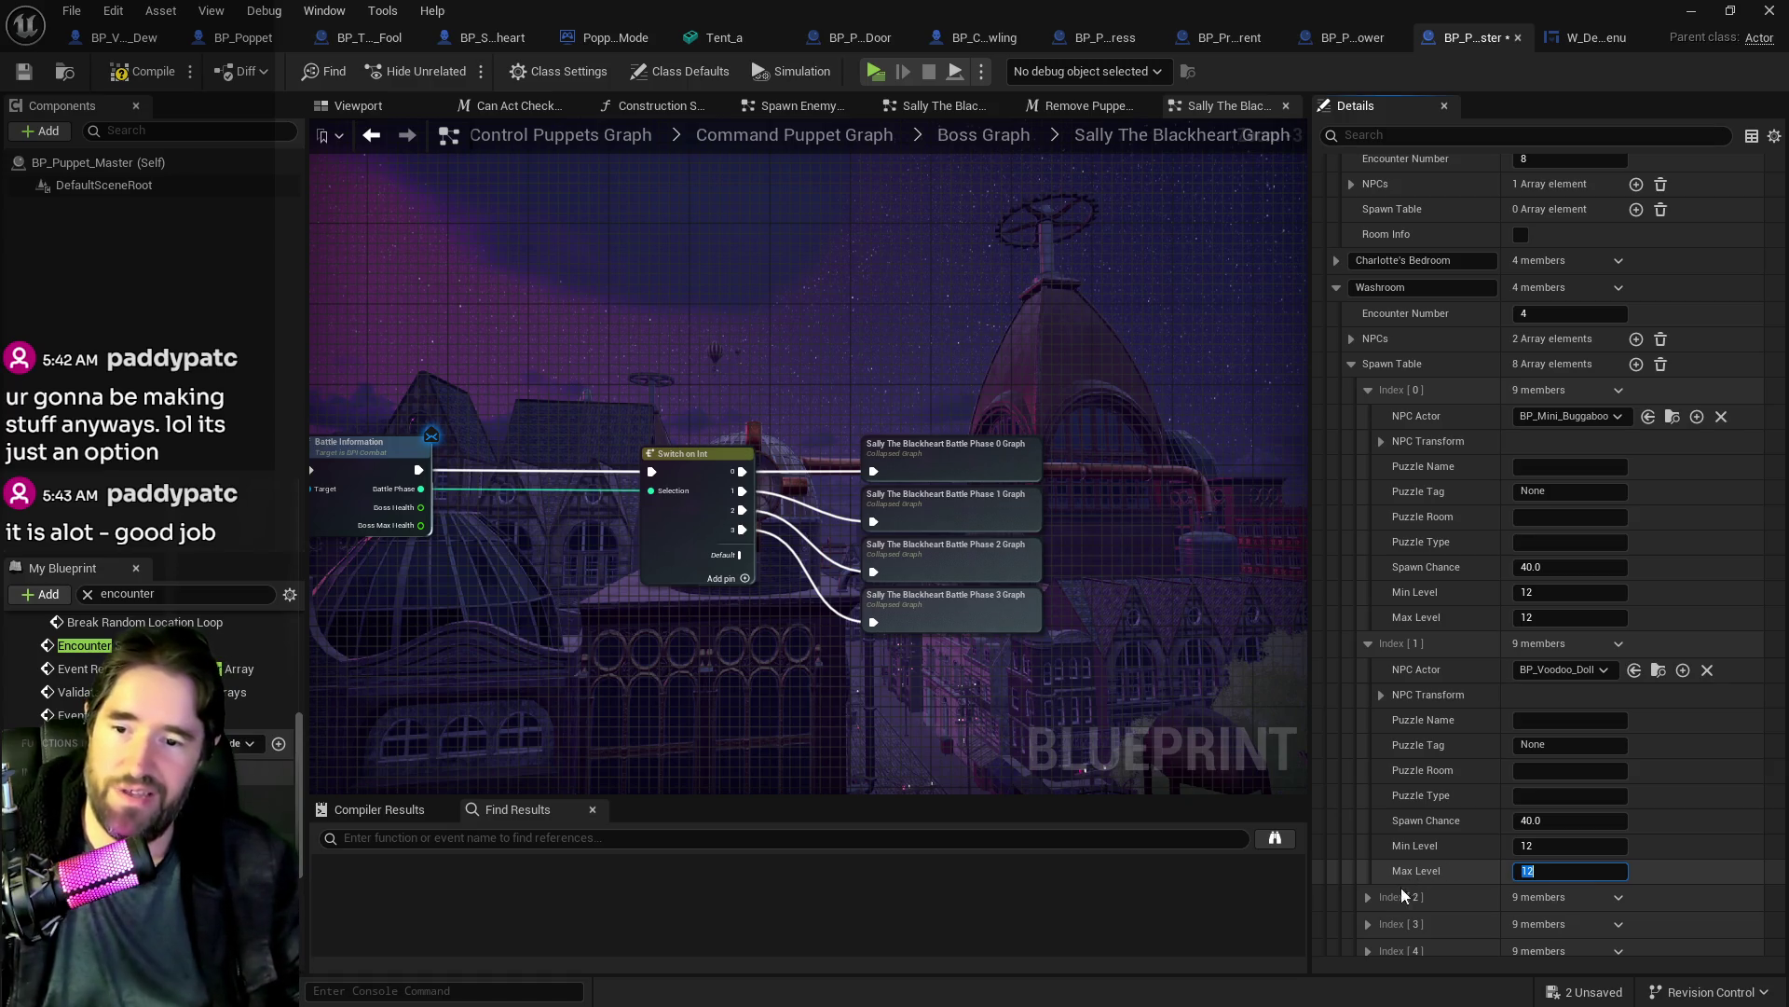
Step: Edit spawn entry Index 2's Min Level and Max Level, setting Max Level to 12
{"action": "left_click", "coordinate": [1368, 897]}
{"action": "scroll", "coordinate": [1426, 878], "scroll_direction": "down", "scroll_amount": 5}
{"action": "left_click", "coordinate": [1535, 889]}
{"action": "type", "text": "1"}
{"action": "left_click", "coordinate": [1537, 914]}
{"action": "type", "text": "12"}
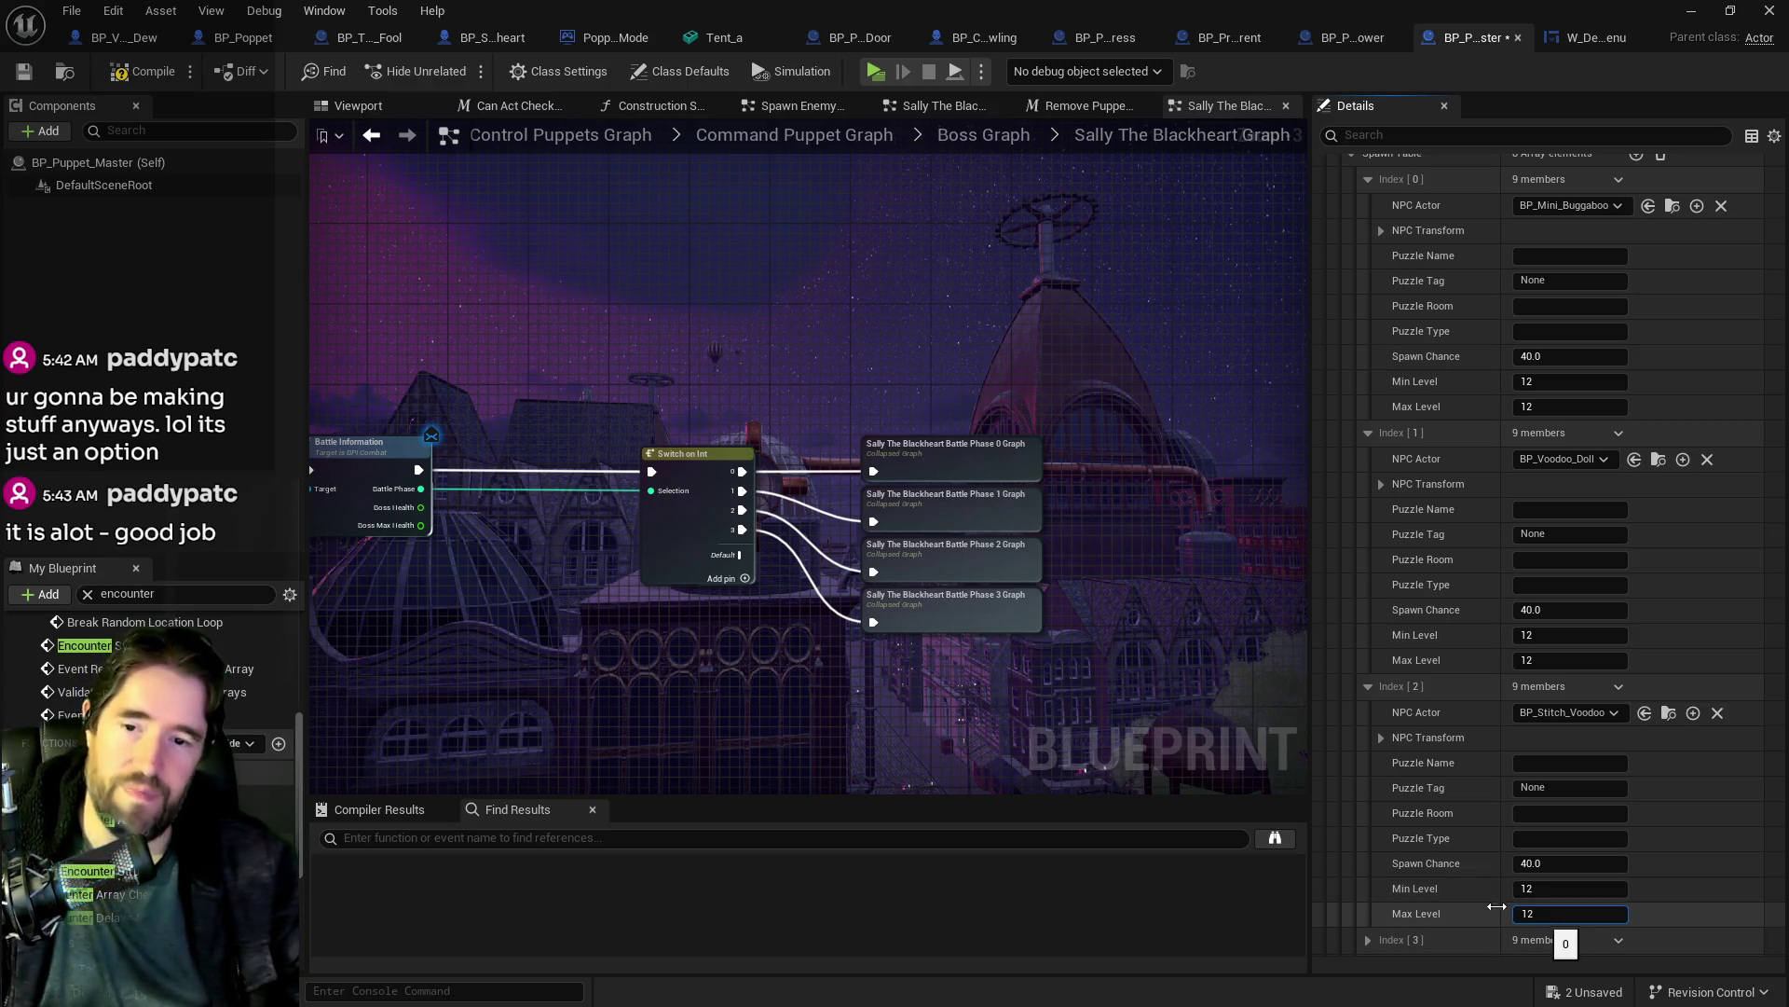
{"action": "scroll", "coordinate": [1453, 889], "scroll_direction": "down", "scroll_amount": 3}
Step: Check the destroyable pot entry, collapse the spawn entries, and save BP_Puppet_Master
{"action": "left_click", "coordinate": [1368, 820]}
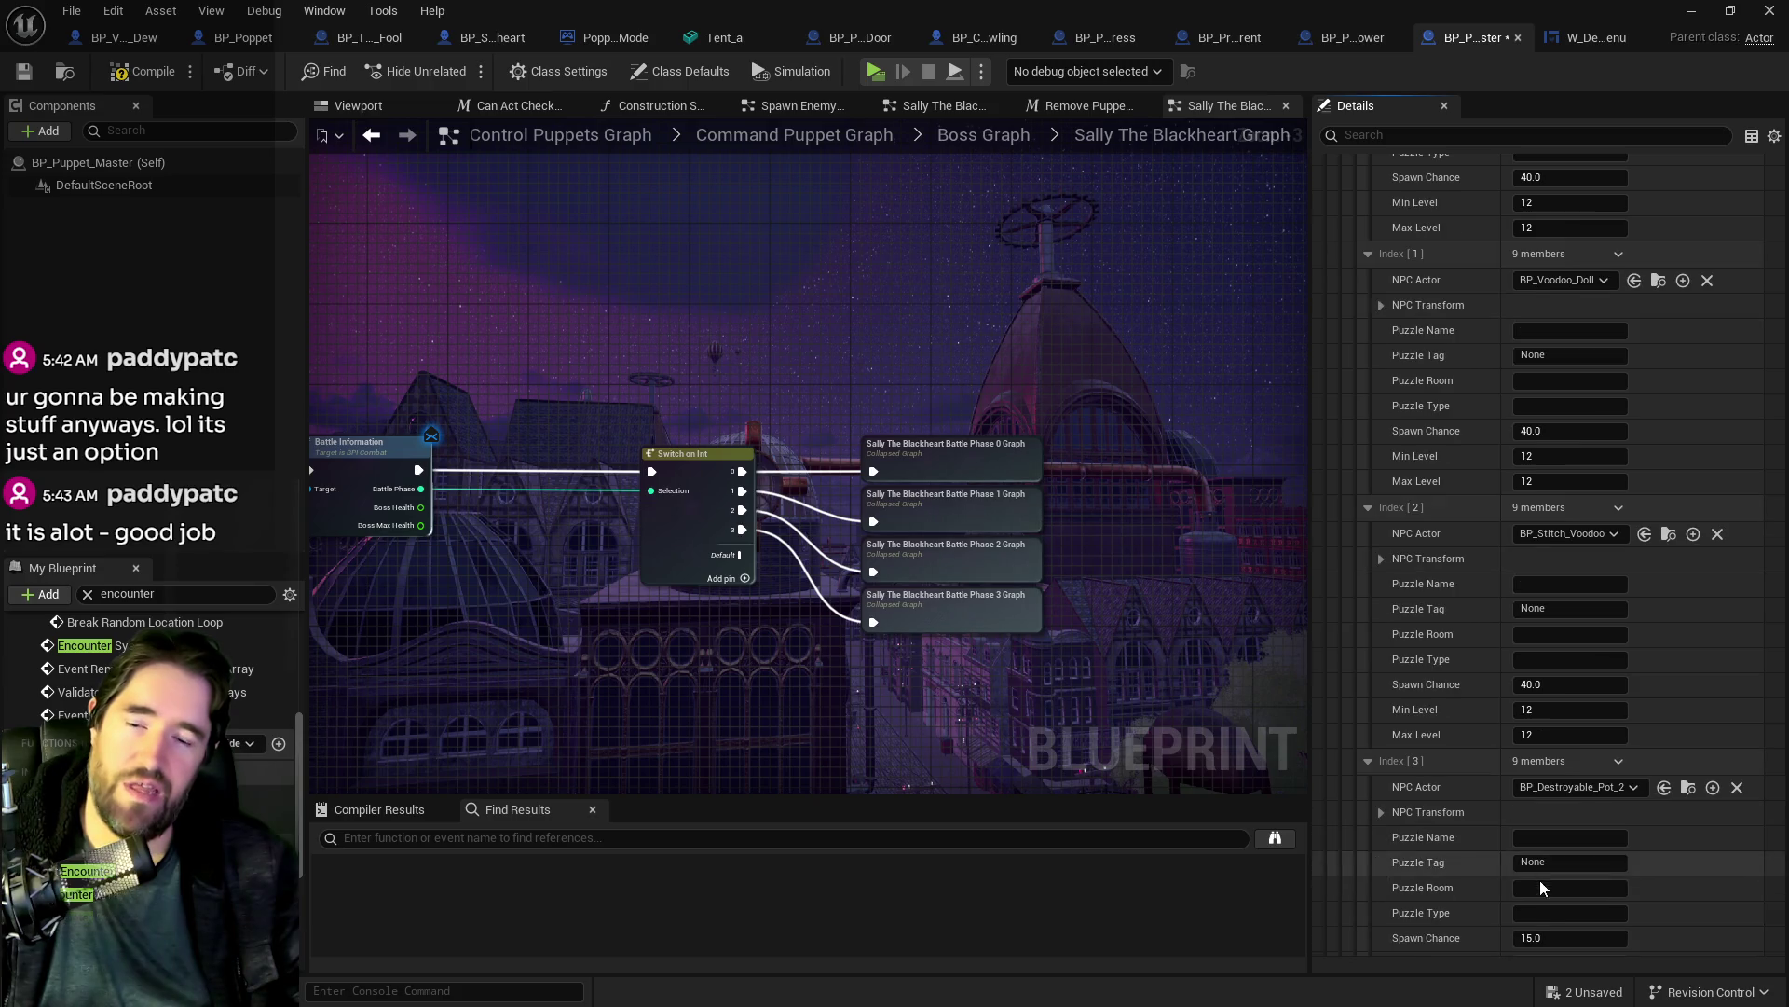
{"action": "scroll", "coordinate": [1533, 904], "scroll_direction": "down", "scroll_amount": 3}
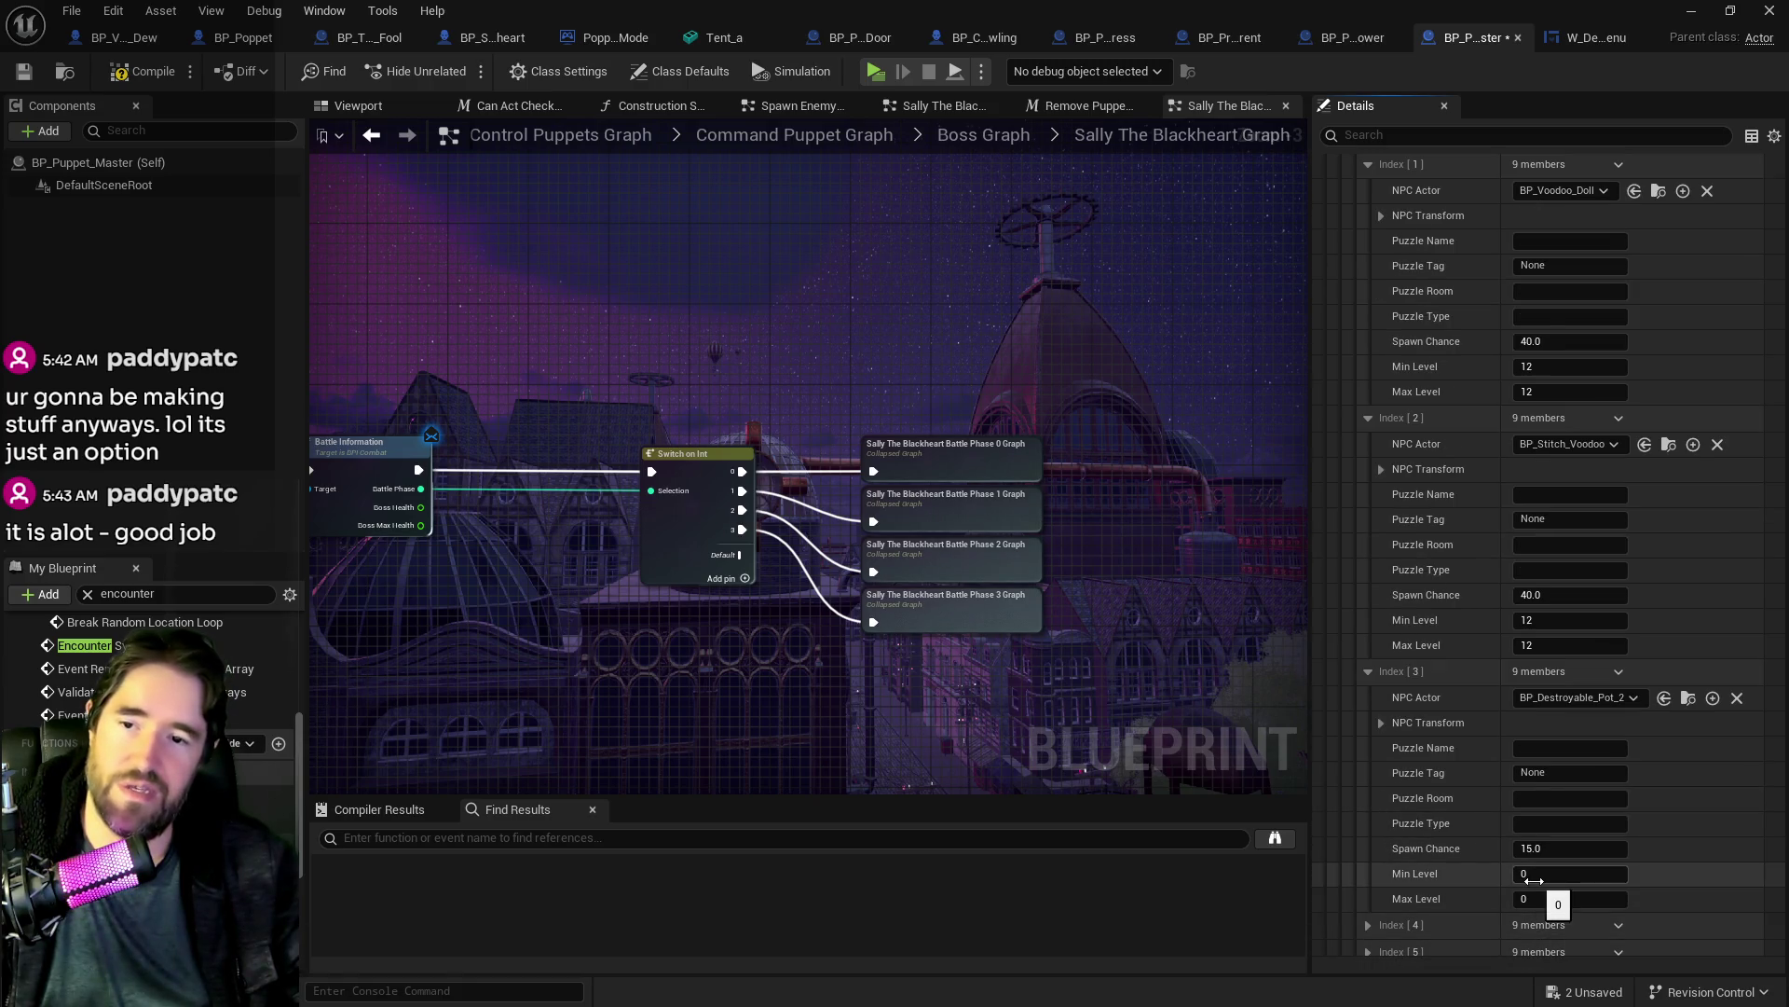
{"action": "left_click", "coordinate": [1366, 672]}
{"action": "scroll", "coordinate": [1390, 827], "scroll_direction": "up", "scroll_amount": 6}
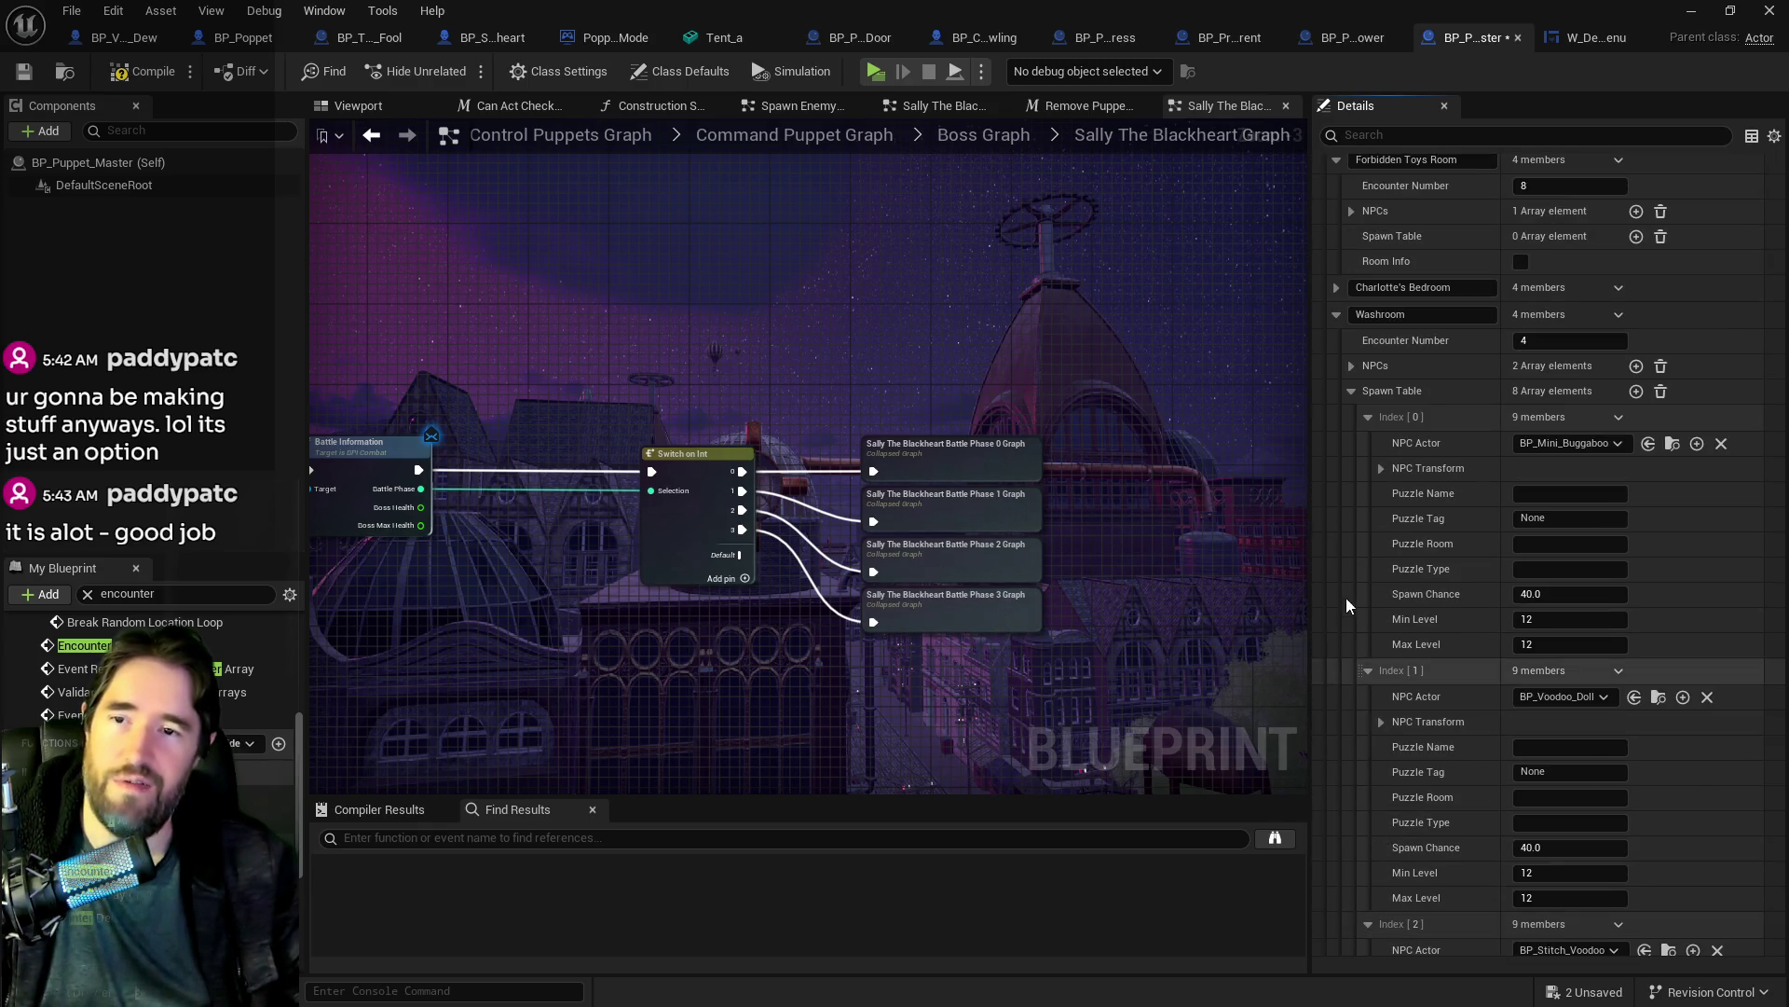
{"action": "left_click", "coordinate": [1367, 417]}
{"action": "left_click", "coordinate": [1372, 444]}
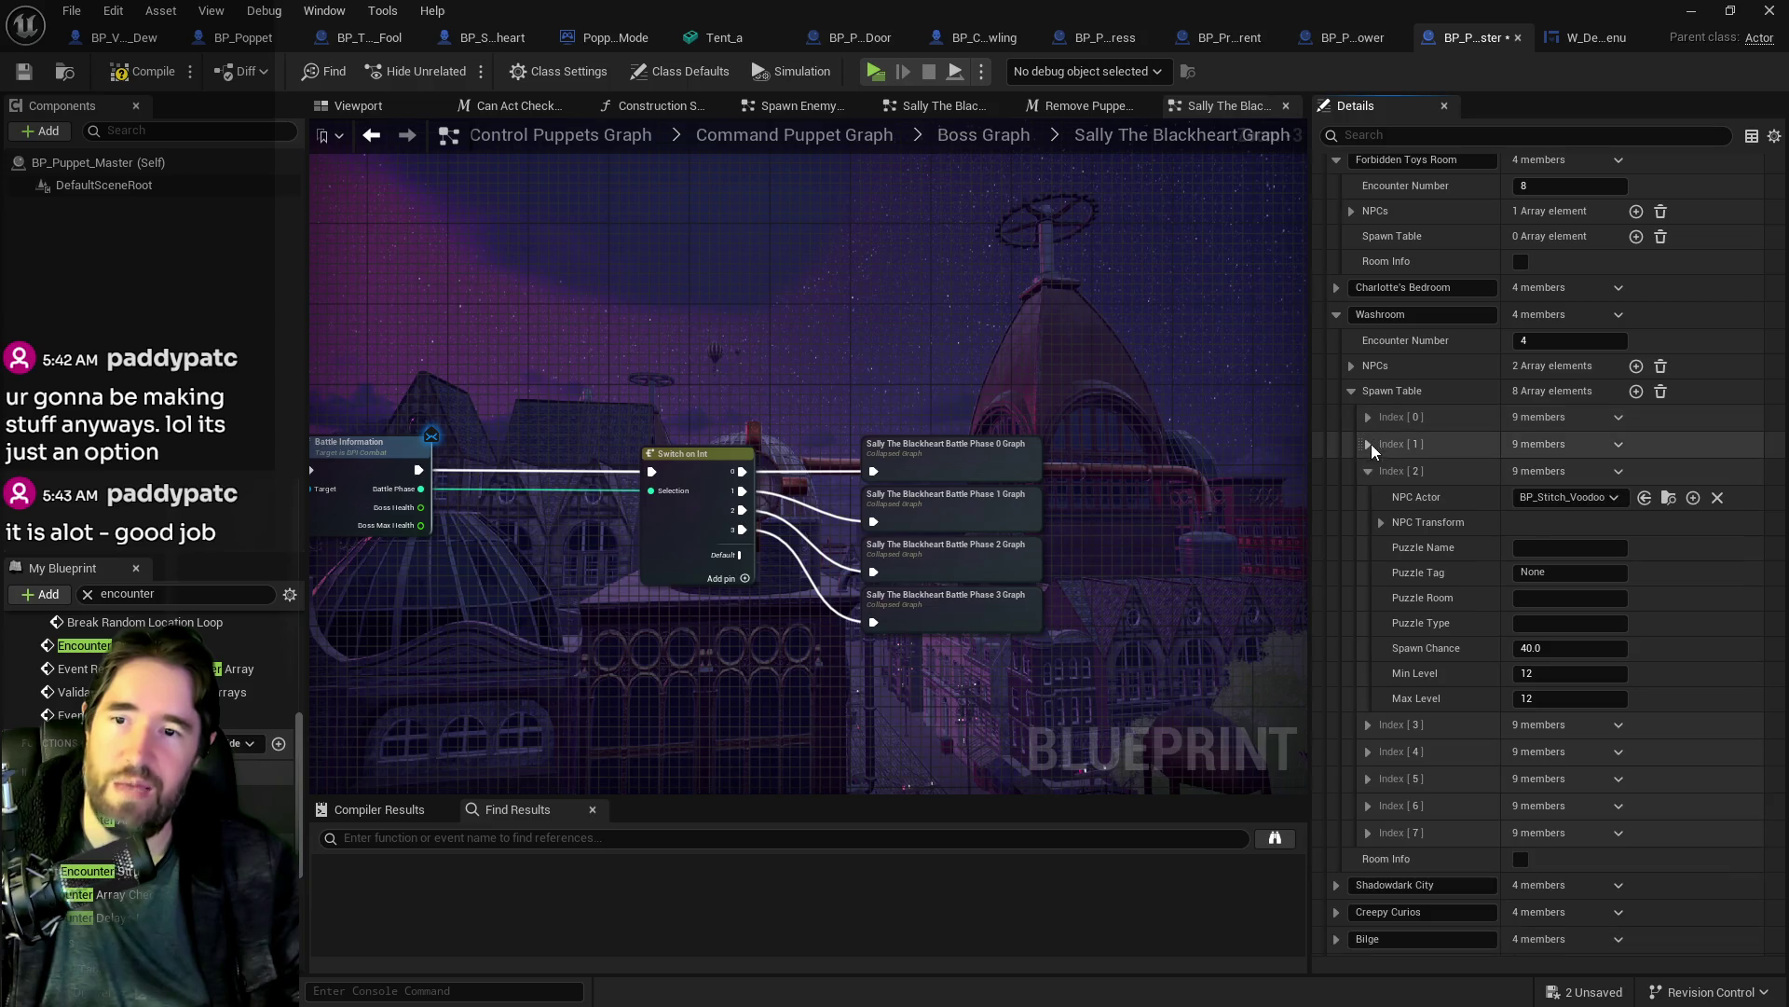
{"action": "left_click", "coordinate": [1368, 471]}
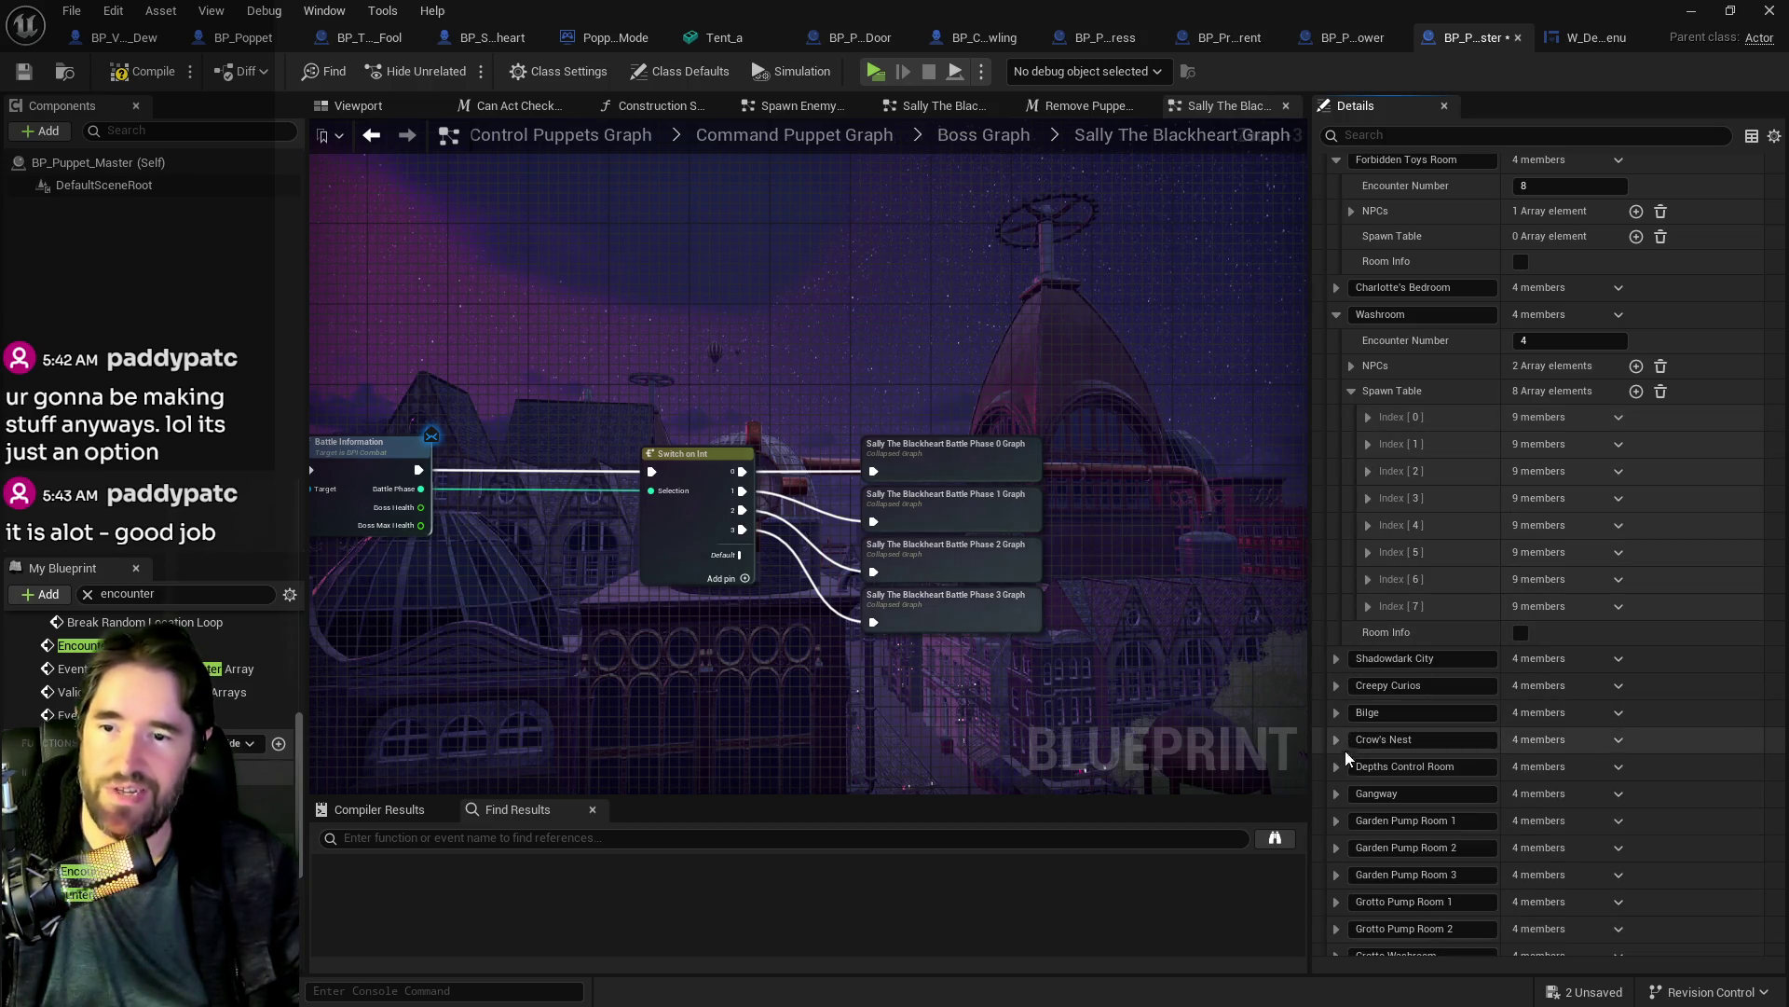
{"action": "left_click", "coordinate": [24, 72]}
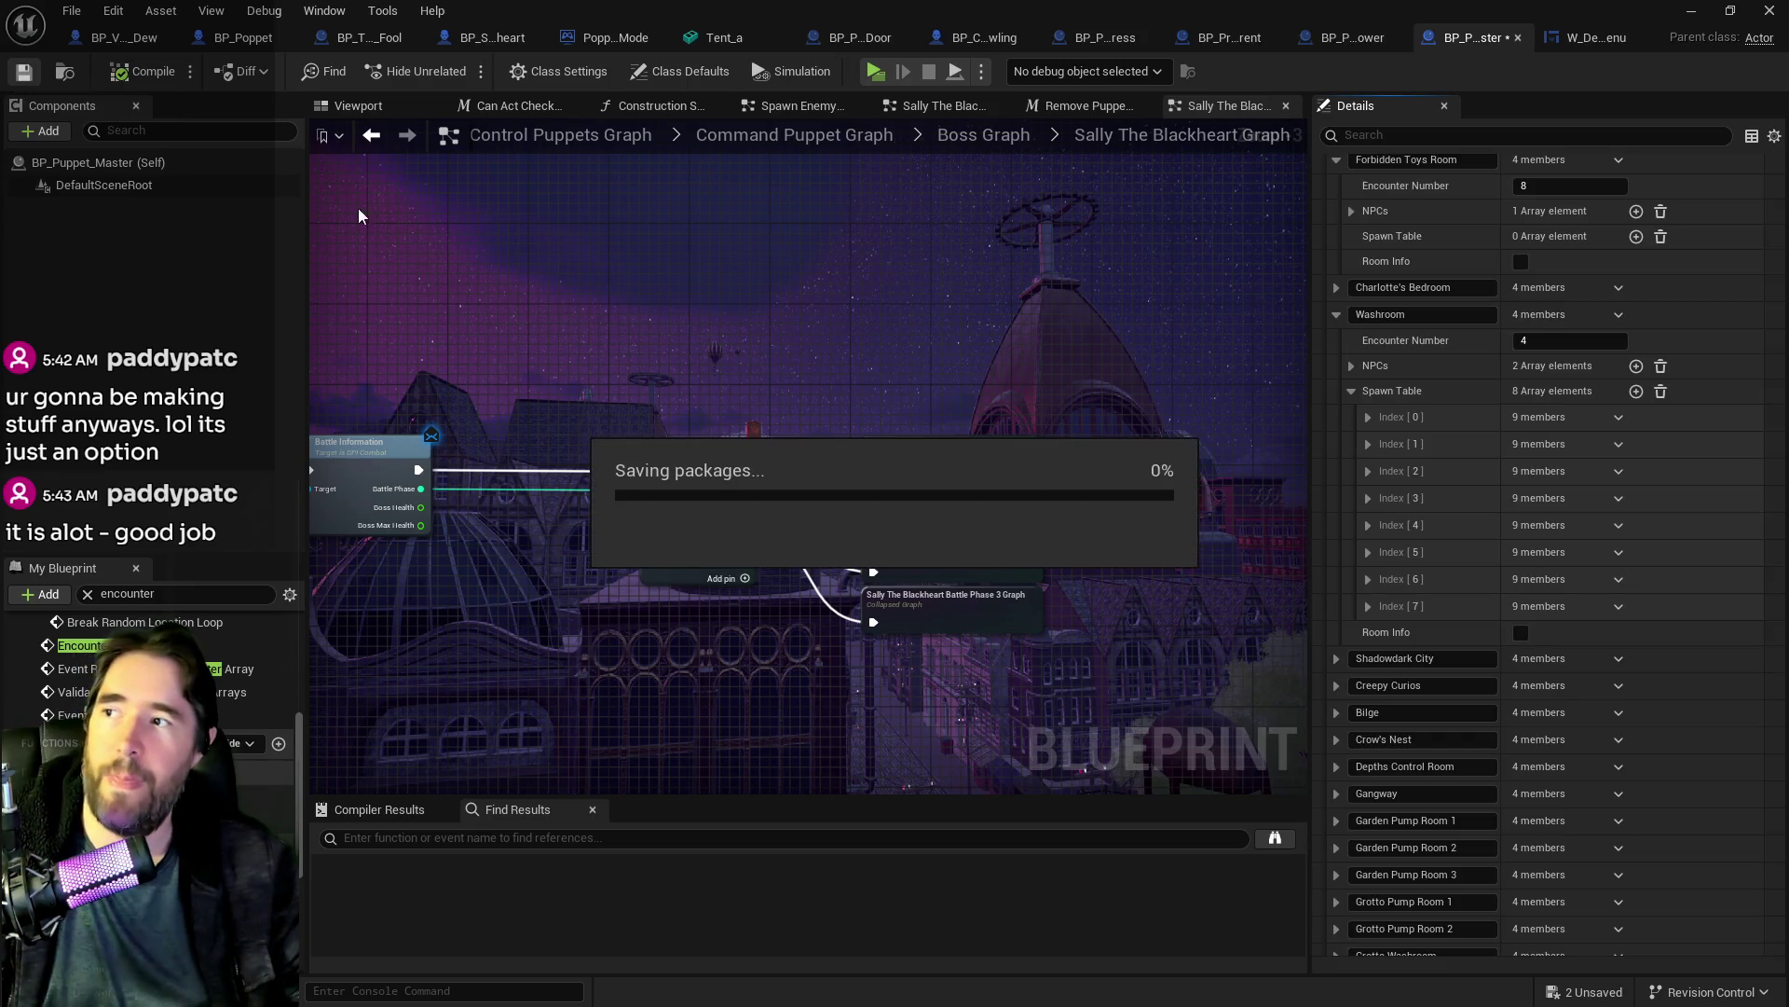
Step: Inspect the first two Creepy Curios spawn entries, collapse the room, and return to the level editor
{"action": "left_click", "coordinate": [1335, 687]}
{"action": "left_click", "coordinate": [1351, 762]}
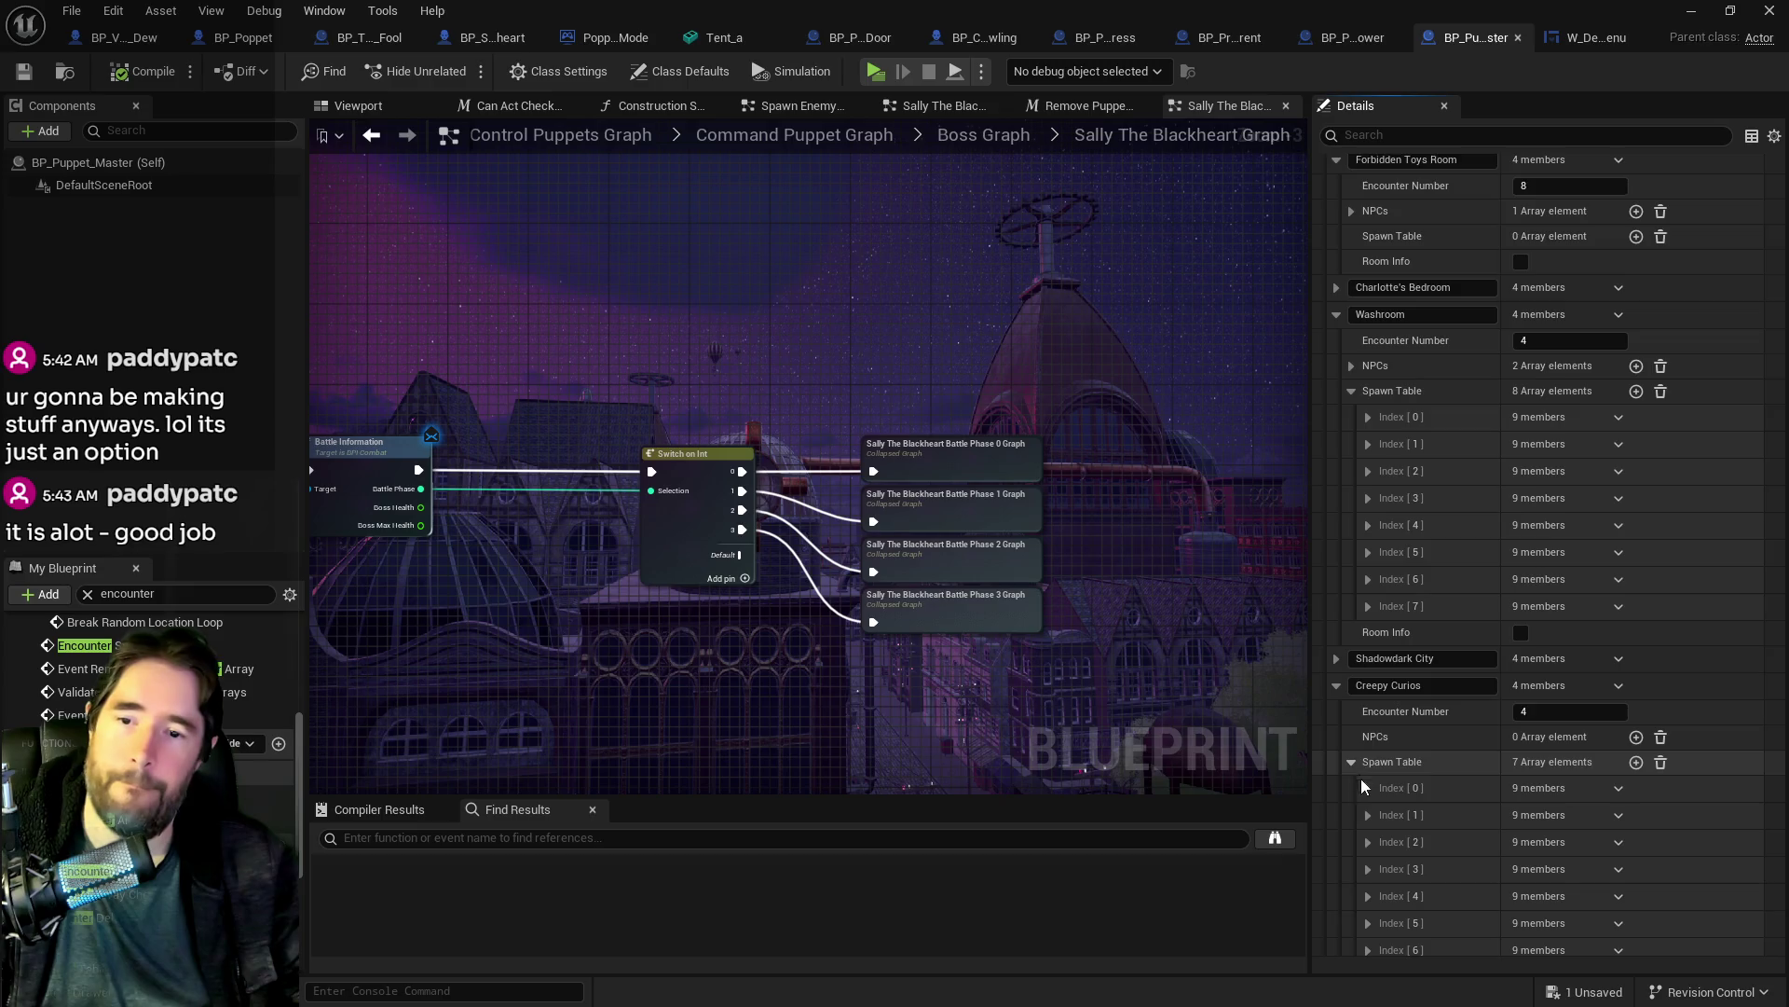
{"action": "left_click", "coordinate": [1367, 788]}
{"action": "scroll", "coordinate": [1385, 756], "scroll_direction": "down", "scroll_amount": 3}
{"action": "scroll", "coordinate": [1417, 839], "scroll_direction": "down", "scroll_amount": 2}
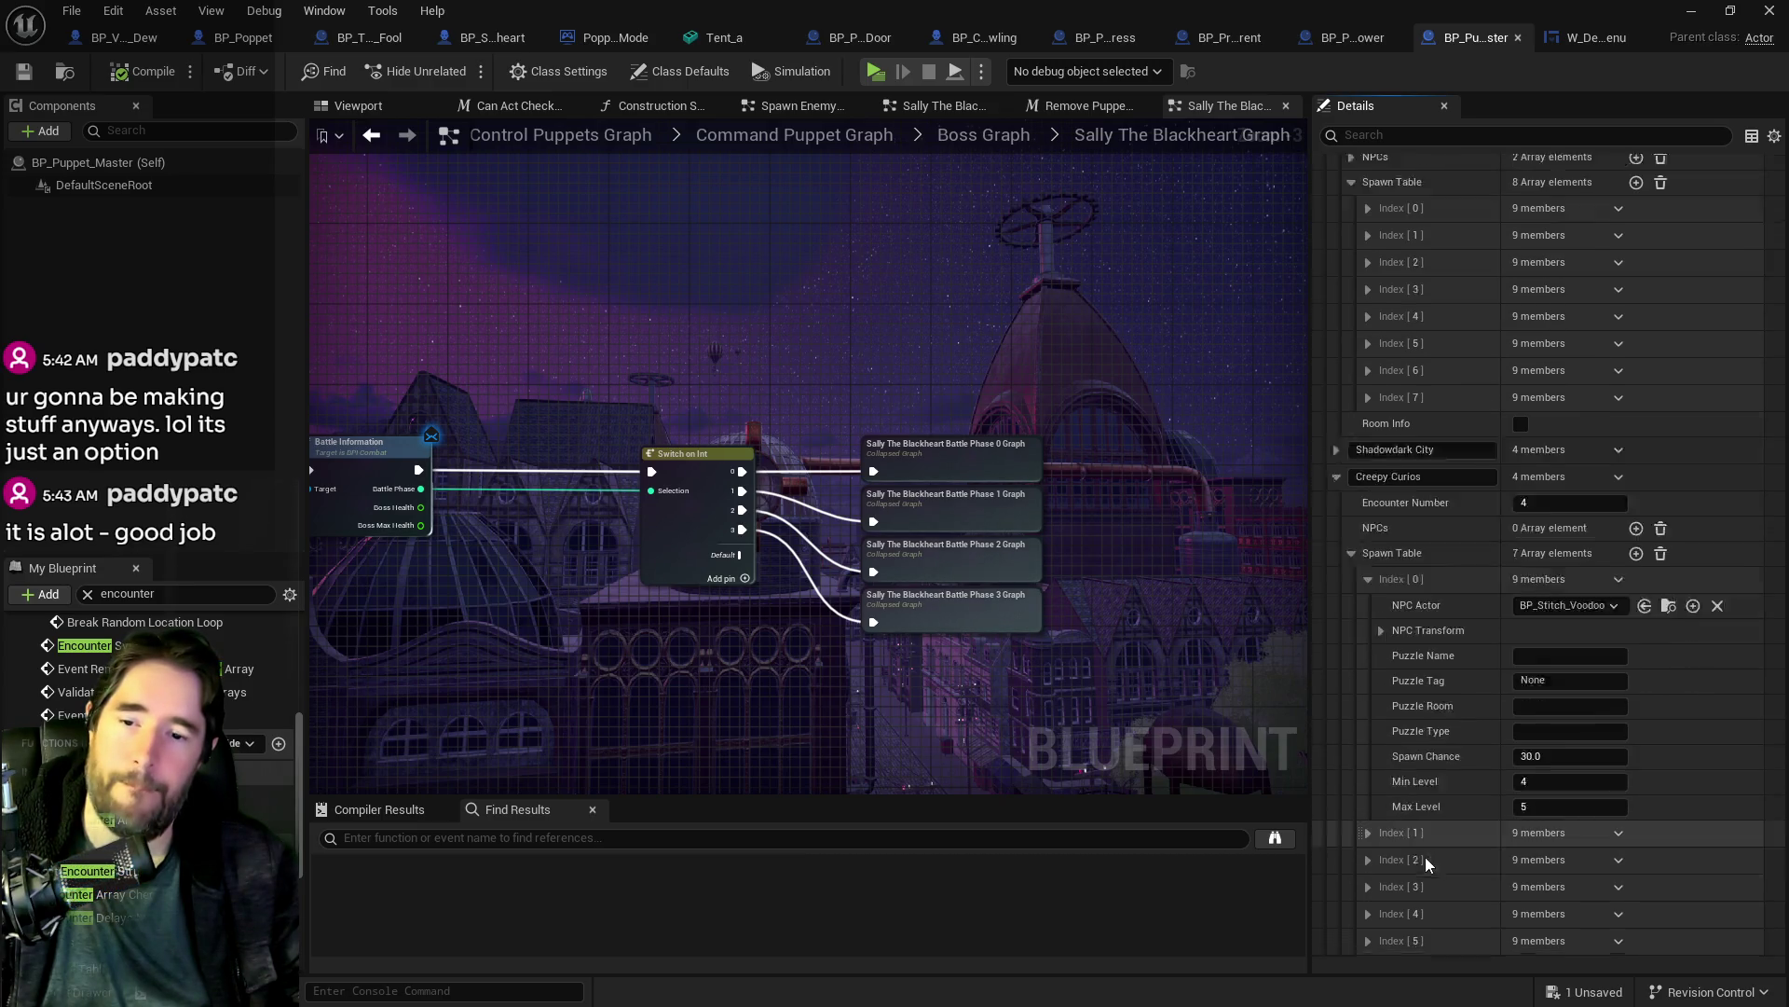
{"action": "left_click", "coordinate": [1370, 782]}
{"action": "scroll", "coordinate": [1377, 796], "scroll_direction": "down", "scroll_amount": 2}
{"action": "scroll", "coordinate": [1386, 671], "scroll_direction": "up", "scroll_amount": 2}
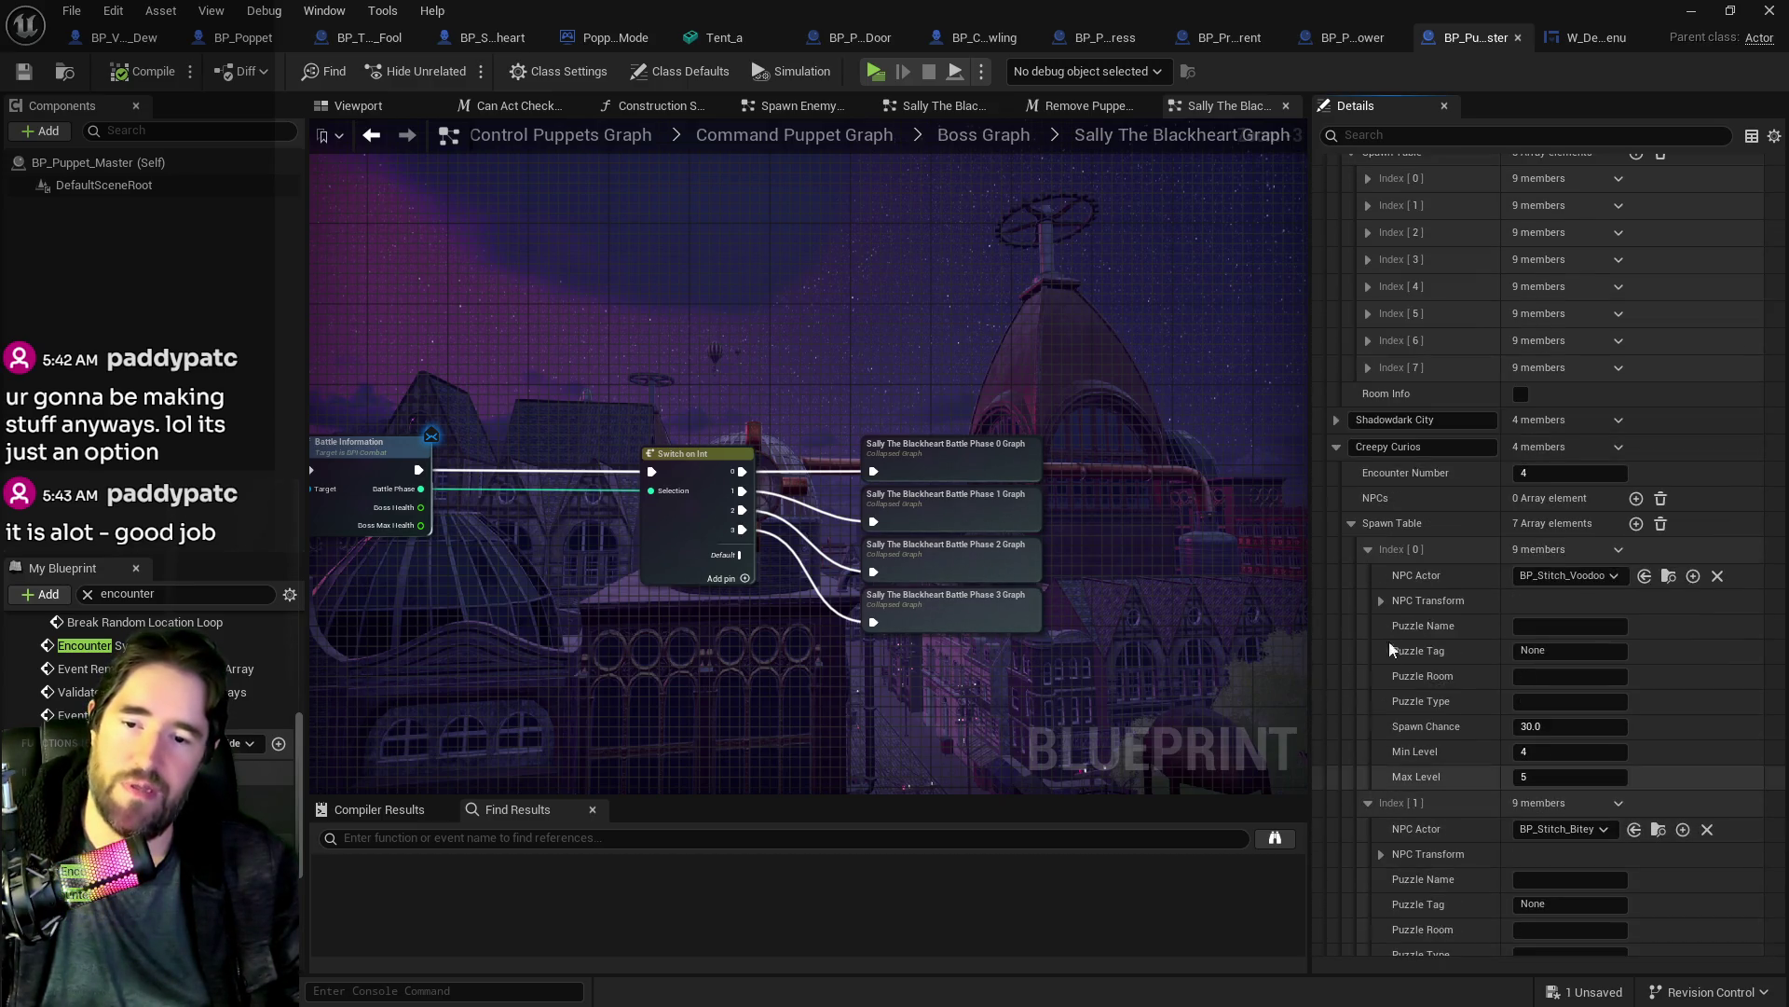
{"action": "left_click", "coordinate": [1336, 446]}
{"action": "scroll", "coordinate": [1401, 783], "scroll_direction": "up", "scroll_amount": 10}
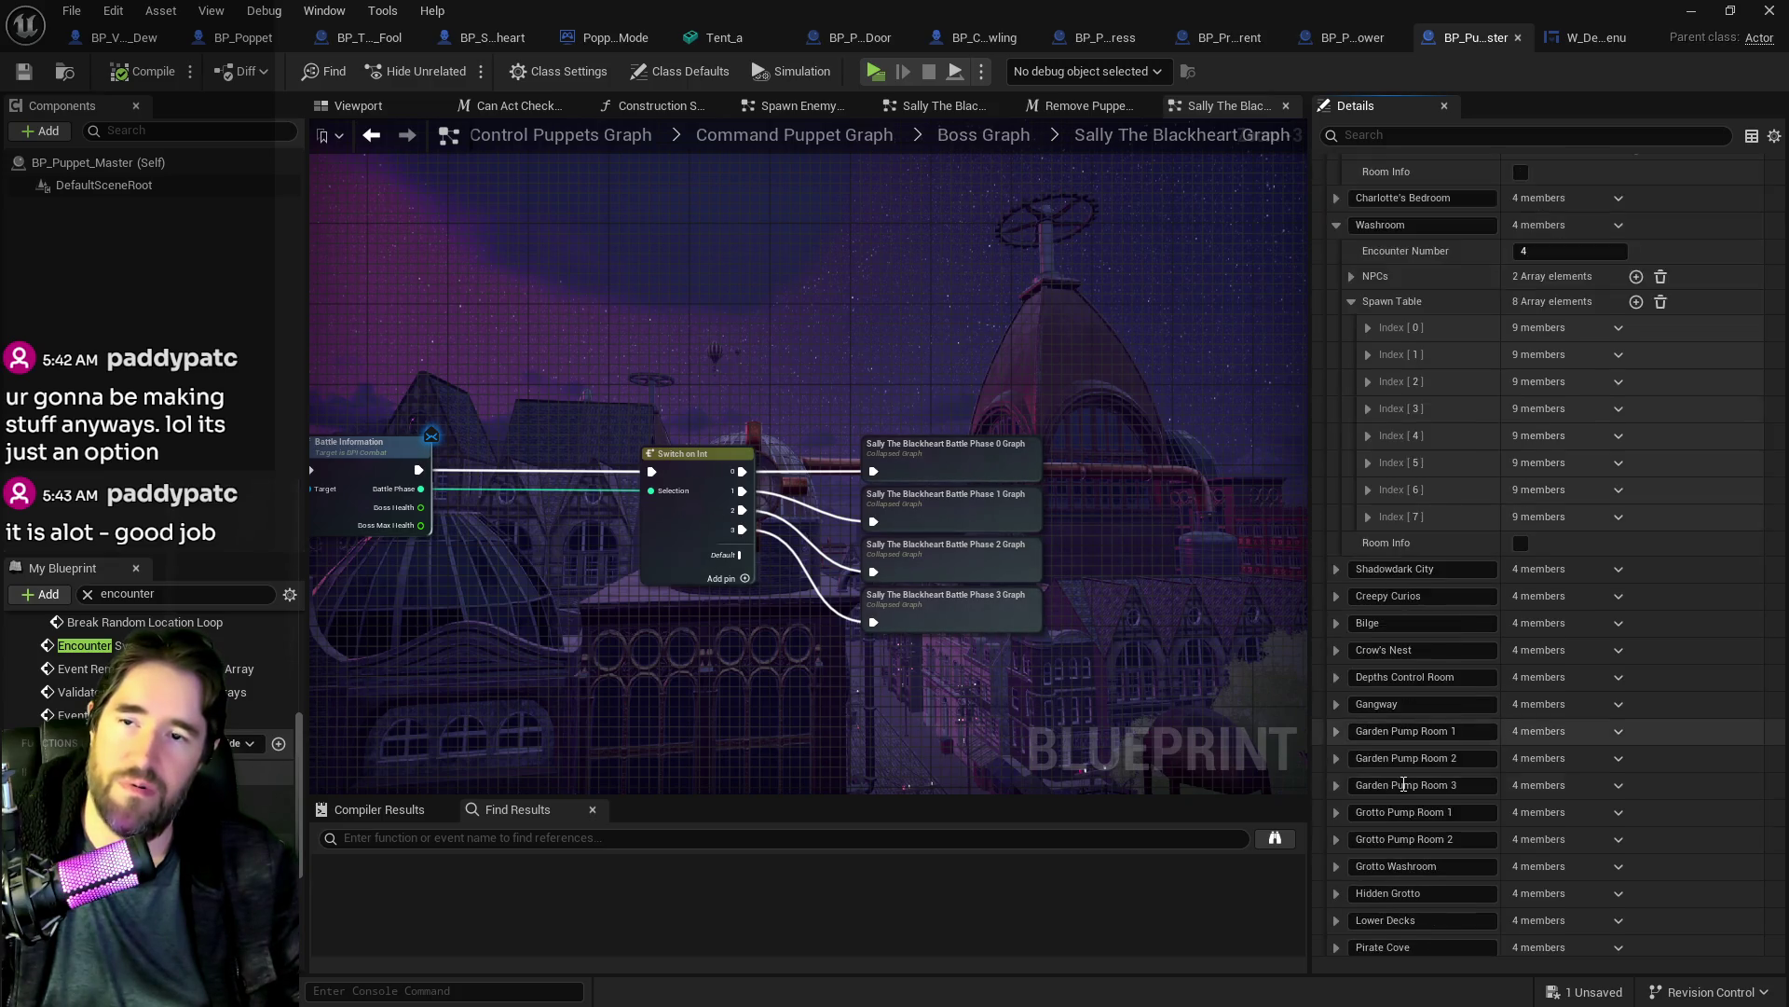
{"action": "scroll", "coordinate": [1402, 782], "scroll_direction": "up", "scroll_amount": 3}
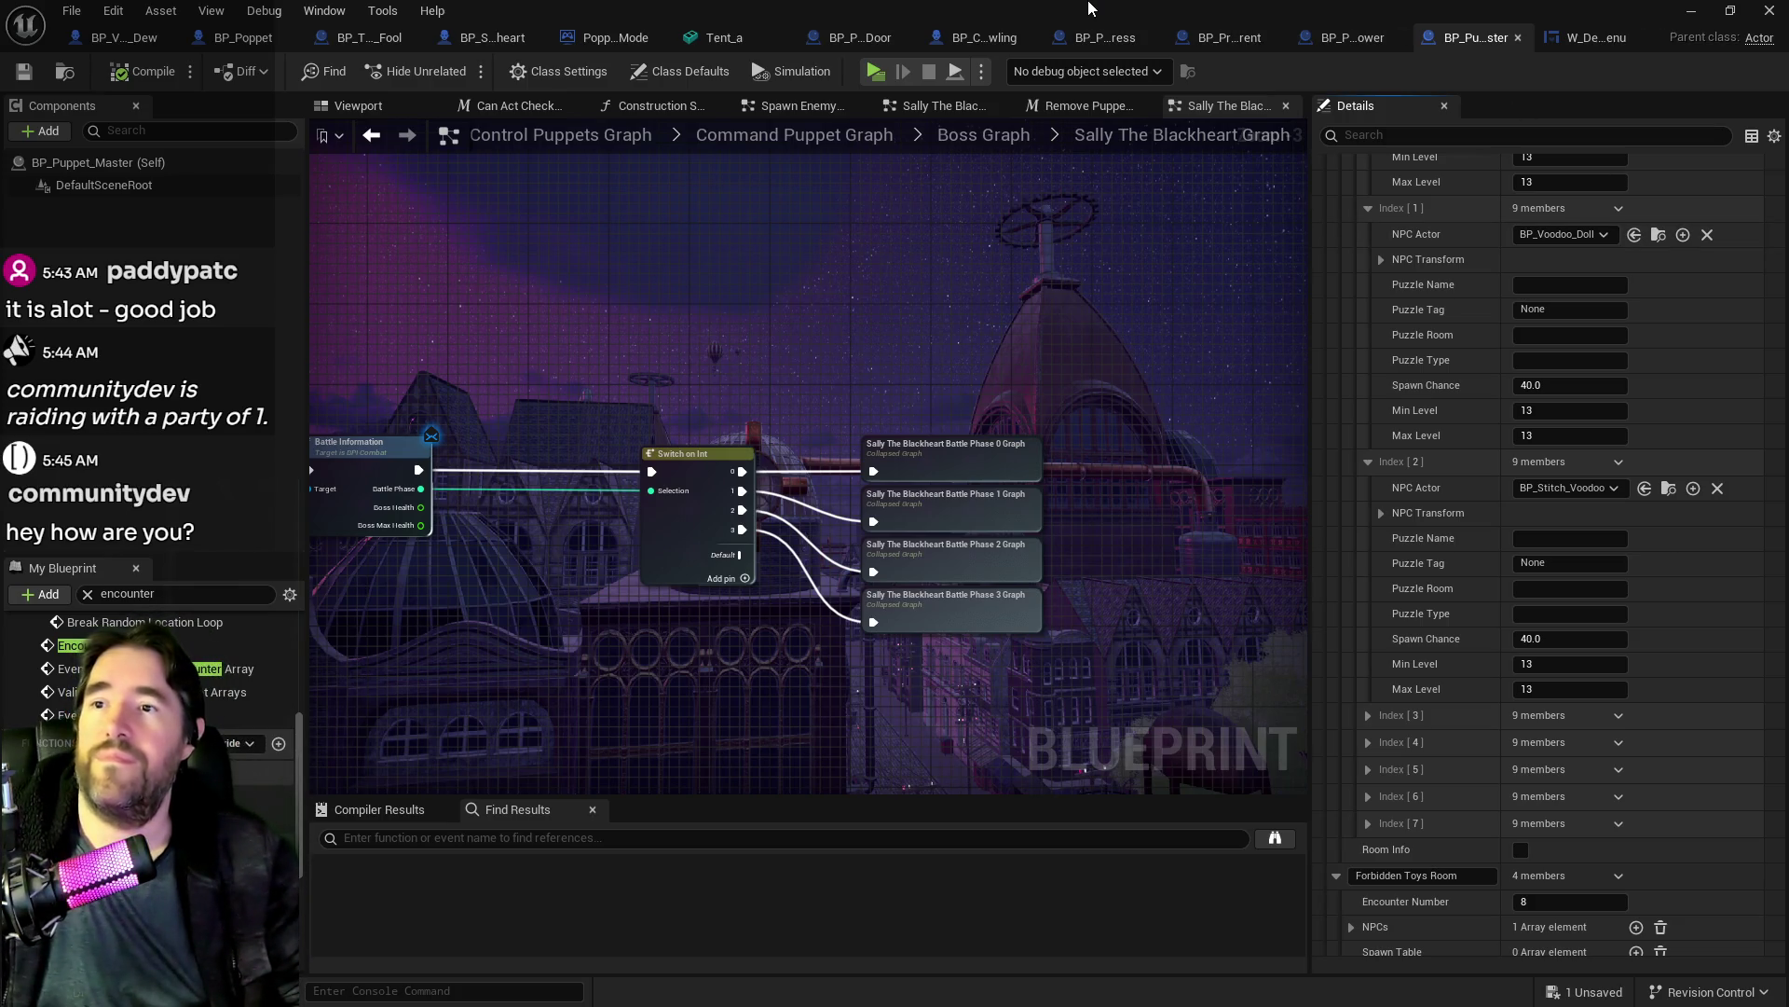
{"action": "key", "text": "alt+Tab"}
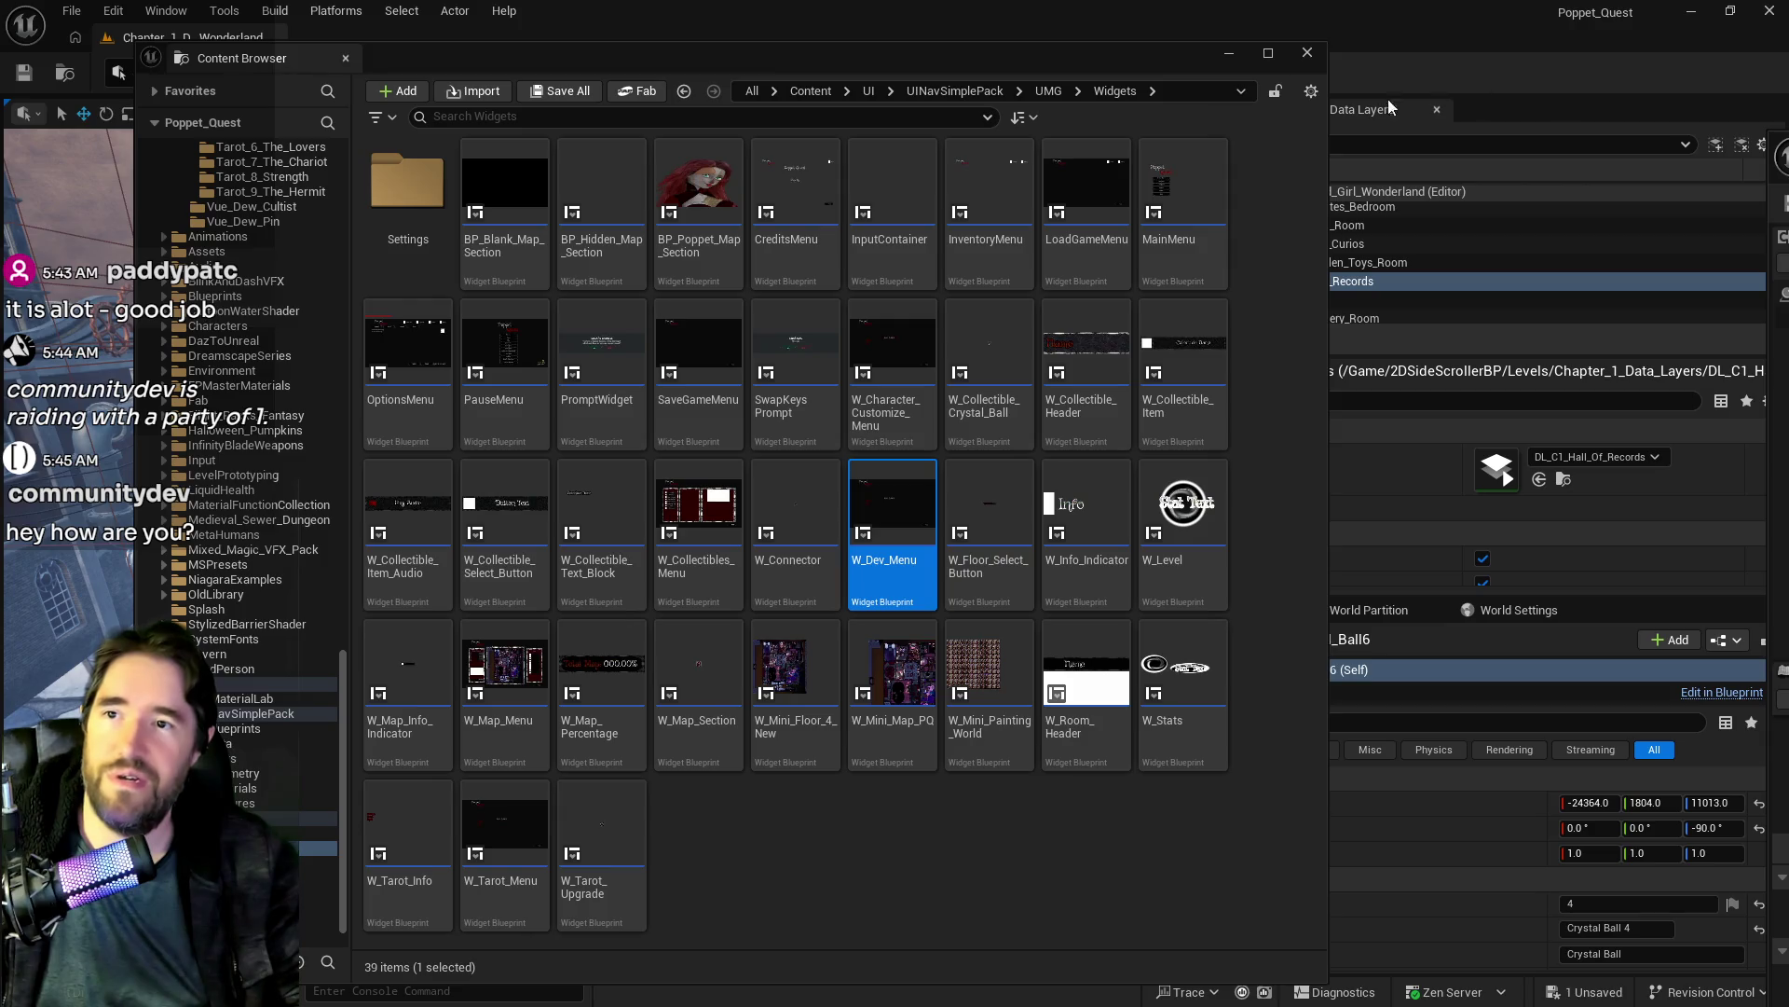
Step: Select Ultra_Dynamic_Sky in the Outliner filtered by 'ultra', focus it, then bring up the PQ To Do List
{"action": "key", "text": "alt+Tab"}
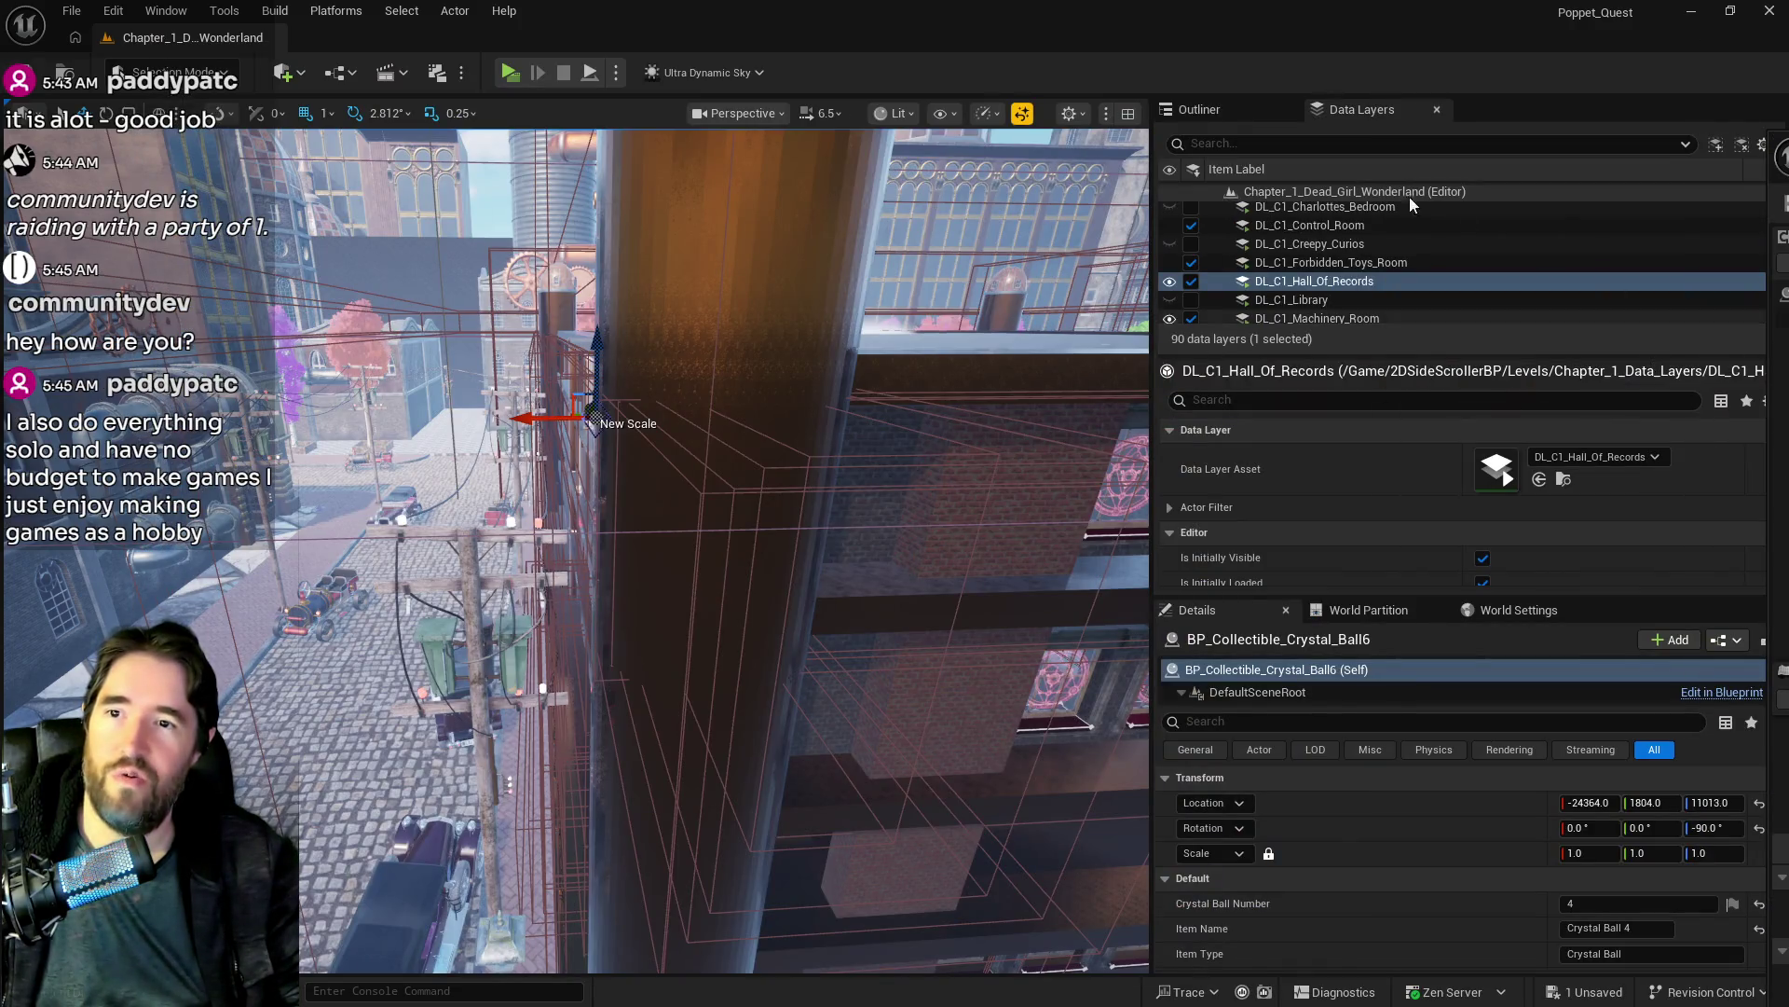
{"action": "left_click", "coordinate": [1211, 110]}
{"action": "left_click", "coordinate": [1321, 231]}
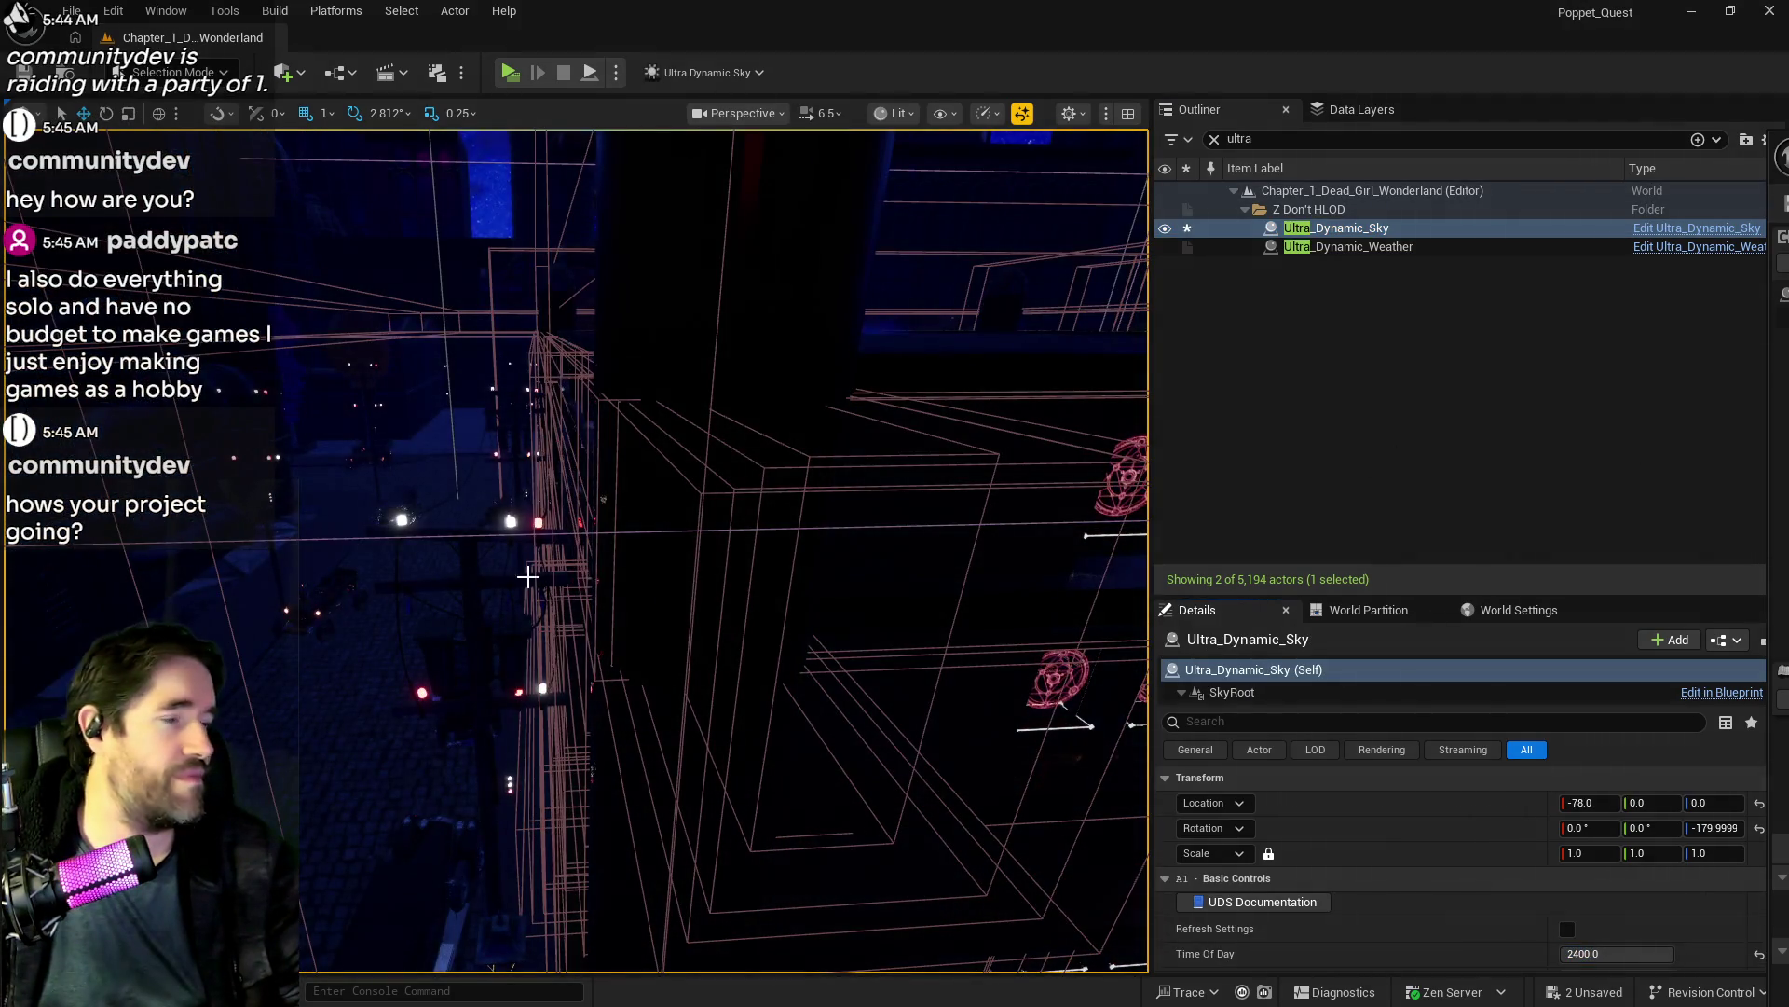
{"action": "key", "text": "f"}
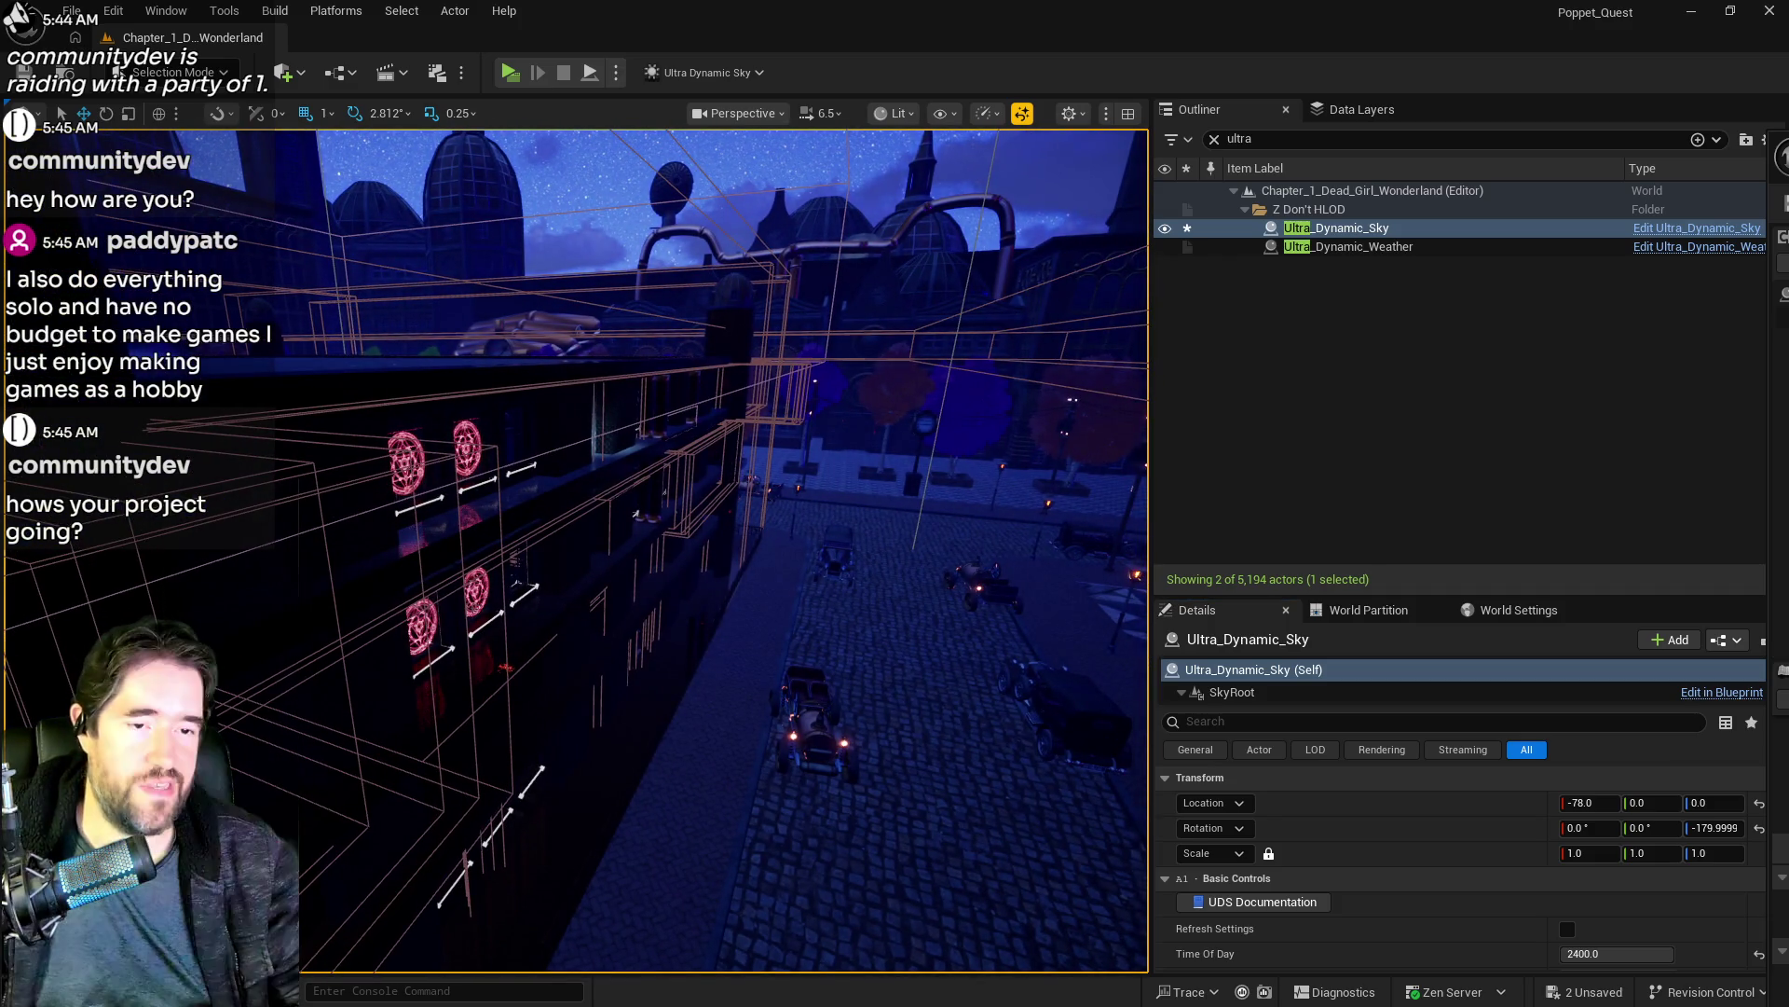
{"action": "key", "text": "alt+Tab"}
{"action": "left_click_drag", "start_coordinate": [871, 132], "coordinate": [806, 84]}
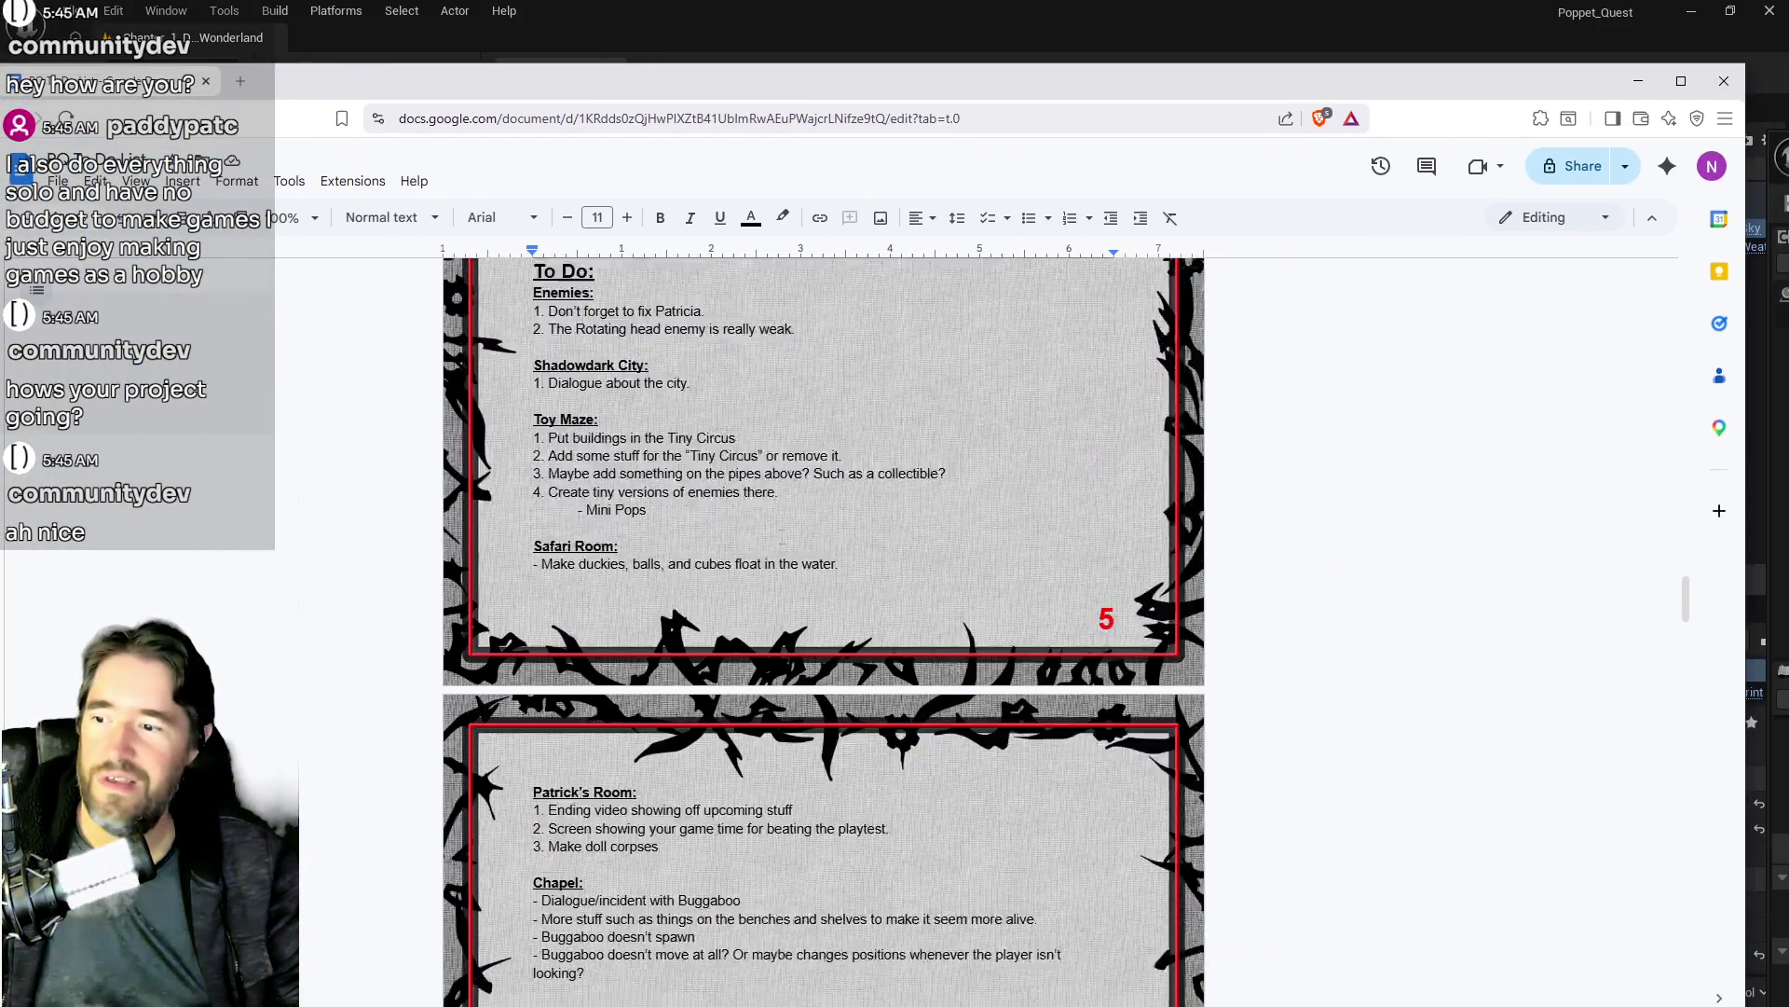
Step: Scroll to the 5.6 Playtest Notes, highlight items 1–11, then go back to Unreal
{"action": "scroll", "coordinate": [824, 606], "scroll_direction": "down", "scroll_amount": 5}
{"action": "scroll", "coordinate": [824, 606], "scroll_direction": "up", "scroll_amount": 10}
{"action": "scroll", "coordinate": [741, 617], "scroll_direction": "up", "scroll_amount": 5}
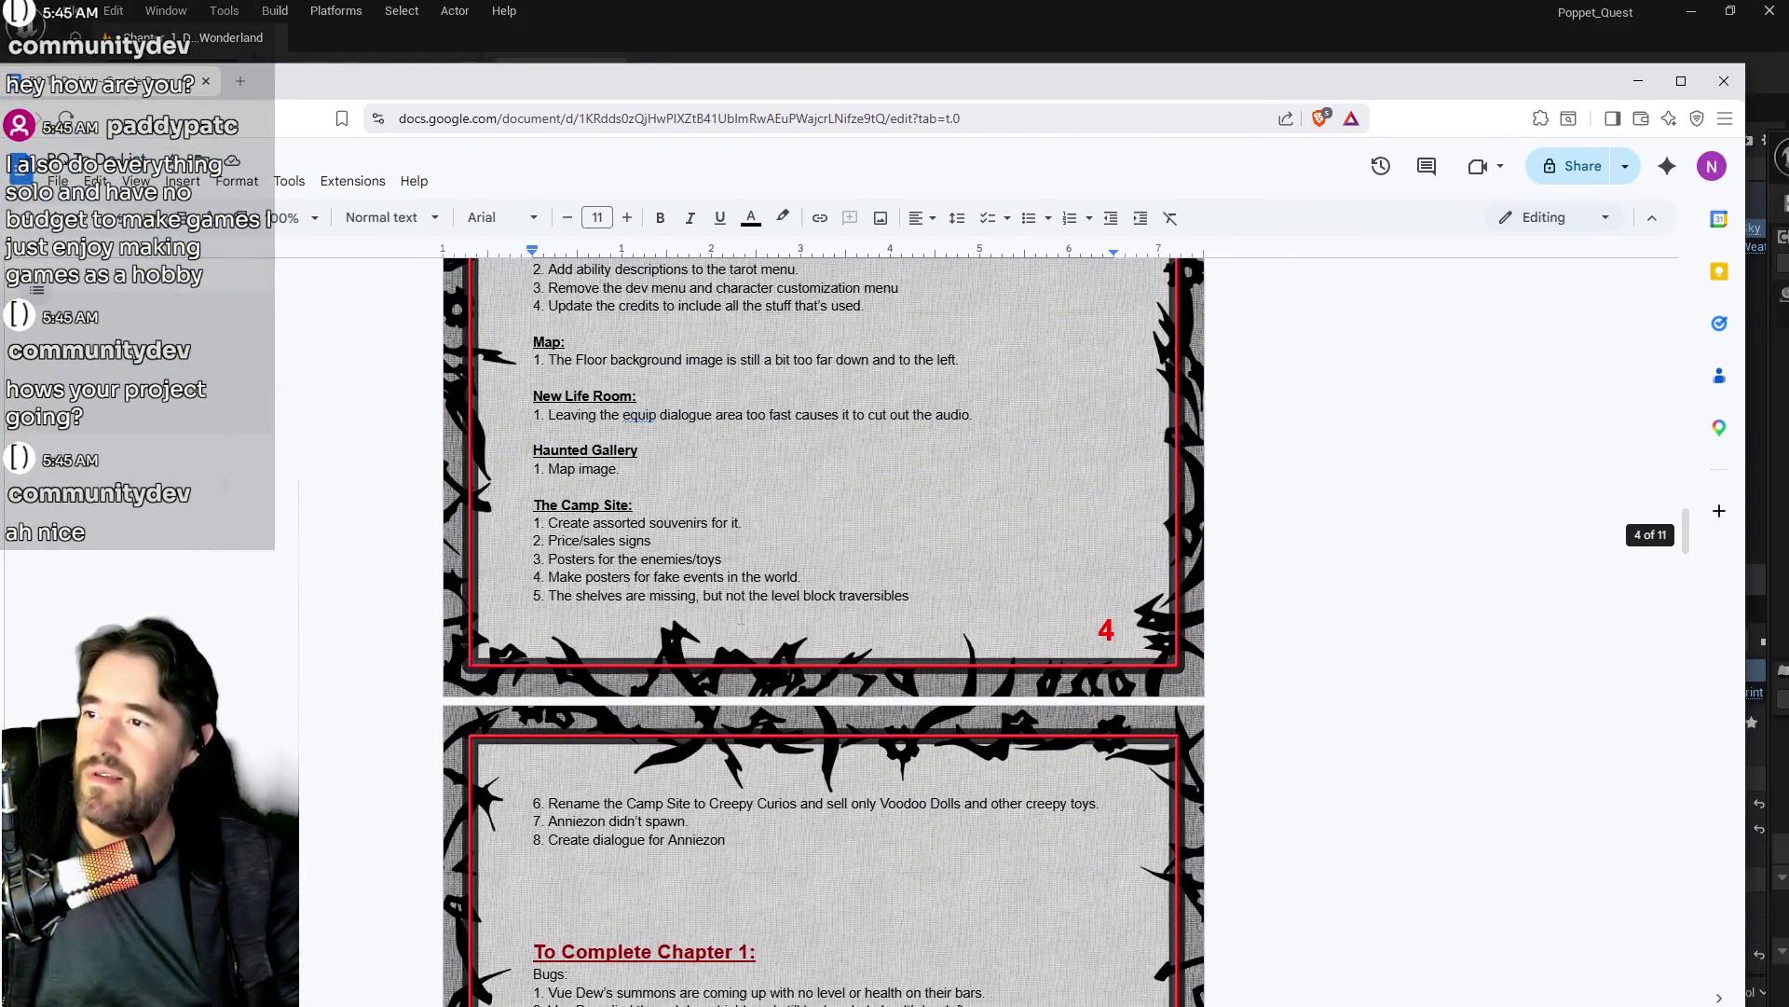
{"action": "scroll", "coordinate": [568, 661], "scroll_direction": "up", "scroll_amount": 15}
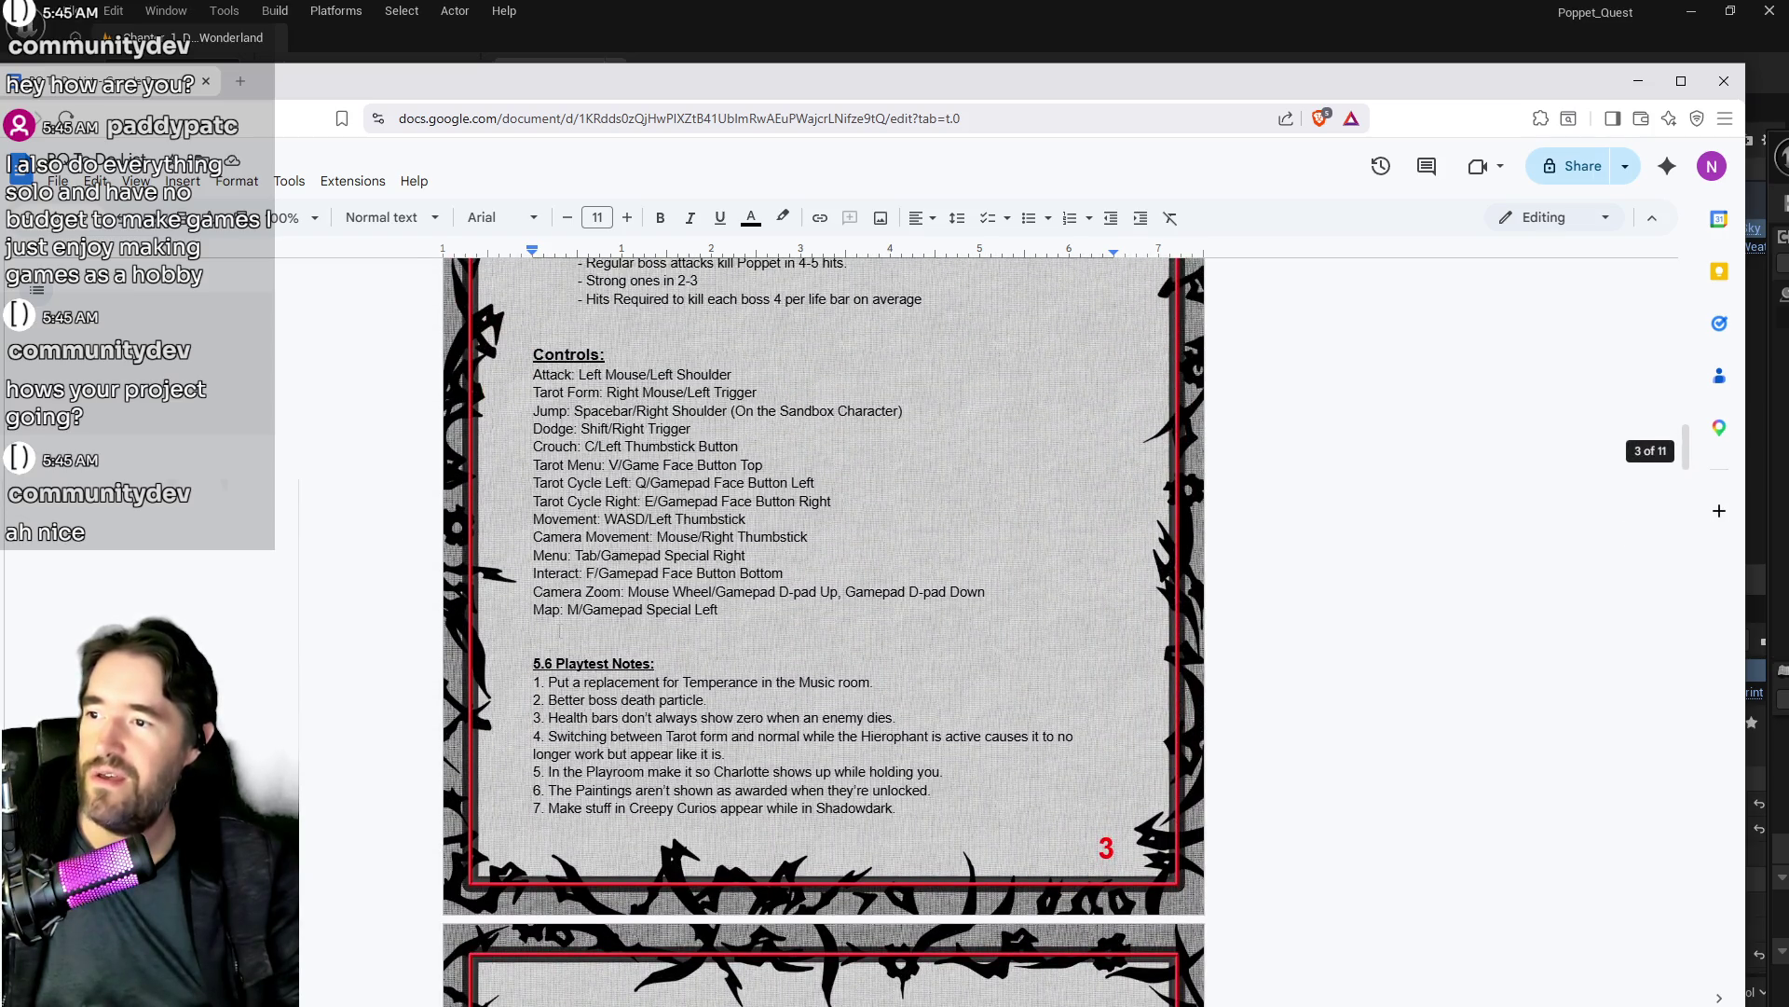
{"action": "scroll", "coordinate": [824, 632], "scroll_direction": "down", "scroll_amount": 12}
{"action": "scroll", "coordinate": [824, 632], "scroll_direction": "up", "scroll_amount": 2}
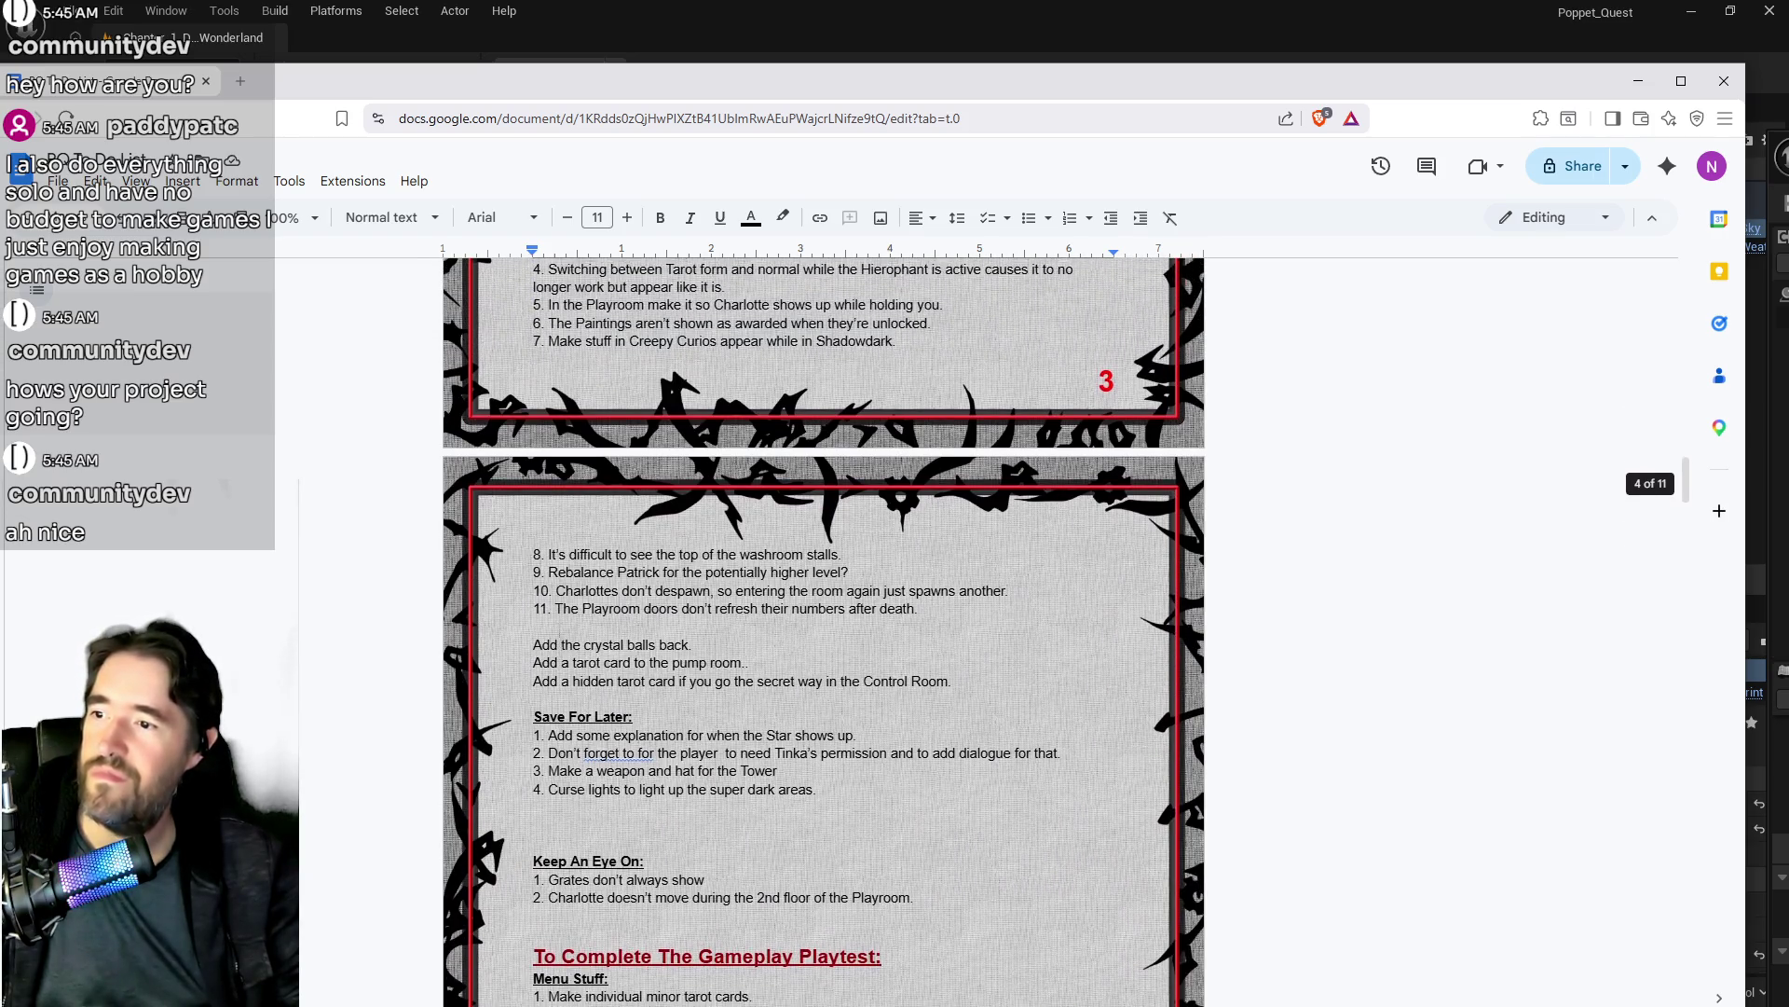
{"action": "mouse_move", "coordinate": [919, 703]}
{"action": "left_mouse_down"}
{"action": "mouse_move", "coordinate": [533, 685]}
{"action": "mouse_move", "coordinate": [533, 309]}
{"action": "left_mouse_up"}
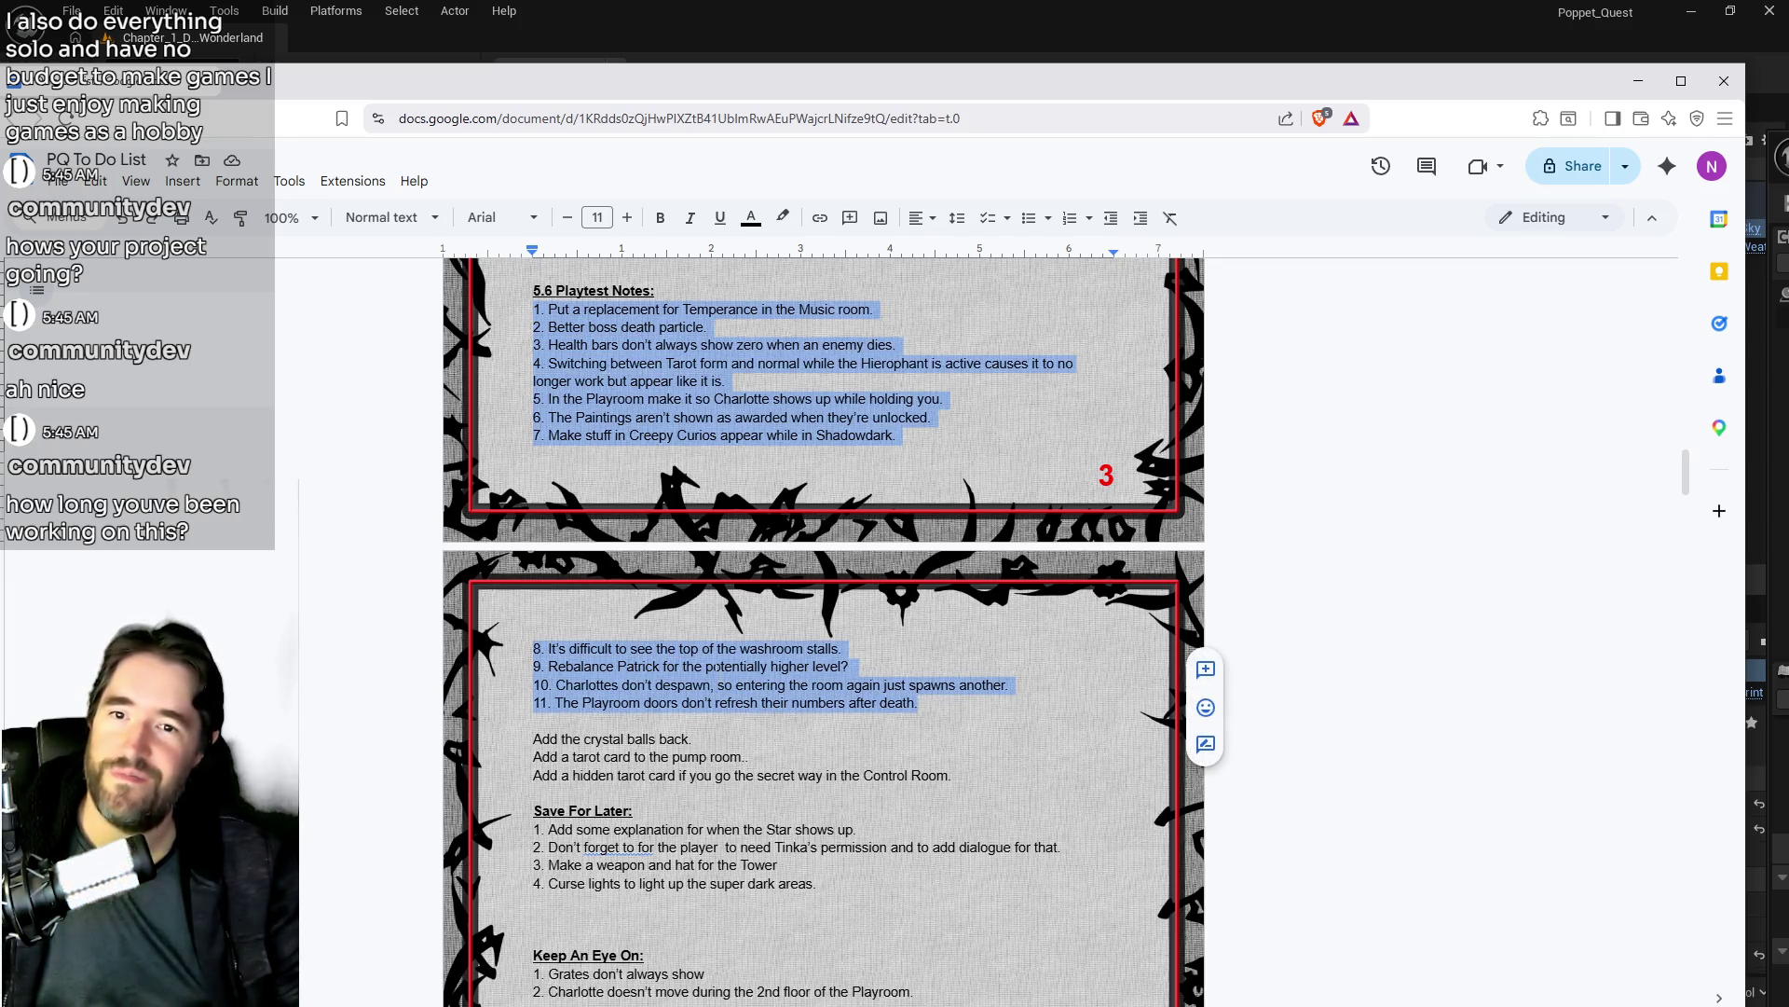
{"action": "left_click", "coordinate": [534, 721]}
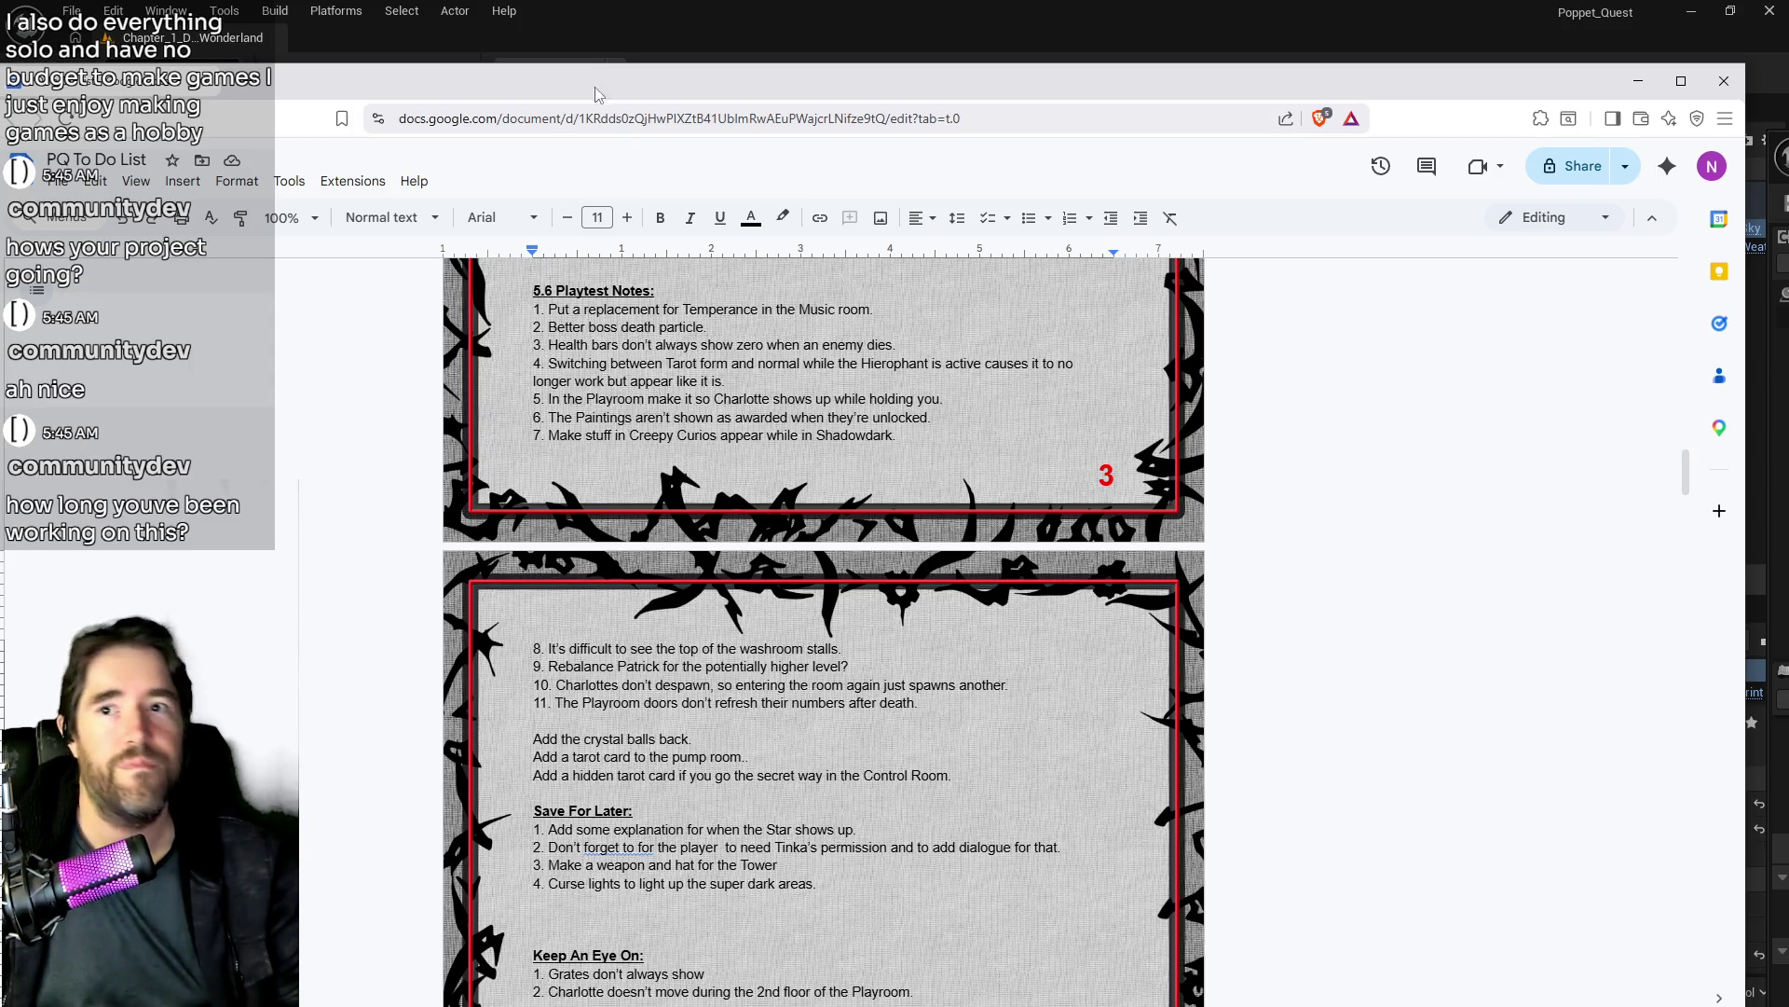
{"action": "key", "text": "alt+Tab"}
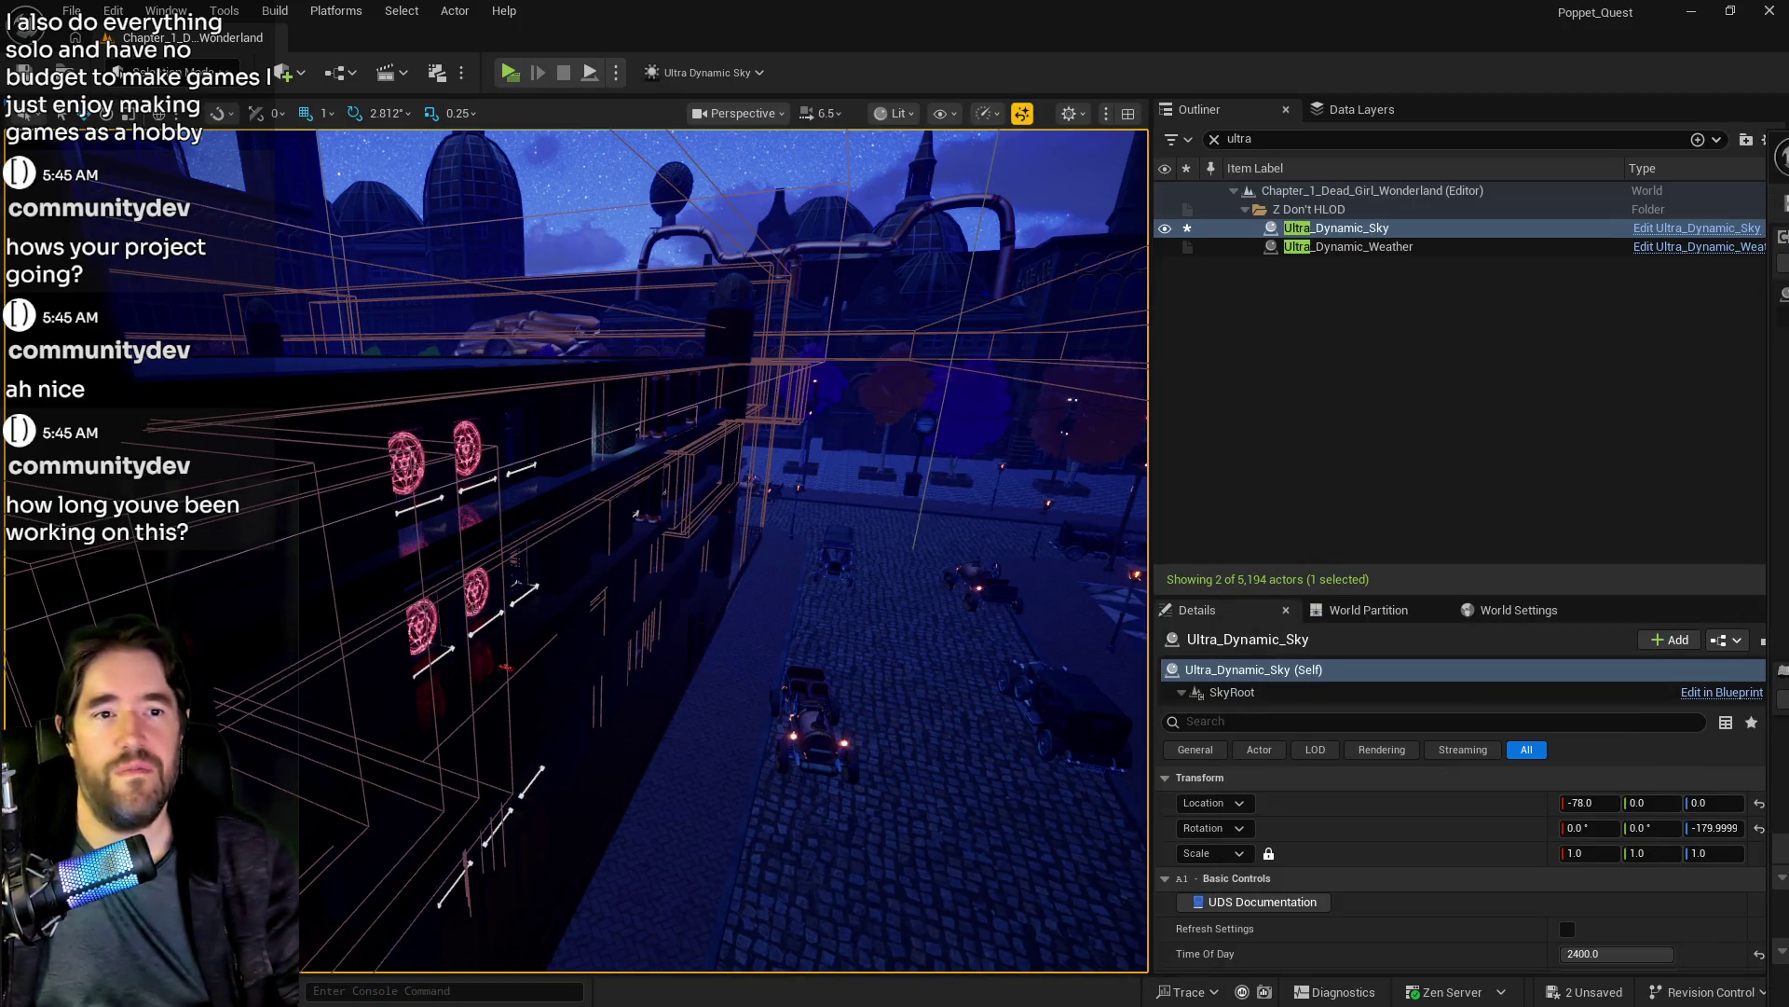
Step: Look up toward the night sky and select BP_Collectible_Crystal_Ball6 in the viewport
{"action": "left_click_drag", "start_coordinate": [855, 659], "coordinate": [850, 550]}
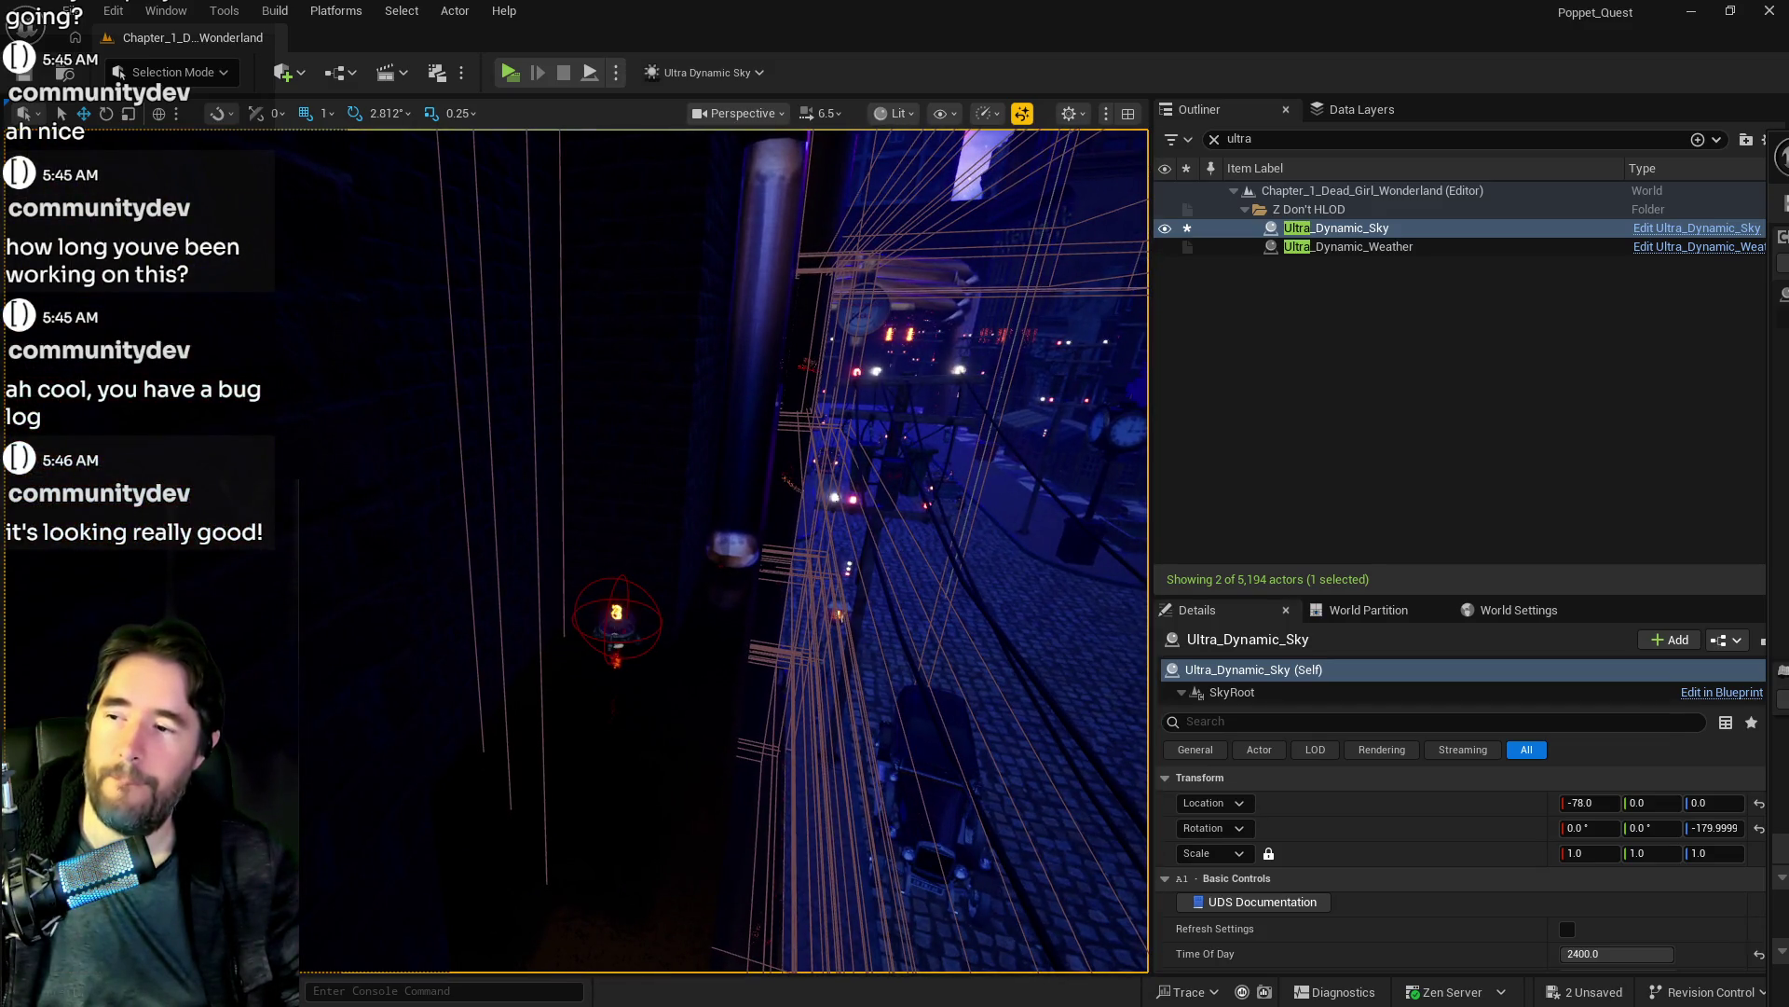
{"action": "left_click", "coordinate": [617, 619]}
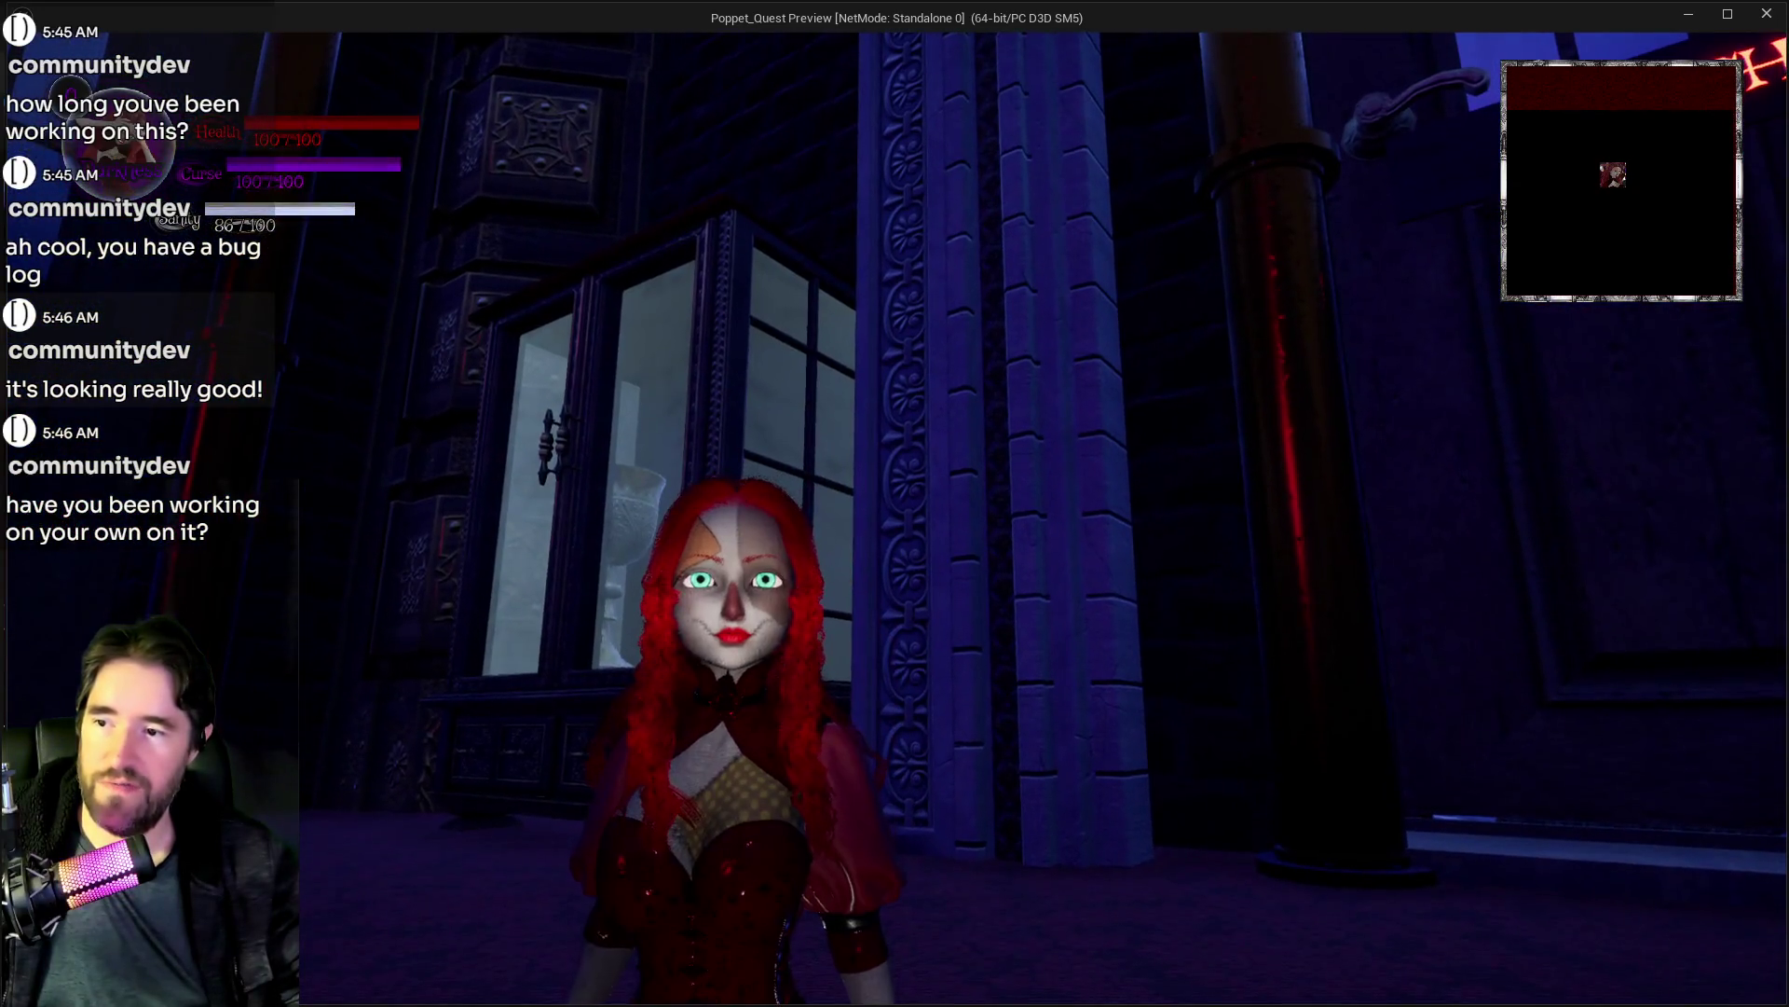
Step: Walk through the Chapel door under the giant table, then bring up the pause menu
{"action": "key", "text": "w"}
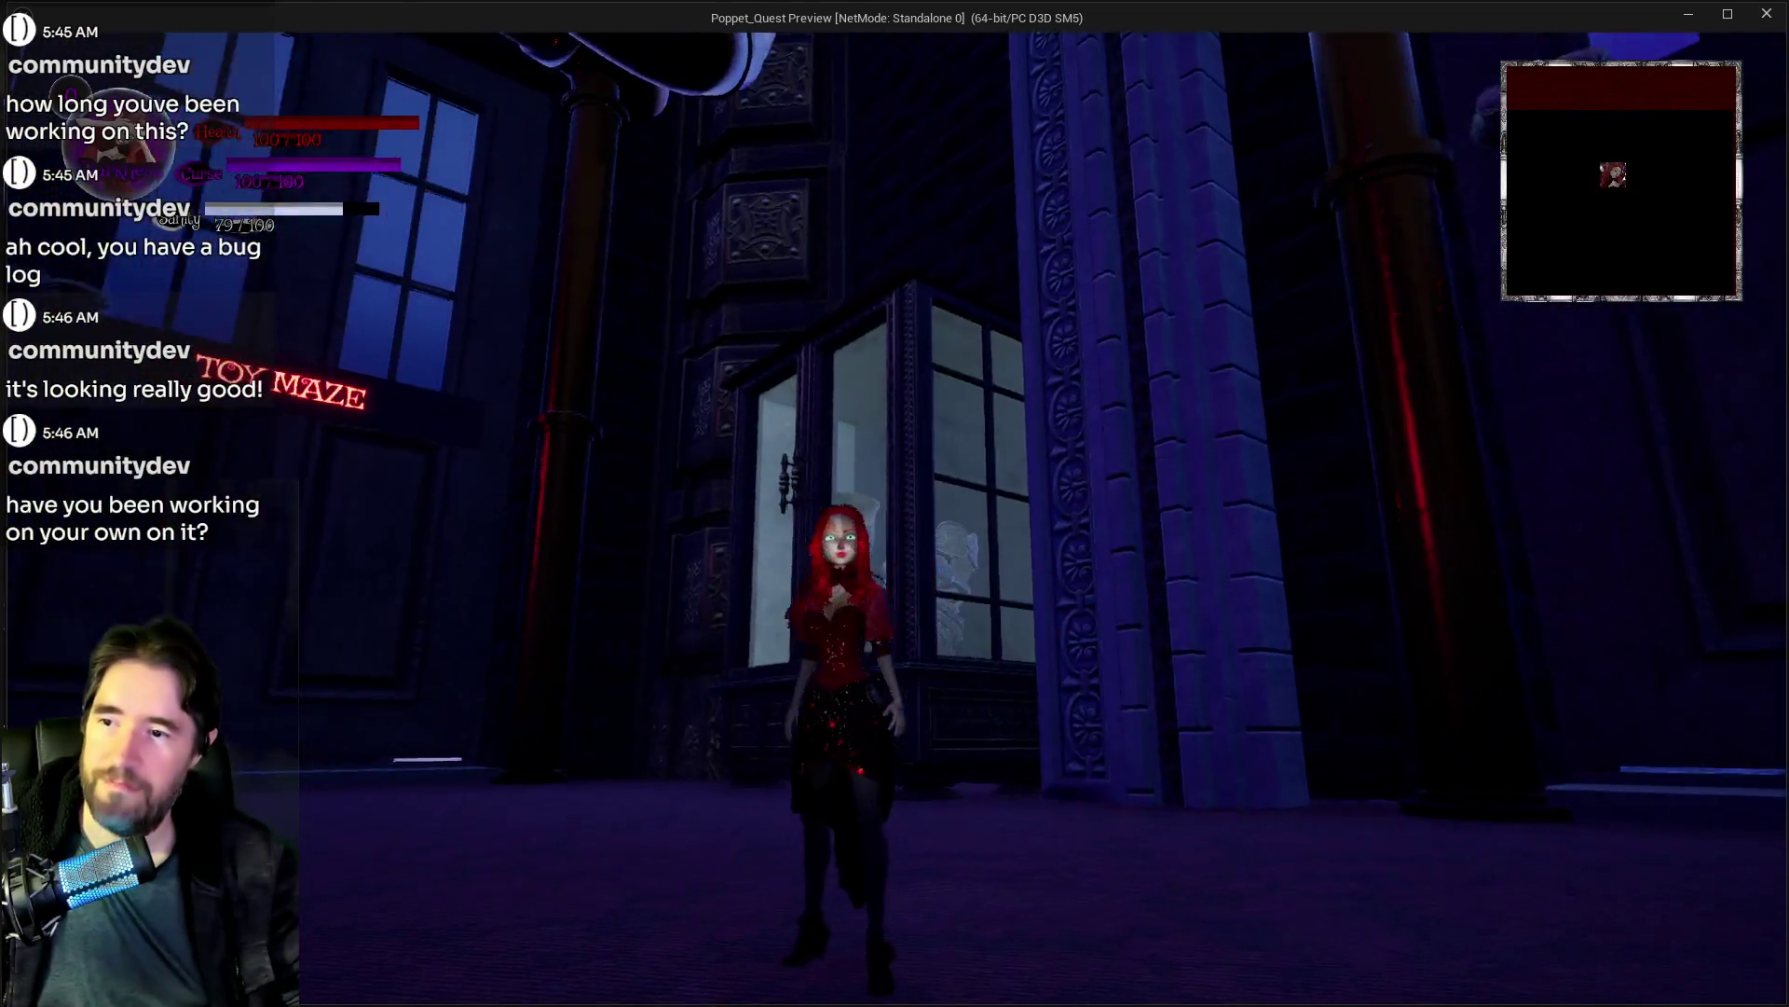
{"action": "key", "text": "e"}
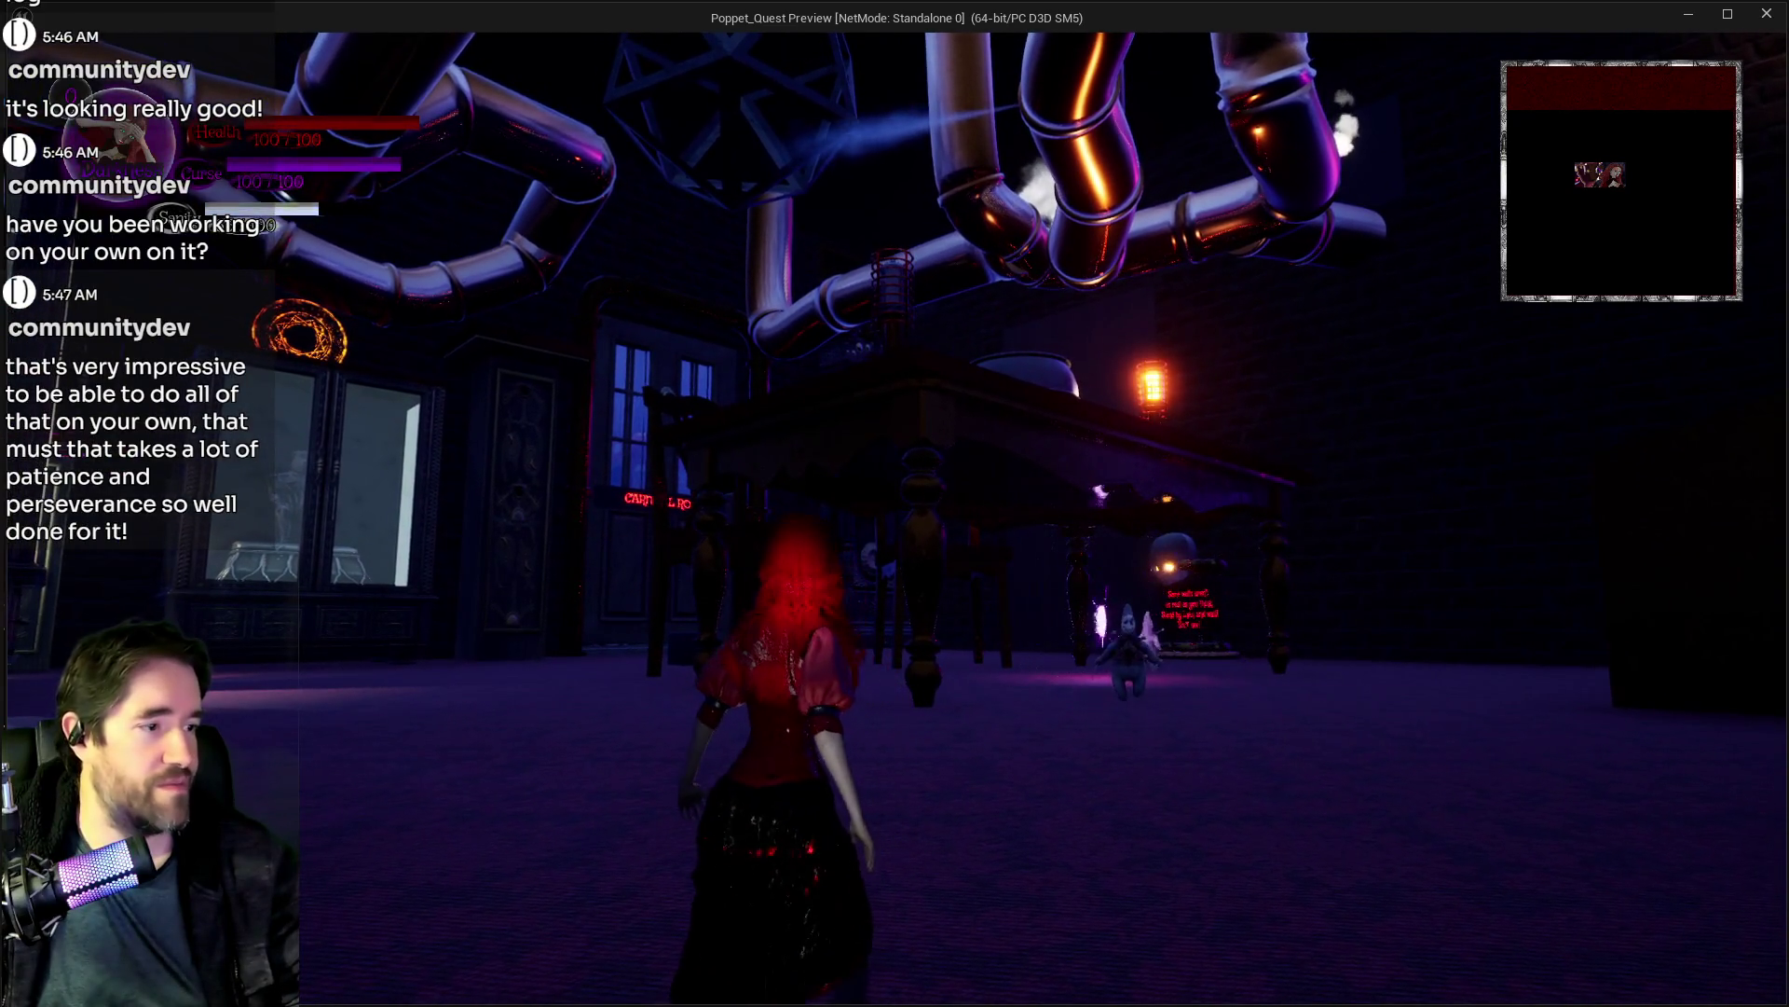
{"action": "key", "text": "Escape"}
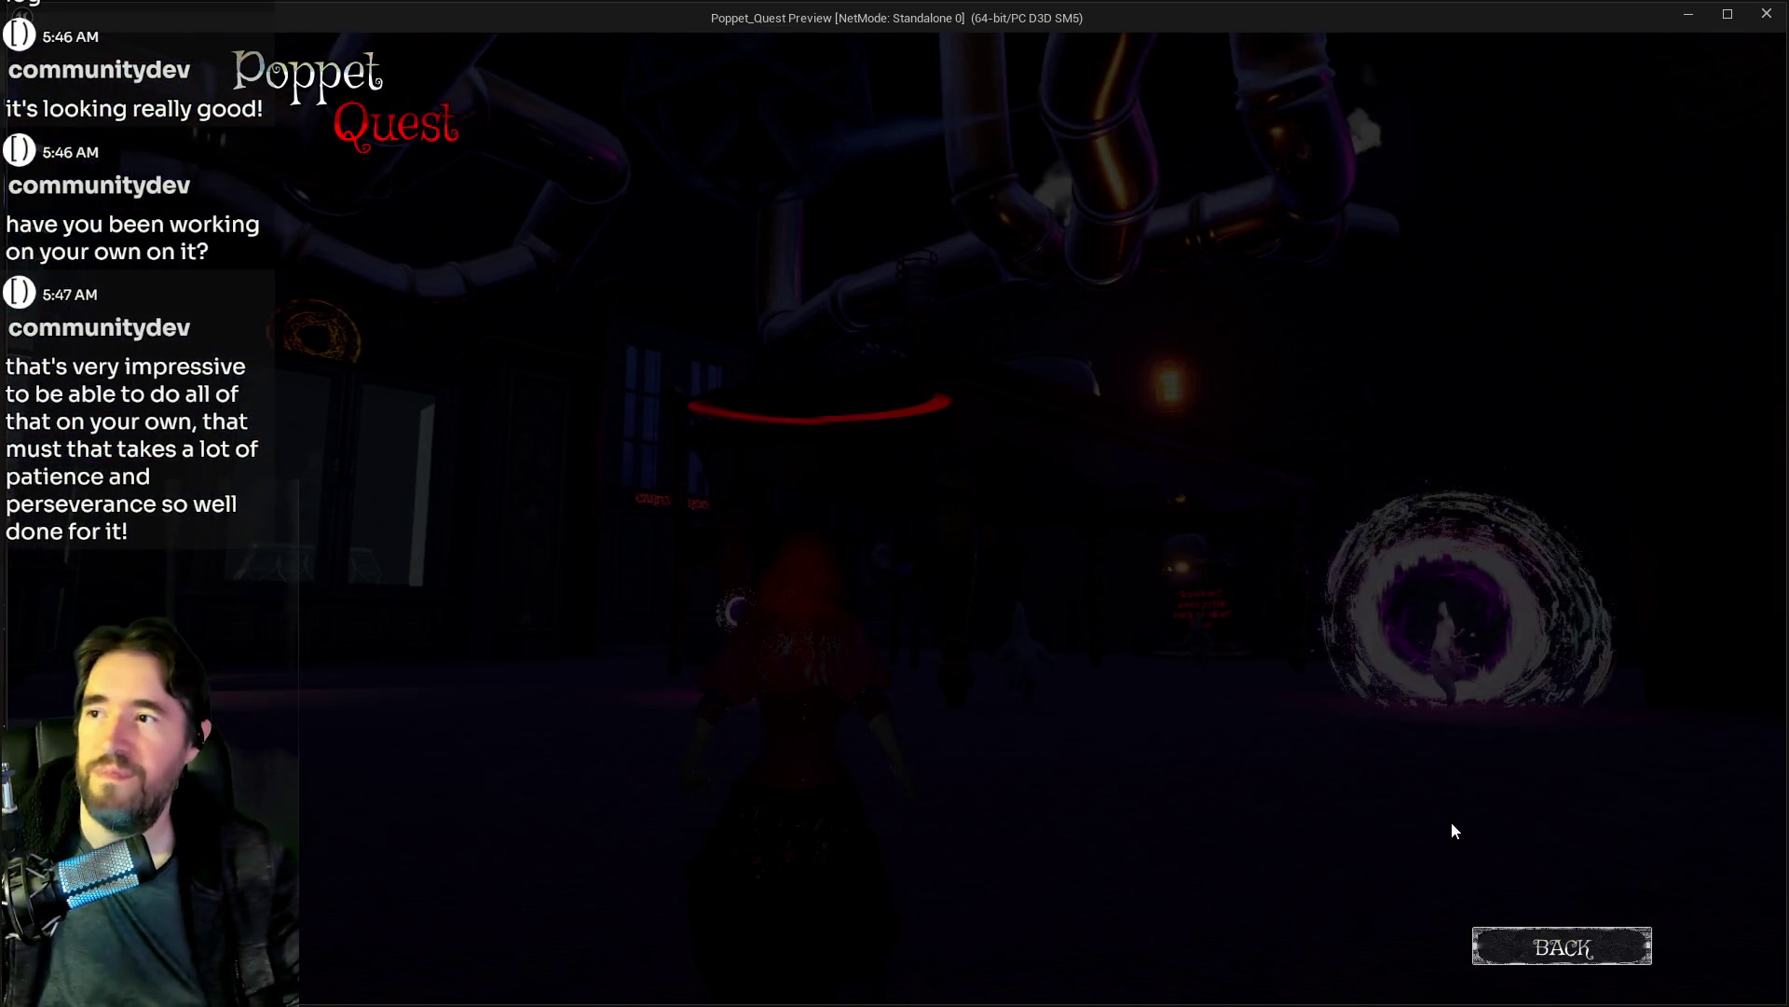
{"action": "left_click", "coordinate": [1512, 946]}
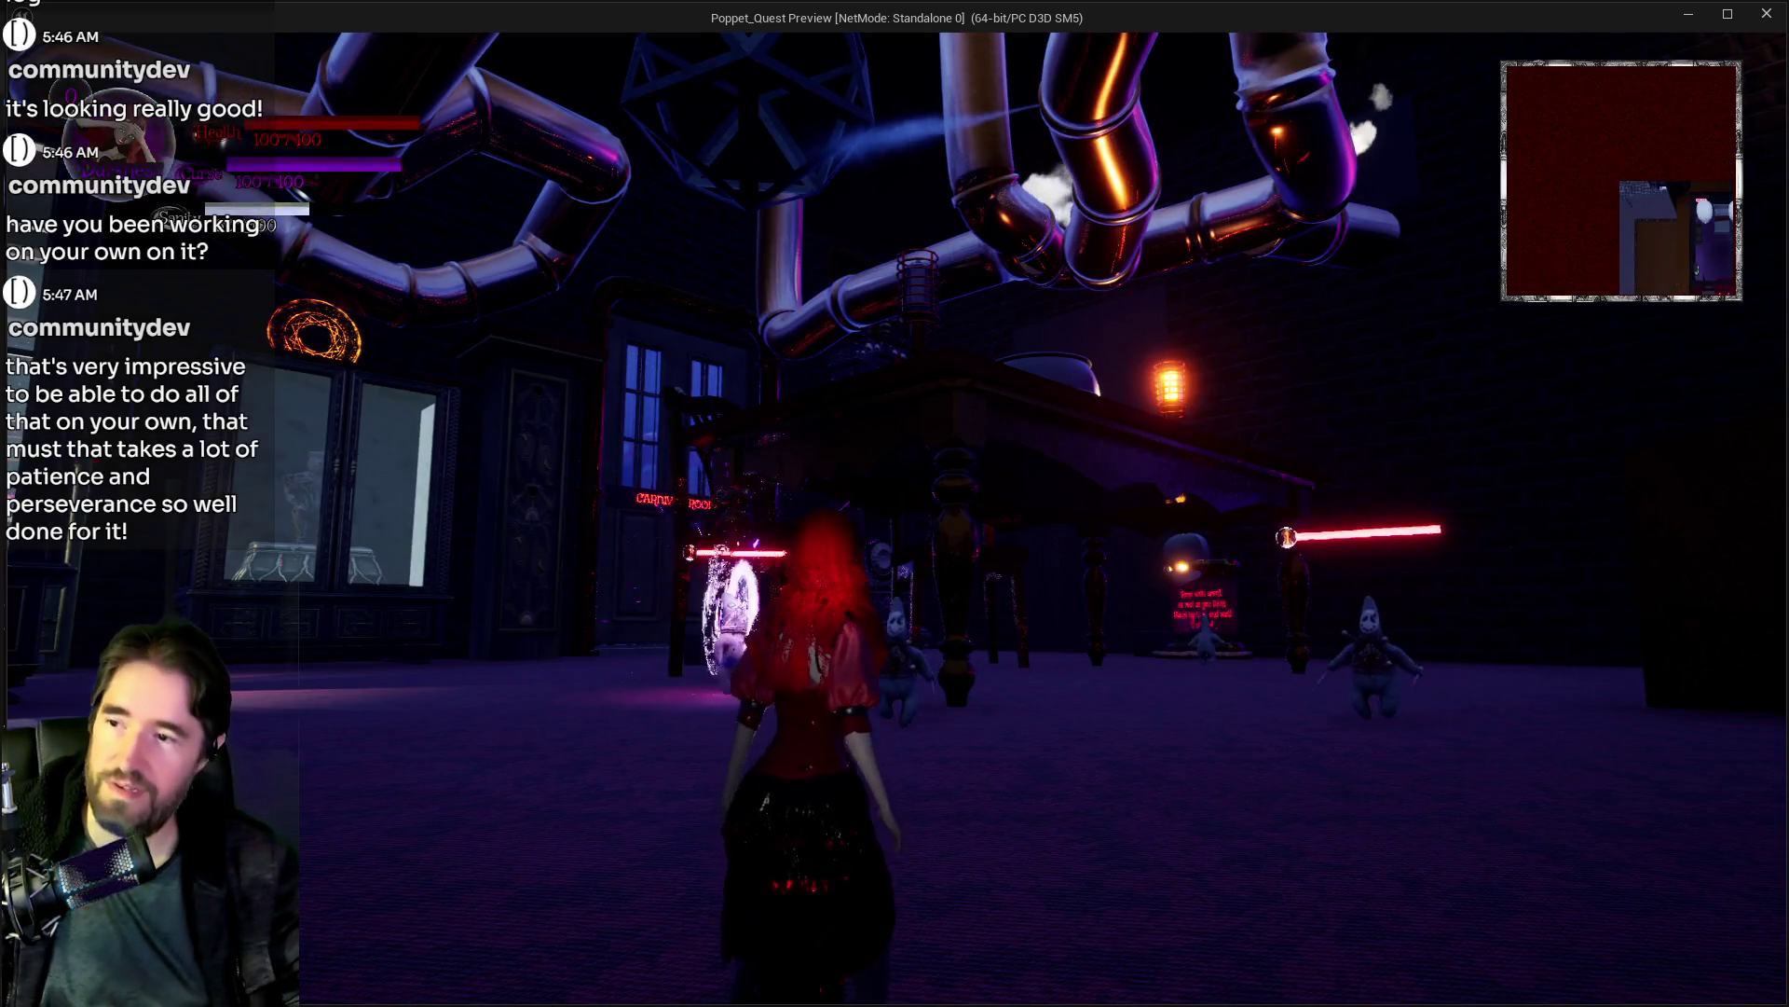
{"action": "key", "text": "Escape"}
{"action": "key", "text": "Escape"}
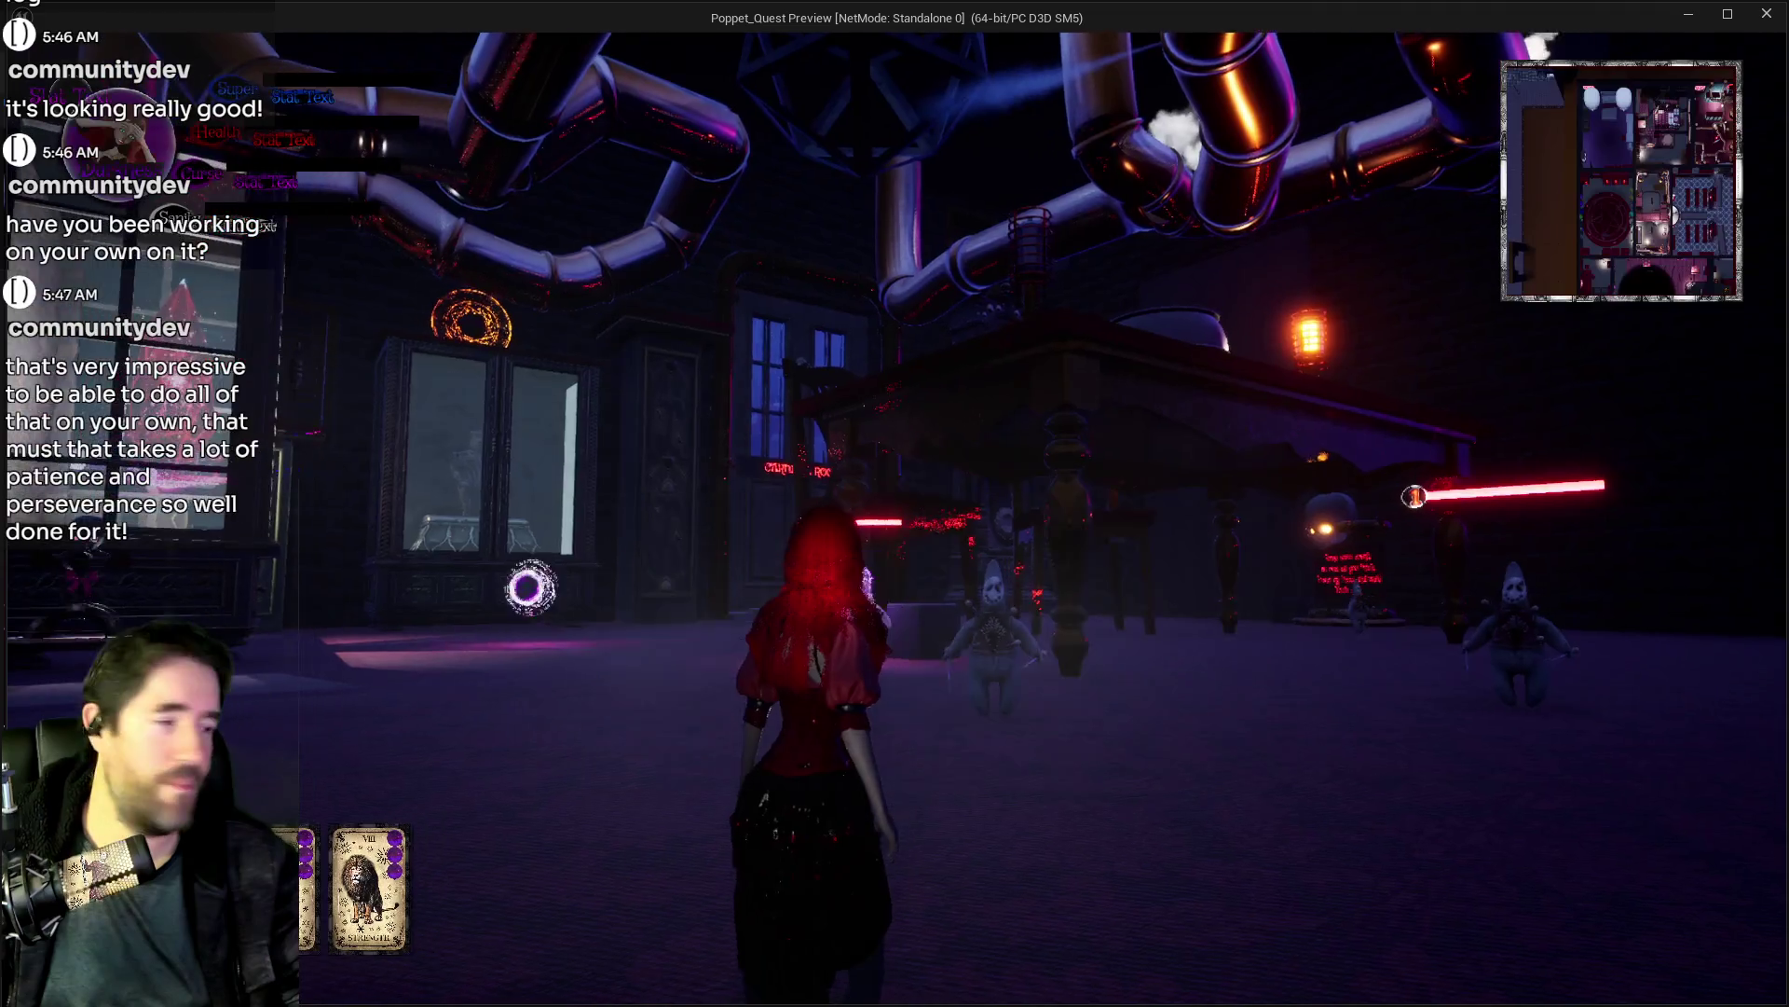
Step: Run through the glowing portal, past the cauldron table and Carnival Room doors, into the red-lit machinery room
{"action": "key", "text": "w"}
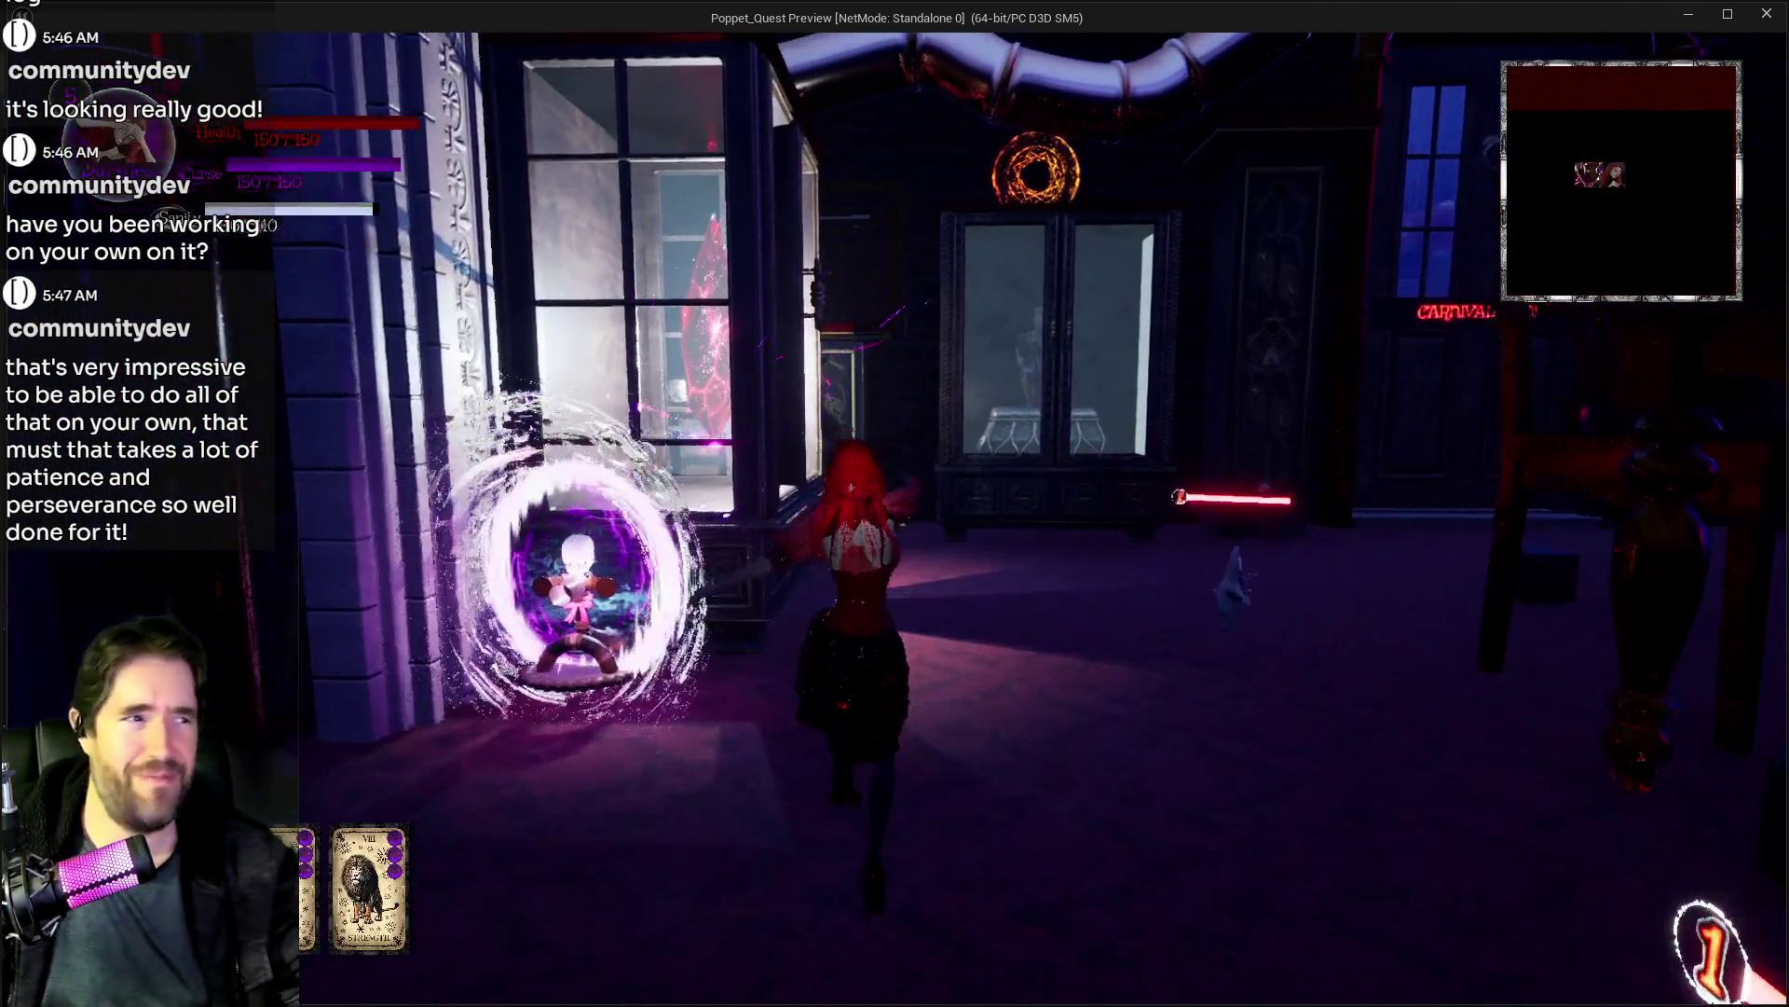
{"action": "key", "text": "w"}
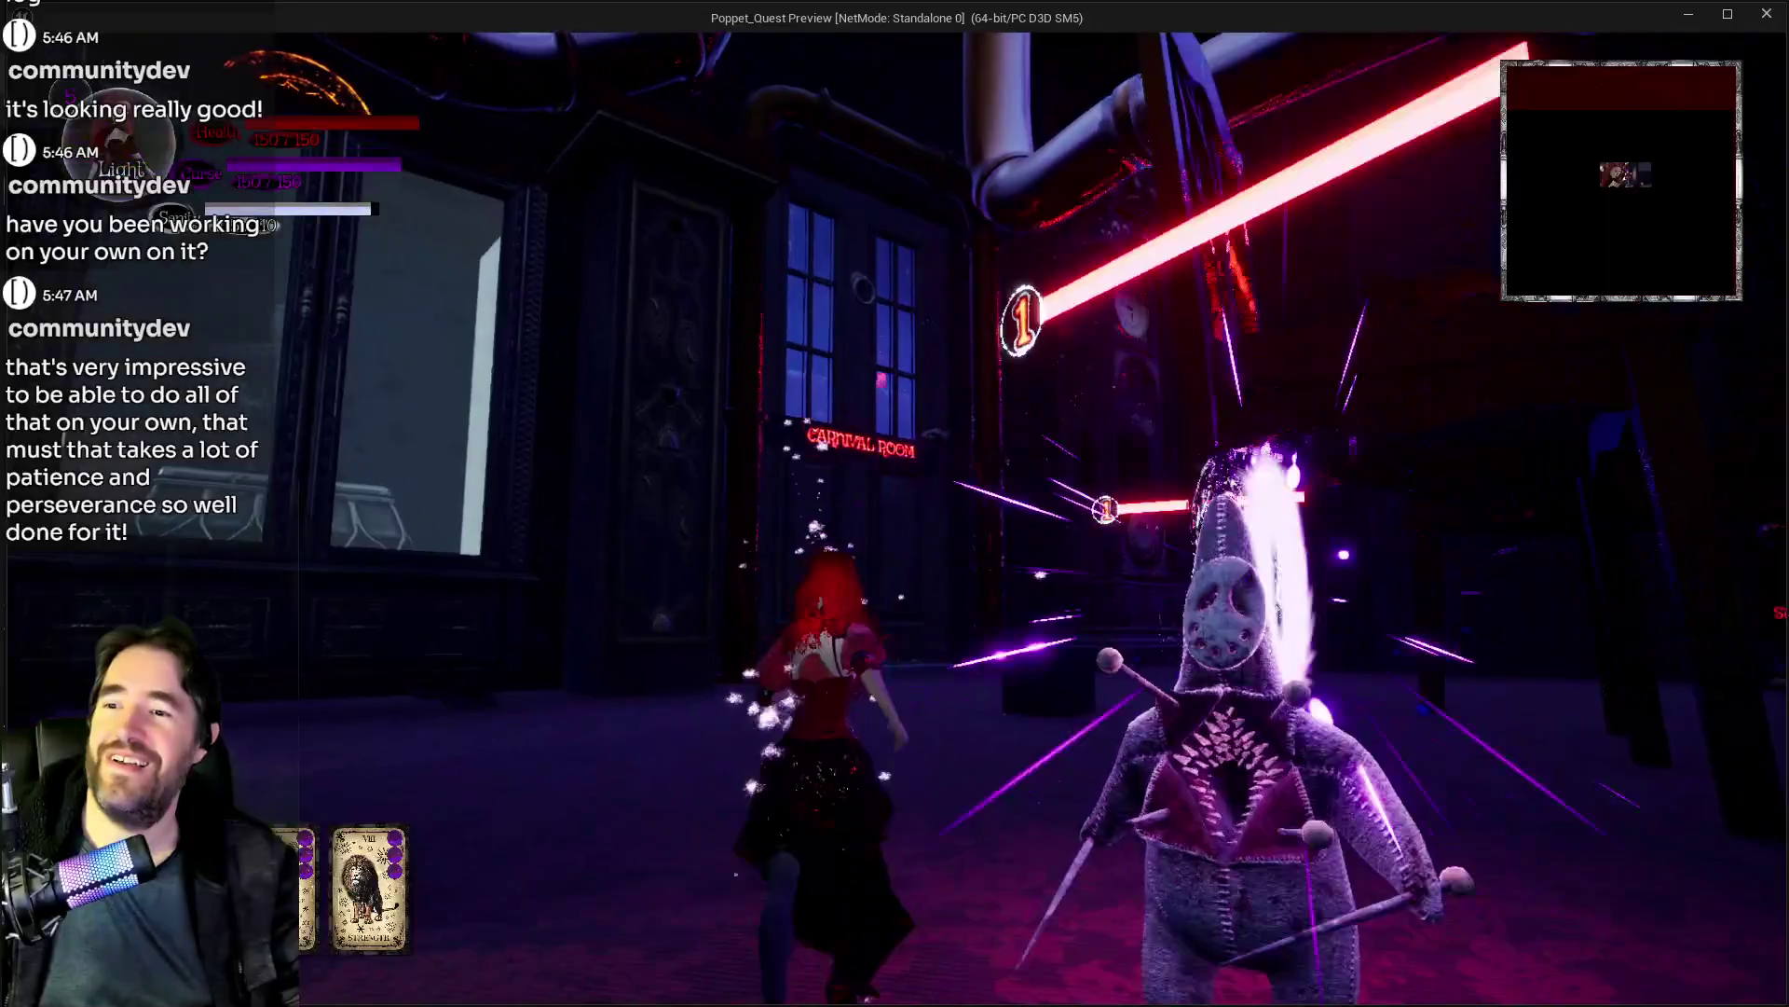
{"action": "key", "text": "w"}
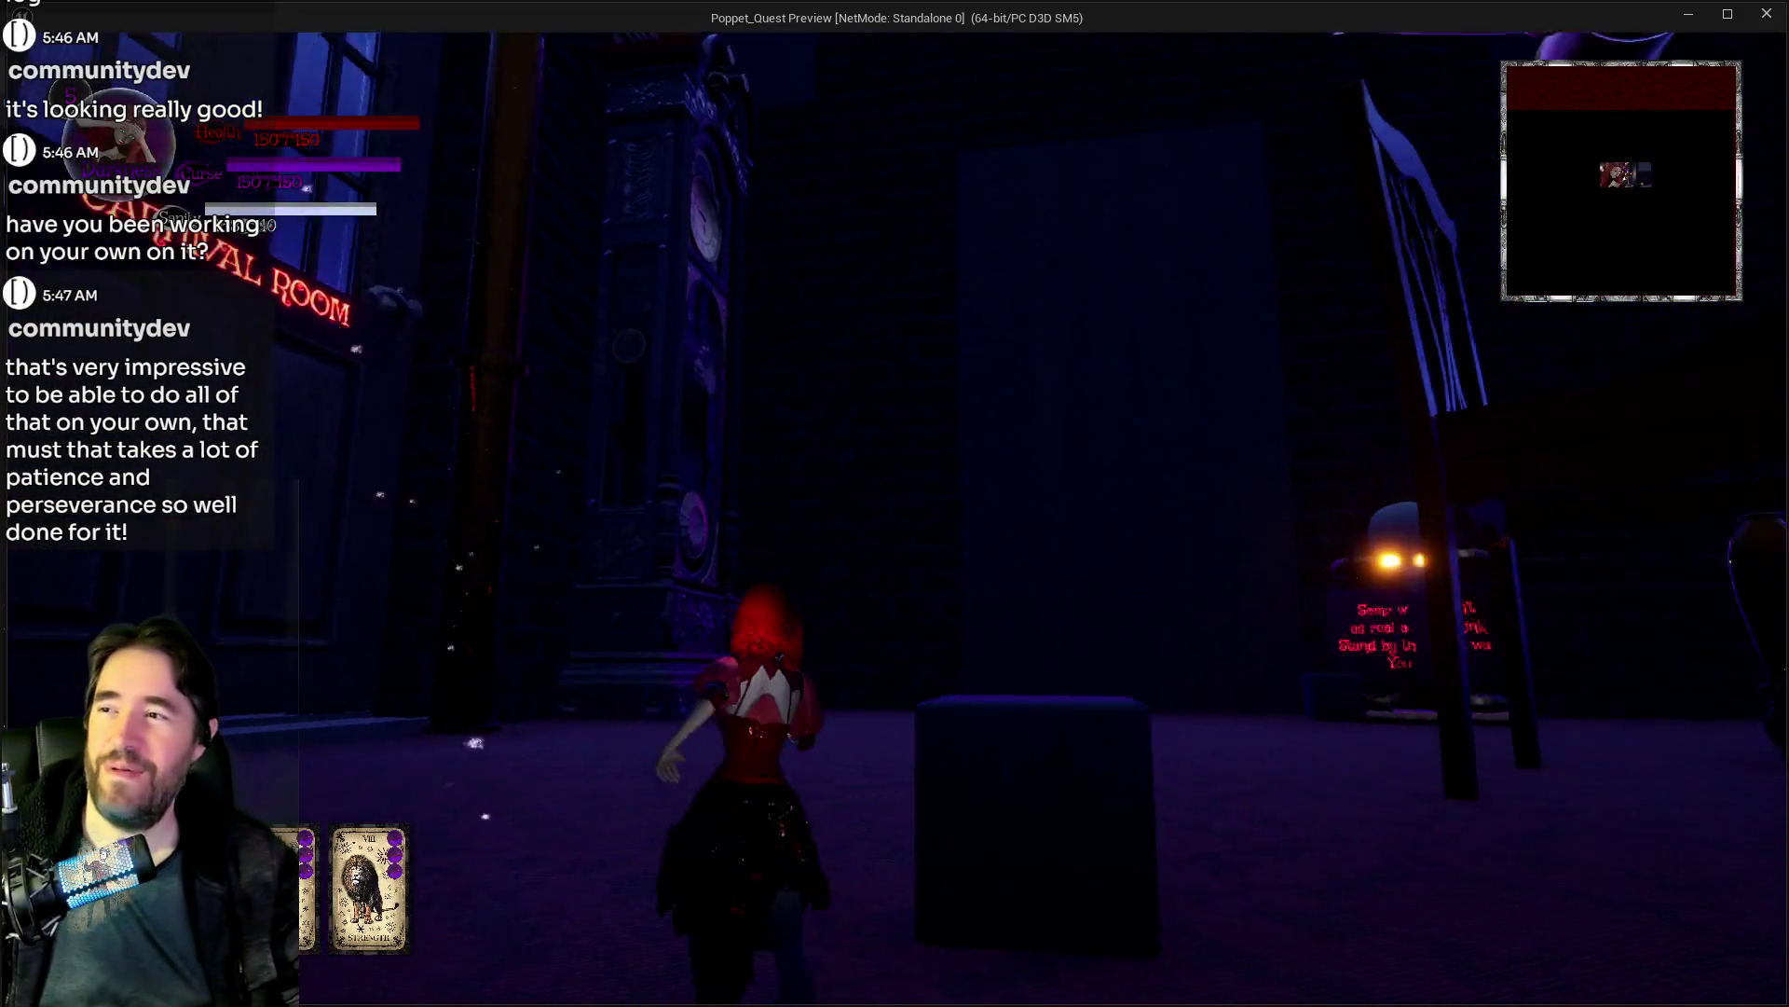
{"action": "key", "text": "w"}
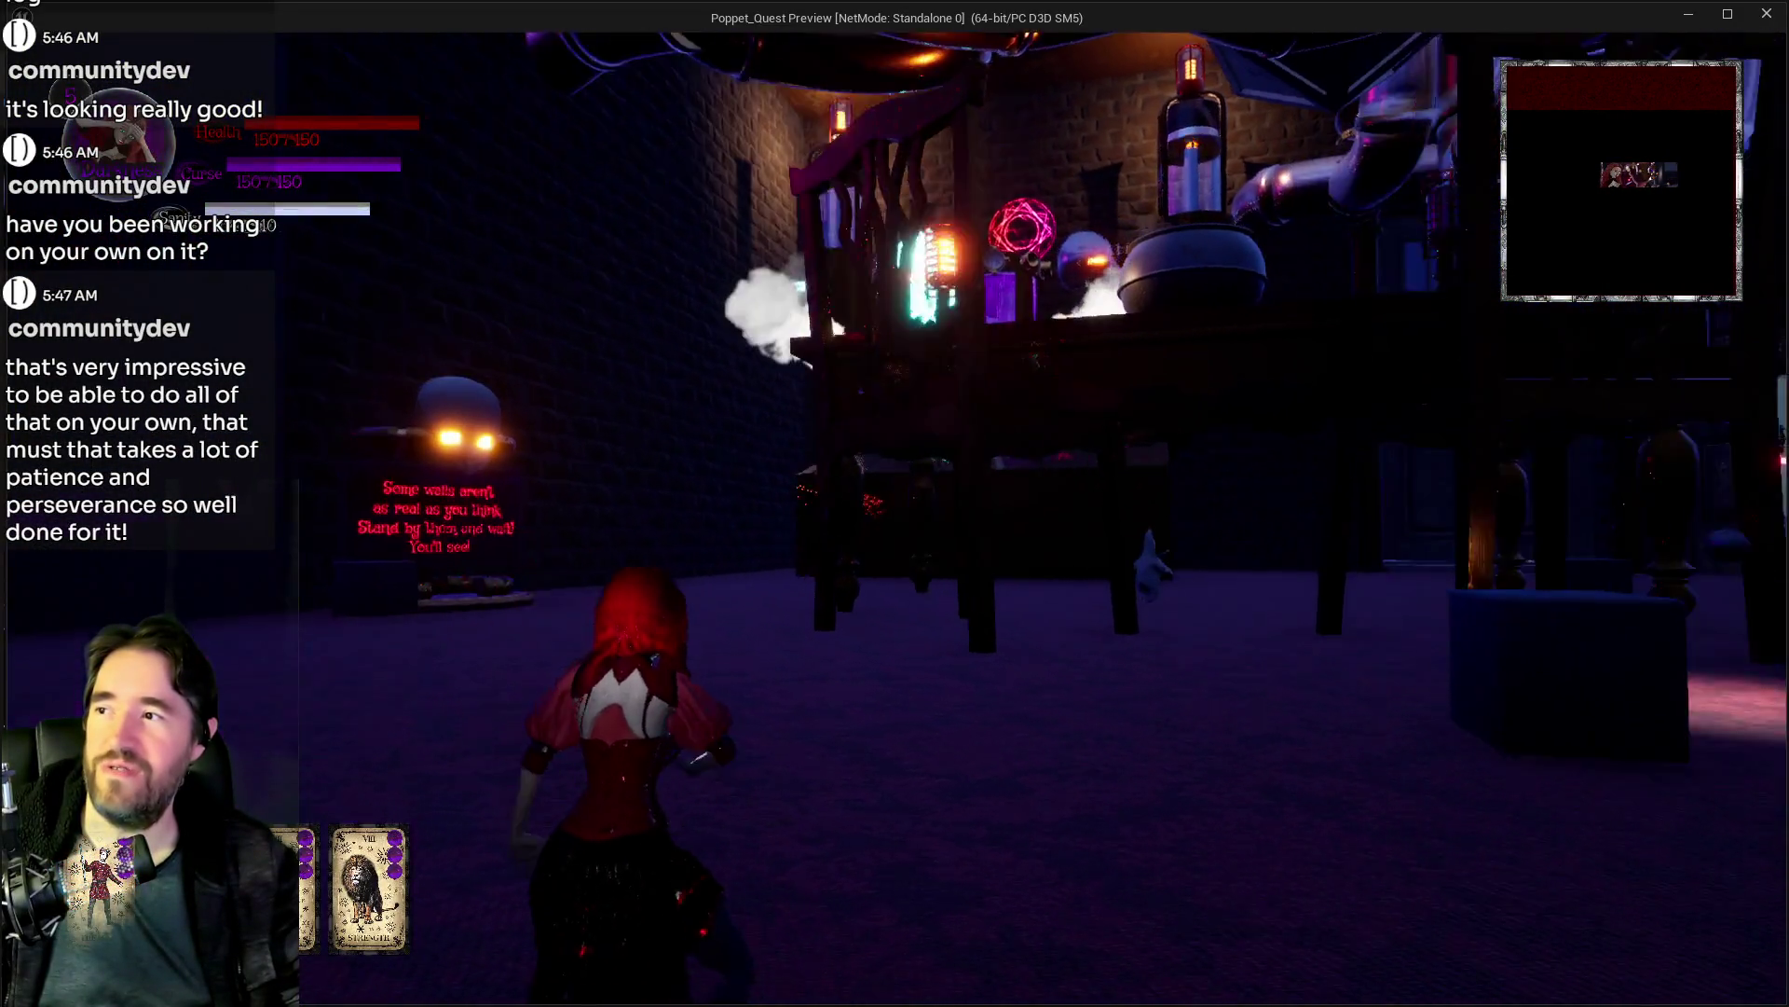
{"action": "key", "text": "w"}
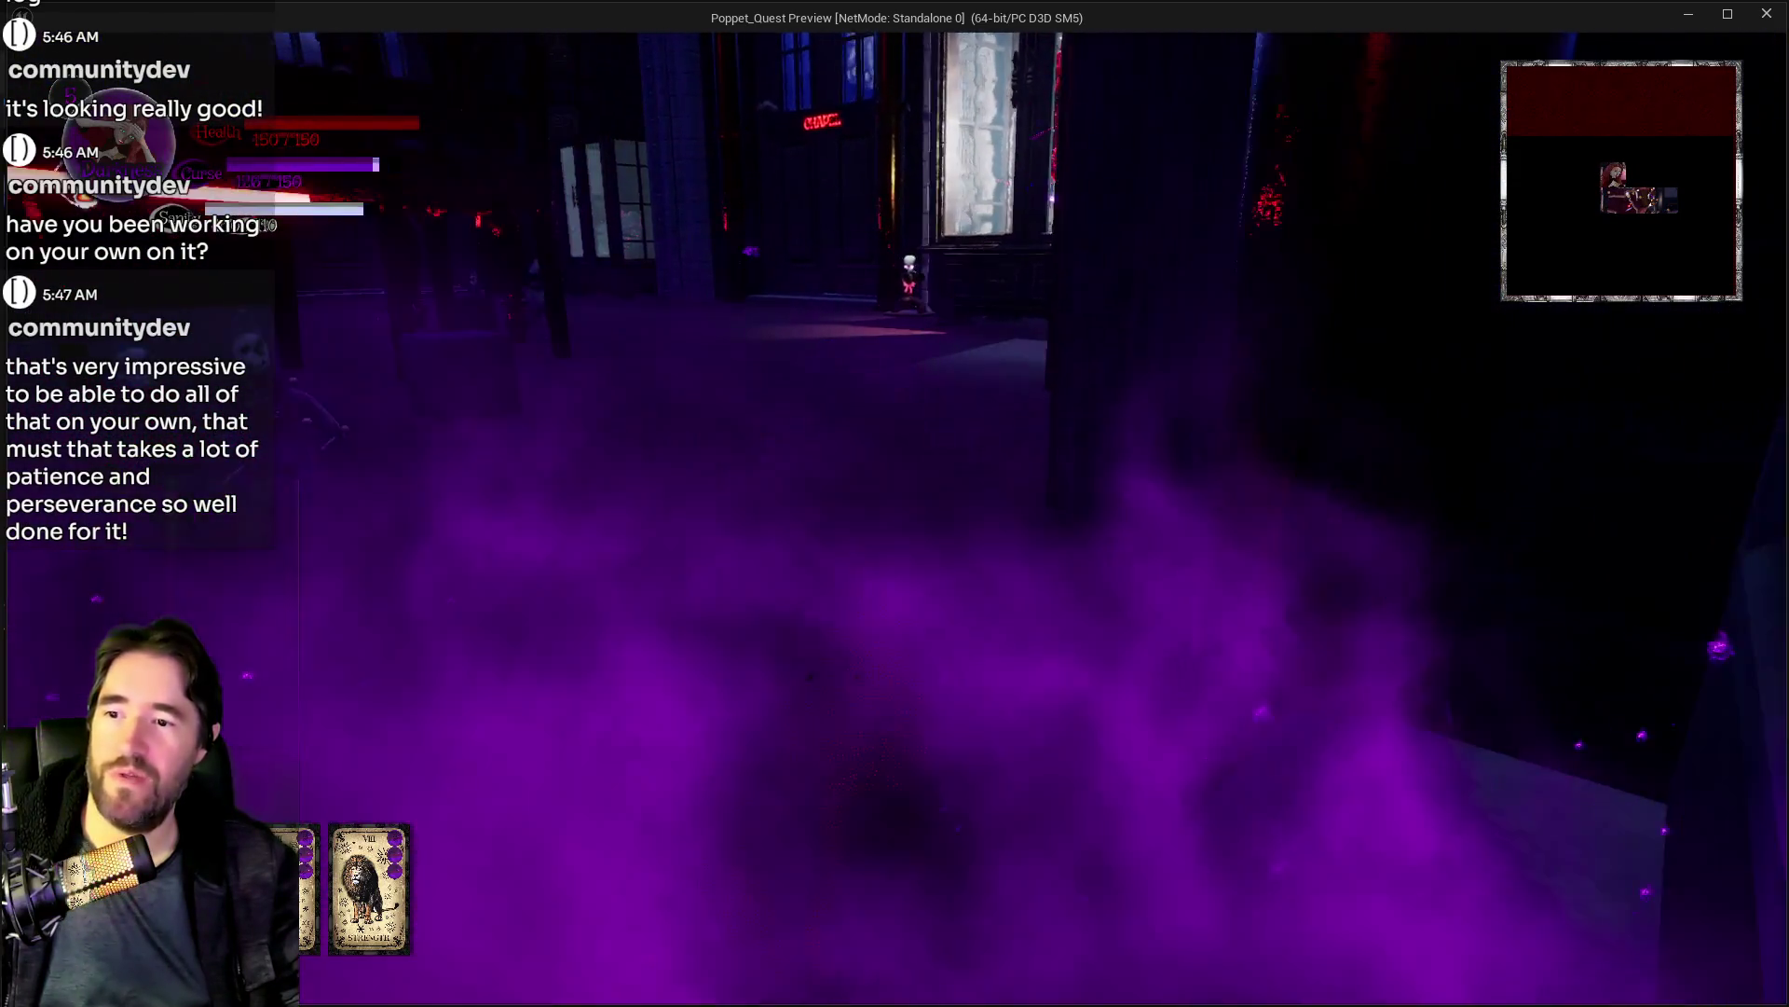
{"action": "key", "text": "w"}
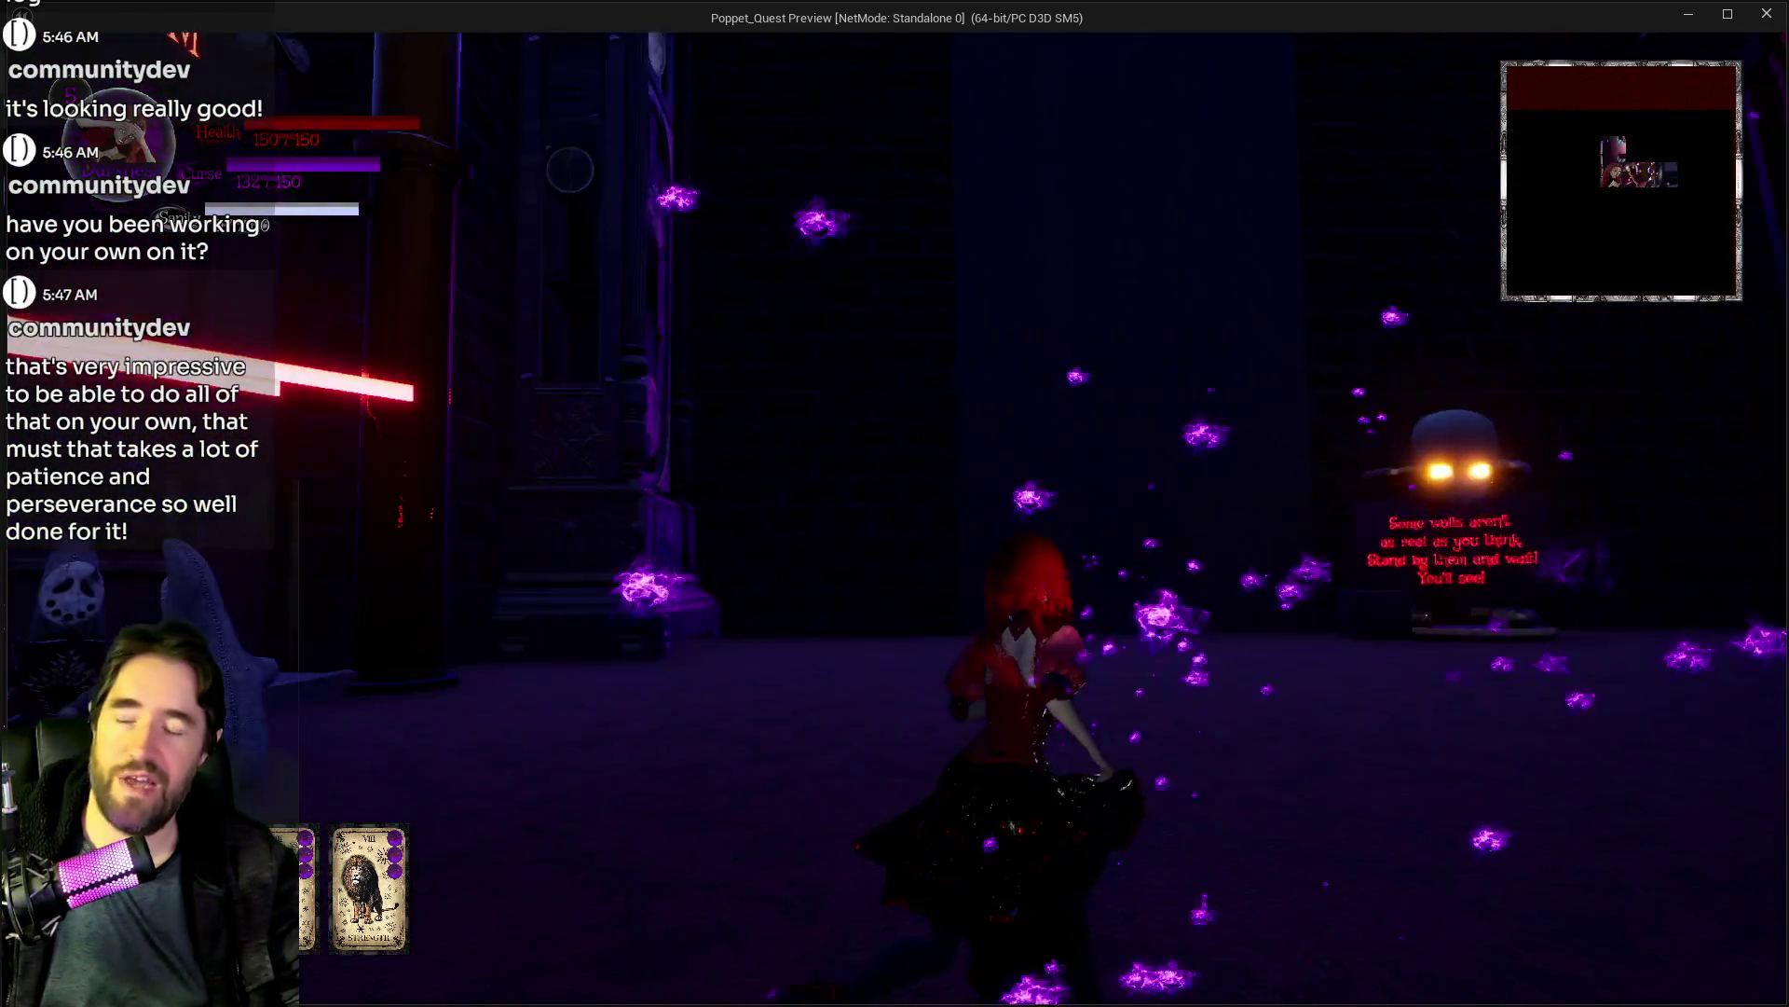
{"action": "key", "text": "w"}
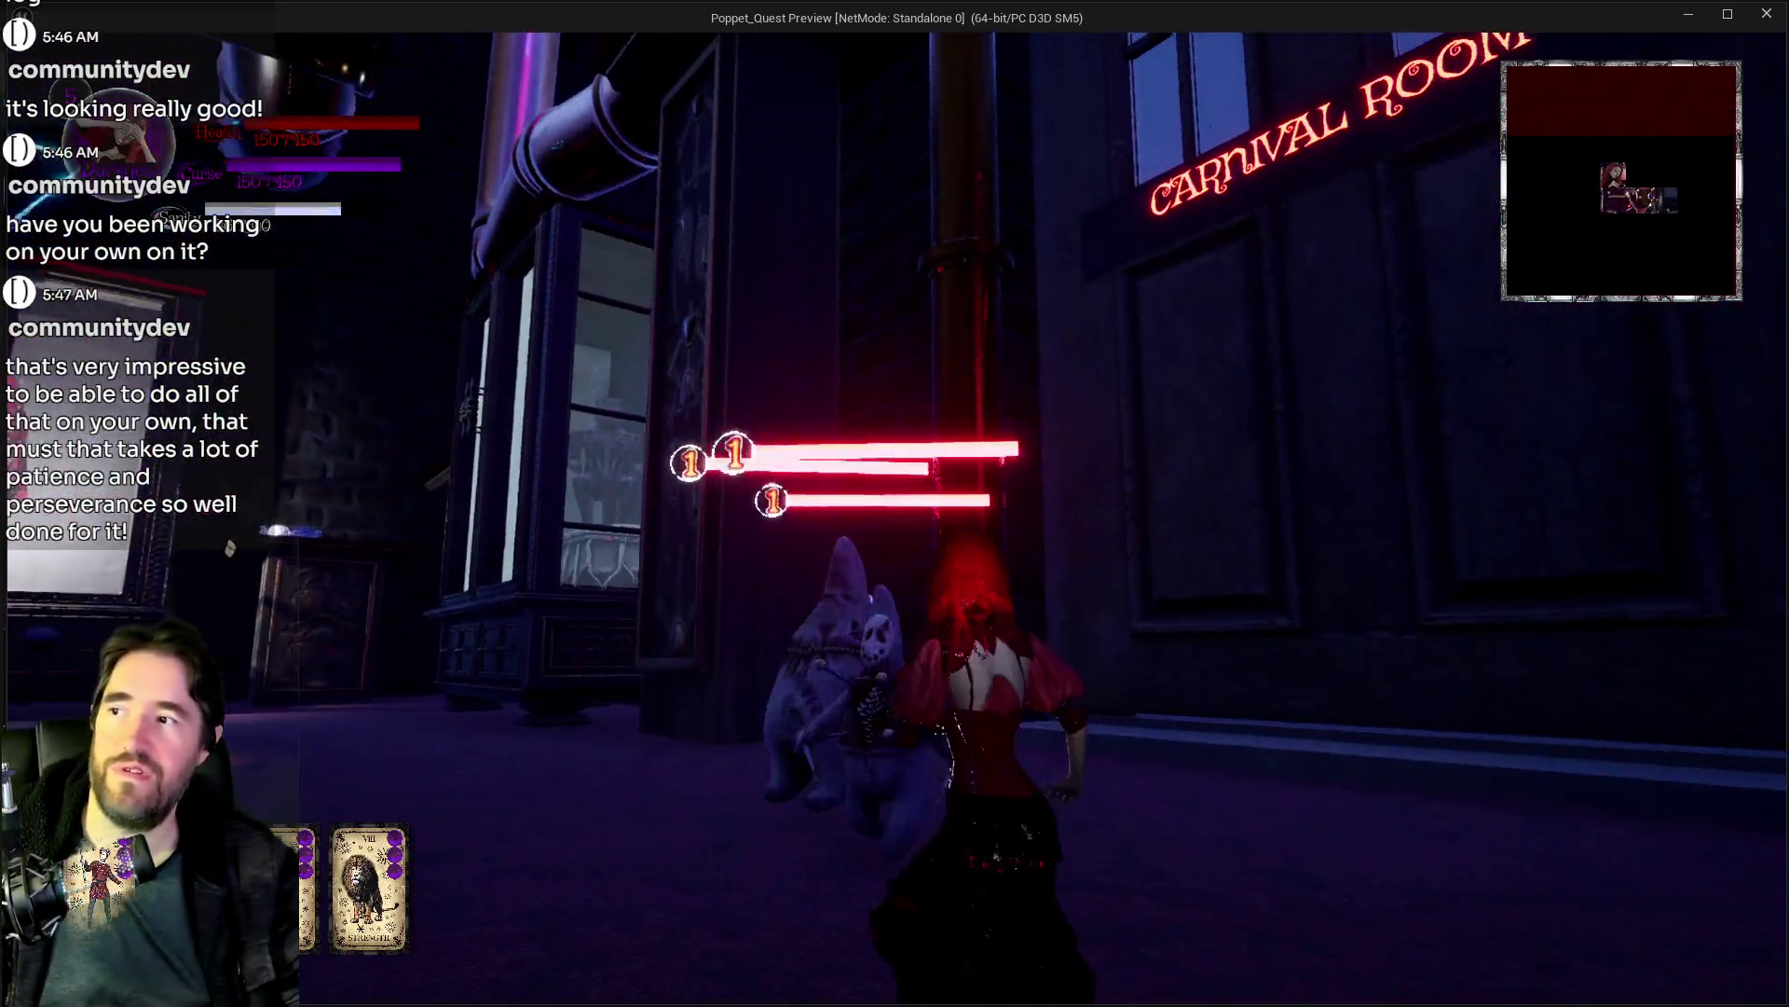
Step: Advance down the dark corridor, teleport to the mannequins, then run toward the tall stone wall
{"action": "key", "text": "w"}
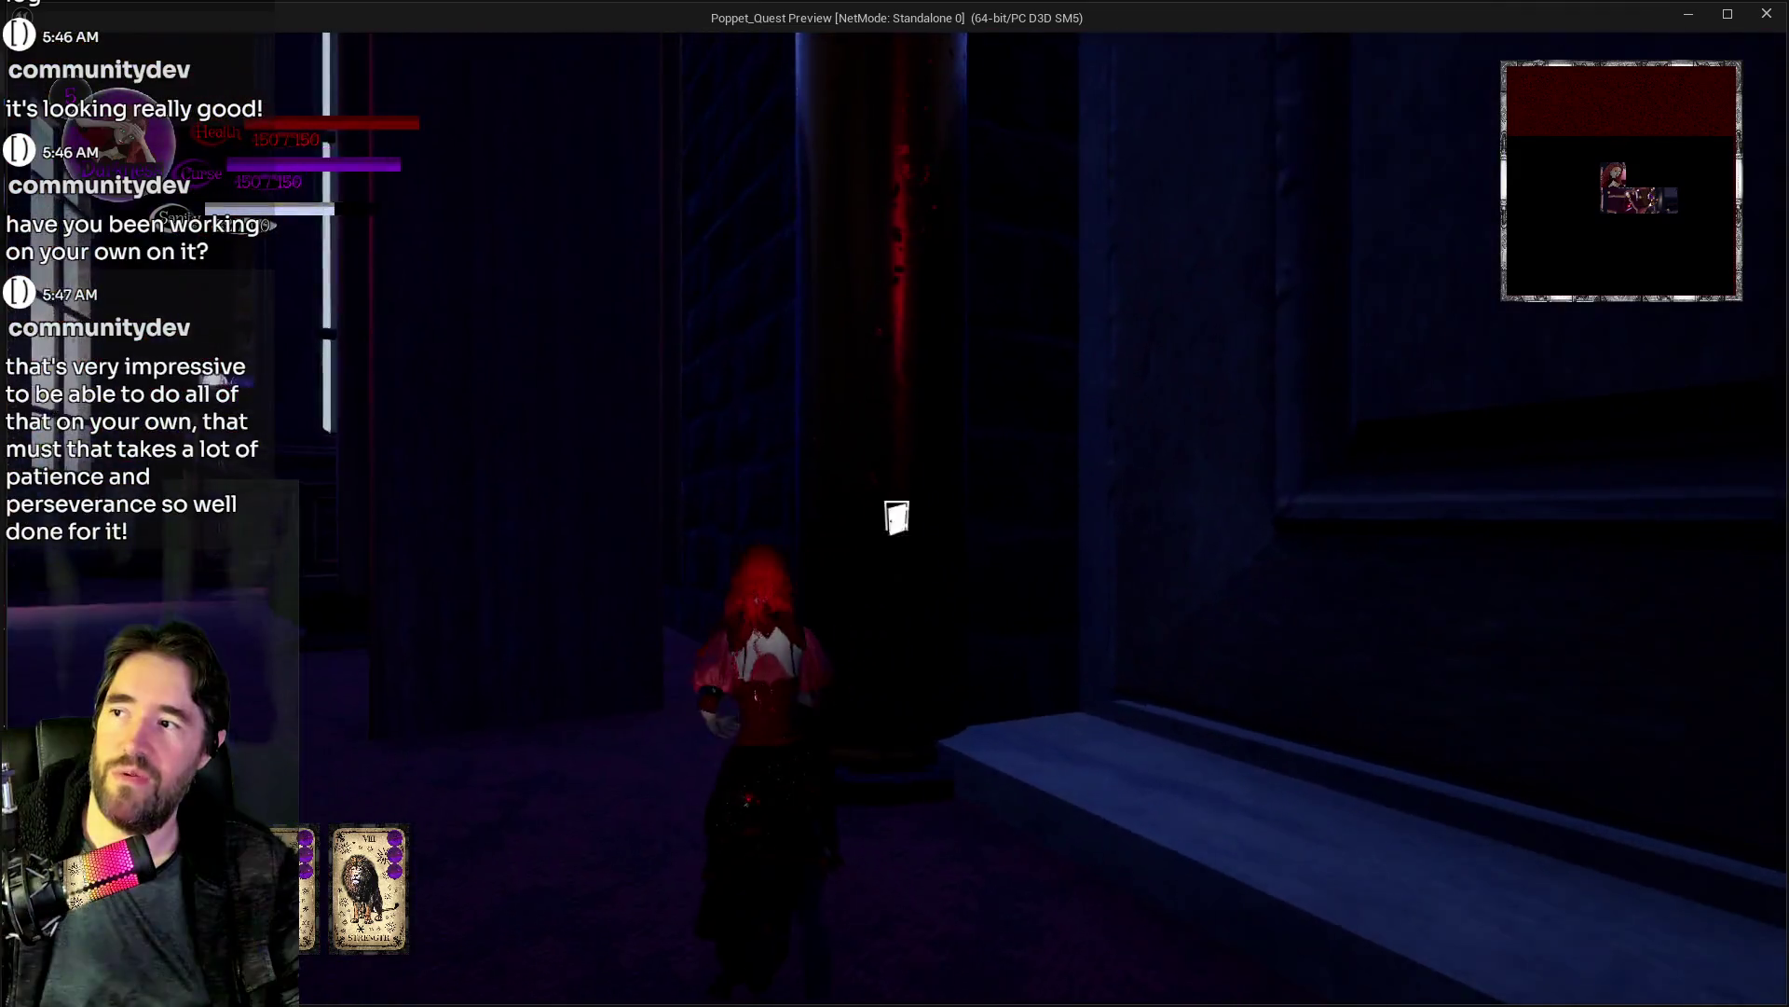
{"action": "key", "text": "w"}
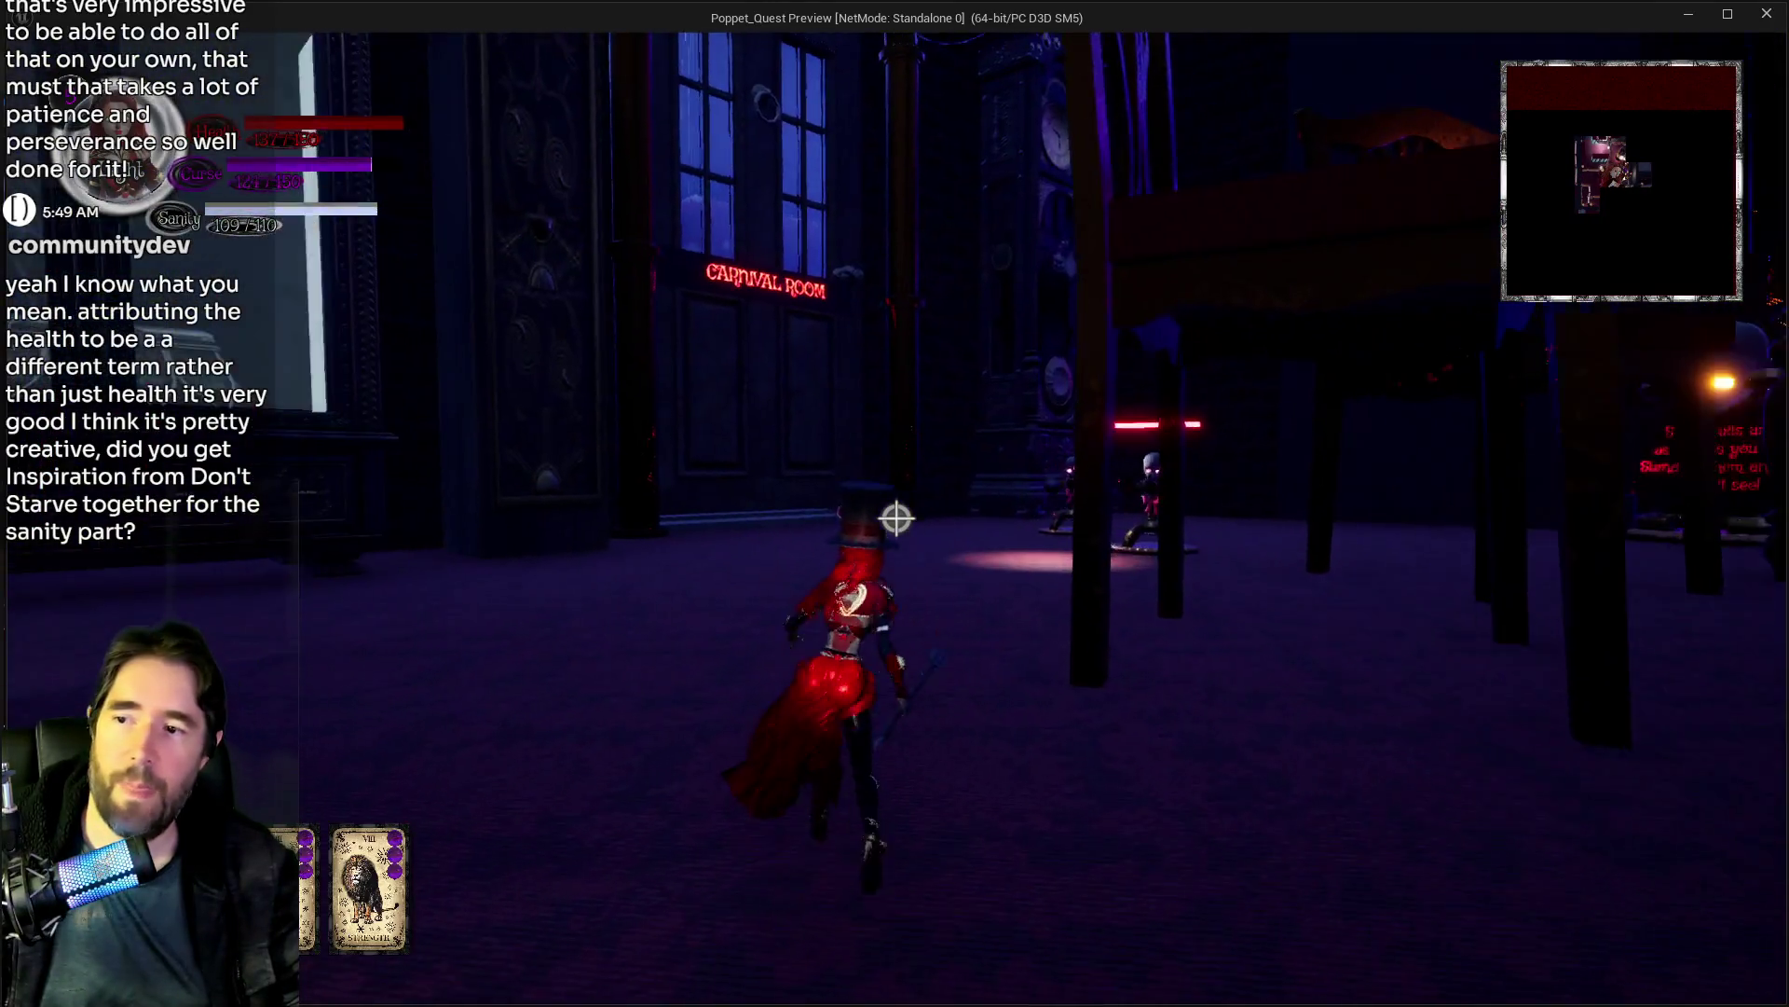
{"action": "left_click", "coordinate": [897, 518]}
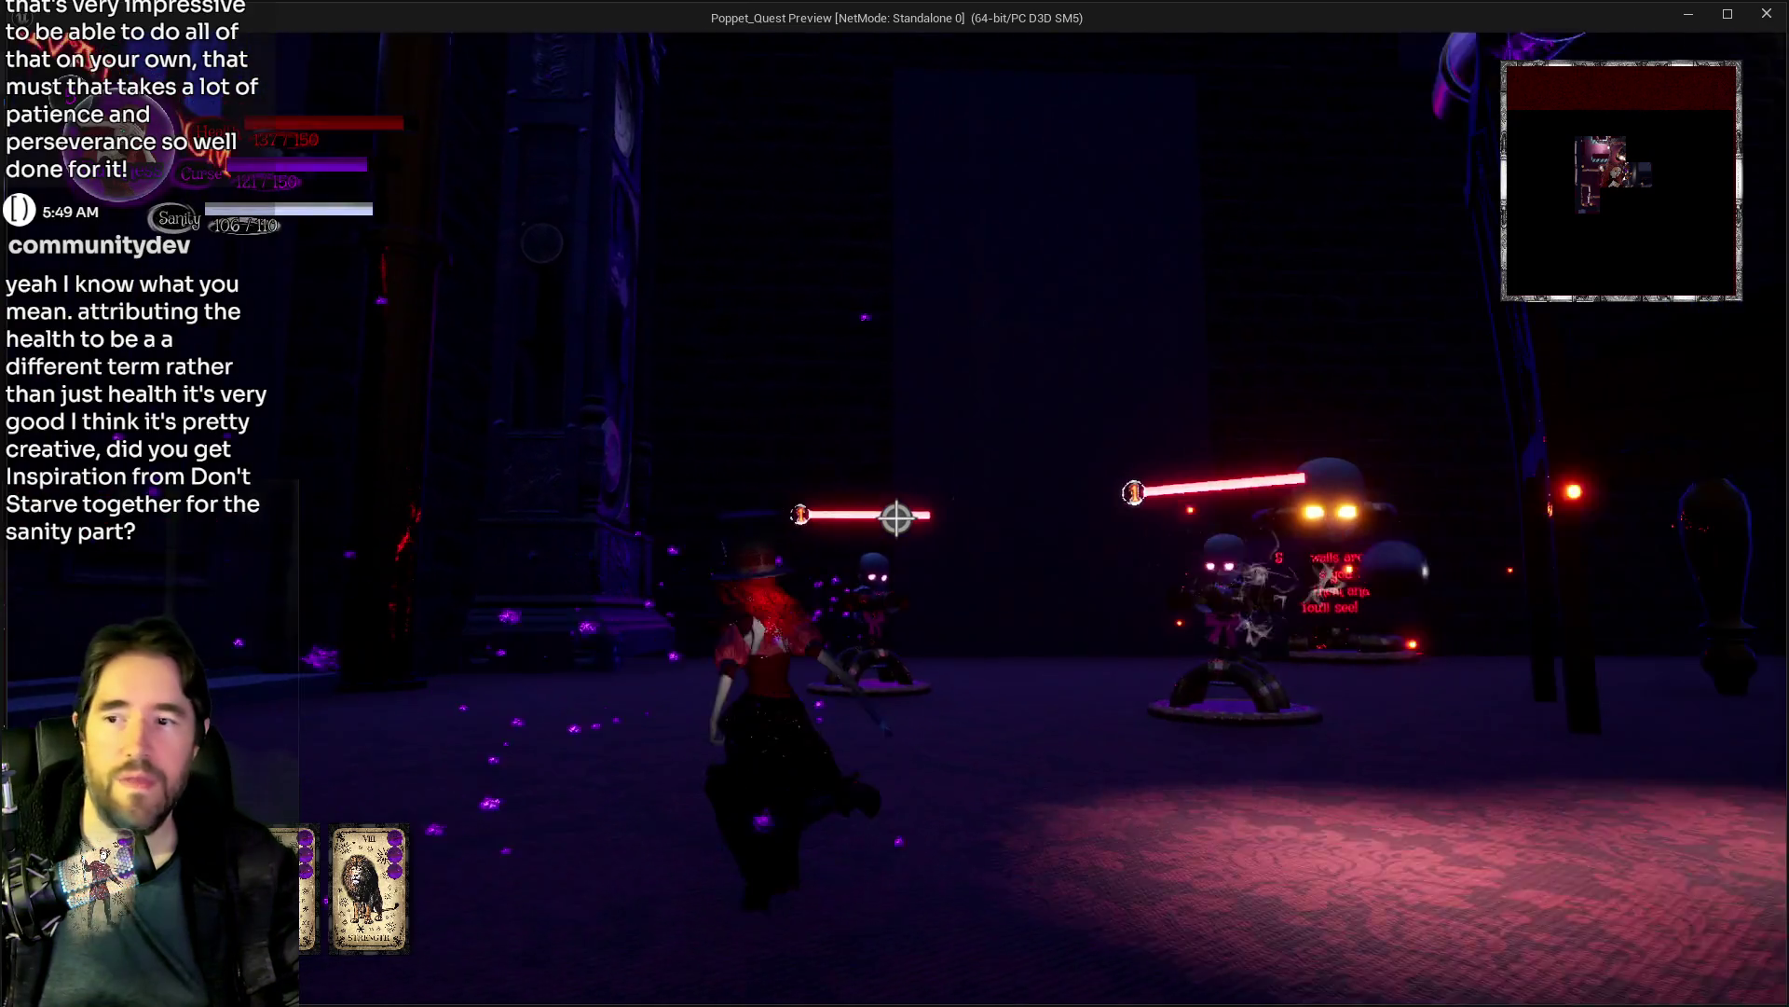
{"action": "key", "text": "w"}
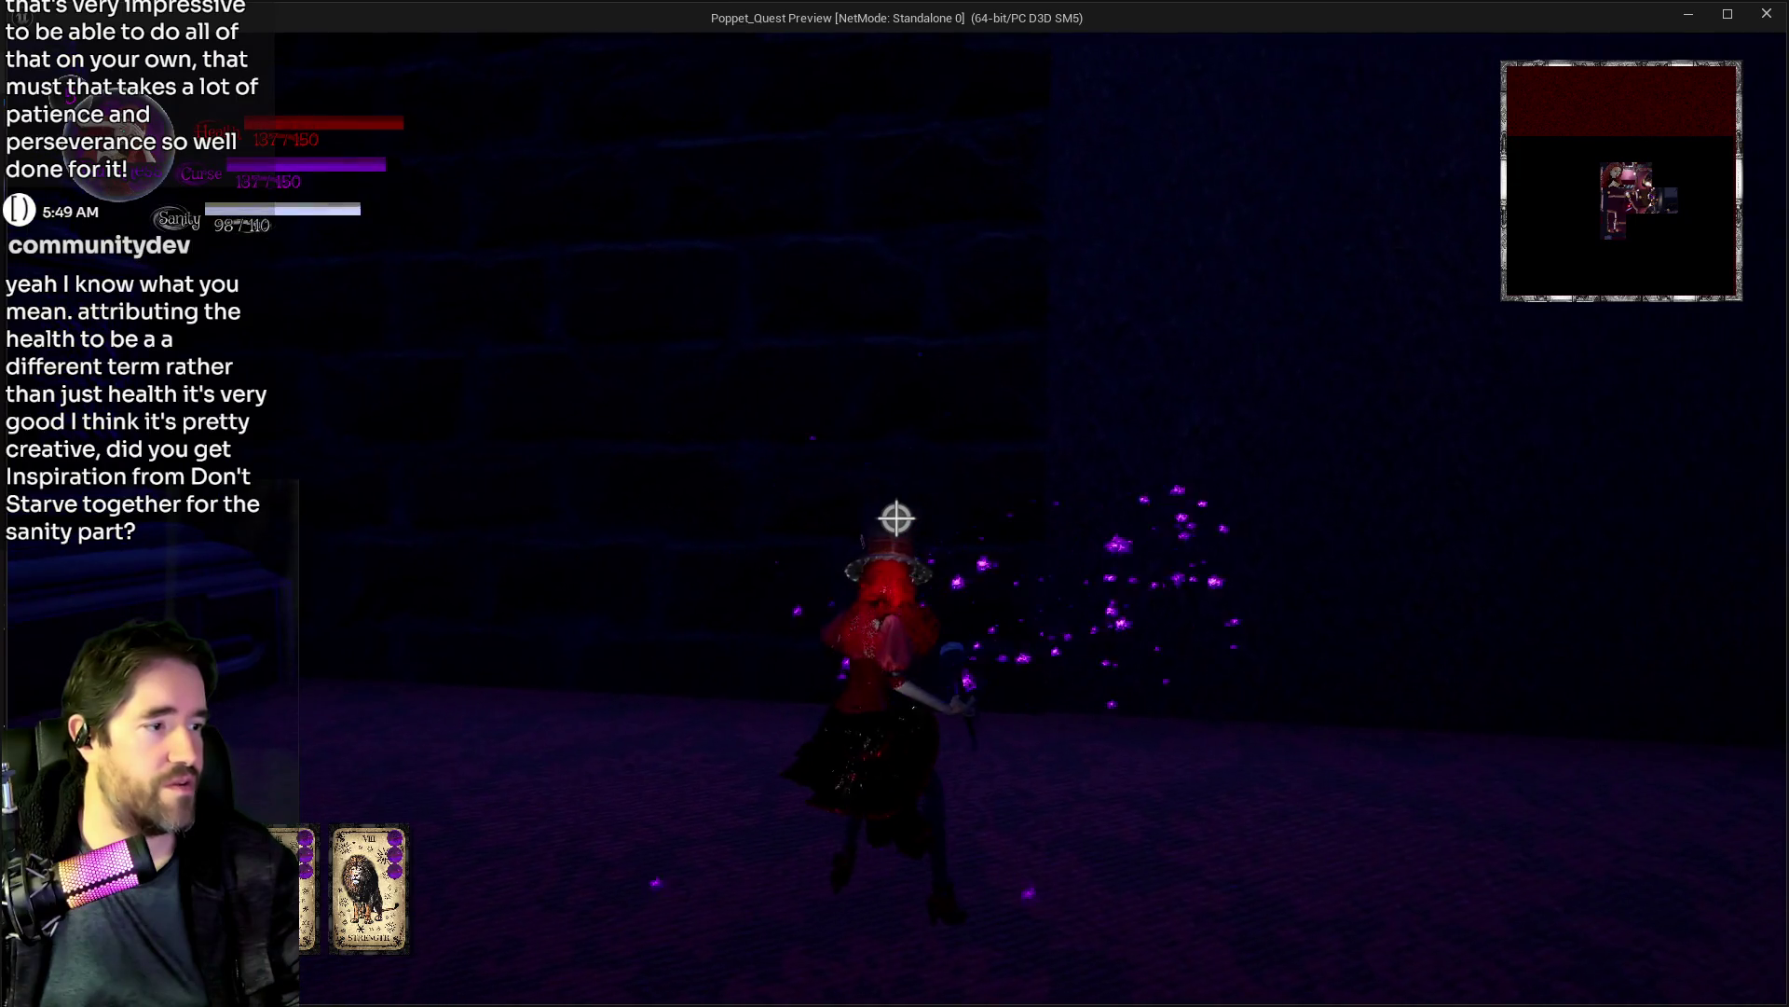
{"action": "key", "text": "w"}
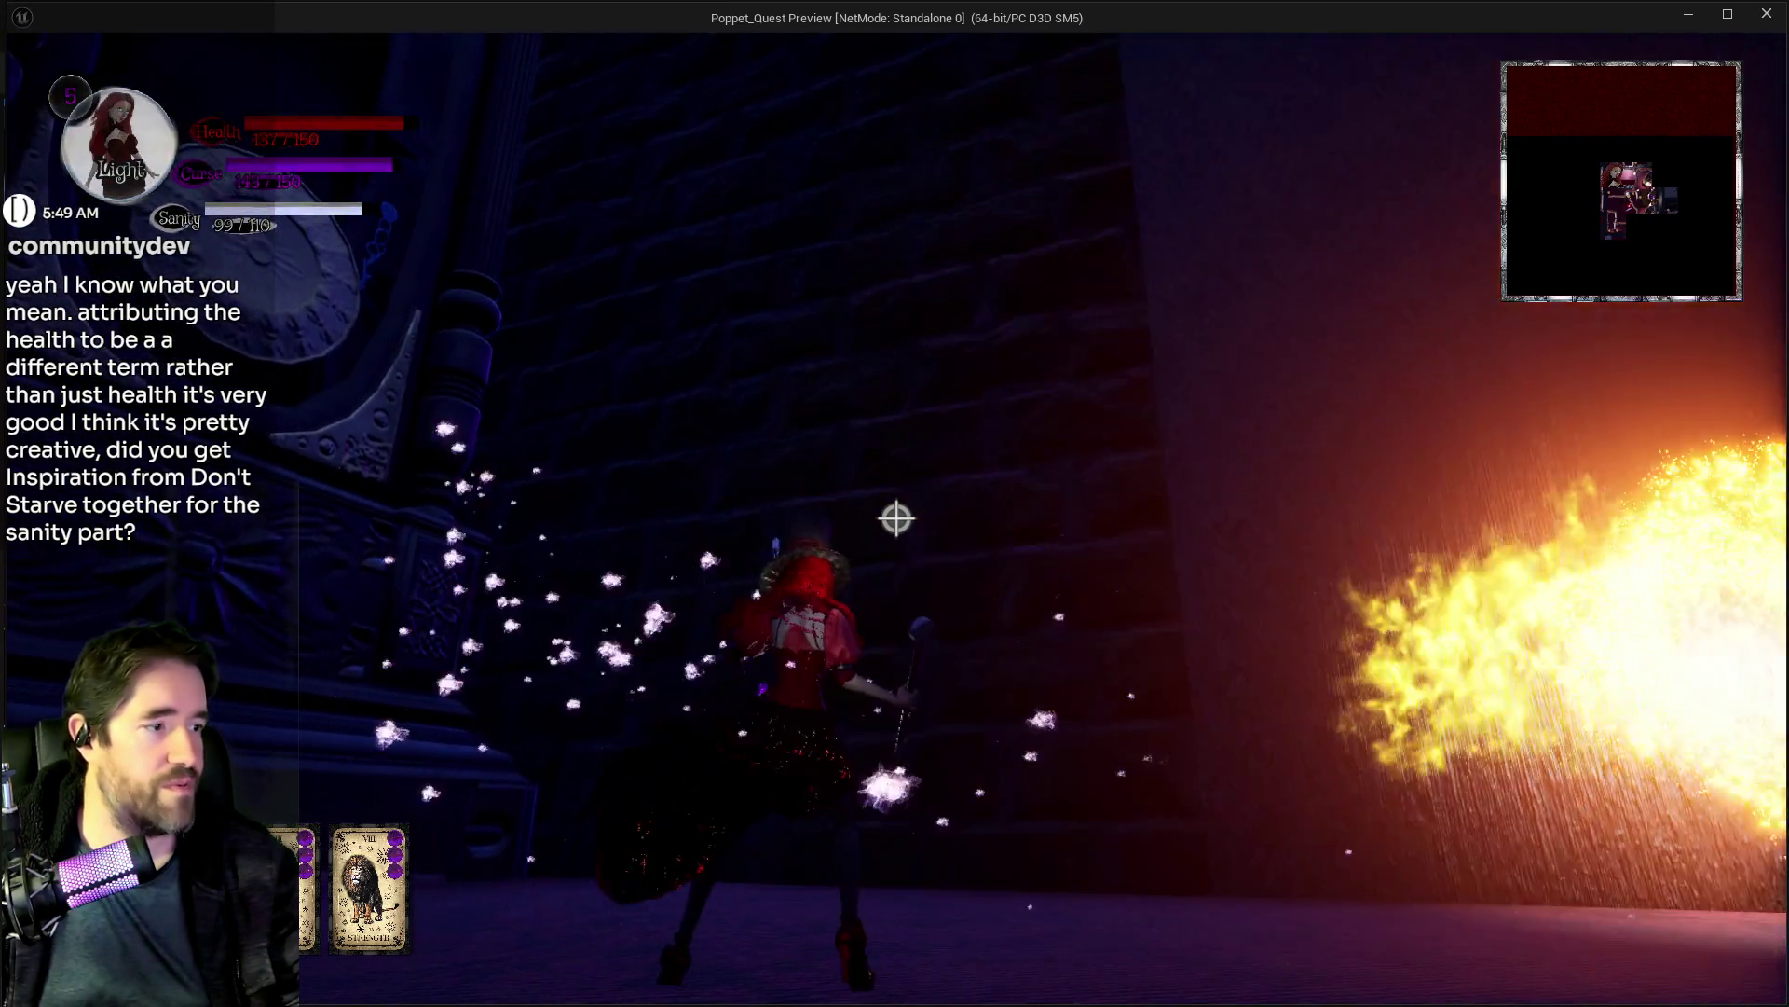
{"action": "key", "text": "w"}
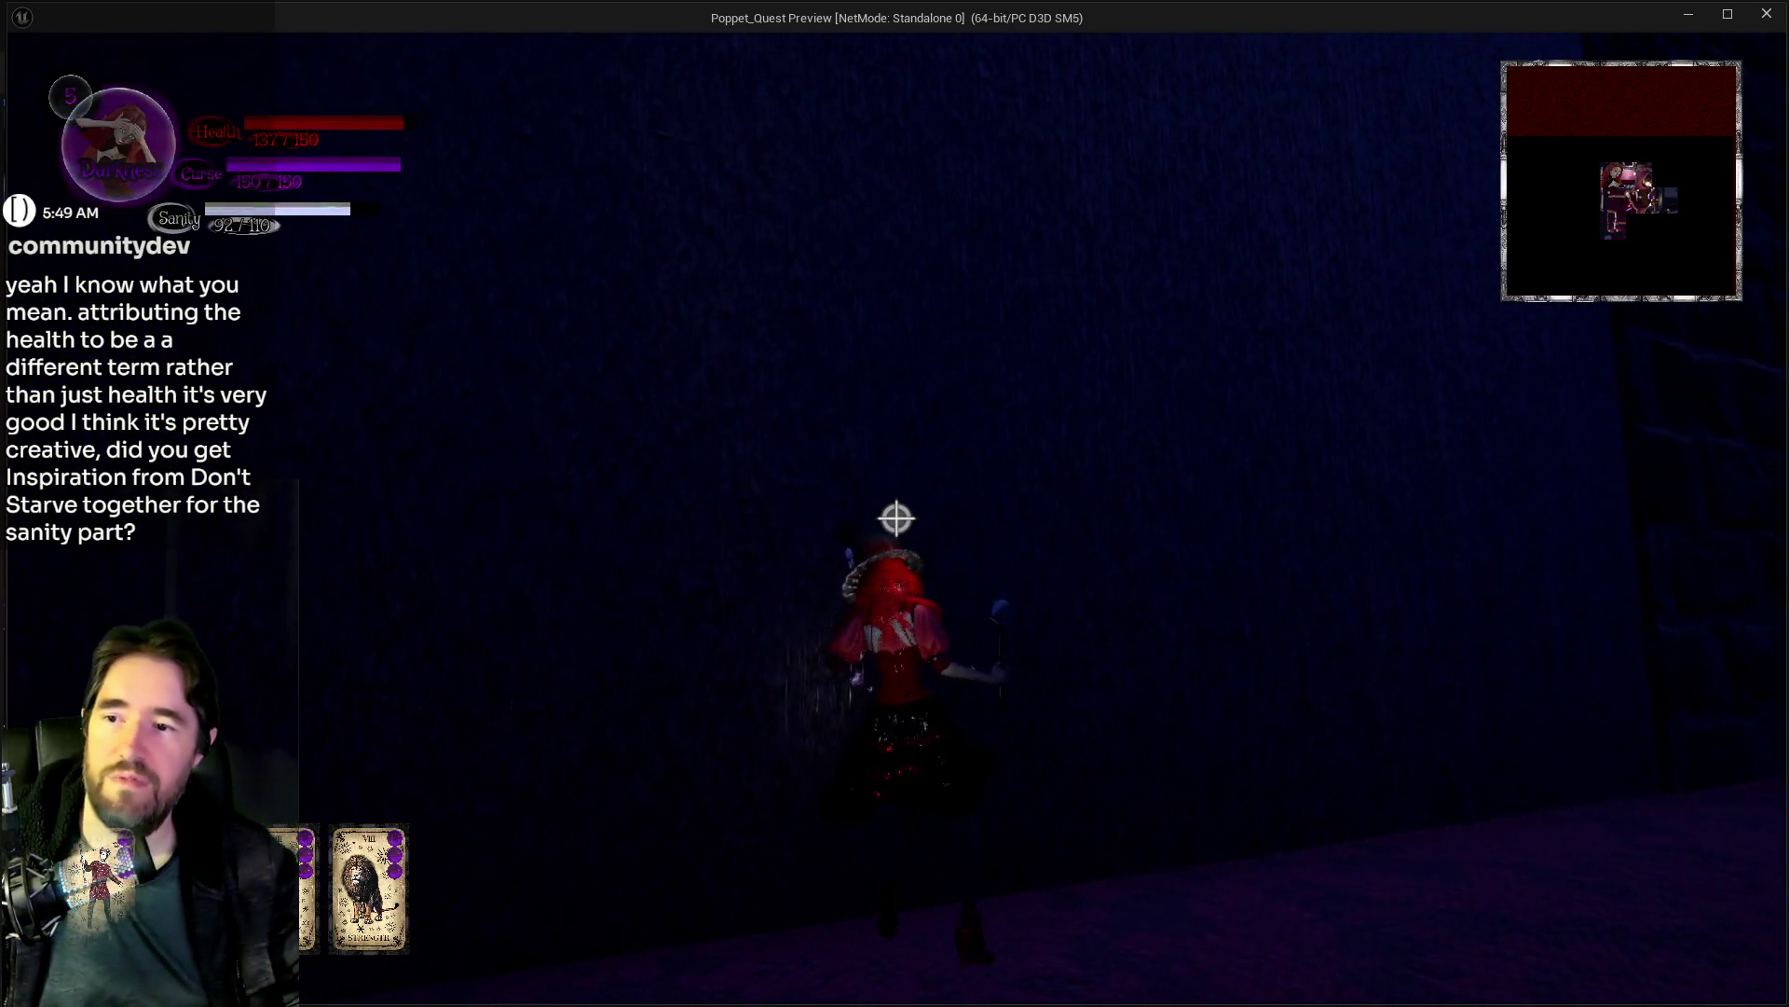
Step: Enter the lit room, strike the drawer open, and walk along the brick wall to the desk corner
{"action": "key", "text": "w"}
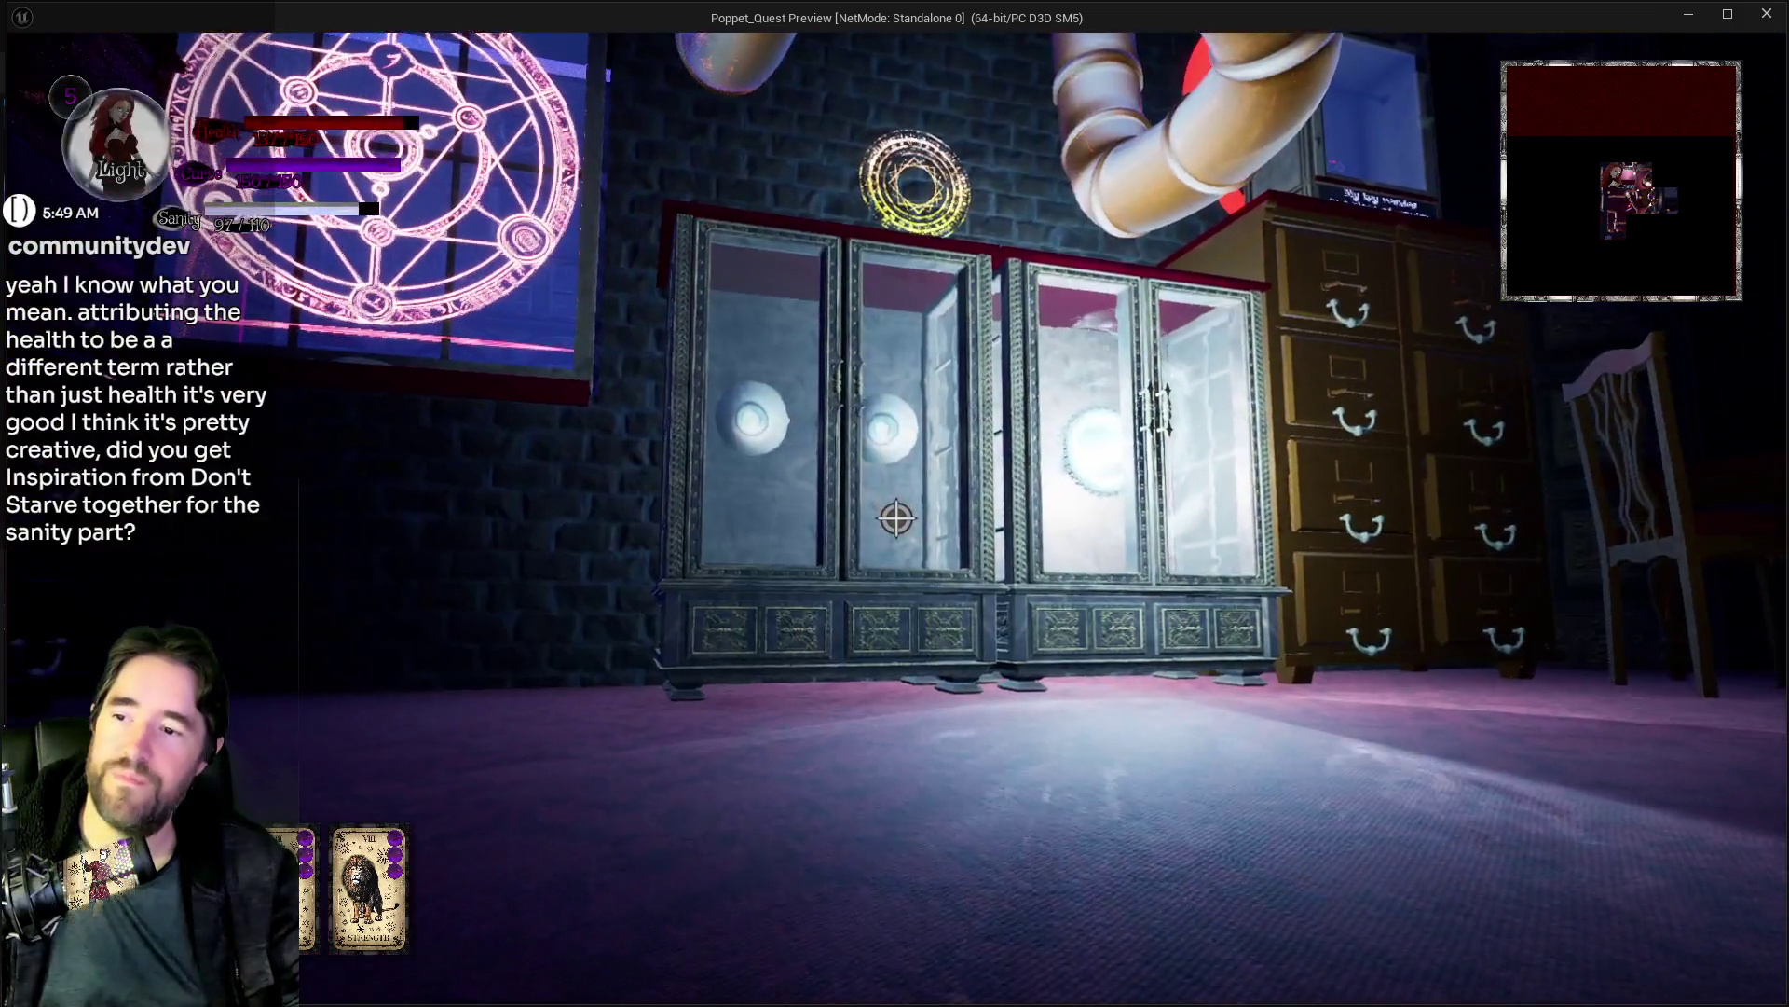
{"action": "key", "text": "w"}
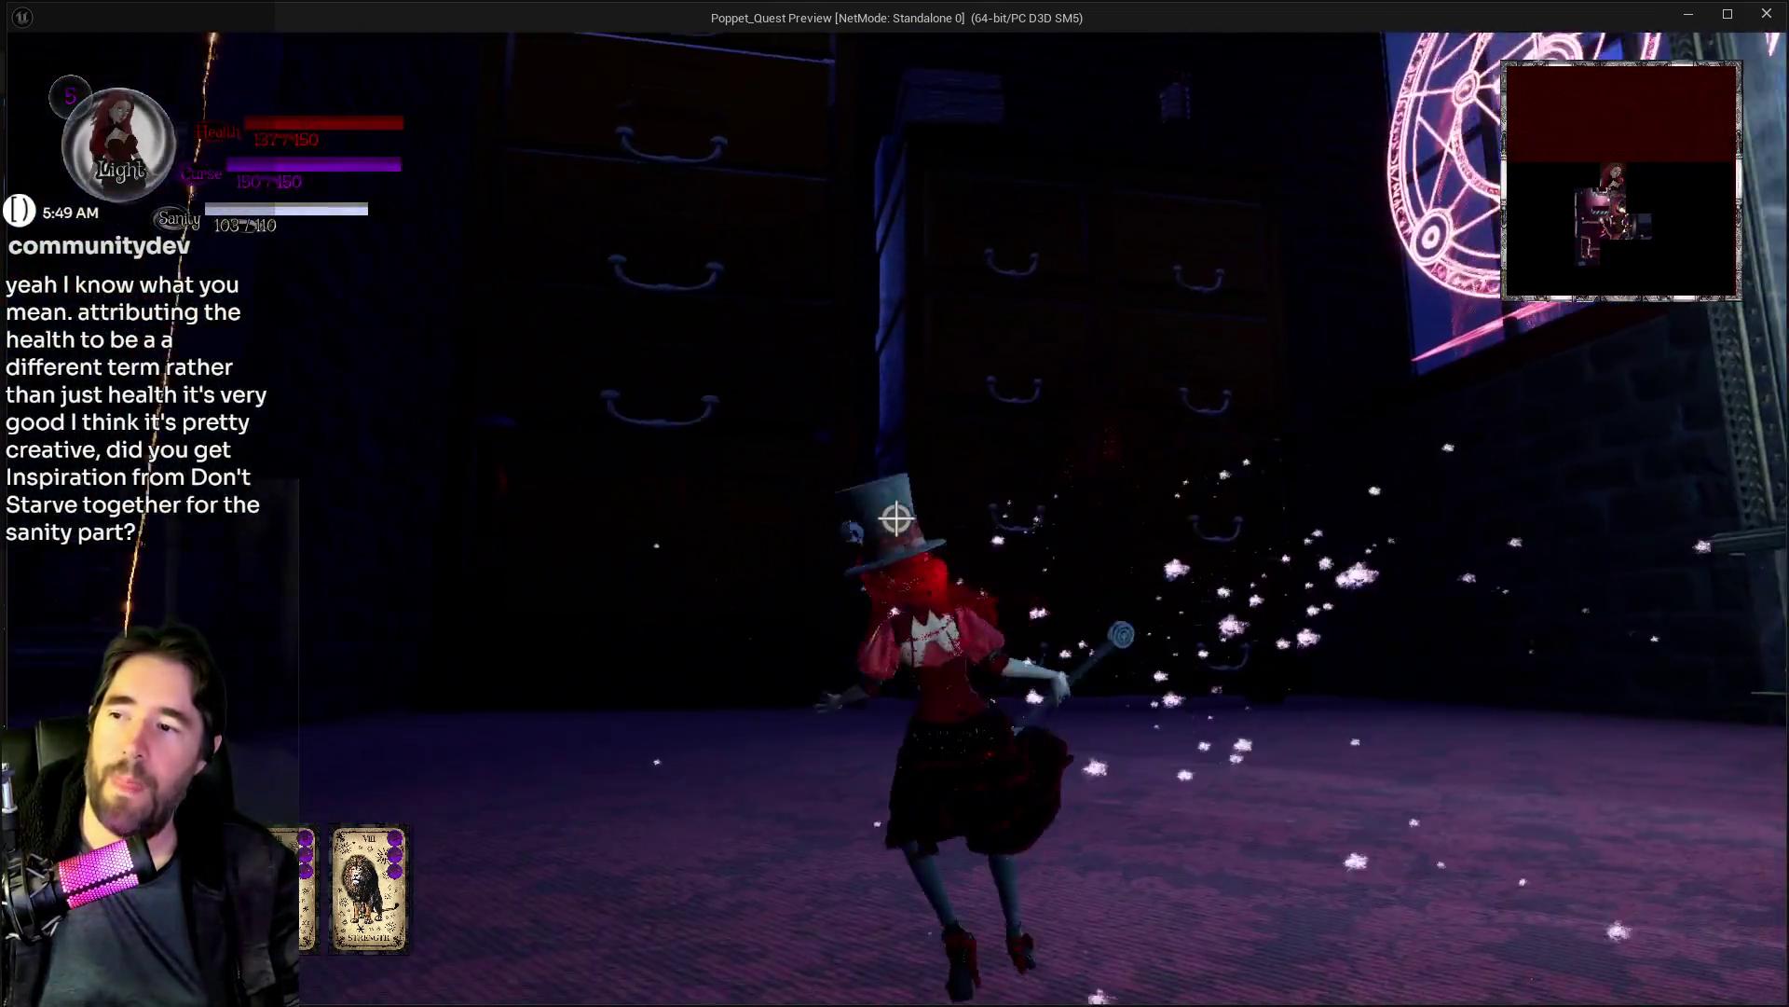
{"action": "key", "text": "w"}
{"action": "left_click", "coordinate": [897, 518]}
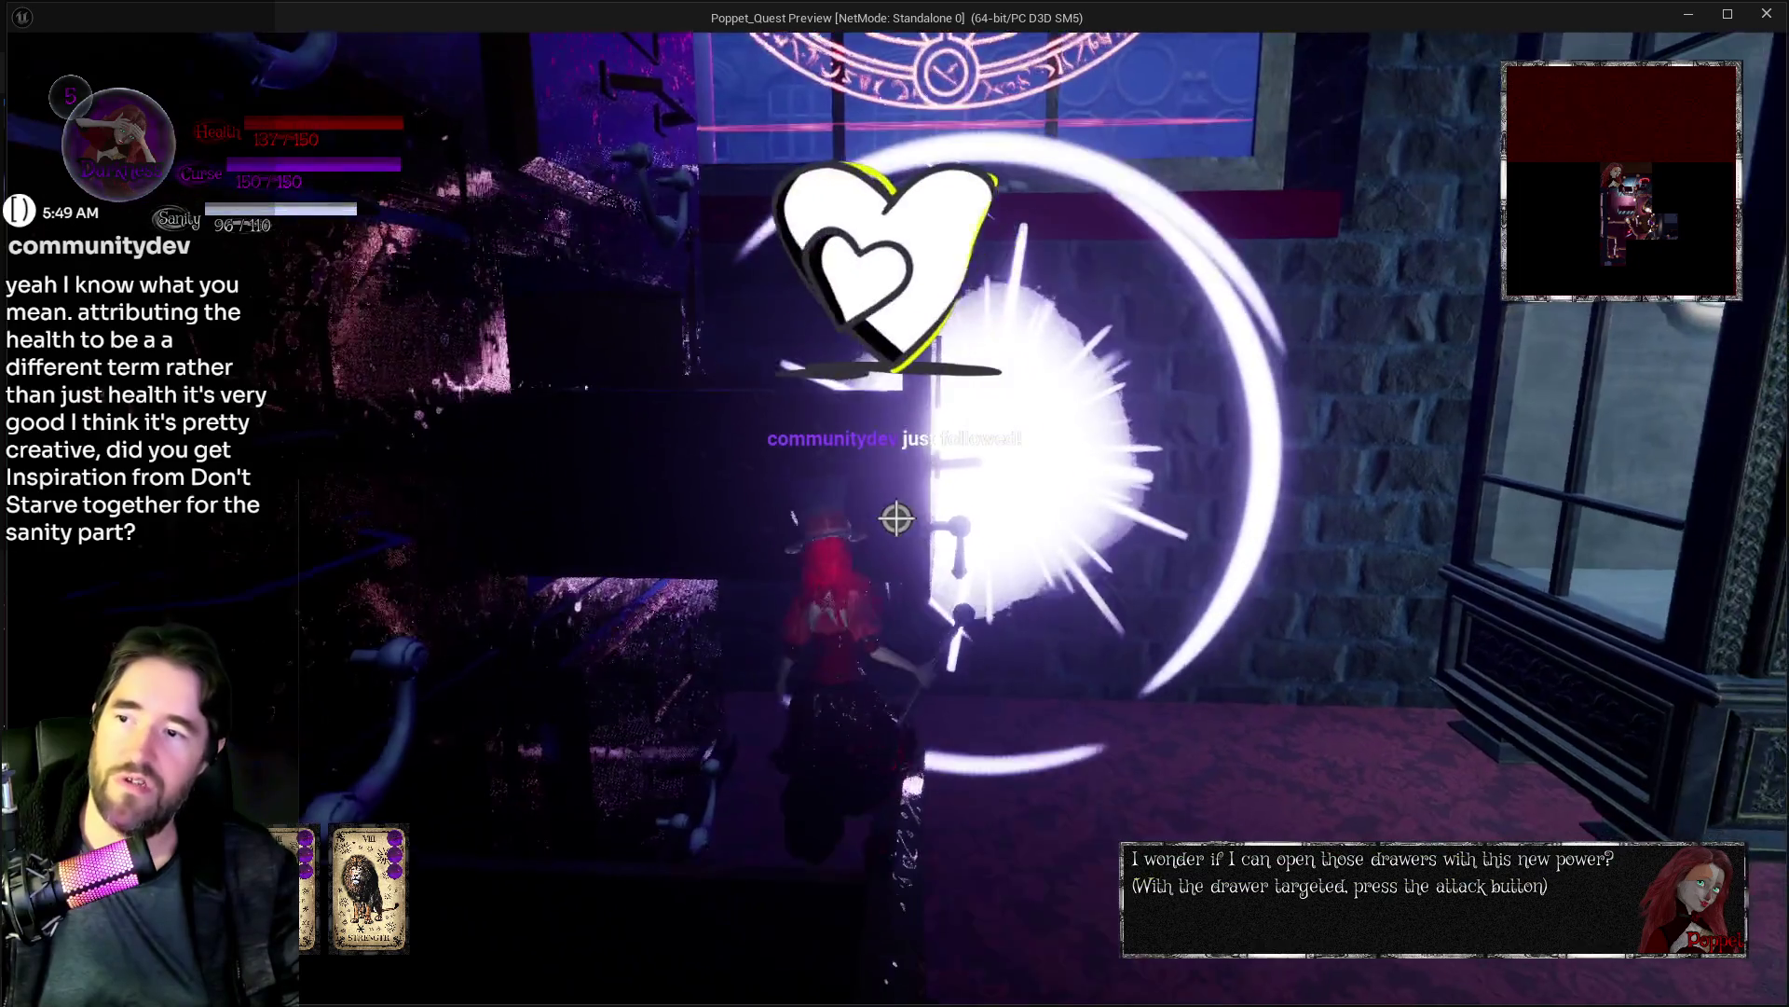
{"action": "left_click", "coordinate": [896, 519]}
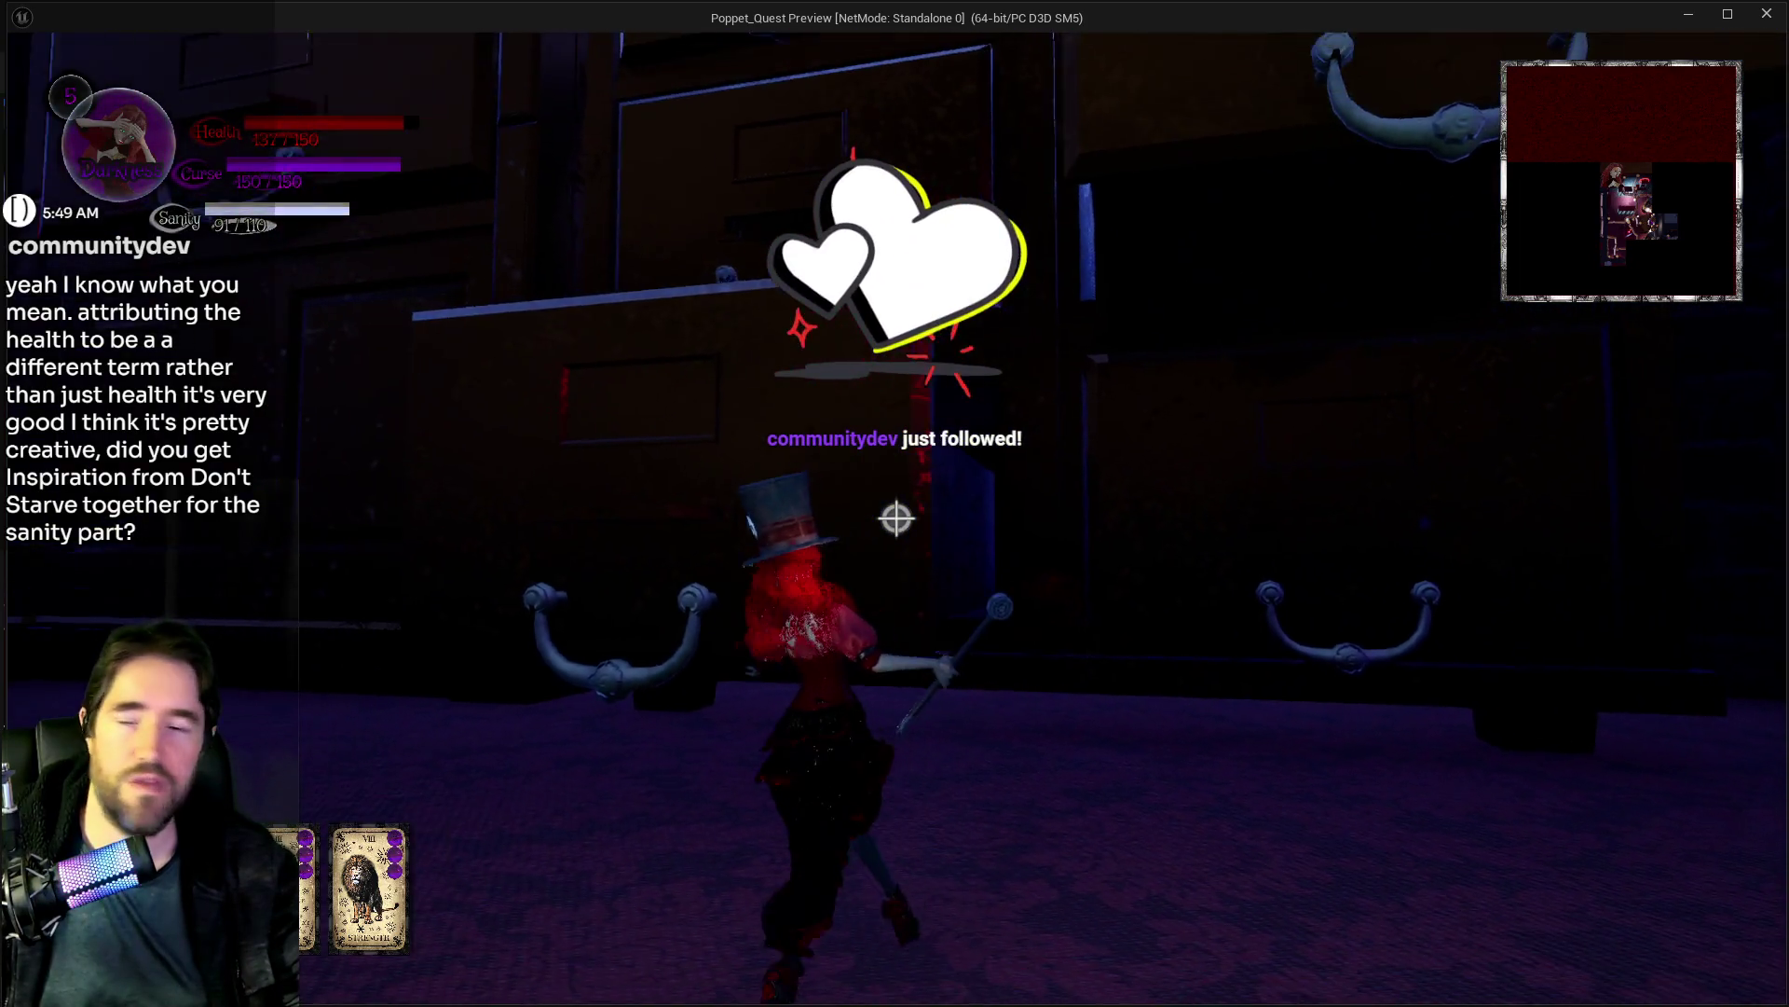
{"action": "key", "text": "w"}
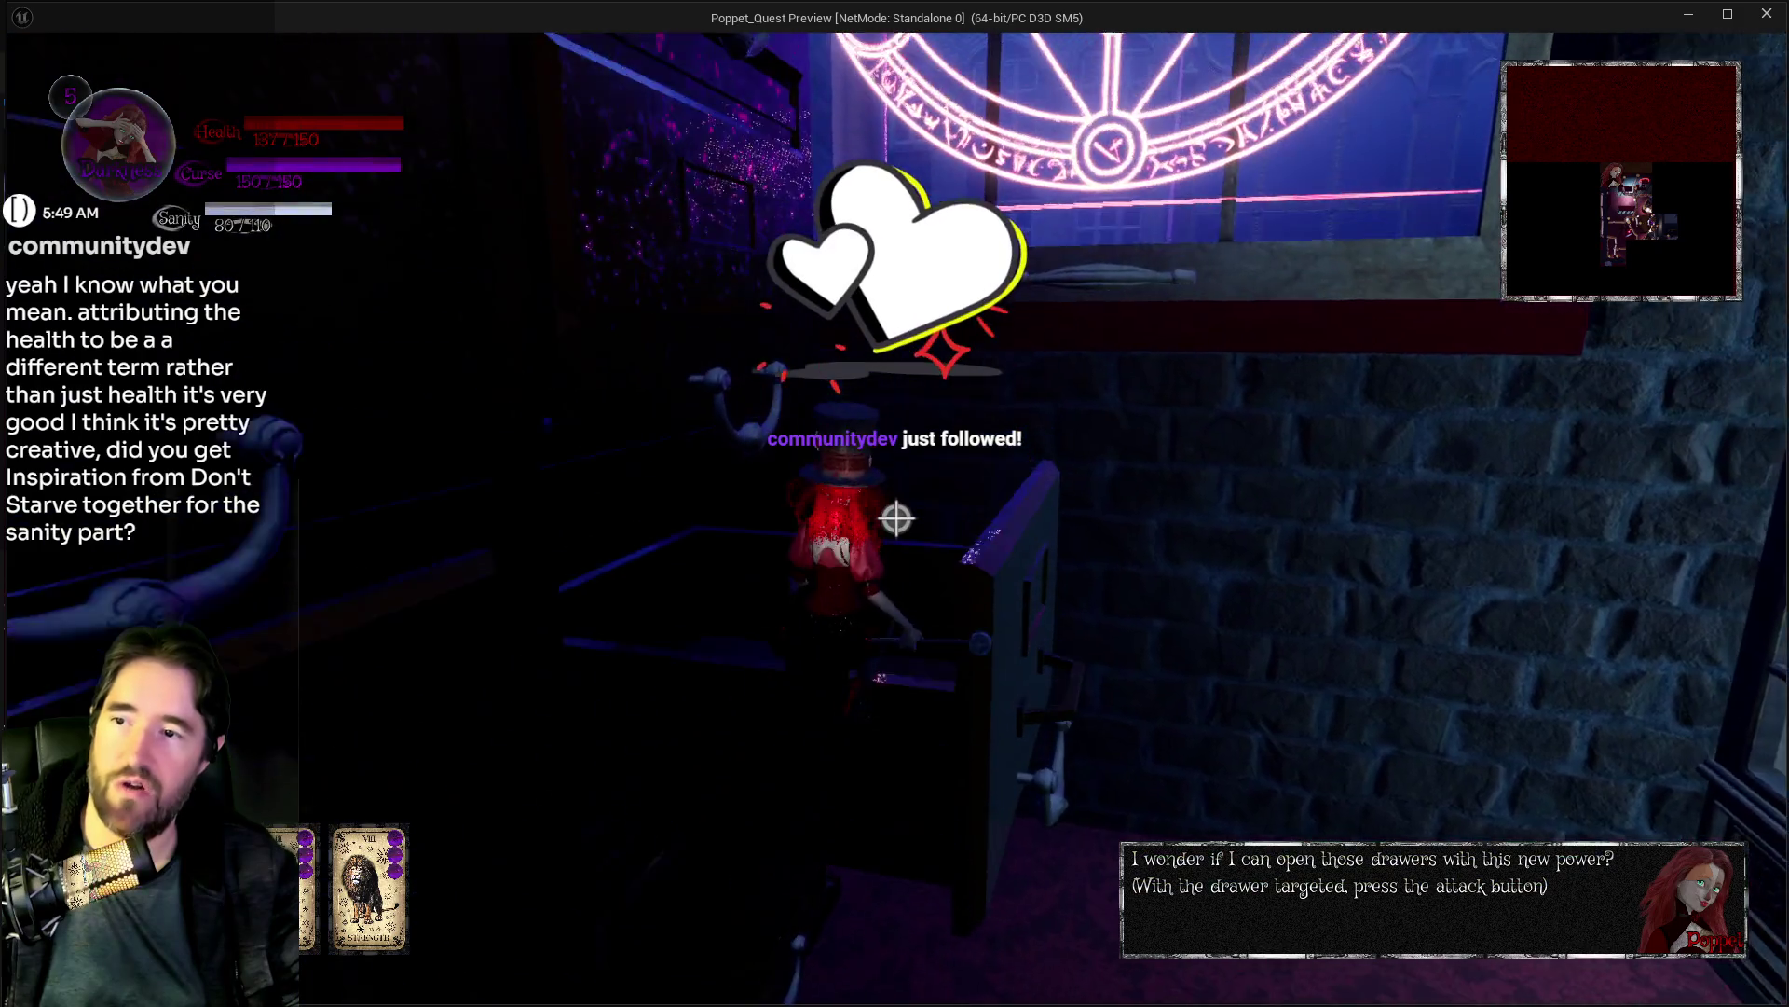
{"action": "key", "text": "w"}
{"action": "key", "text": "w"}
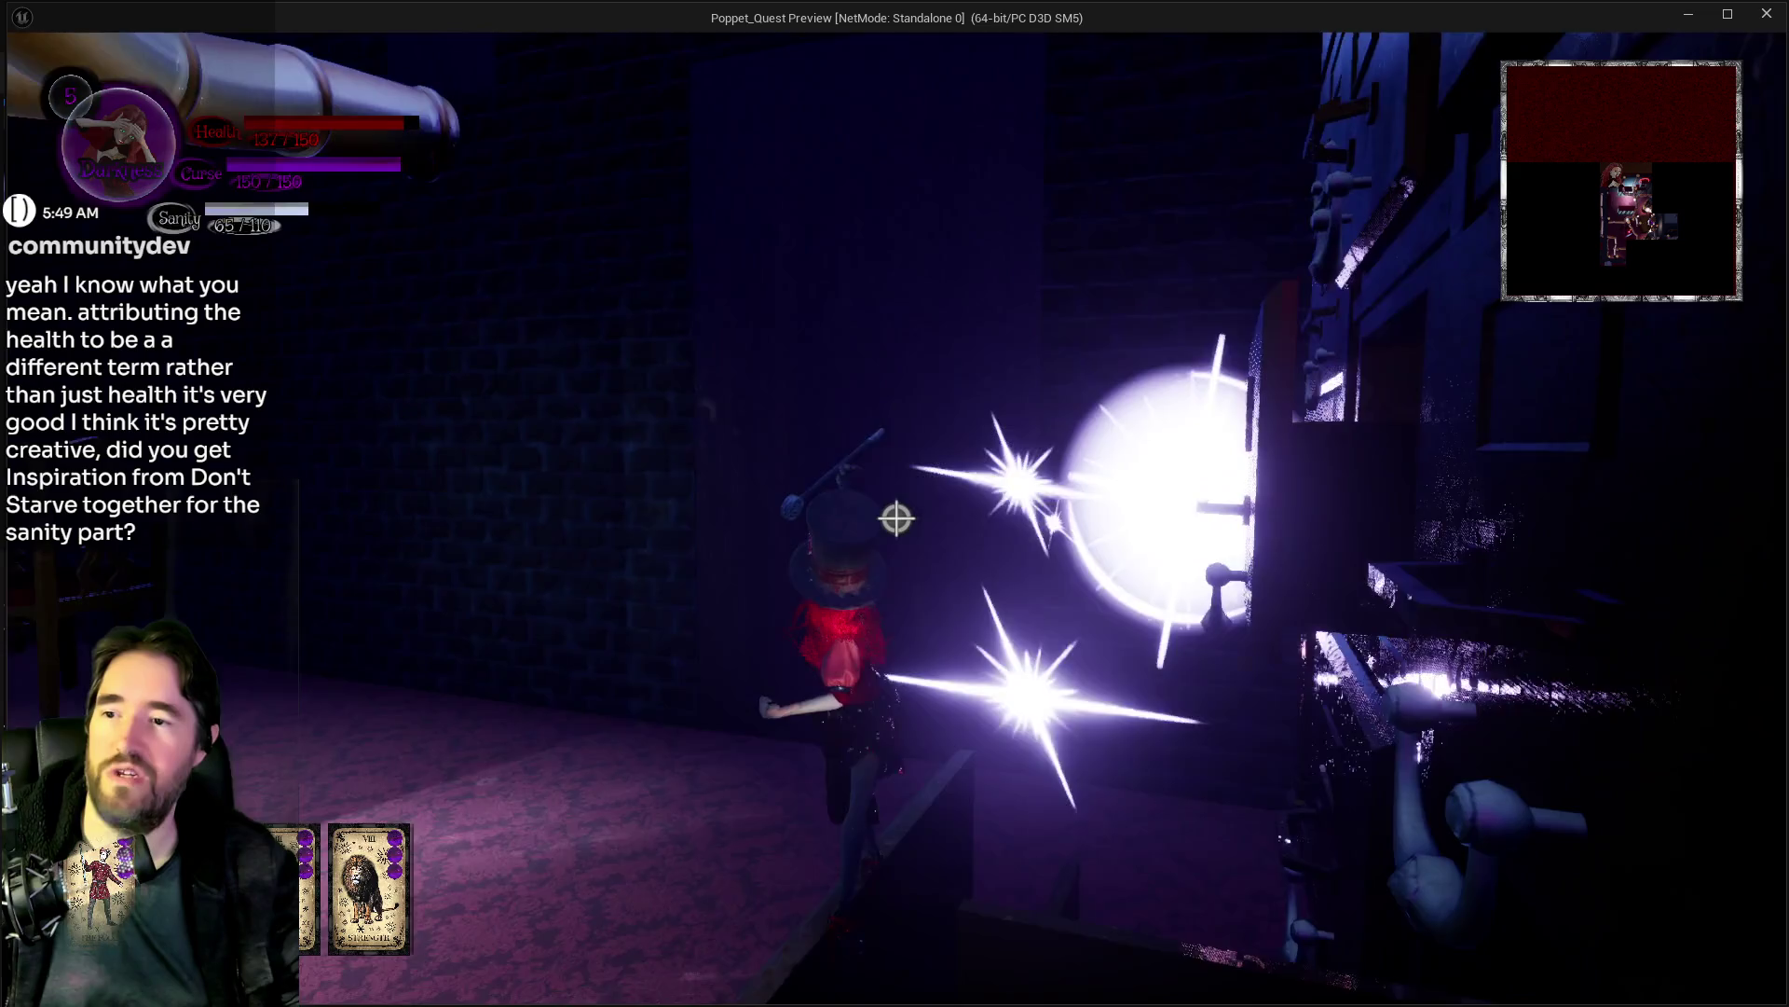
Step: Climb onto the drawer ledge, cross the paper and book stacks, and reach the dark block
{"action": "left_click", "coordinate": [896, 519]}
{"action": "key", "text": "w"}
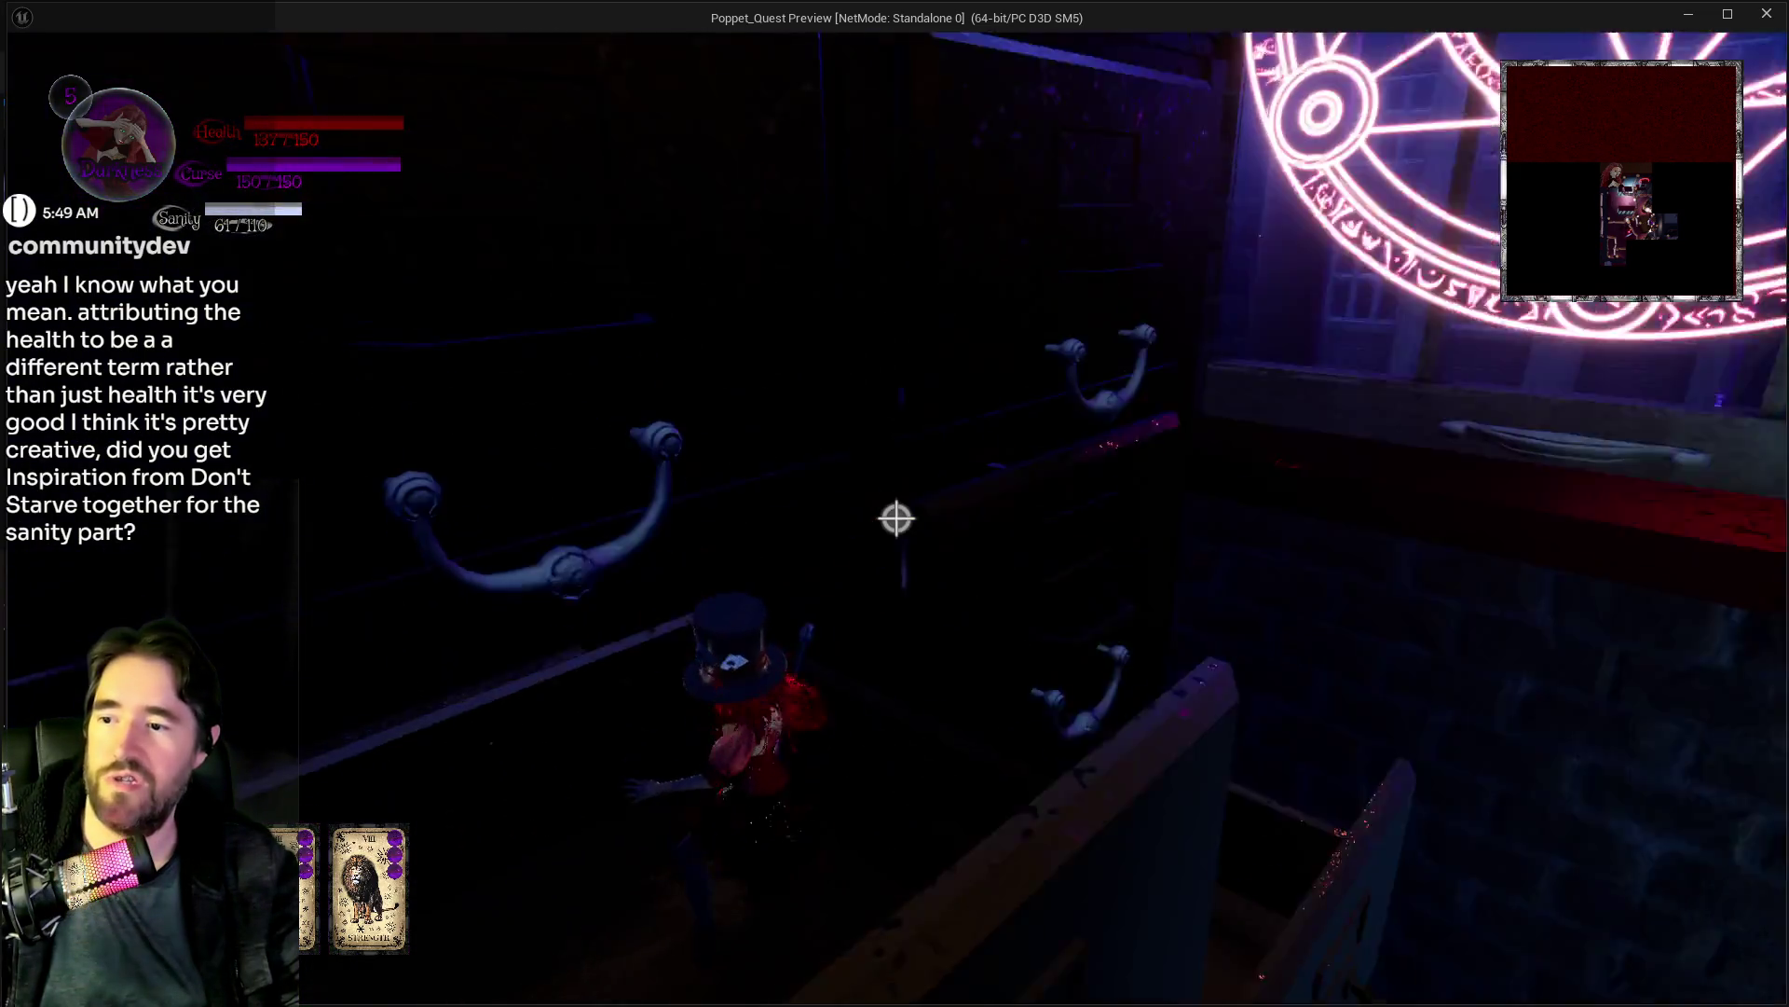
{"action": "key", "text": "w"}
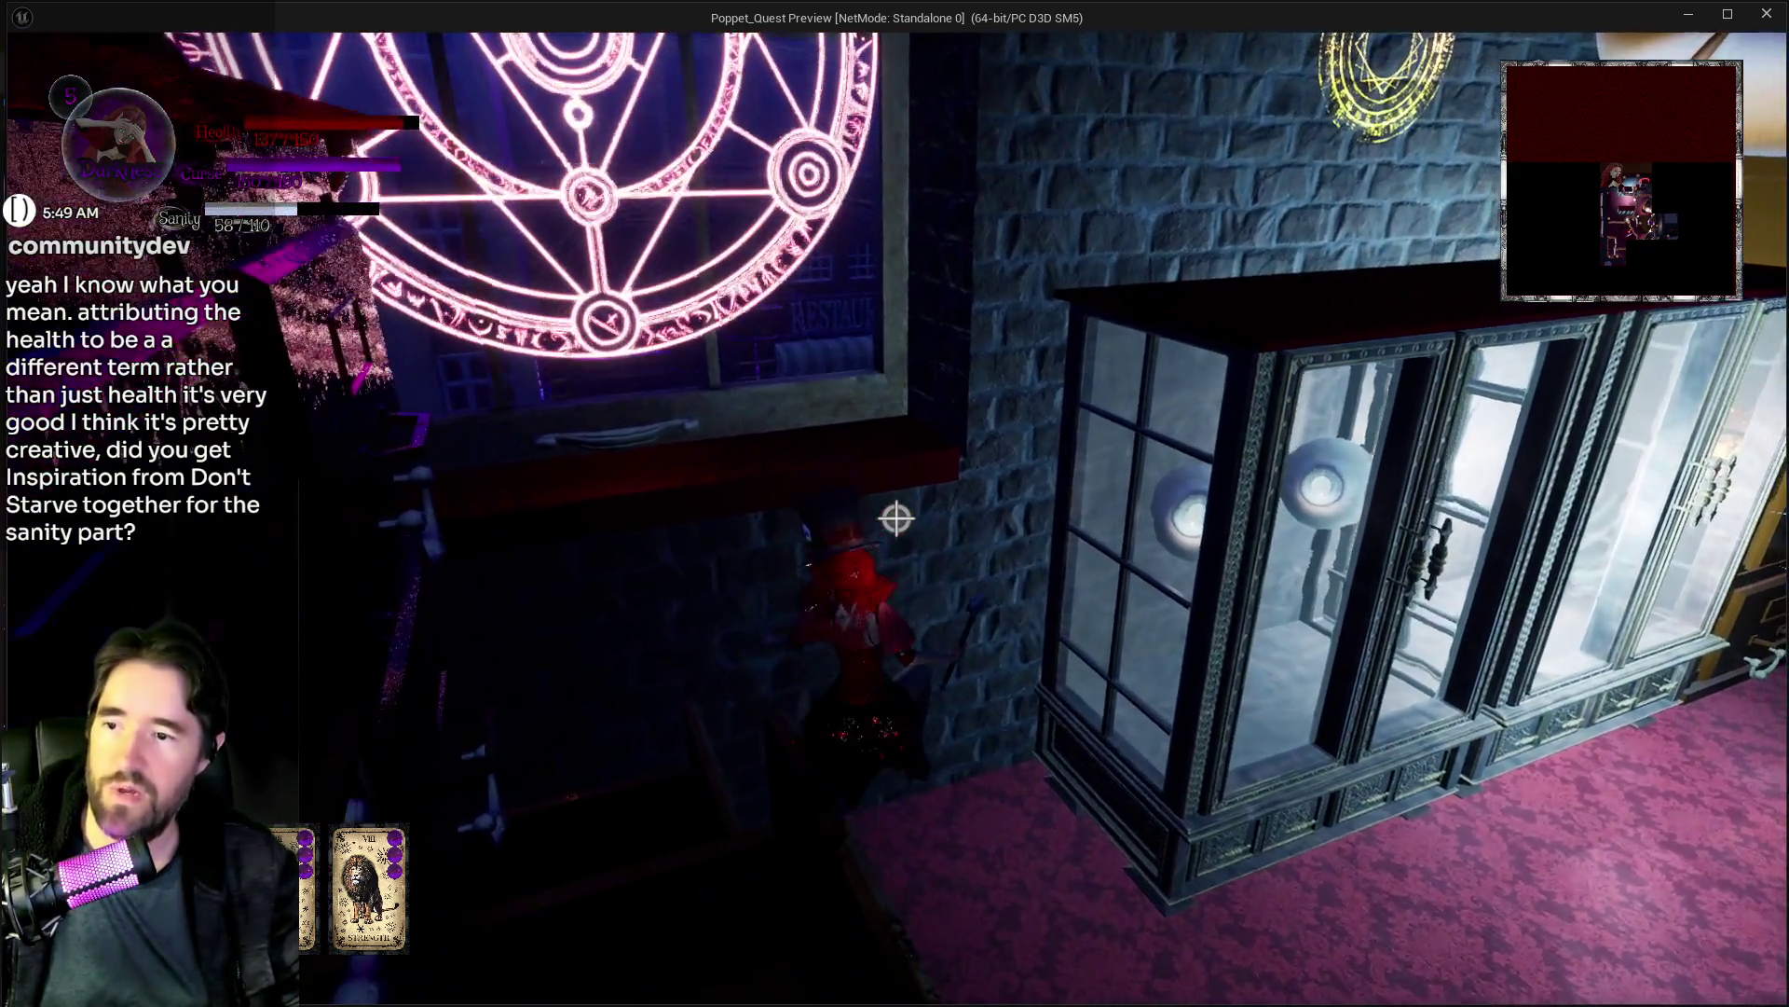
{"action": "key", "text": "w"}
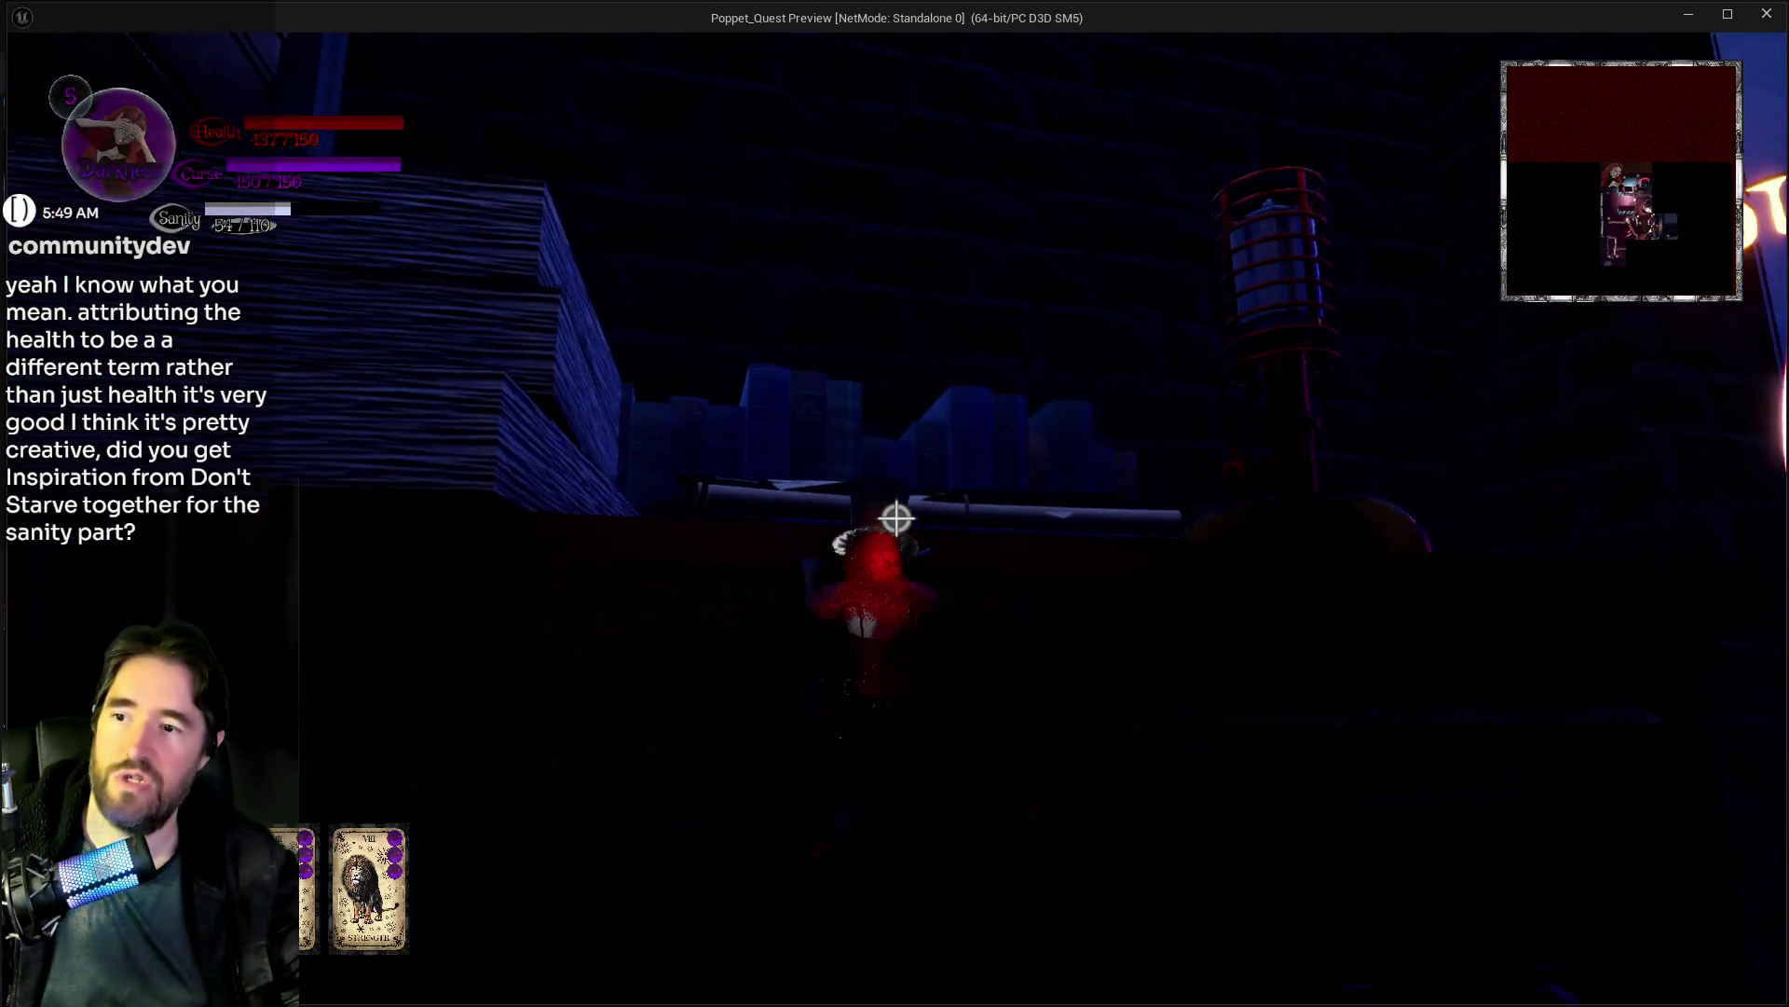
{"action": "key", "text": "w"}
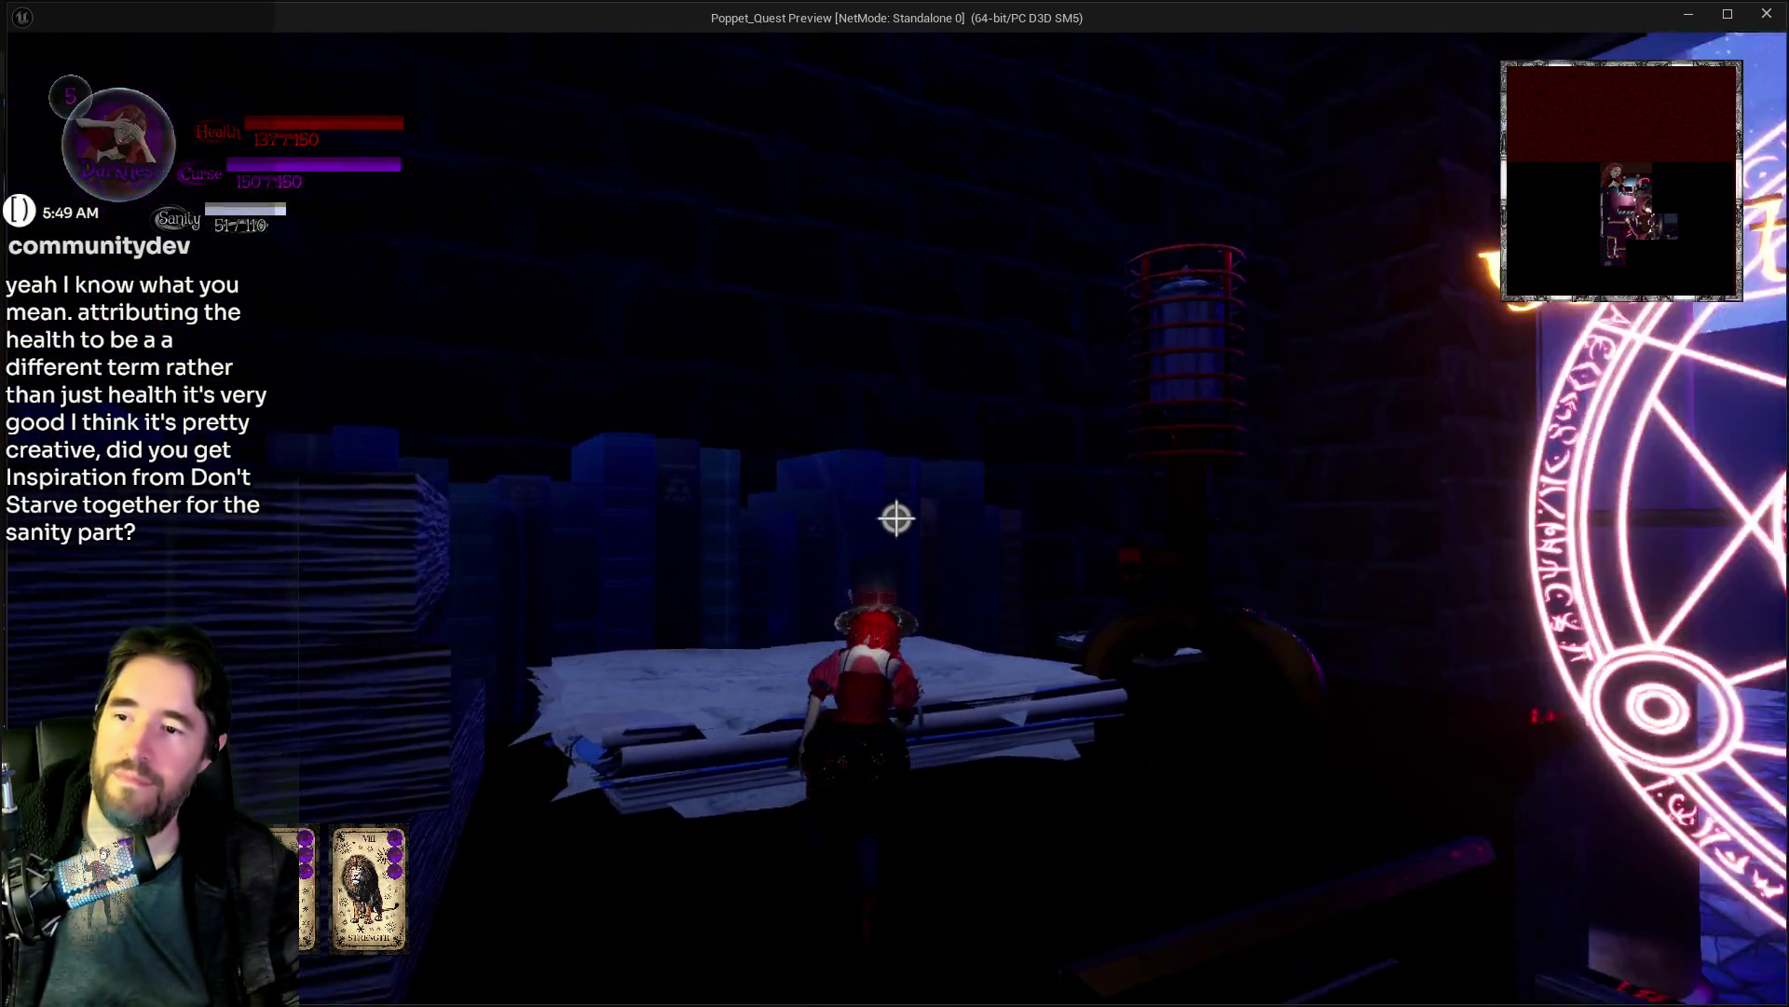
{"action": "key", "text": "w"}
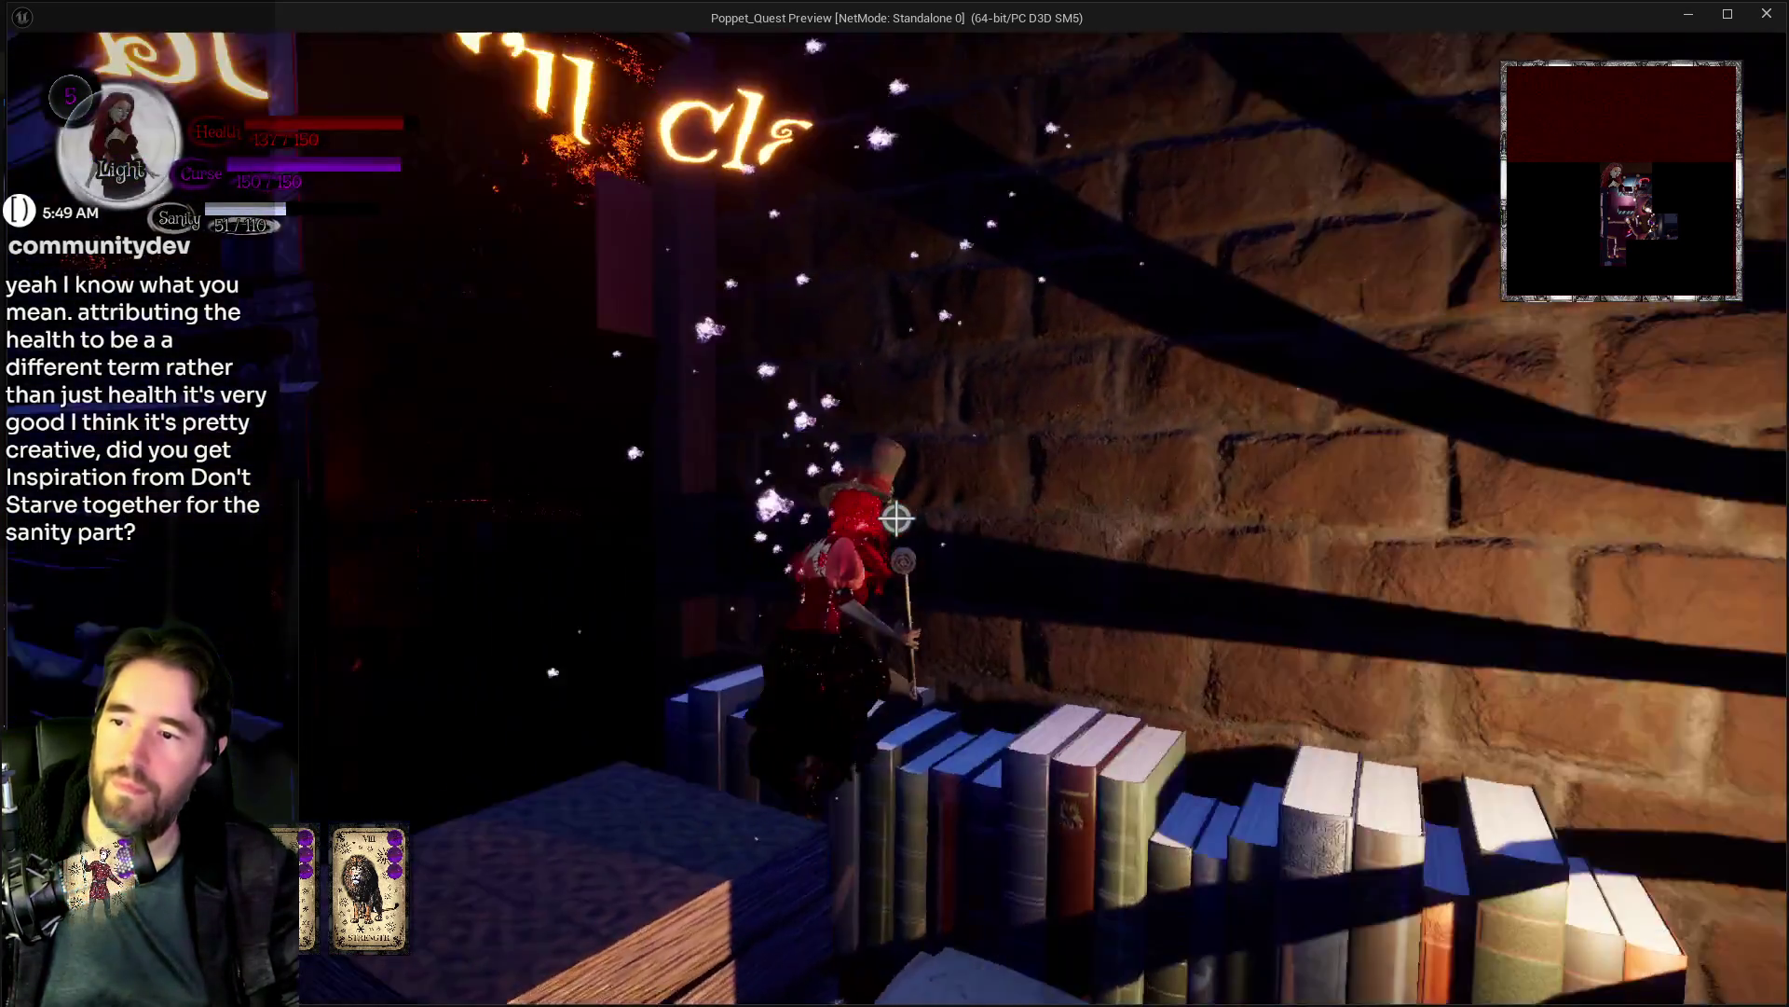
{"action": "key", "text": "w"}
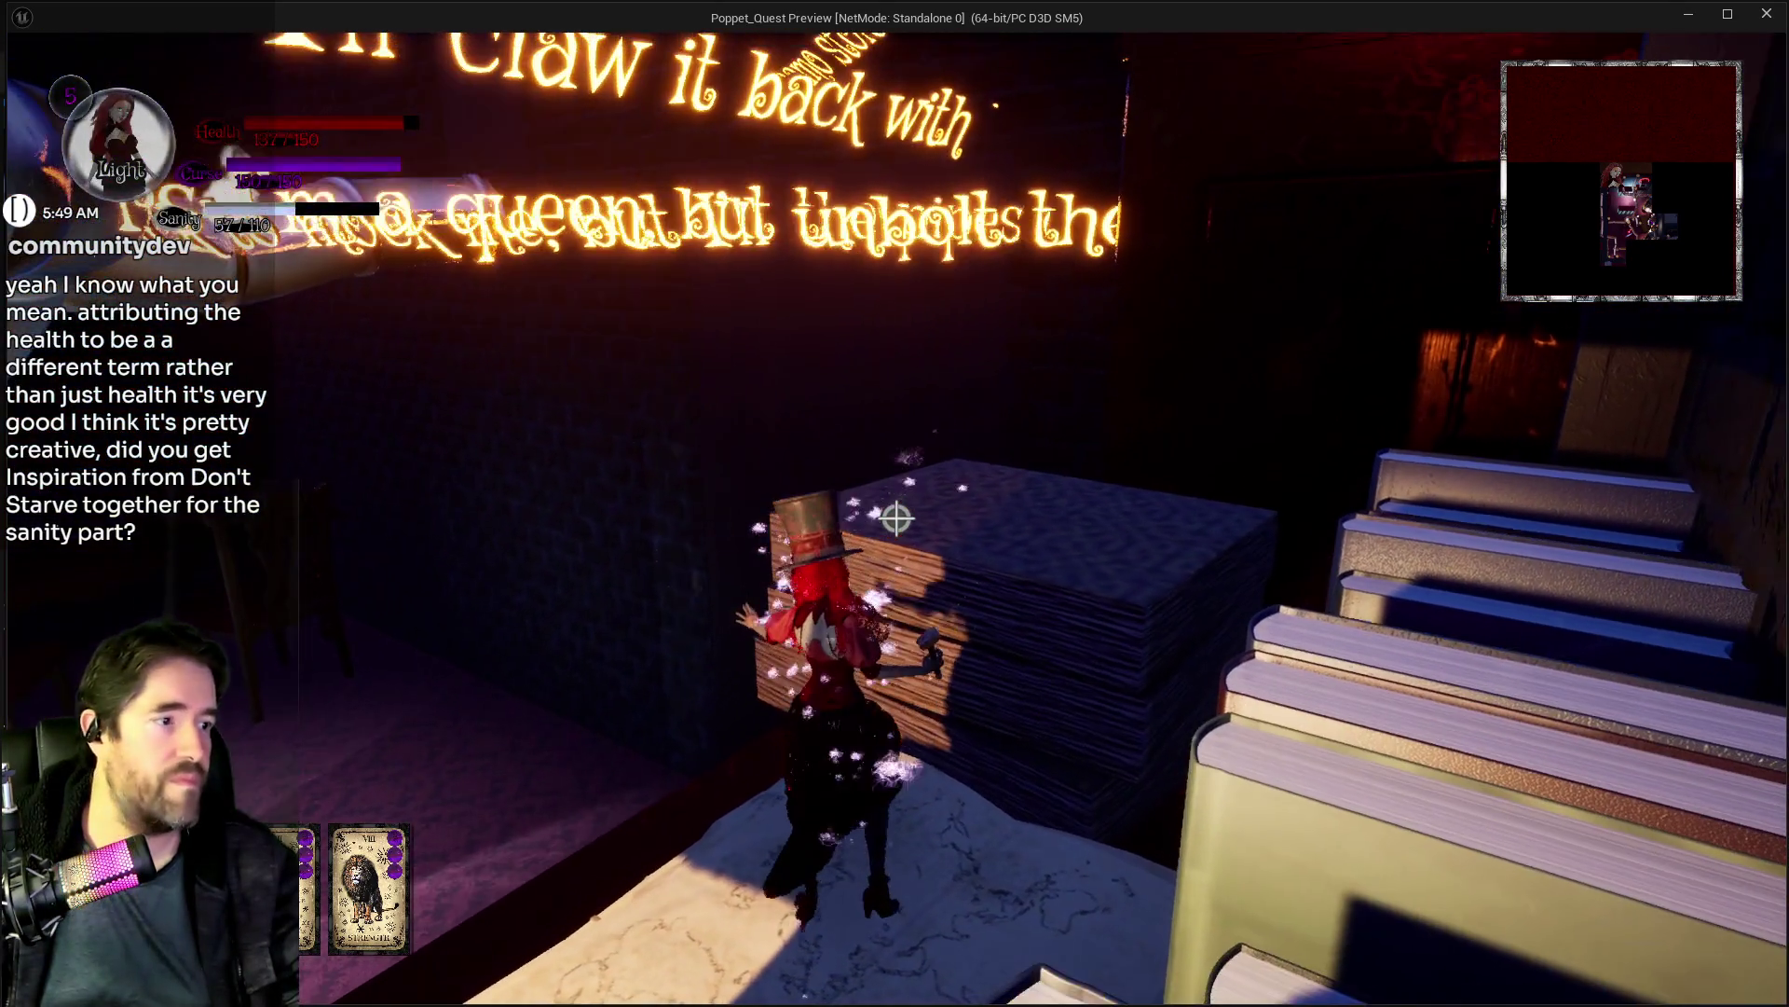
{"action": "key", "text": "w"}
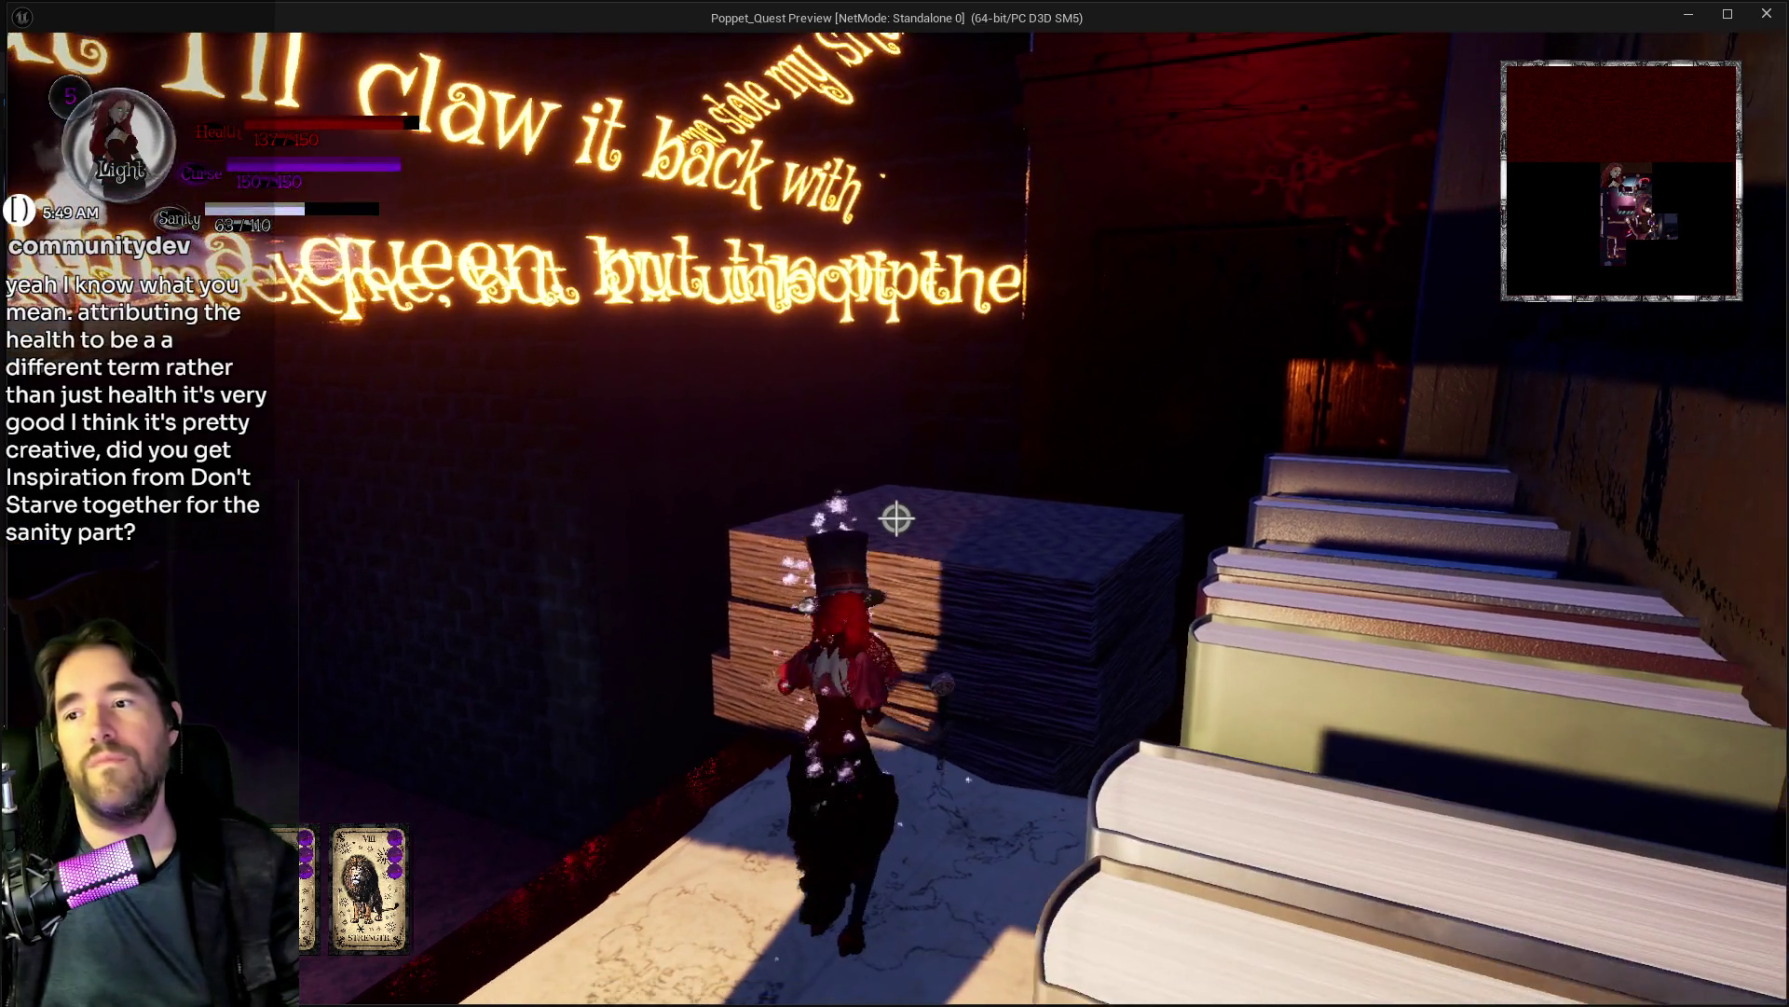
{"action": "key", "text": "w"}
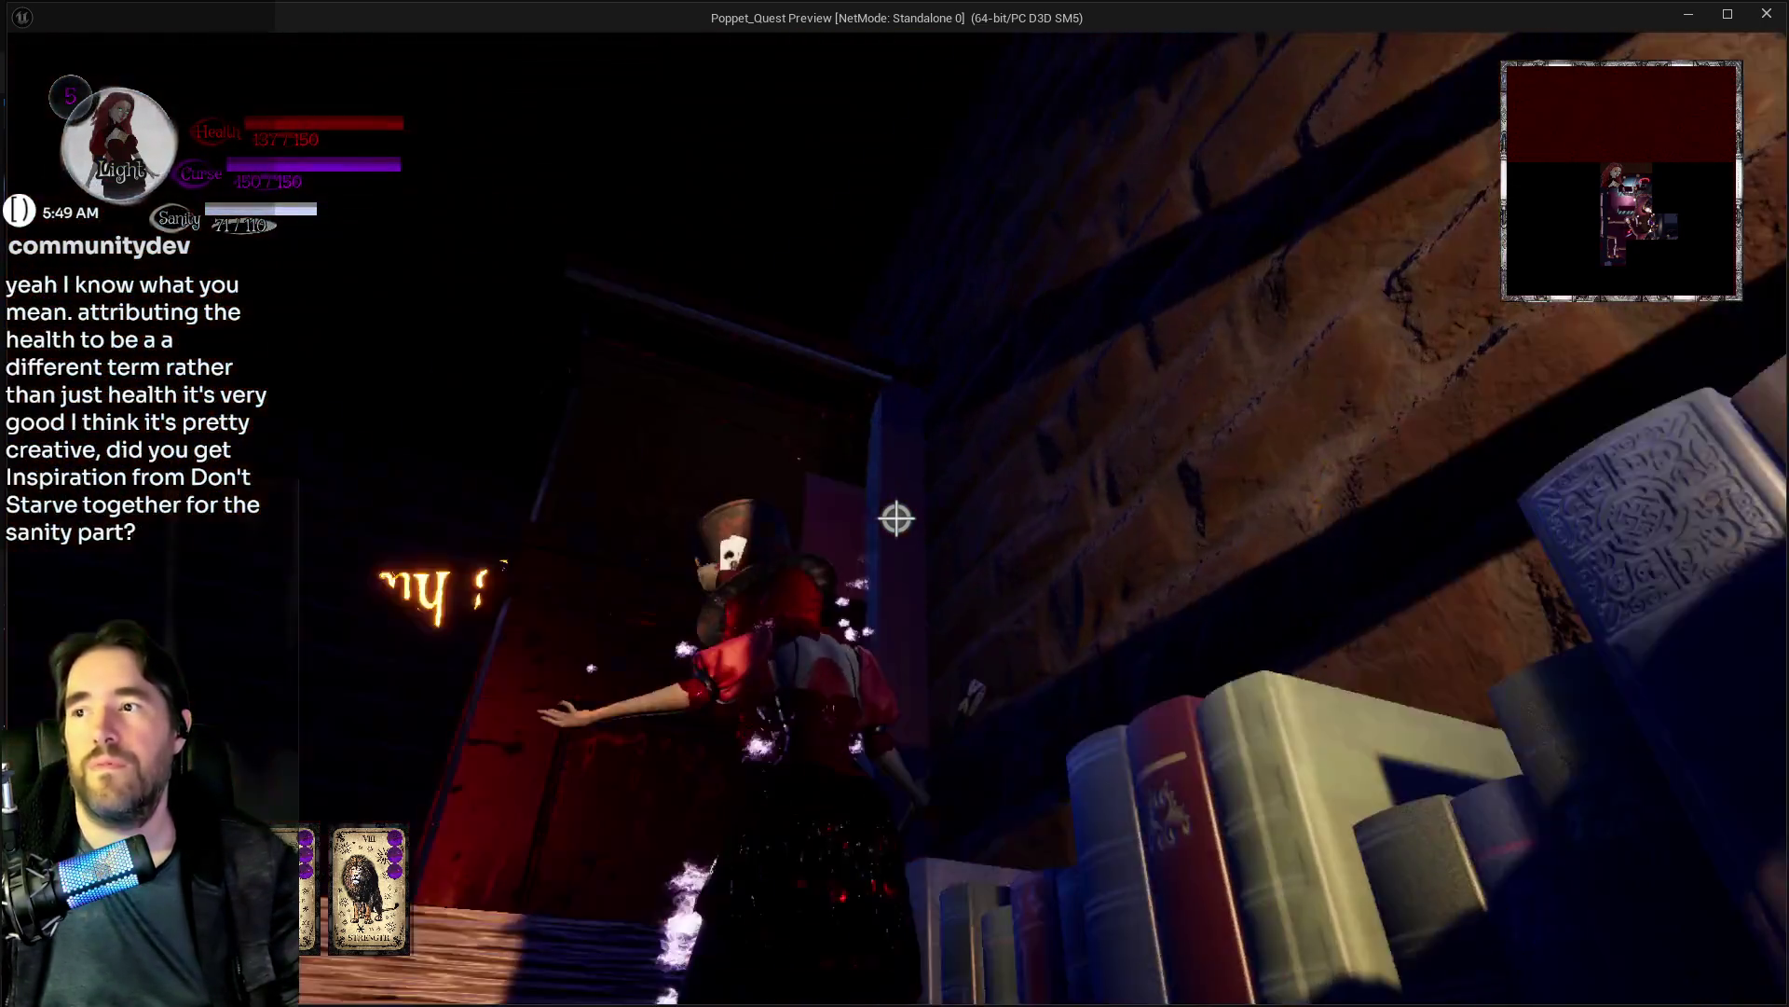
{"action": "key", "text": "w"}
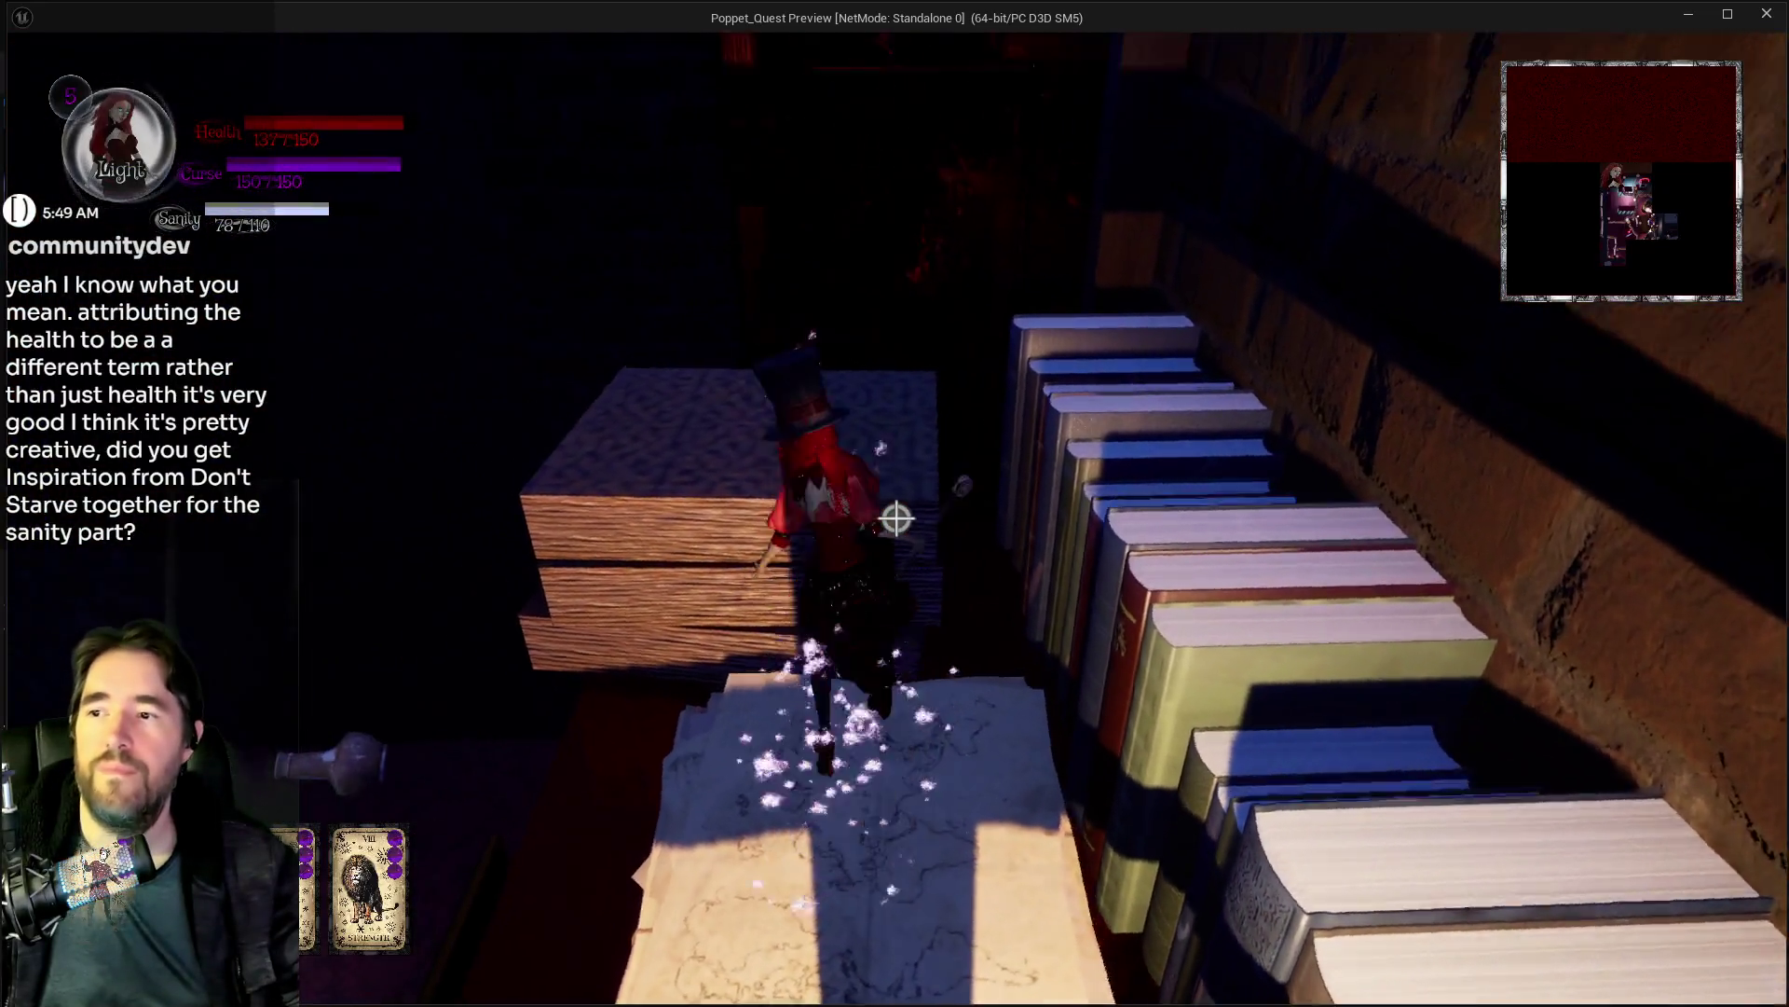
{"action": "key", "text": "w"}
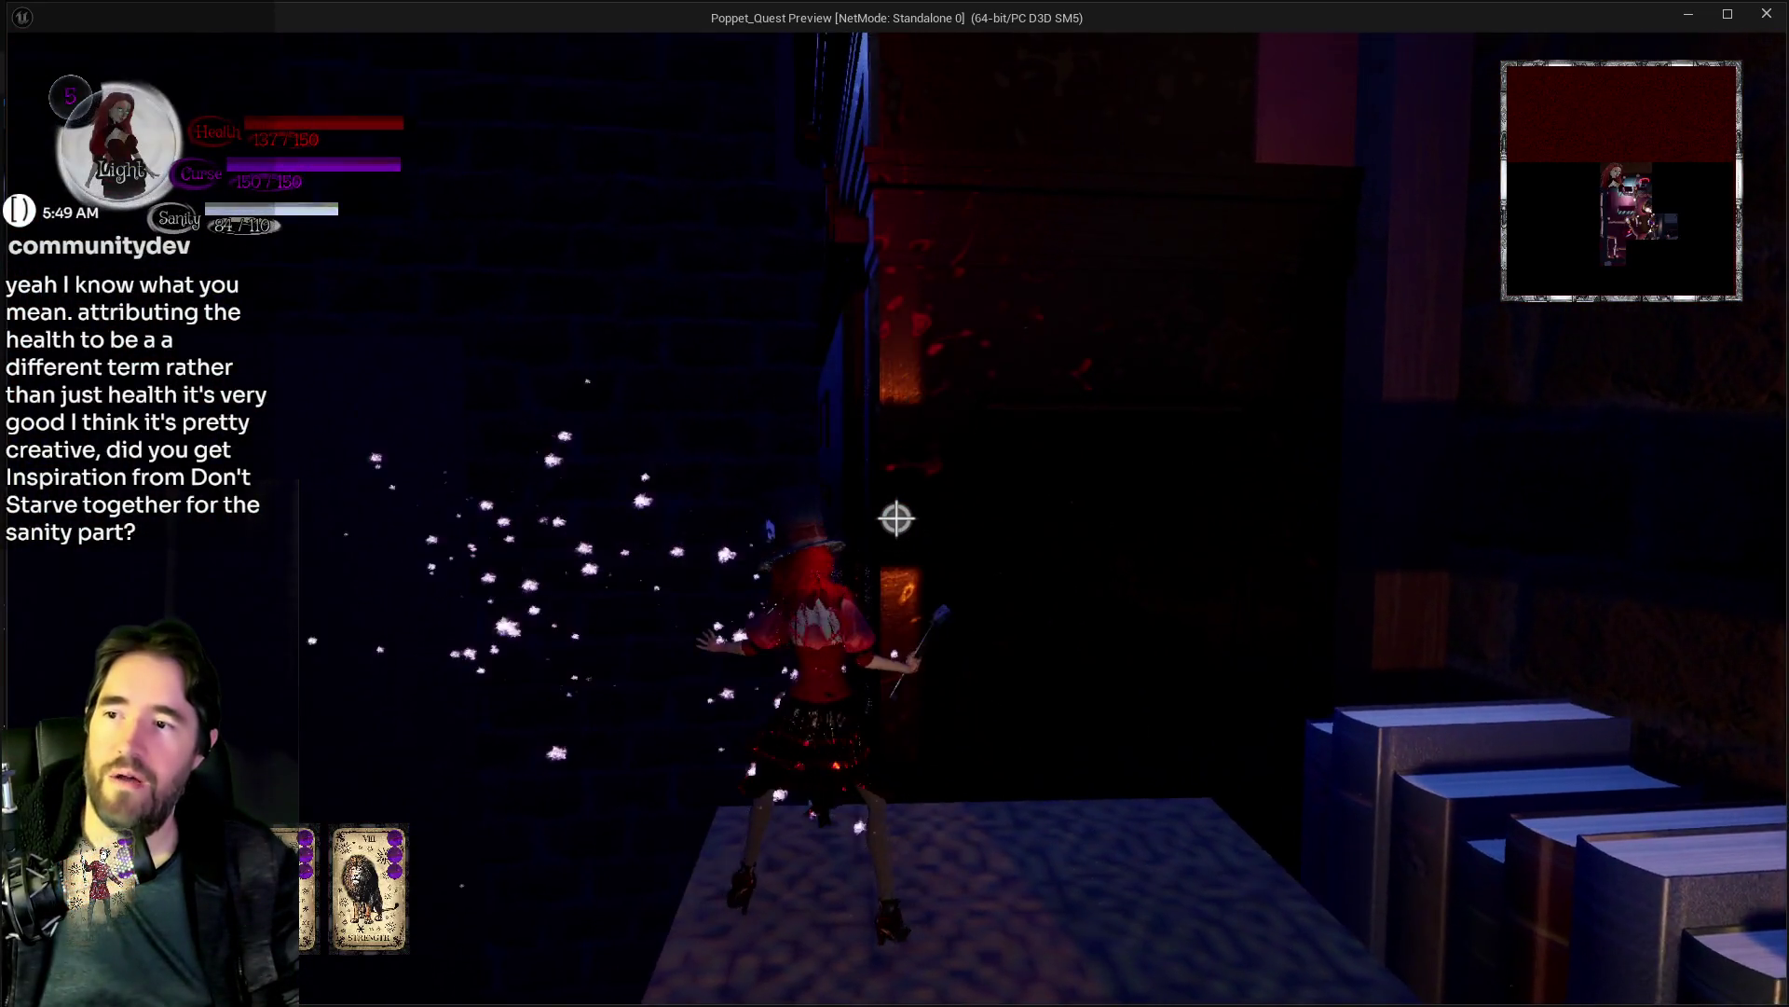
Step: Cast the magic flash, cross the dark block top, and switch to Darkness form
{"action": "left_click", "coordinate": [896, 519]}
{"action": "key", "text": "w"}
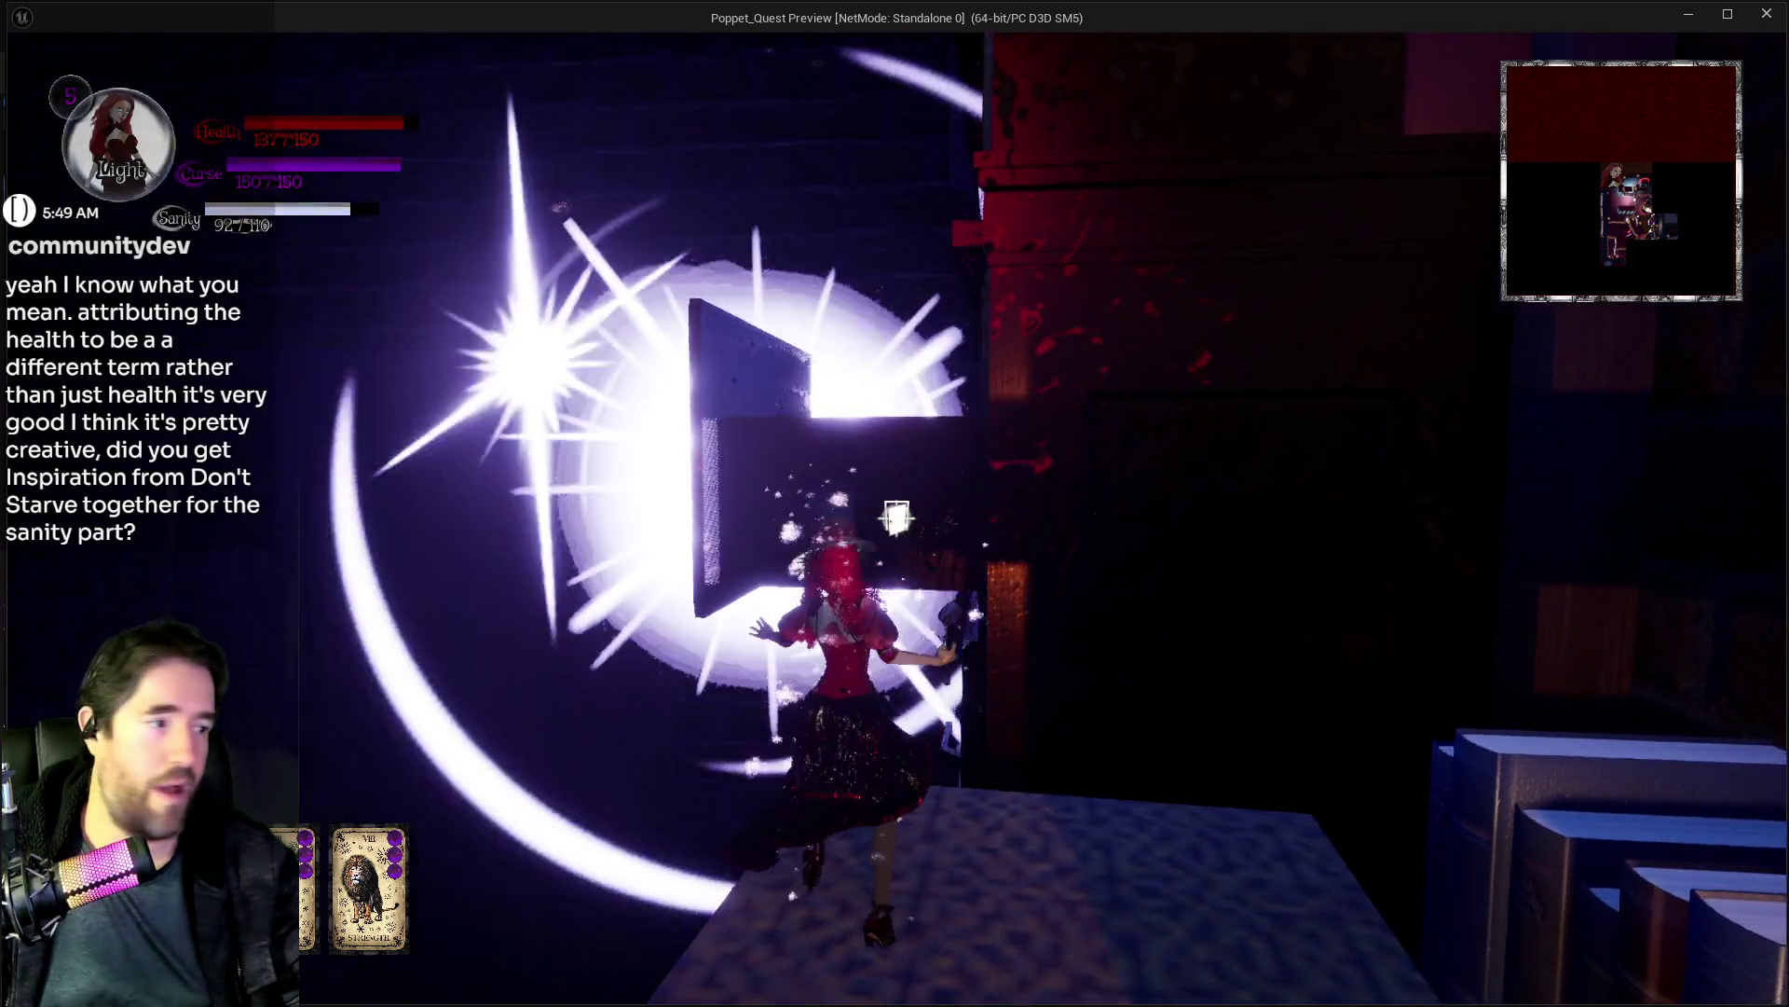
{"action": "key", "text": "w"}
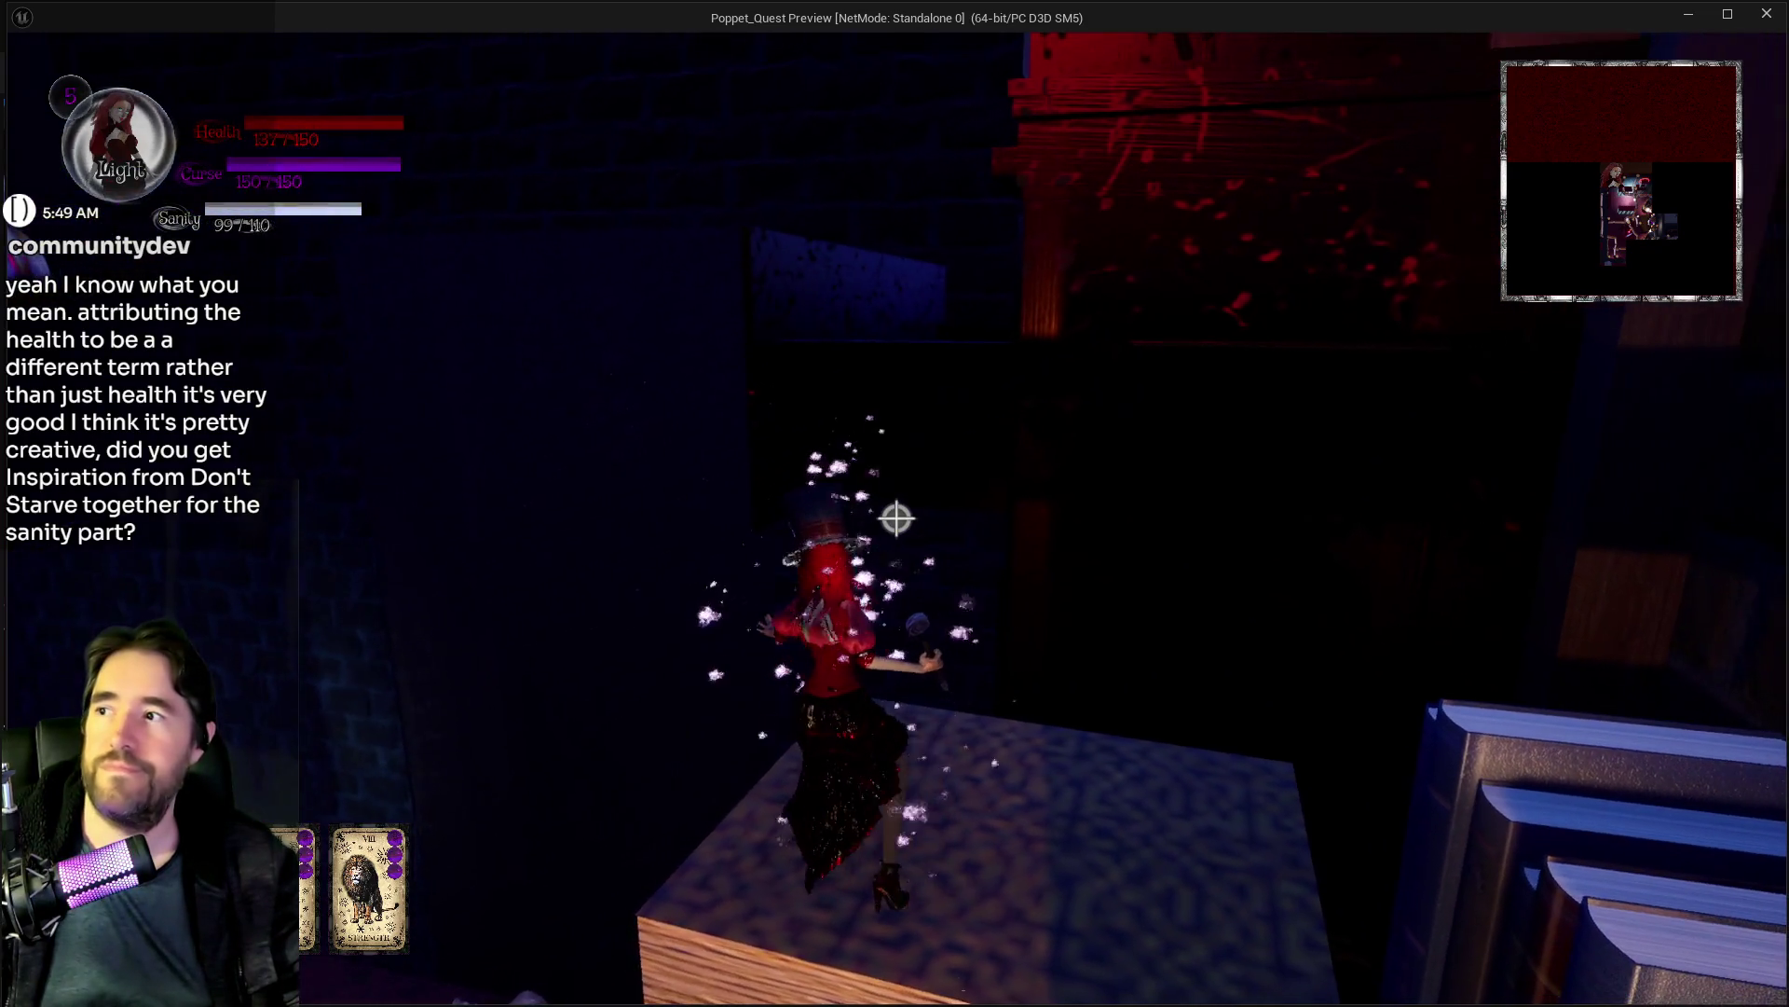
{"action": "key", "text": "w"}
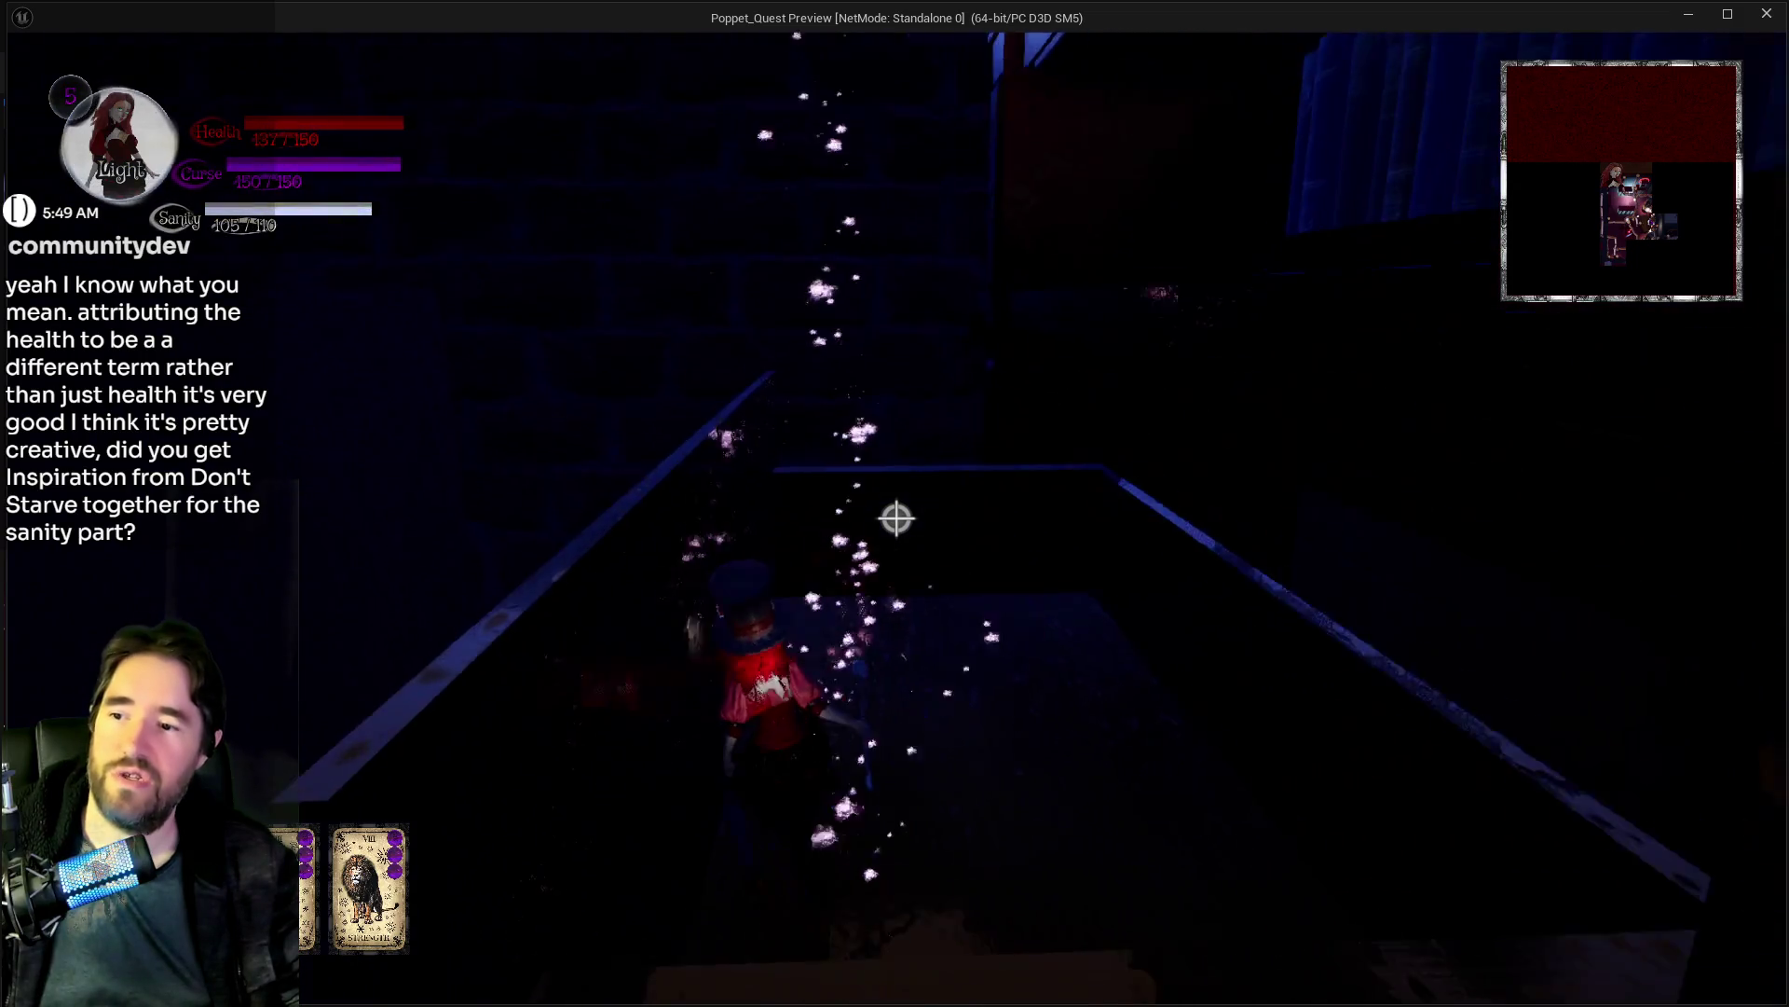
{"action": "key", "text": "q"}
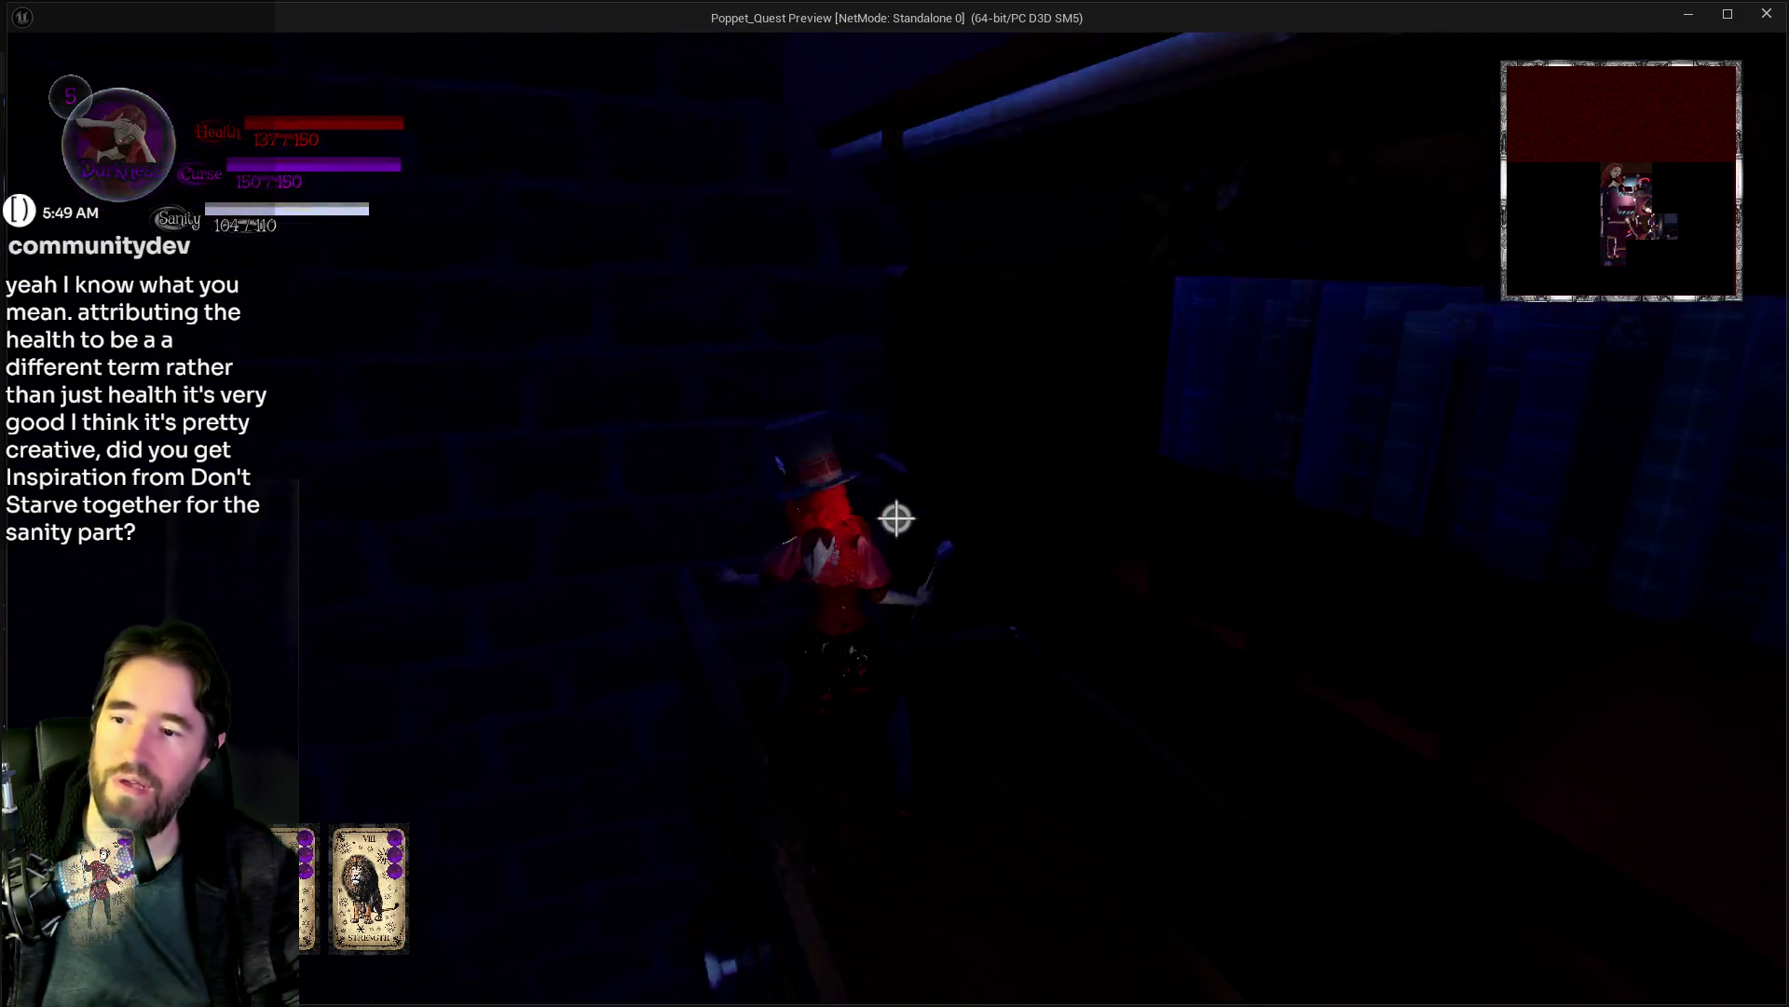
{"action": "key", "text": "w"}
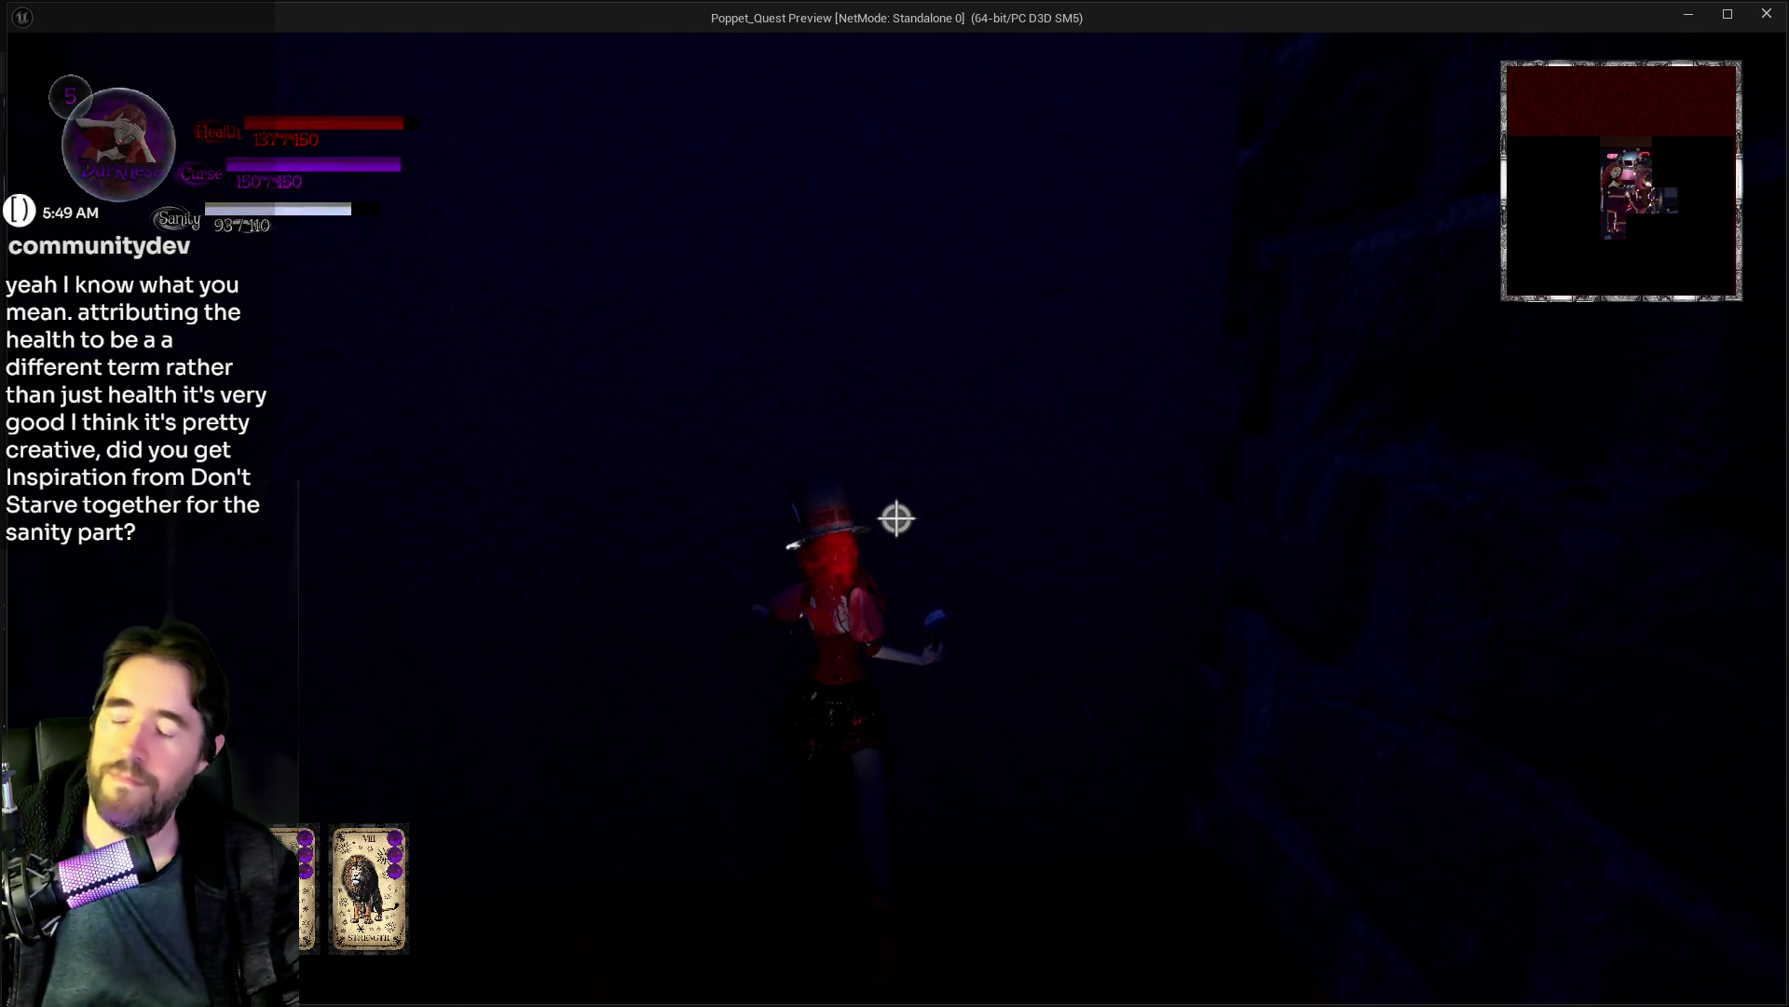
Step: Move along the bottle shelves into the Carnival Room and up the purple ramp
{"action": "key", "text": "w"}
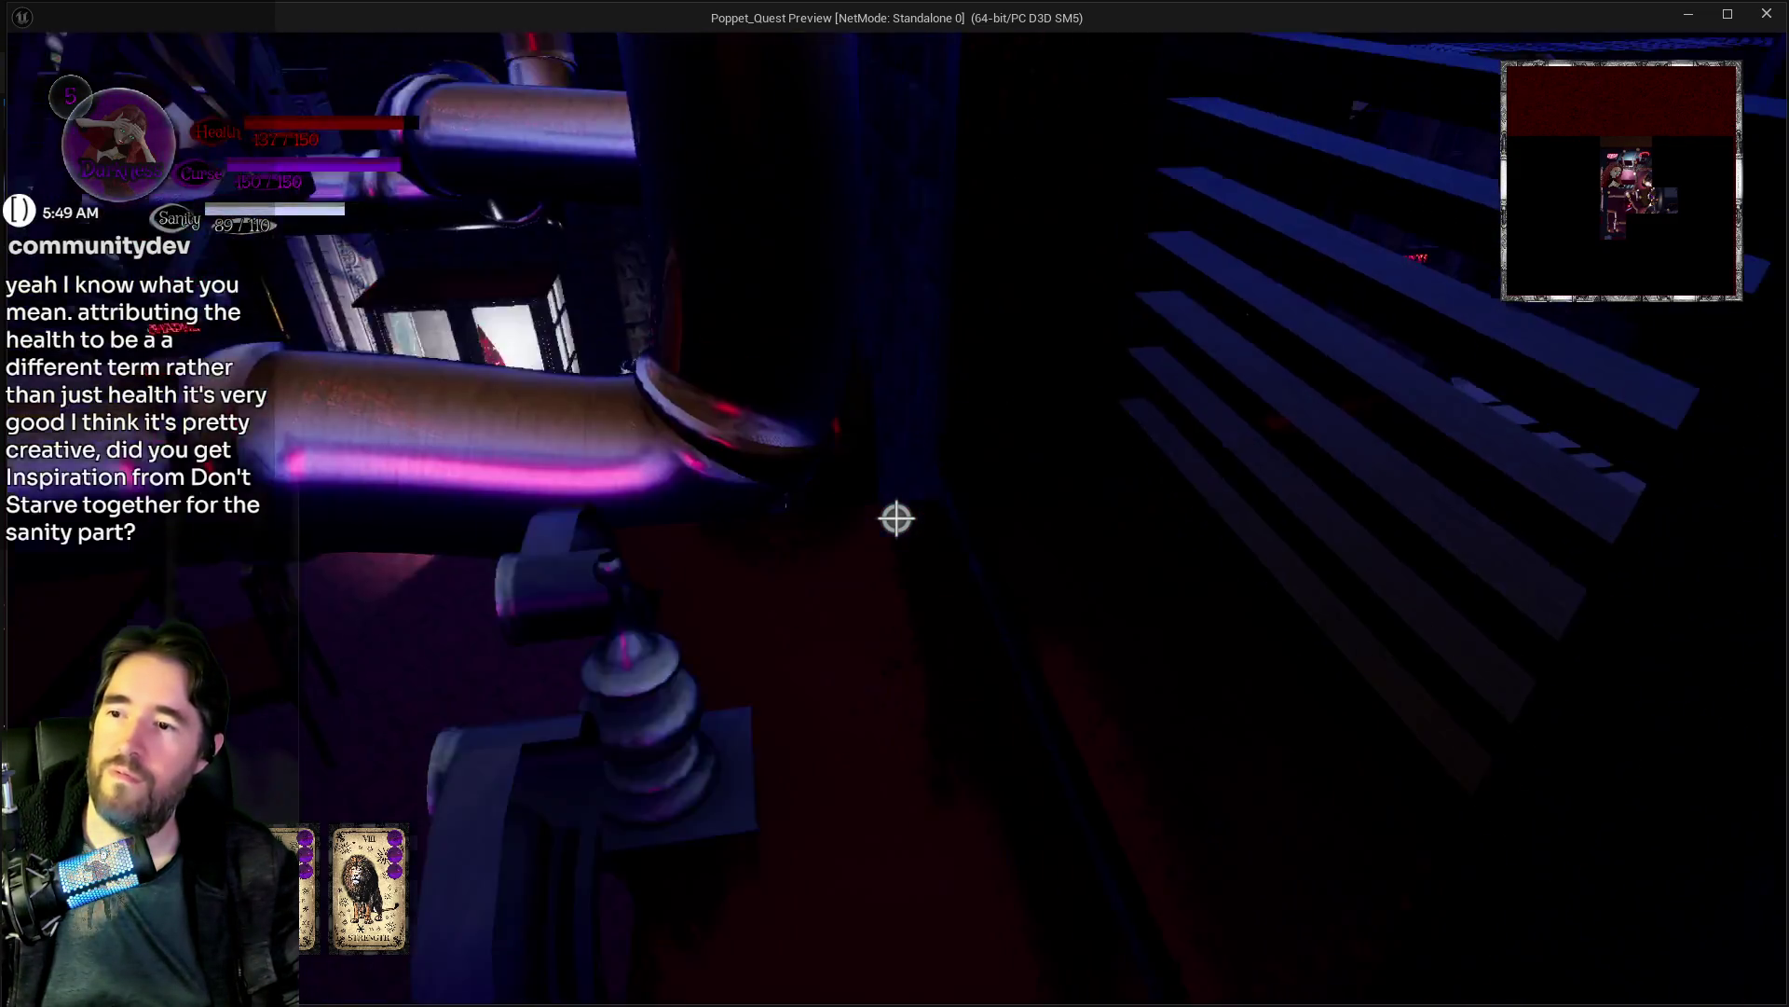
{"action": "key", "text": "w"}
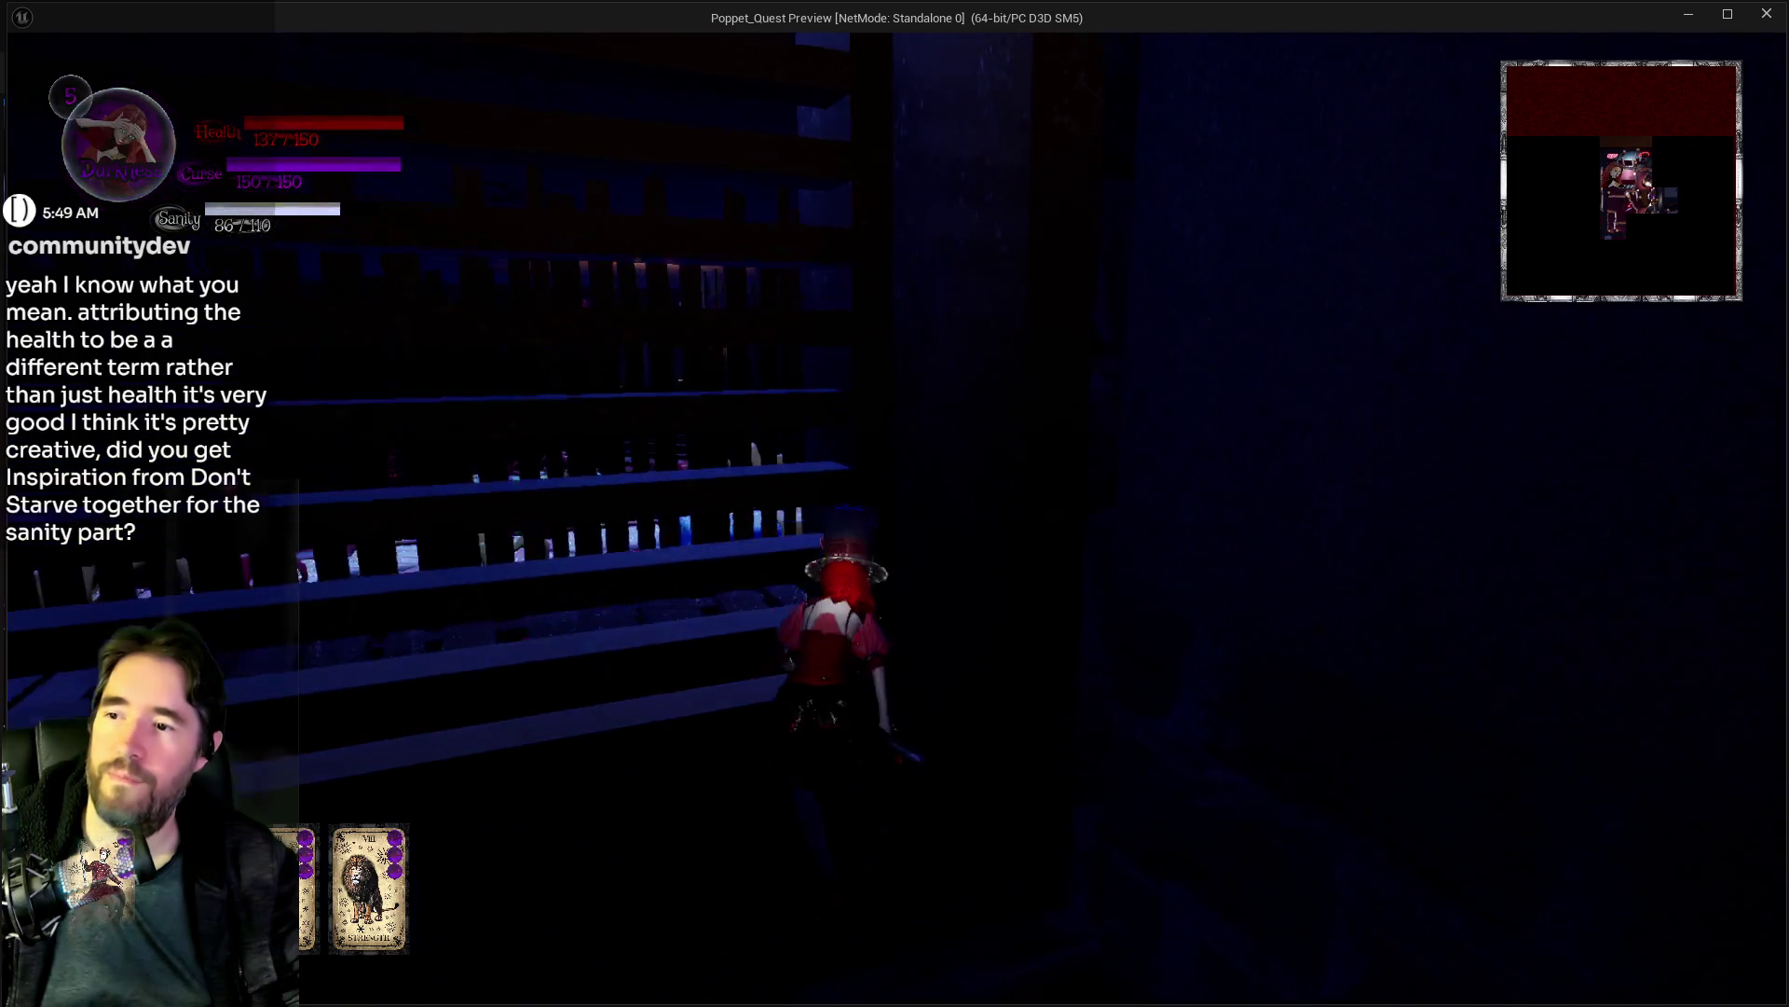
{"action": "key", "text": "w"}
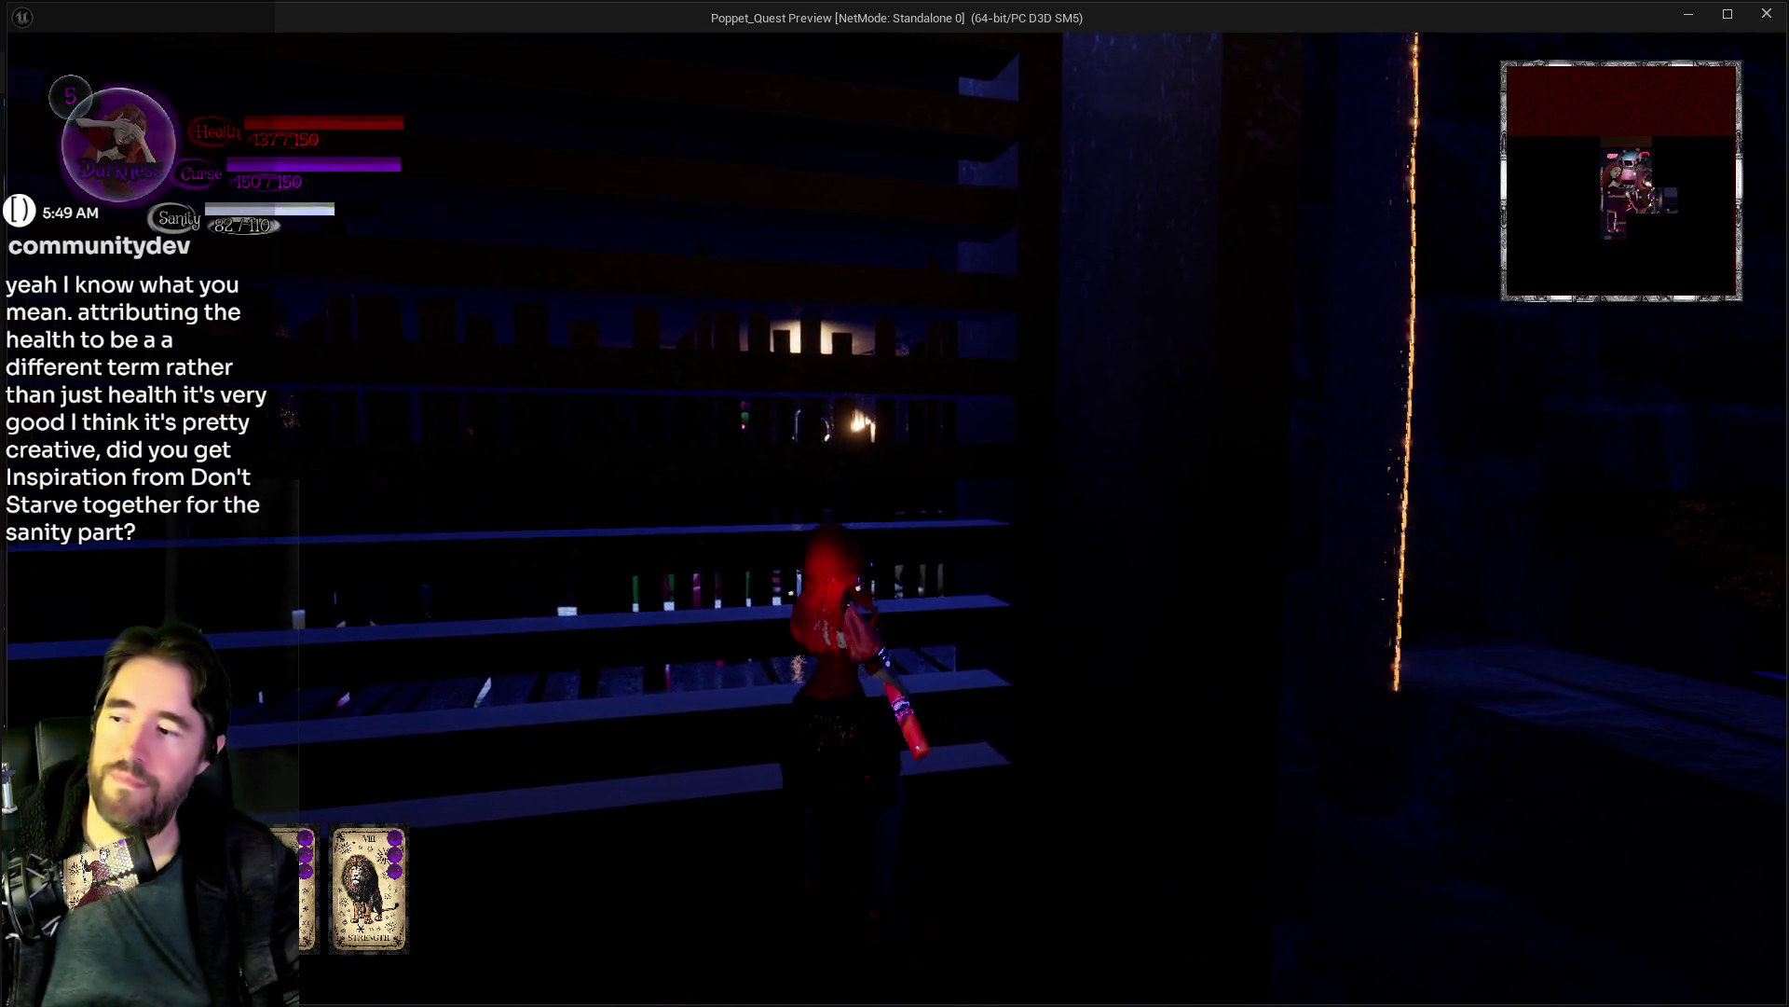
{"action": "key", "text": "w"}
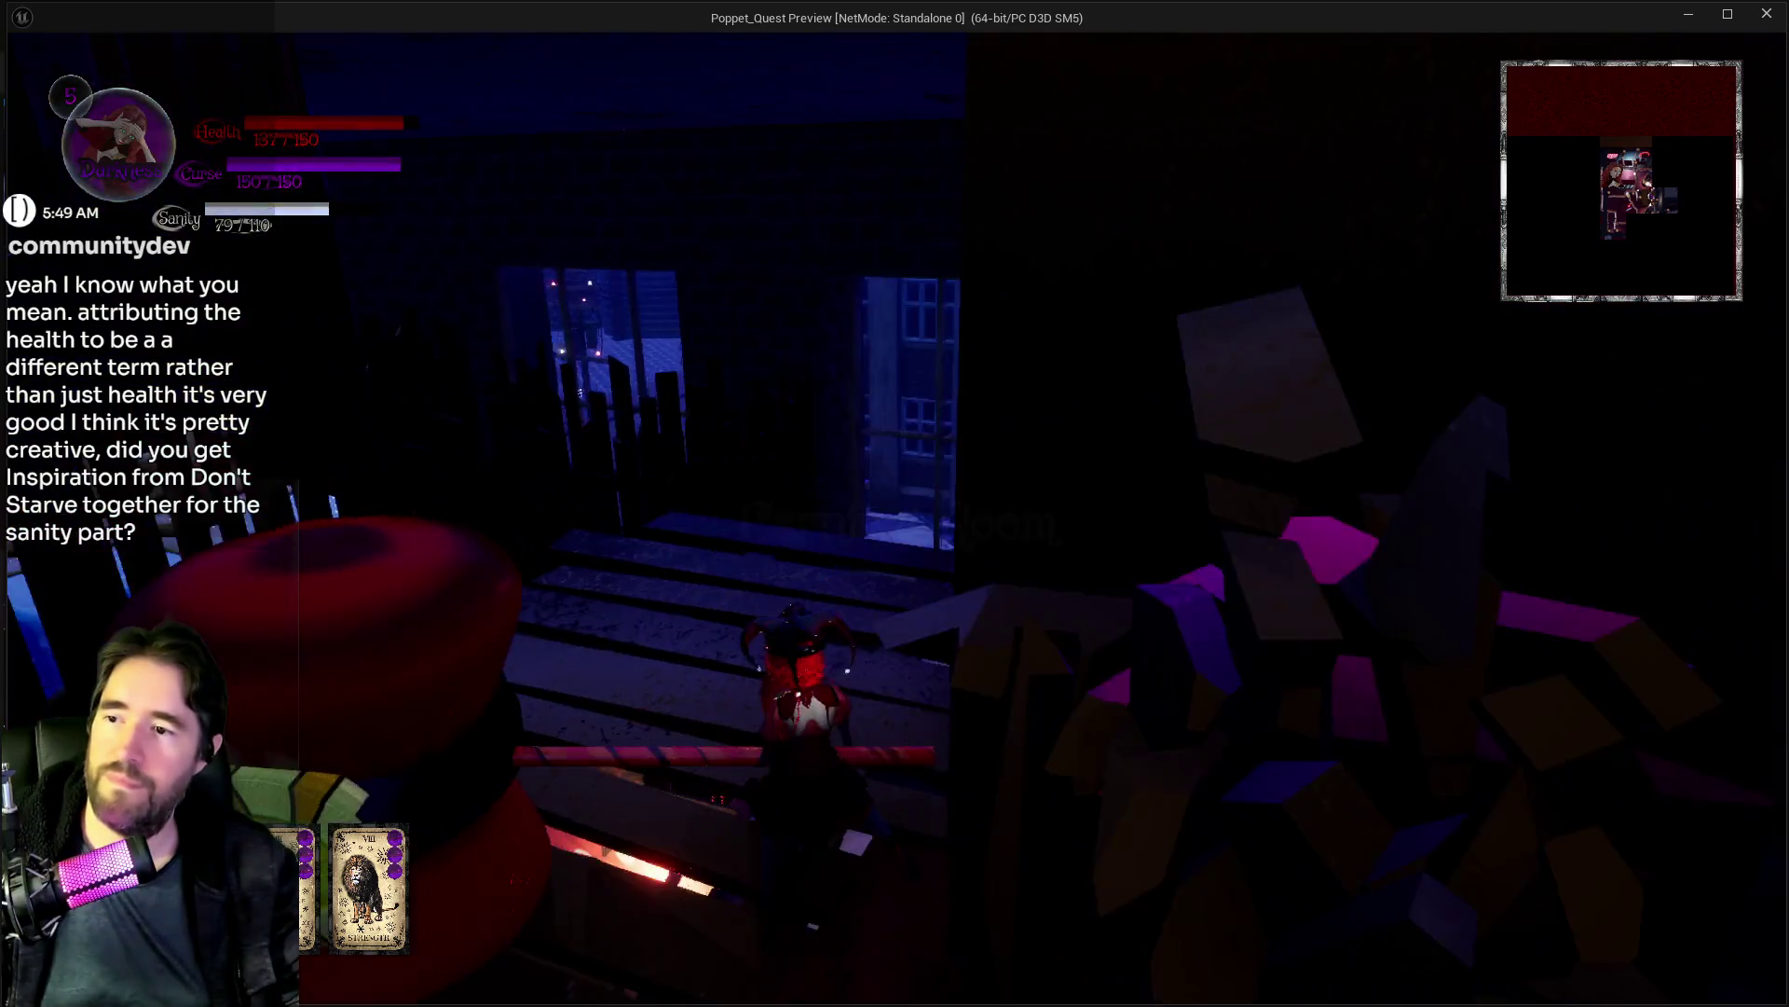
{"action": "key", "text": "w"}
{"action": "key", "text": "w"}
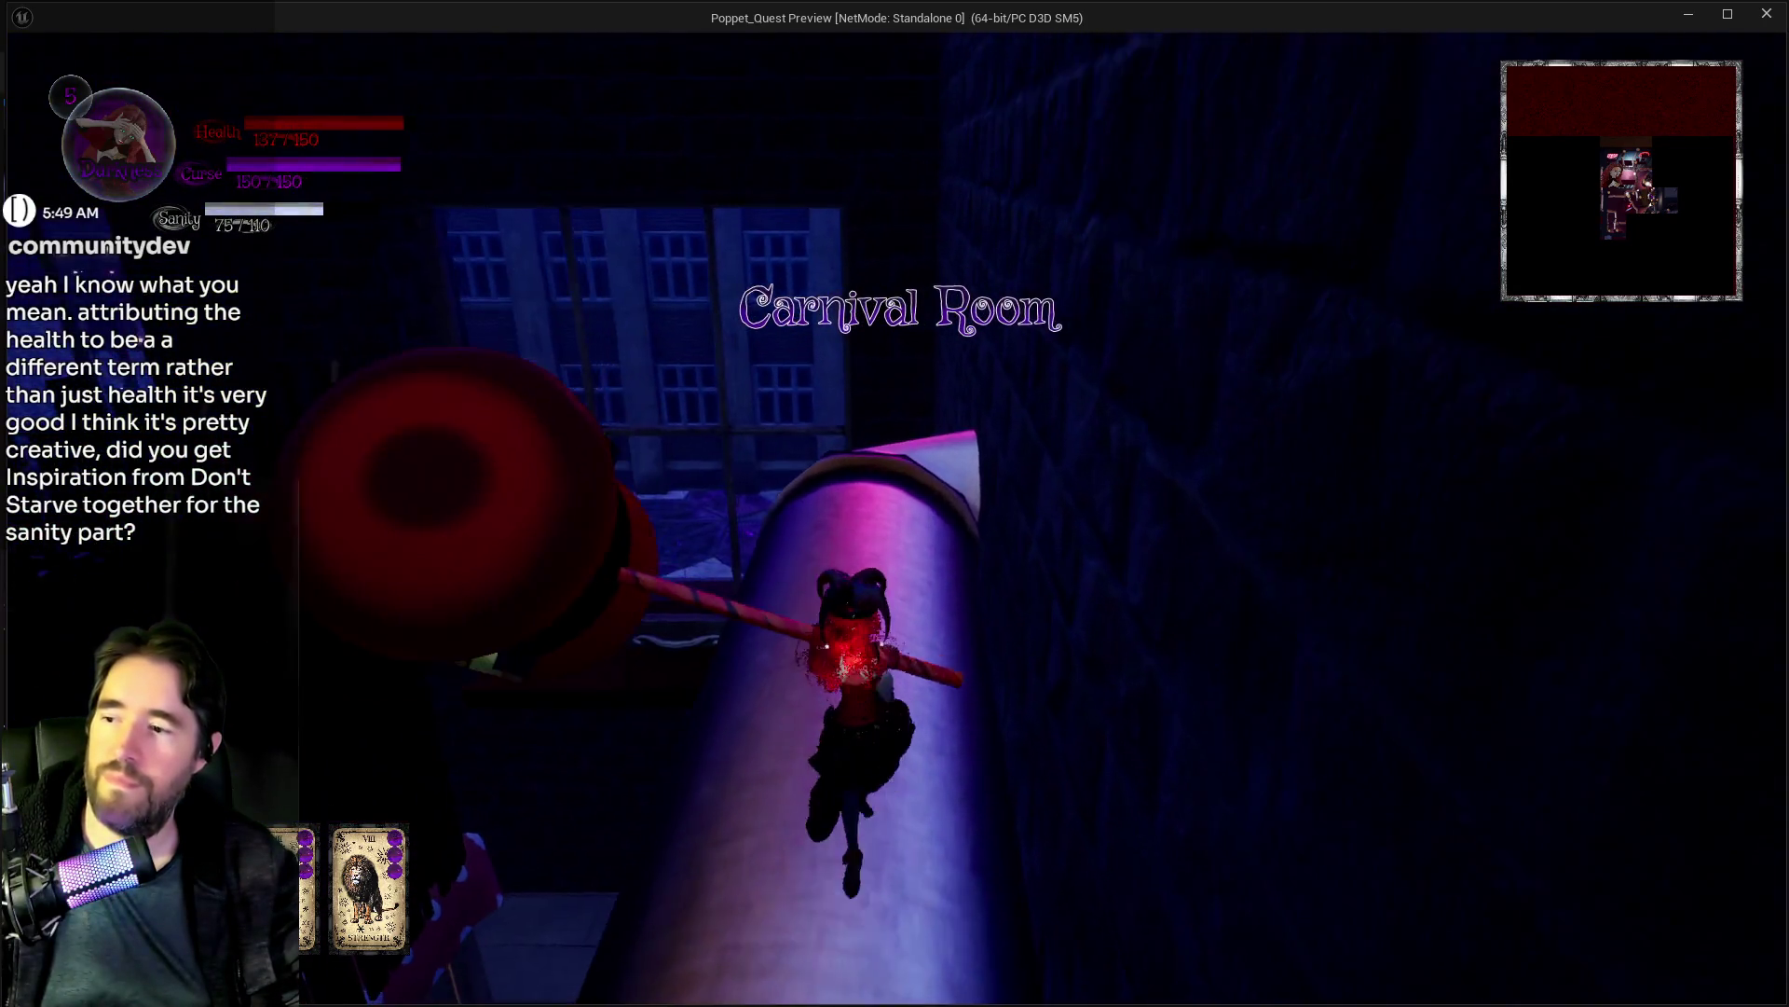
{"action": "key", "text": "w"}
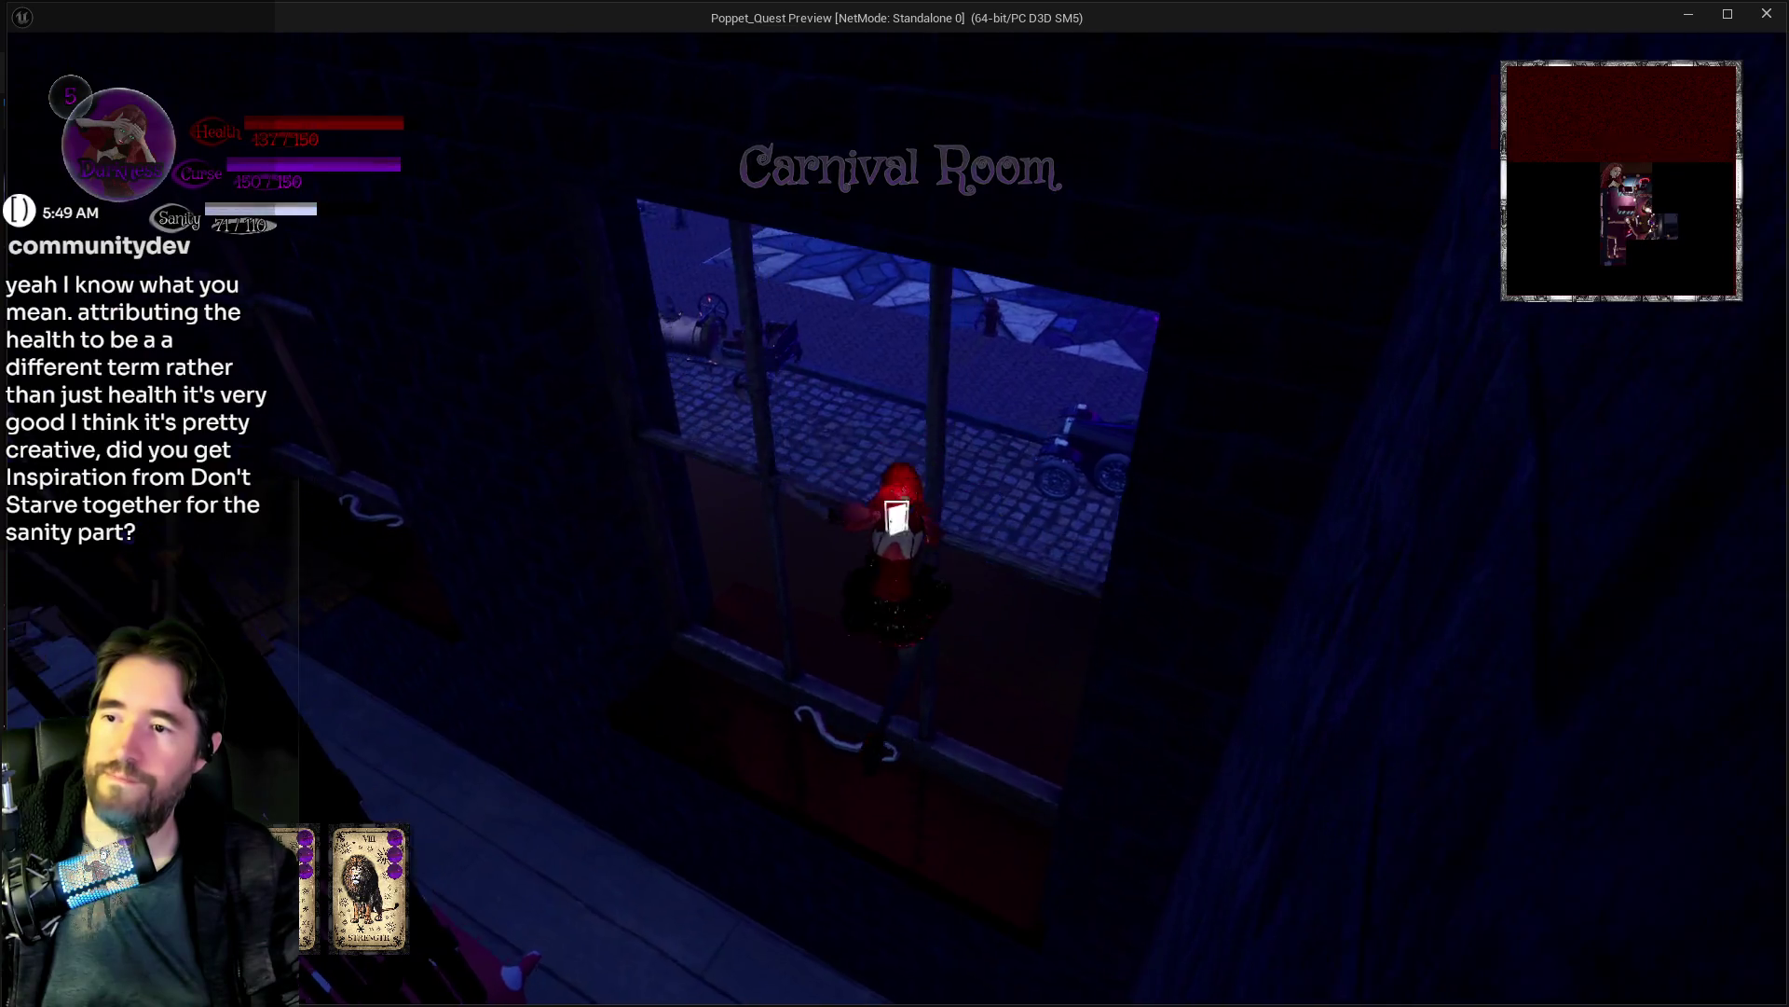
{"action": "key", "text": "w"}
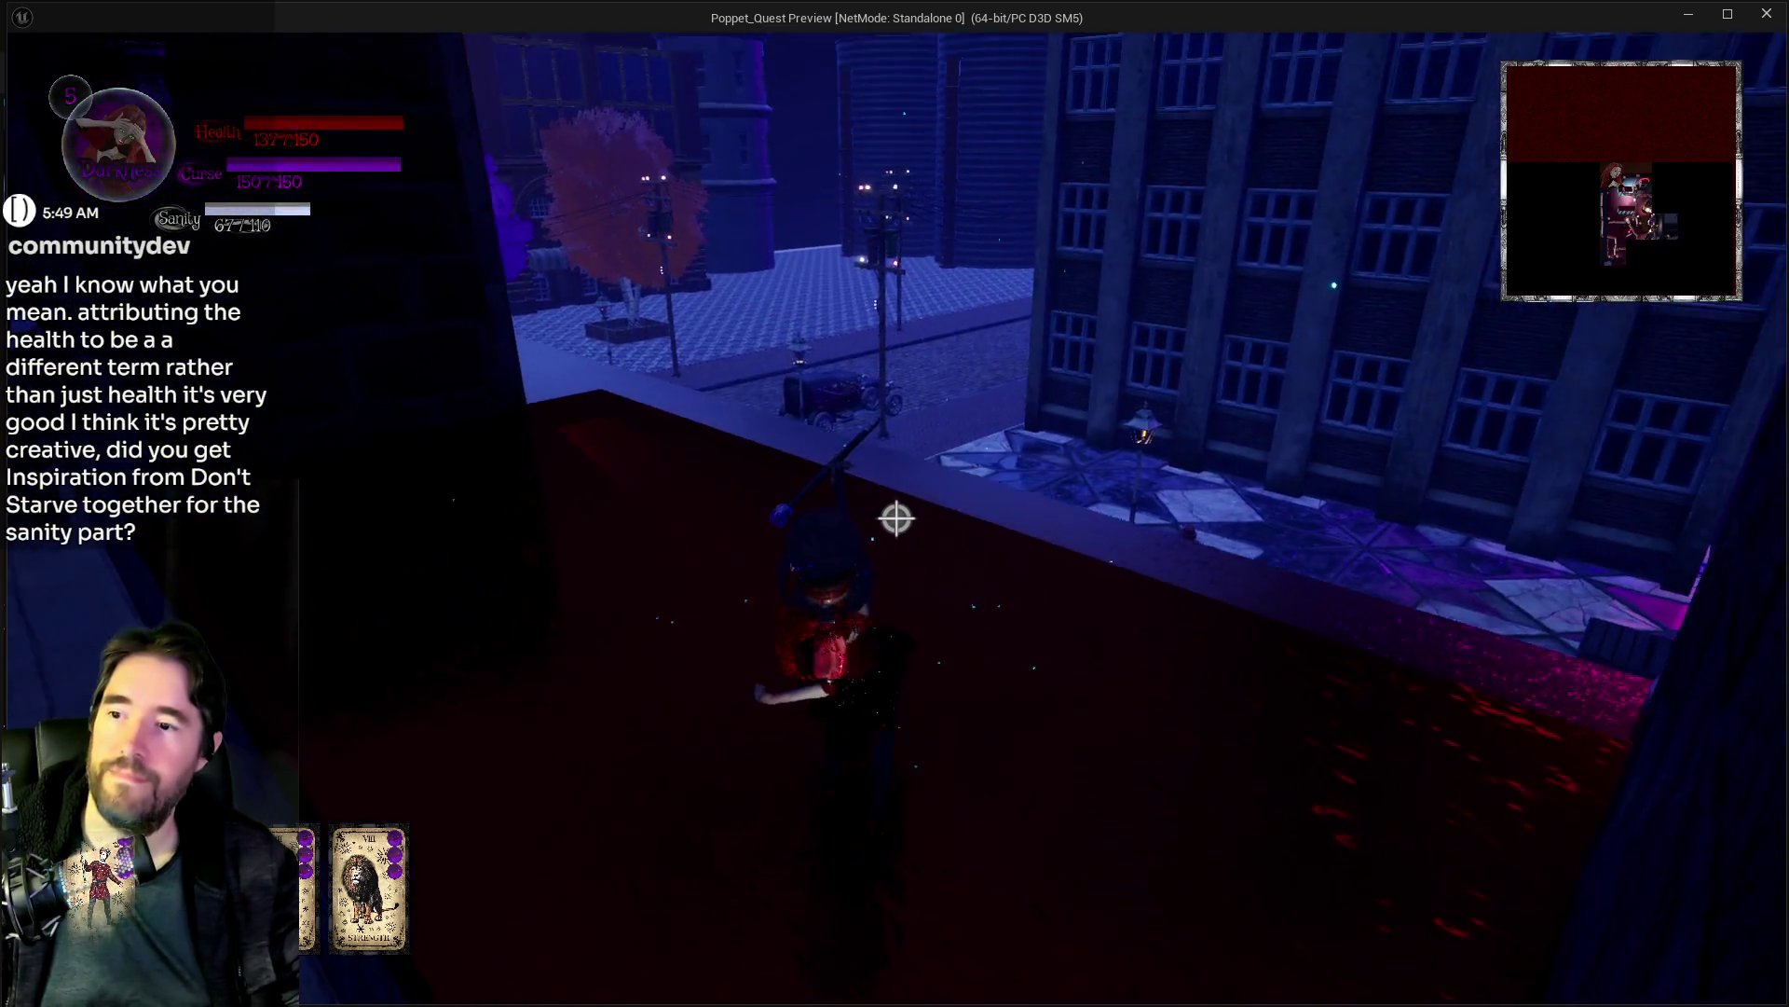
Step: Drop into Shadowdark City, defeat the enemy doll, and cross the polka-dot platform to the GAMES sign
{"action": "key", "text": "w"}
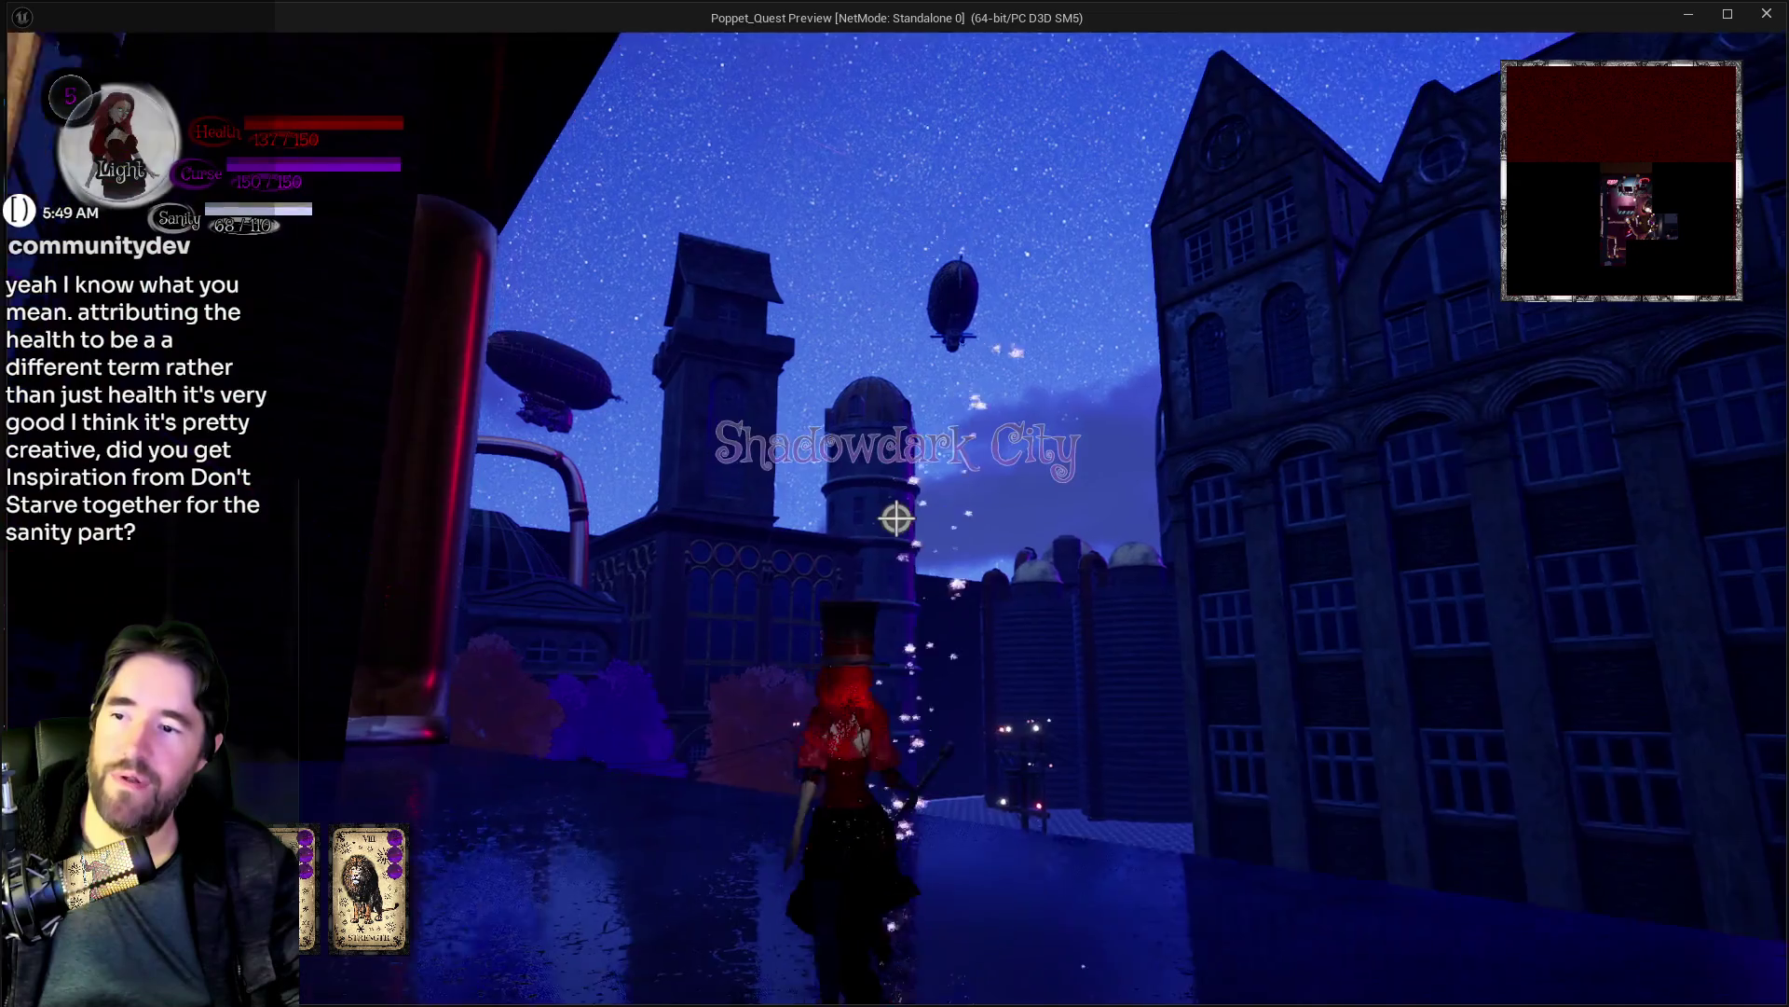
{"action": "key", "text": "w"}
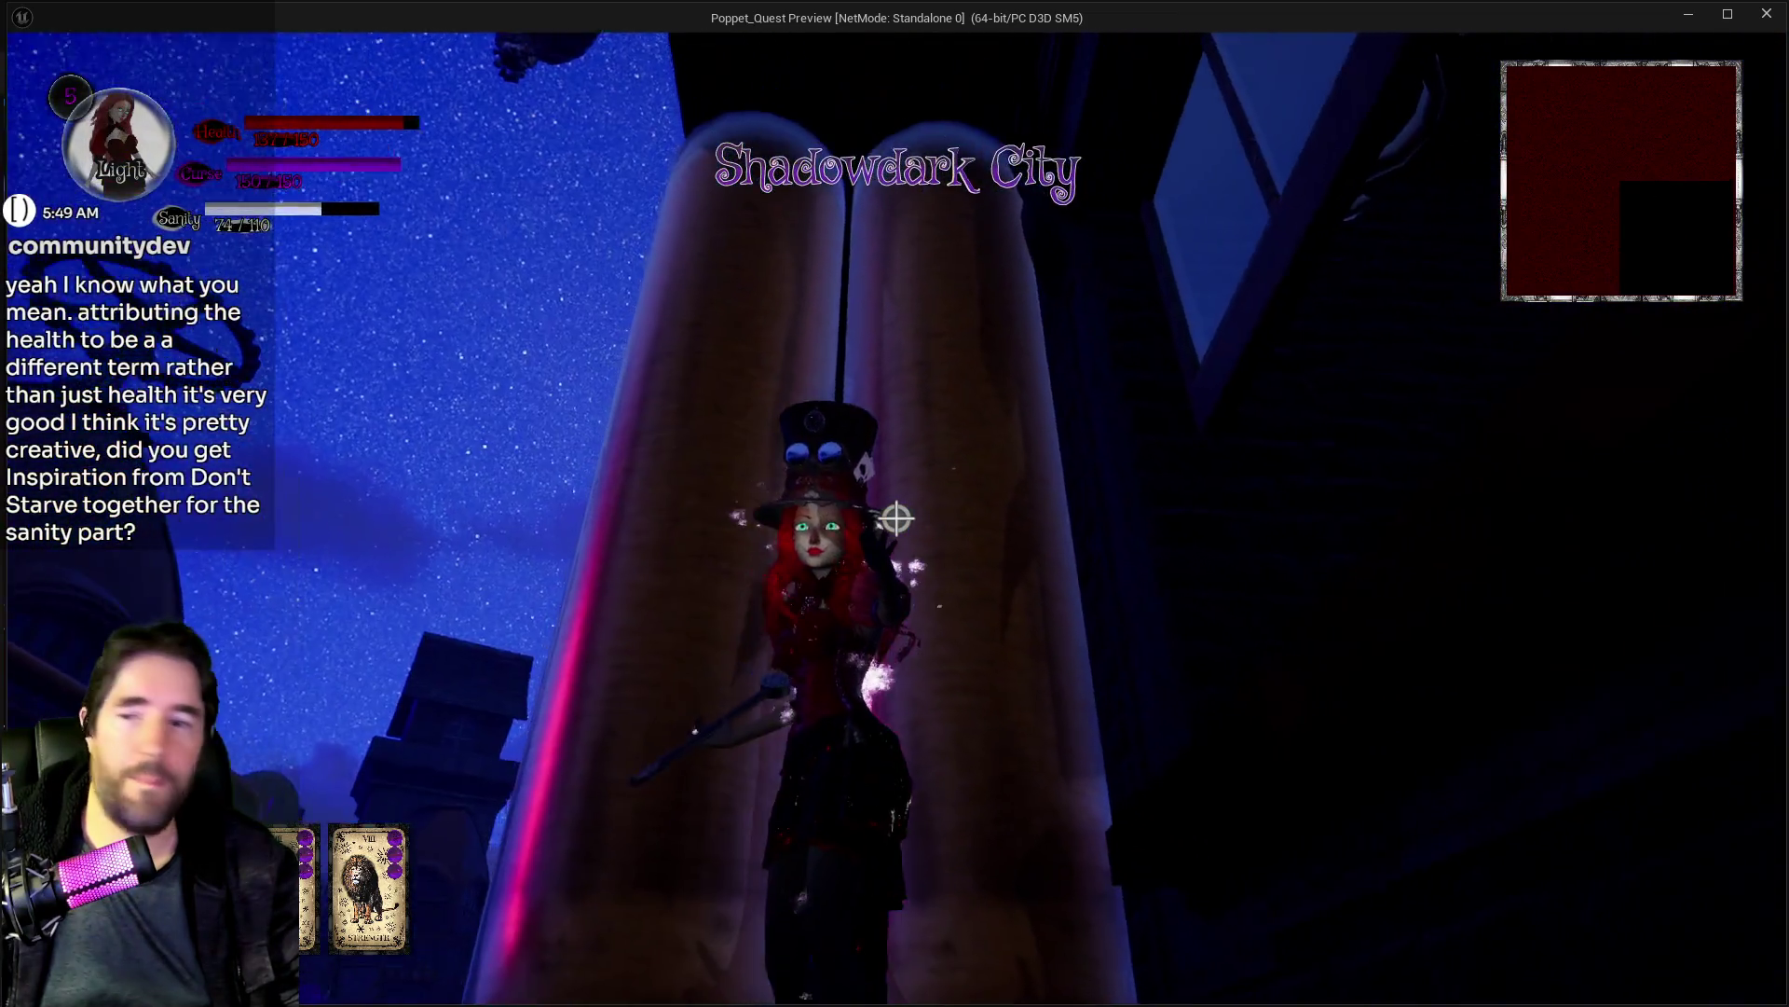
{"action": "key", "text": "w"}
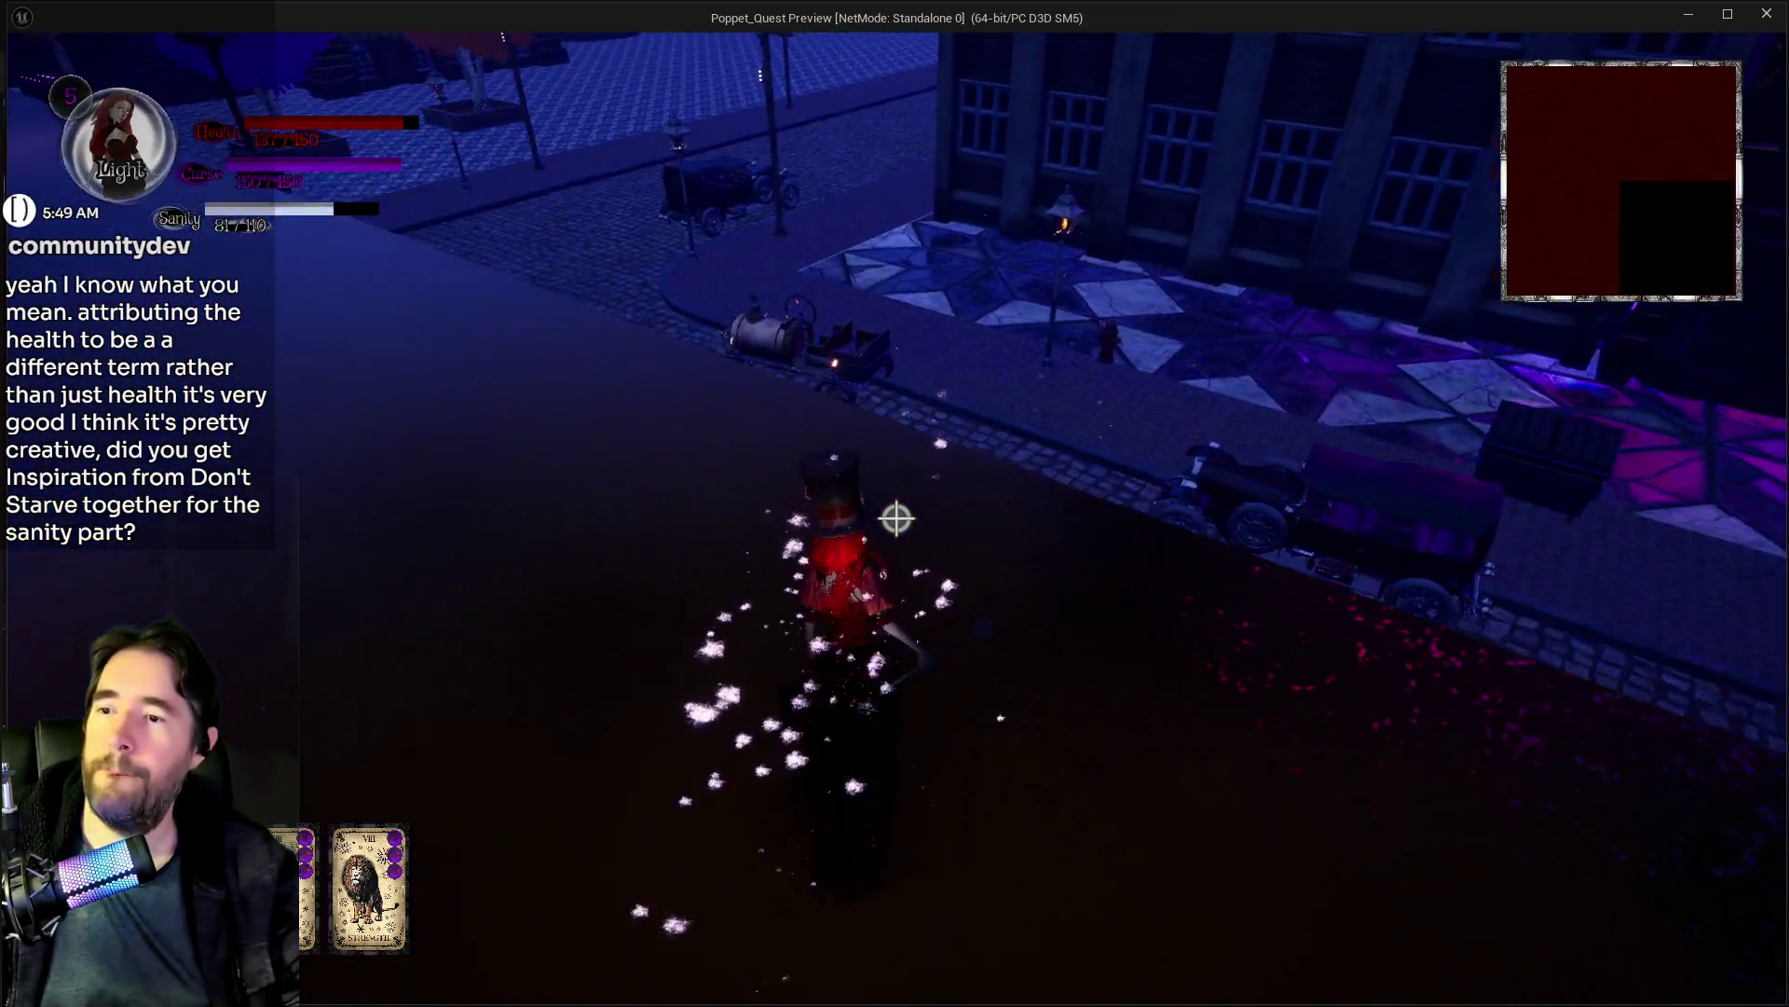
{"action": "key", "text": "w"}
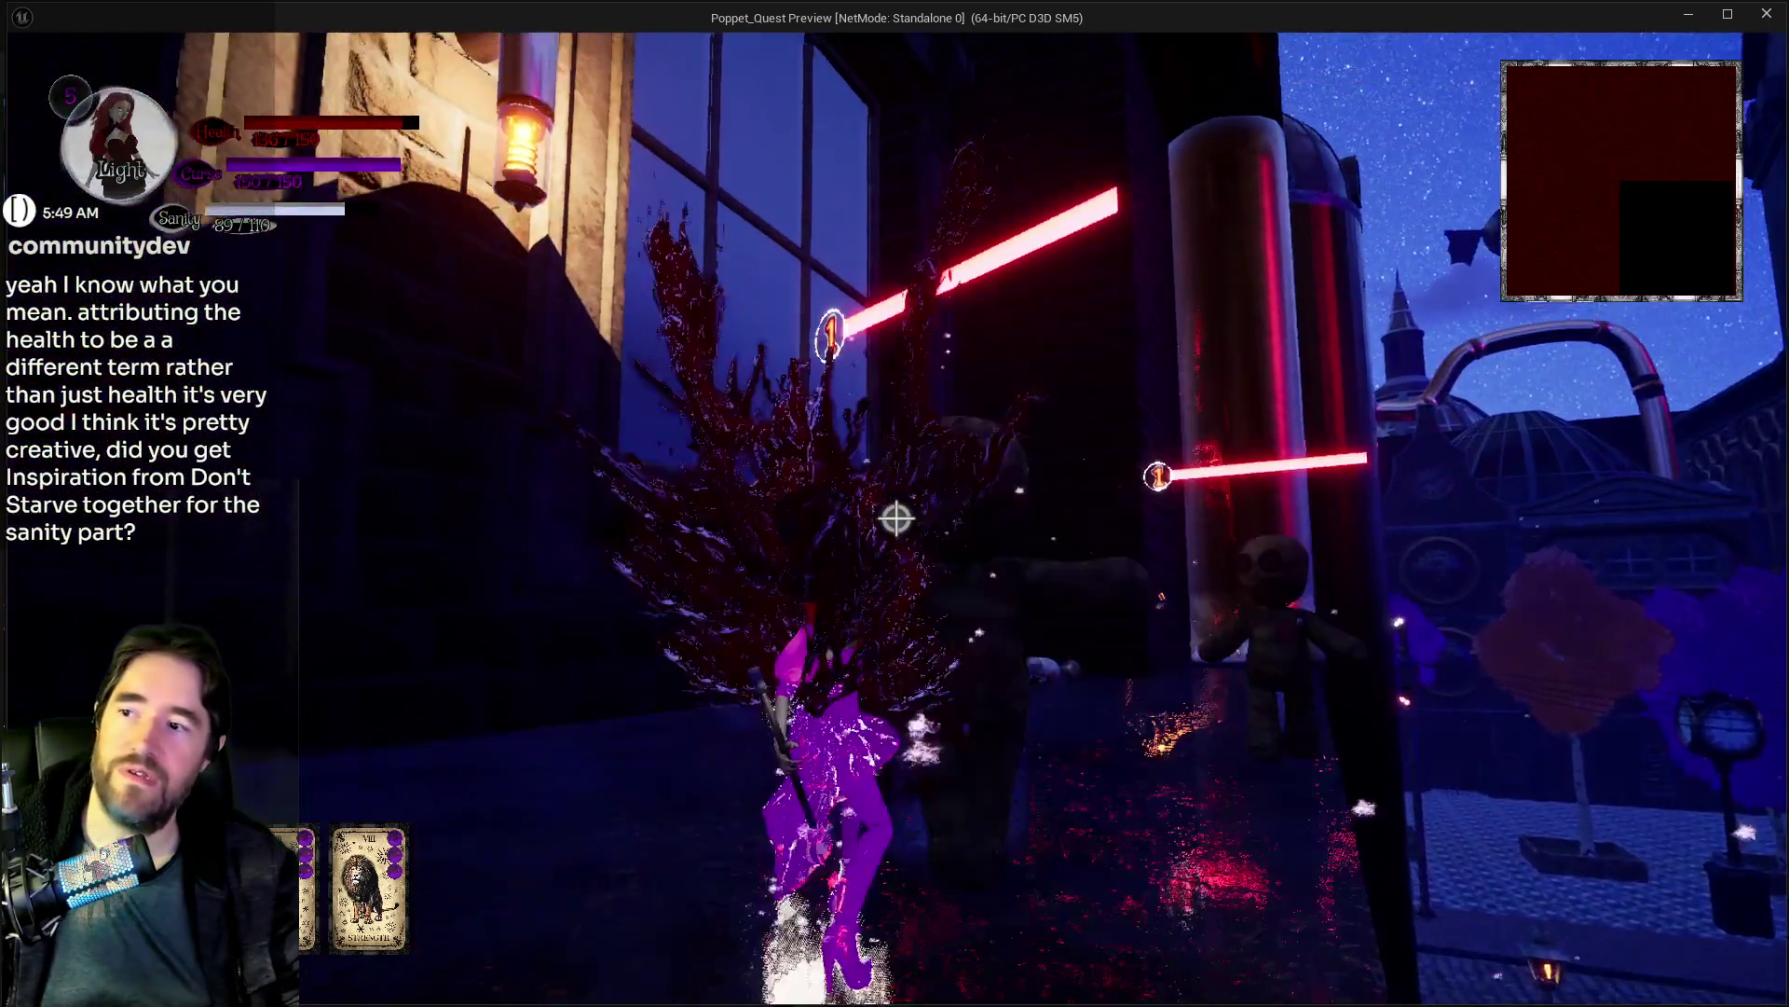
{"action": "key", "text": "w"}
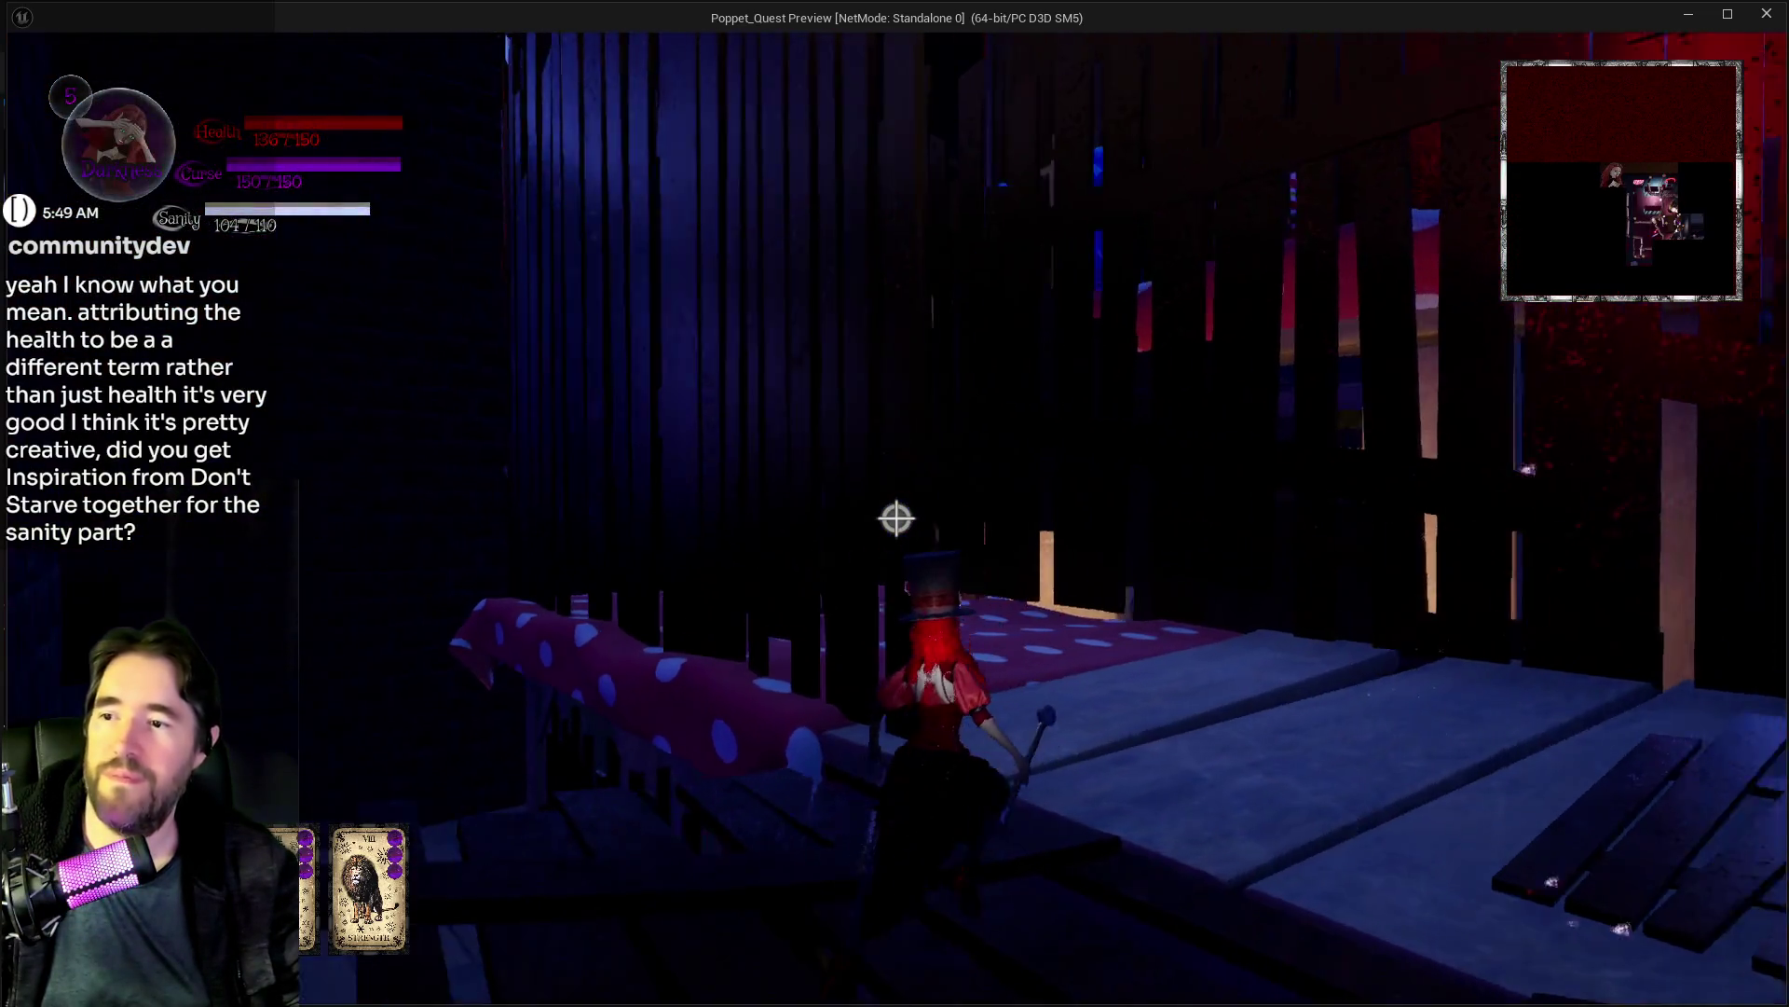
{"action": "key", "text": "w"}
{"action": "key", "text": "w"}
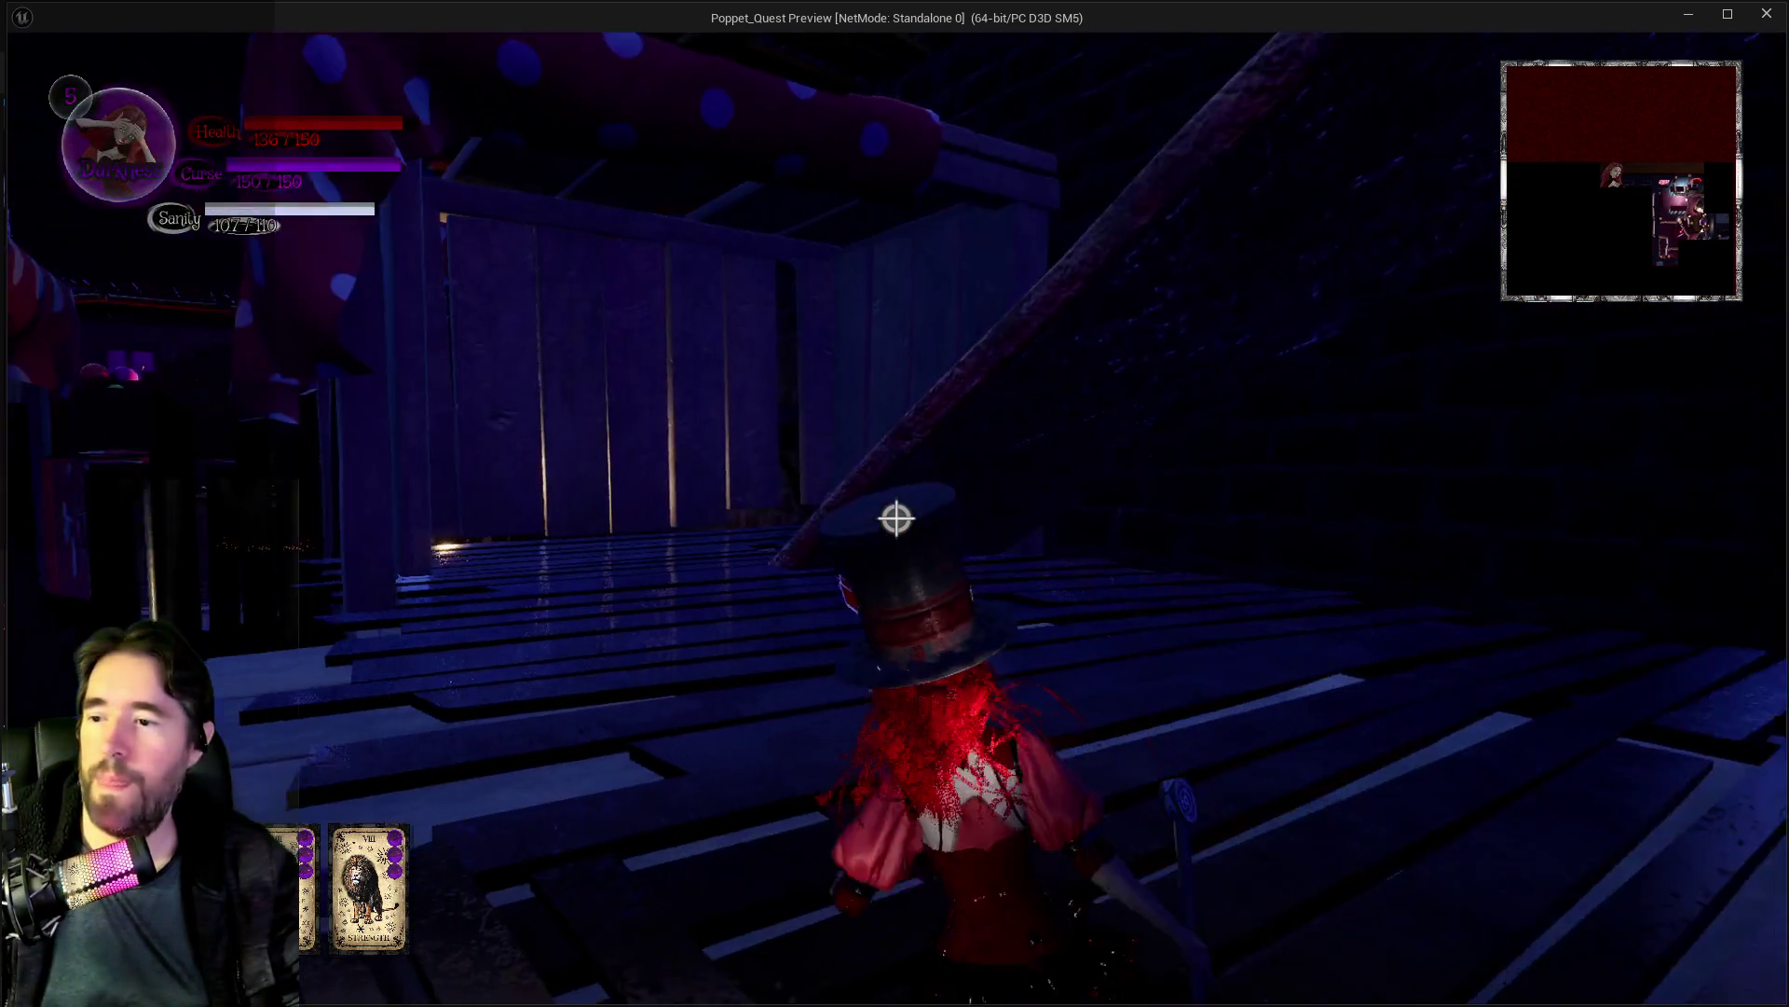
{"action": "key", "text": "w"}
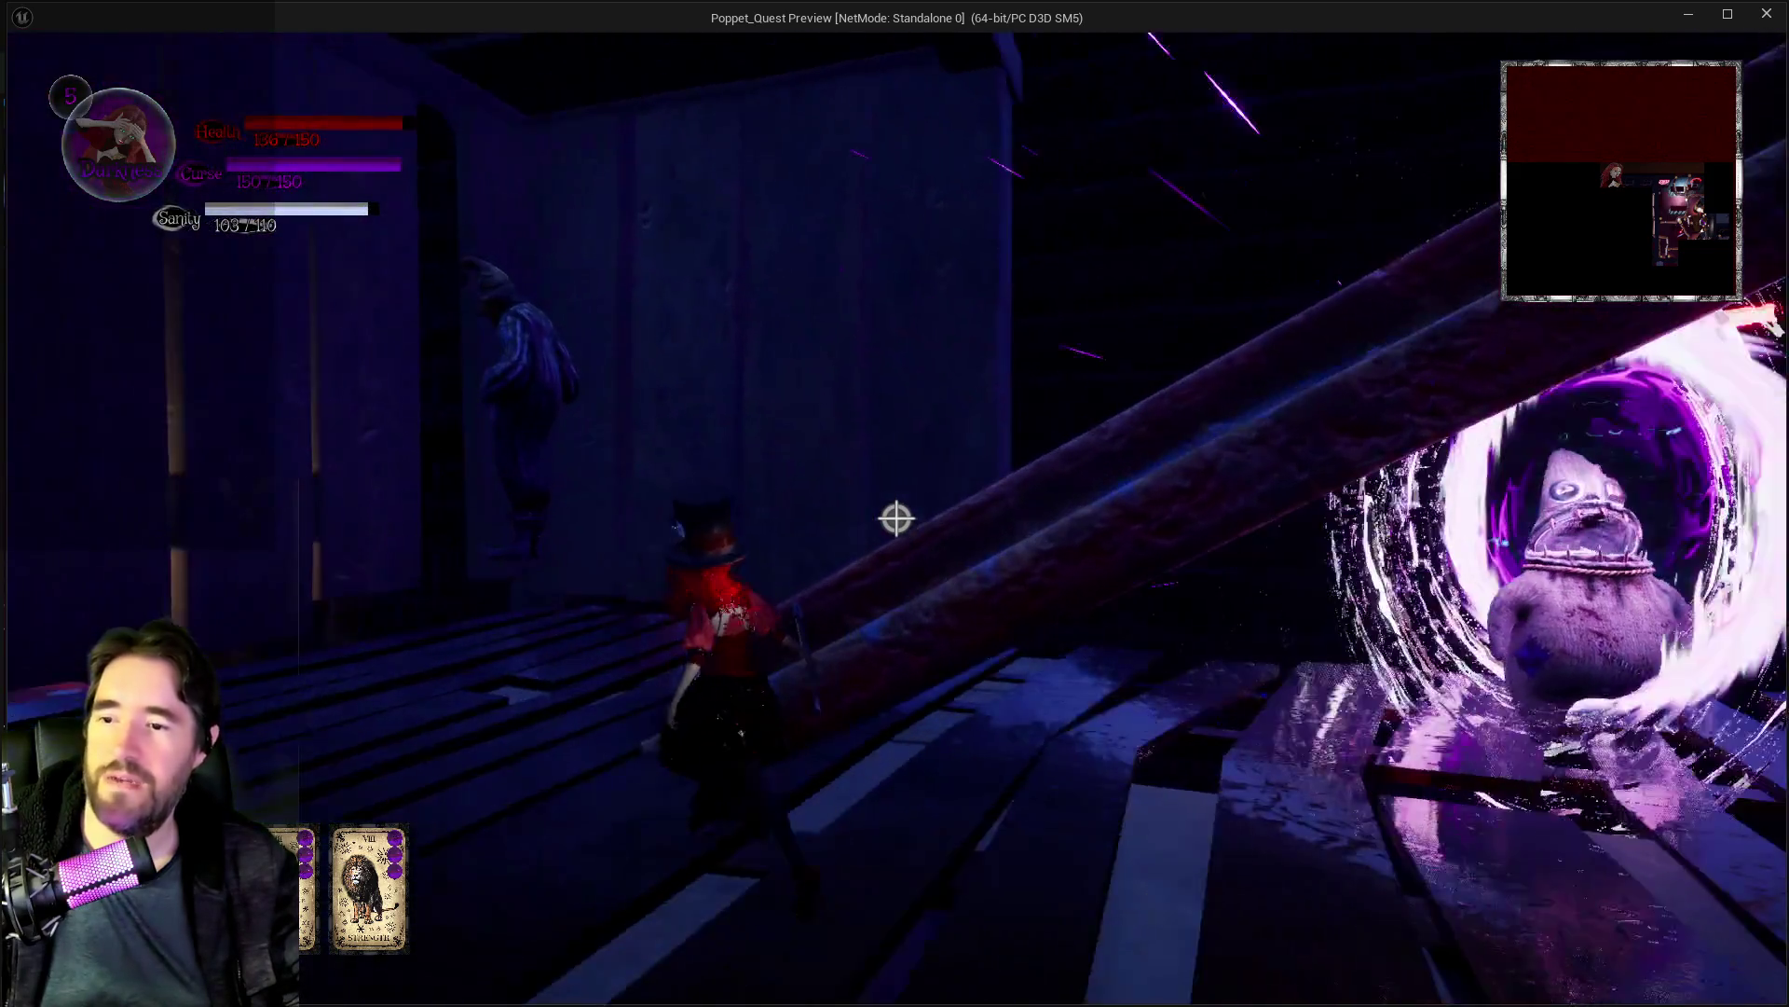
{"action": "key", "text": "w"}
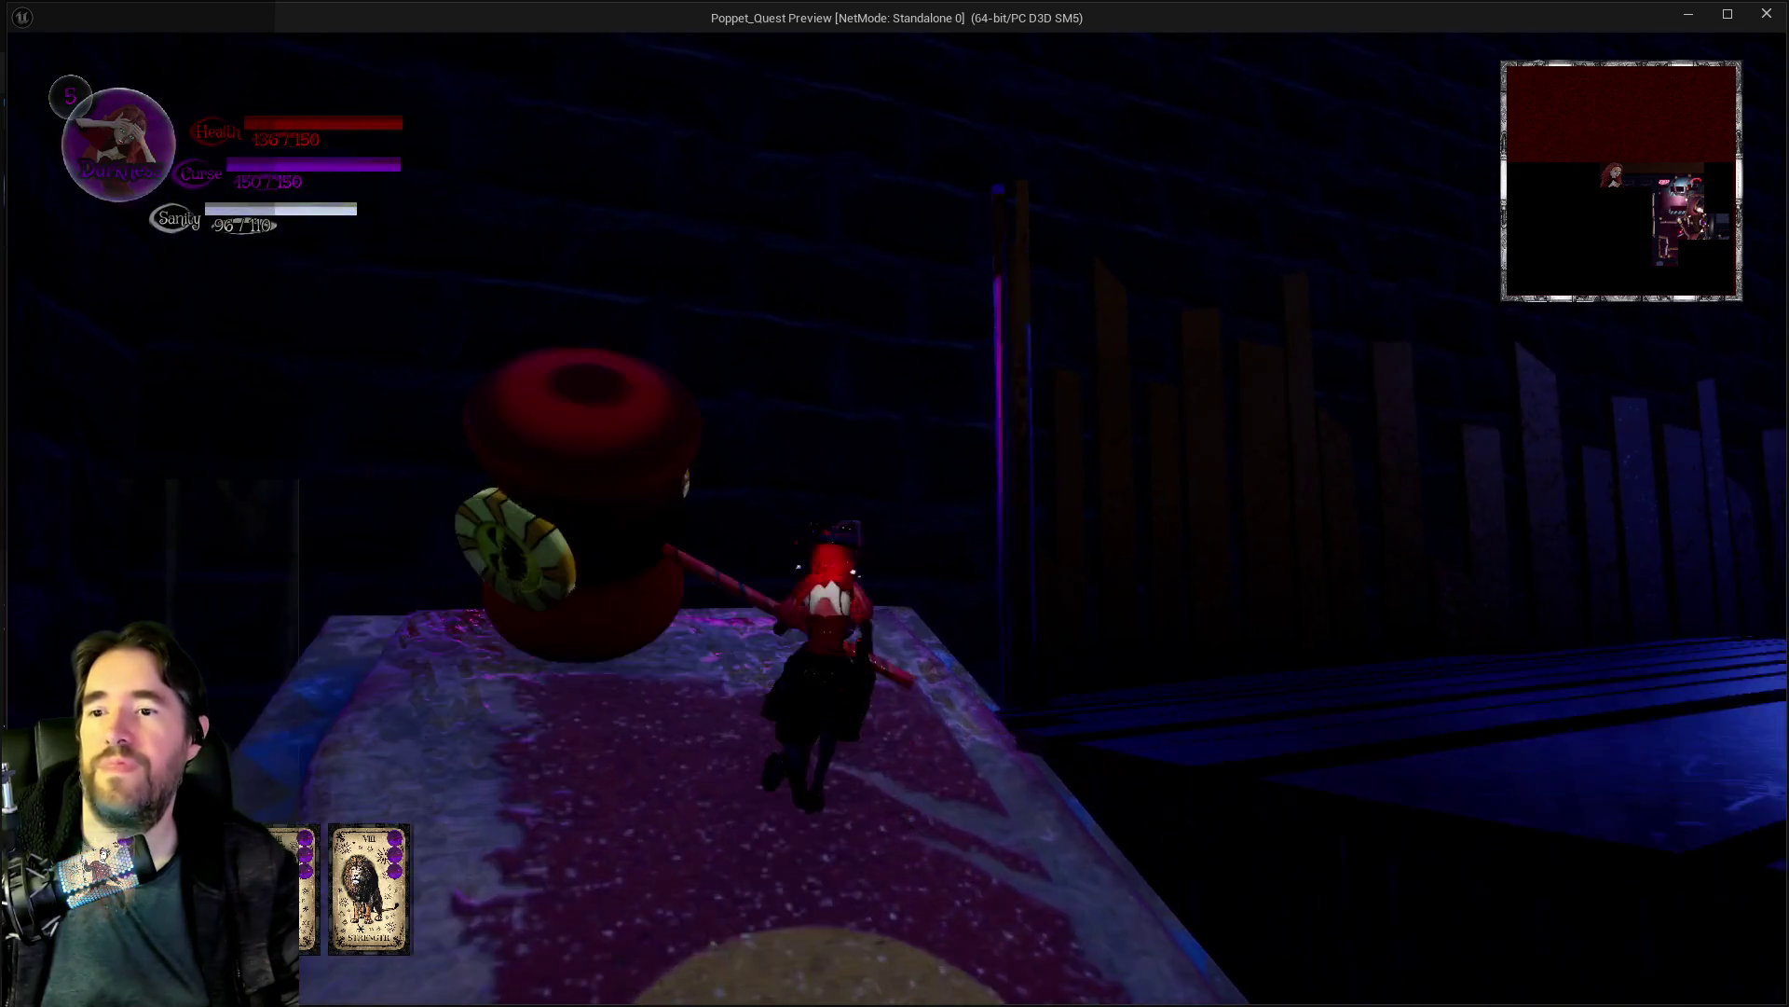
{"action": "key", "text": "w"}
{"action": "key", "text": "w"}
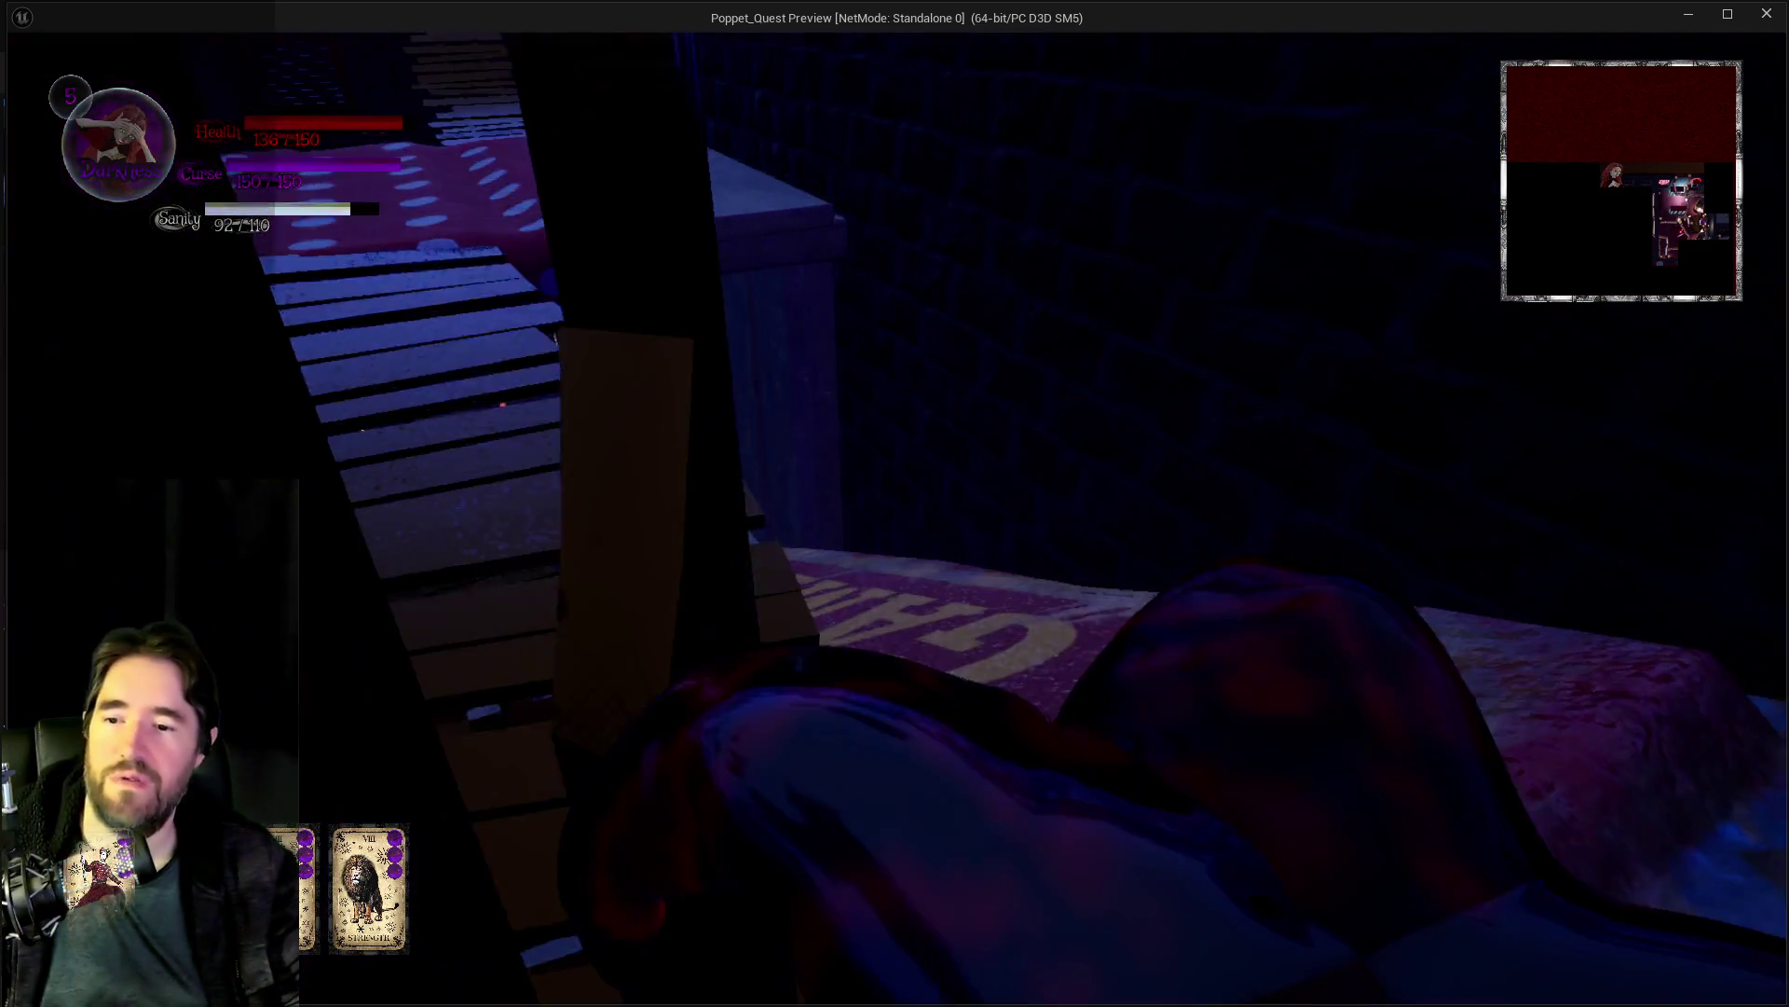
{"action": "key", "text": "w"}
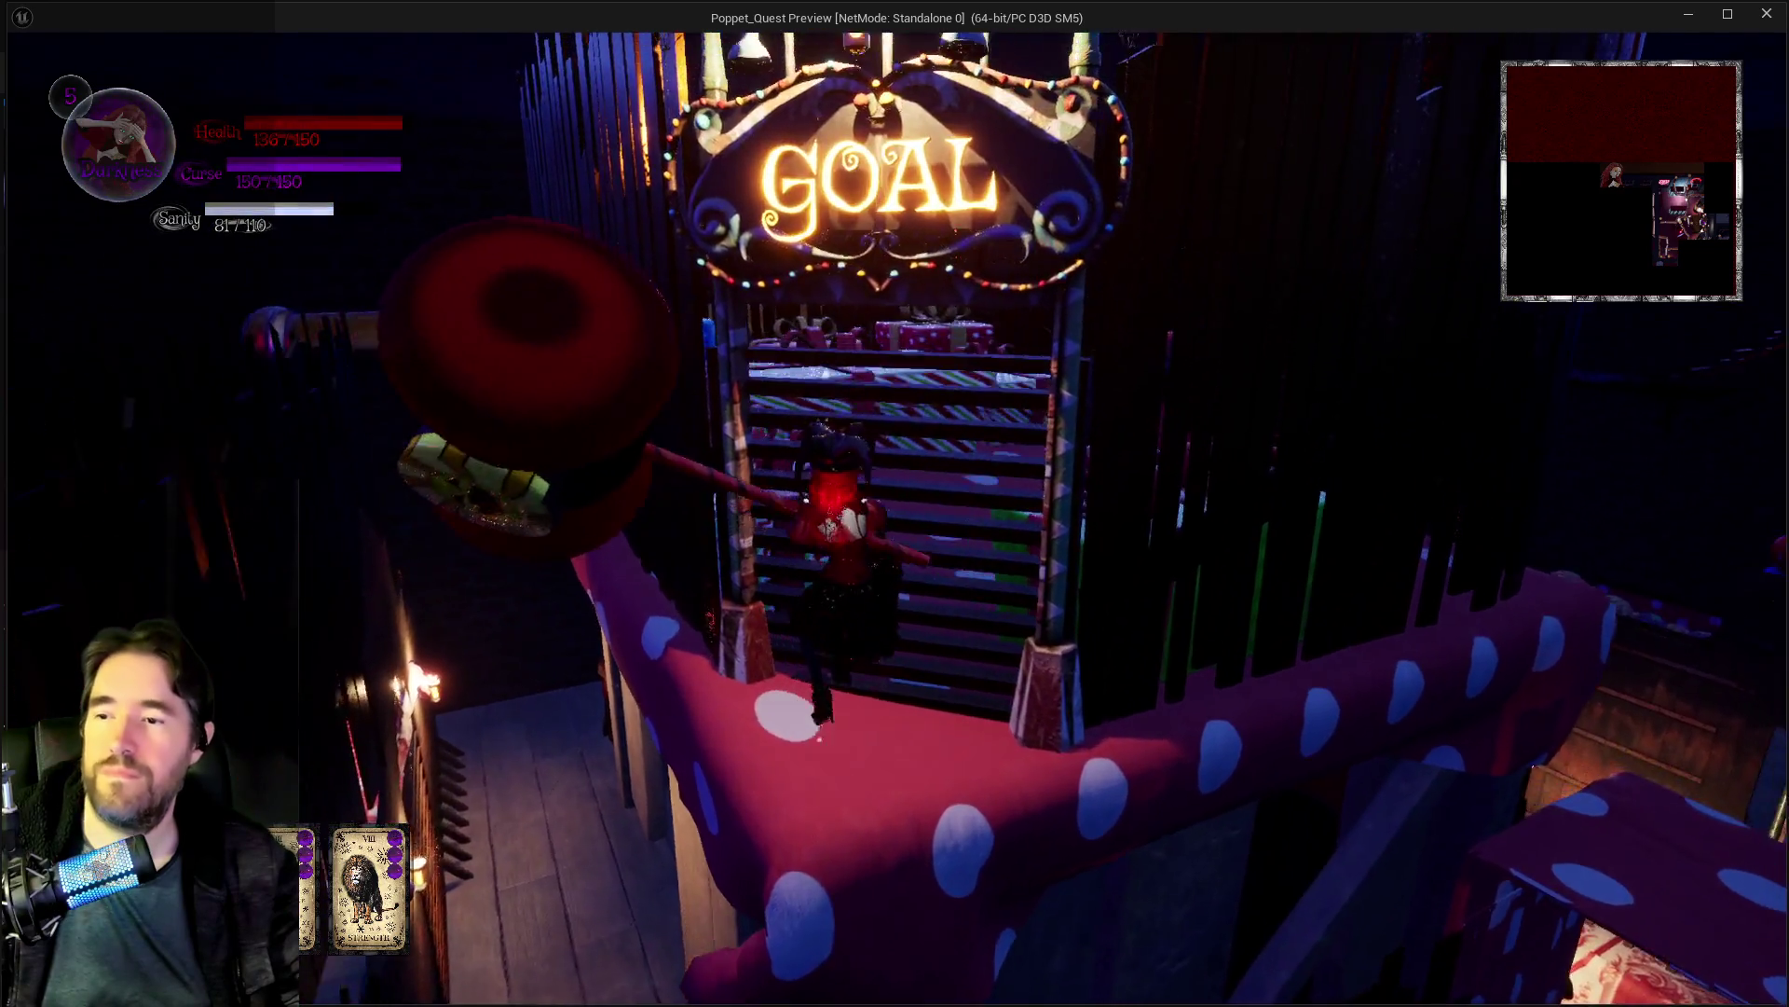
Step: Climb the tall gift boxes past the GOAL gate and pick up the Toy Maze Key
{"action": "key", "text": "w"}
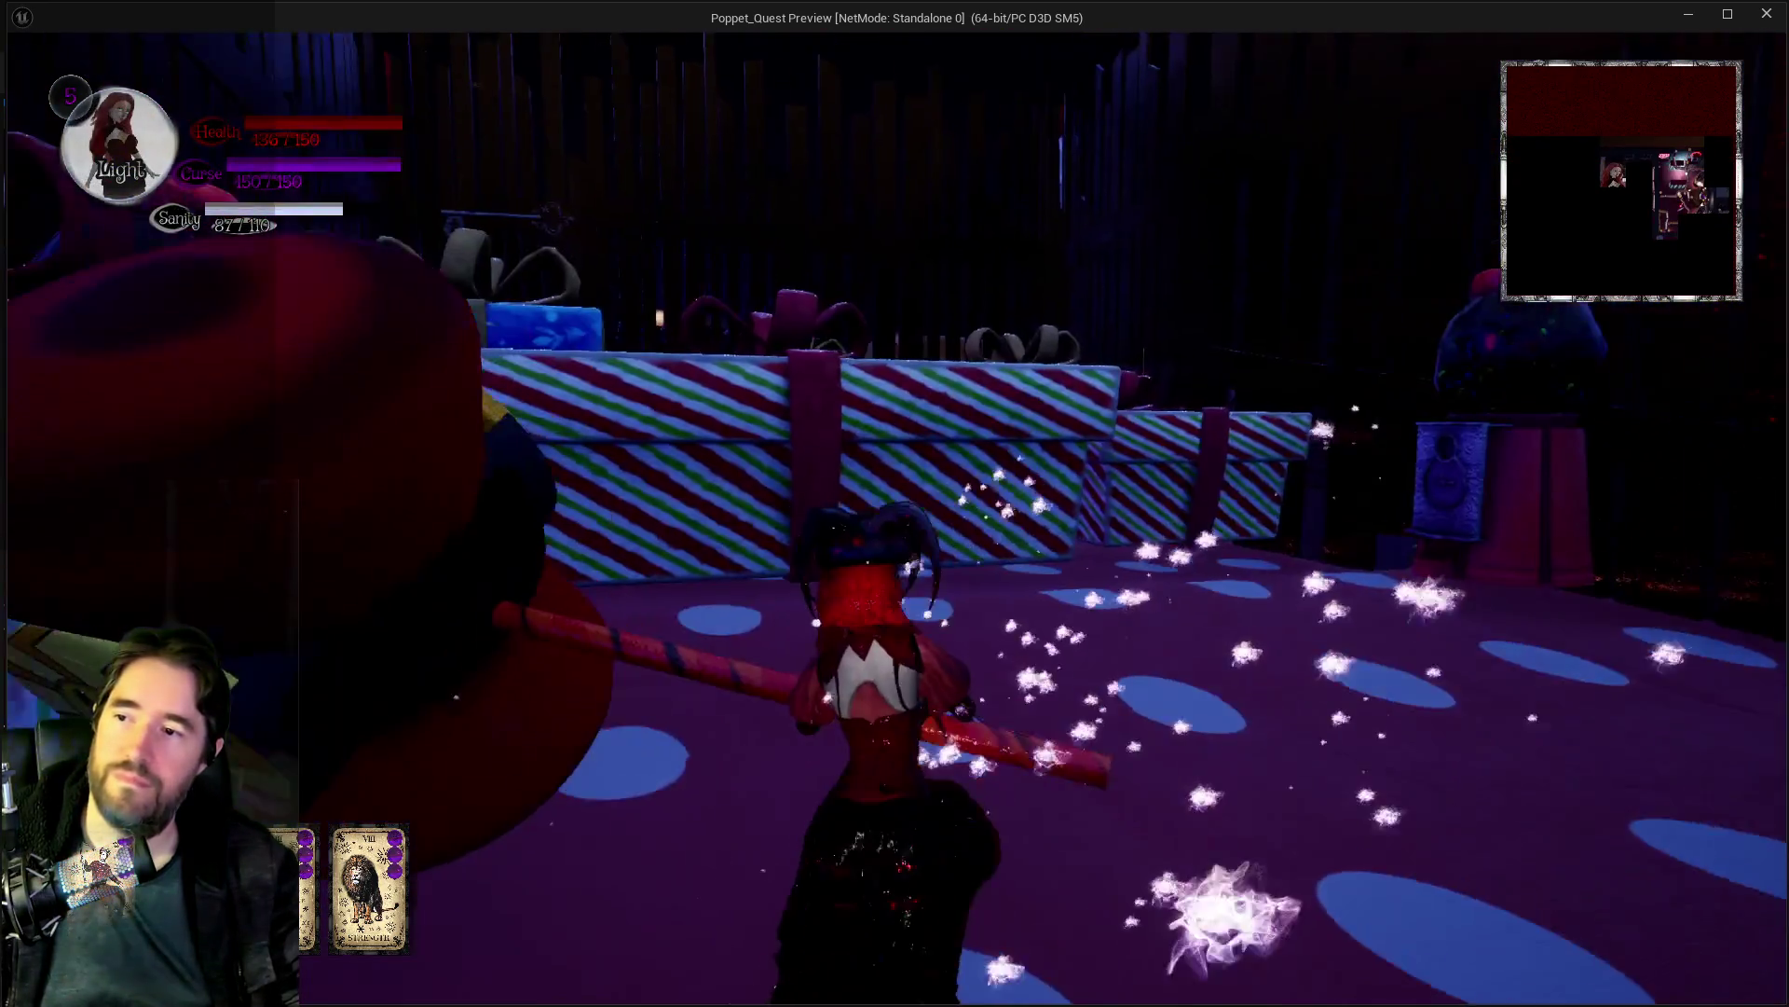
{"action": "key", "text": "w"}
{"action": "key", "text": "space"}
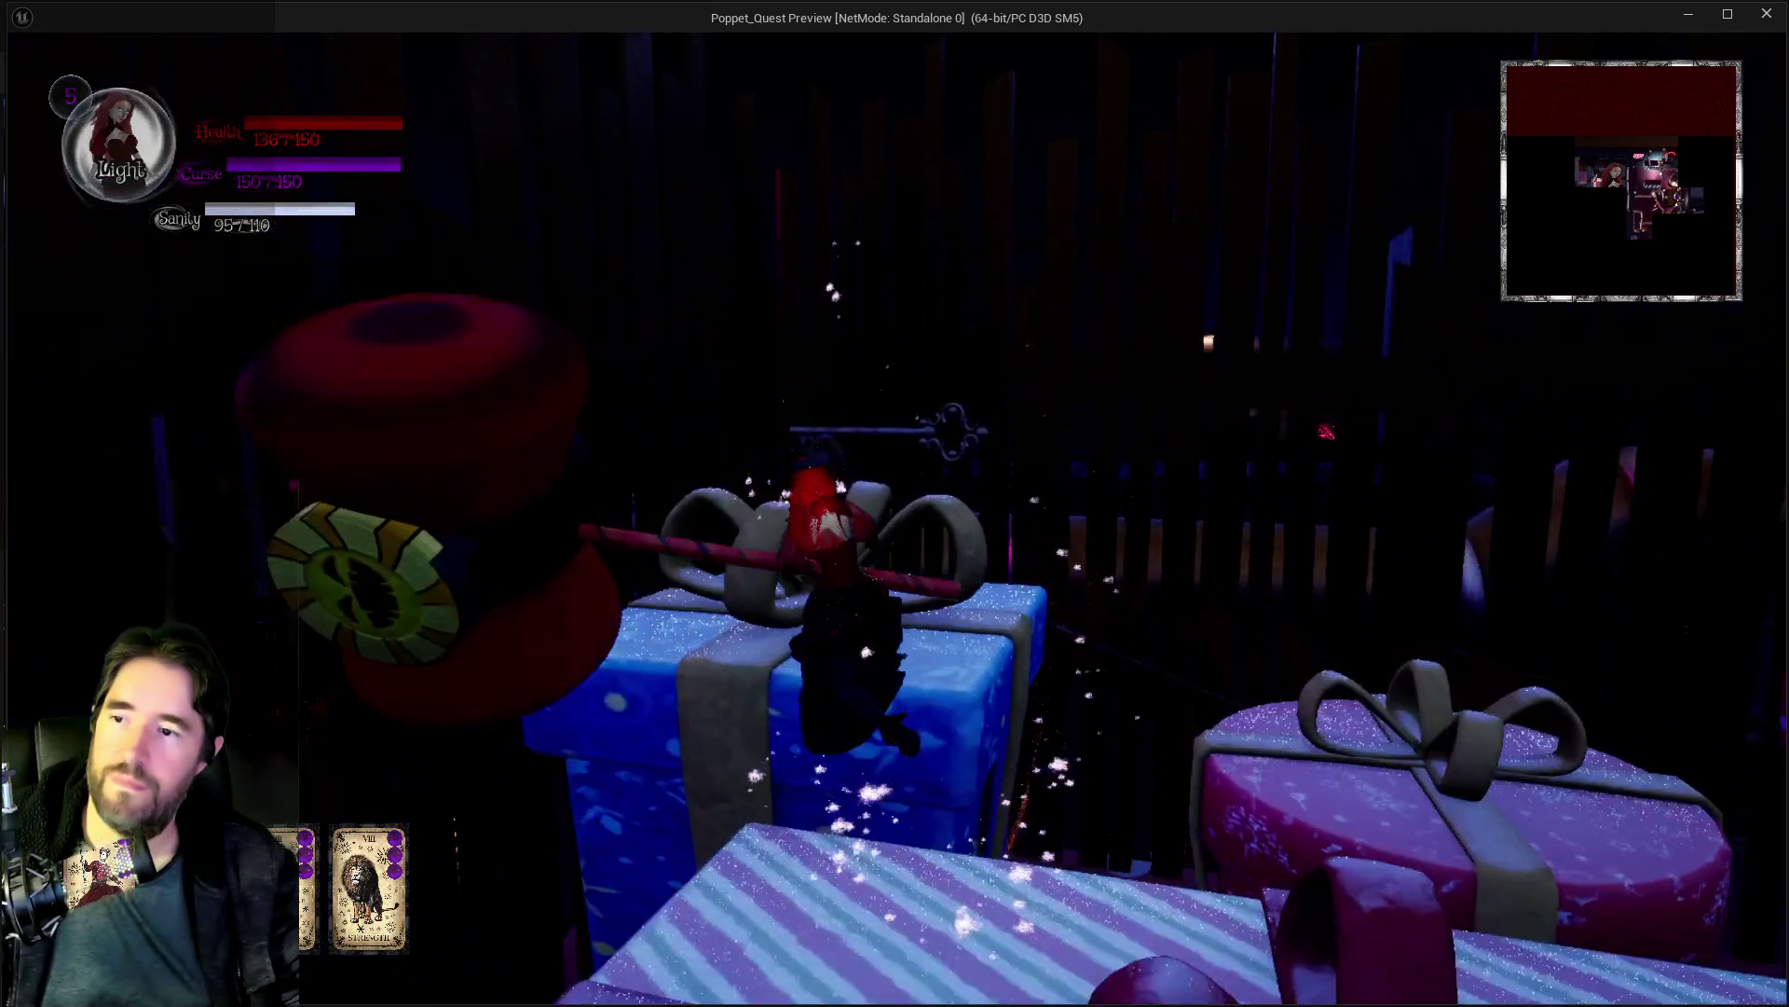
{"action": "key", "text": "w"}
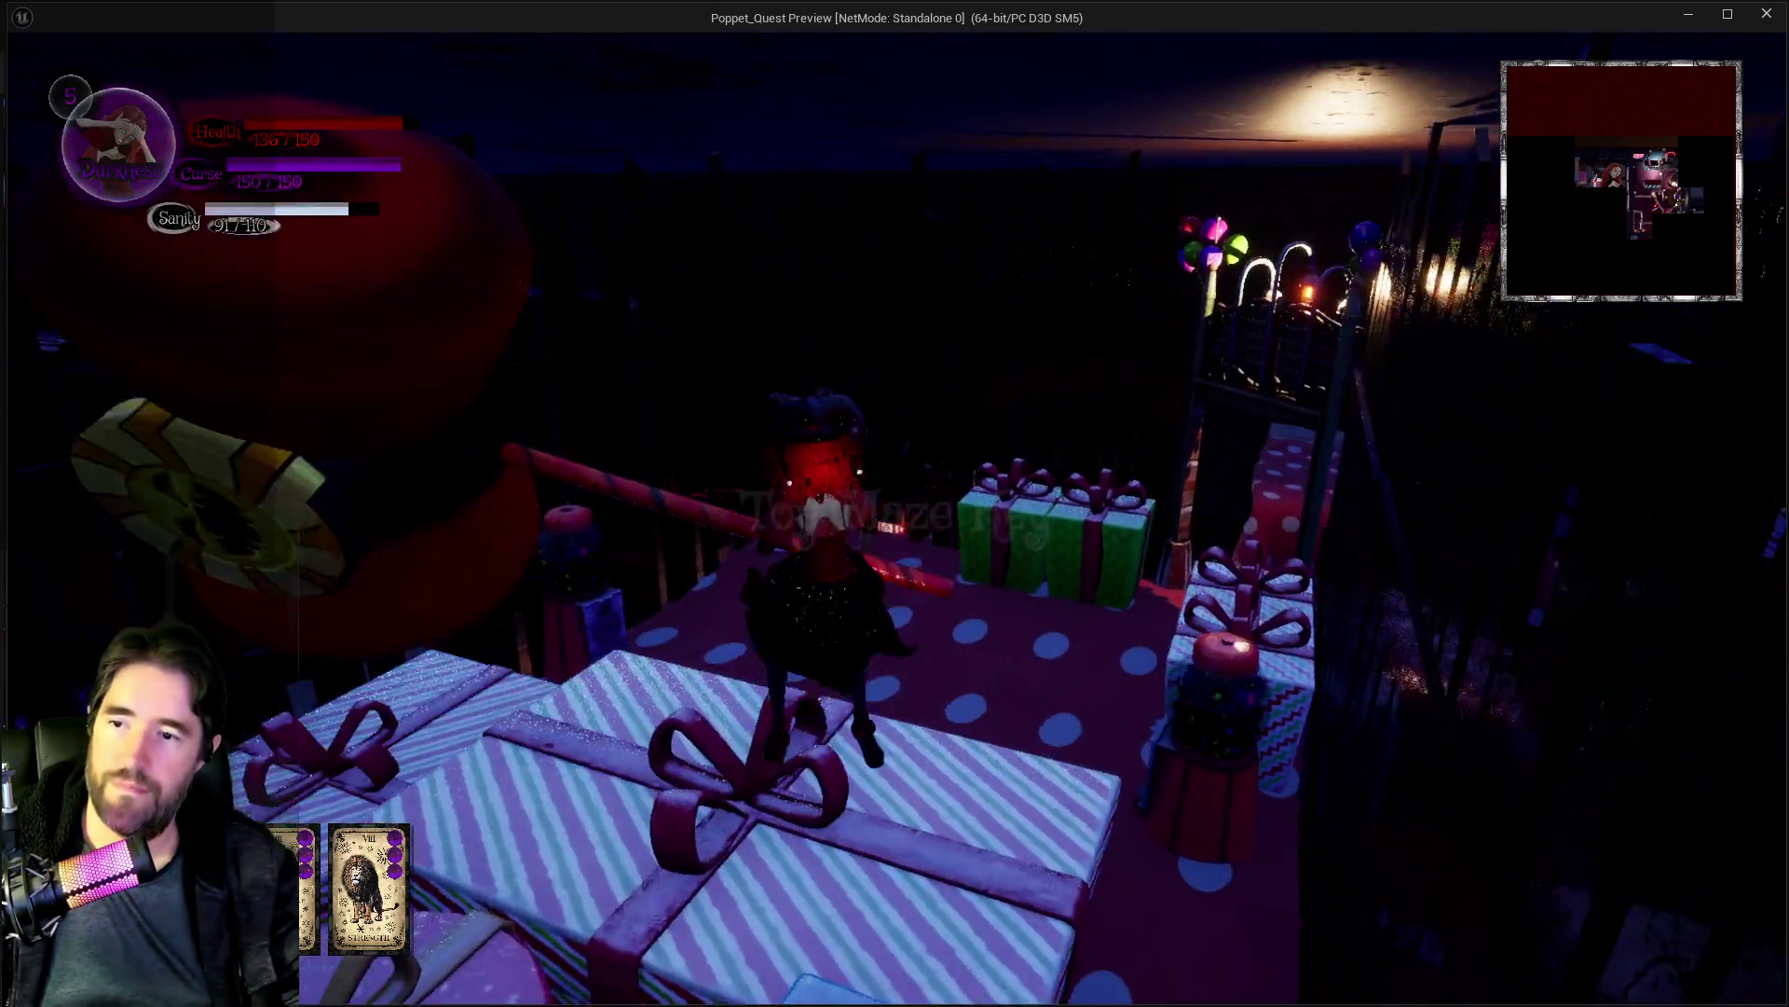
{"action": "key", "text": "w"}
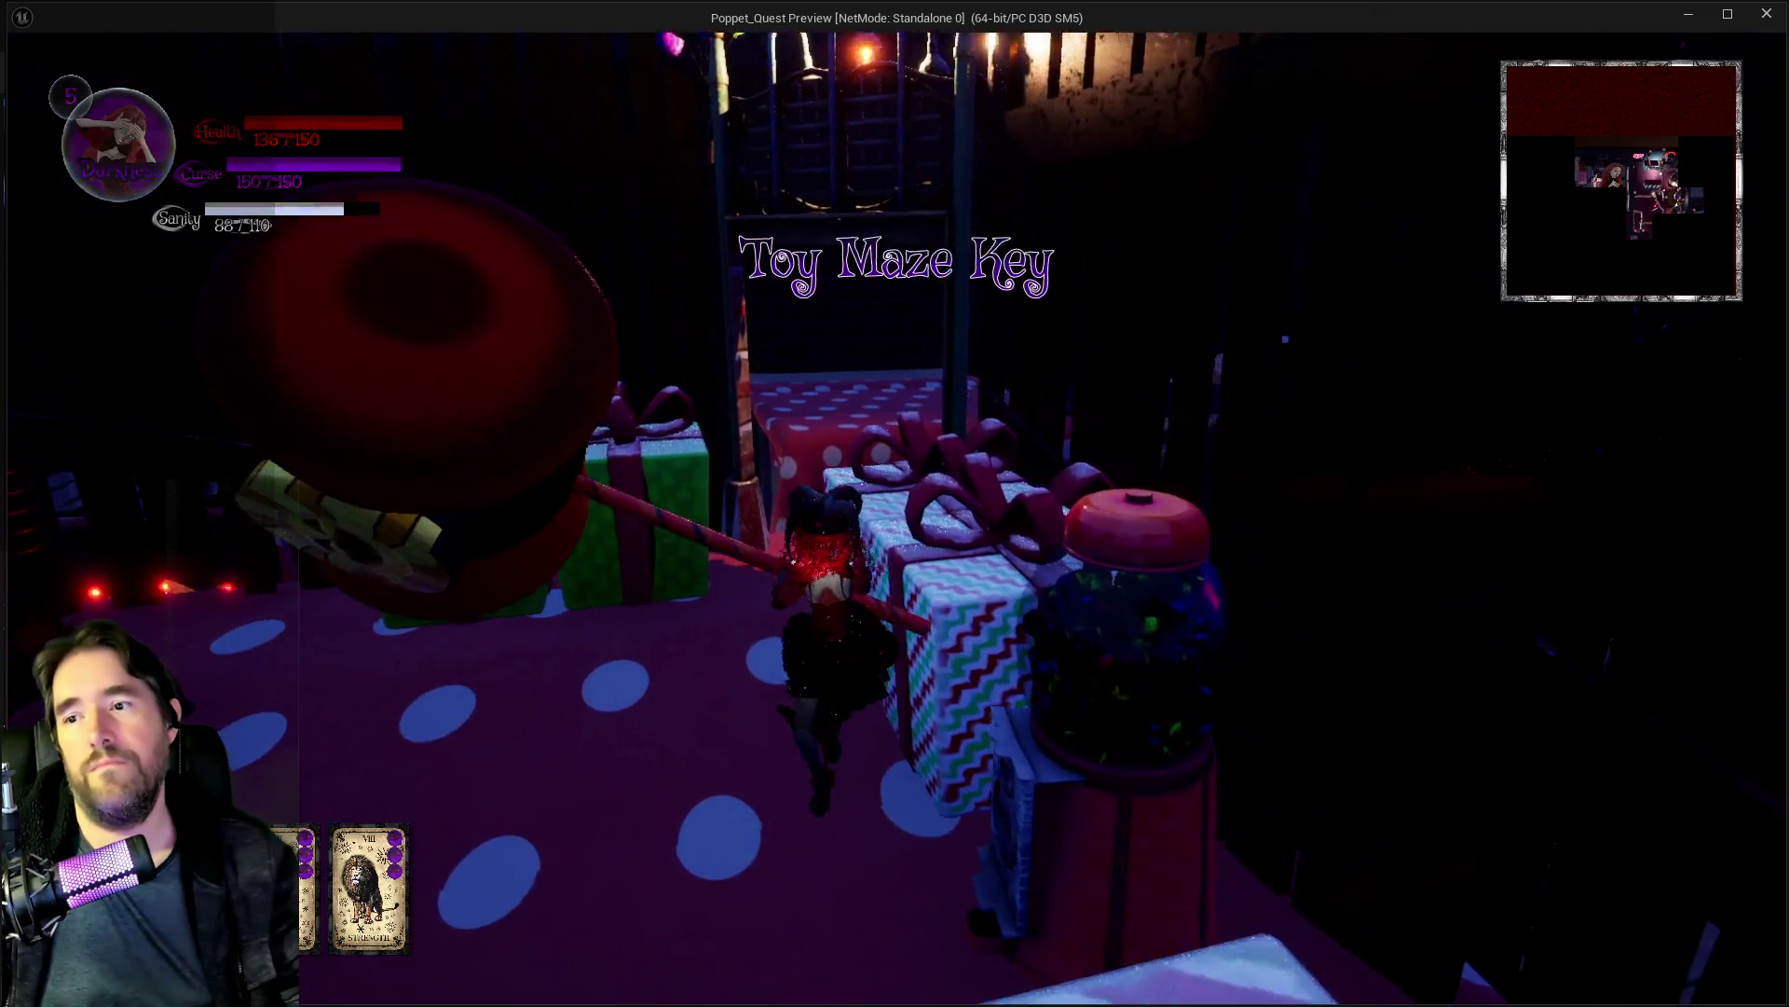
Step: Jump onto the polka-dot box, cross it and head toward the stairs
{"action": "key", "text": "w"}
{"action": "key", "text": "space"}
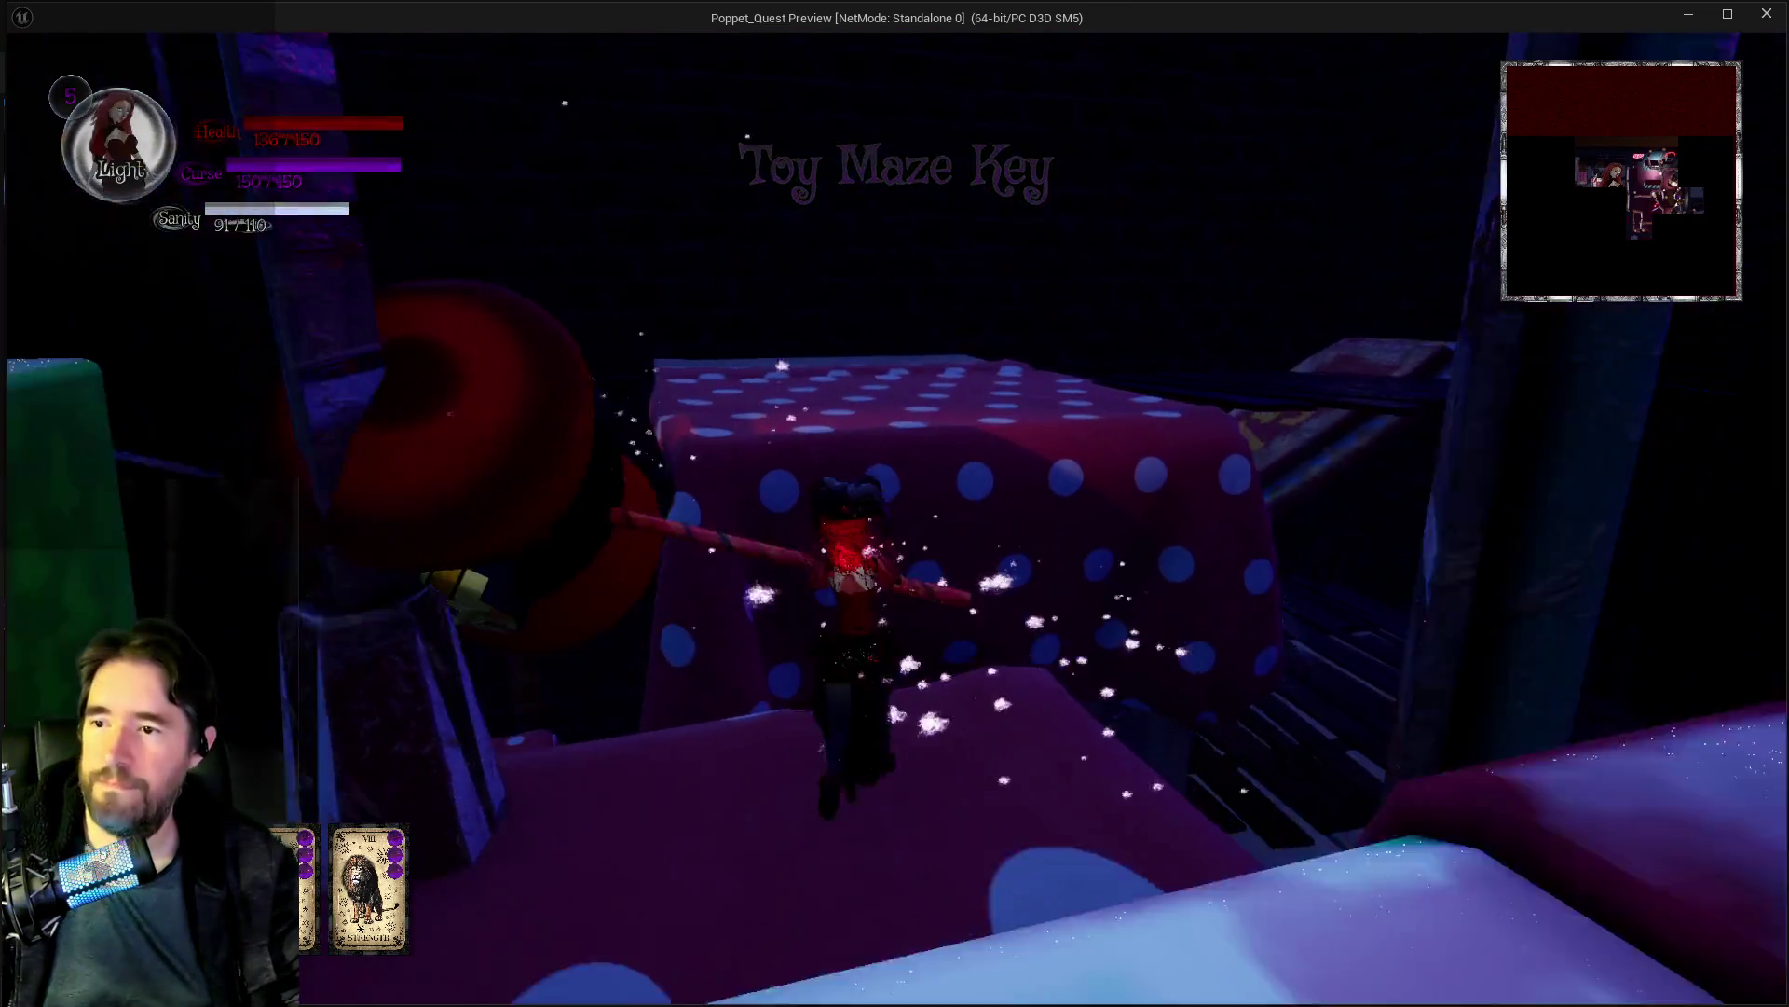
{"action": "key", "text": "w"}
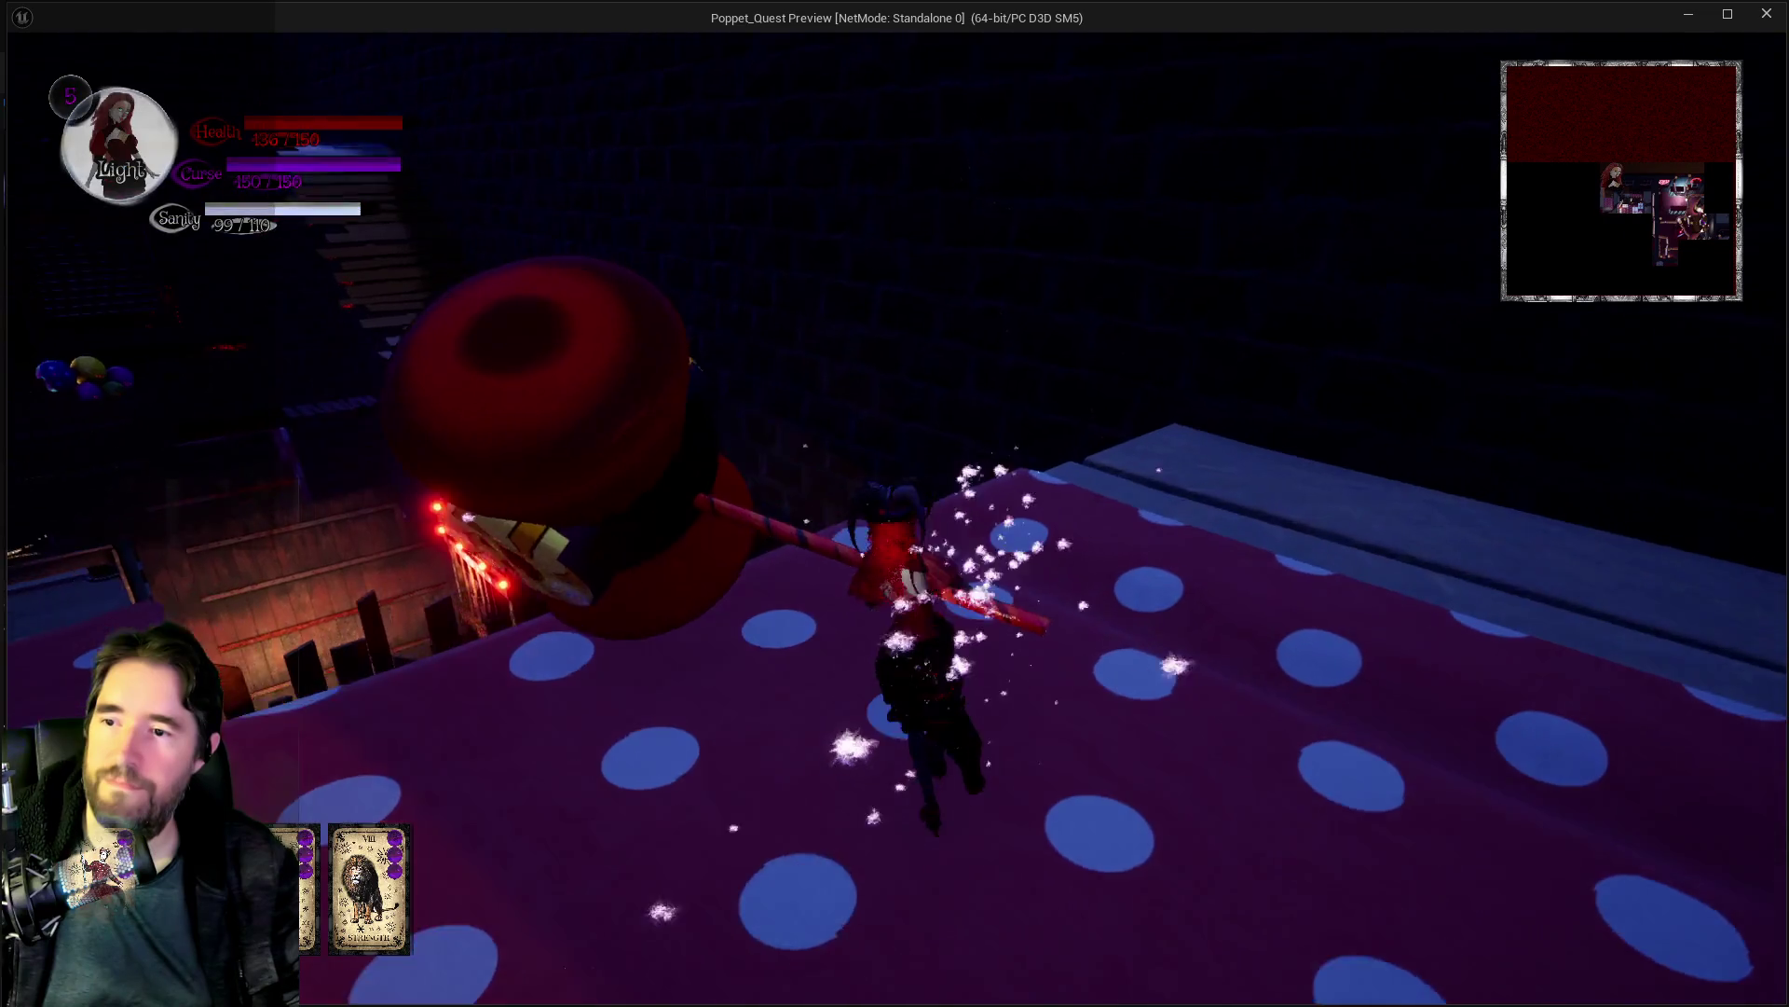
{"action": "key", "text": "w"}
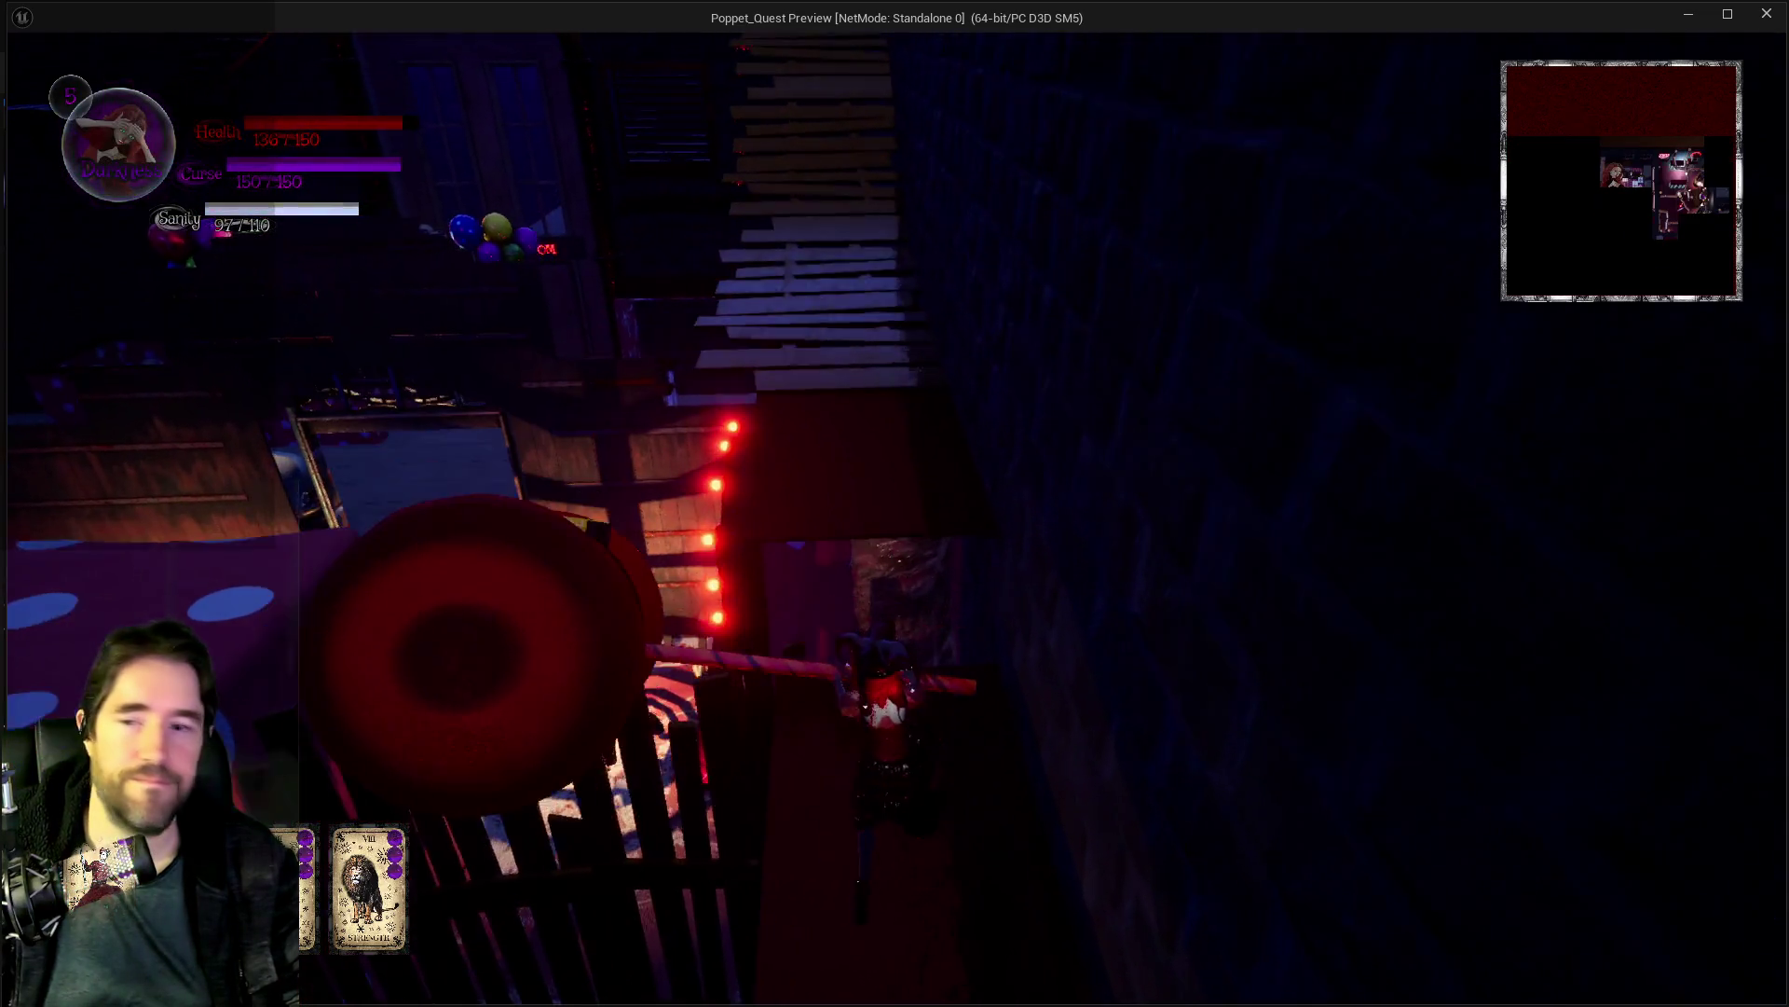
{"action": "key", "text": "w"}
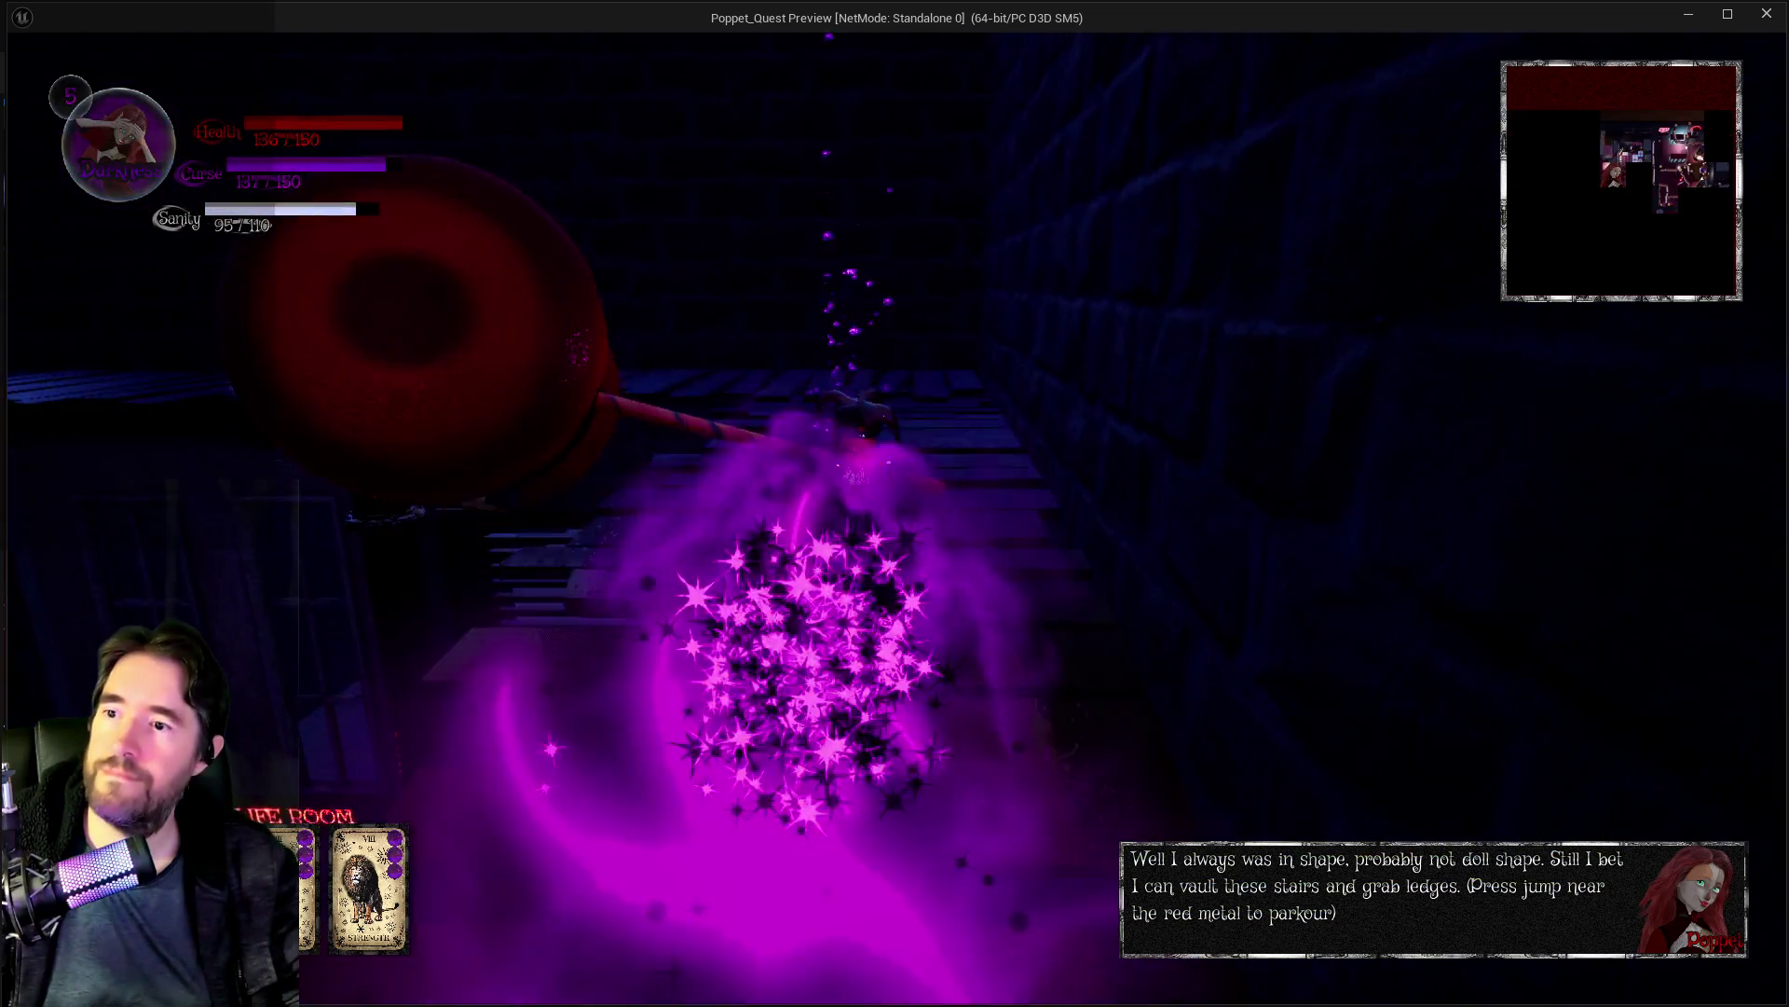
Step: Climb the stairs through the portal, cross the lab to the Toy Maze door, and pause
{"action": "key", "text": "w"}
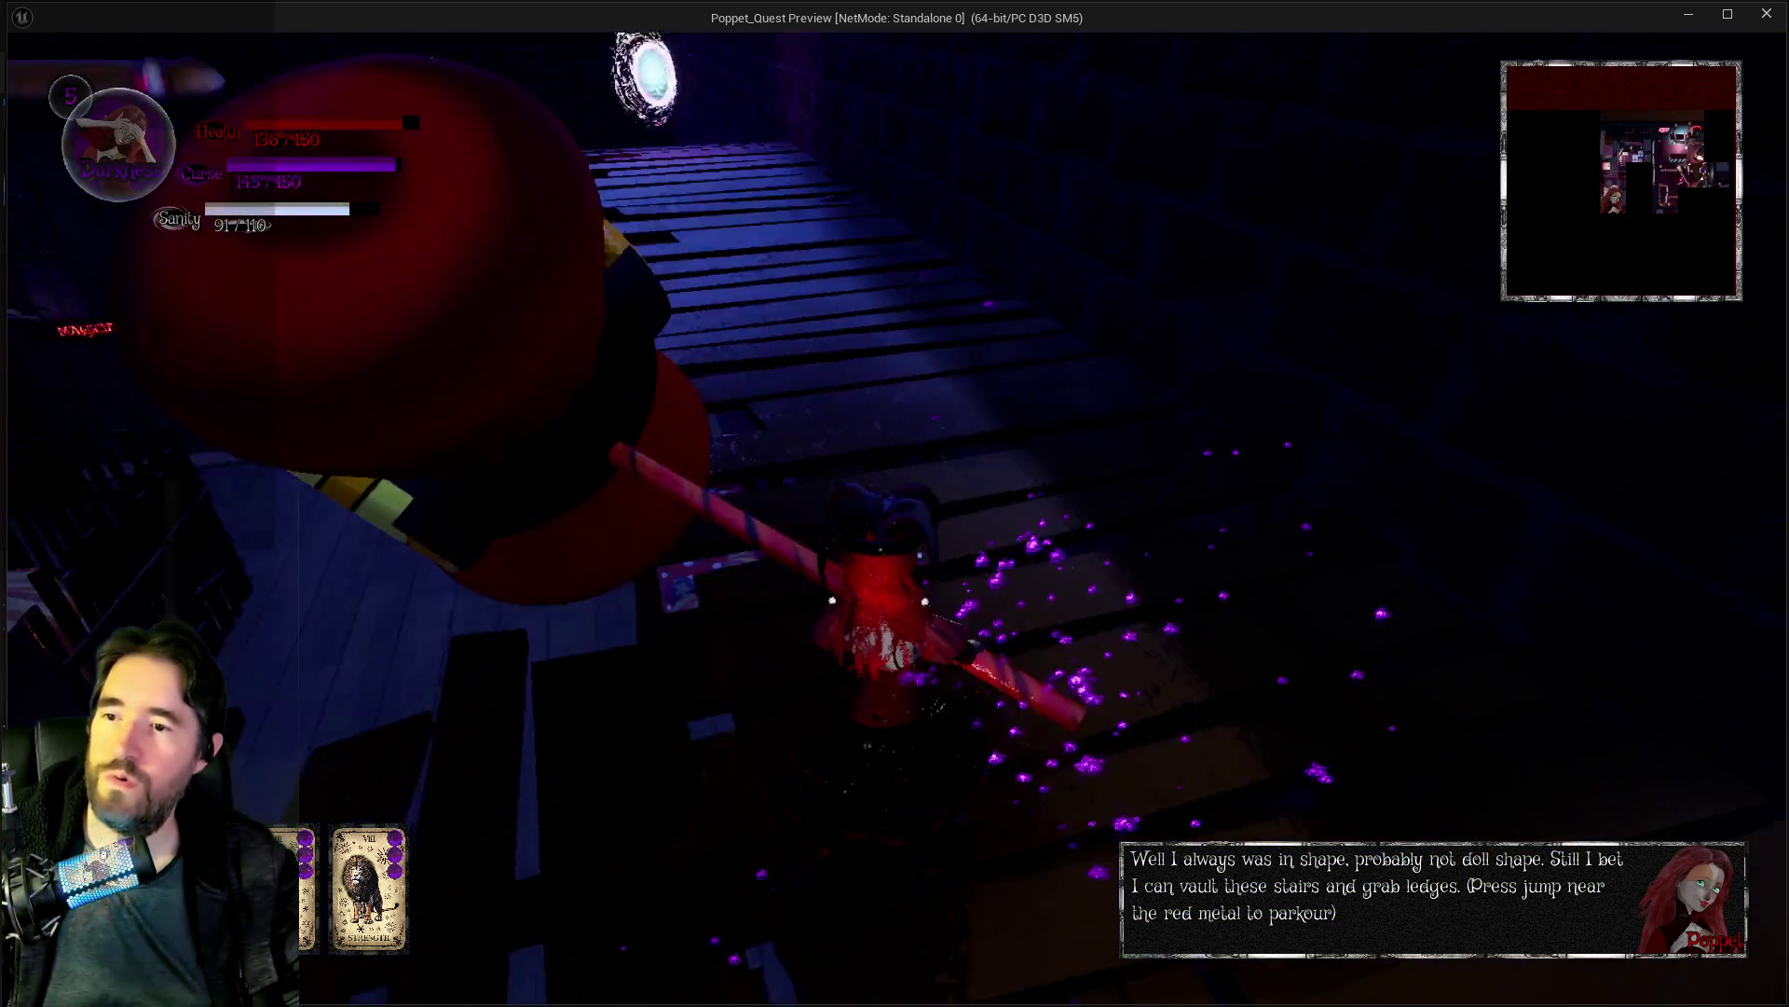
{"action": "key", "text": "w"}
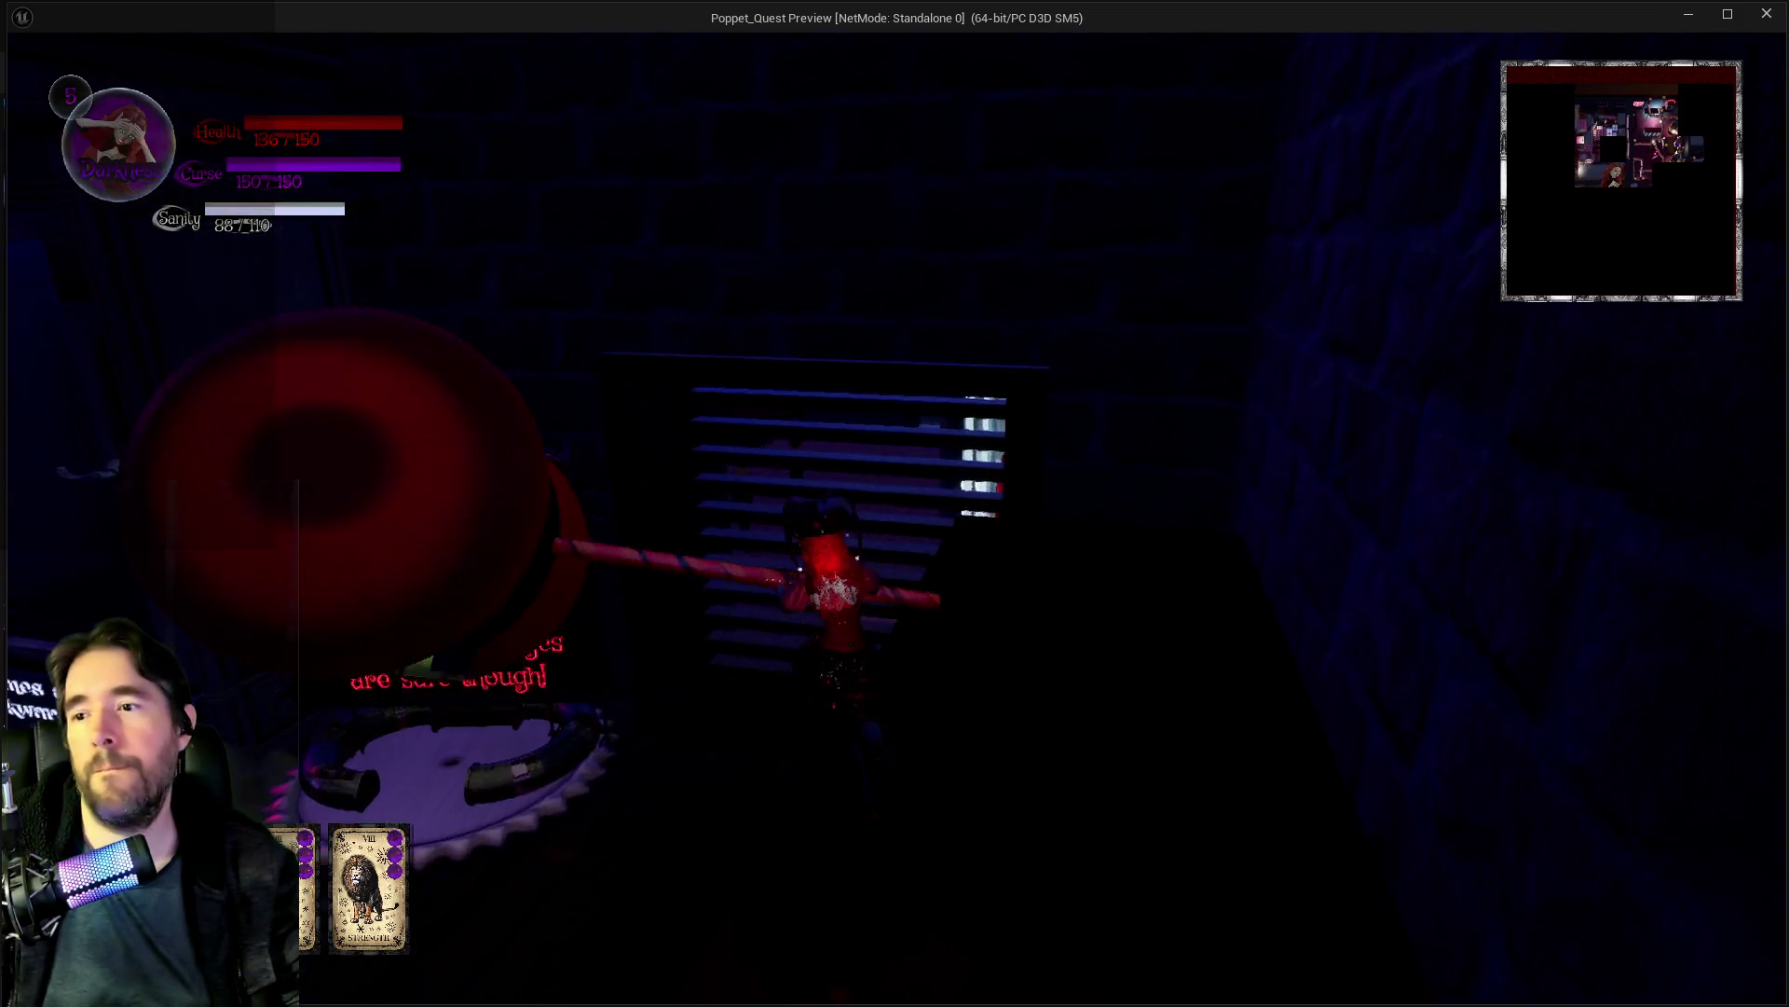
{"action": "key", "text": "w"}
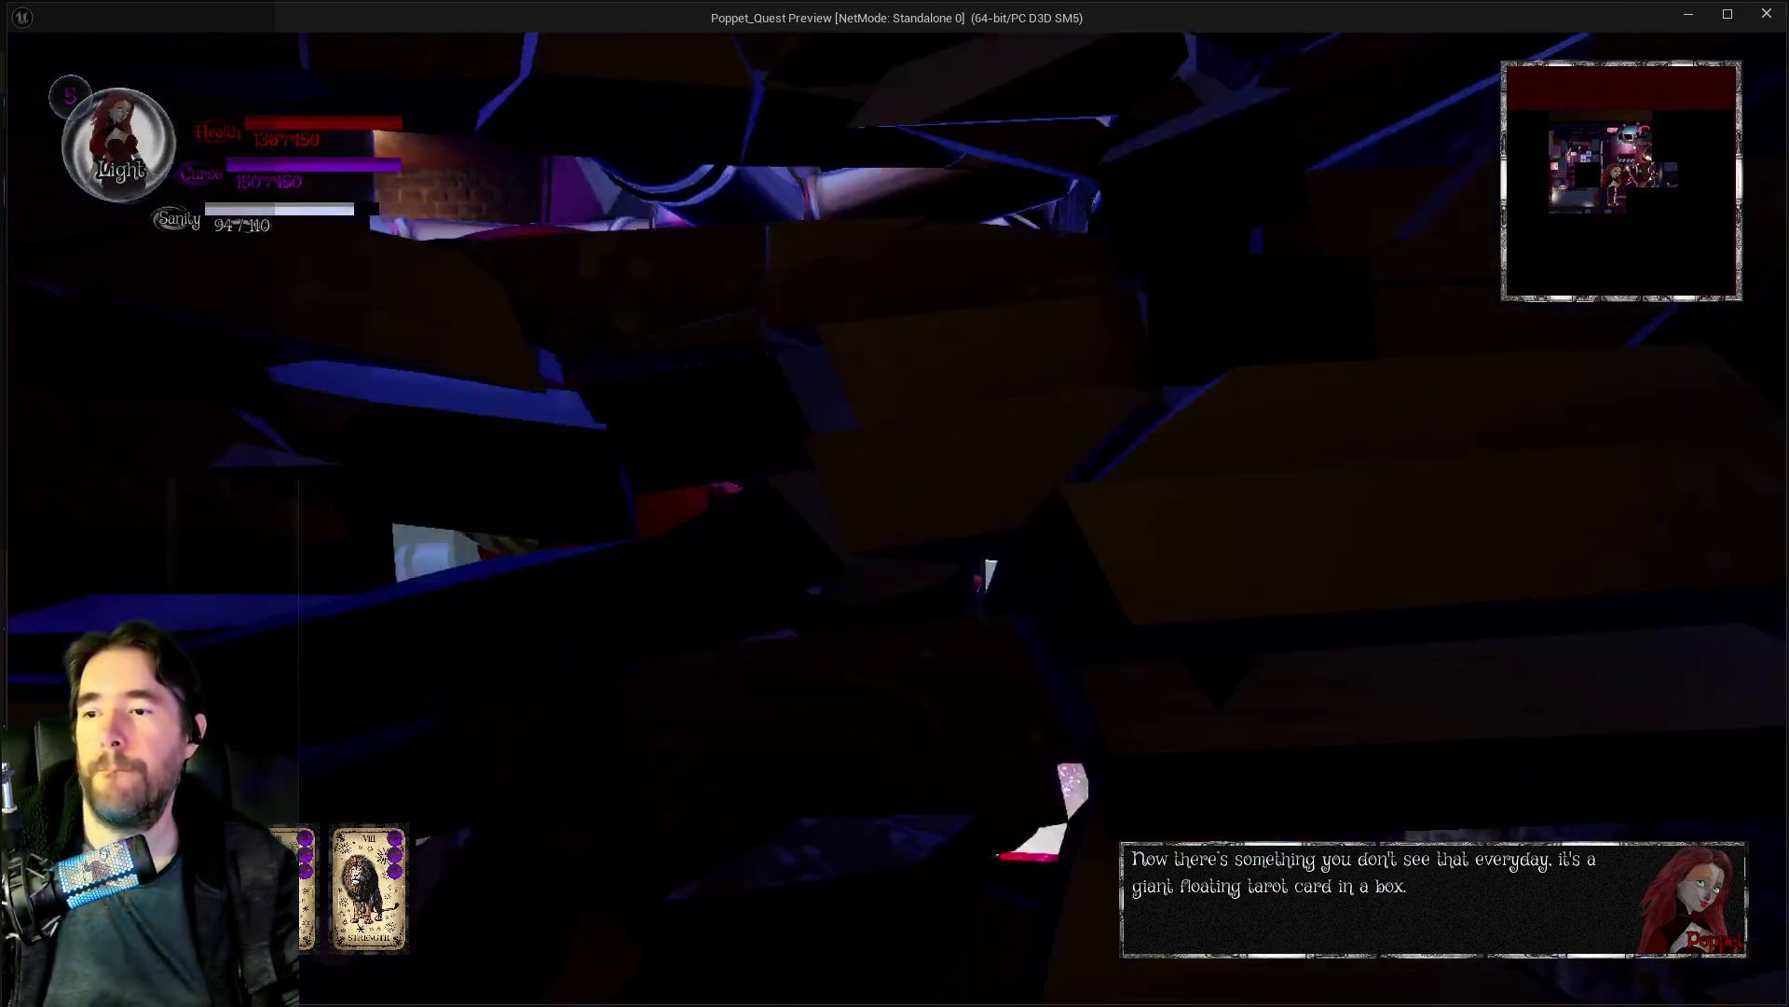
{"action": "key", "text": "w"}
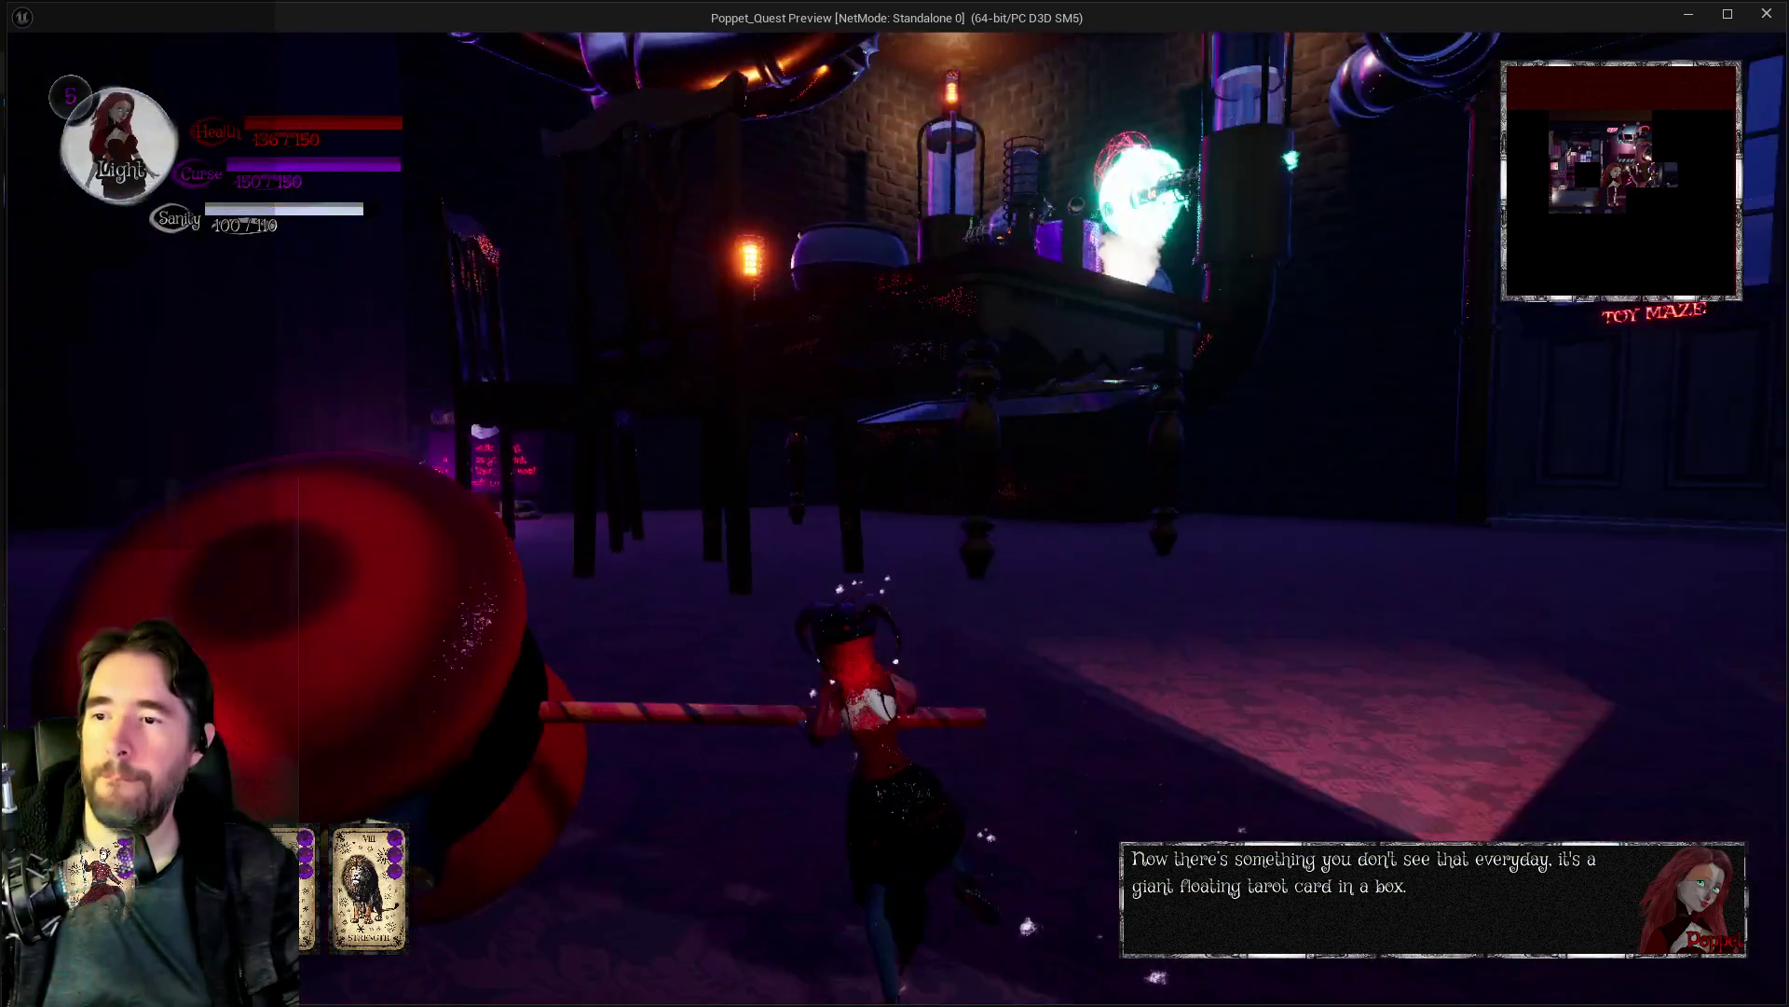
{"action": "key", "text": "w"}
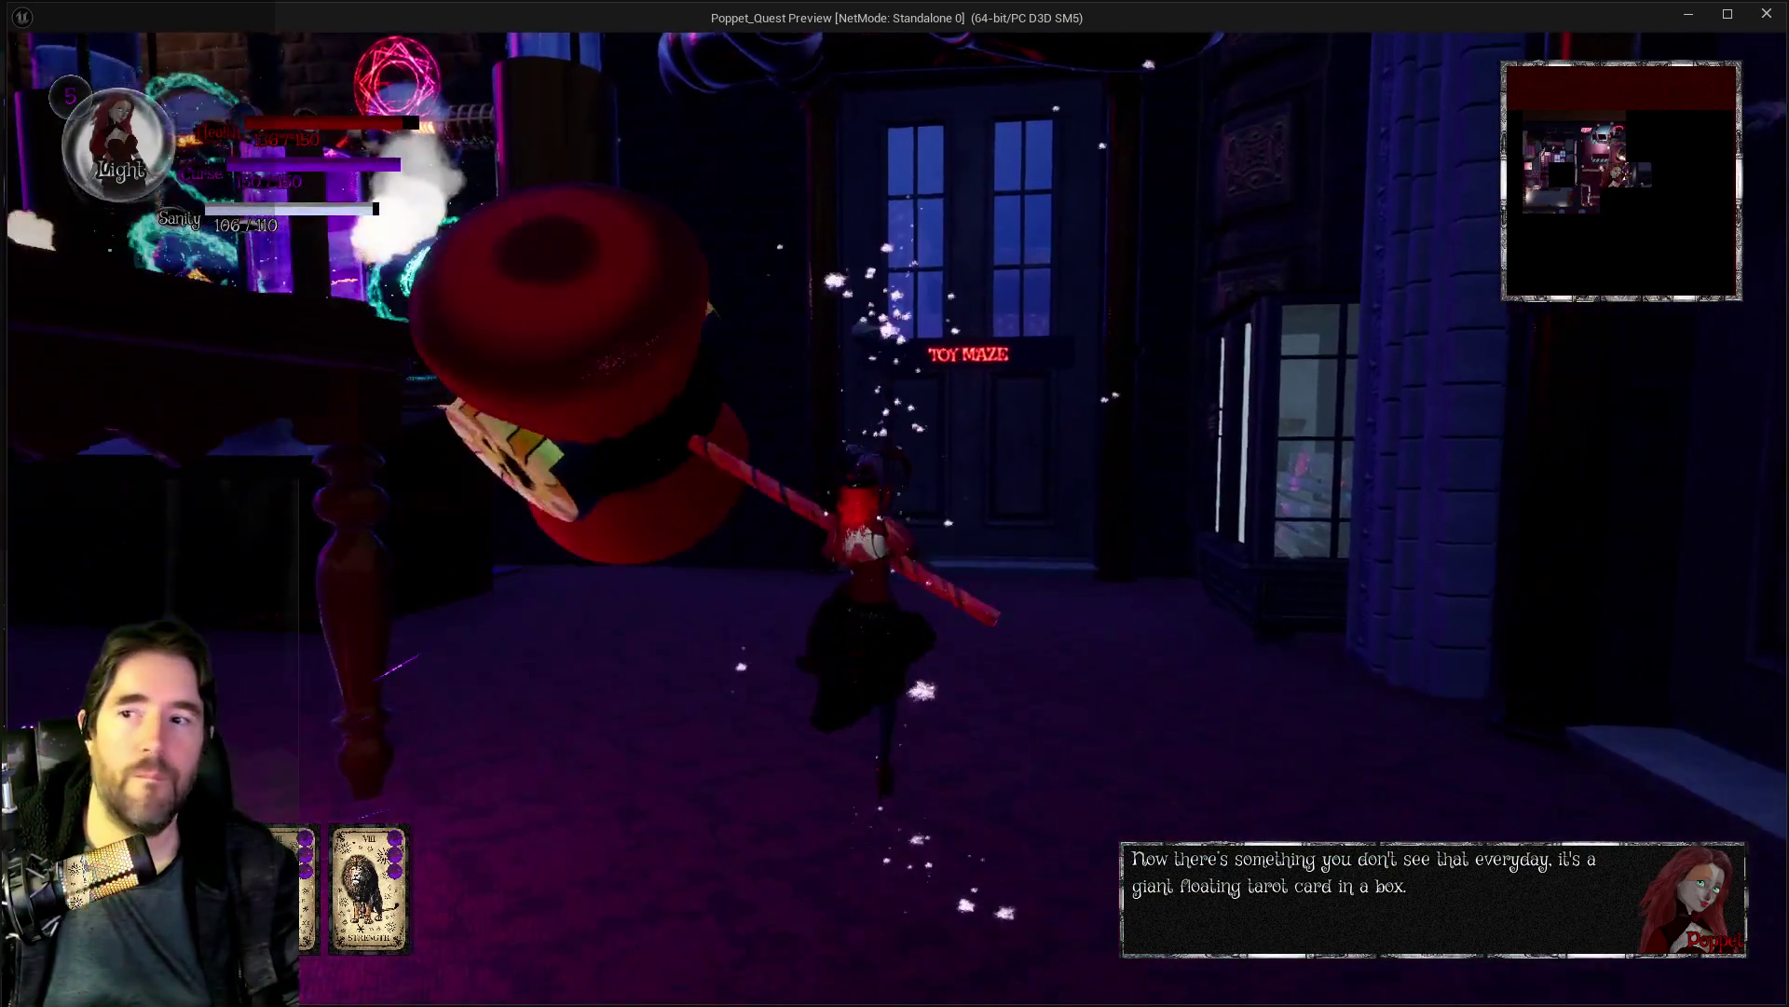
{"action": "key", "text": "w"}
{"action": "key", "text": "Escape"}
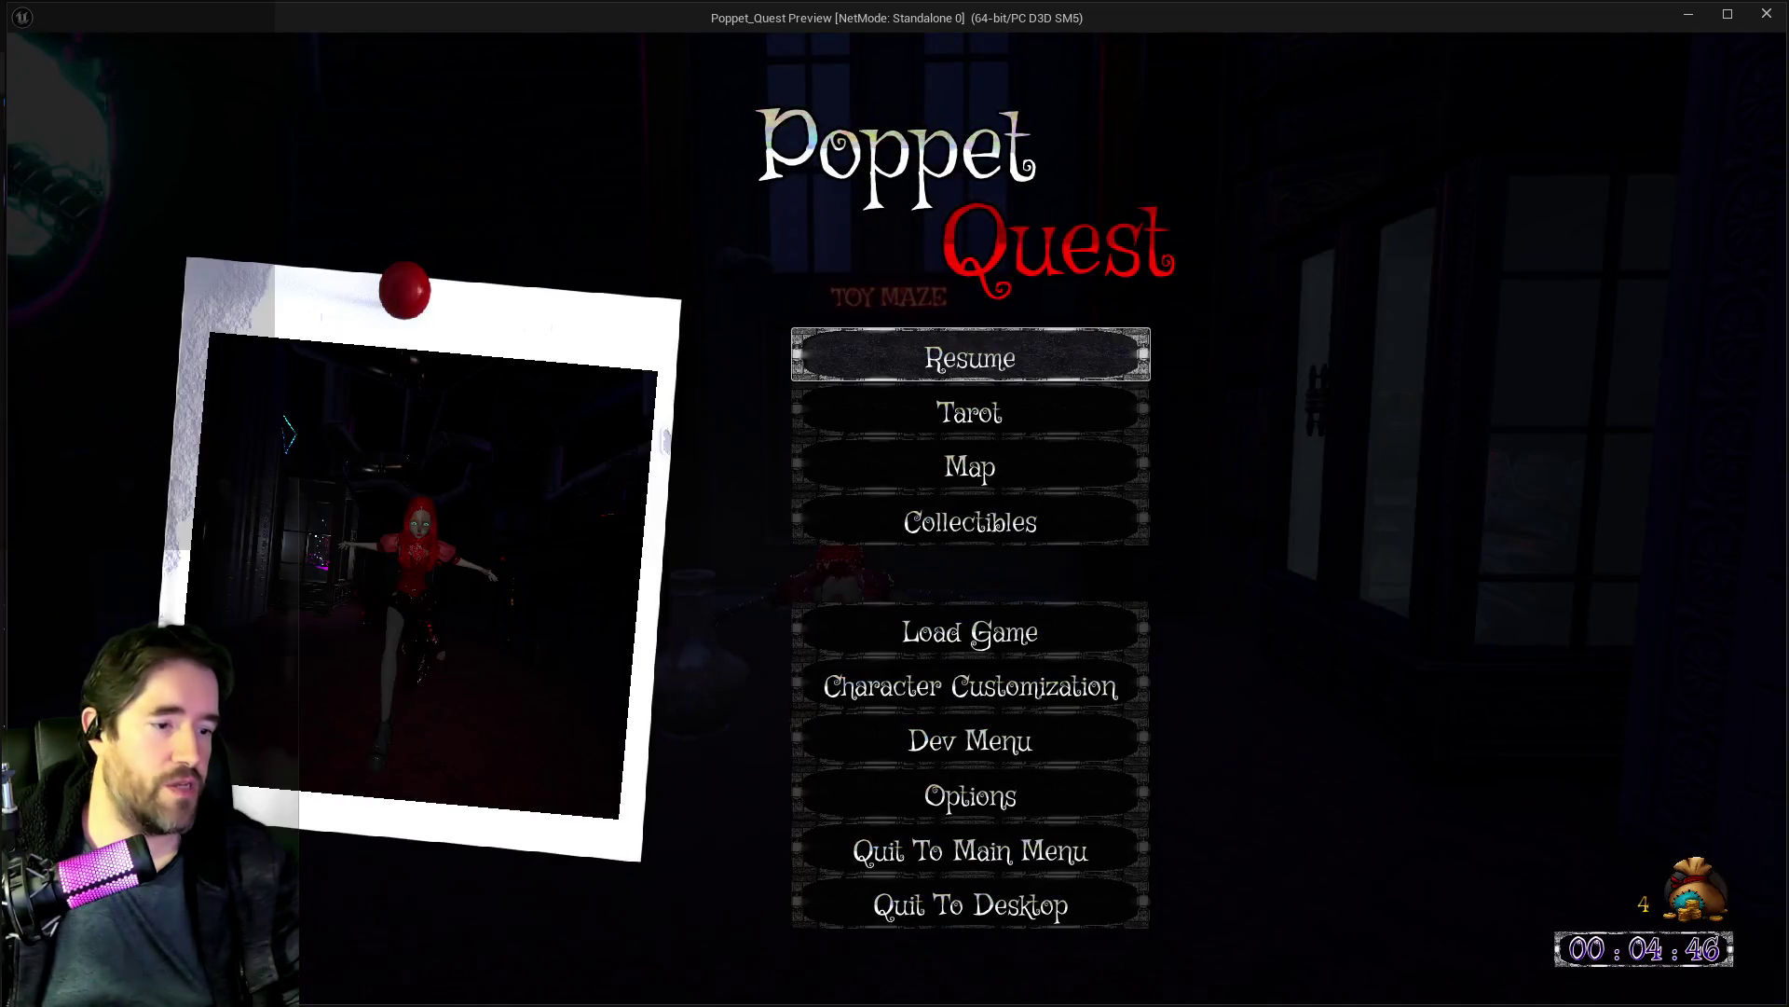
{"action": "key", "text": "alt+Tab"}
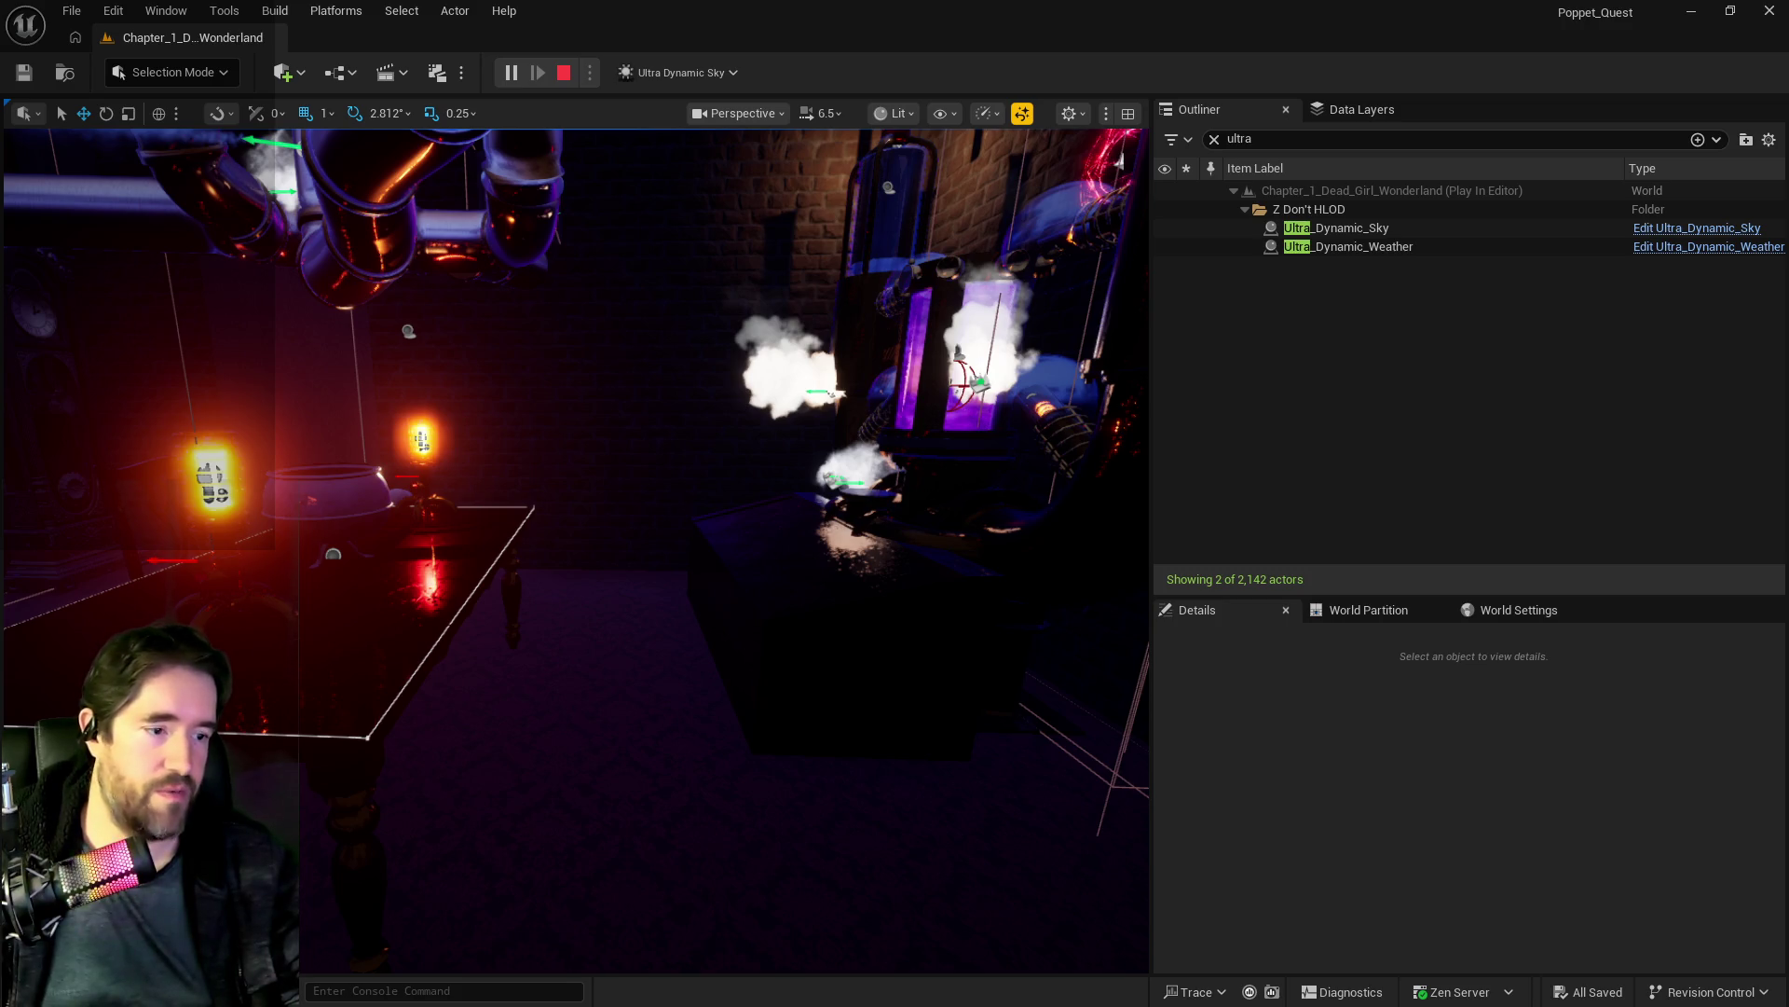
{"action": "key", "text": "alt+Tab"}
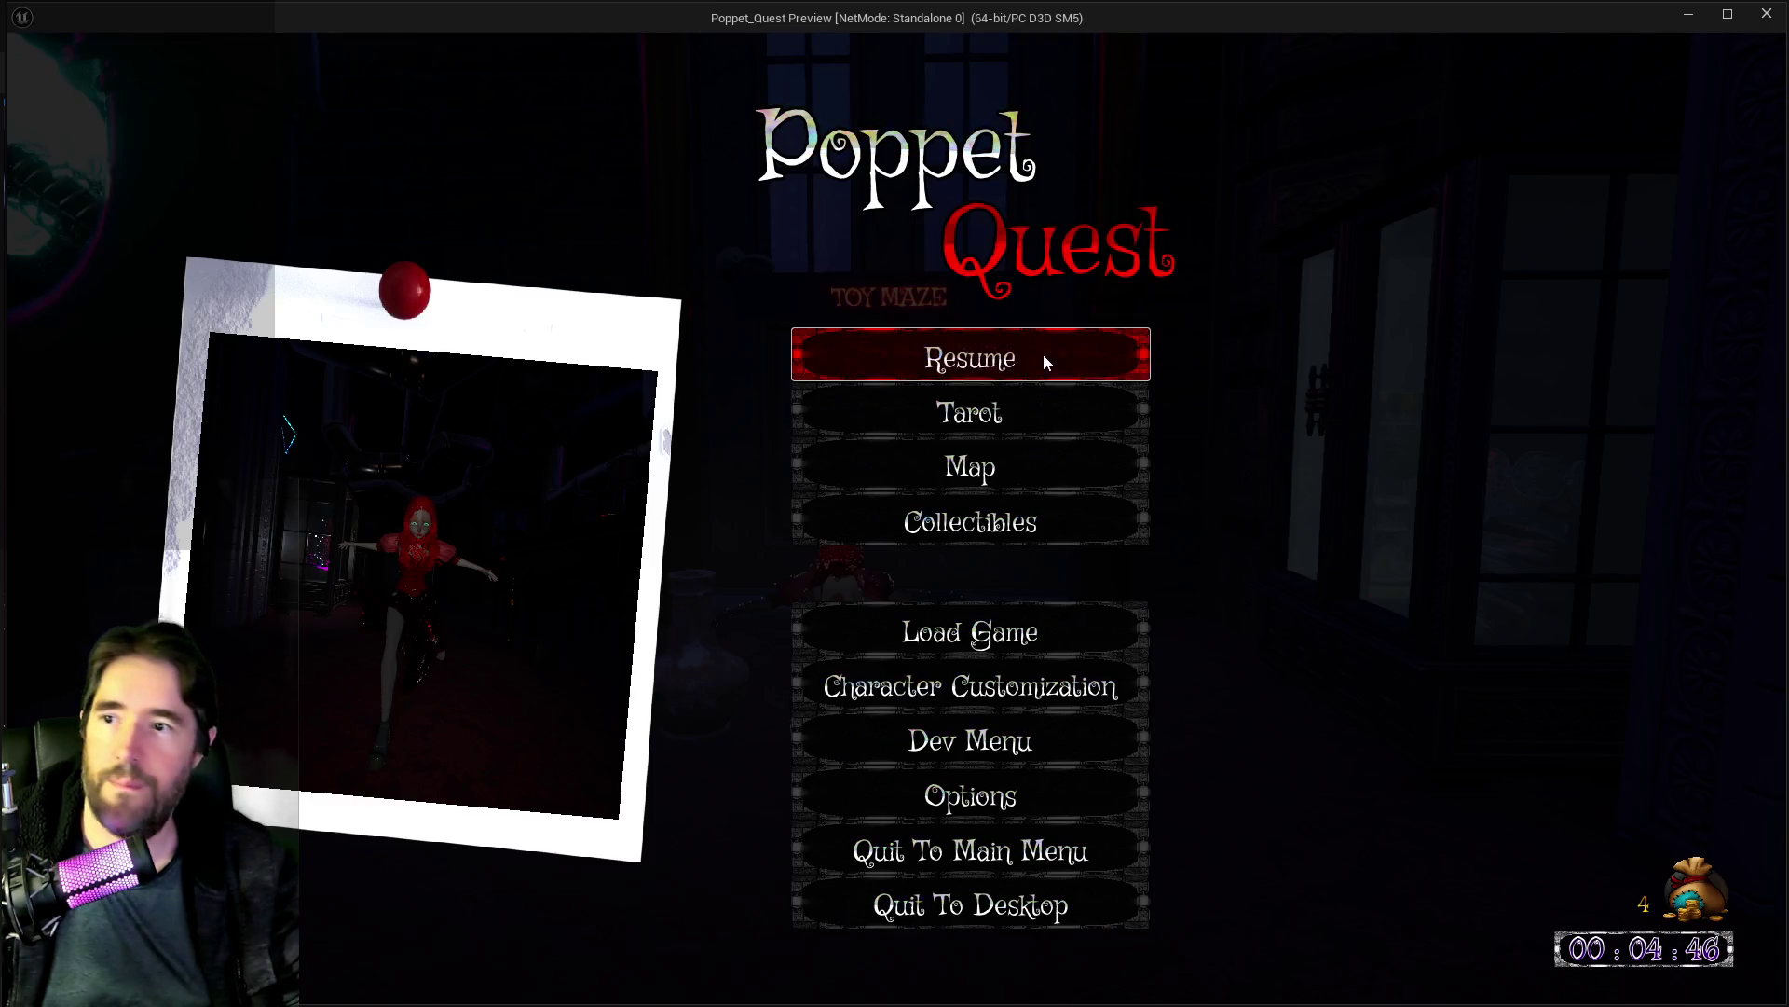
Step: Resume play, swing the mallet by the Magician Room and look around the Toy Maze hub
{"action": "left_click", "coordinate": [1043, 356]}
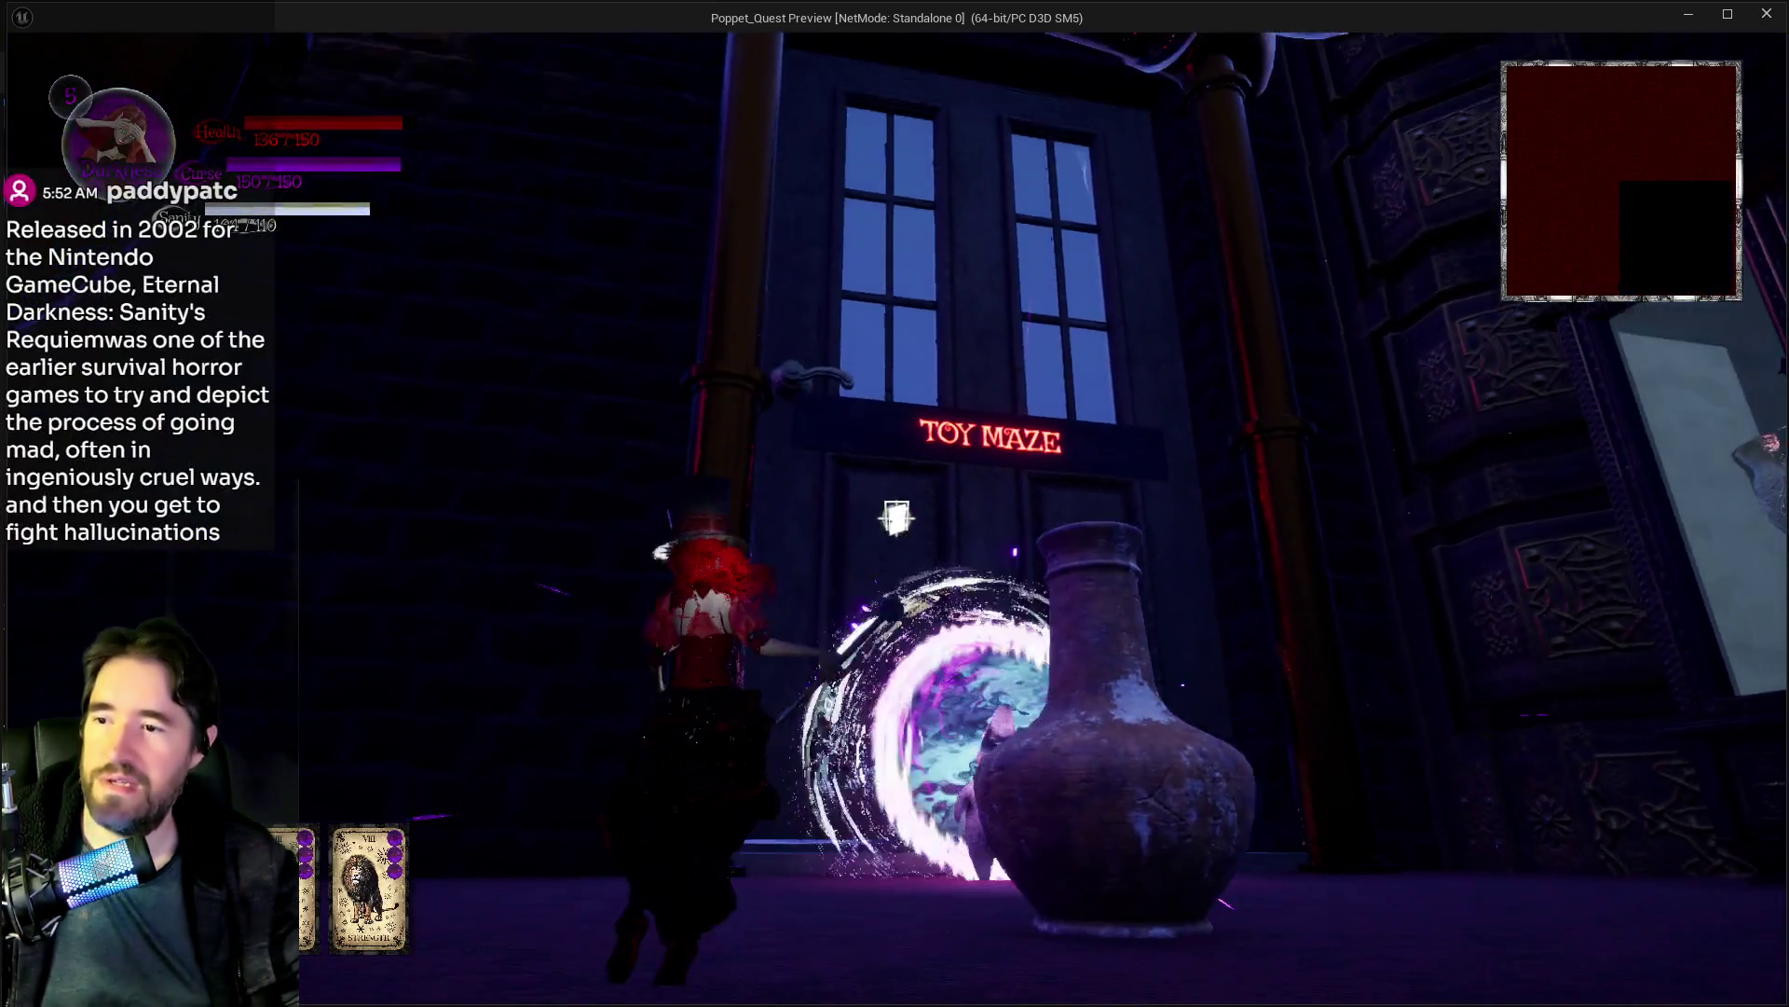
{"action": "left_click", "coordinate": [896, 518]}
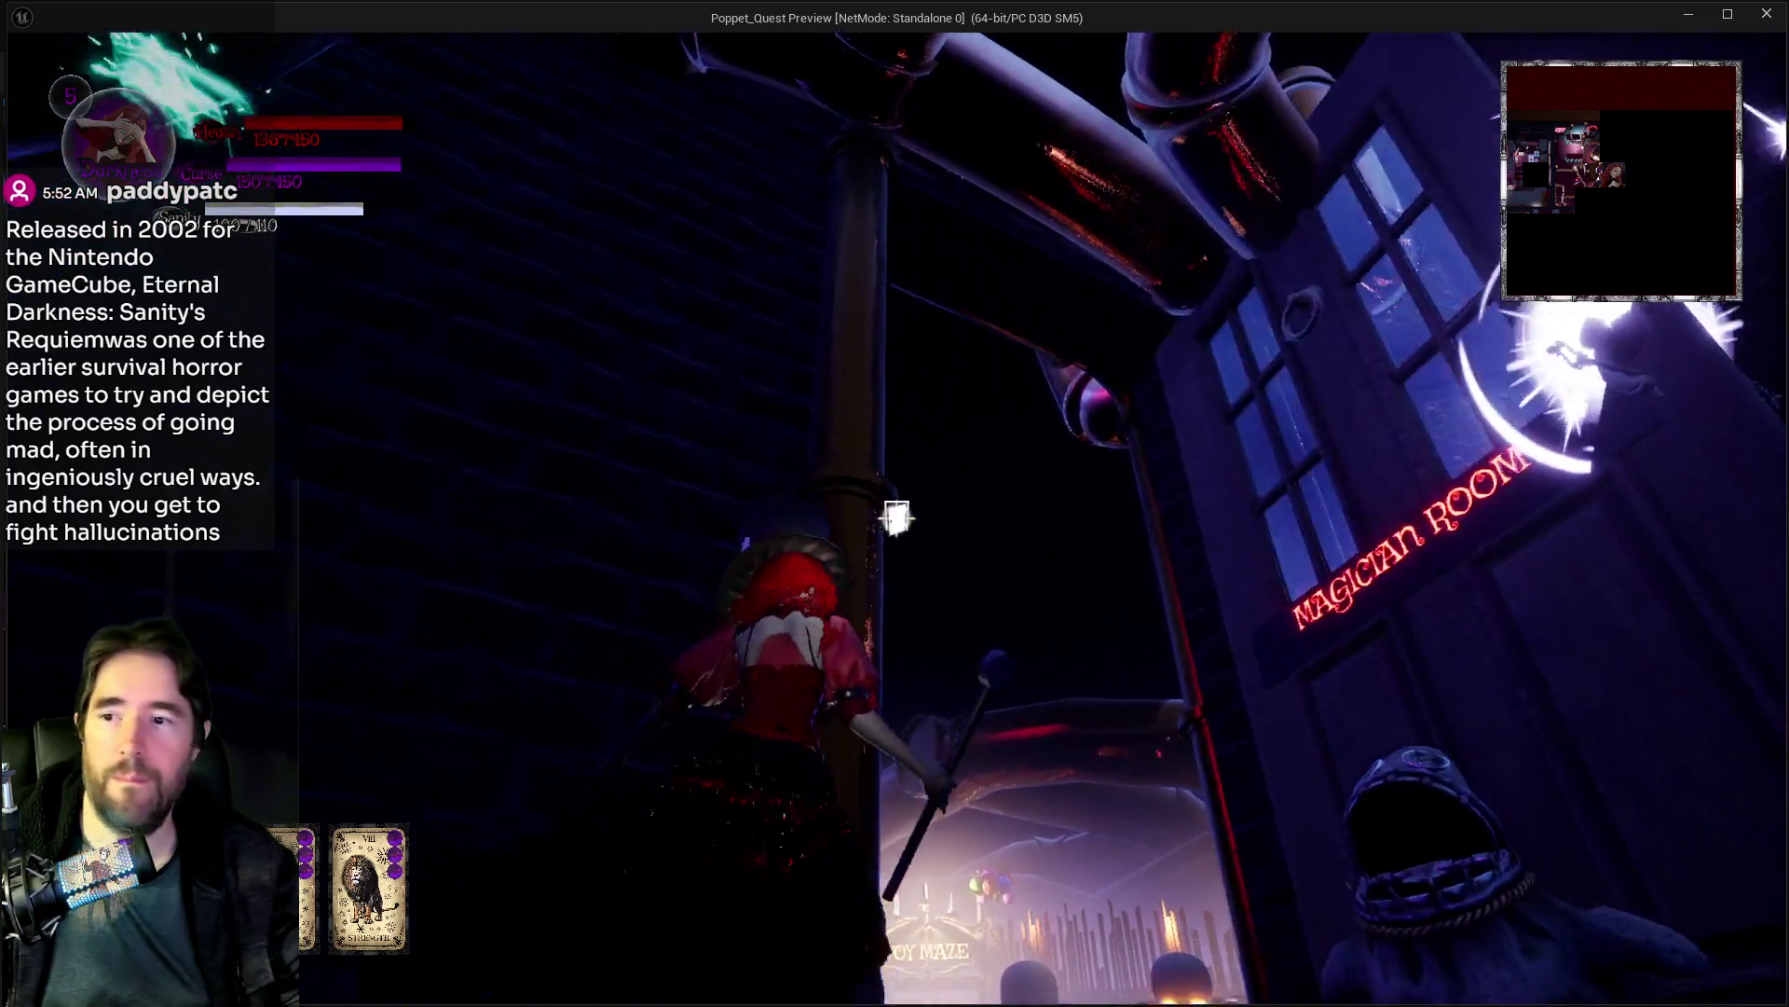
{"action": "key", "text": "w"}
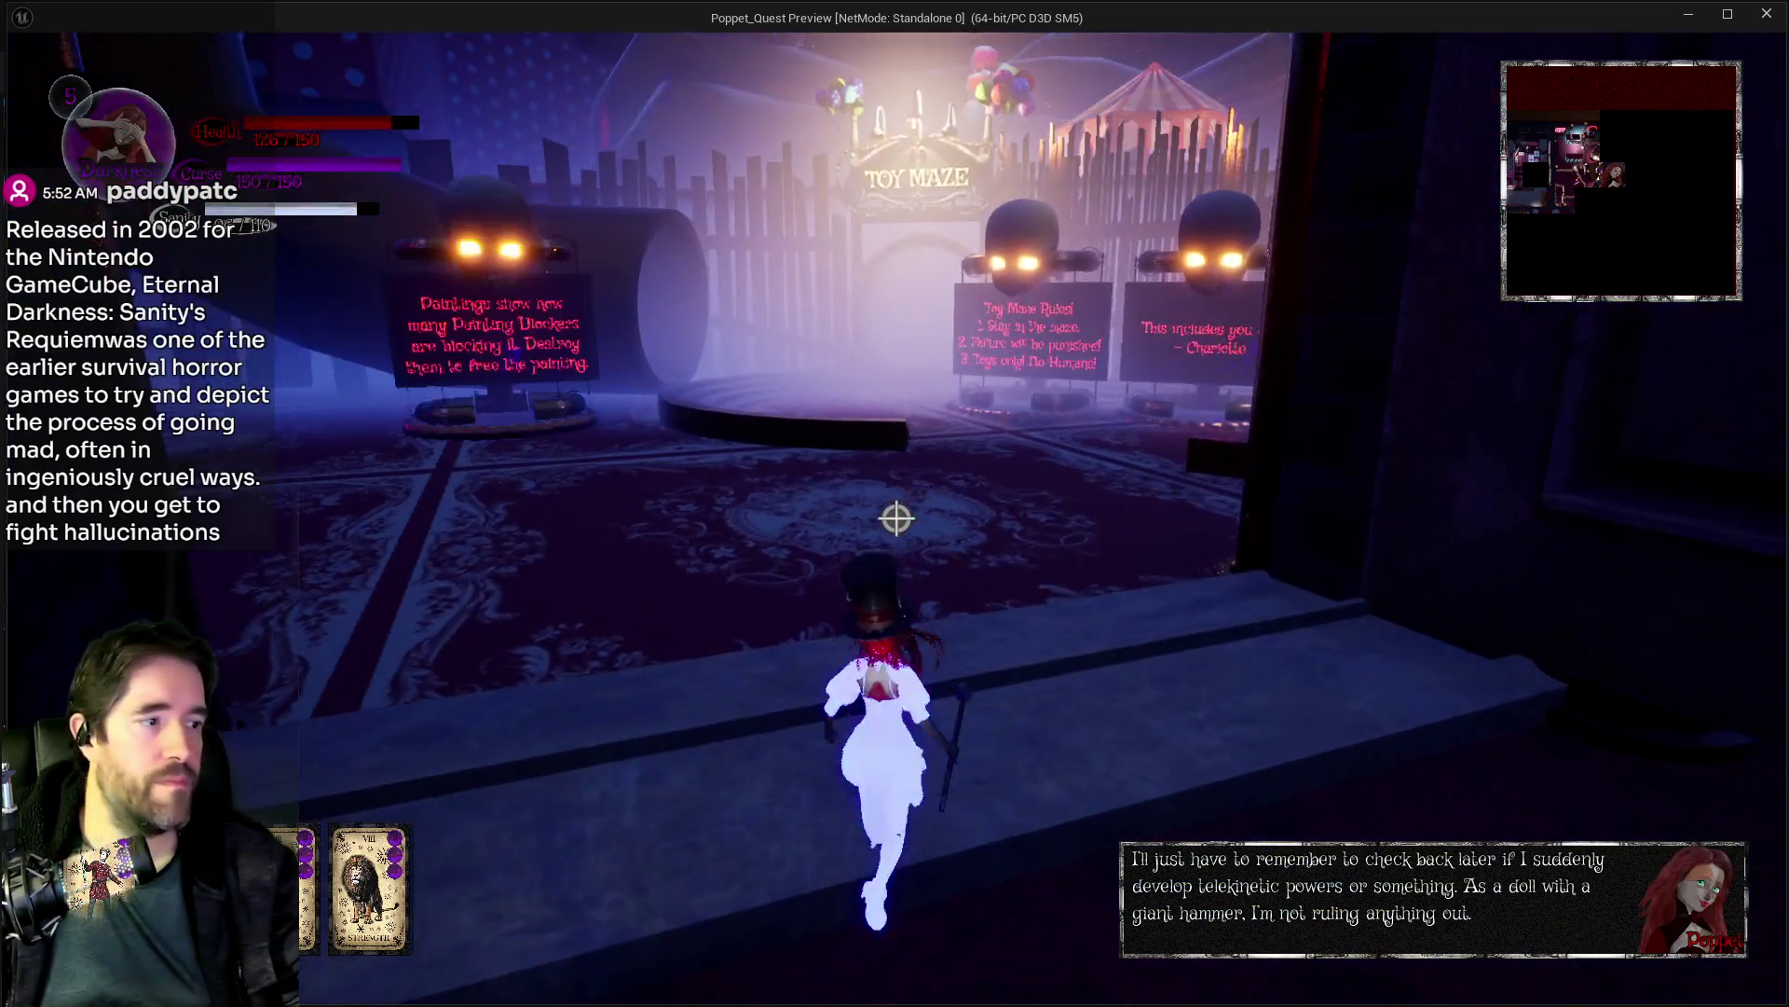
{"action": "key", "text": "w"}
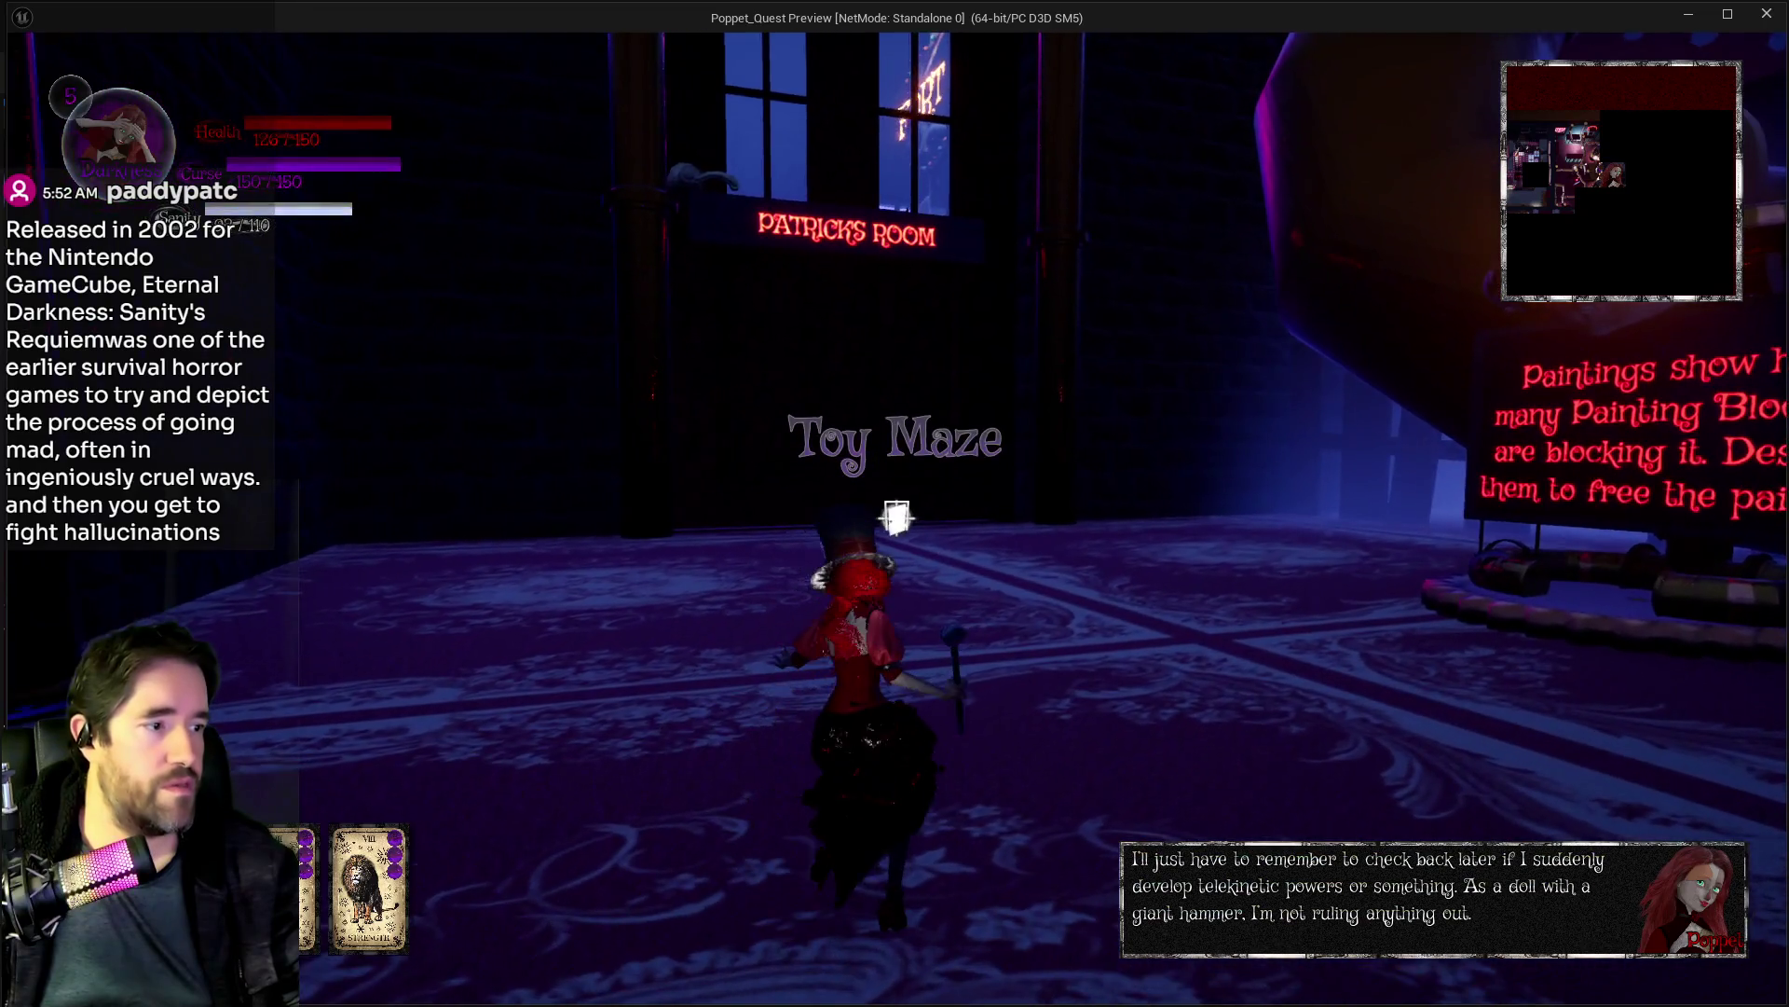
{"action": "key", "text": "q"}
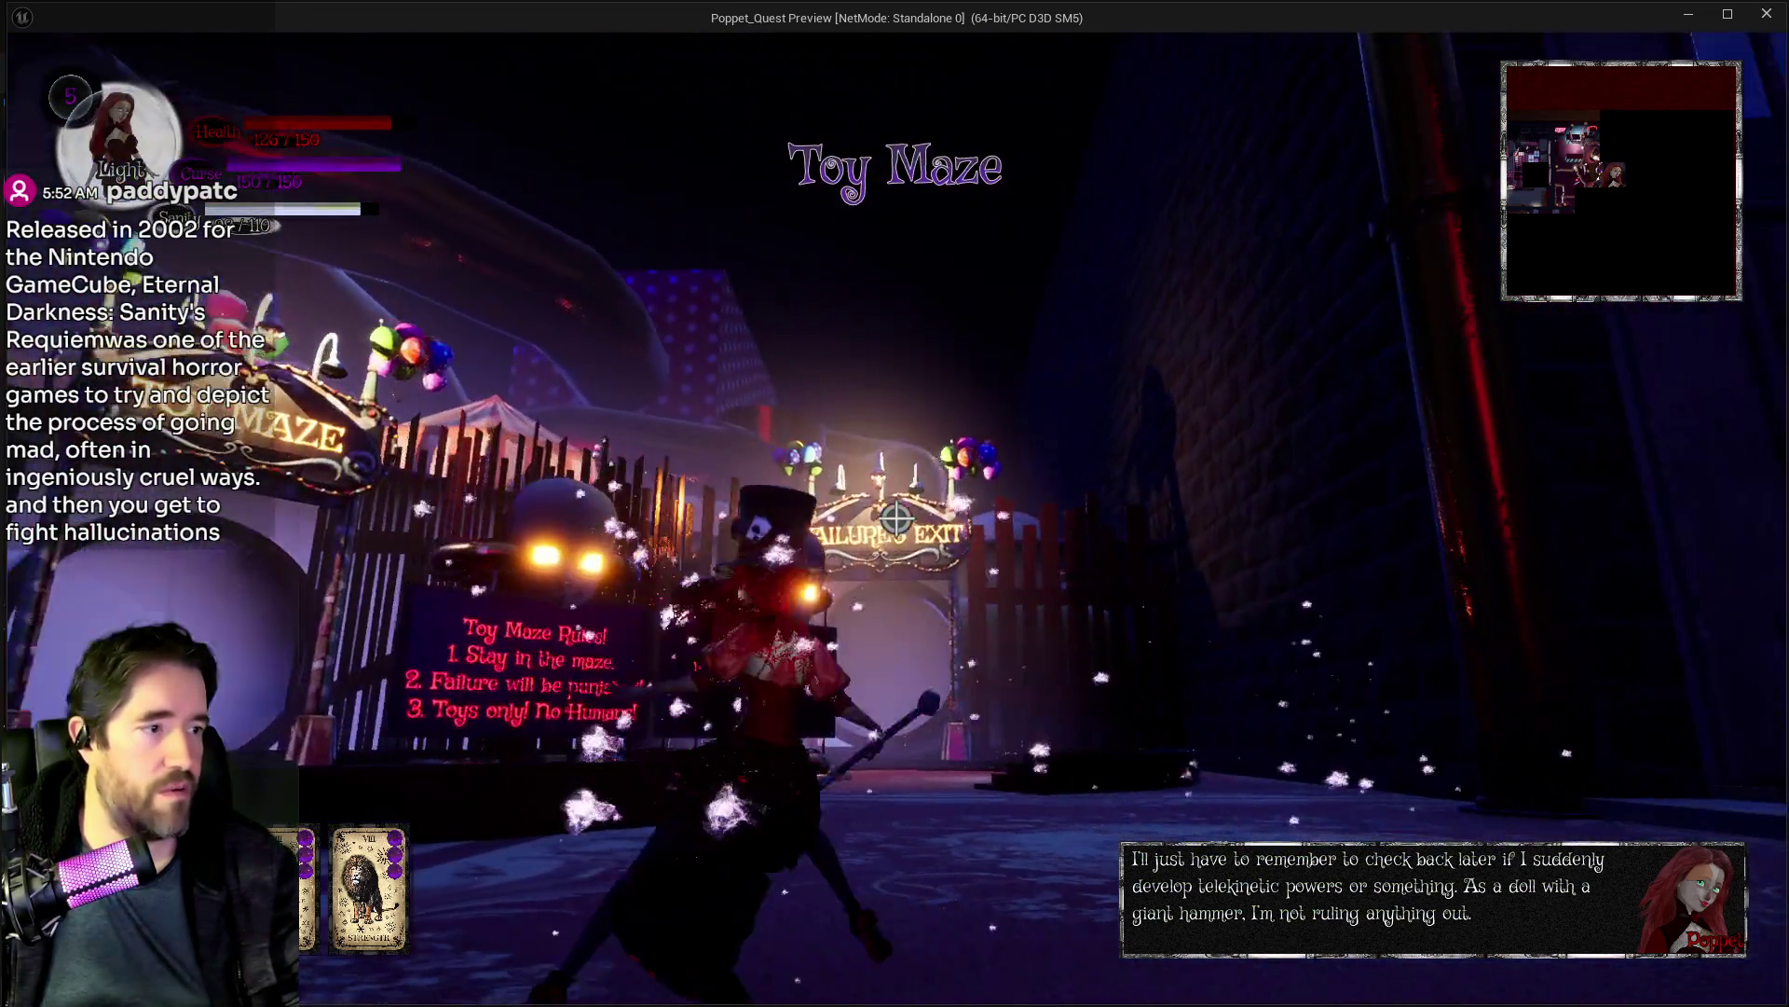
{"action": "key", "text": "w"}
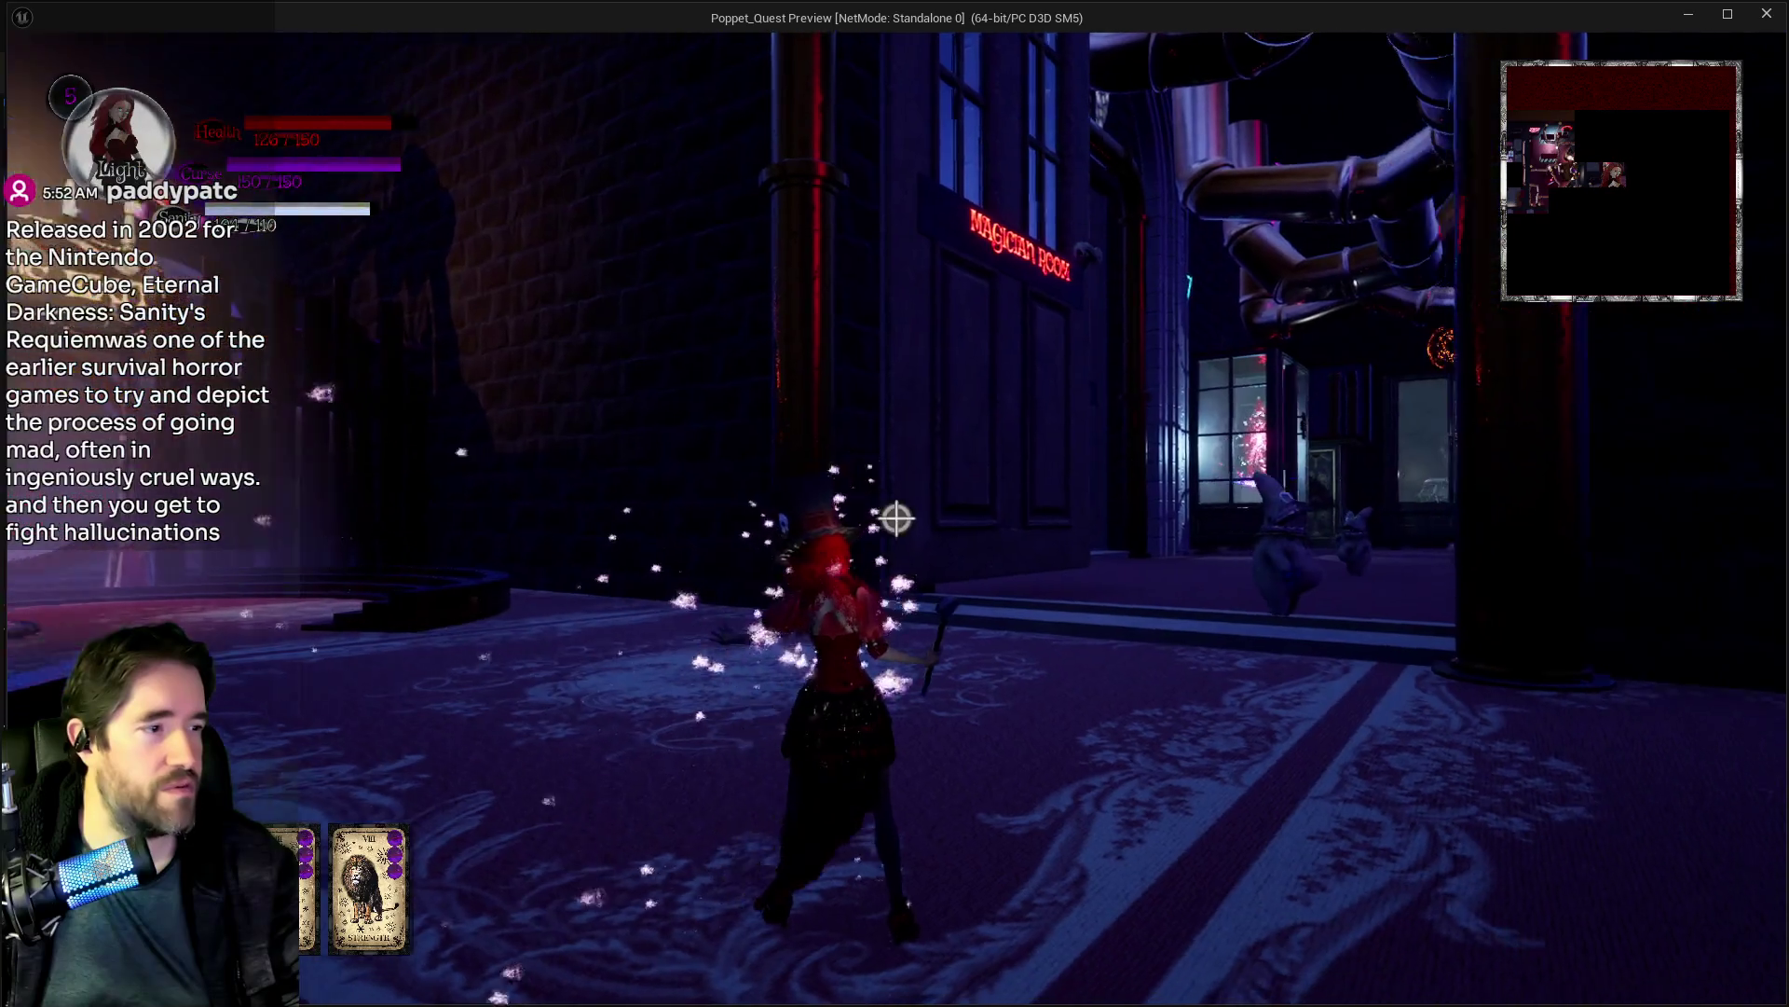
Step: Walk past the Maze Rules sign and Patrick's Room to Failure's Exit arch and through
{"action": "key", "text": "w"}
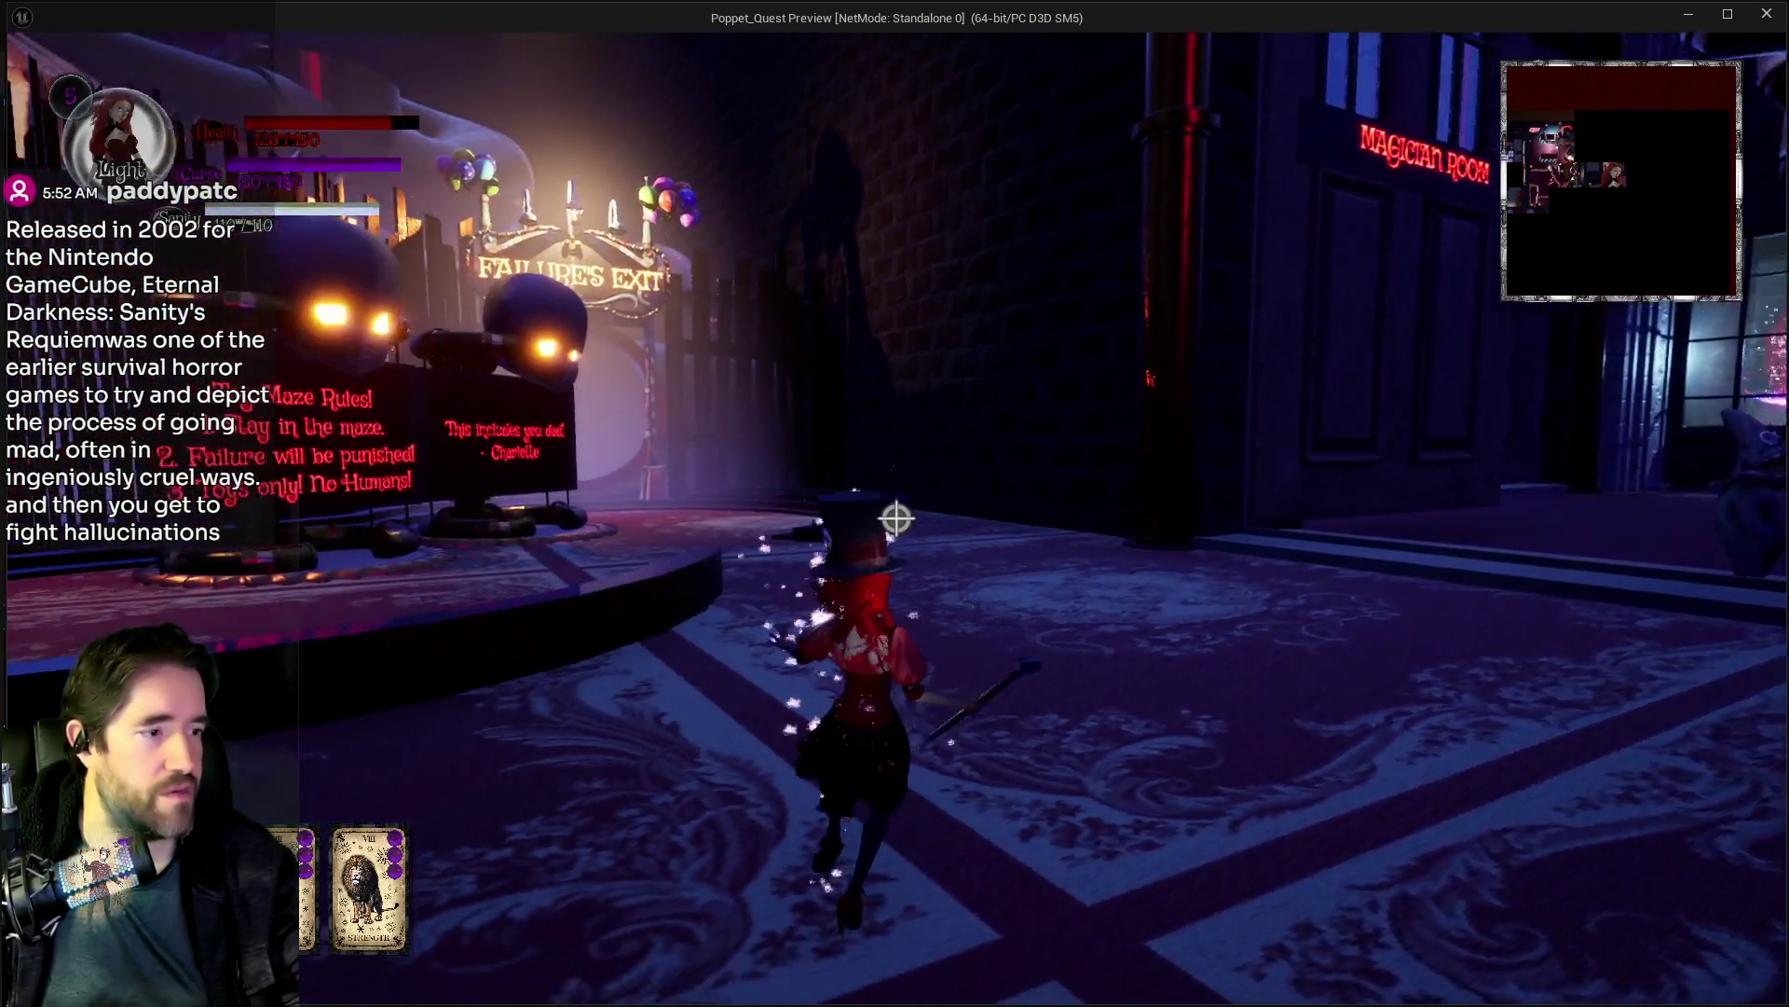
{"action": "key", "text": "w"}
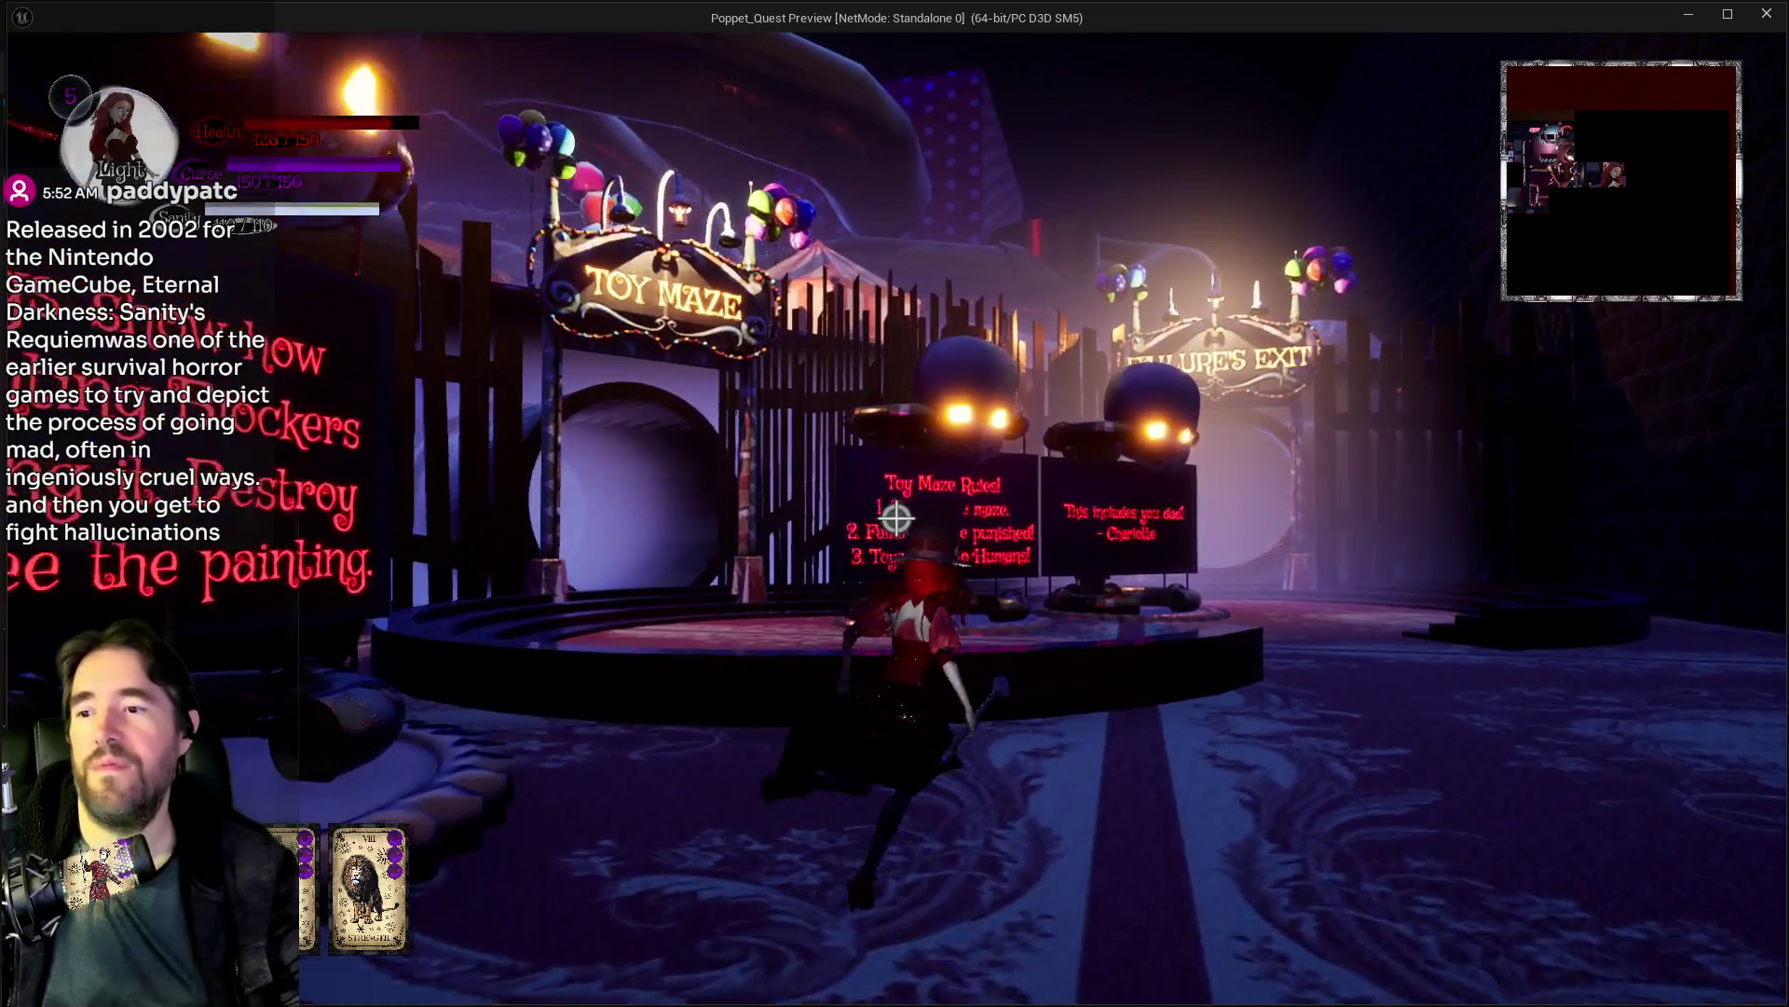
{"action": "key", "text": "w"}
{"action": "key", "text": "w"}
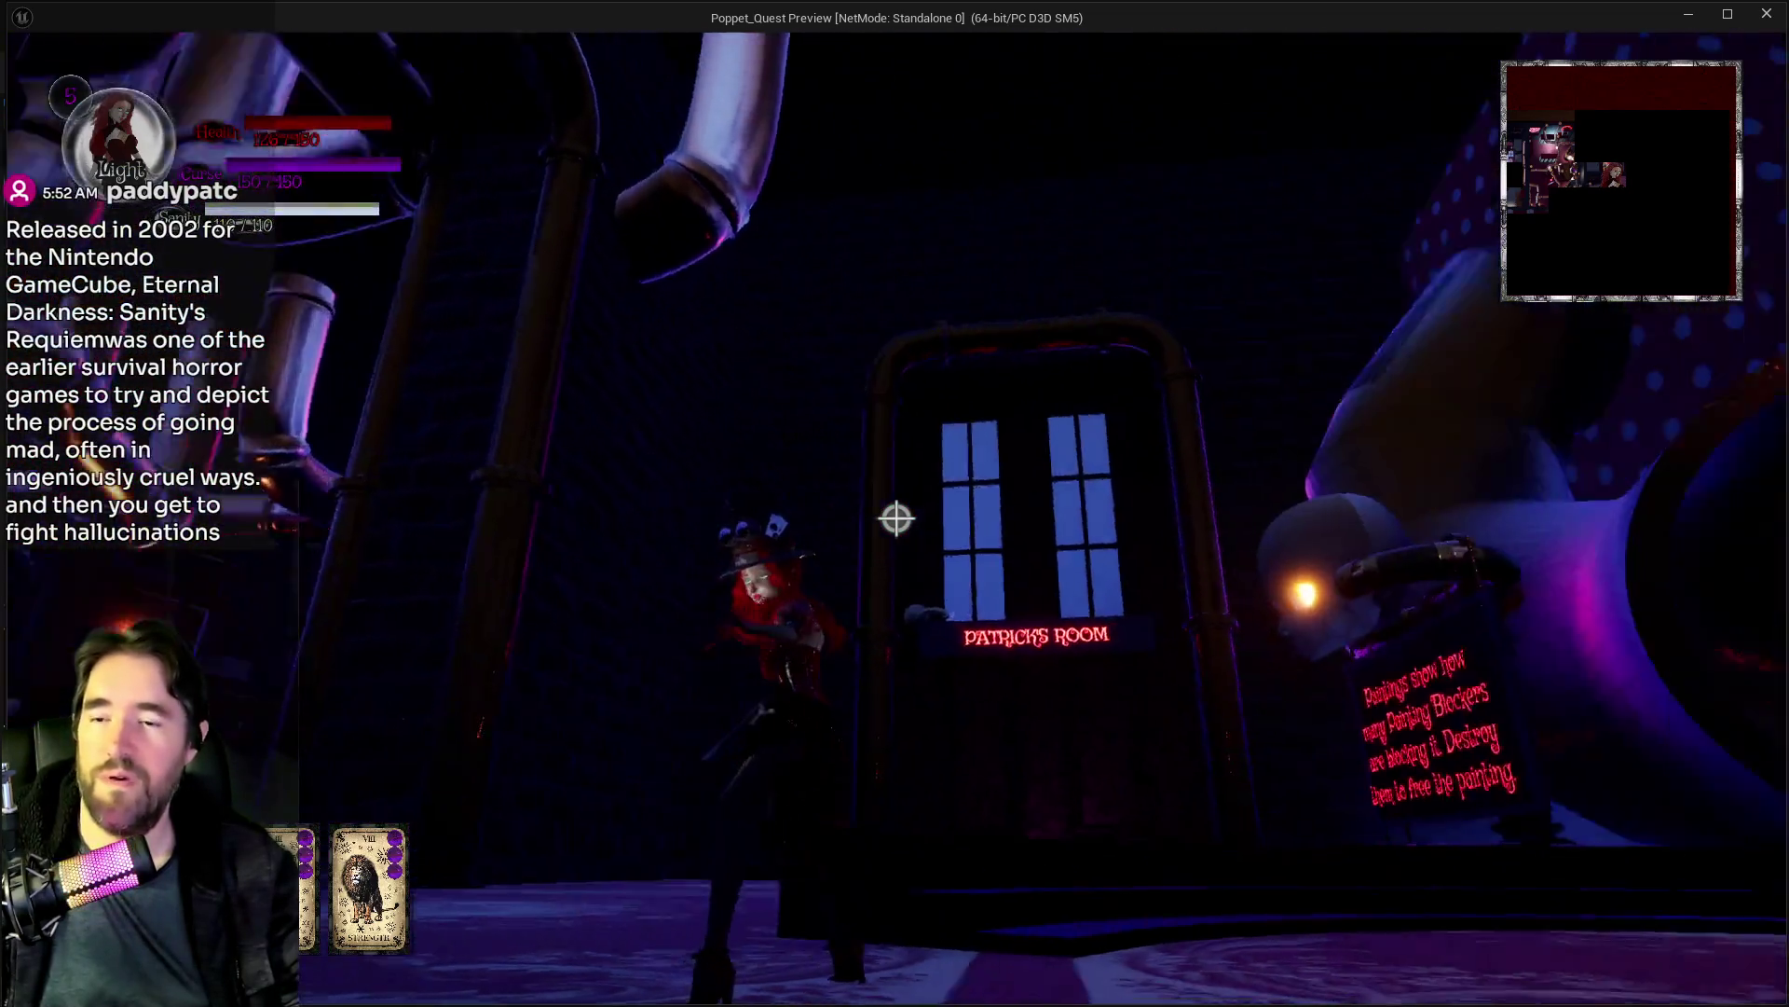
{"action": "key", "text": "w"}
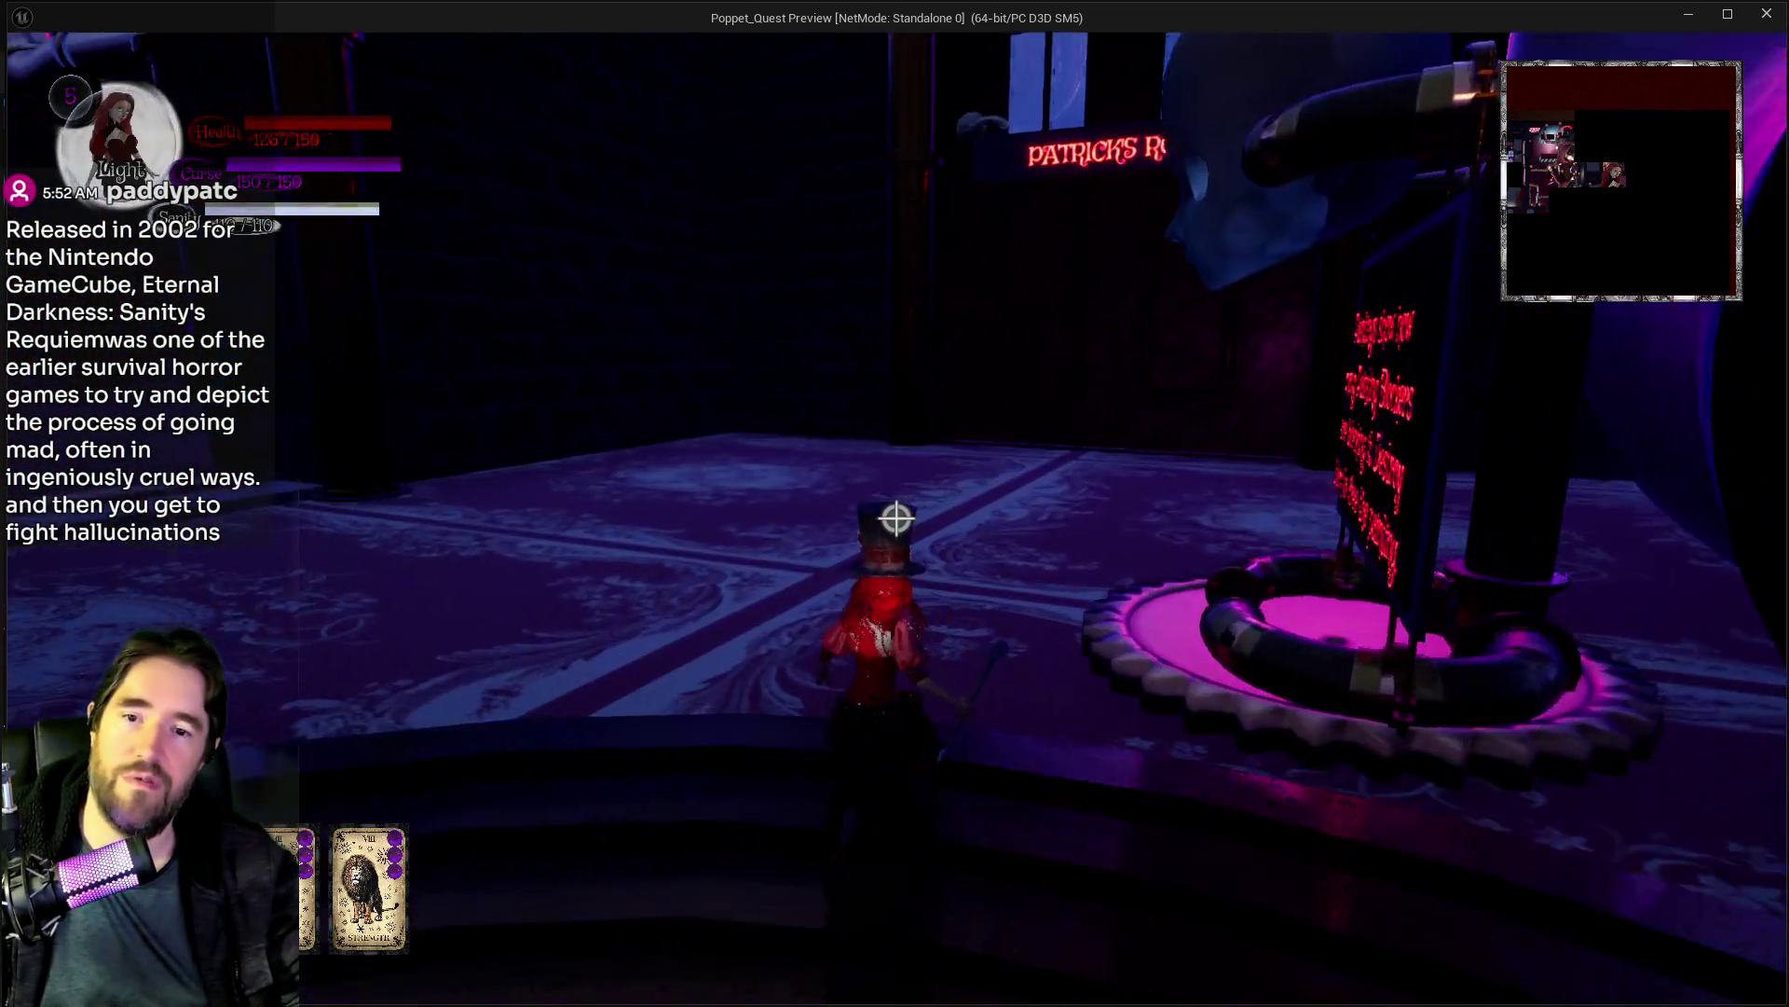
{"action": "key", "text": "w"}
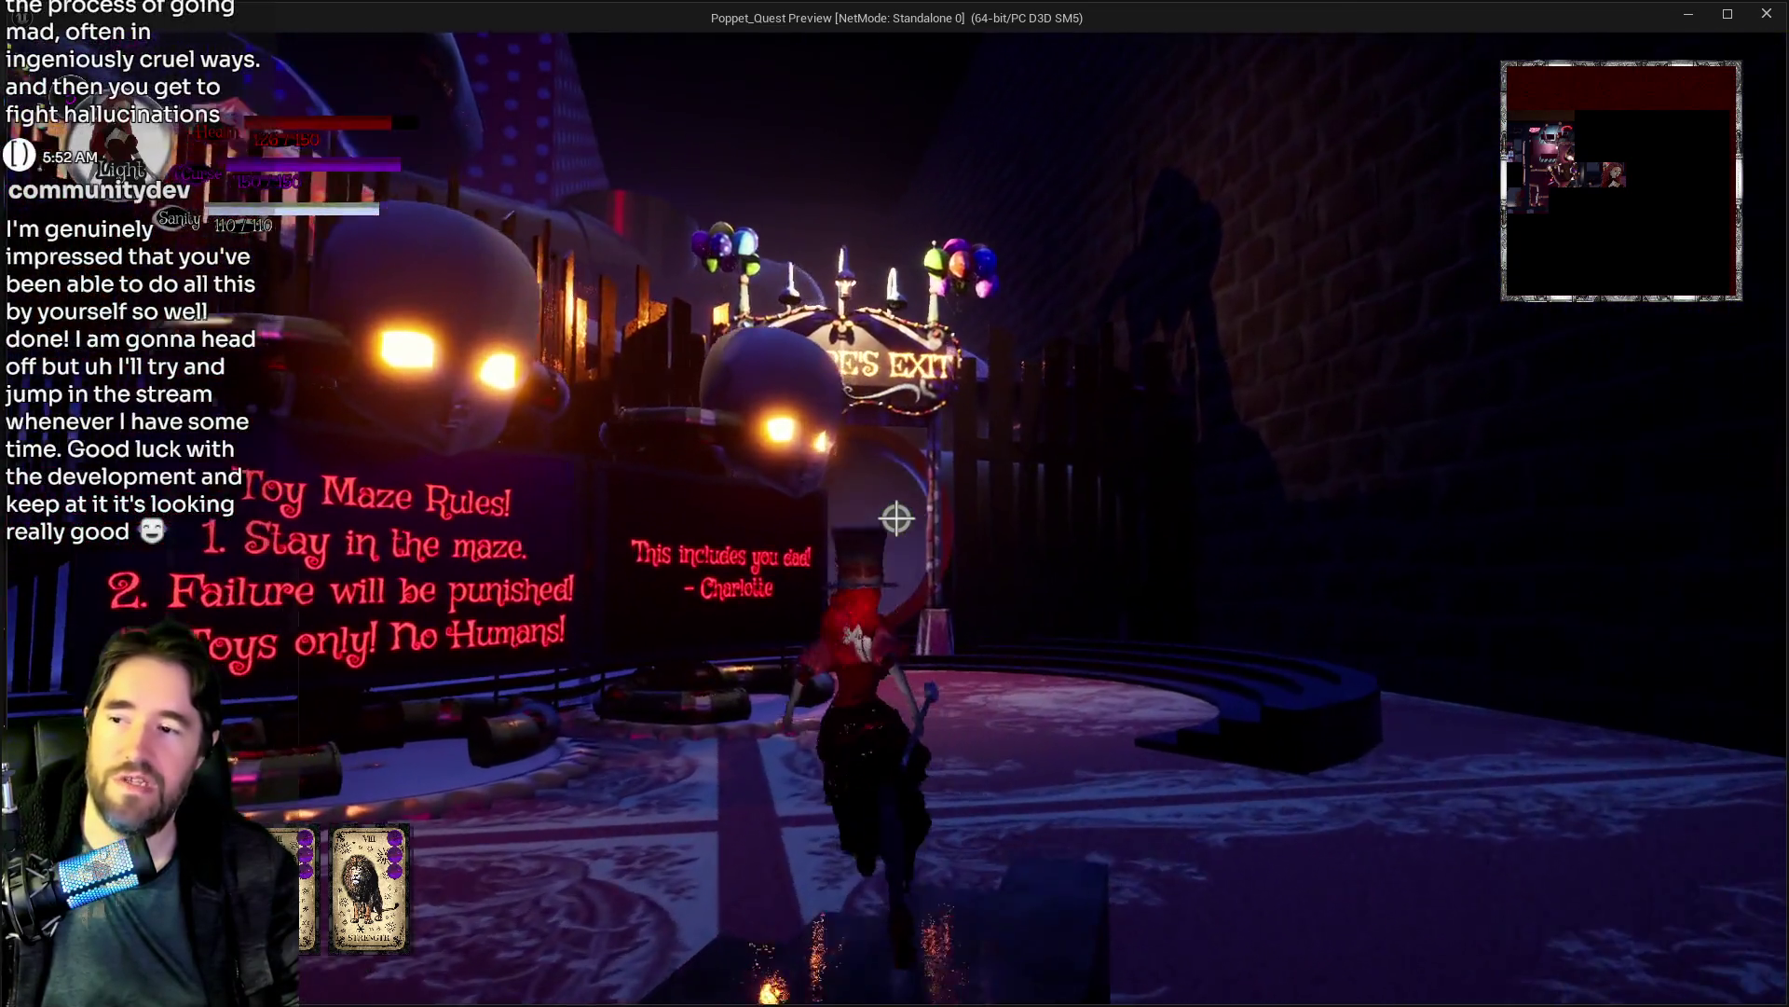
{"action": "key", "text": "w"}
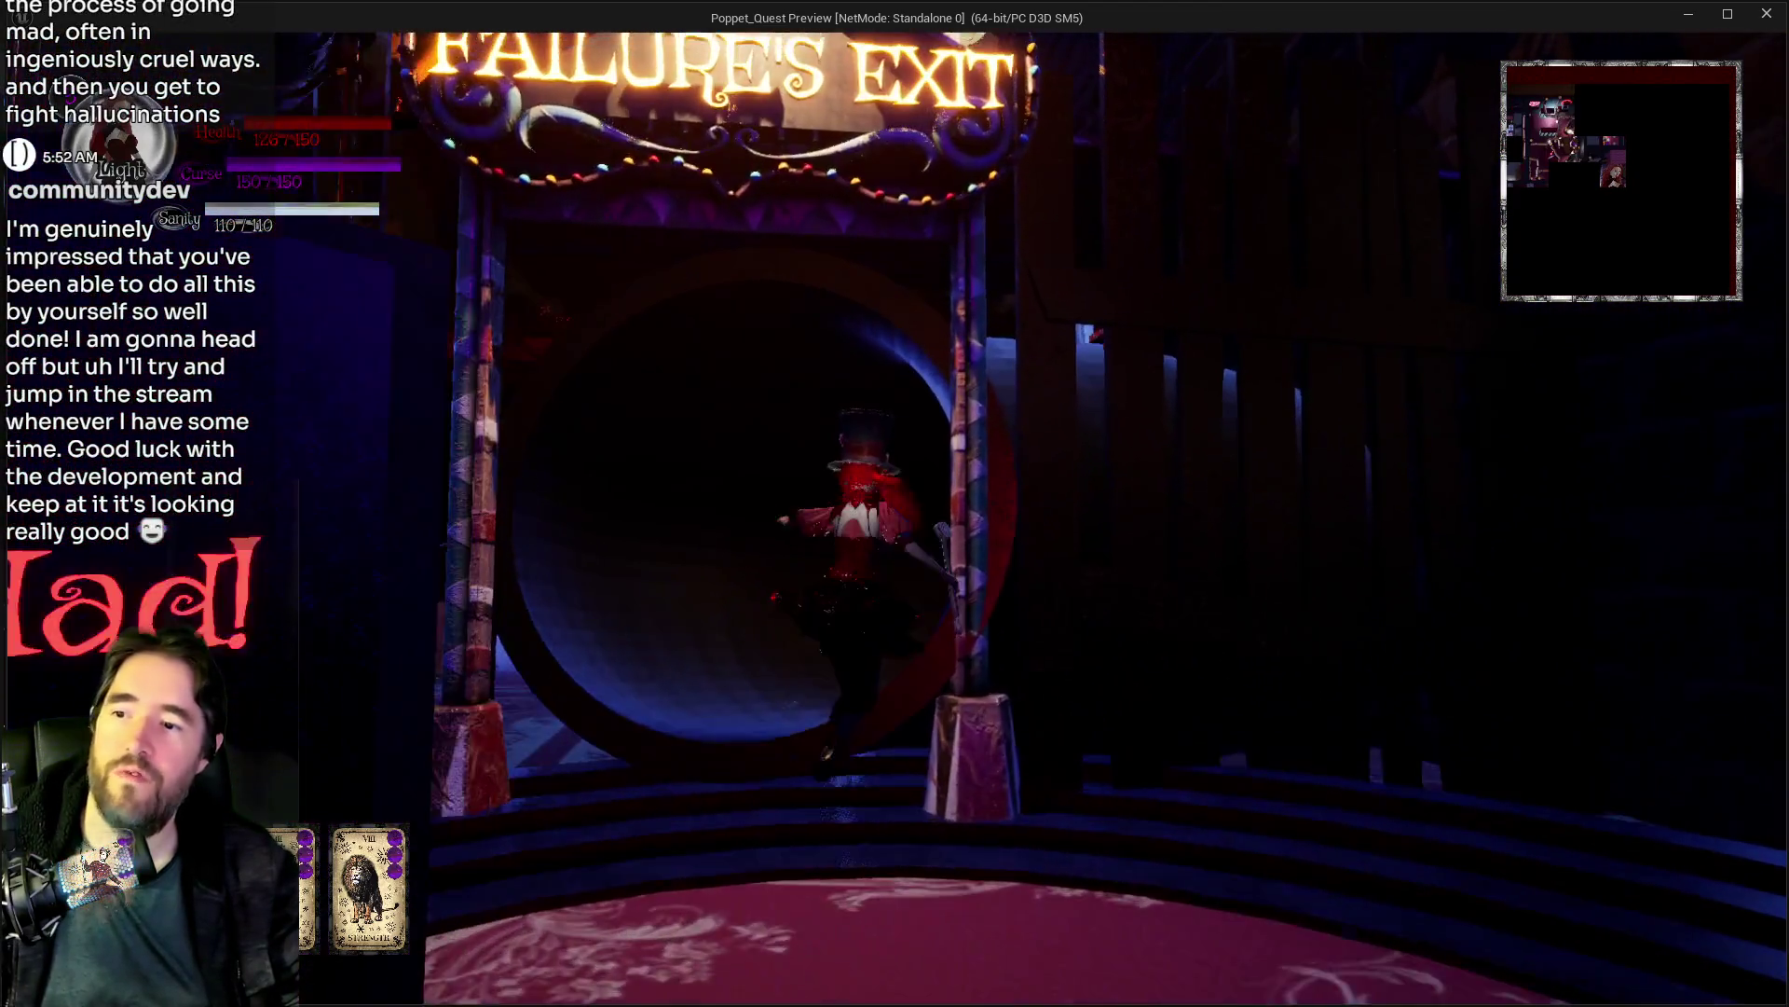
{"action": "key", "text": "w"}
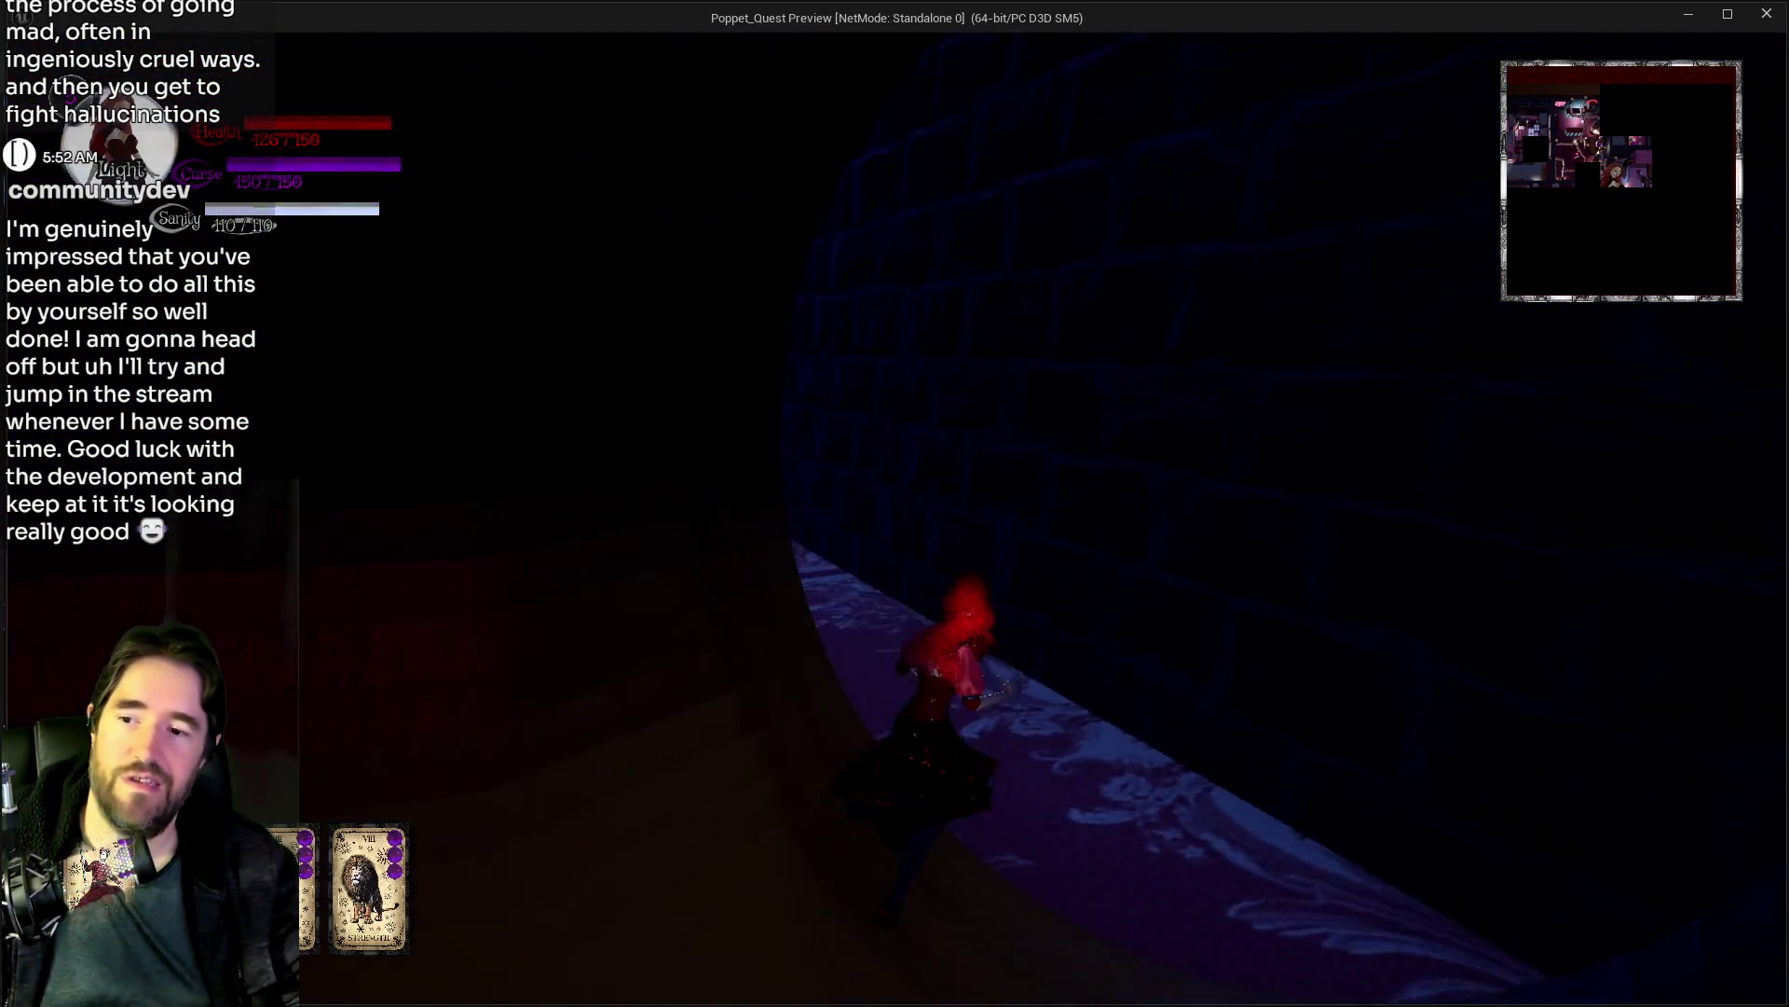
{"action": "key", "text": "s"}
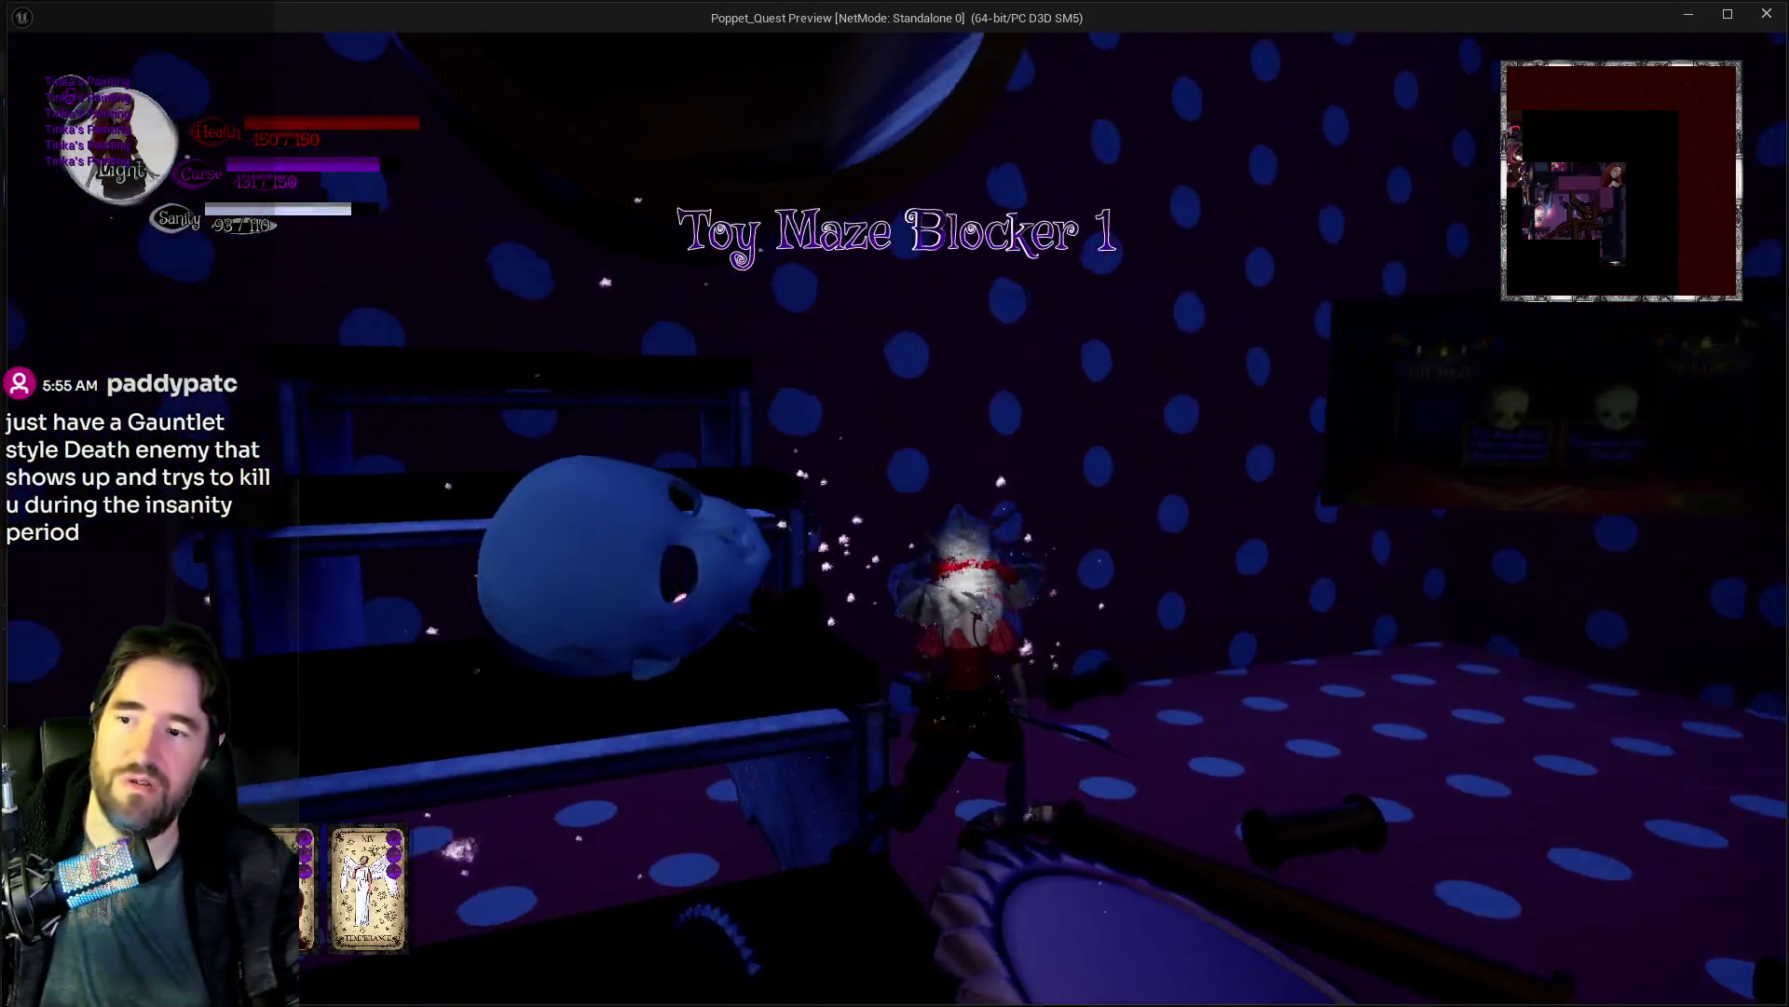
Step: Back in the editor, stop the play session and frame the crystal ball collectible
{"action": "key", "text": "alt+Tab"}
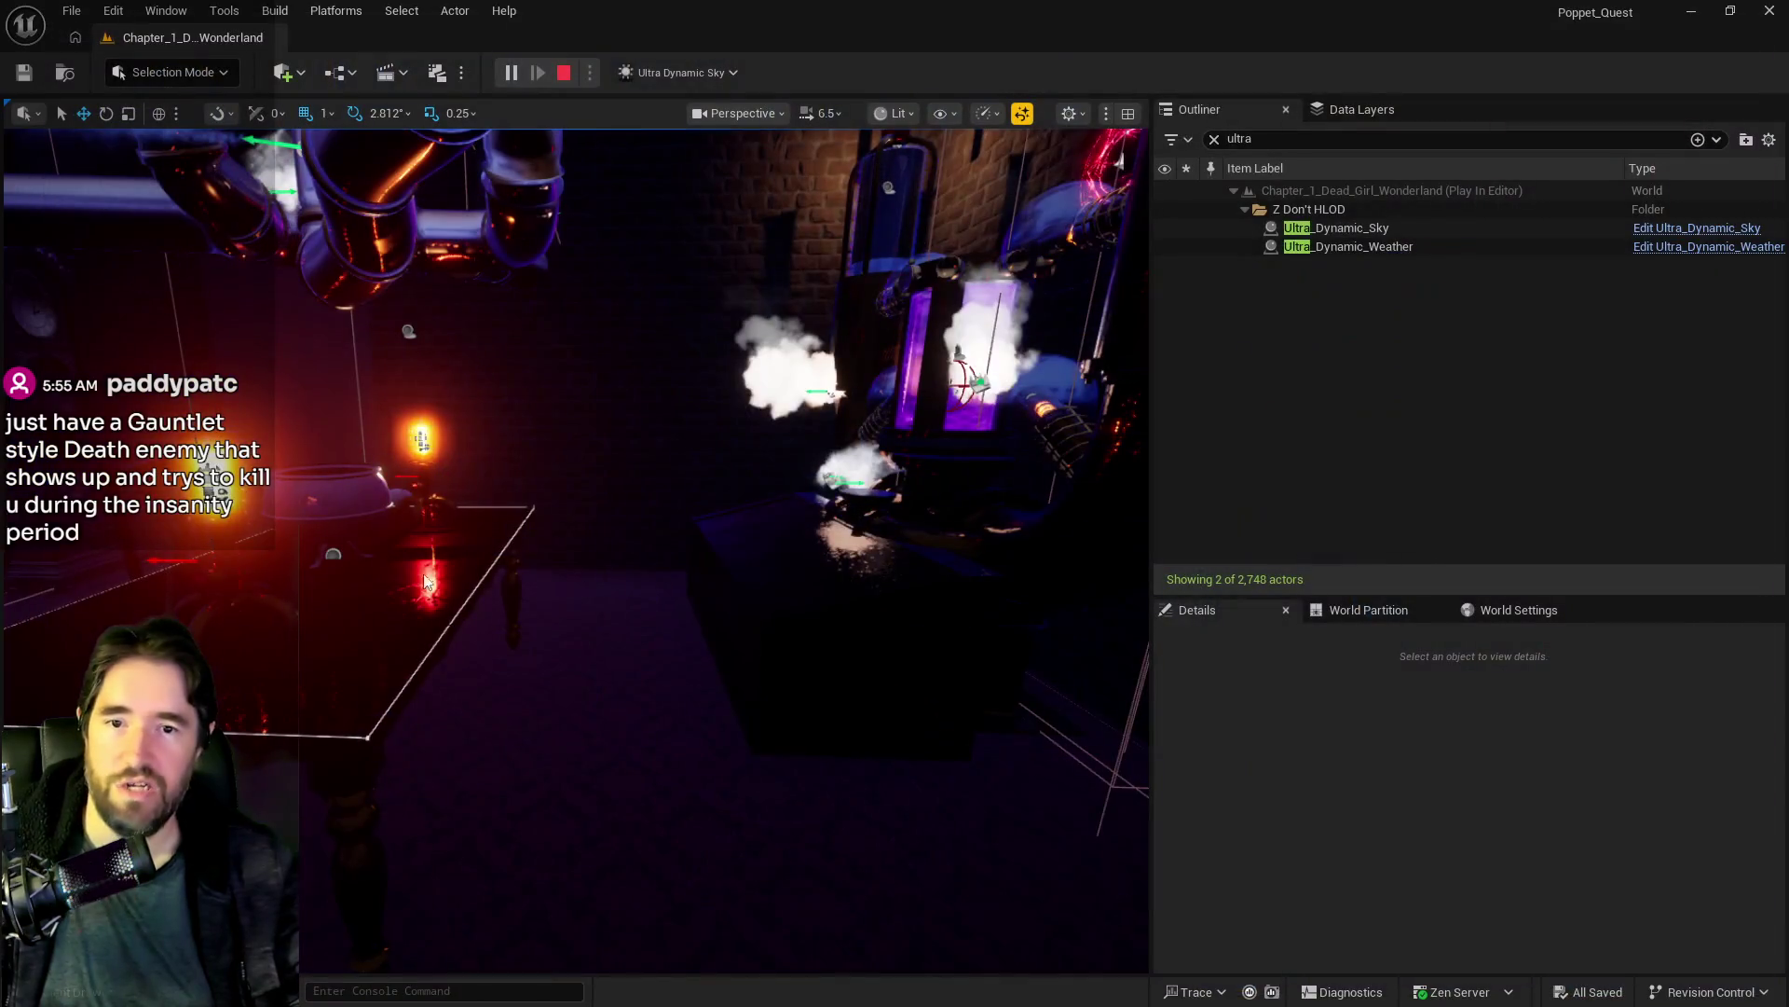
{"action": "key", "text": "Escape"}
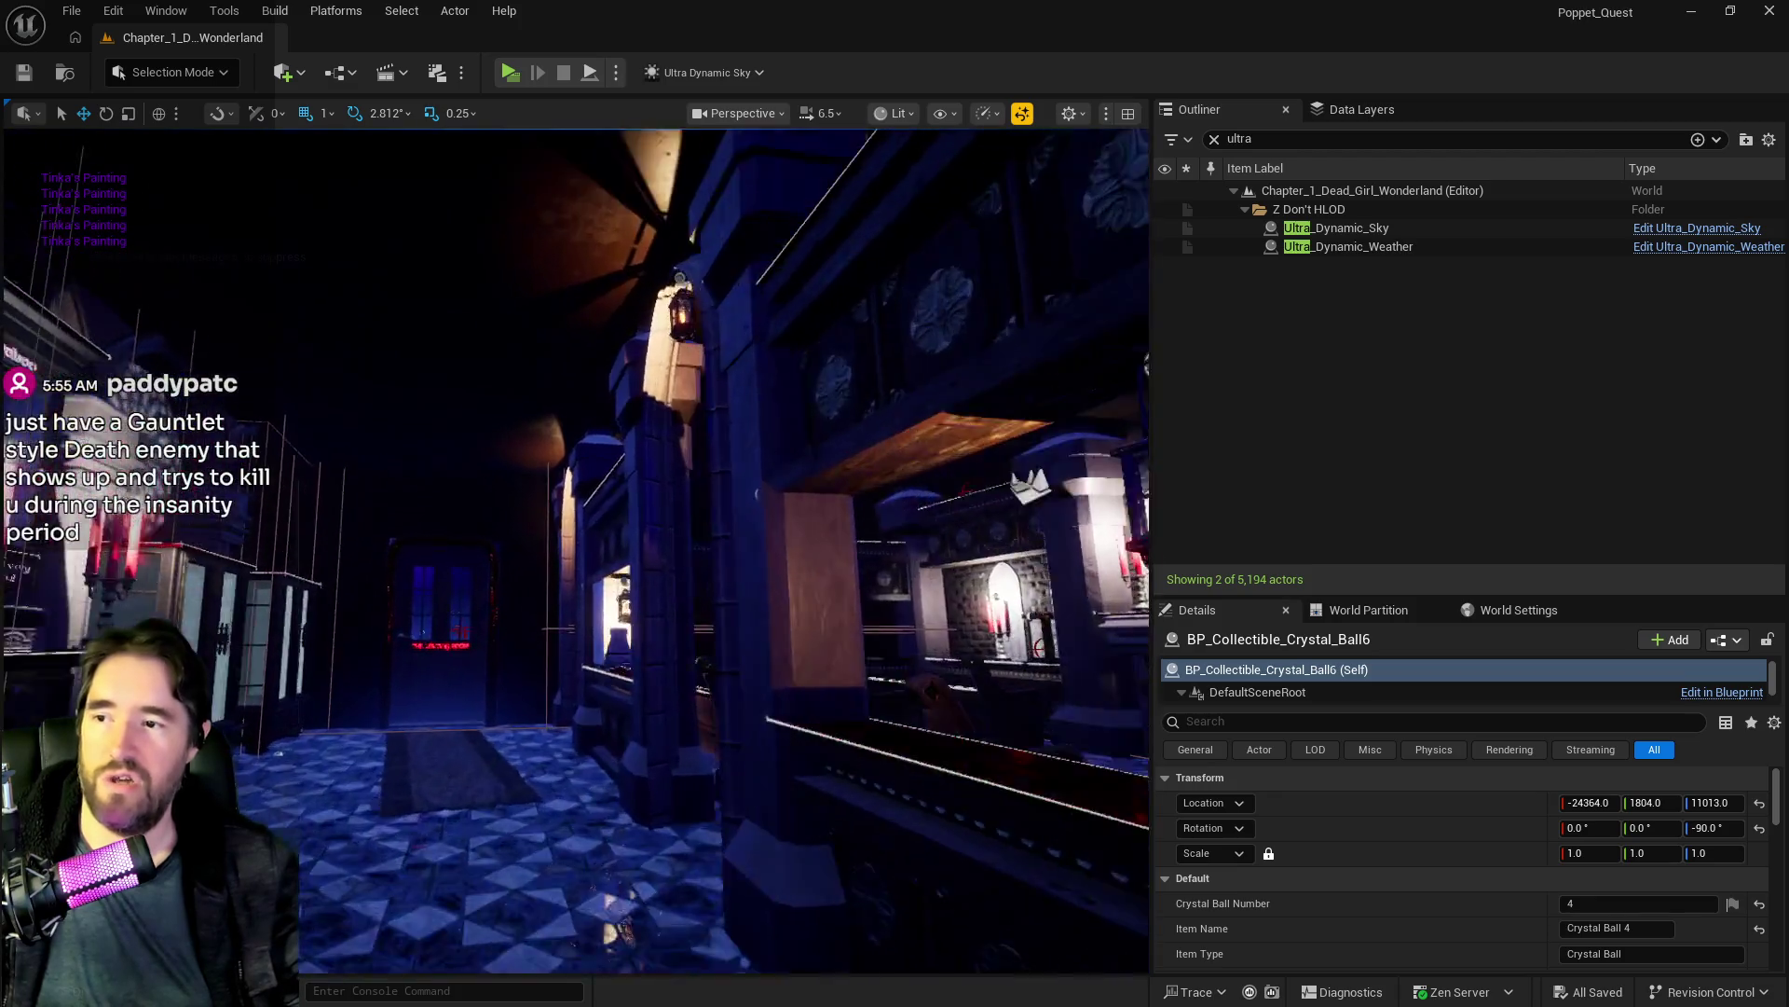
{"action": "key", "text": "f"}
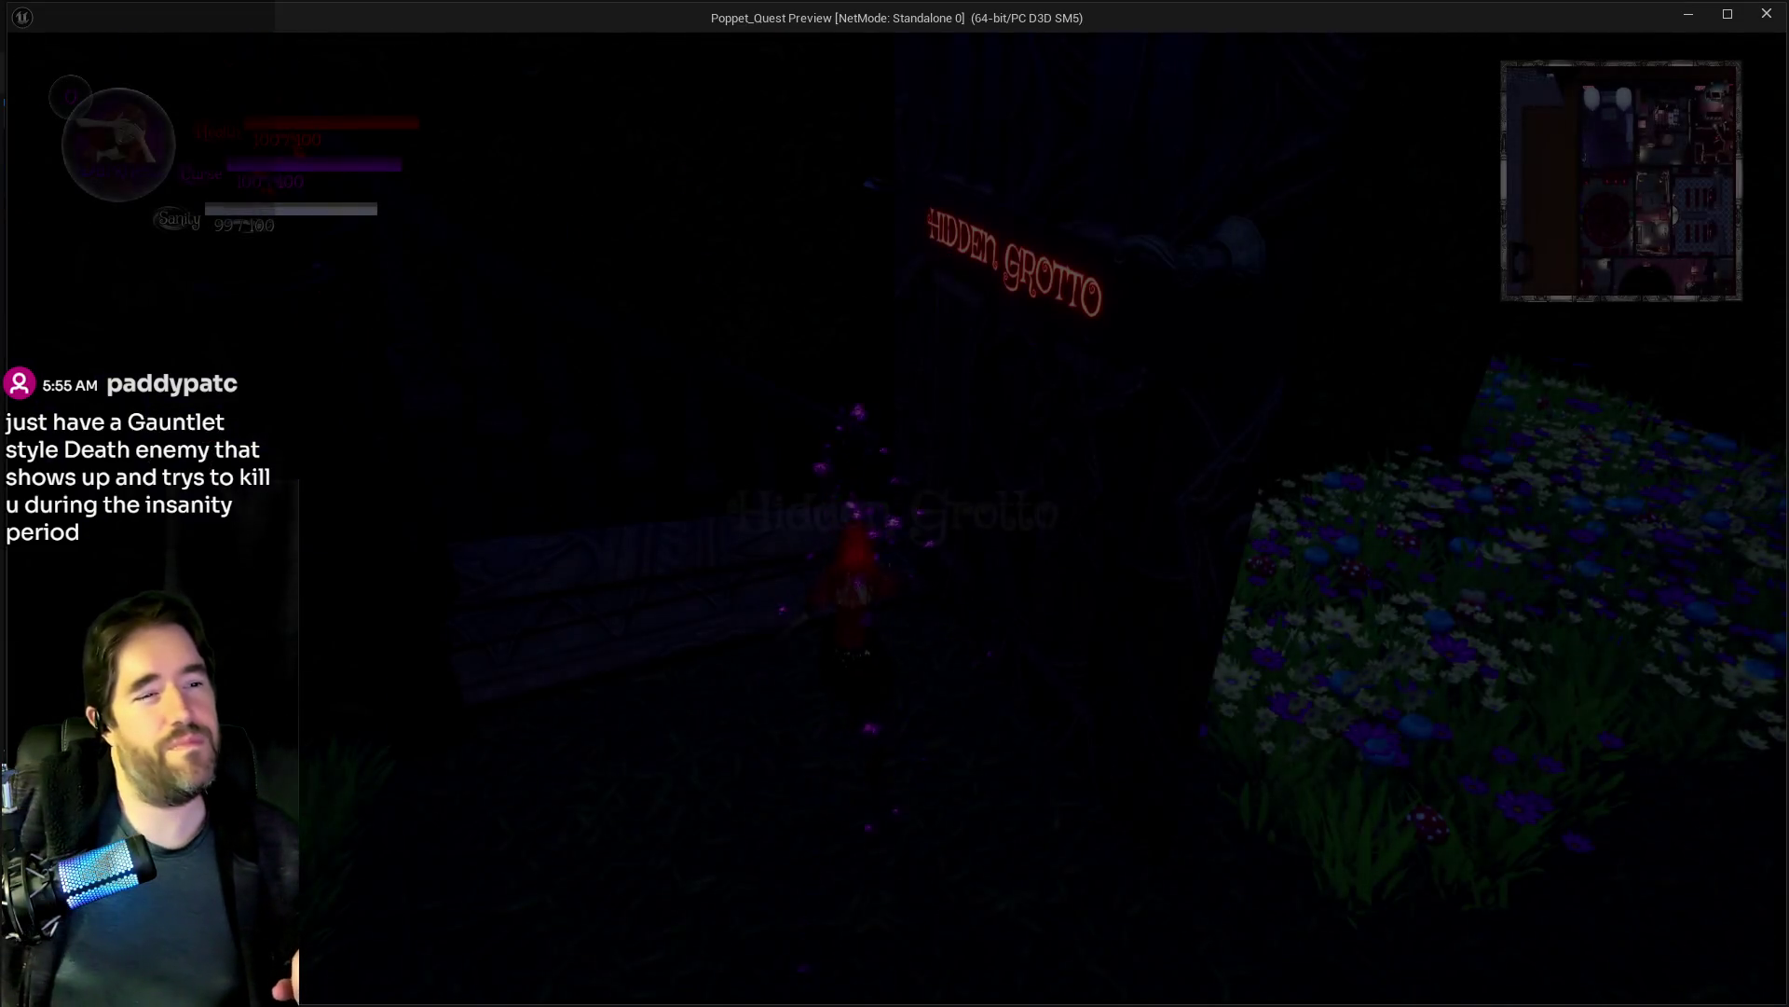
Step: Run to the Hidden Grotto gate and briefly check the card collection
{"action": "key", "text": "w"}
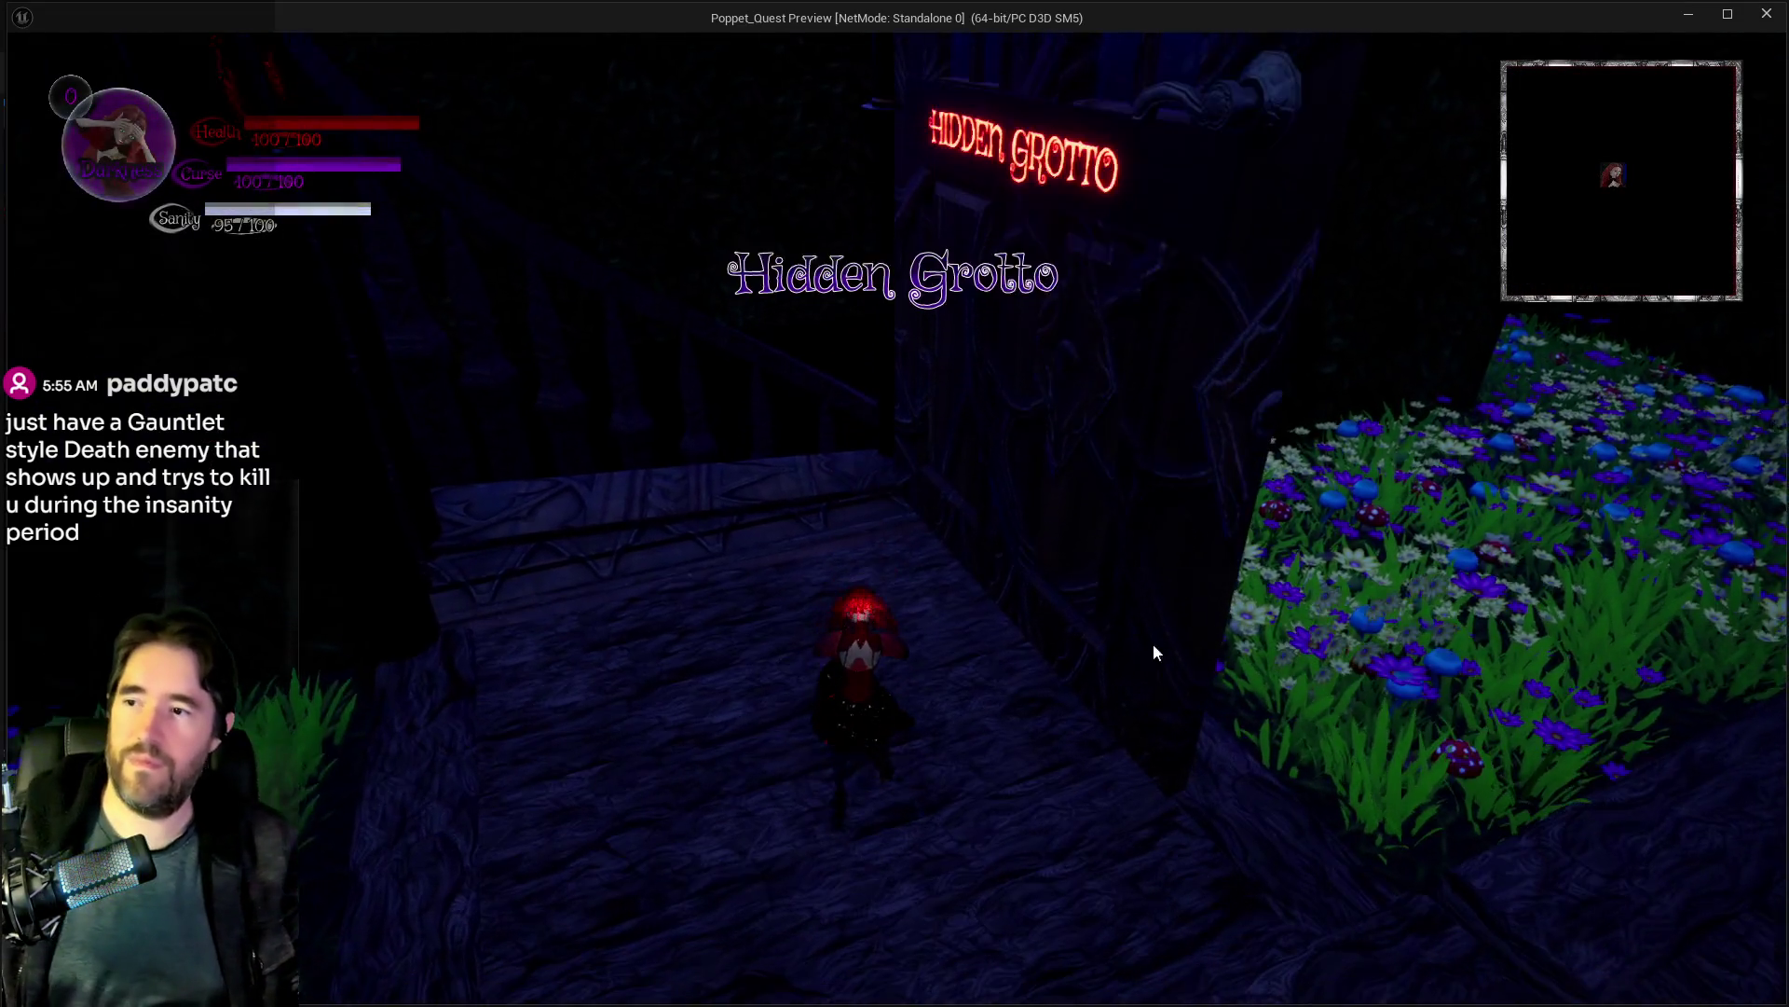
{"action": "key", "text": "w"}
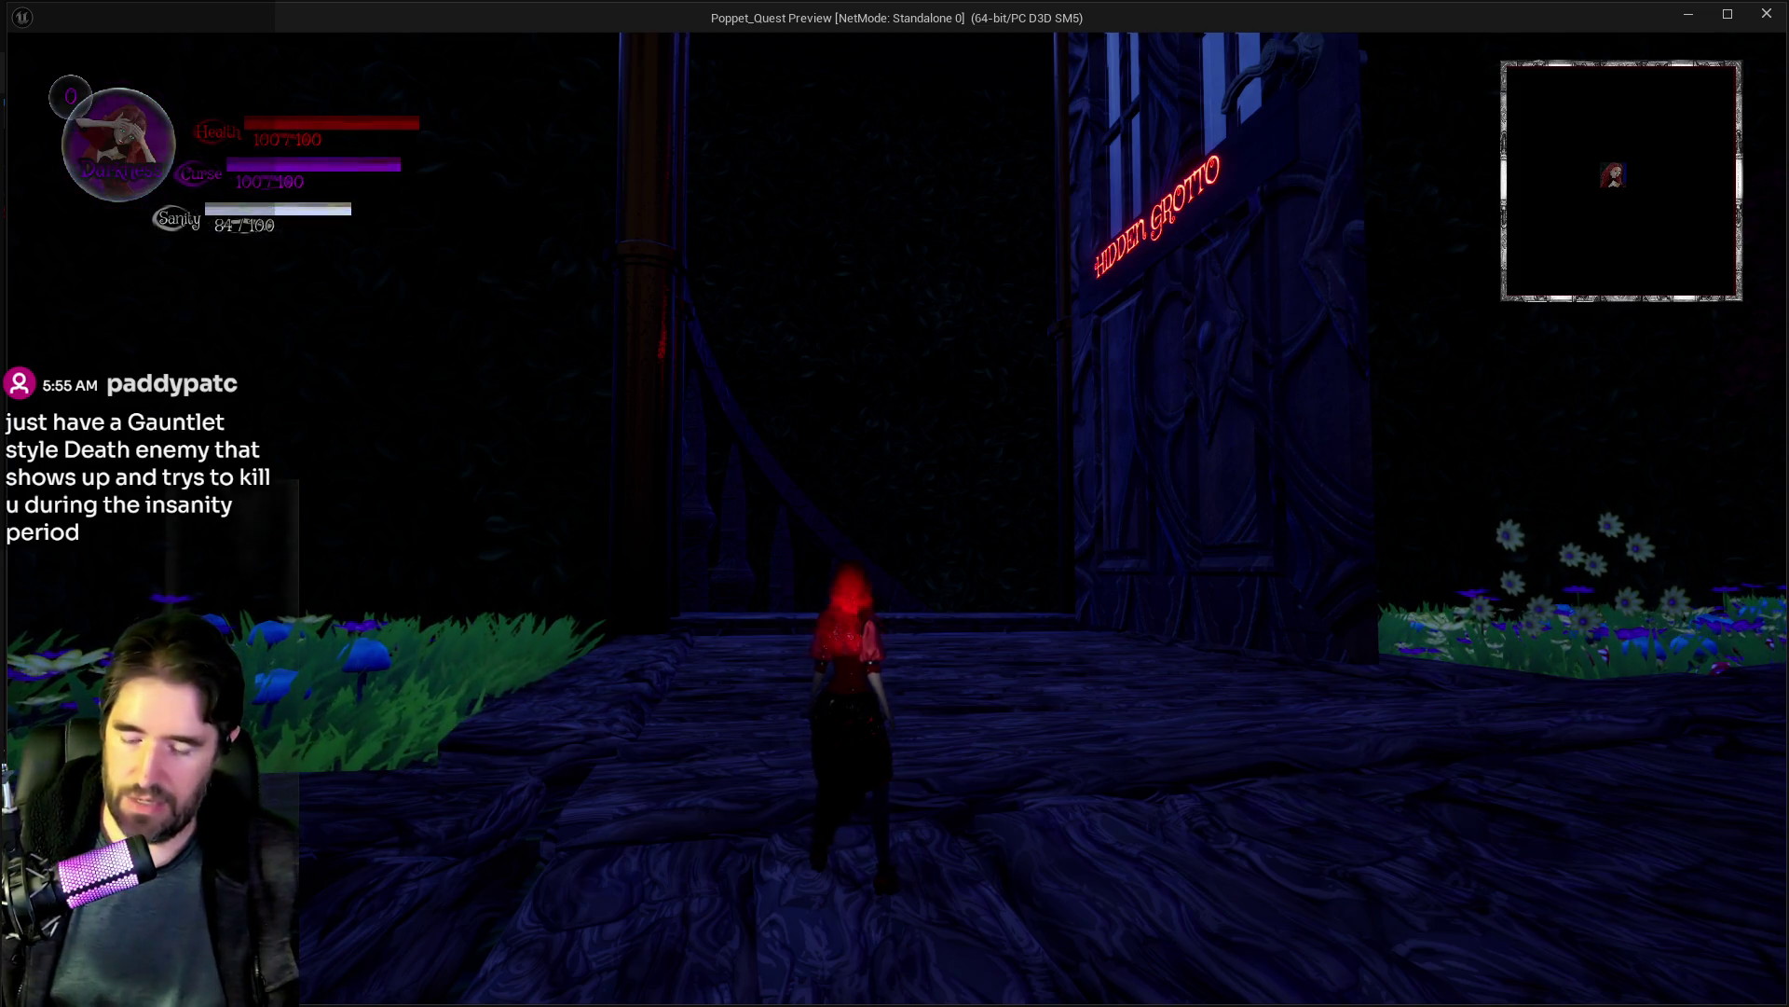
{"action": "key", "text": "w"}
{"action": "key", "text": "w"}
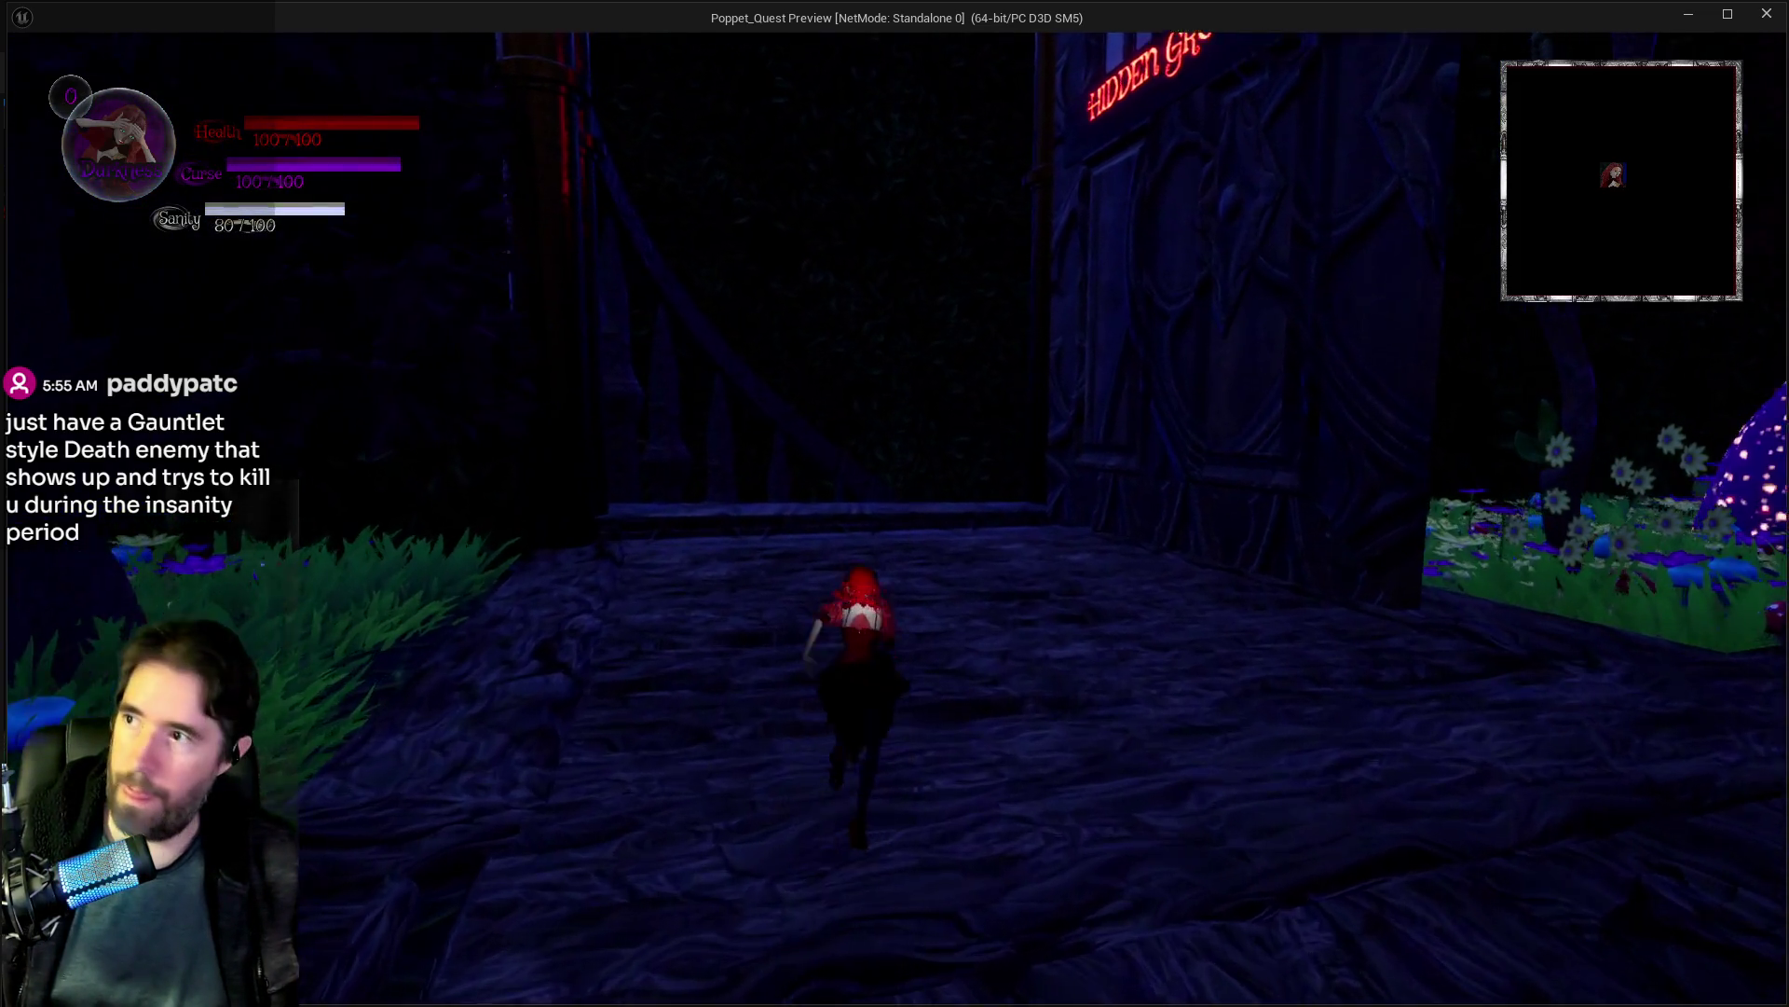
{"action": "key", "text": "Tab"}
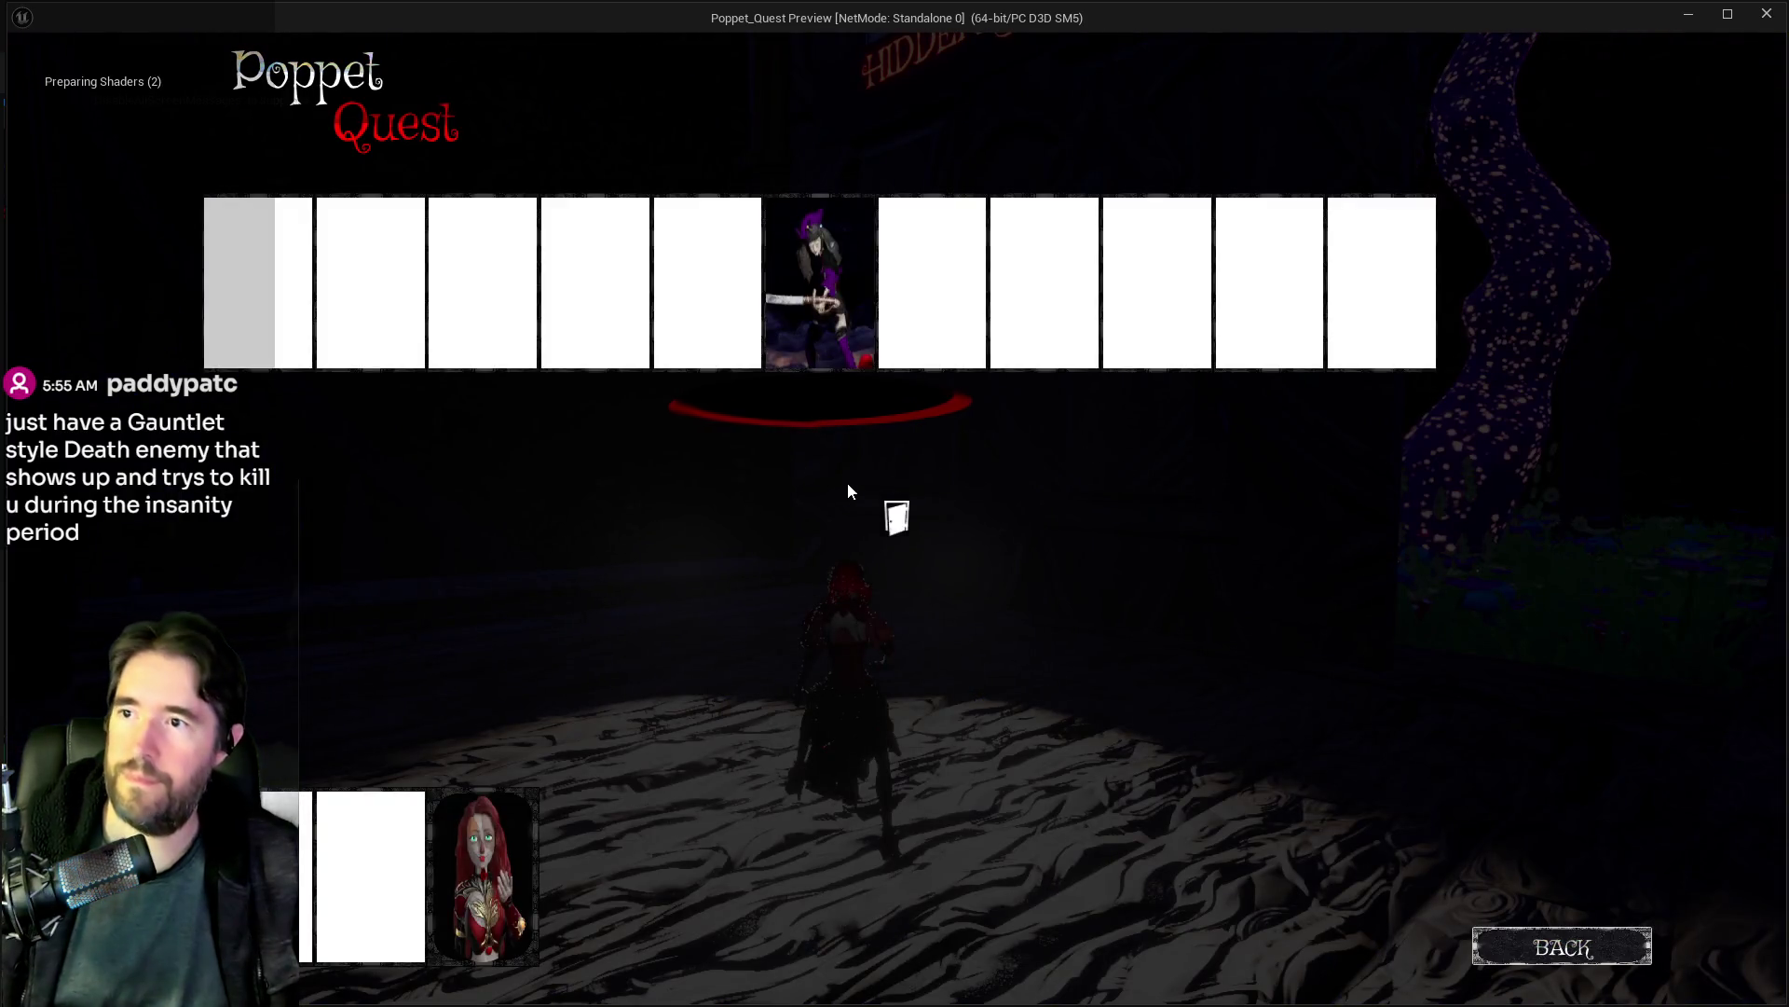
{"action": "key", "text": "Tab"}
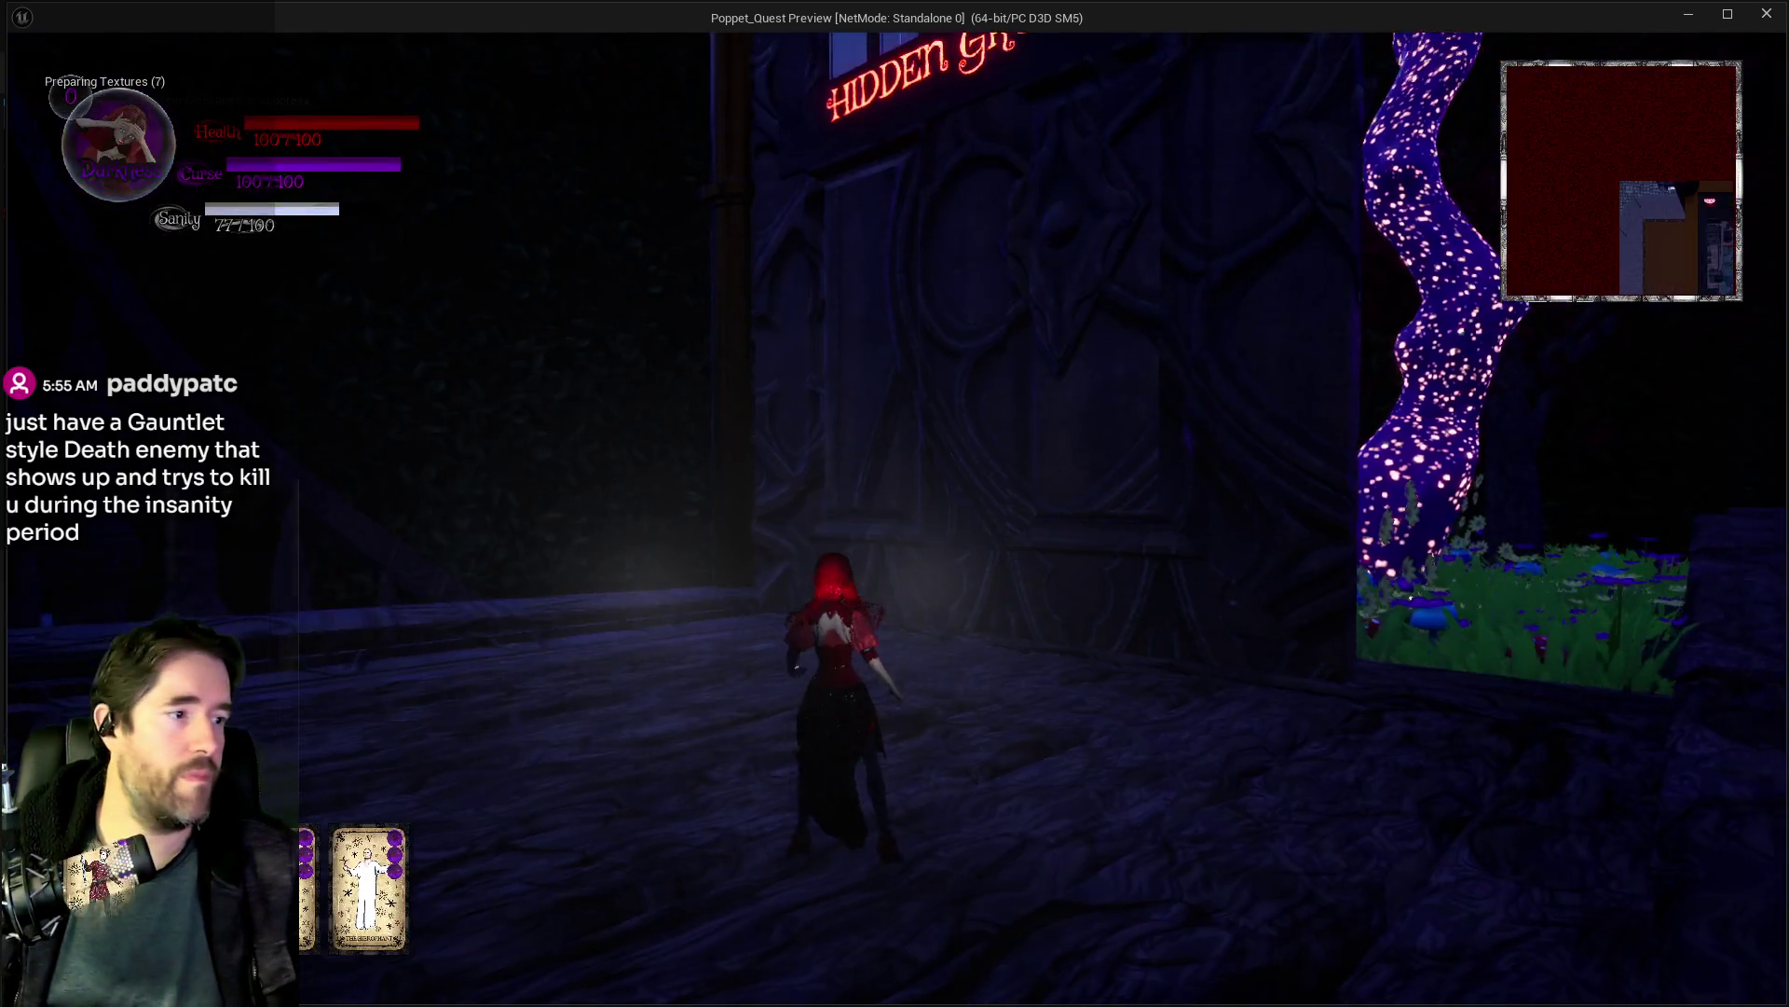
Step: Walk onto the grass by the glowing tree, then pause and resume the game
{"action": "key", "text": "w"}
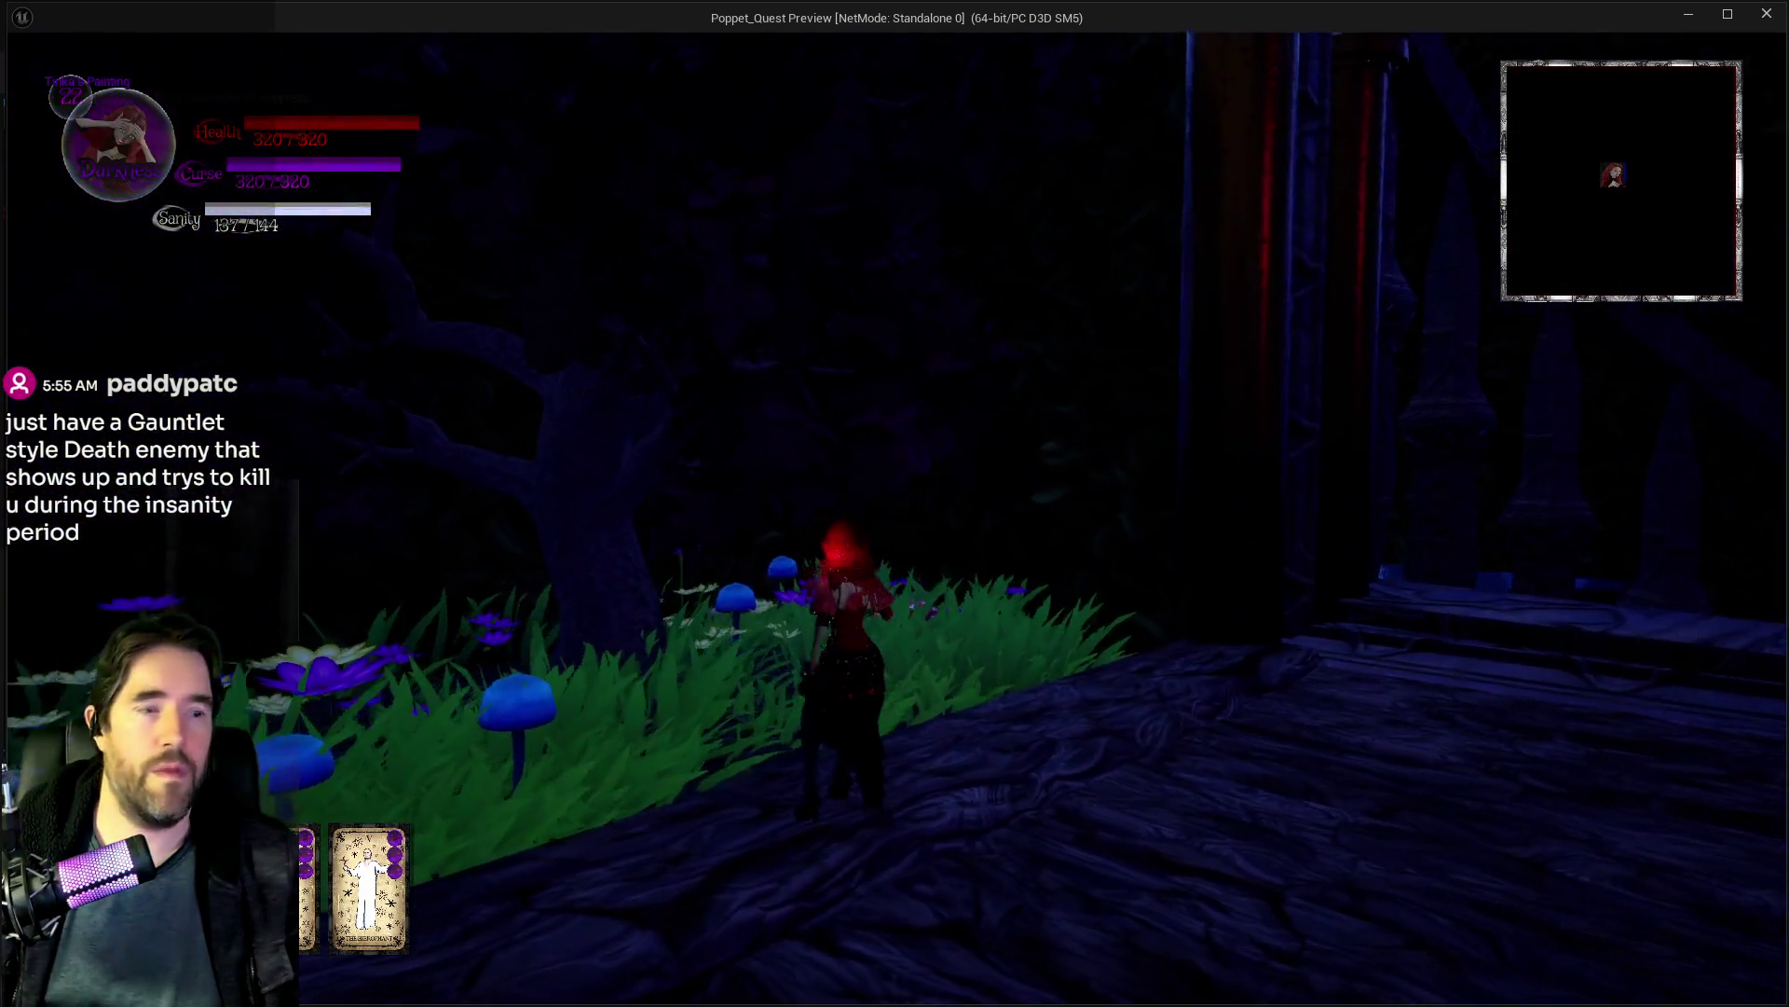
{"action": "key", "text": "Escape"}
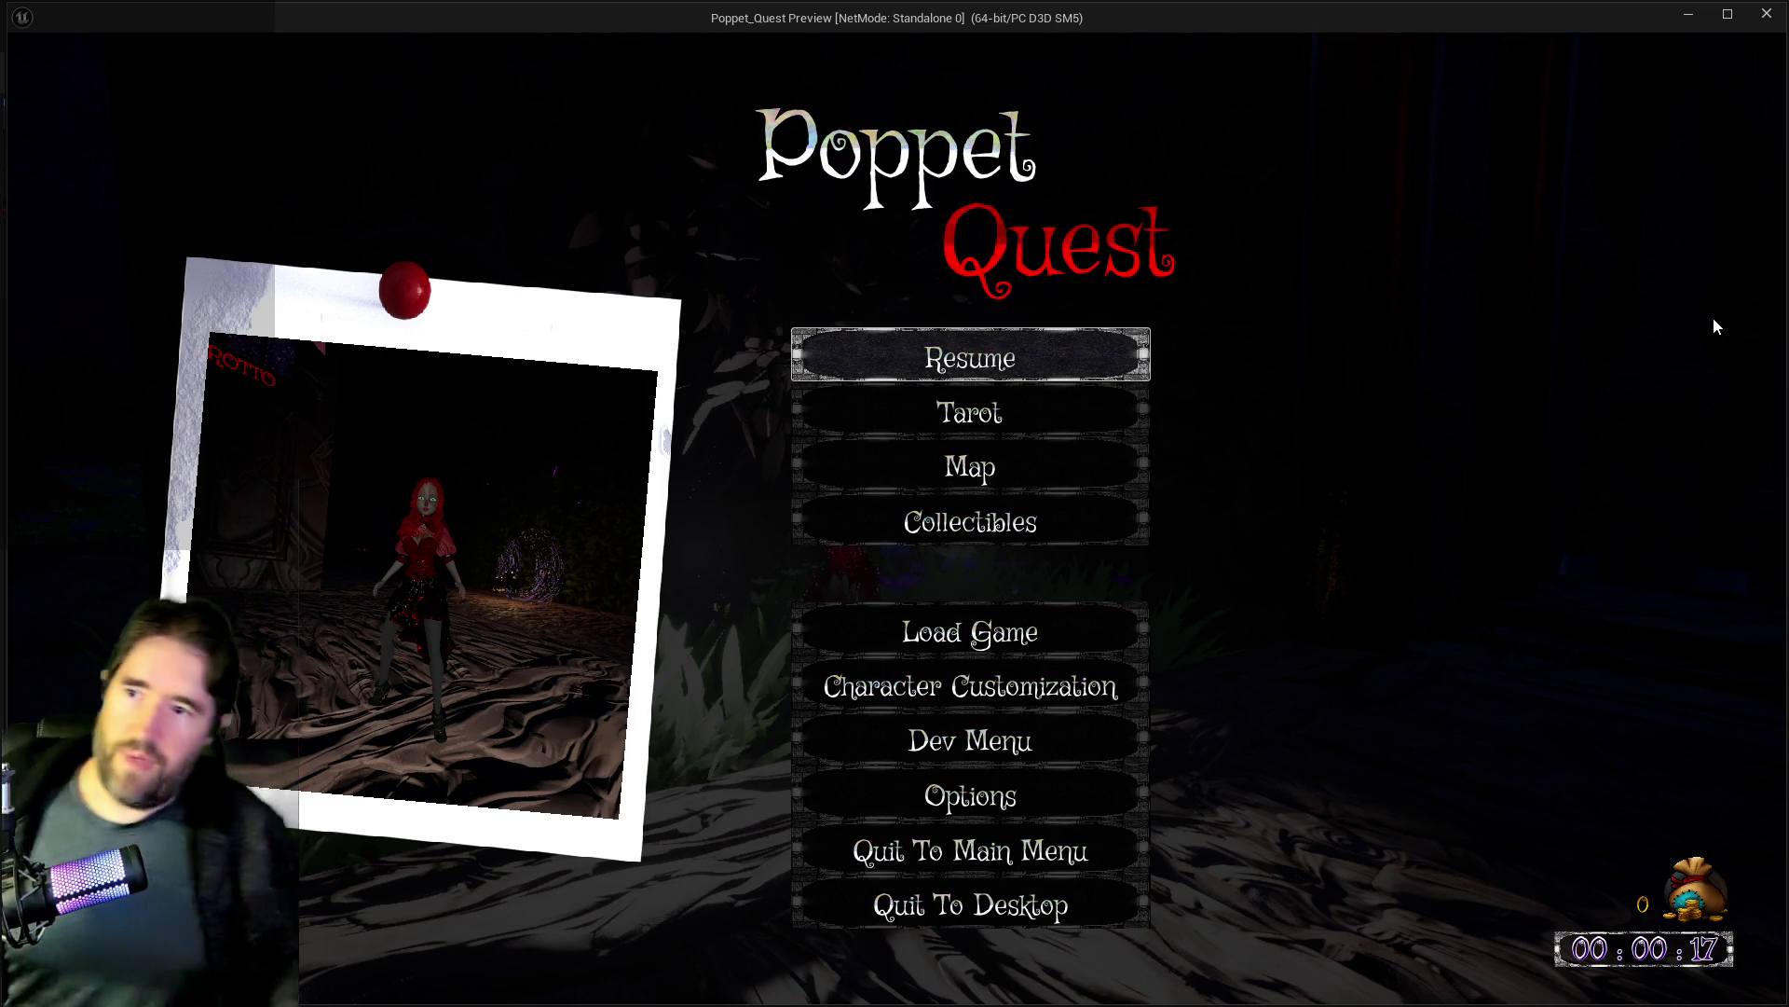
{"action": "left_click", "coordinate": [1049, 335]}
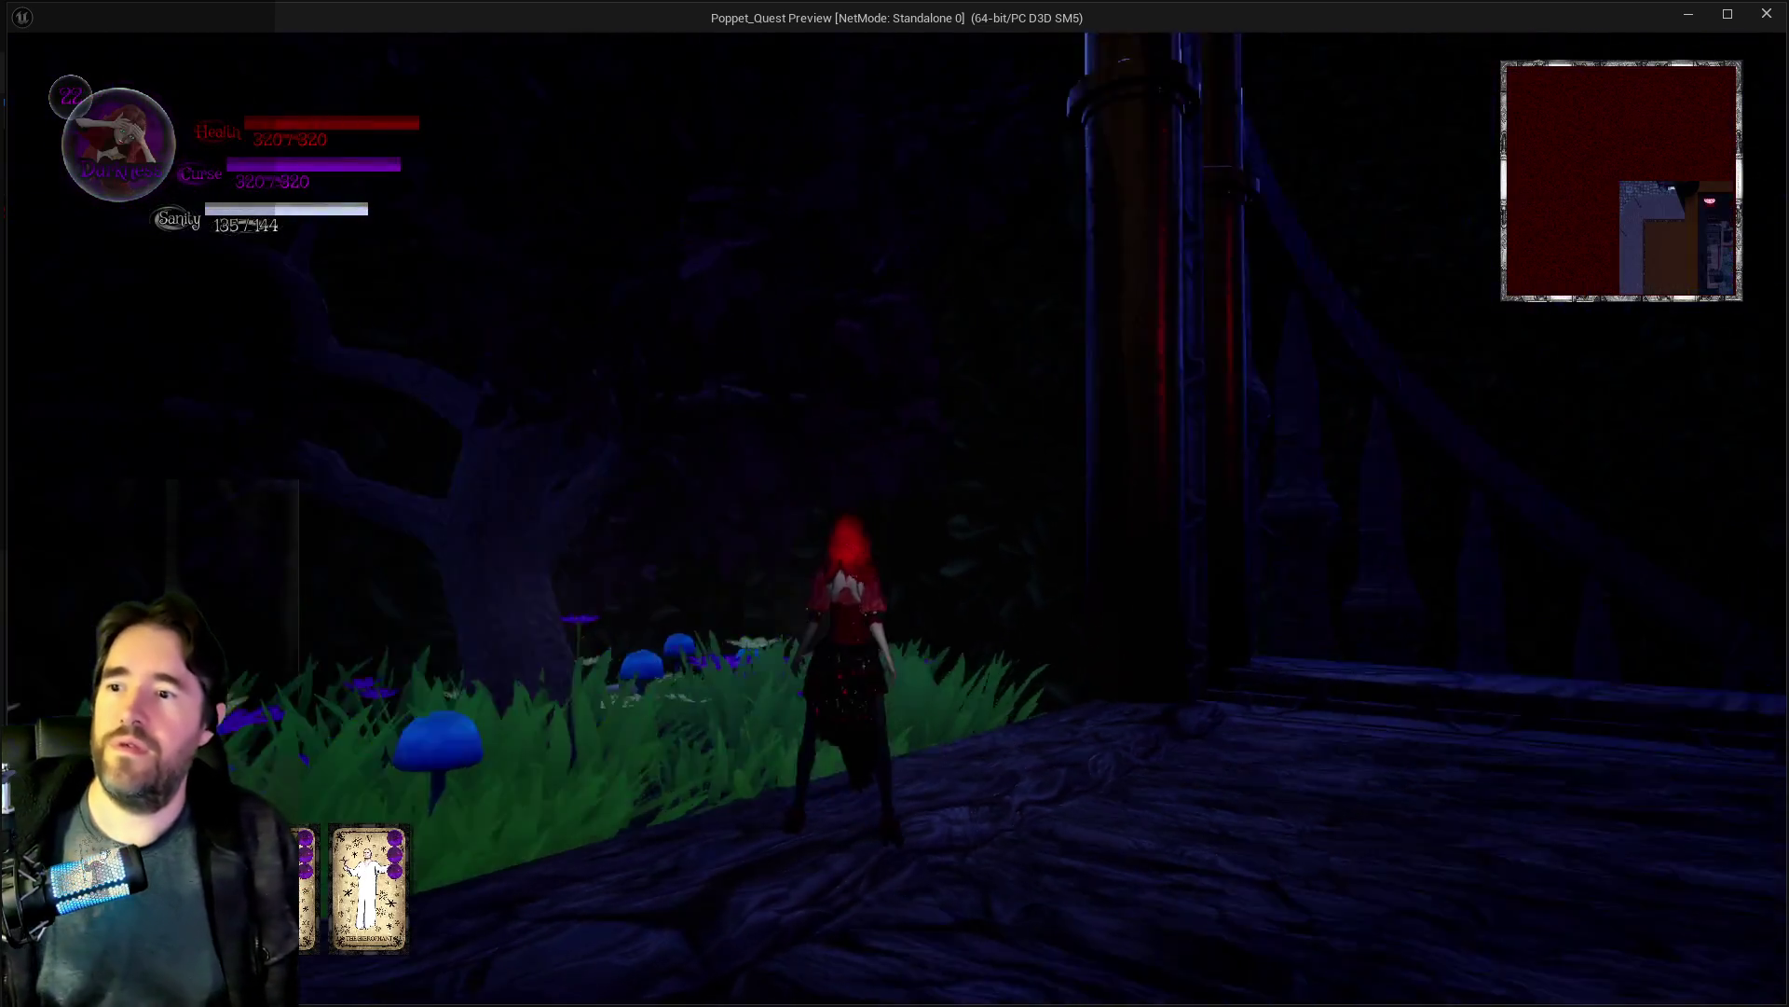
Step: Walk through the painting portal into the Lower Decks and onto the chair ledge
{"action": "key", "text": "w"}
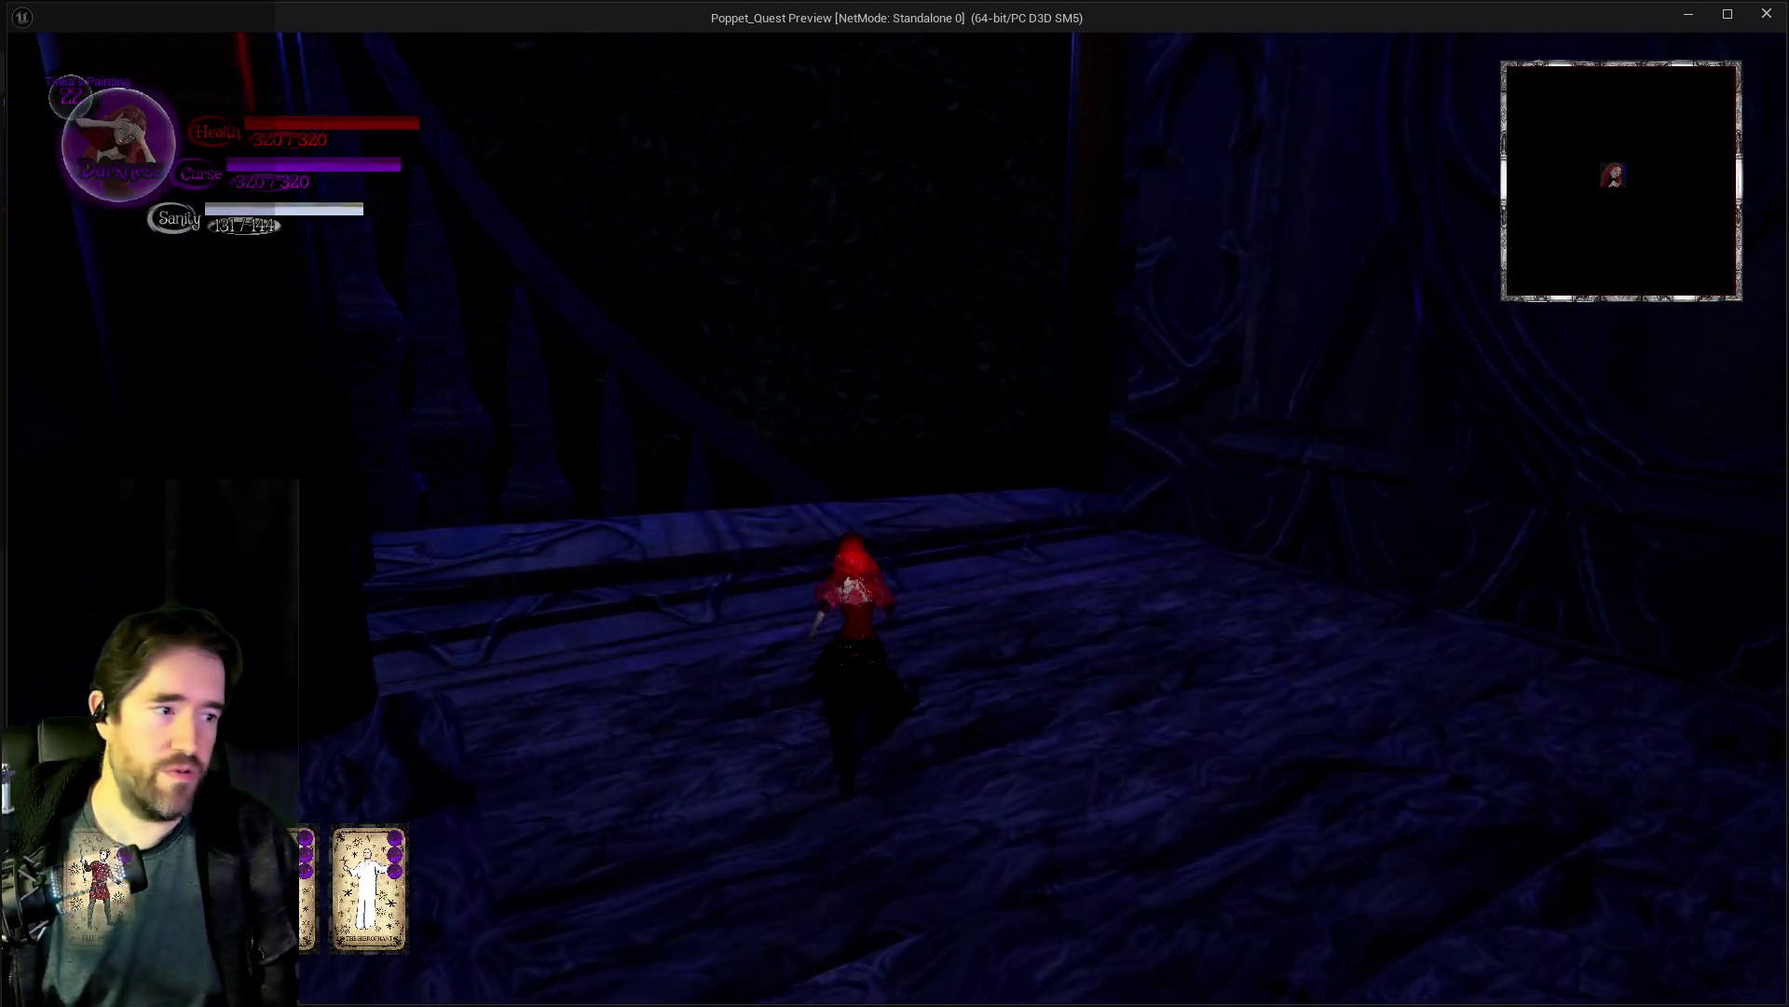
{"action": "key", "text": "w"}
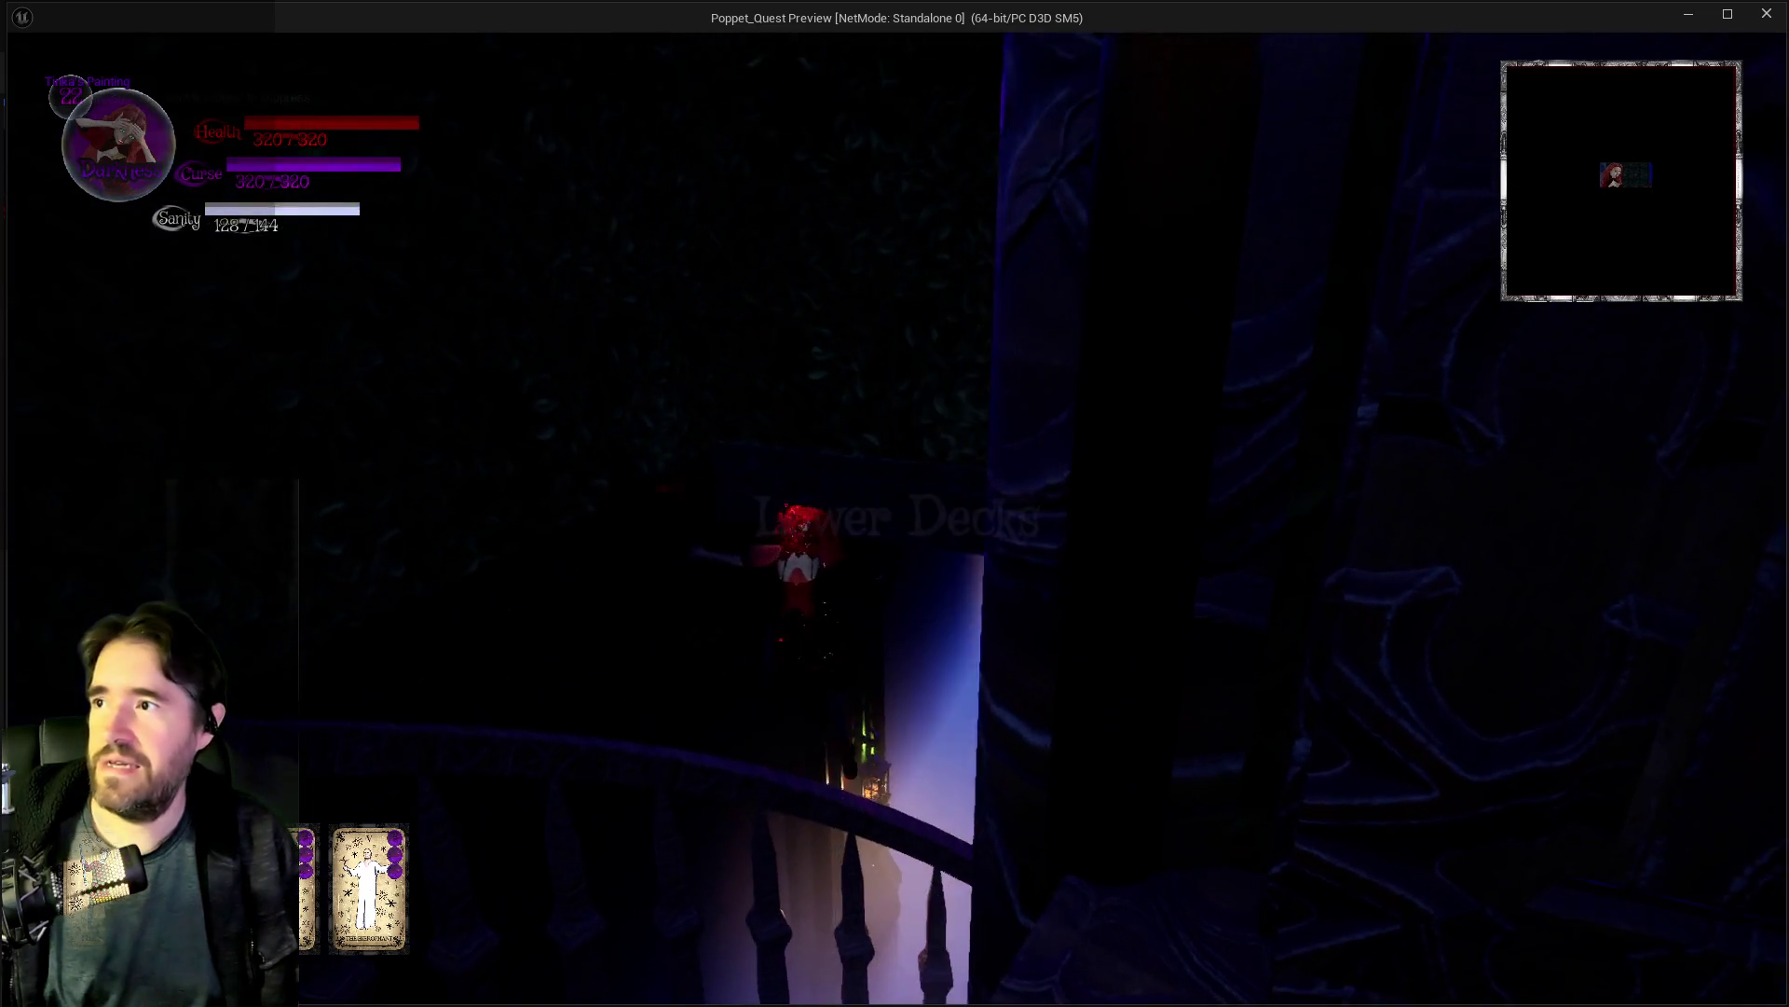
{"action": "key", "text": "w"}
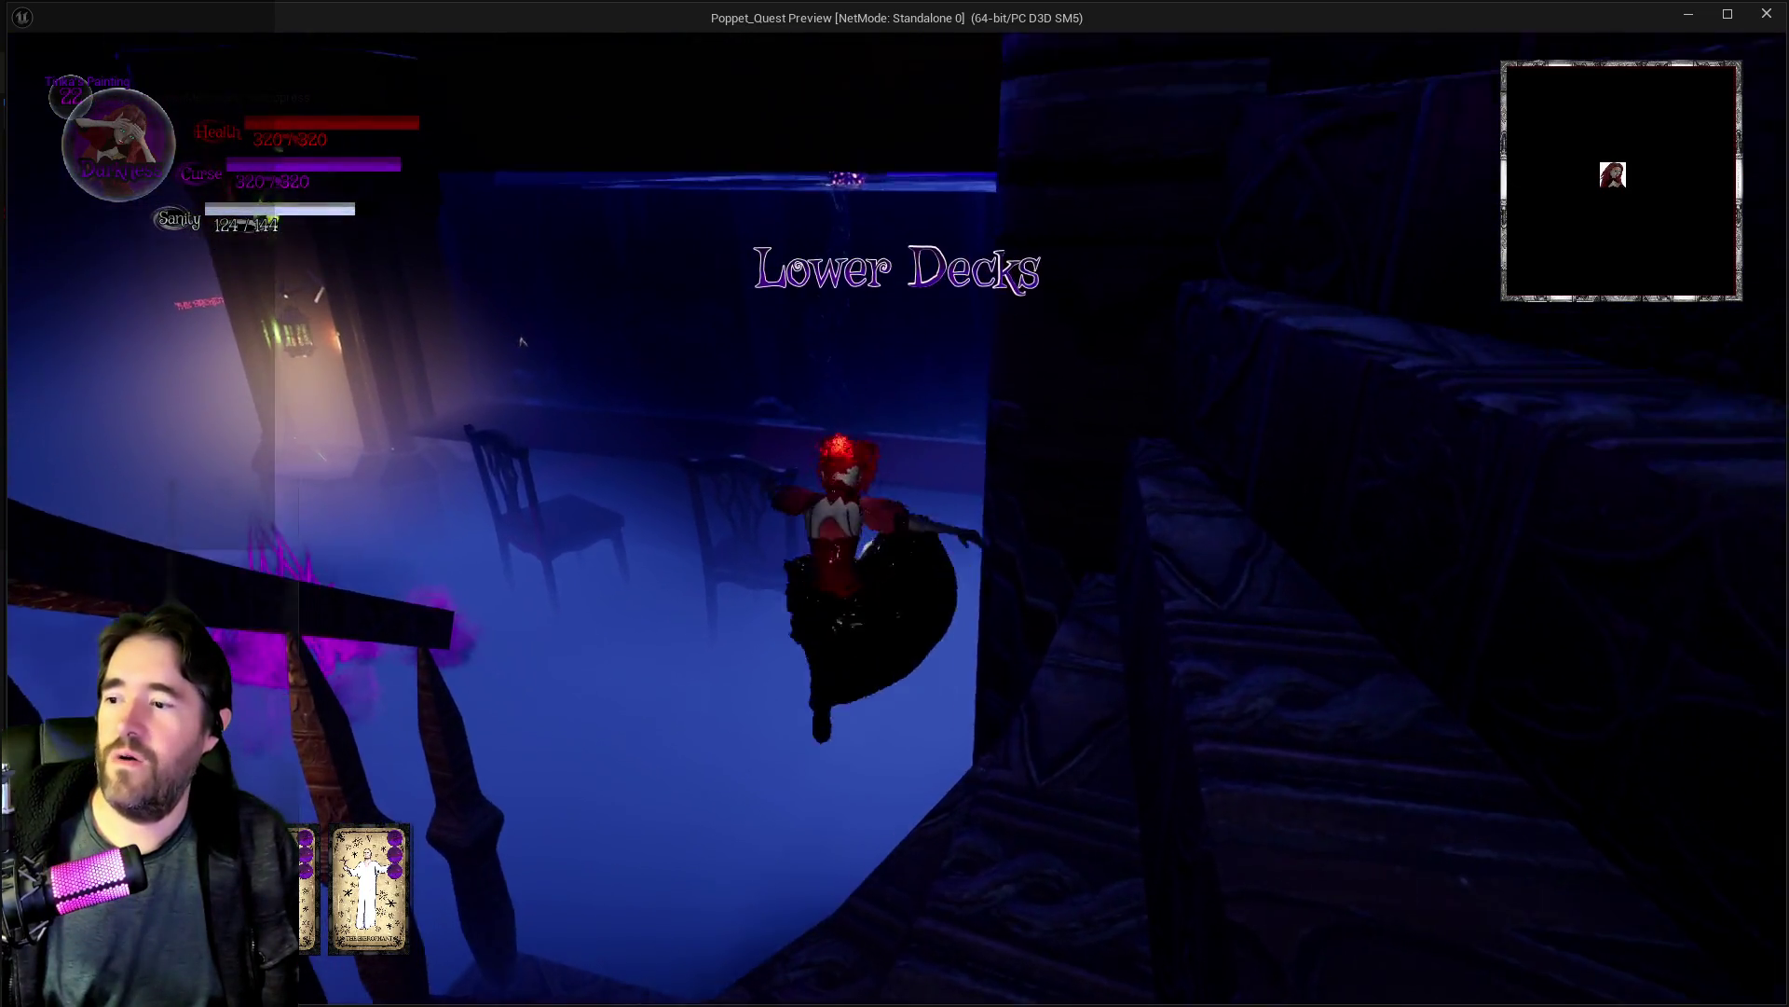
{"action": "key", "text": "w"}
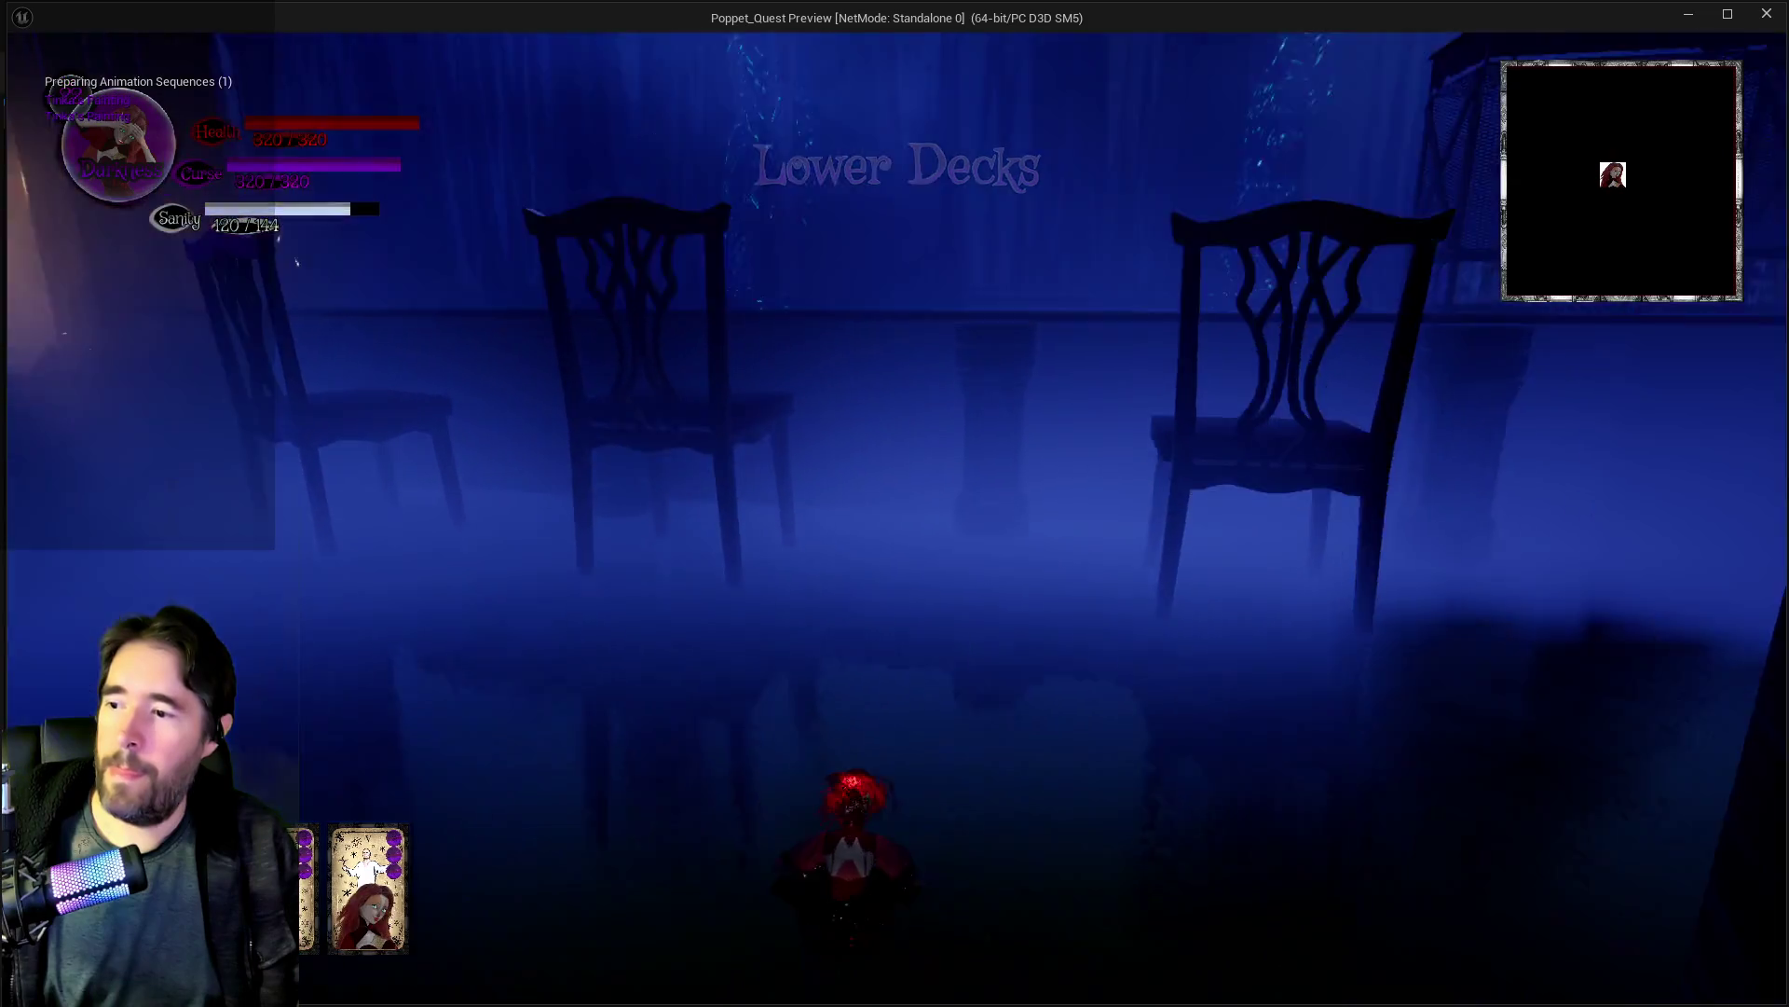
{"action": "key", "text": "w"}
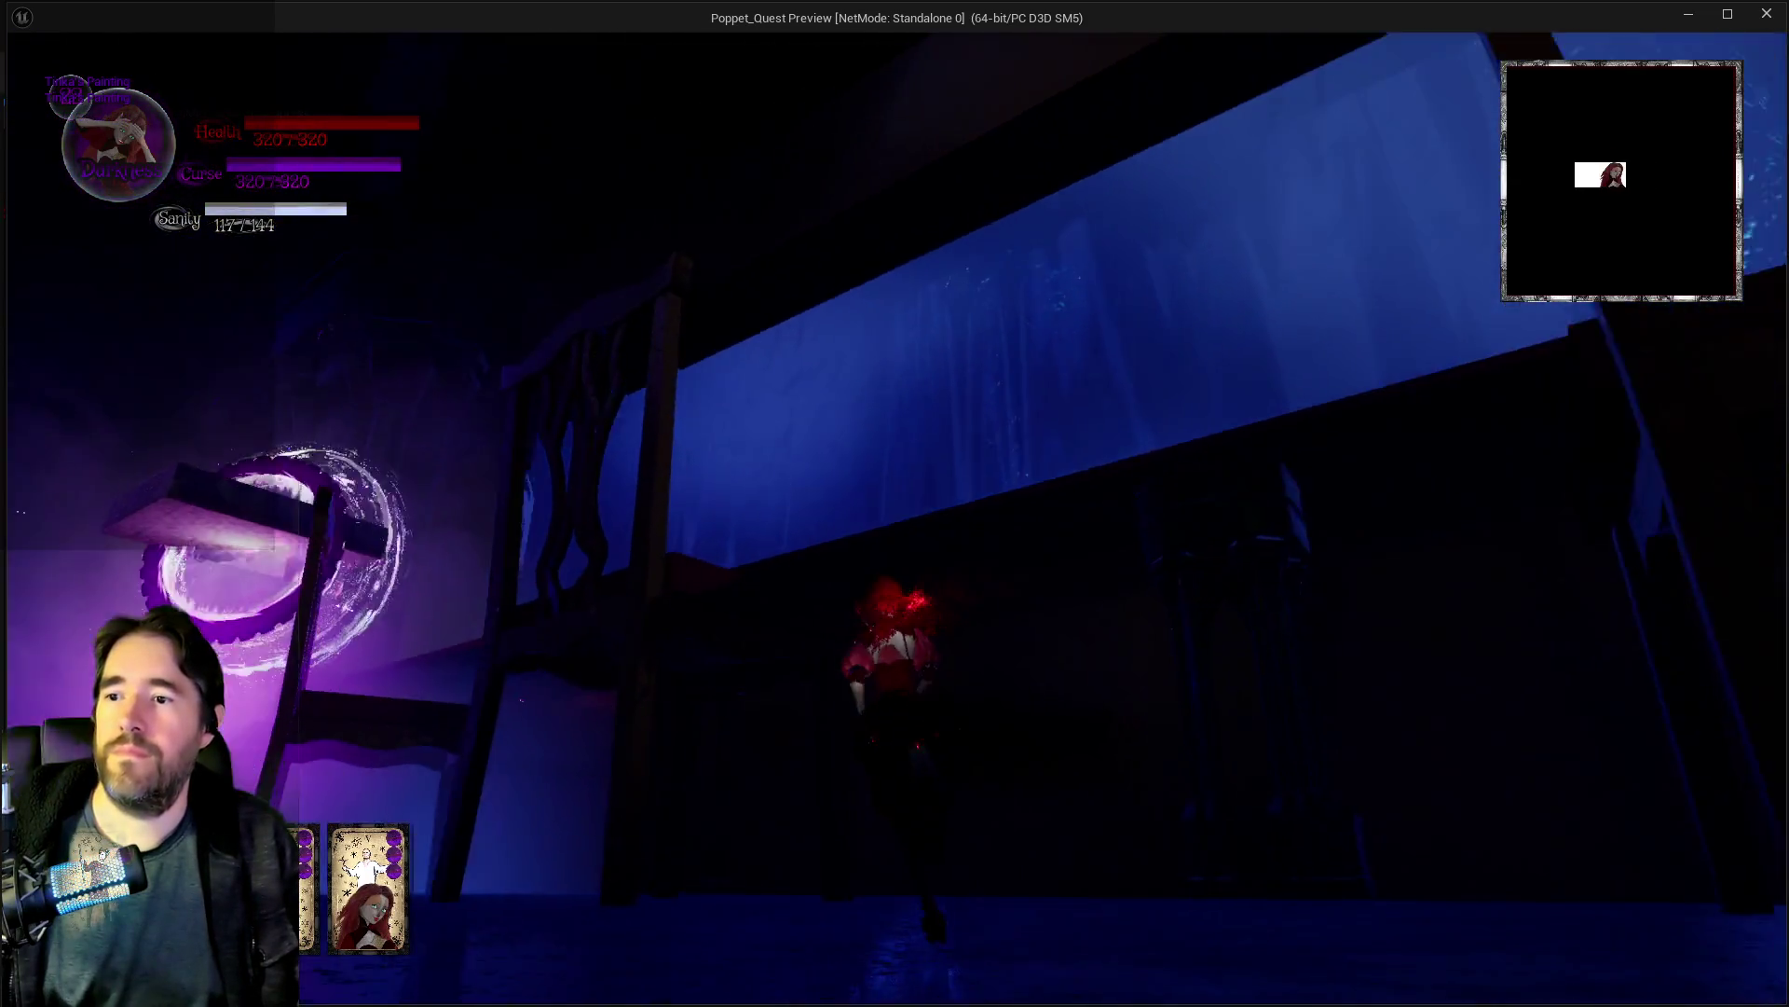
{"action": "key", "text": "w"}
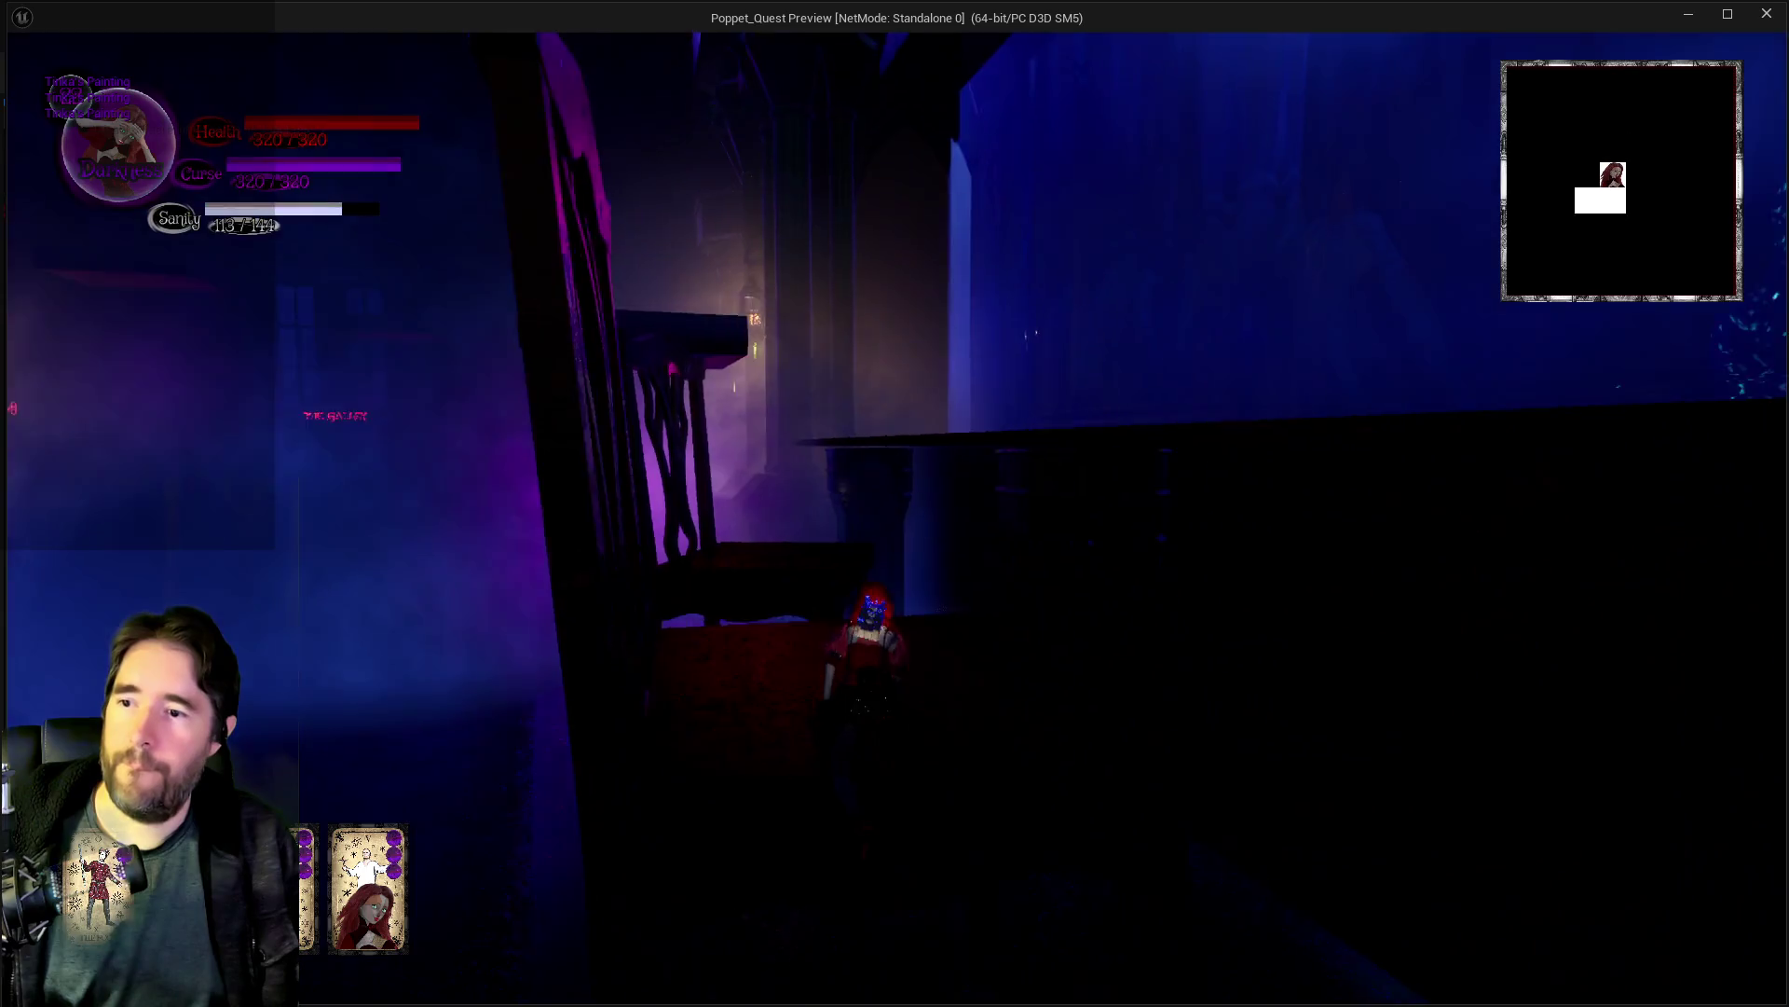
Step: Glide from the ledge, switch to Light, and cross onto the book platforms
{"action": "key", "text": "space"}
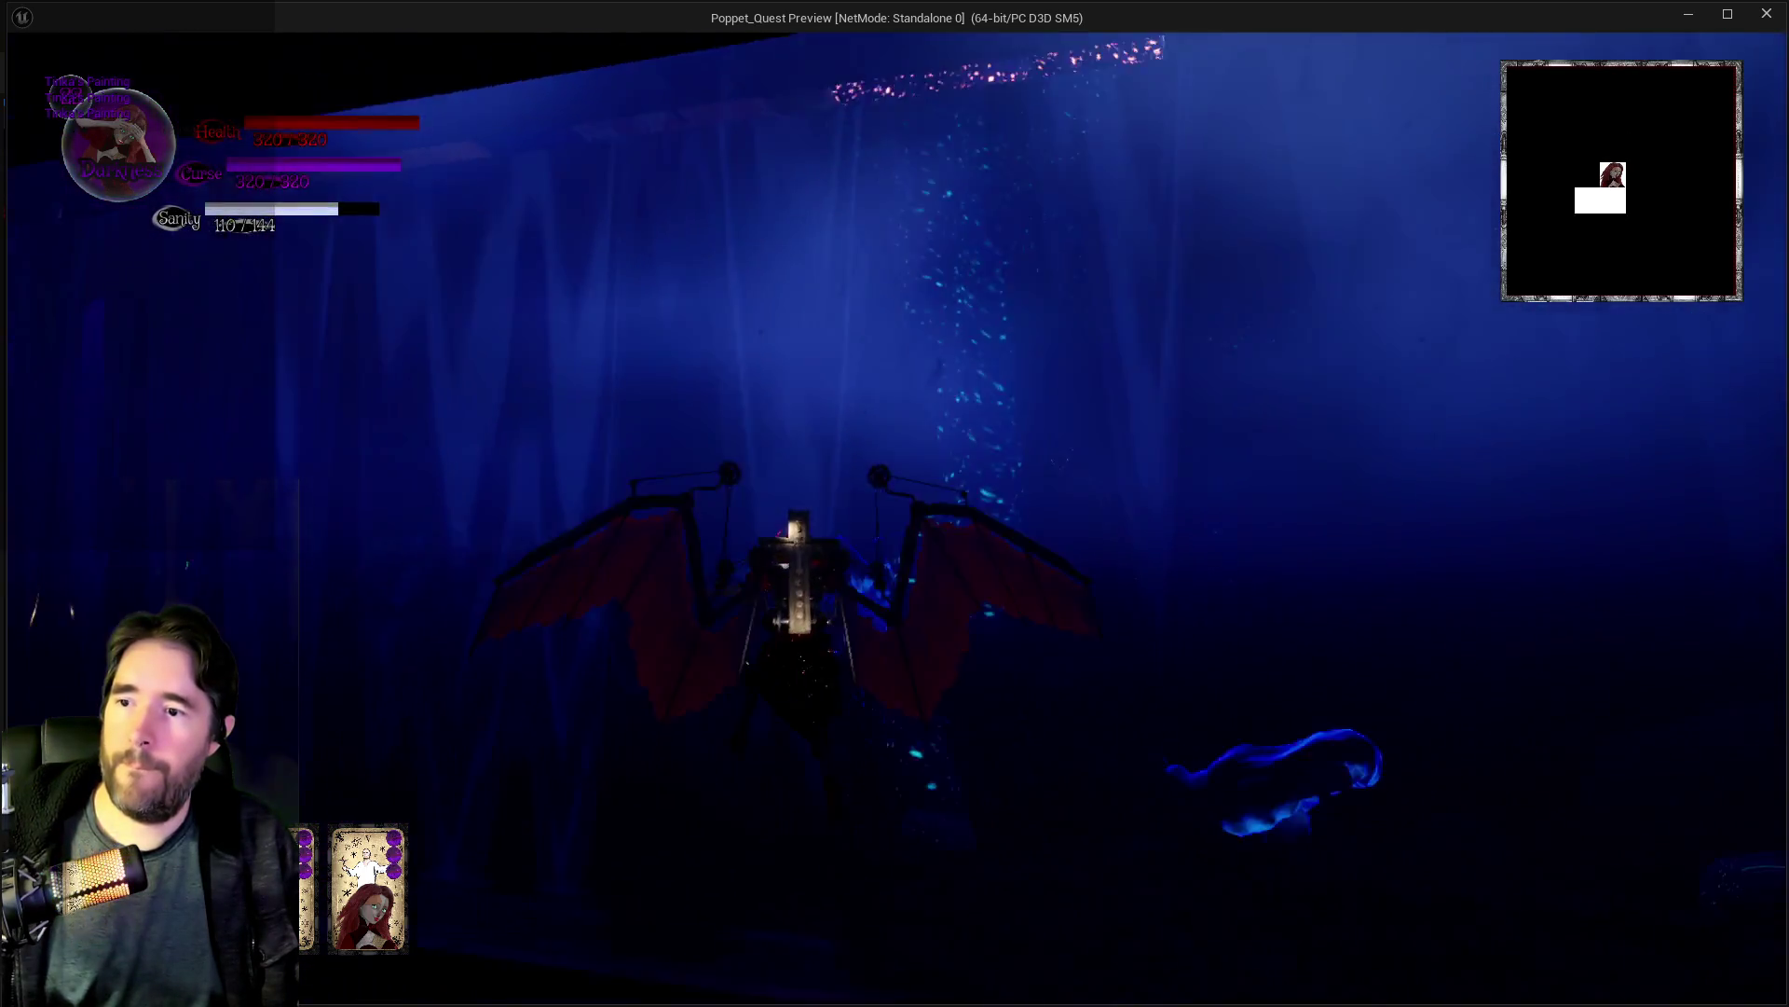
{"action": "key", "text": "e"}
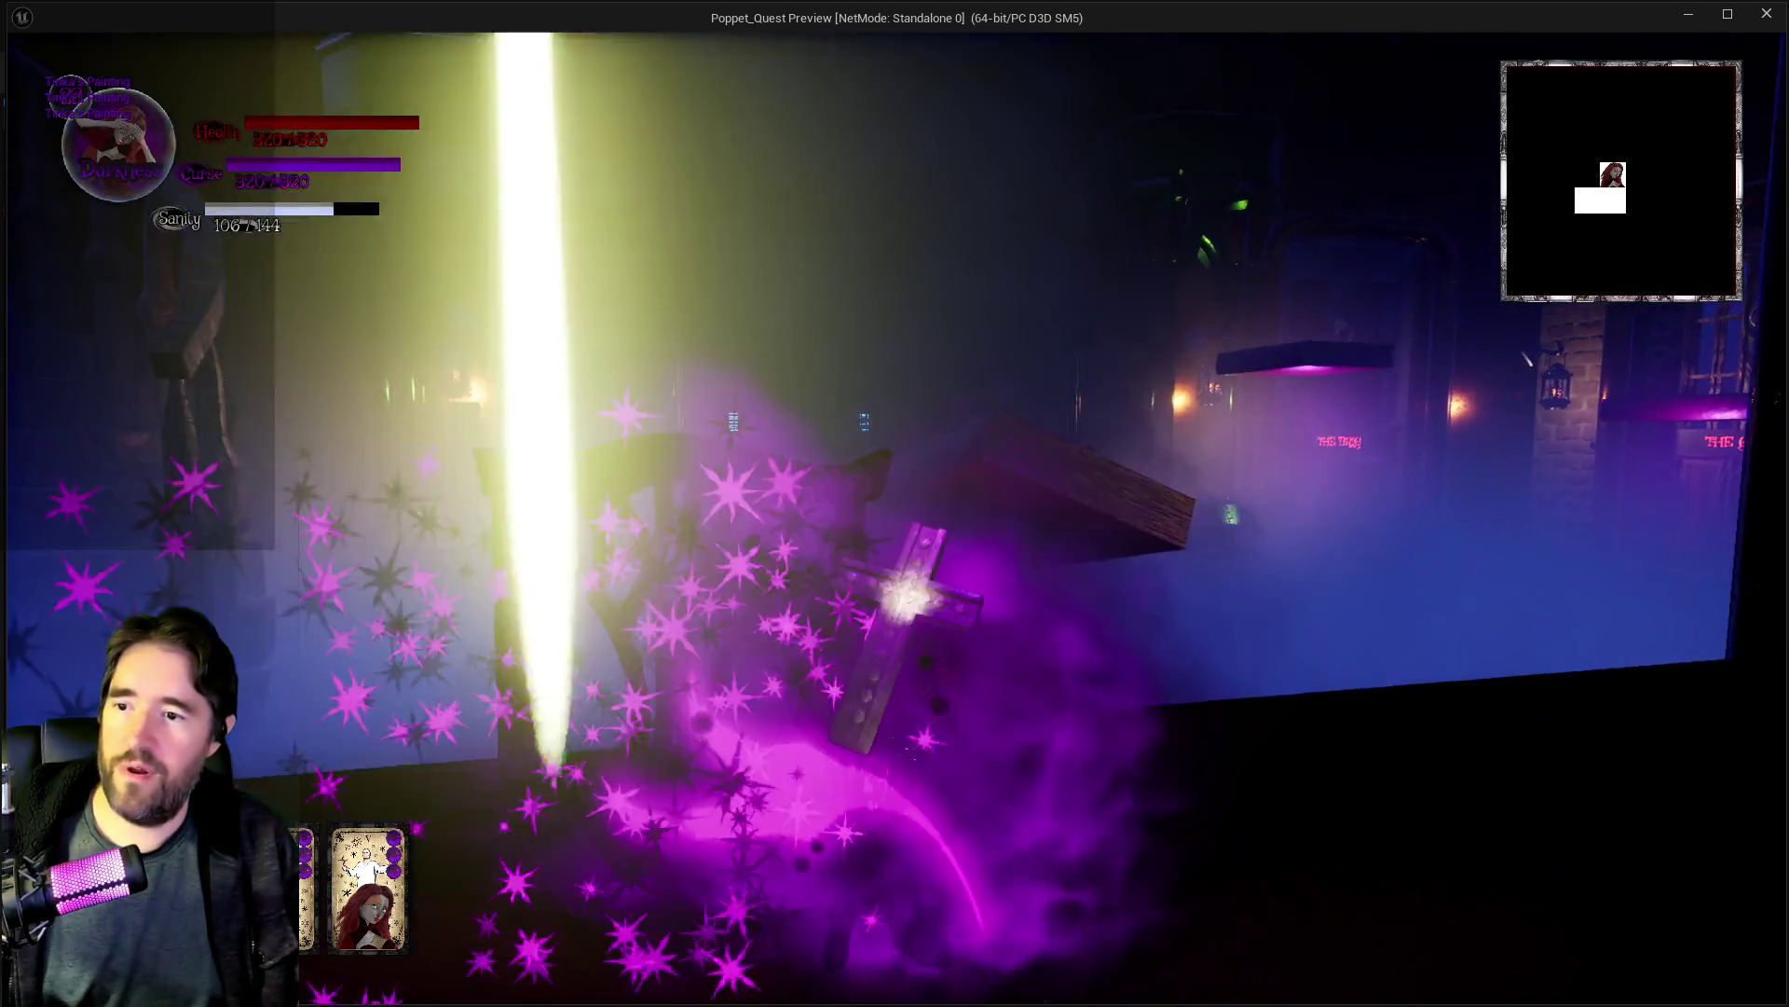
{"action": "key", "text": "space"}
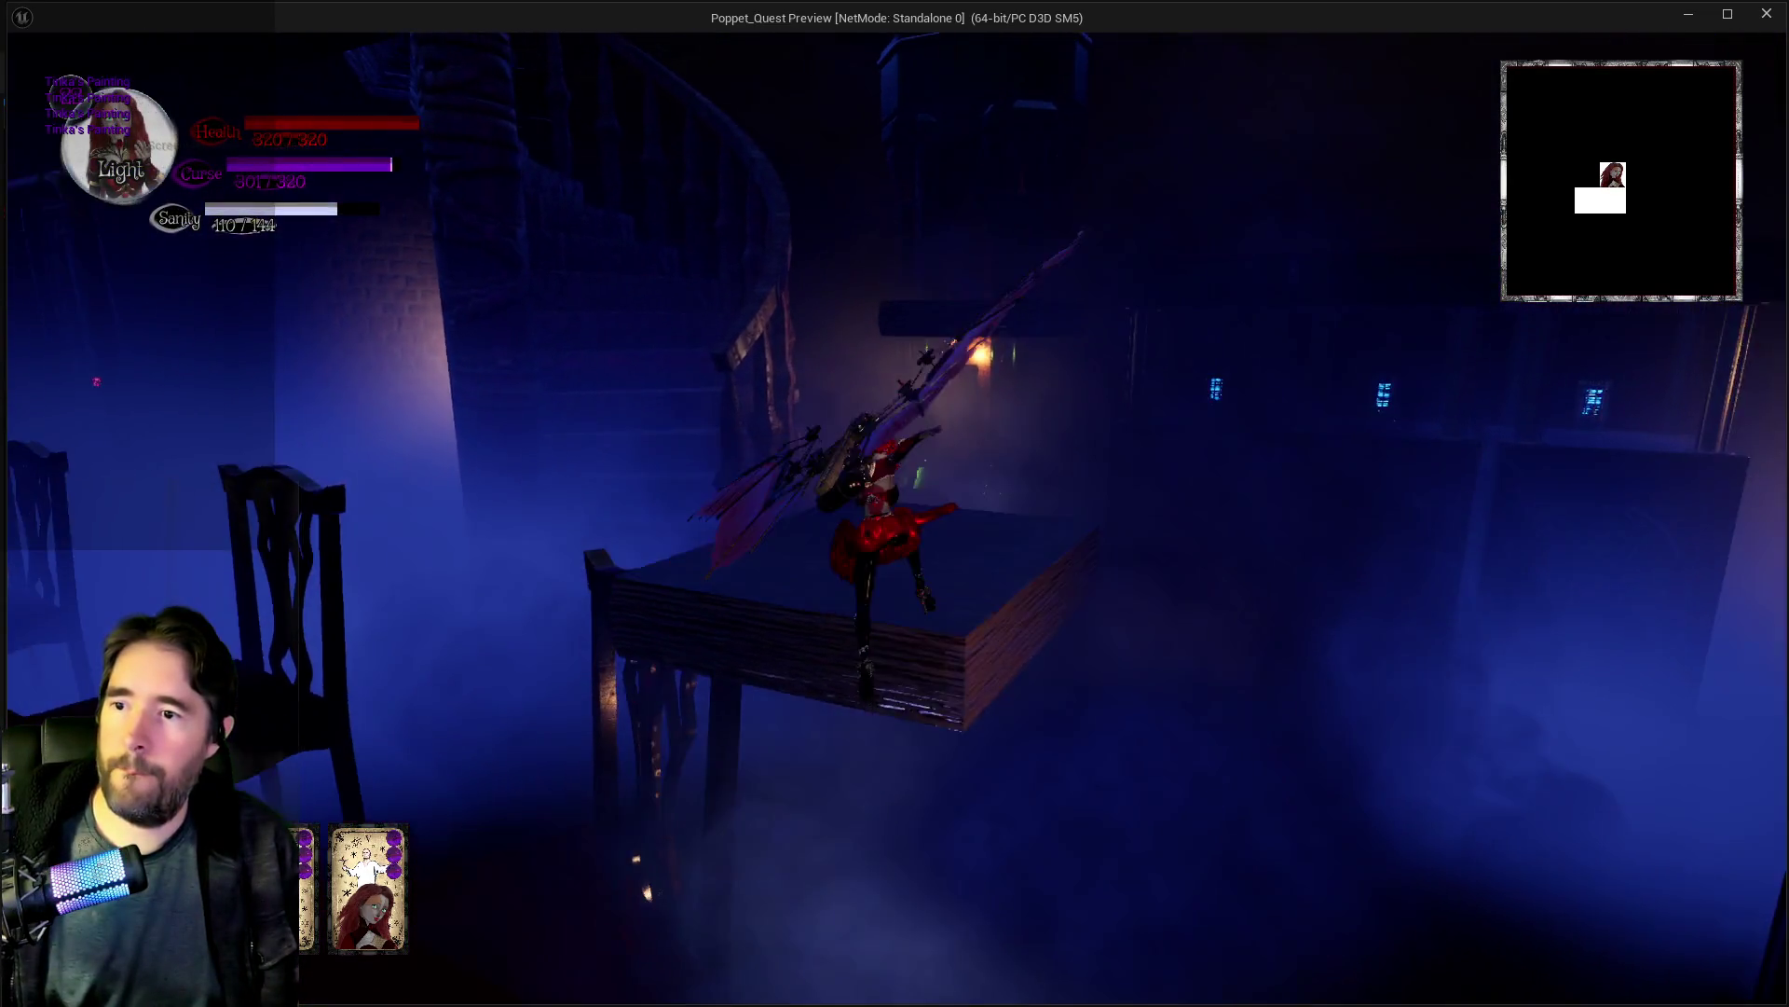
{"action": "key", "text": "e"}
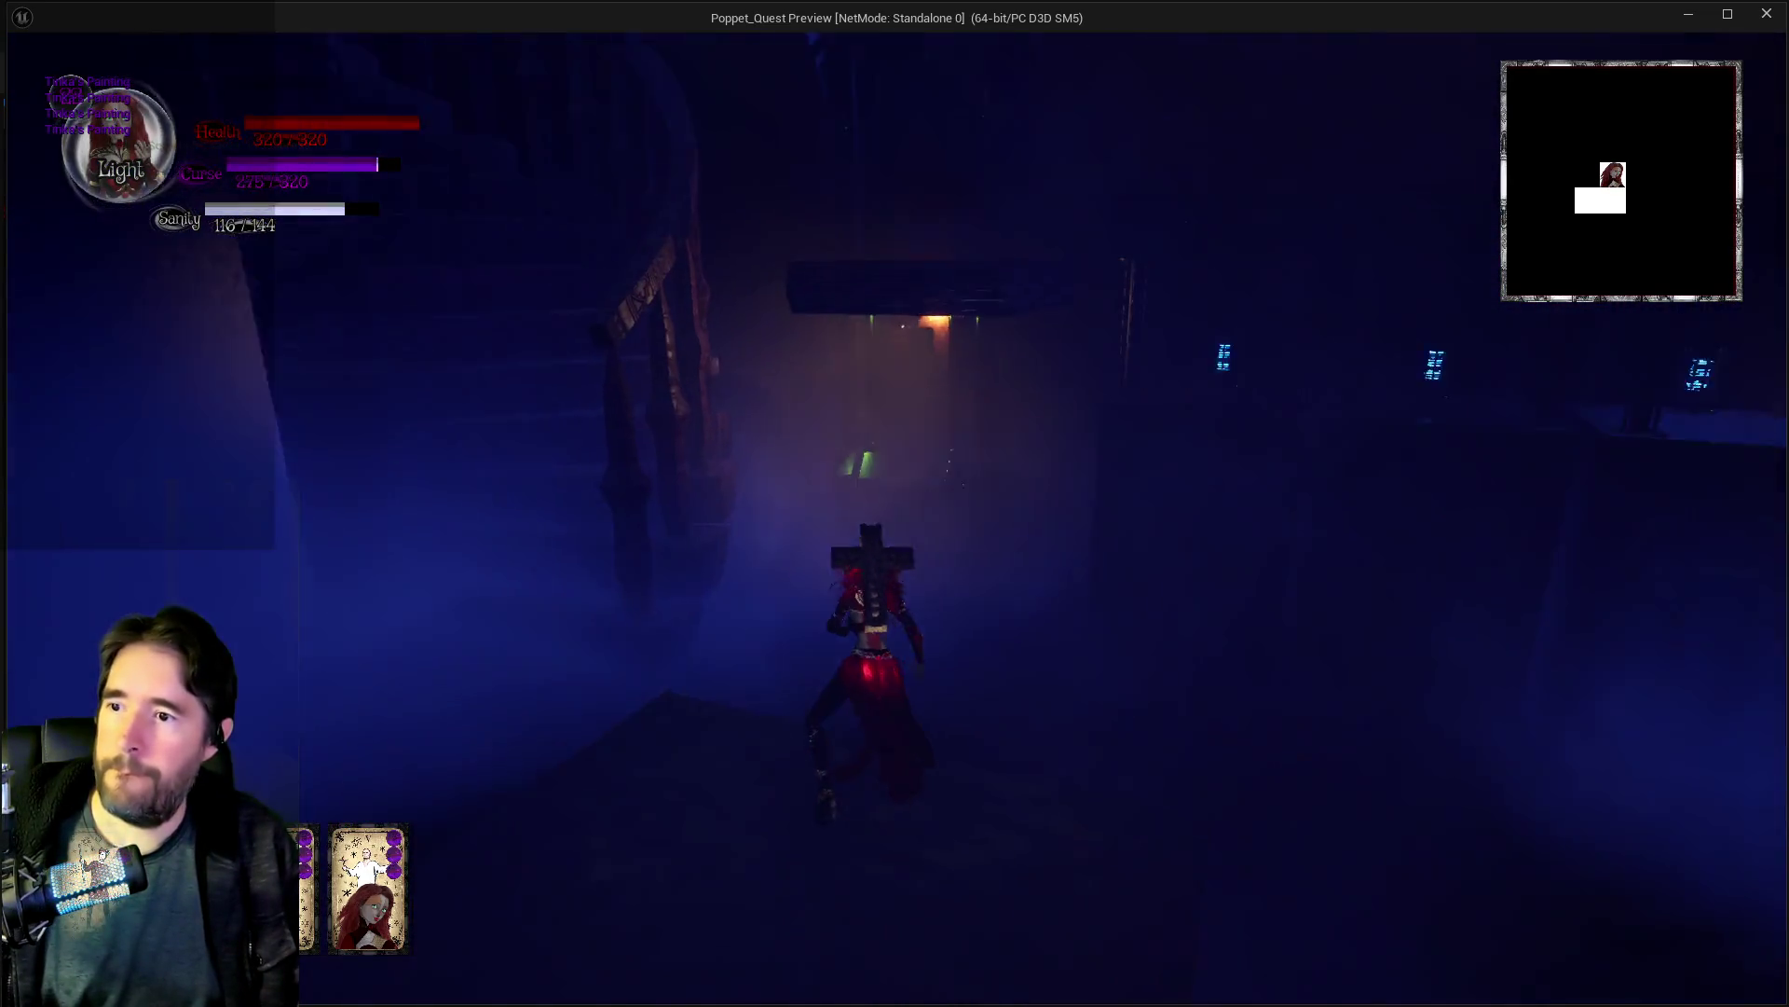
{"action": "key", "text": "w"}
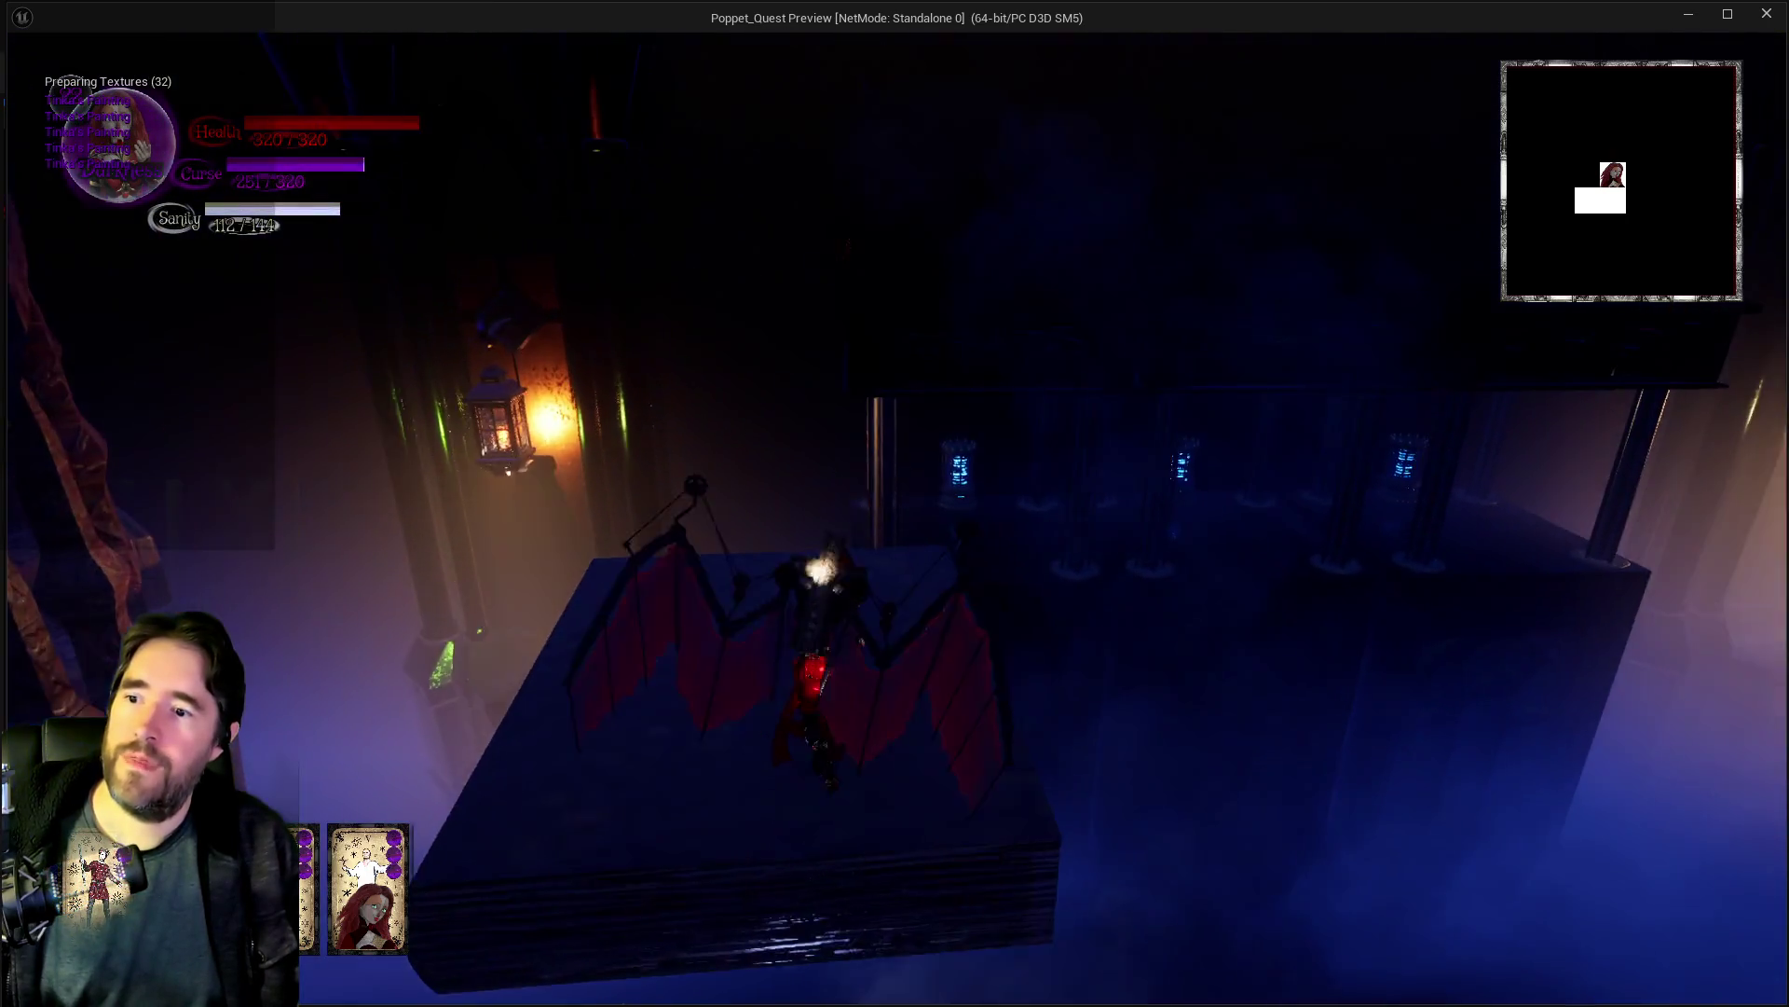
{"action": "key", "text": "w"}
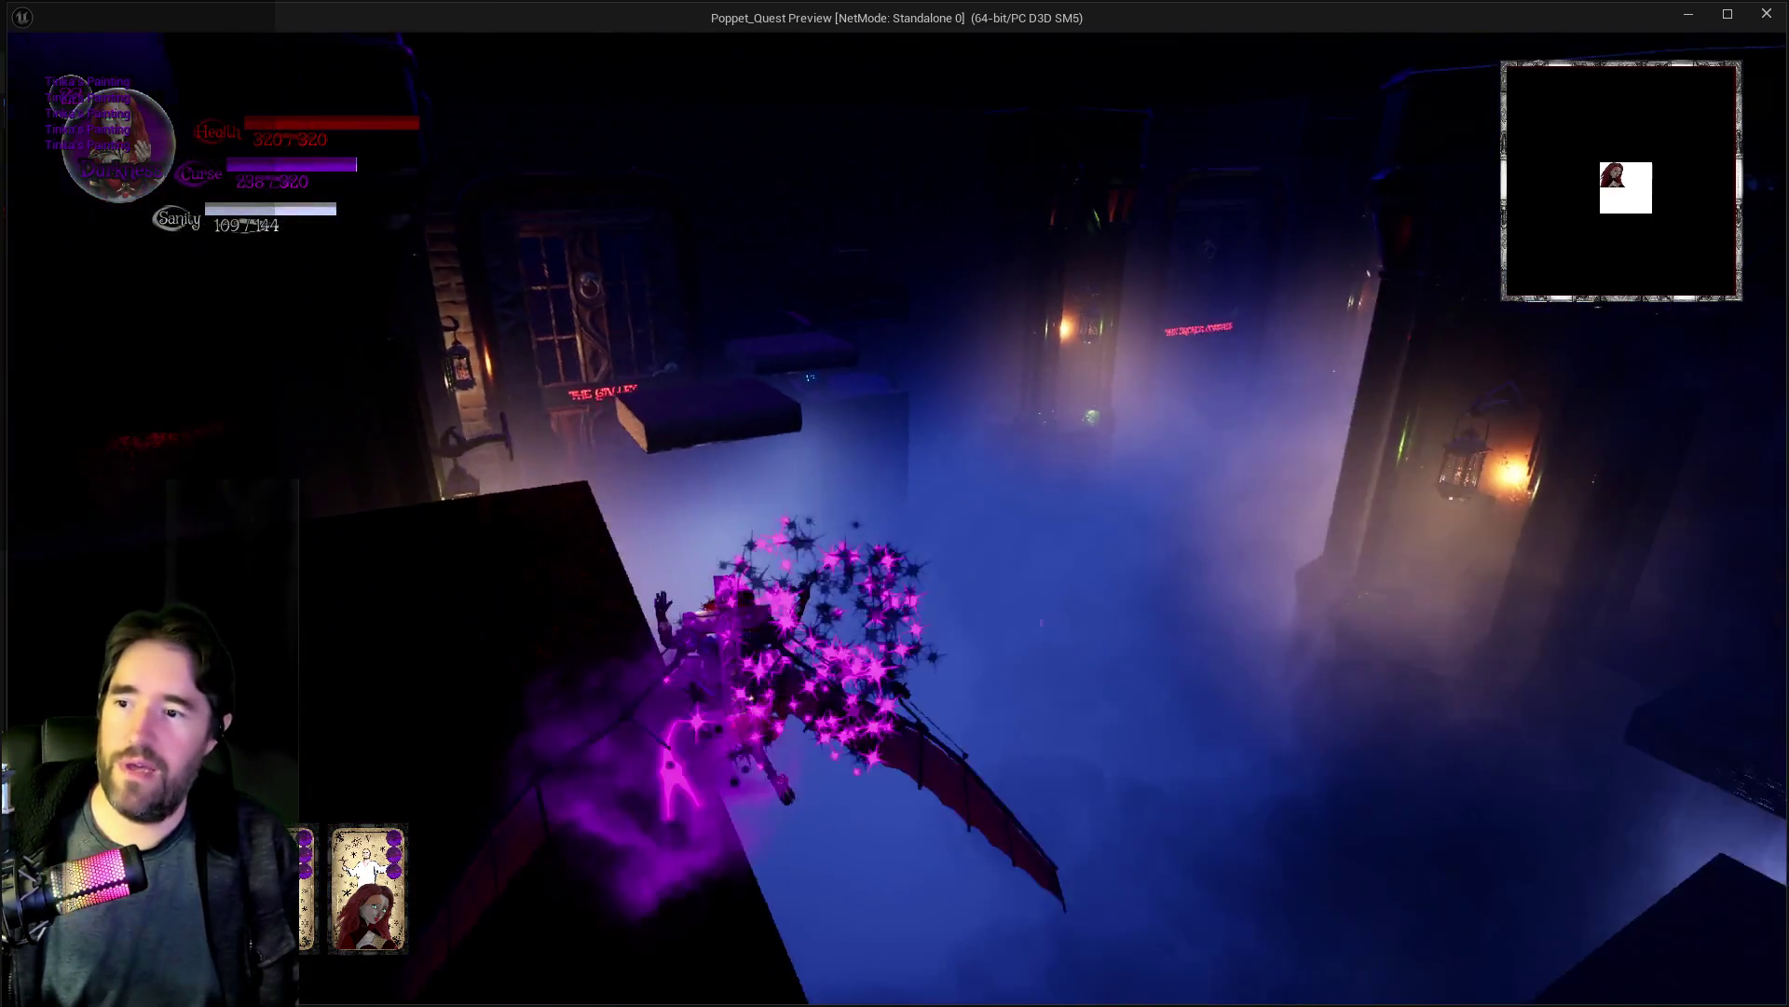
Step: Land on the floating book platform beside The Galley and glide off it
{"action": "key", "text": "w"}
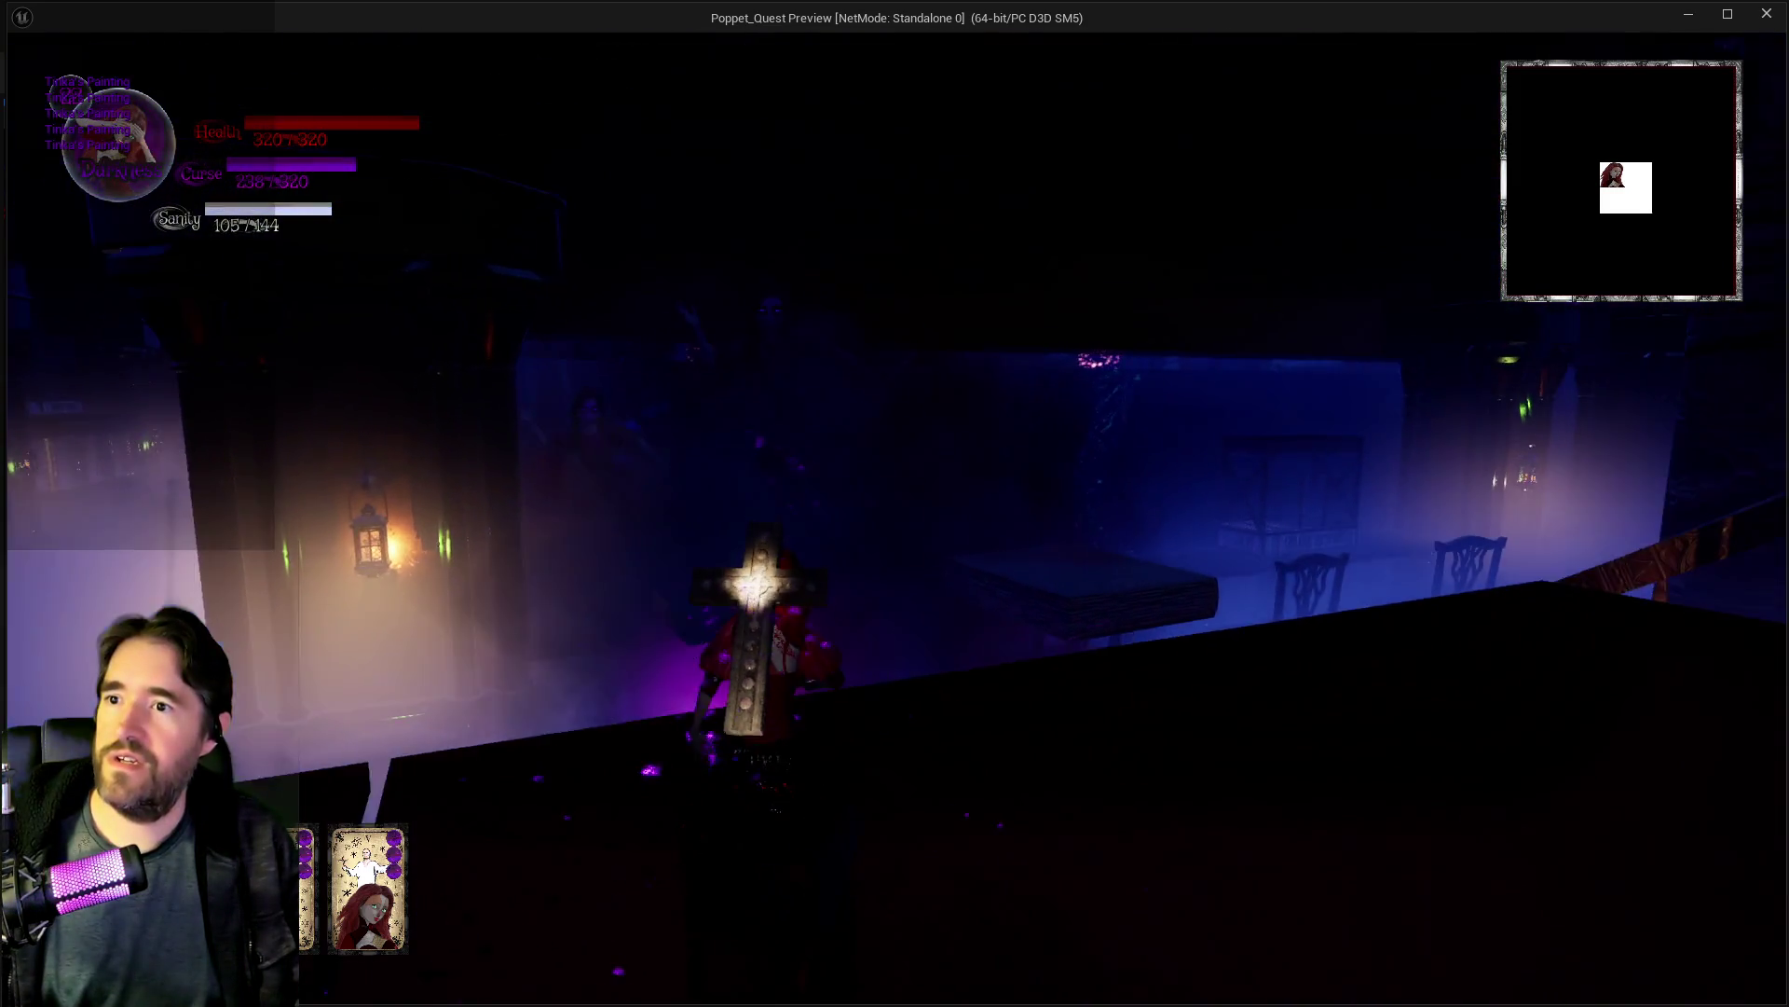
{"action": "key", "text": "w"}
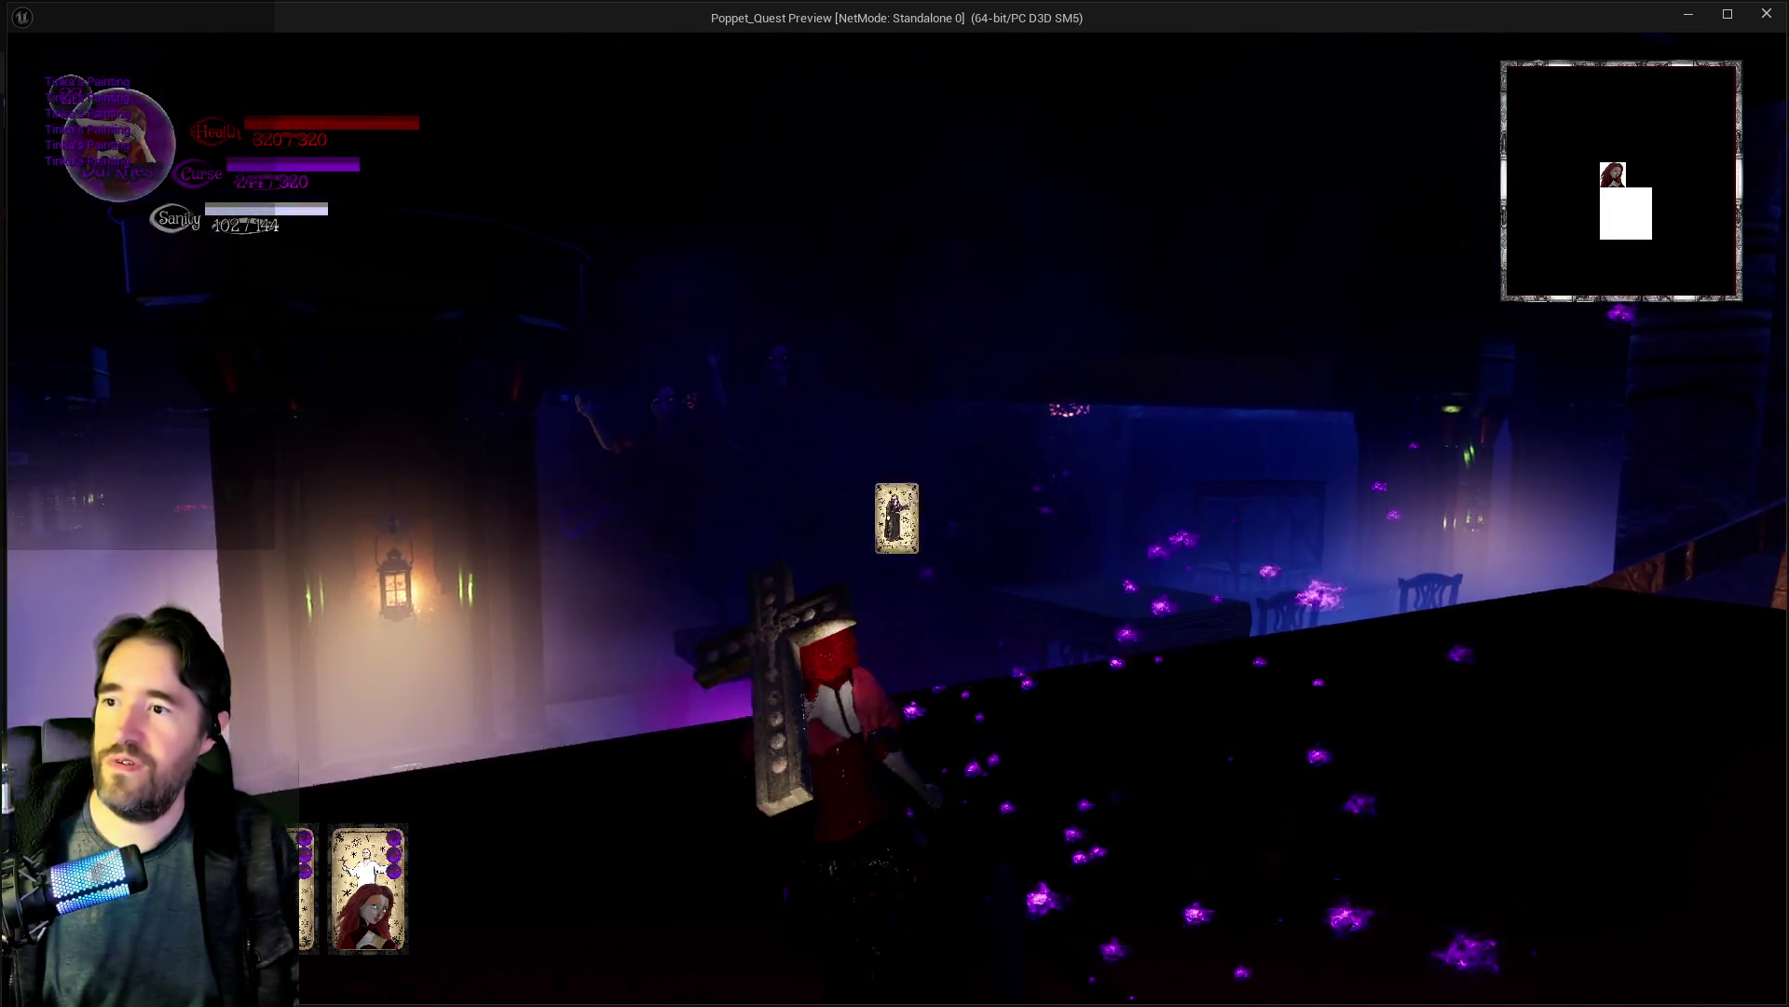
{"action": "key", "text": "space"}
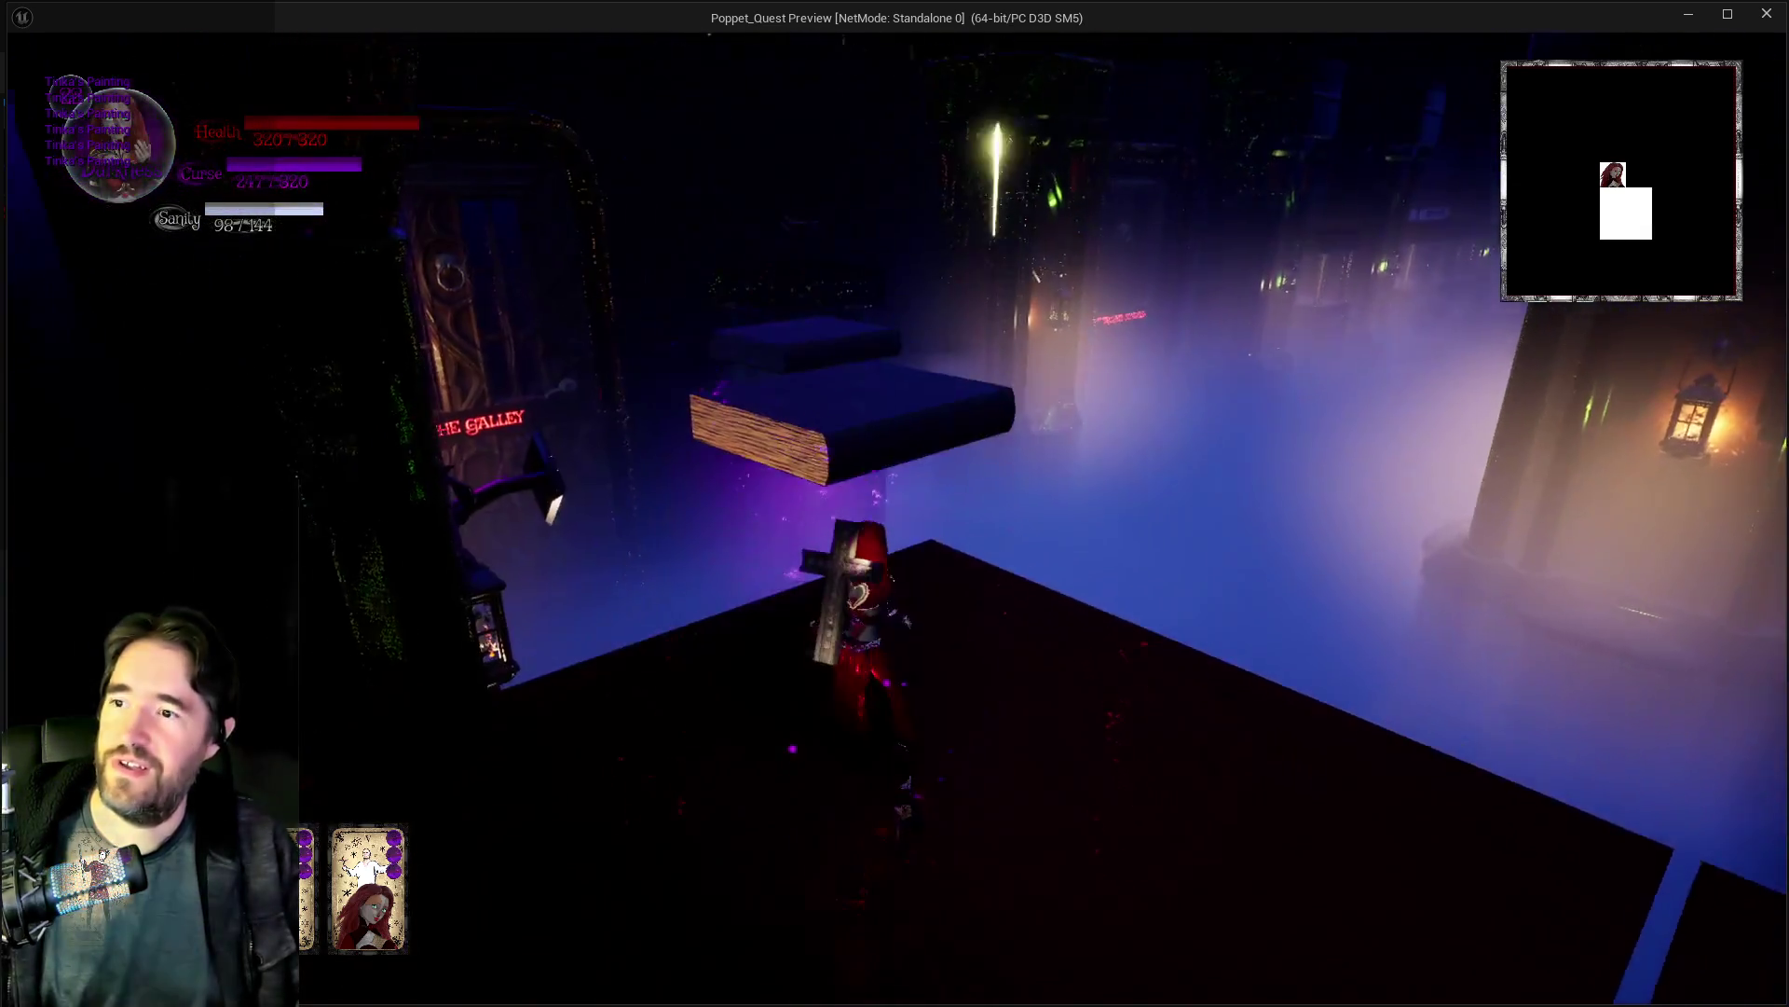
{"action": "key", "text": "w"}
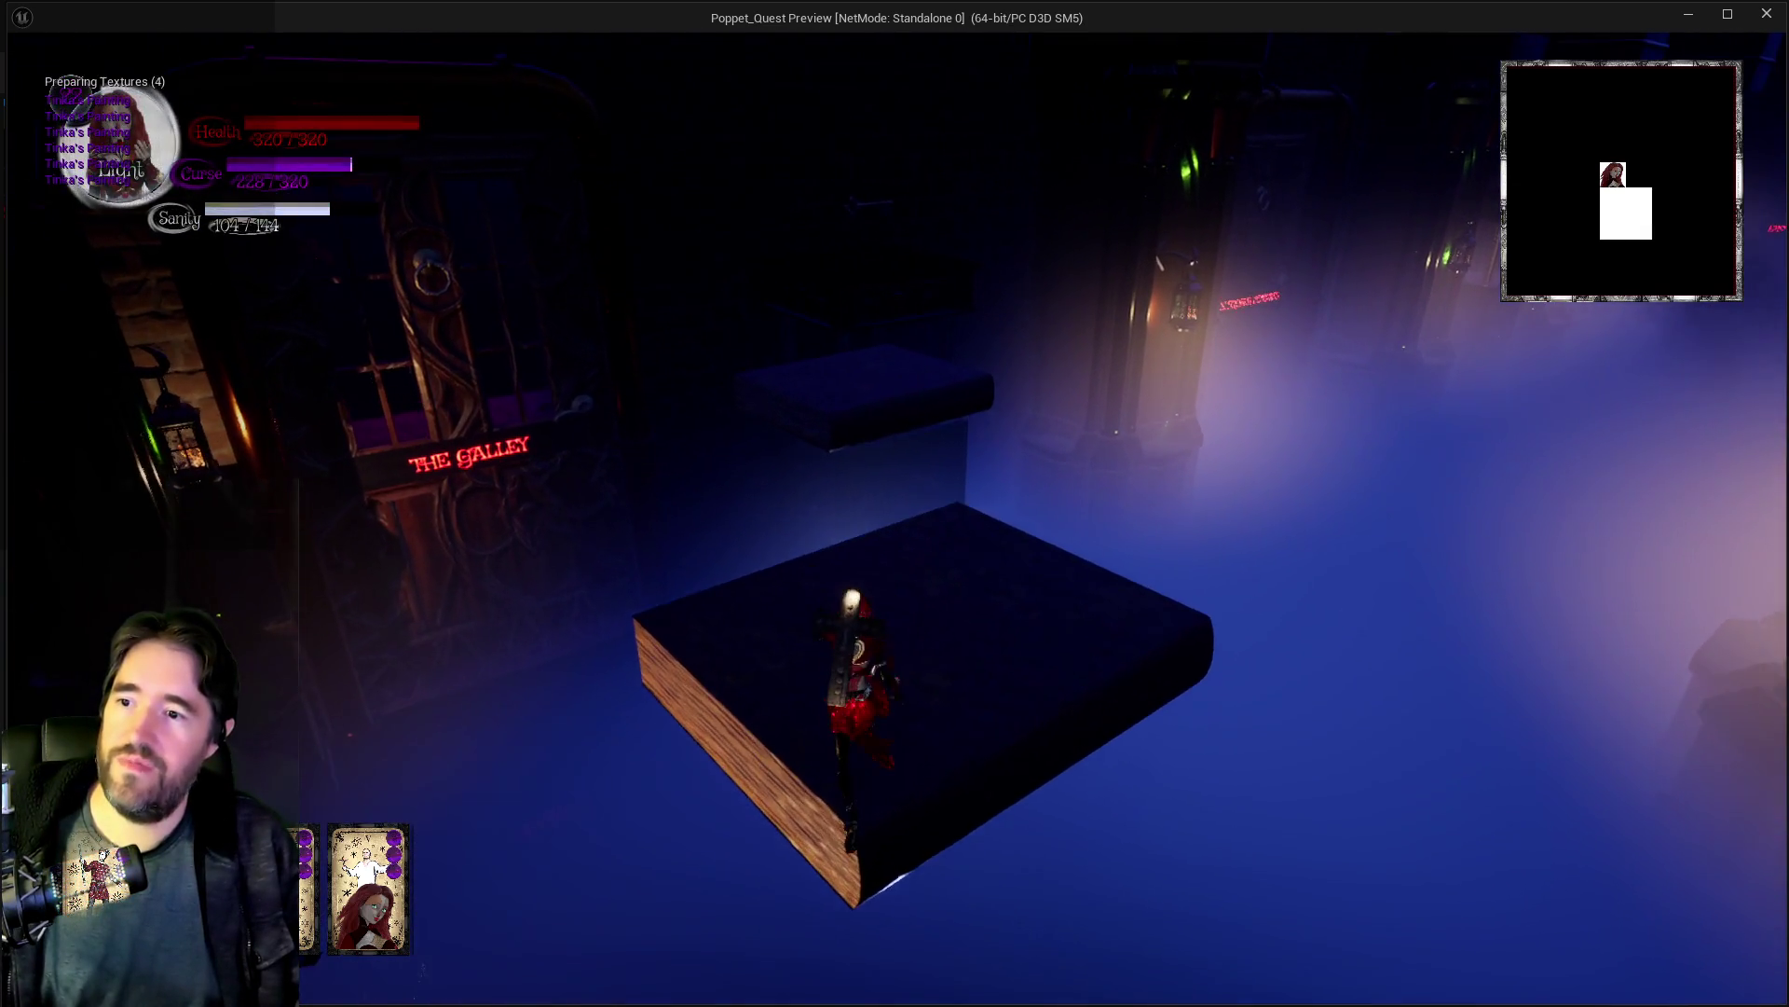
{"action": "key", "text": "space"}
Step: Drop from the dark platforms to the lower floor and push through the purple curse cloud
{"action": "key", "text": "w"}
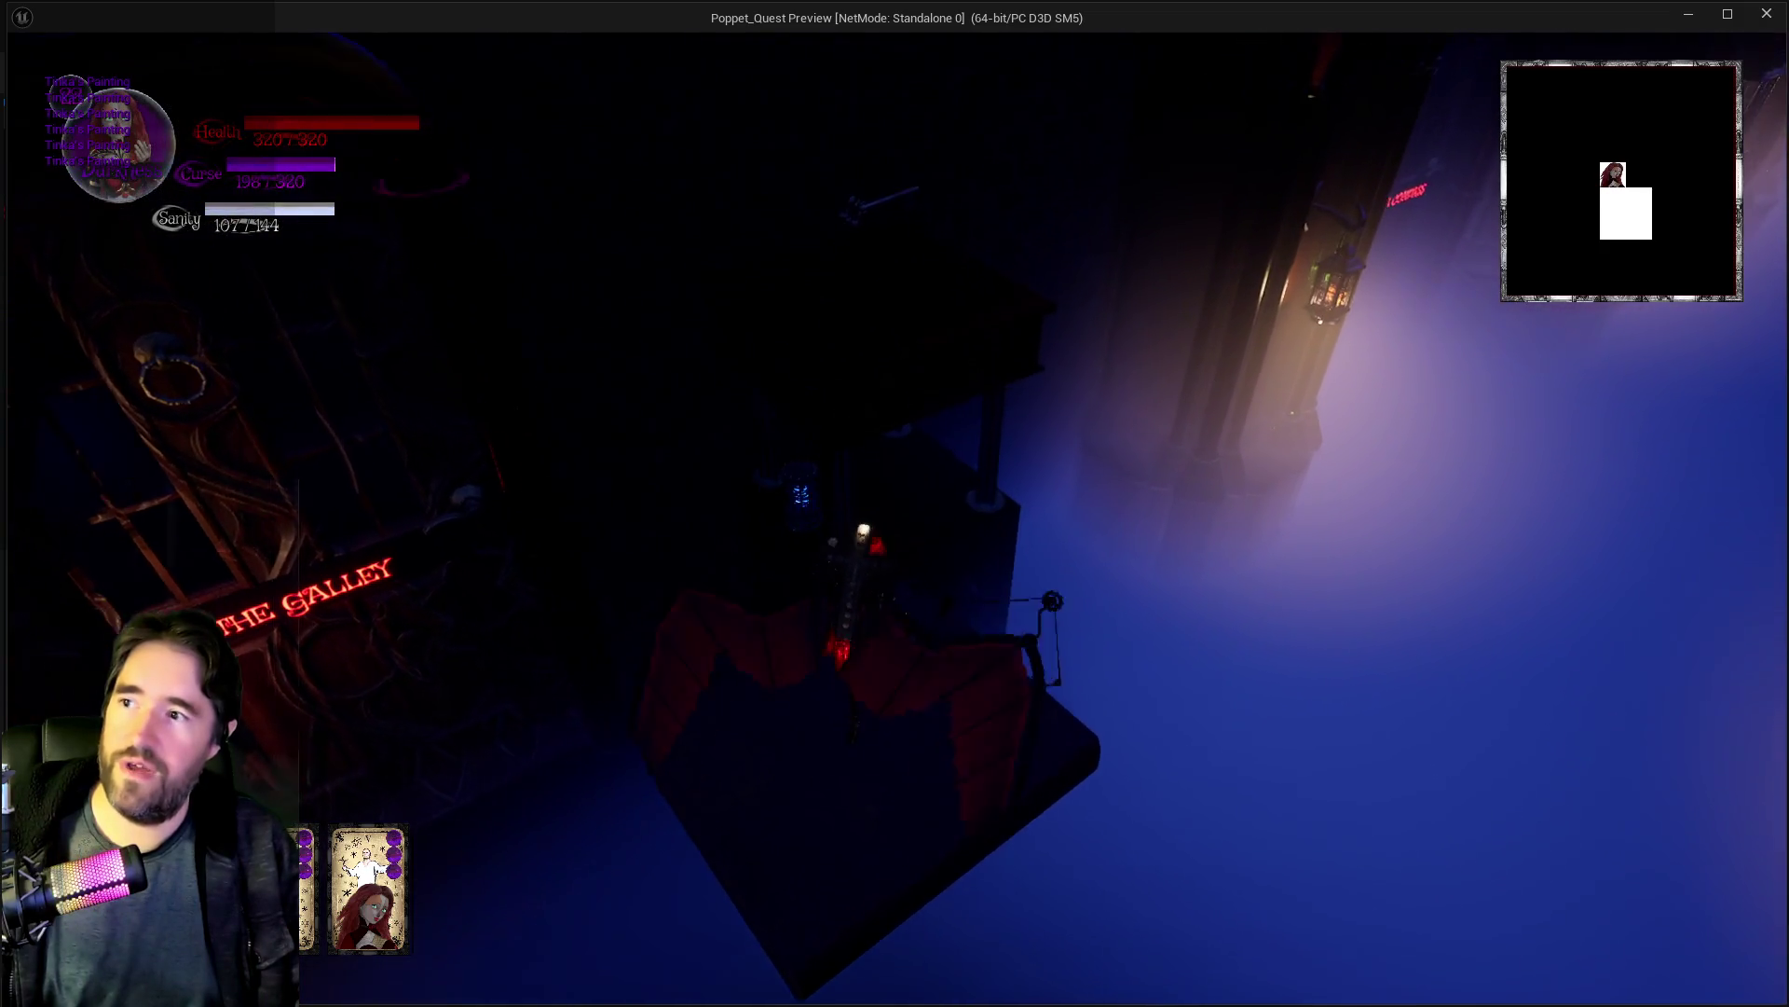
{"action": "key", "text": "w"}
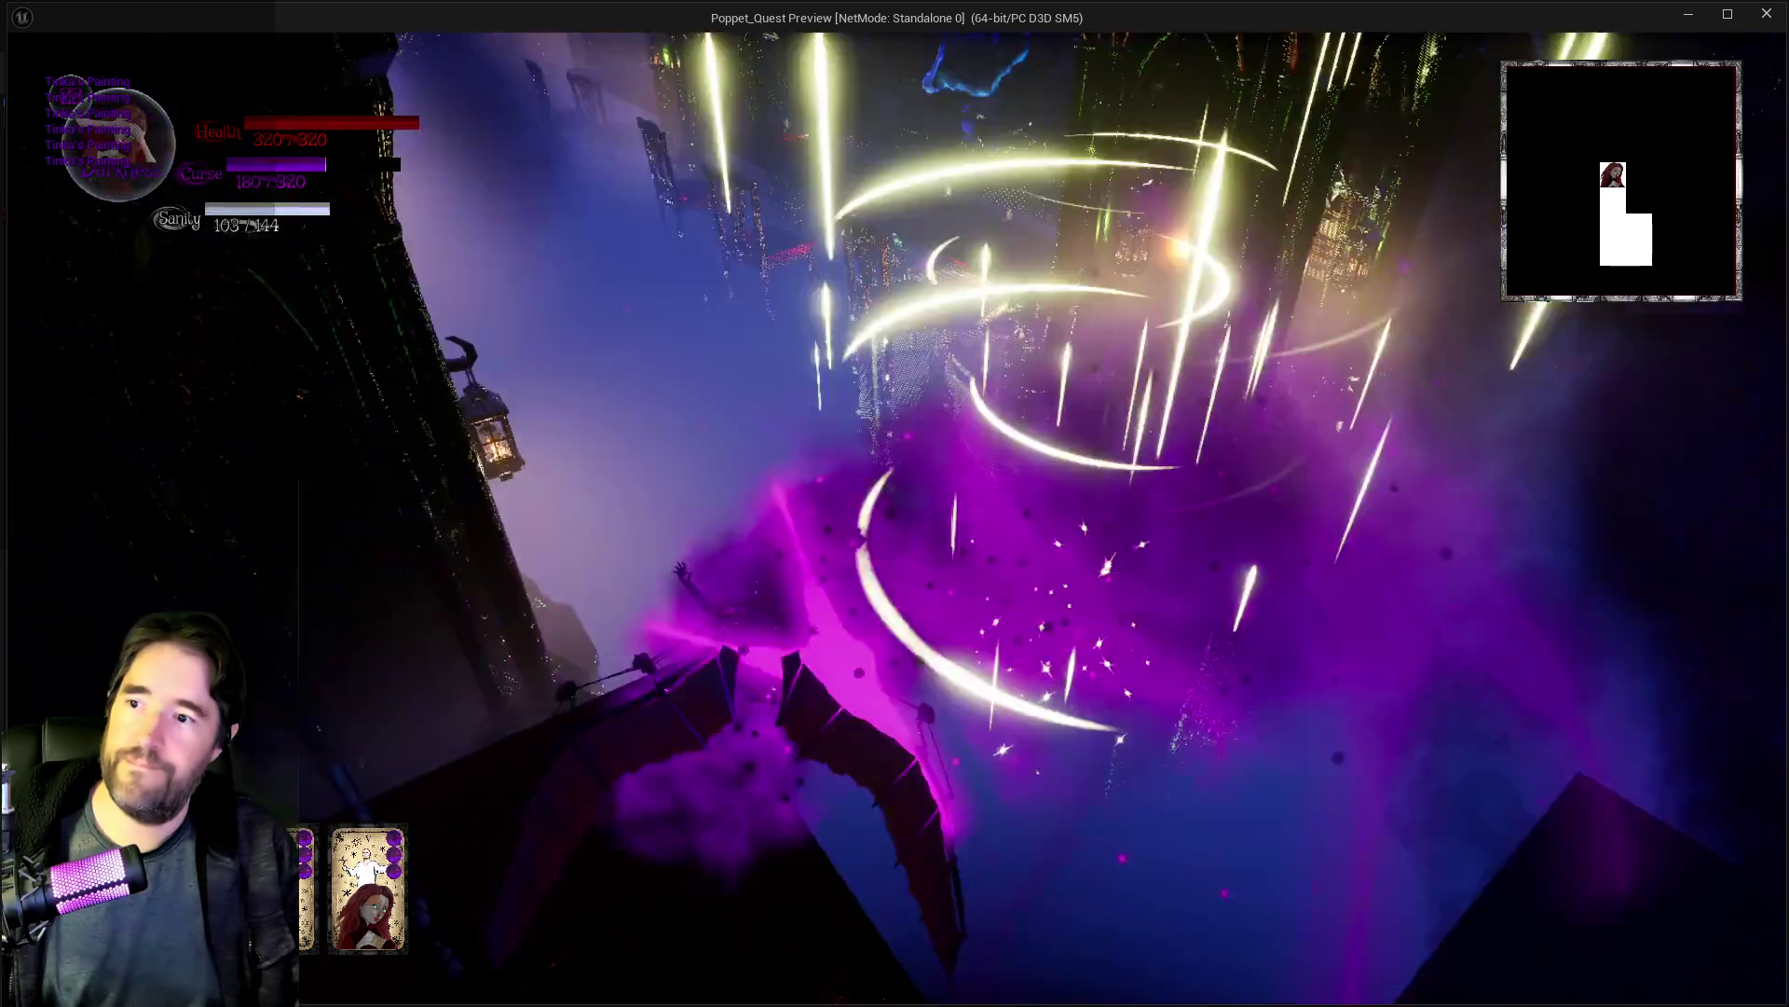
{"action": "key", "text": "w"}
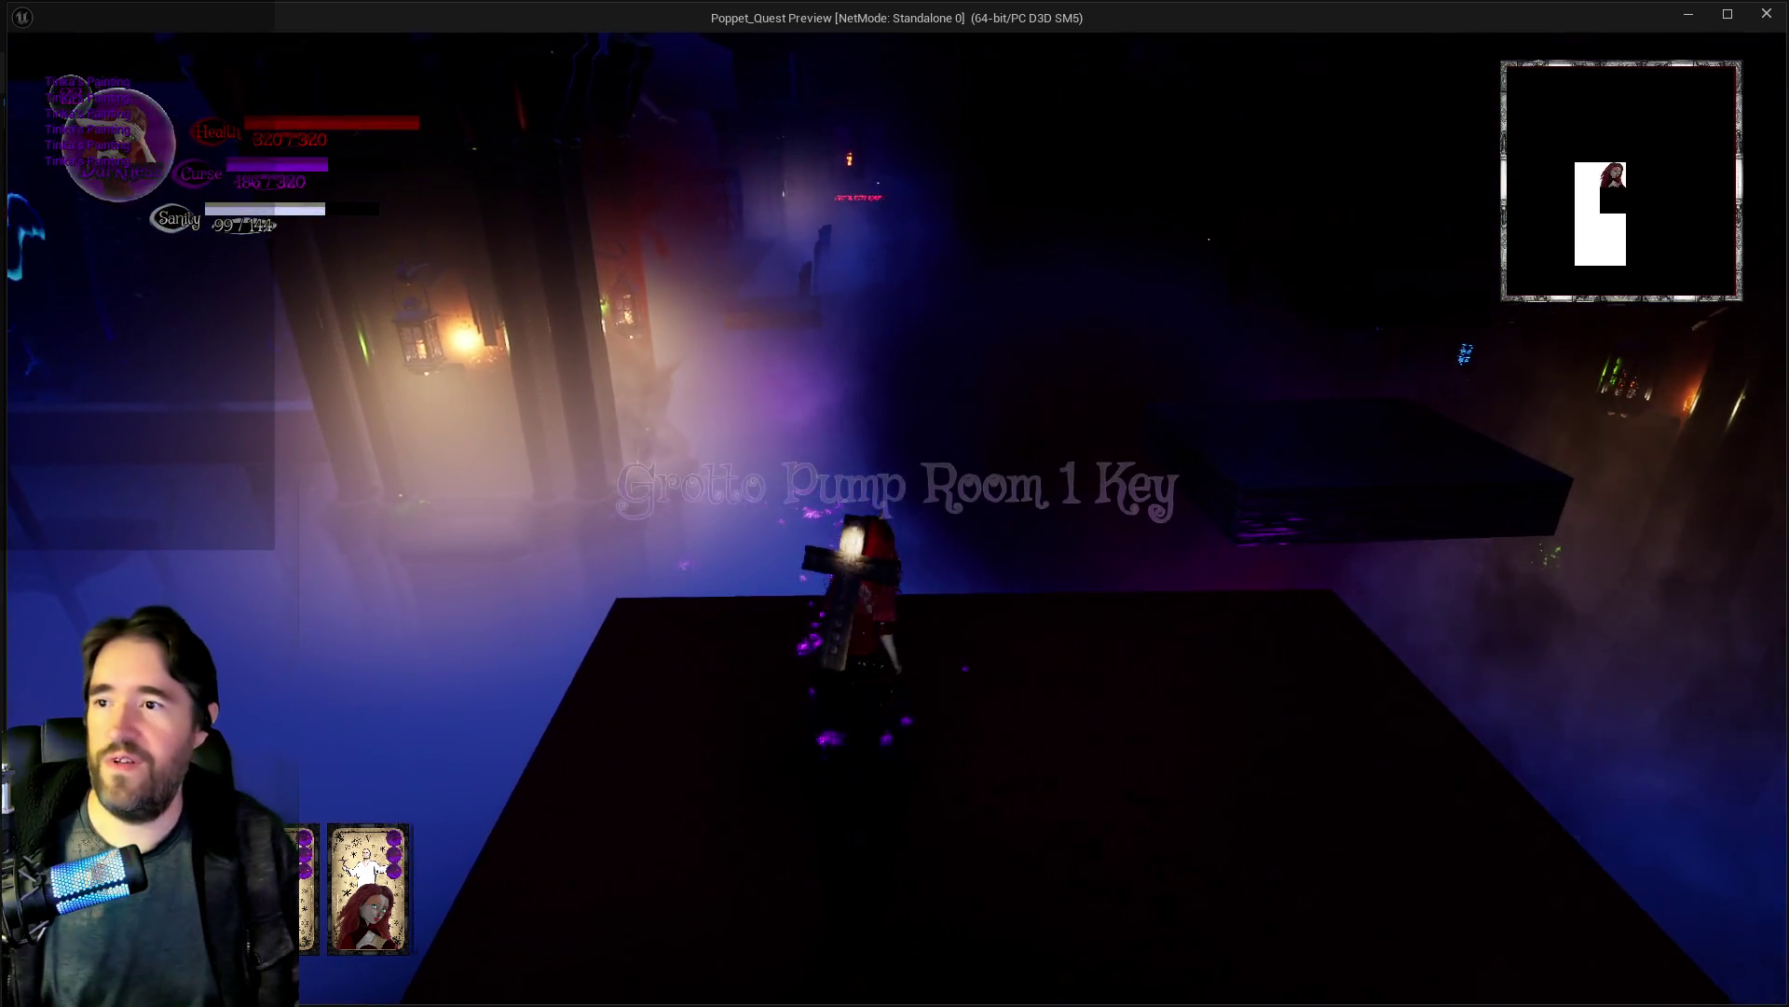
{"action": "key", "text": "w"}
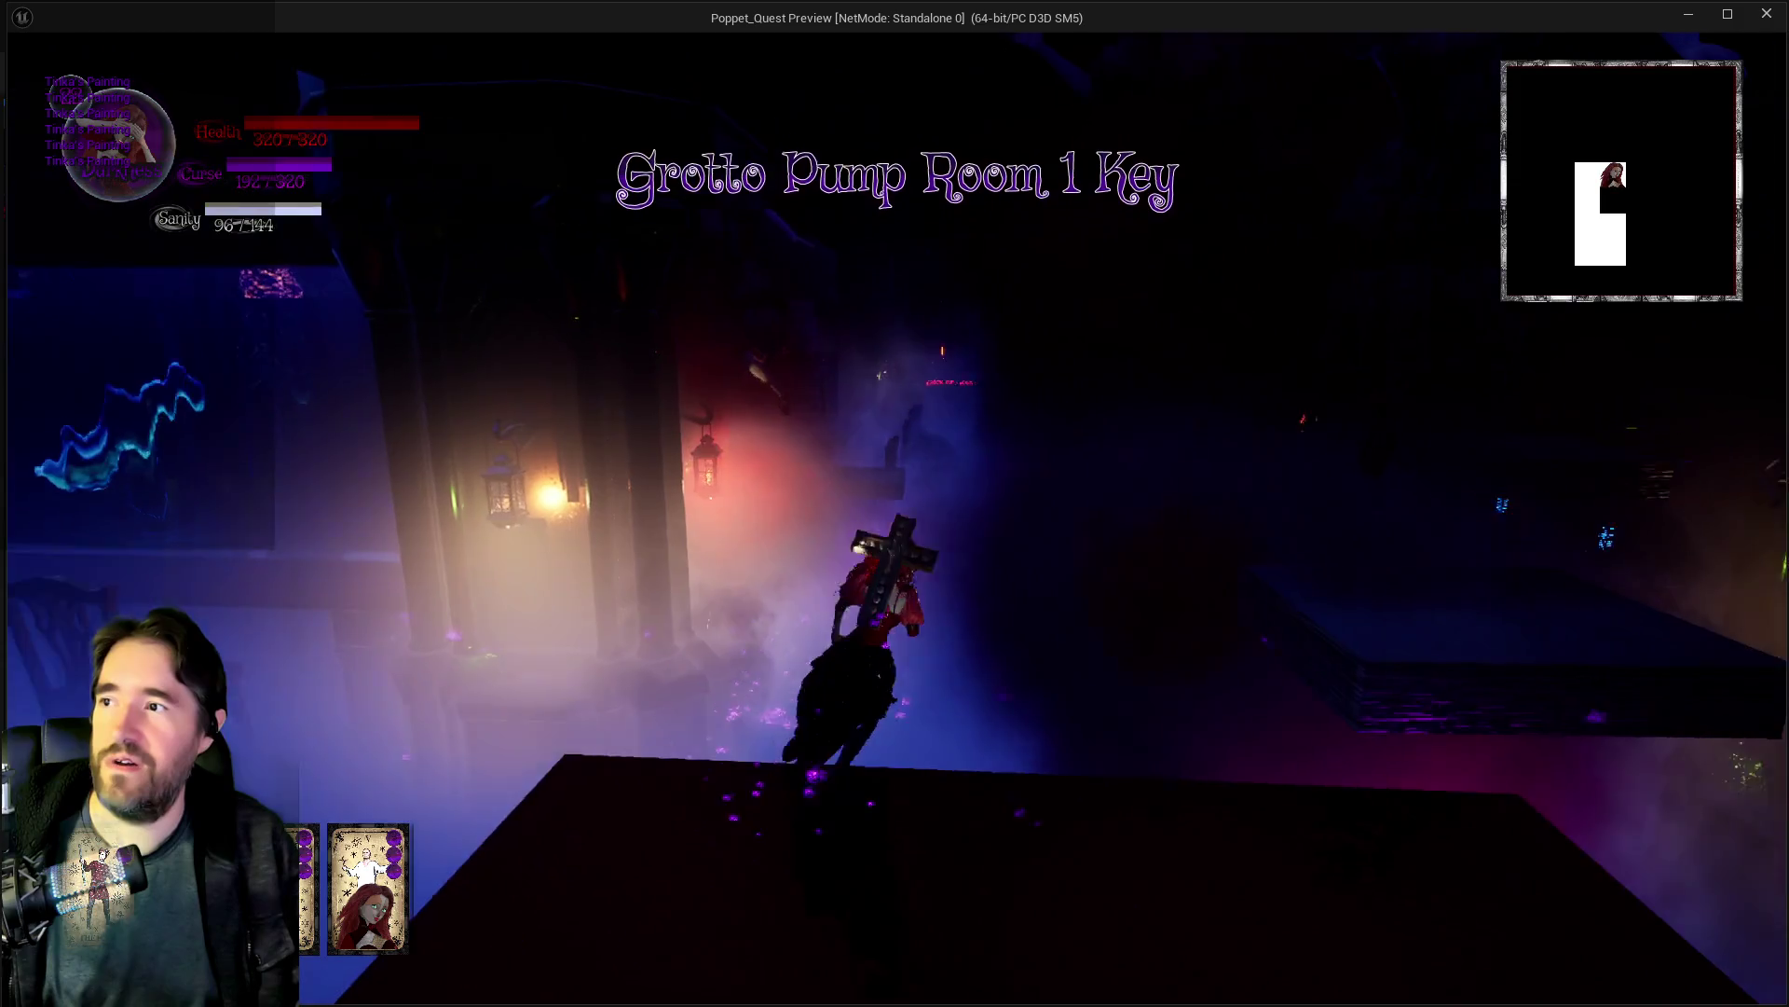
{"action": "key", "text": "w"}
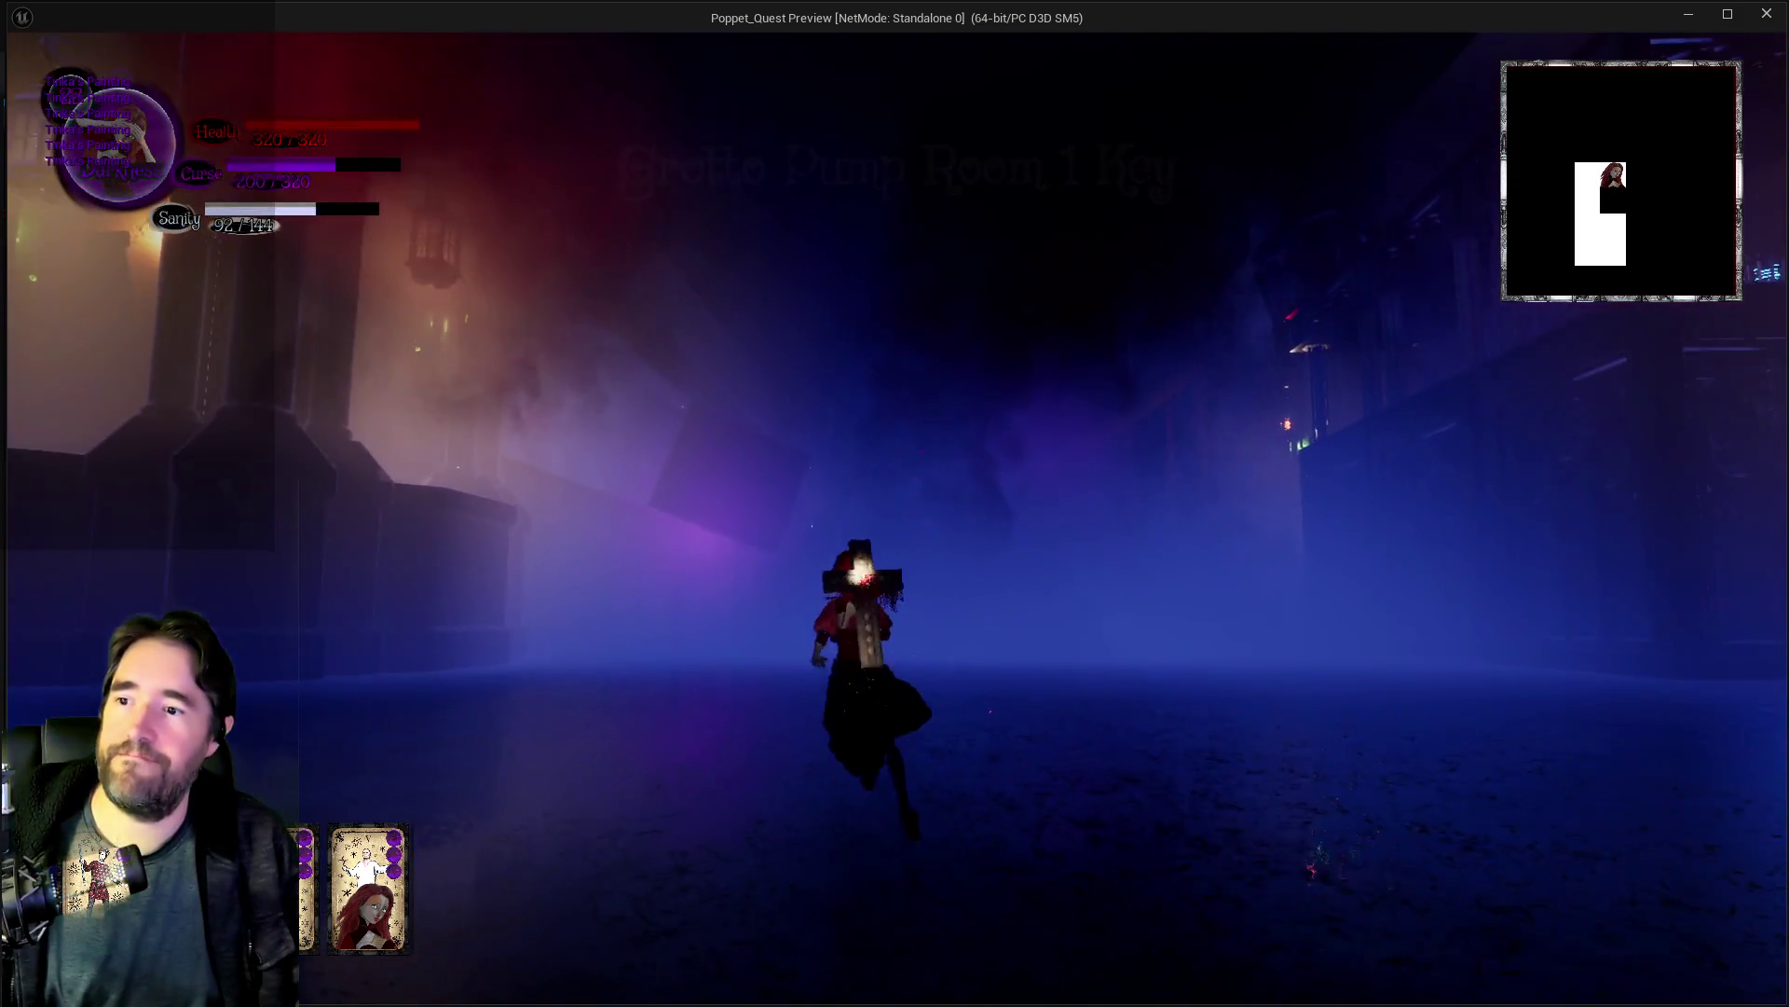
{"action": "key", "text": "w"}
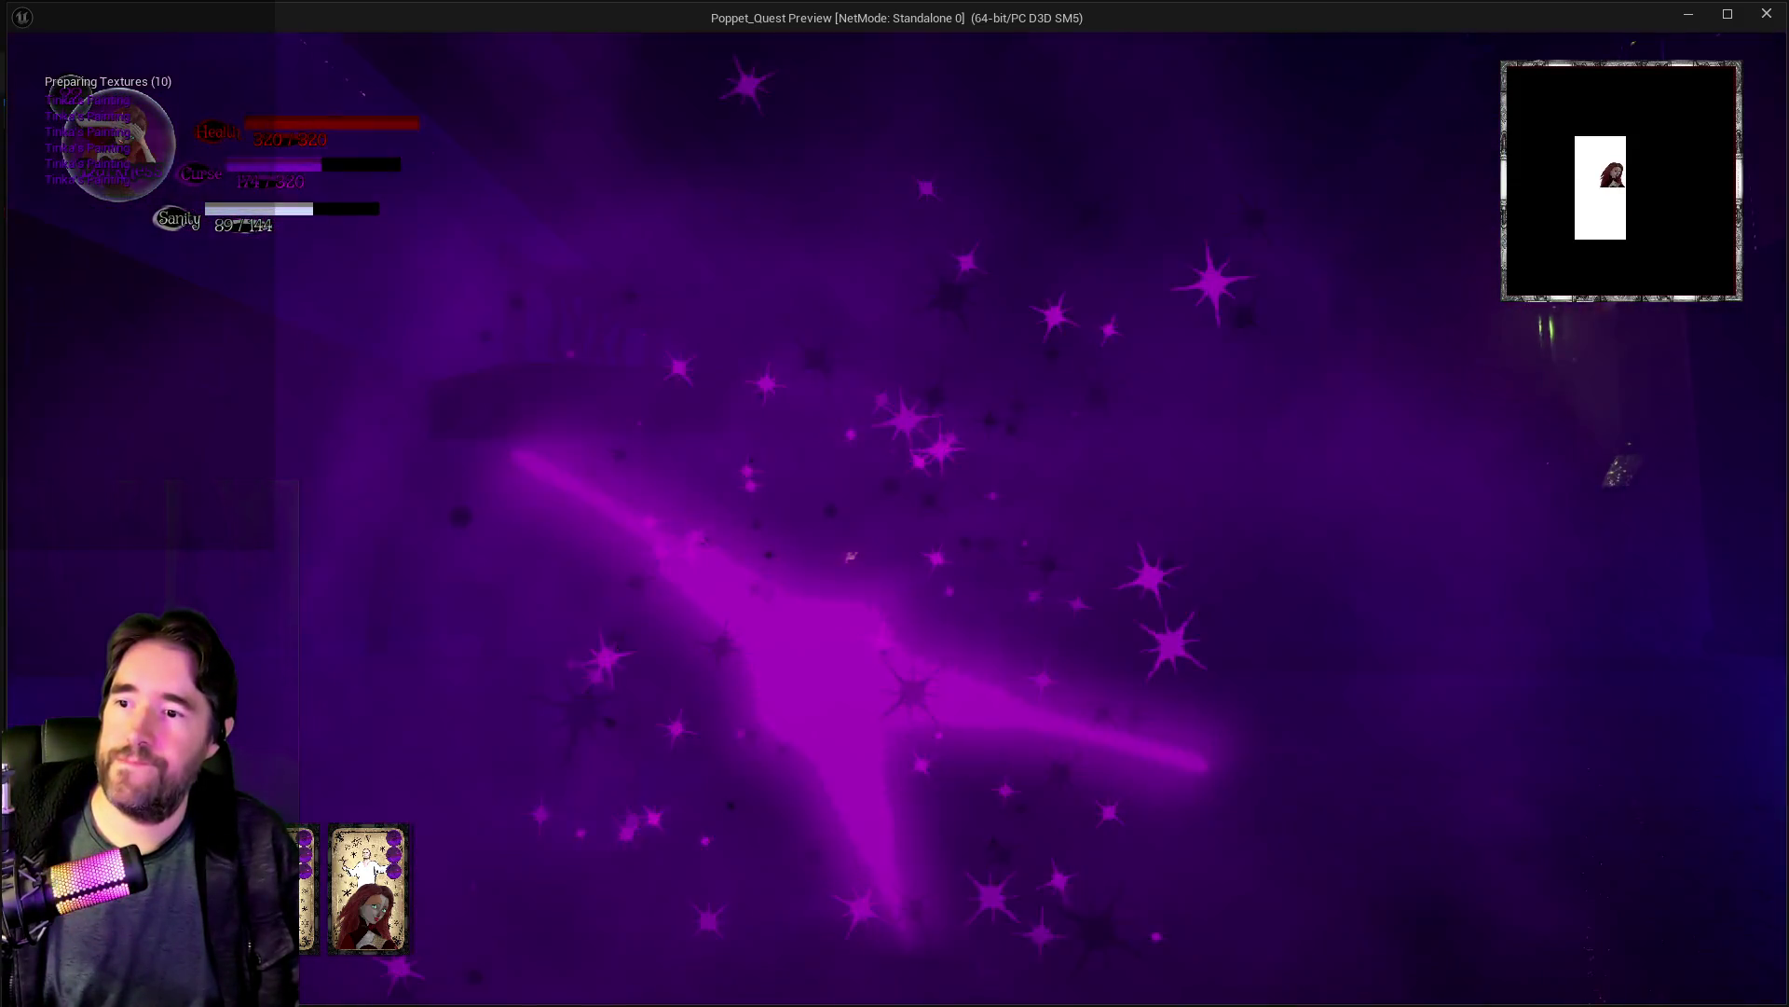
{"action": "key", "text": "w"}
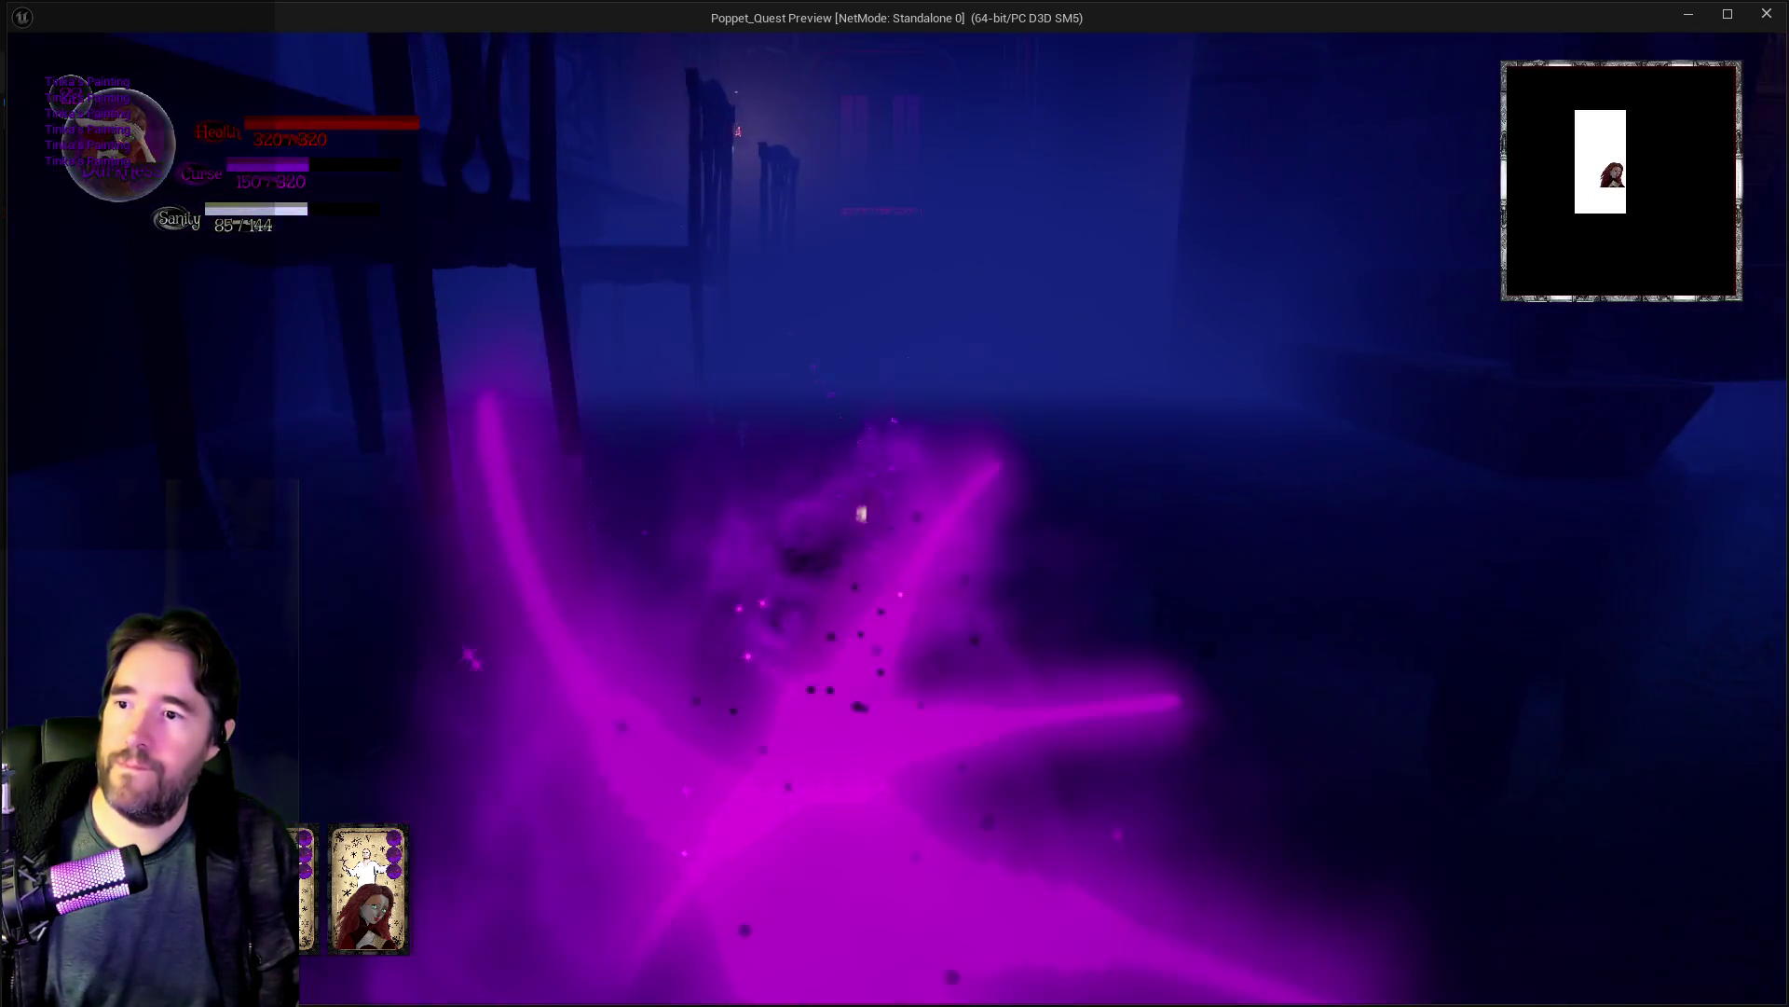
Step: Pass through the blue orb to restore sanity and enter Grotto Pump Room 1
{"action": "key", "text": "w"}
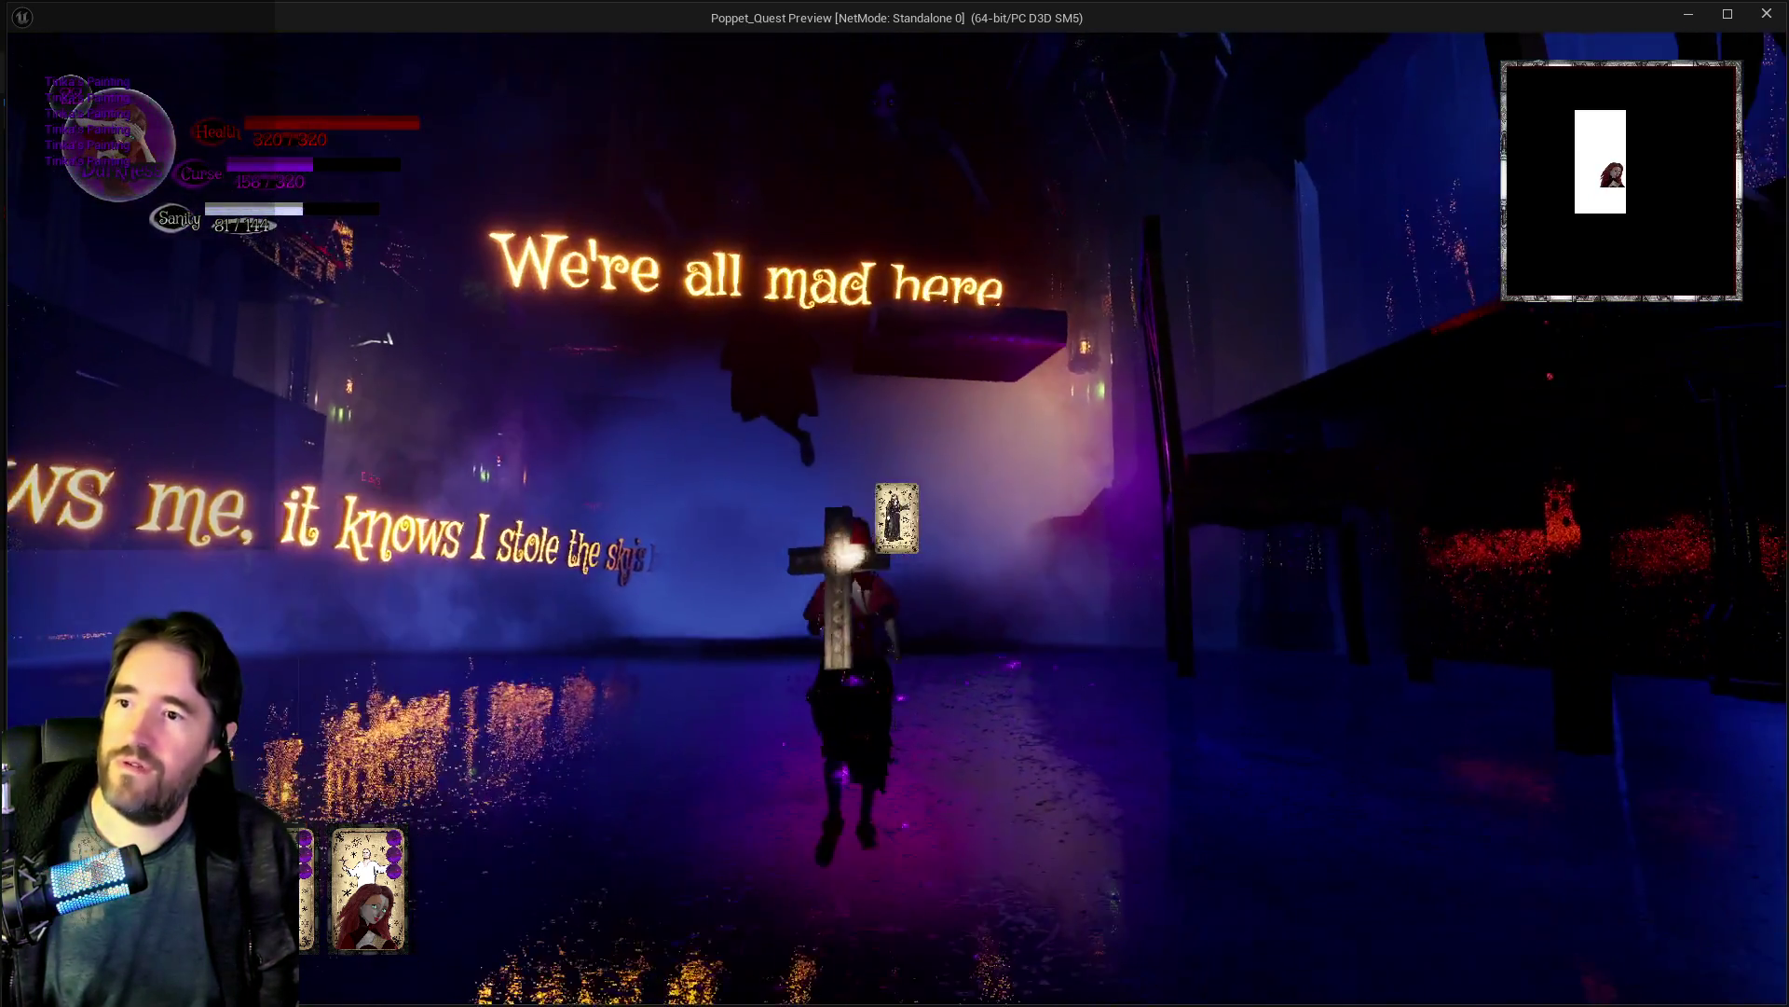
{"action": "key", "text": "w"}
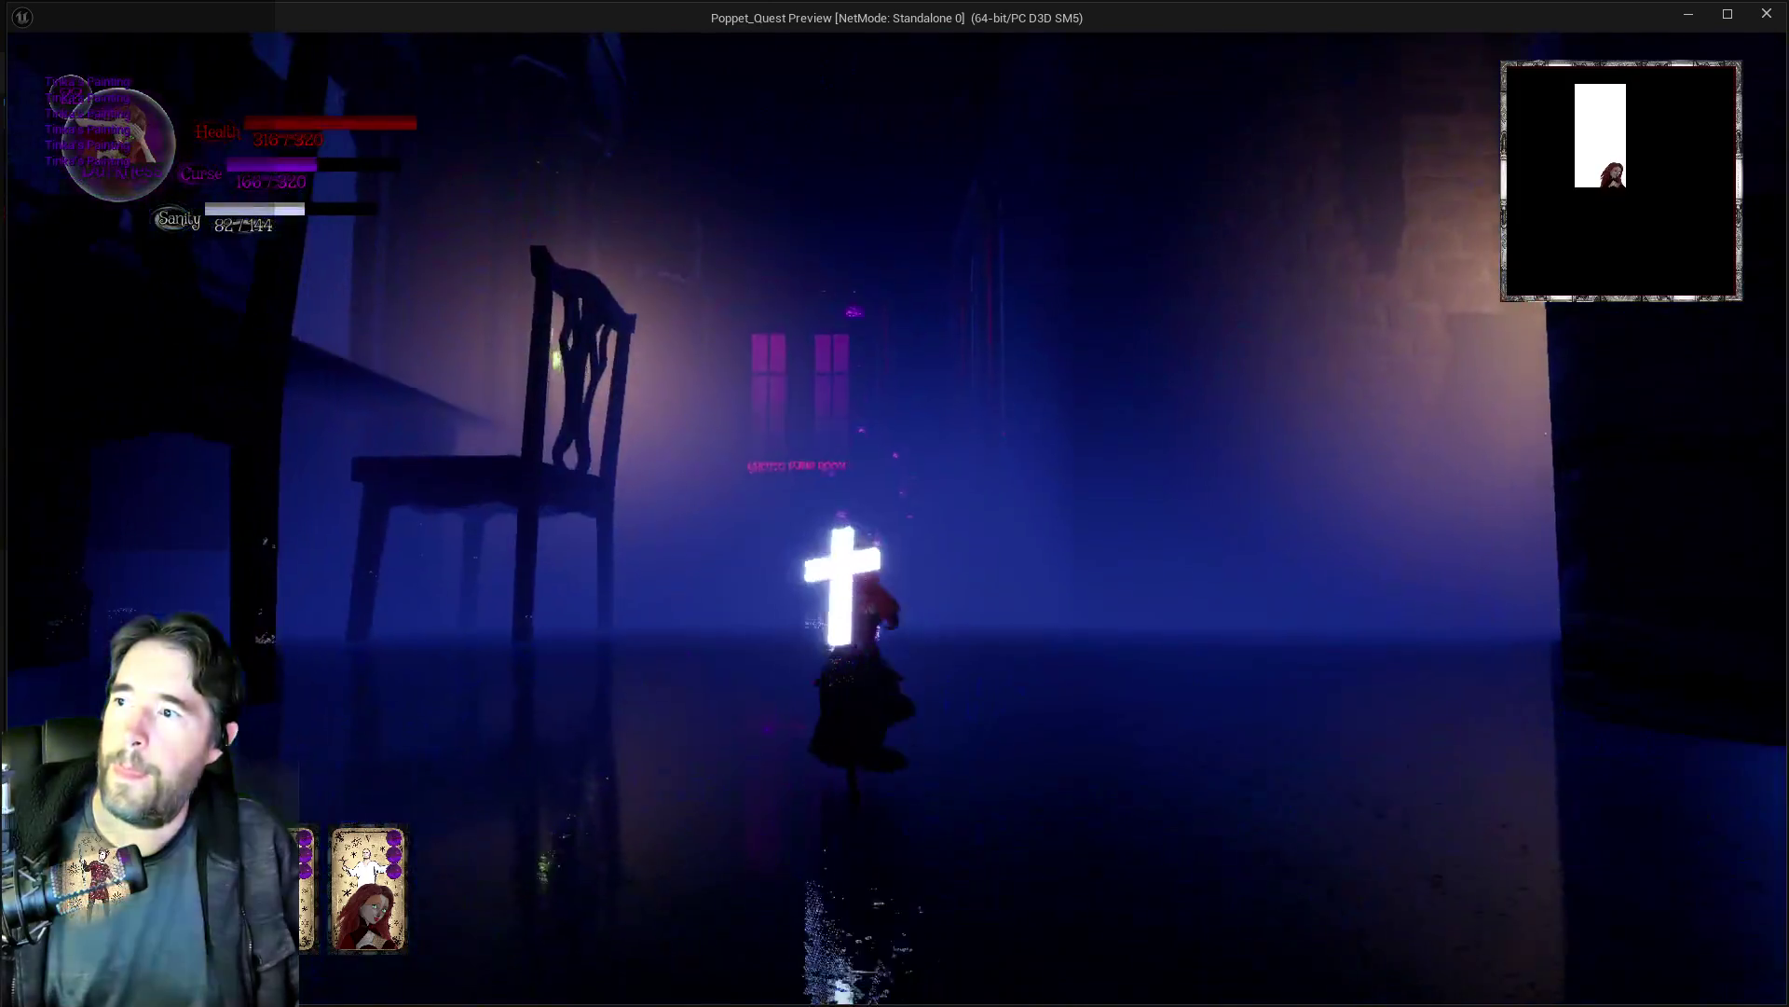
{"action": "key", "text": "w"}
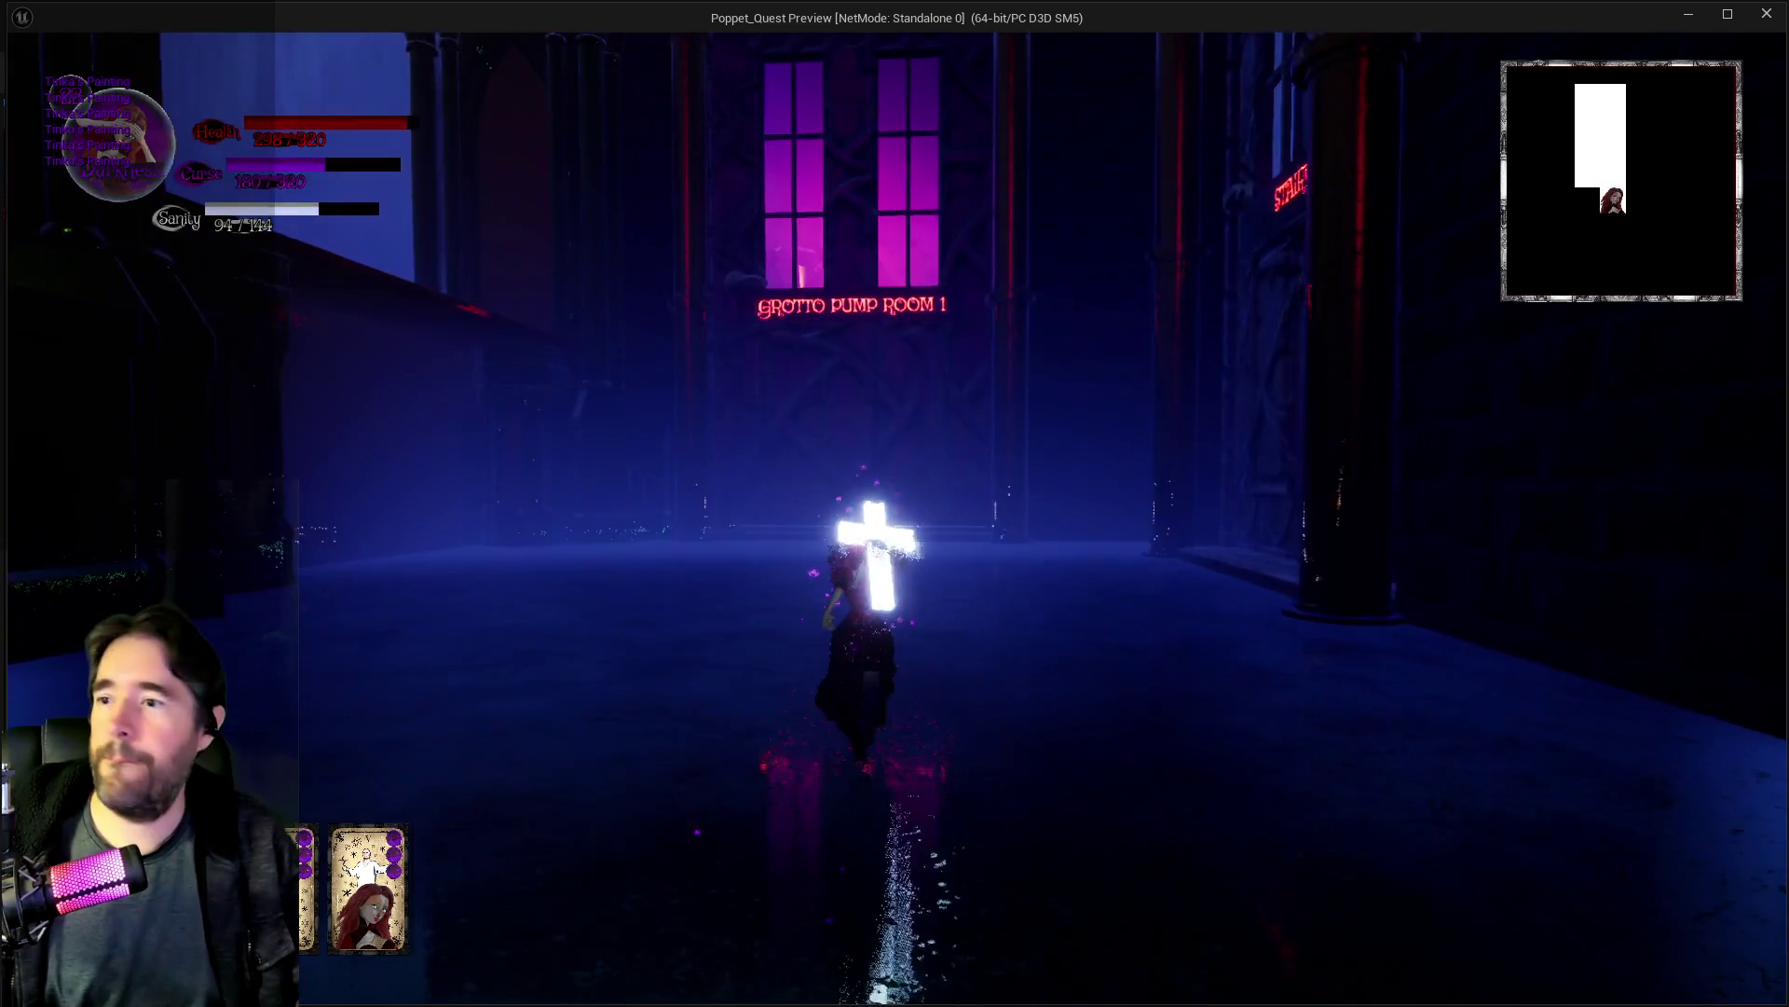
{"action": "key", "text": "w"}
{"action": "key", "text": "e"}
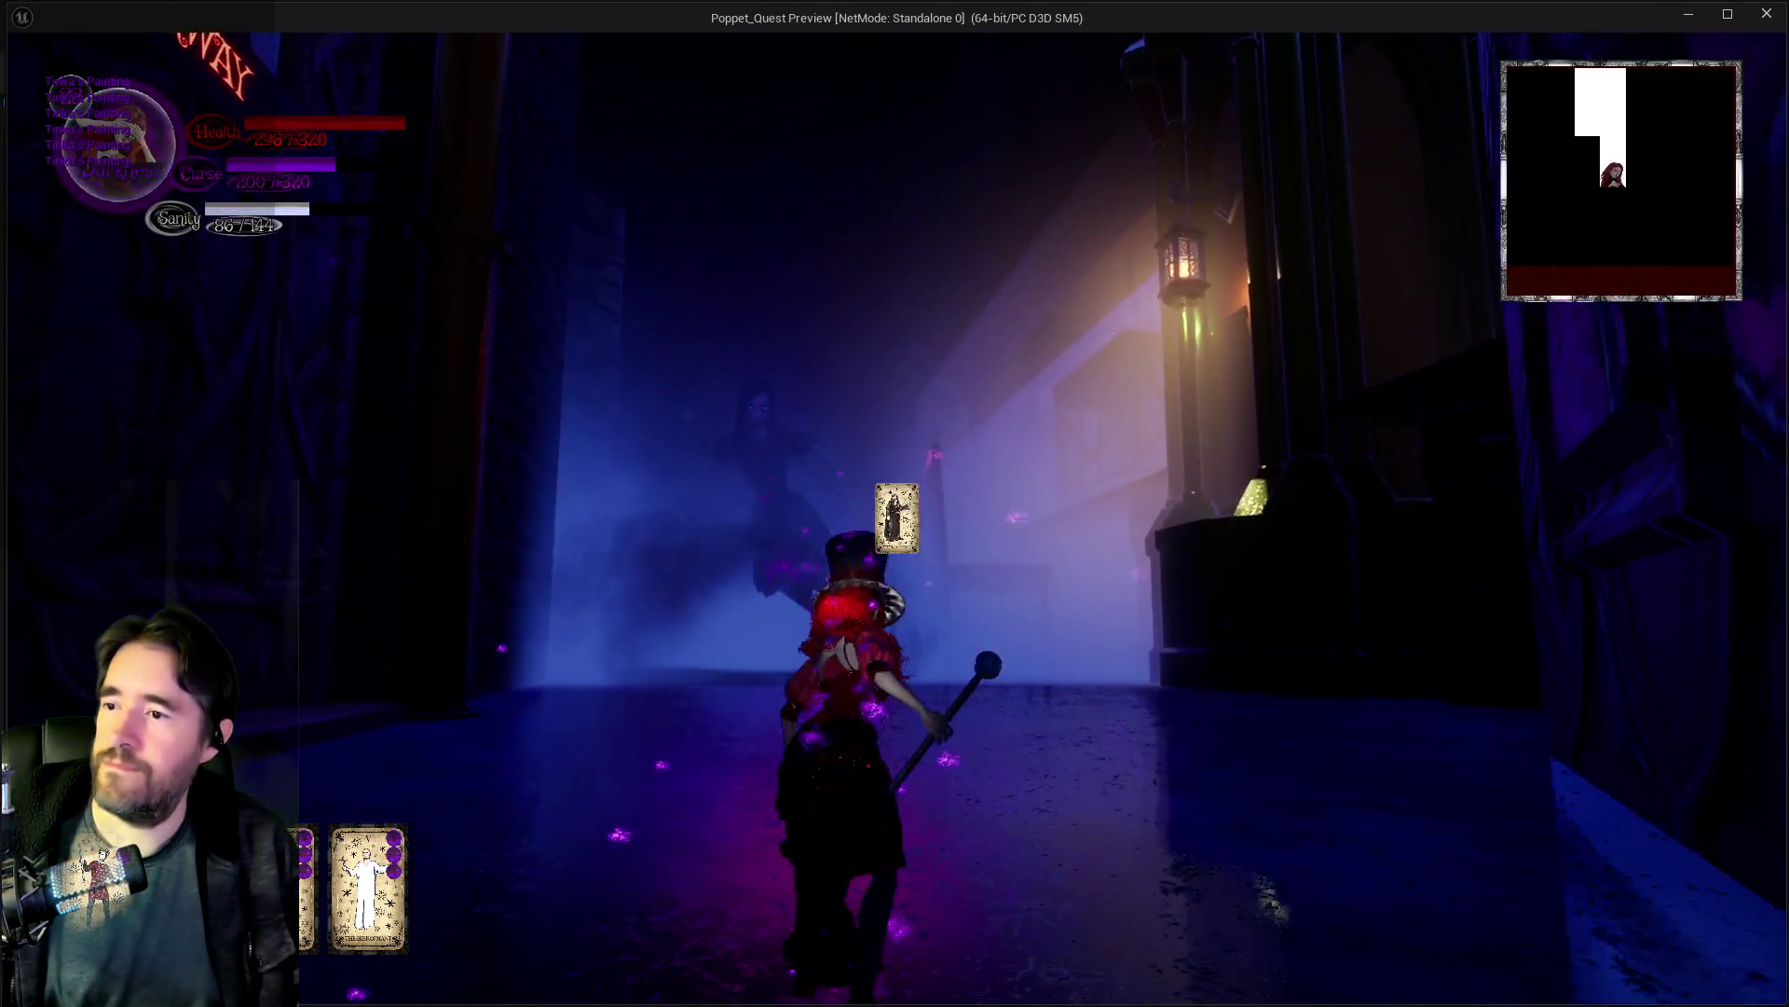
{"action": "key", "text": "w"}
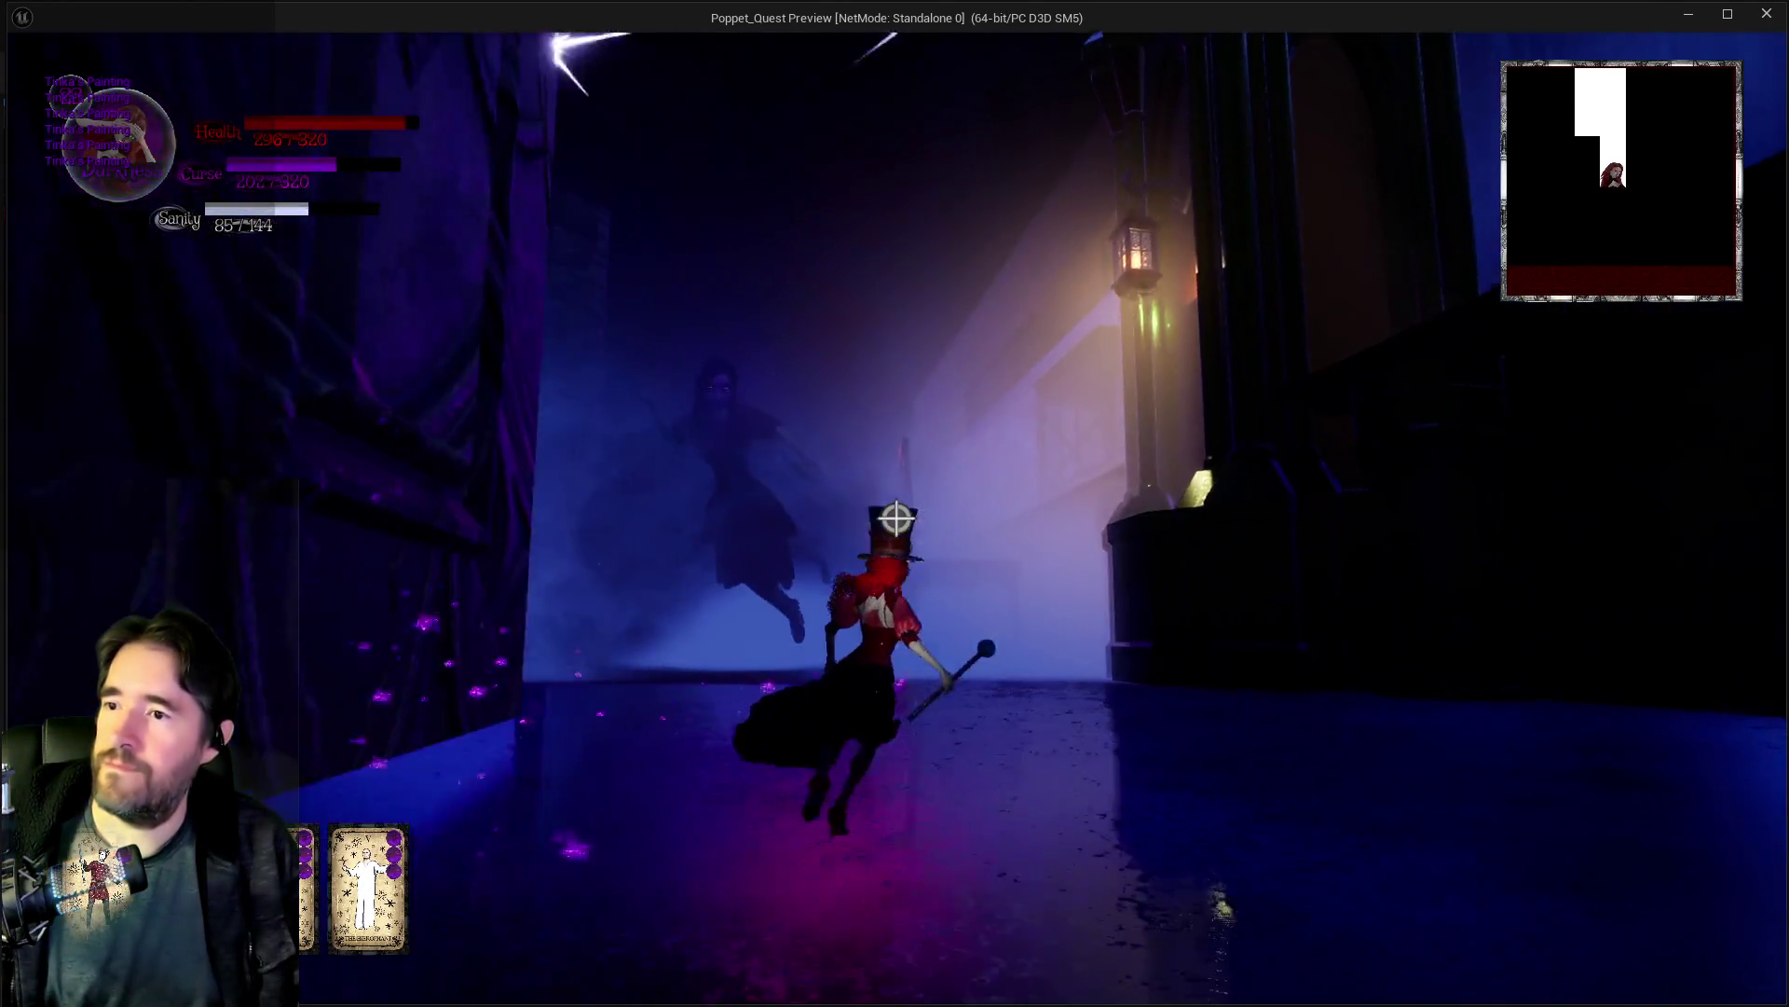
{"action": "key", "text": "w"}
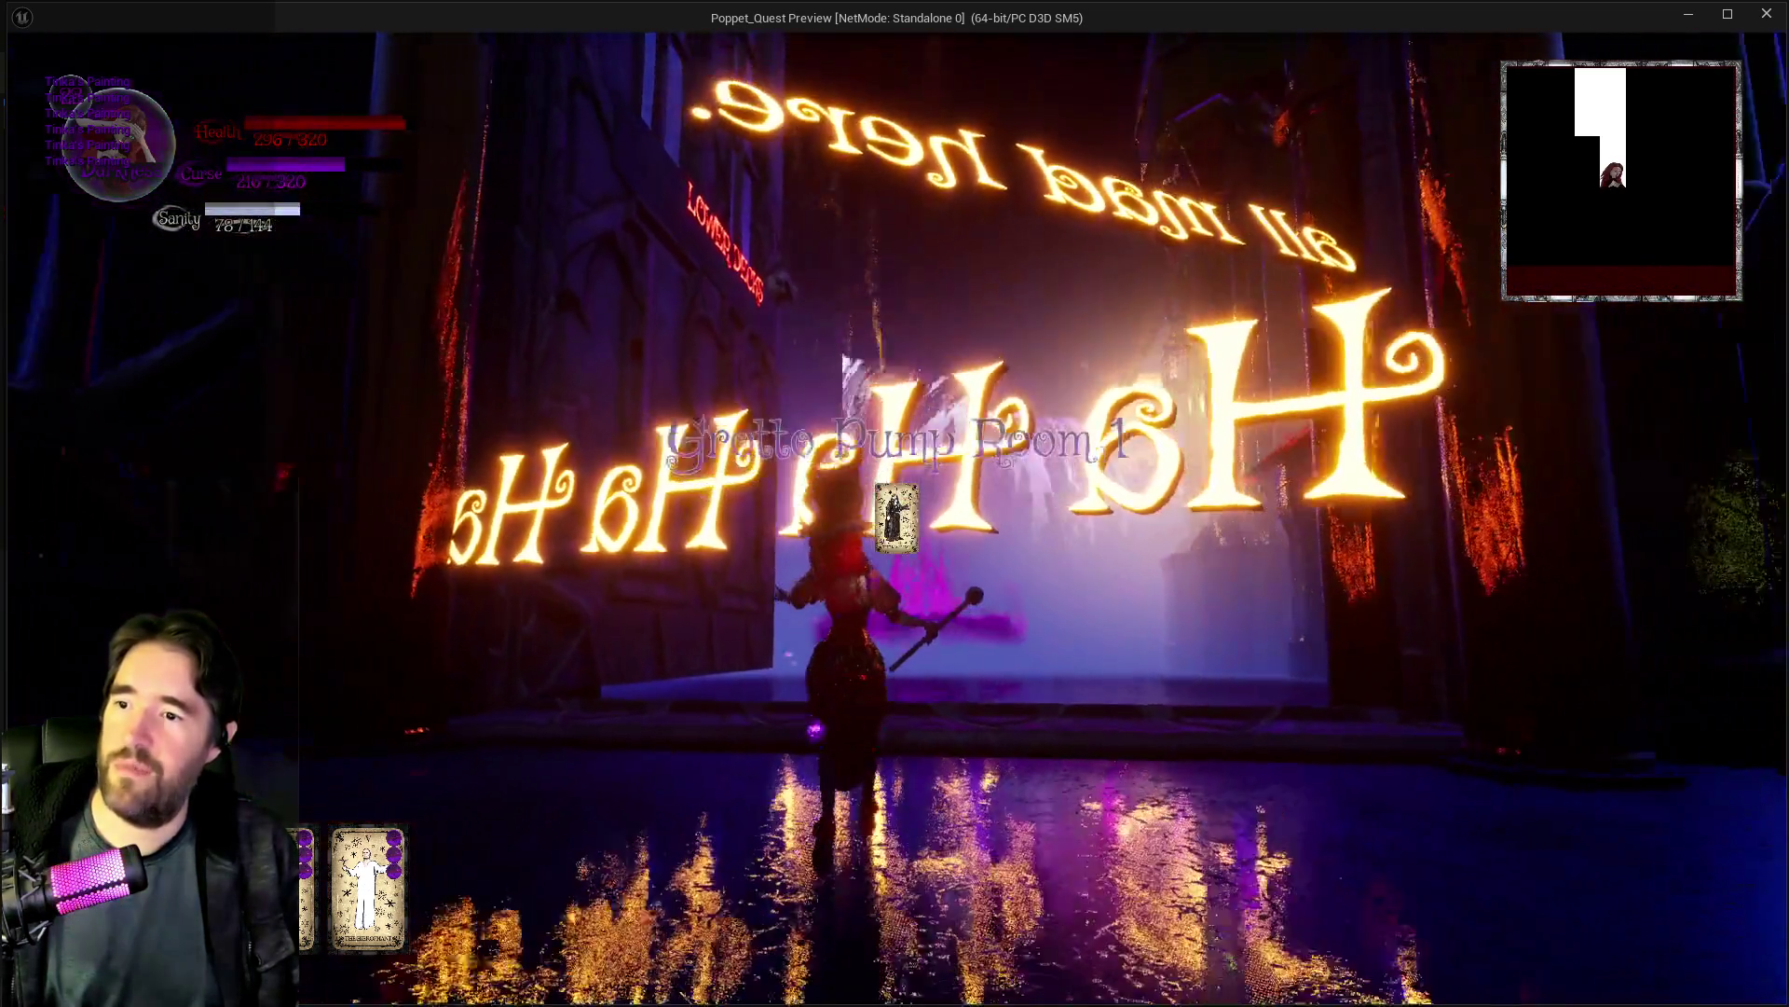
Step: Run past the Pool Control 1 console and along the walkway to the lantern
{"action": "key", "text": "w"}
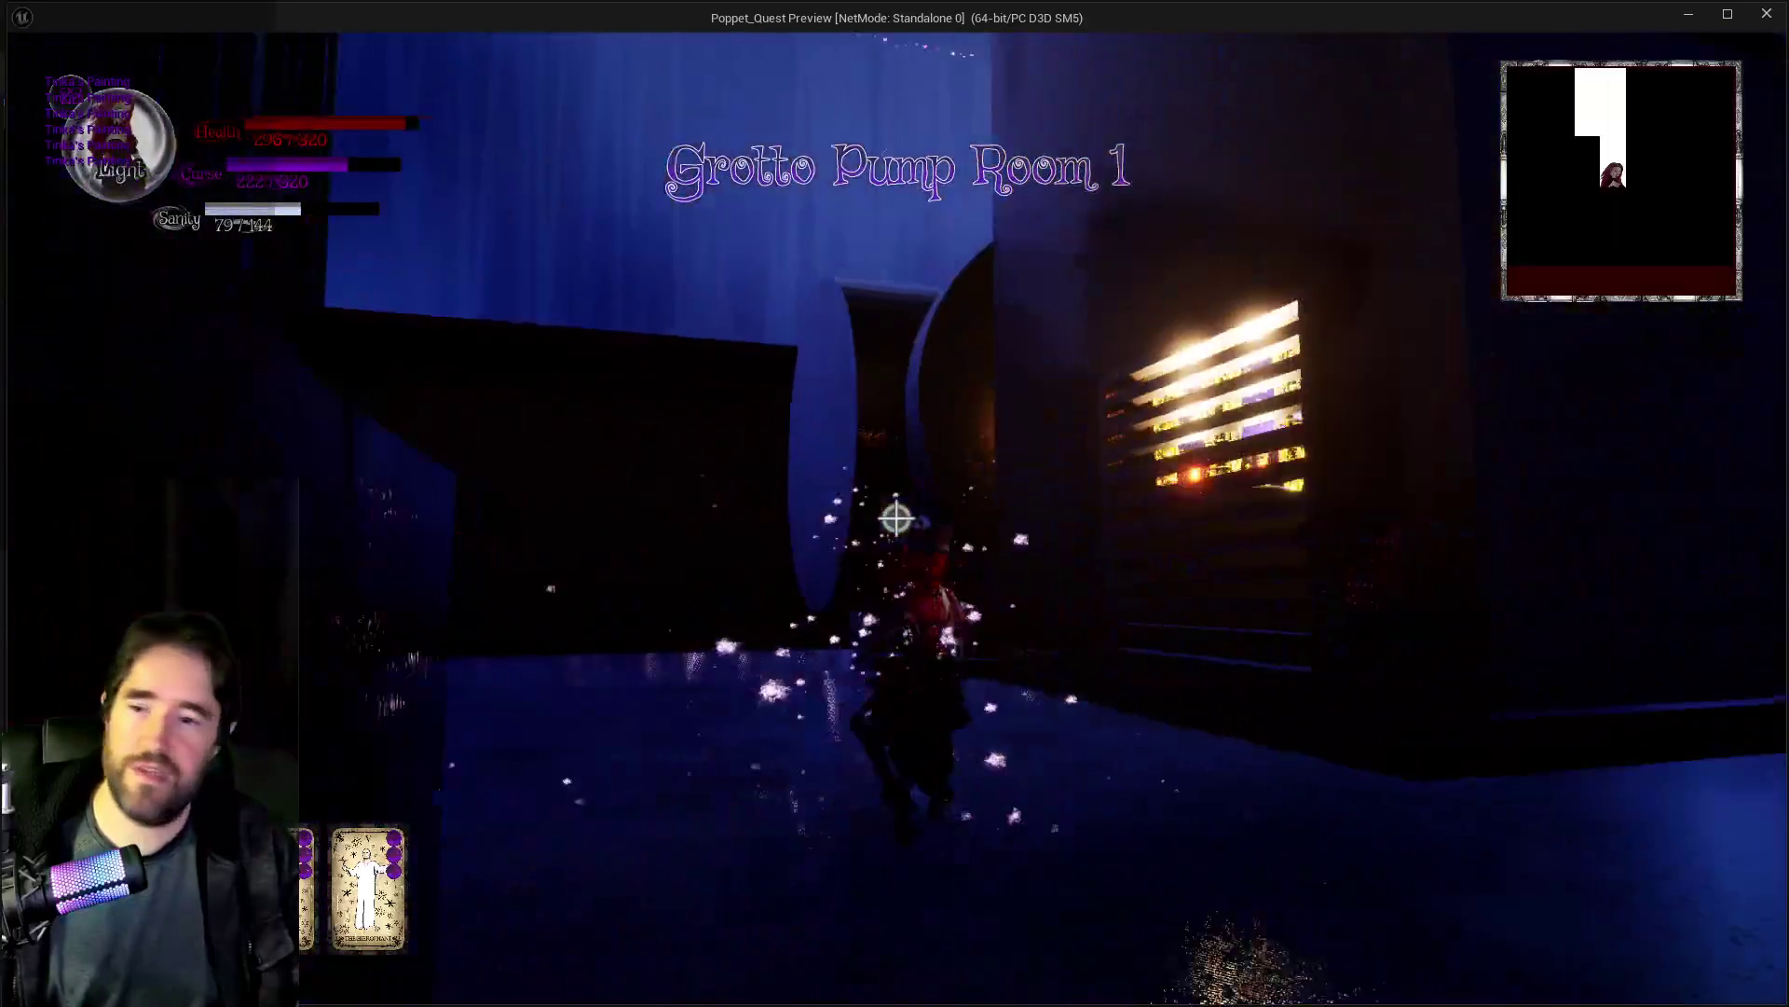
{"action": "key", "text": "w"}
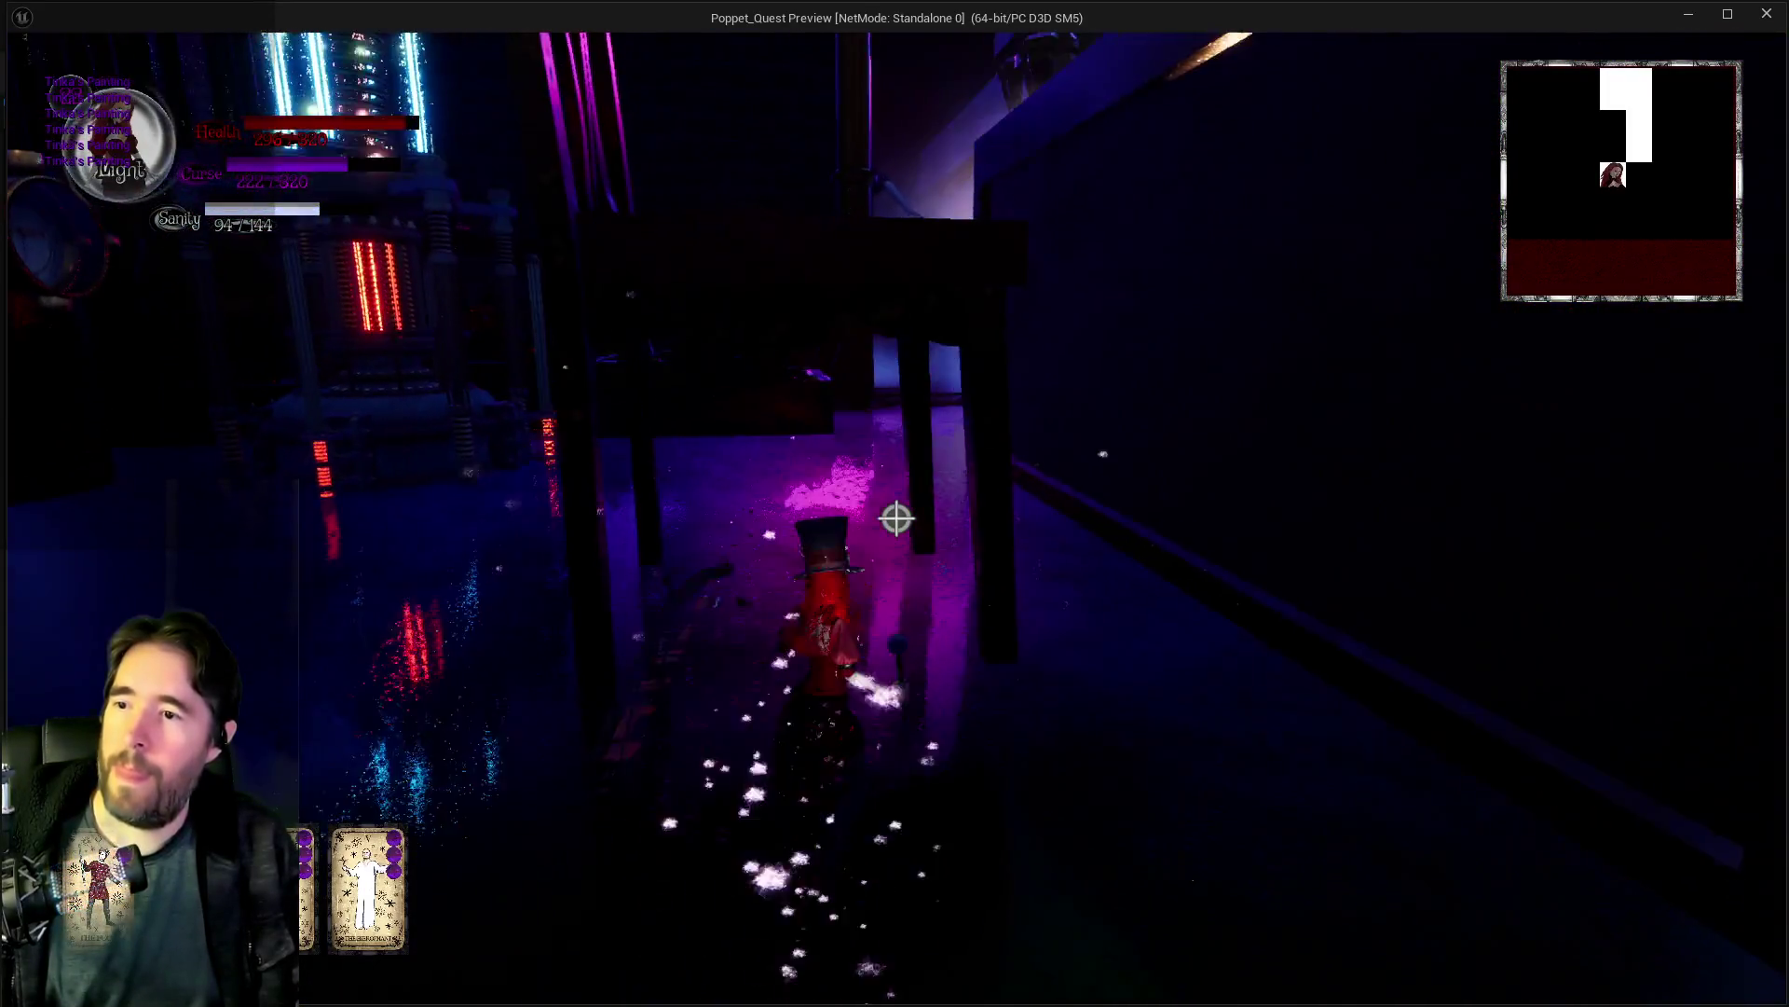
{"action": "key", "text": "w"}
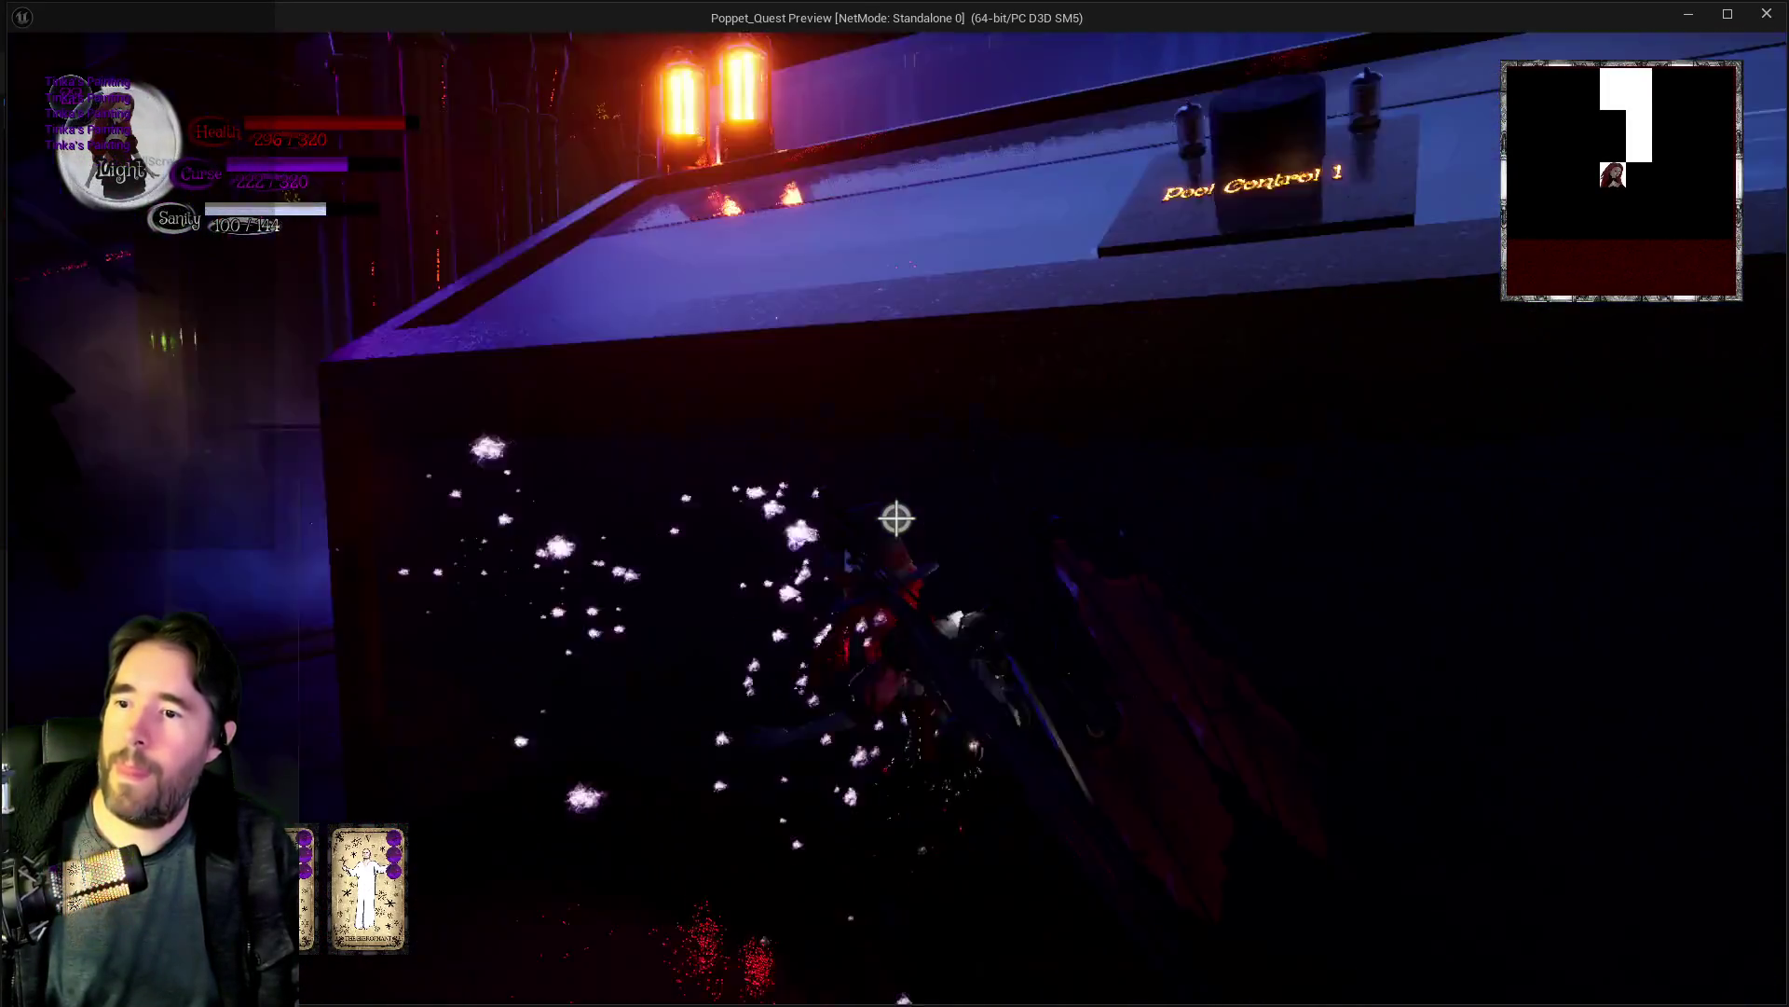
{"action": "key", "text": "w"}
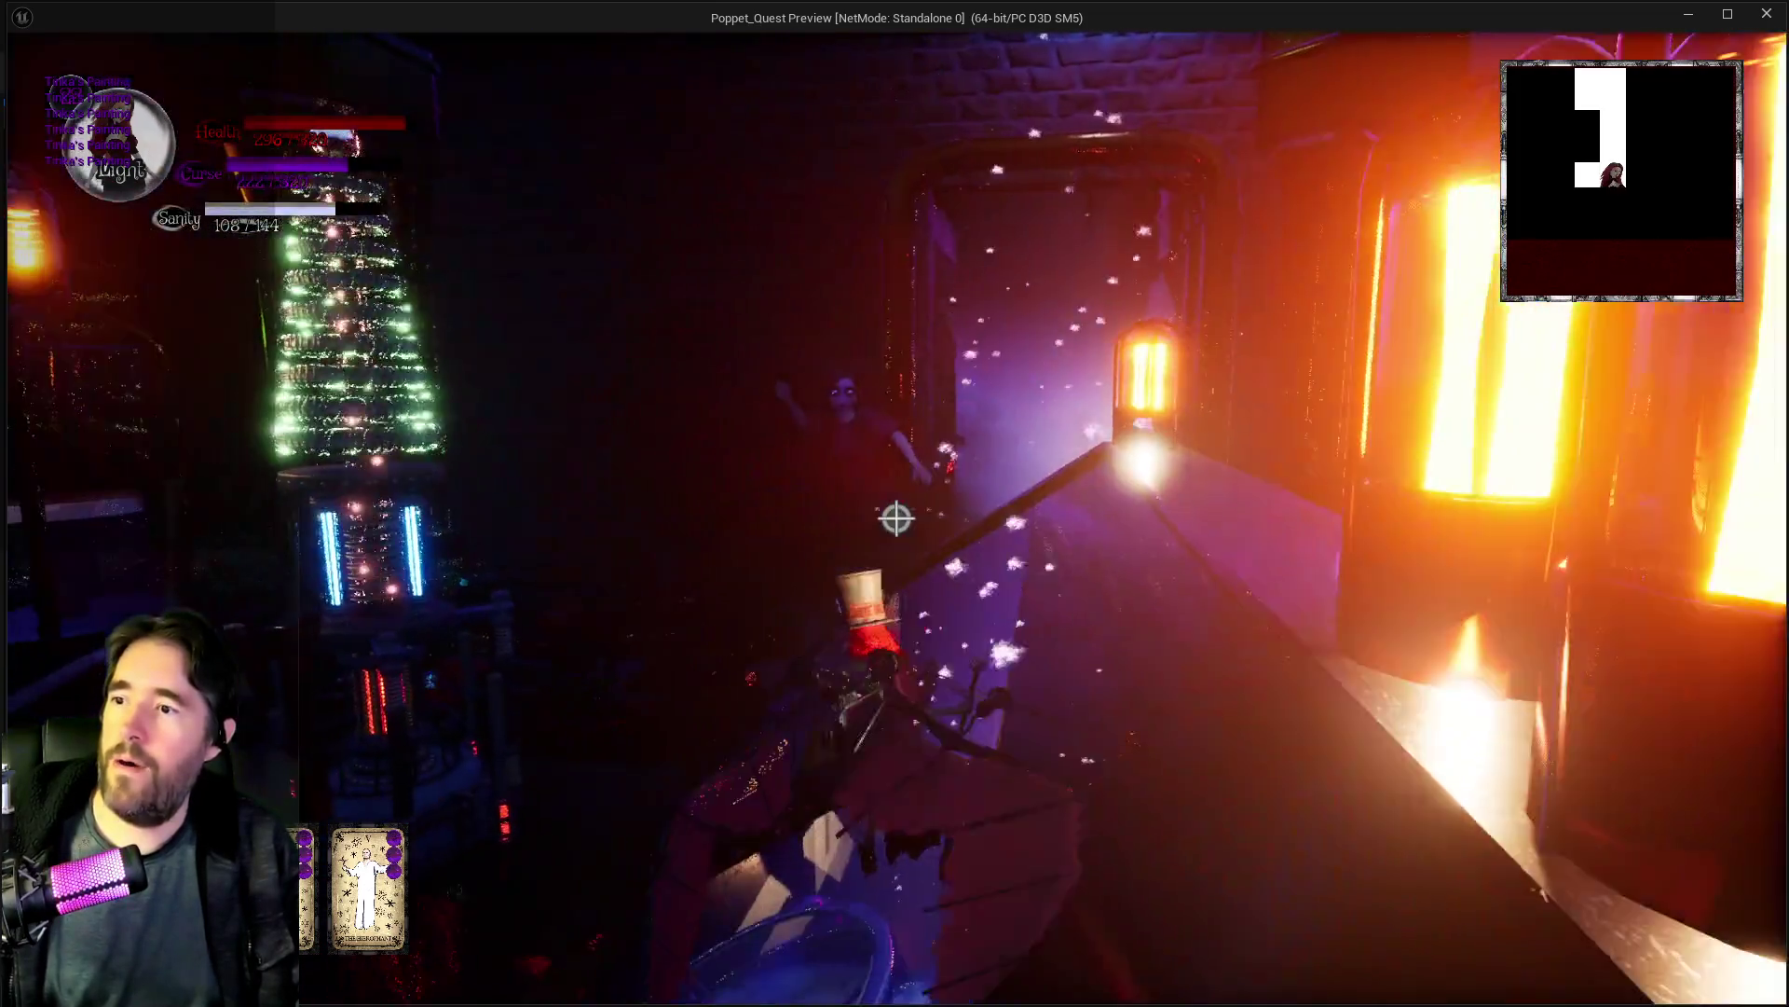
{"action": "key", "text": "w"}
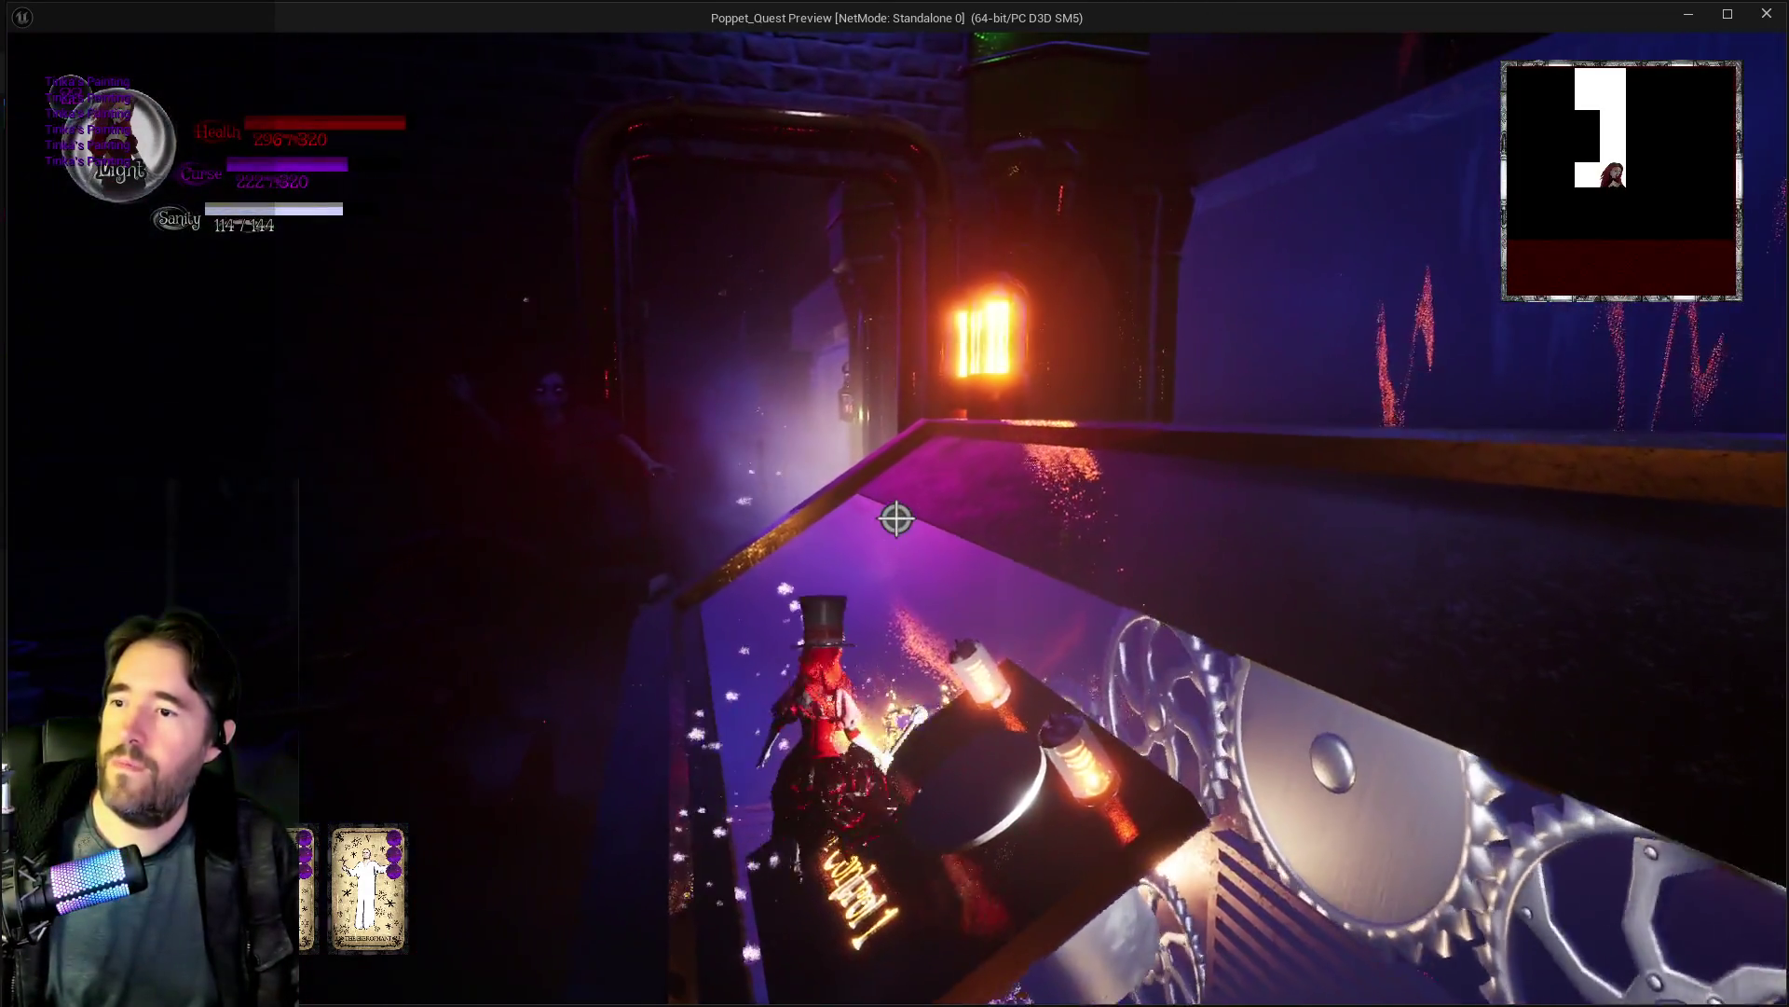
{"action": "key", "text": "w"}
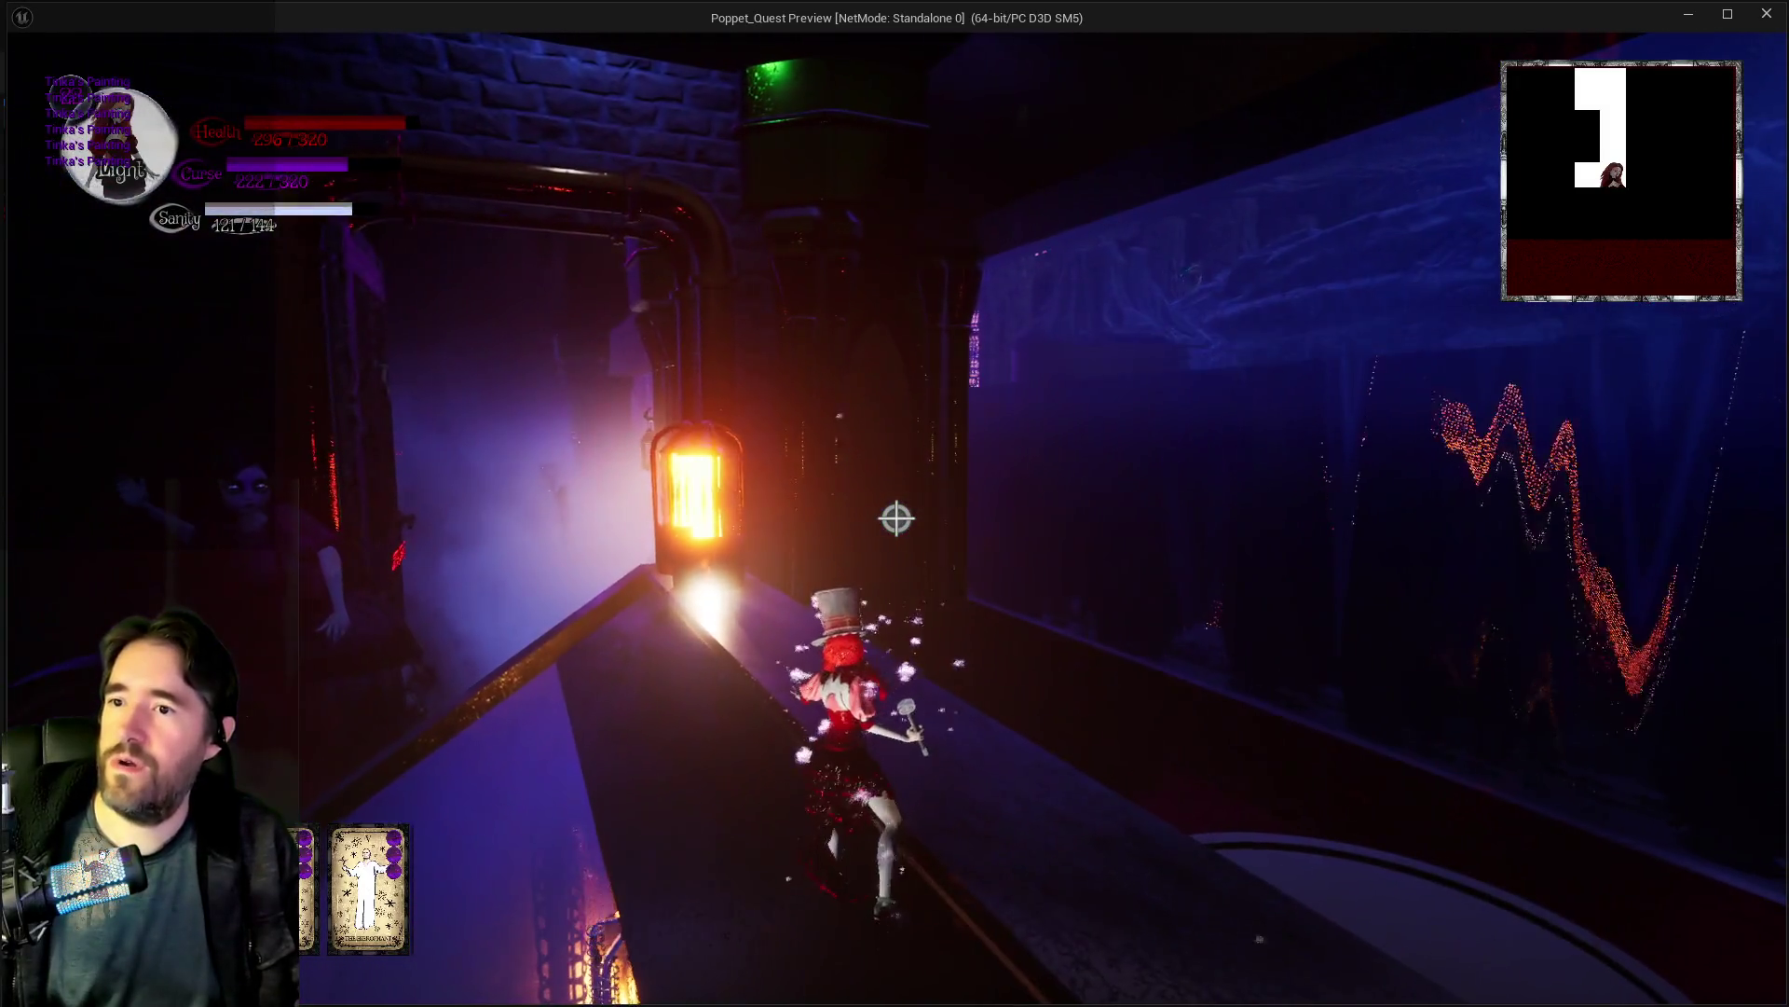
{"action": "key", "text": "w"}
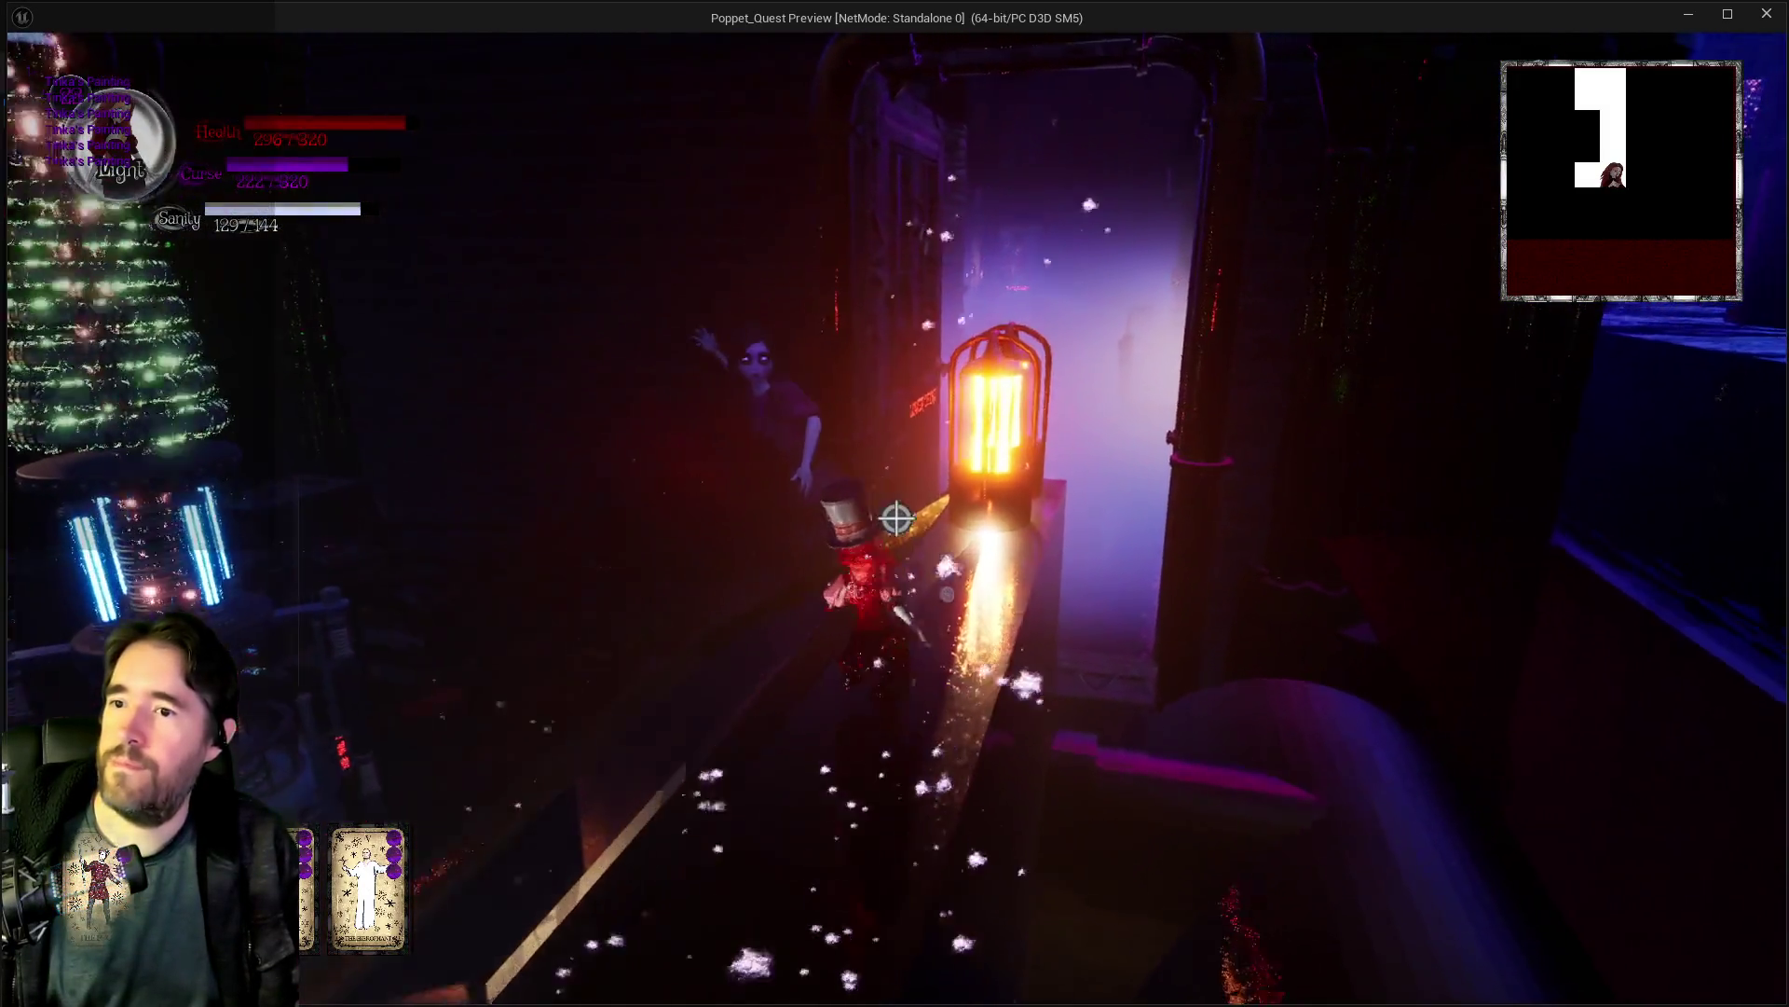
Step: Run through the Lower Decks doorway and corridor into the misty hall, casting a purple burst
{"action": "key", "text": "w"}
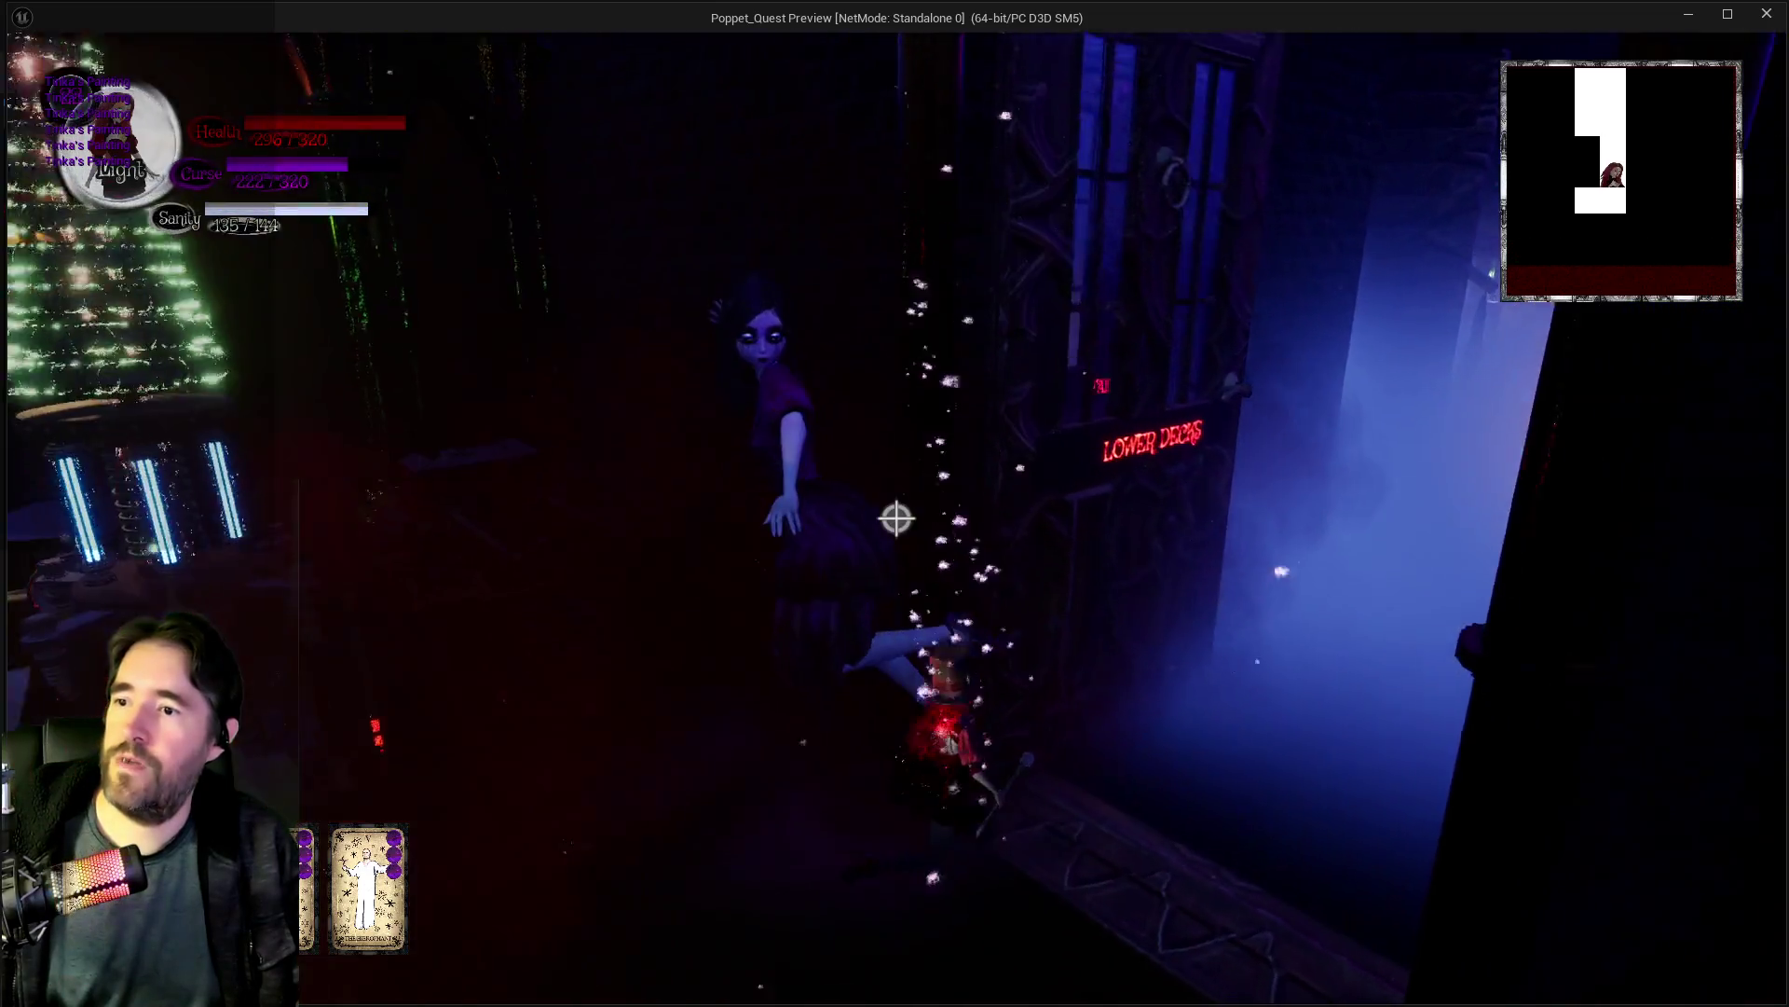
{"action": "key", "text": "w"}
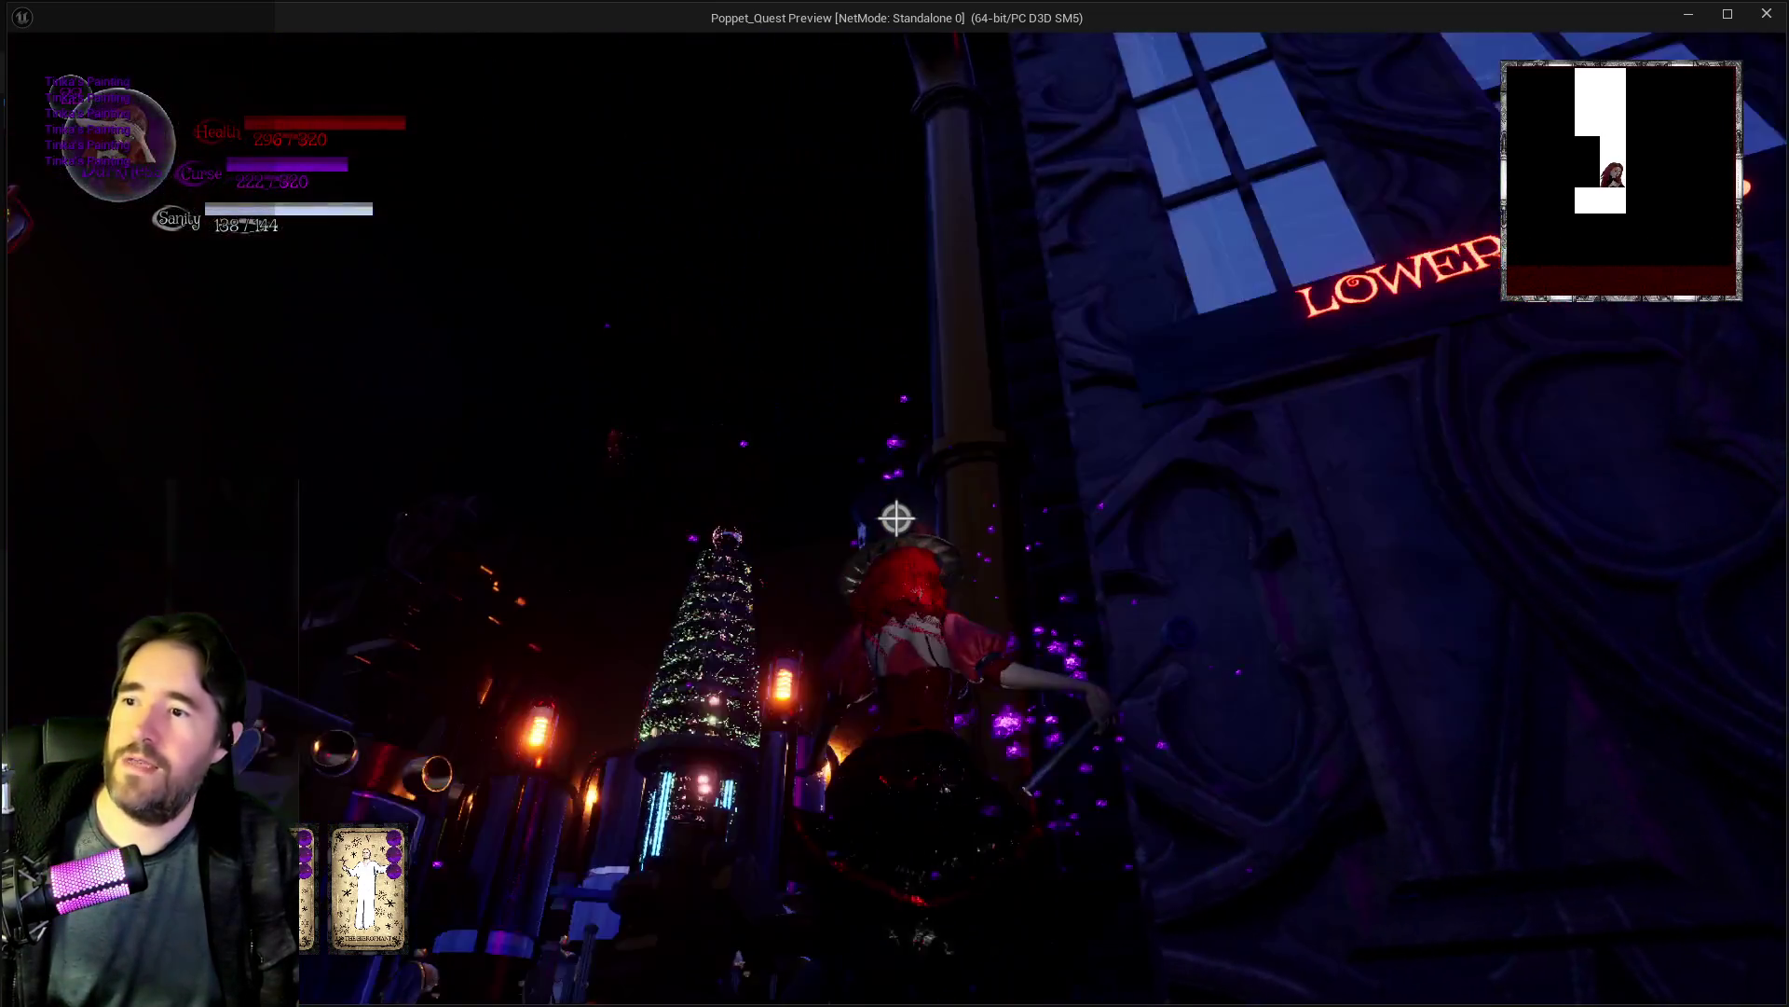
{"action": "key", "text": "w"}
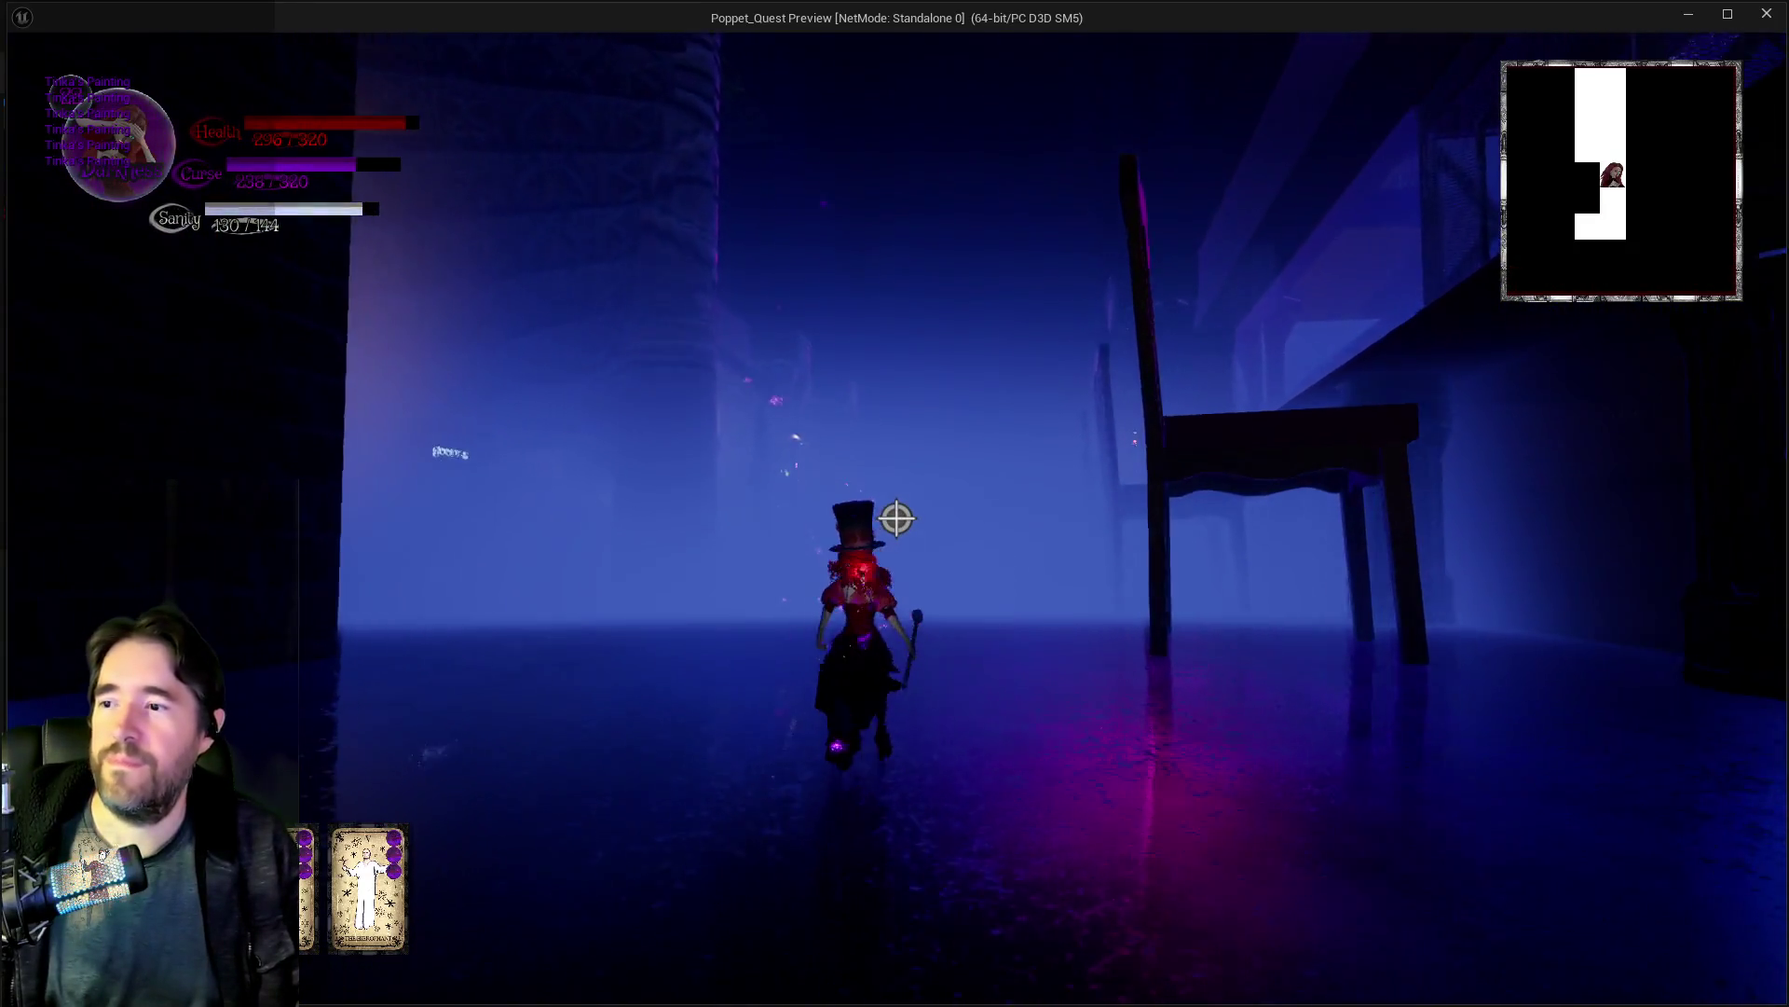
{"action": "key", "text": "w"}
{"action": "left_click", "coordinate": [896, 518]}
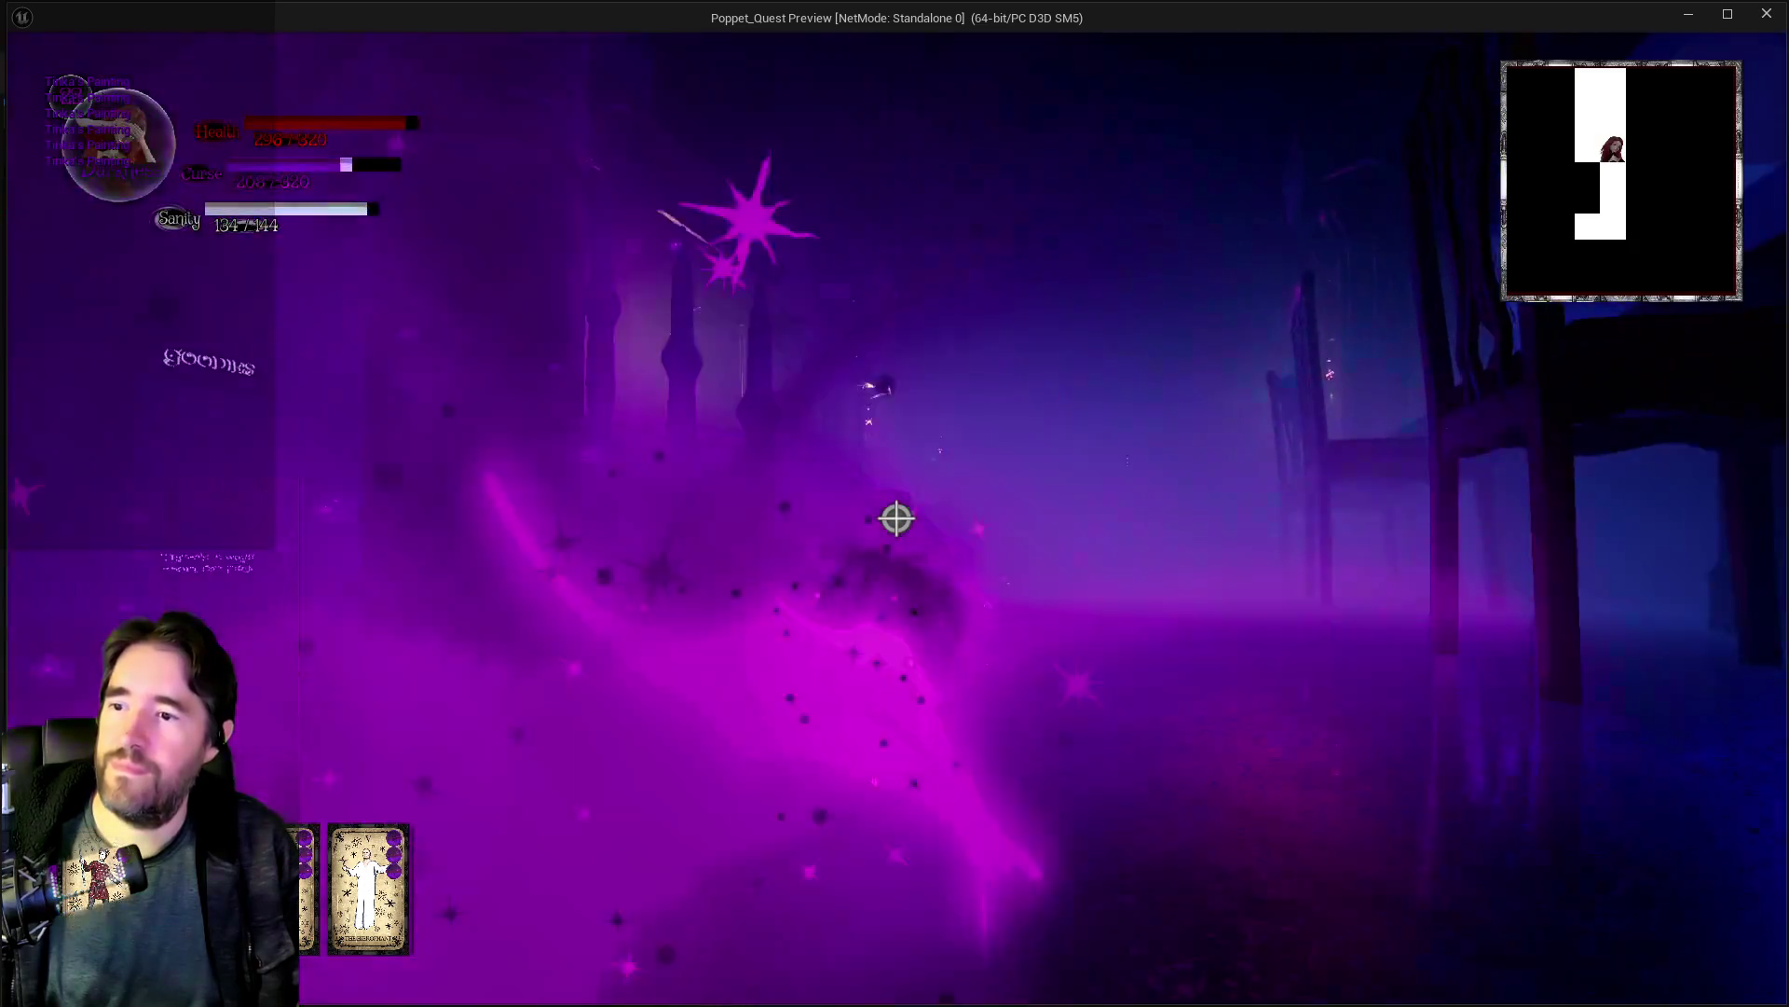
Step: Run up the carved stone staircase, flapping wings between steps, toward the lit doorway
{"action": "key", "text": "w"}
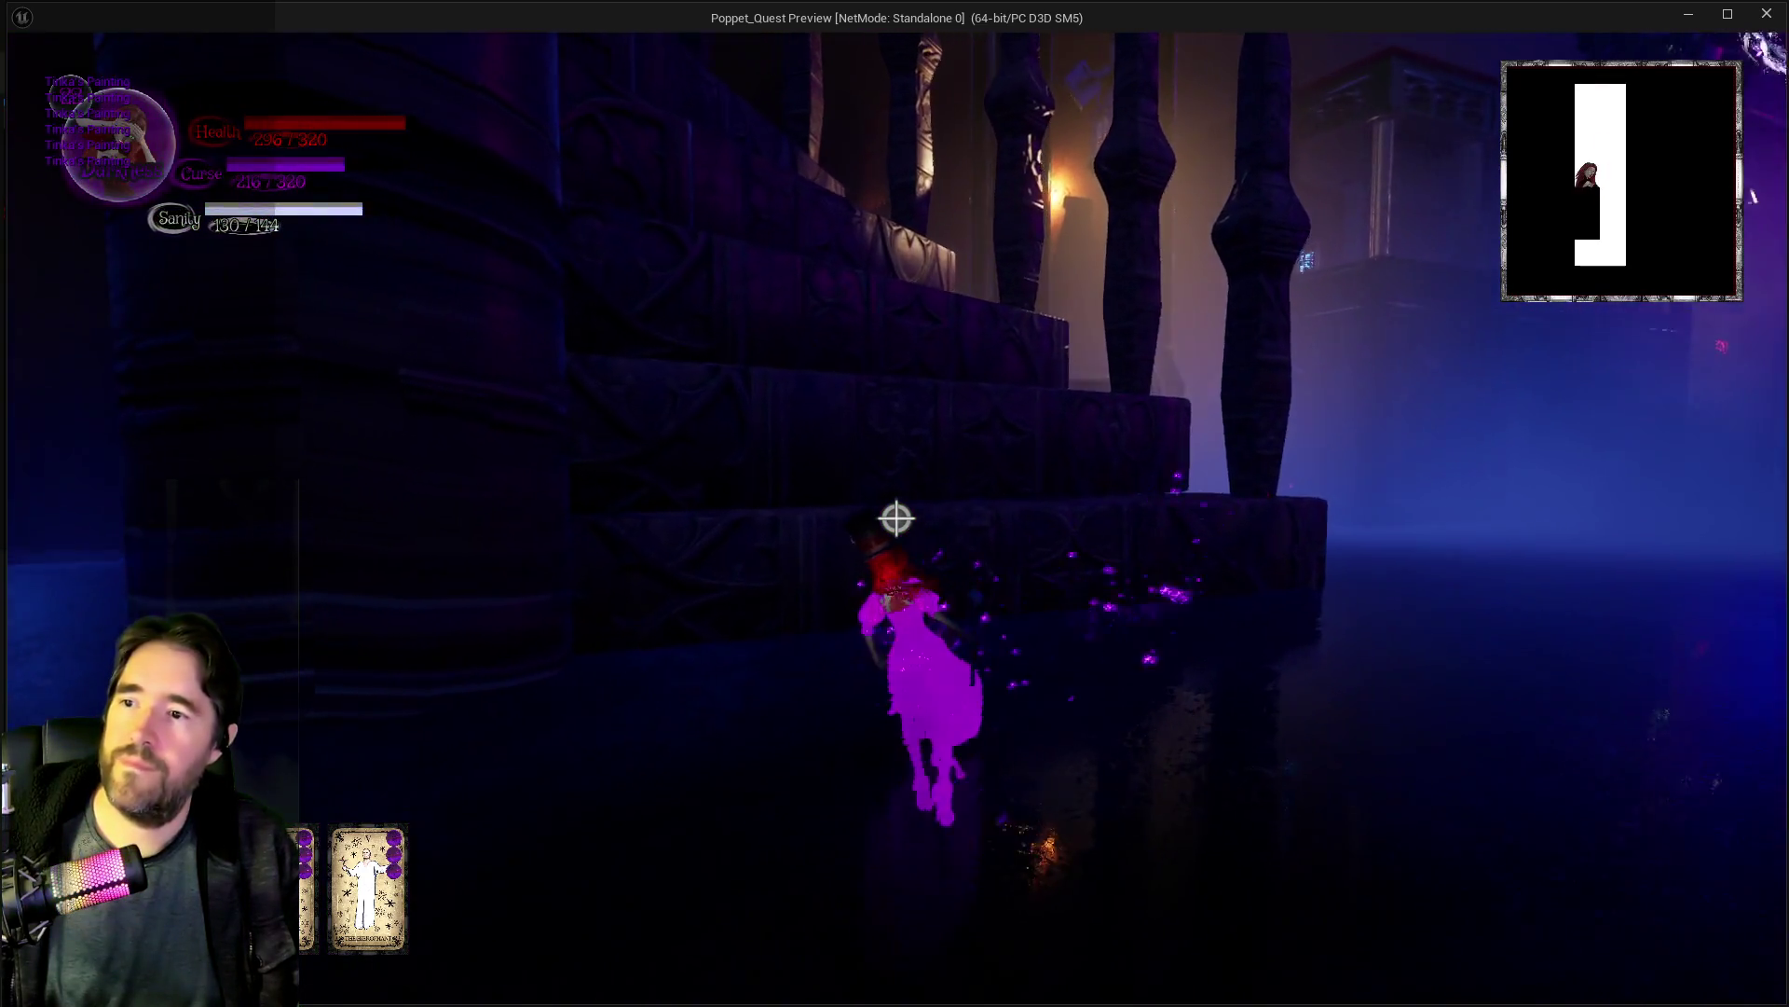
{"action": "key", "text": "w"}
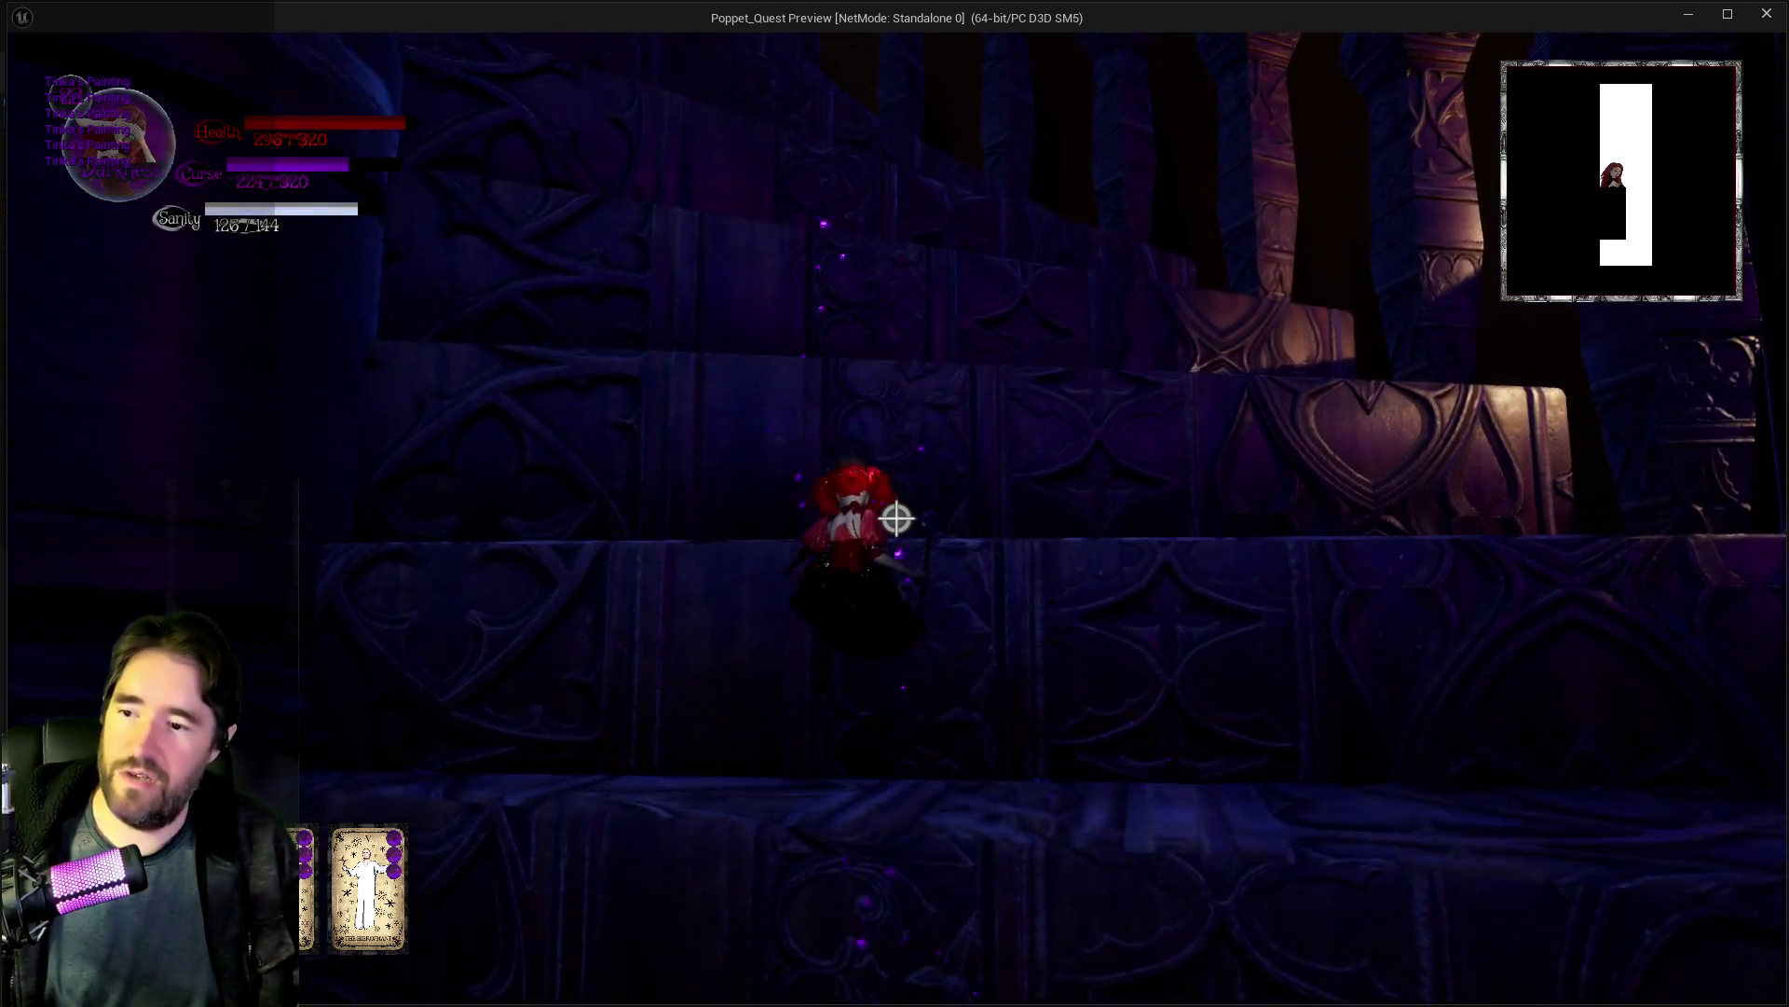
{"action": "key", "text": "w"}
{"action": "key", "text": "space"}
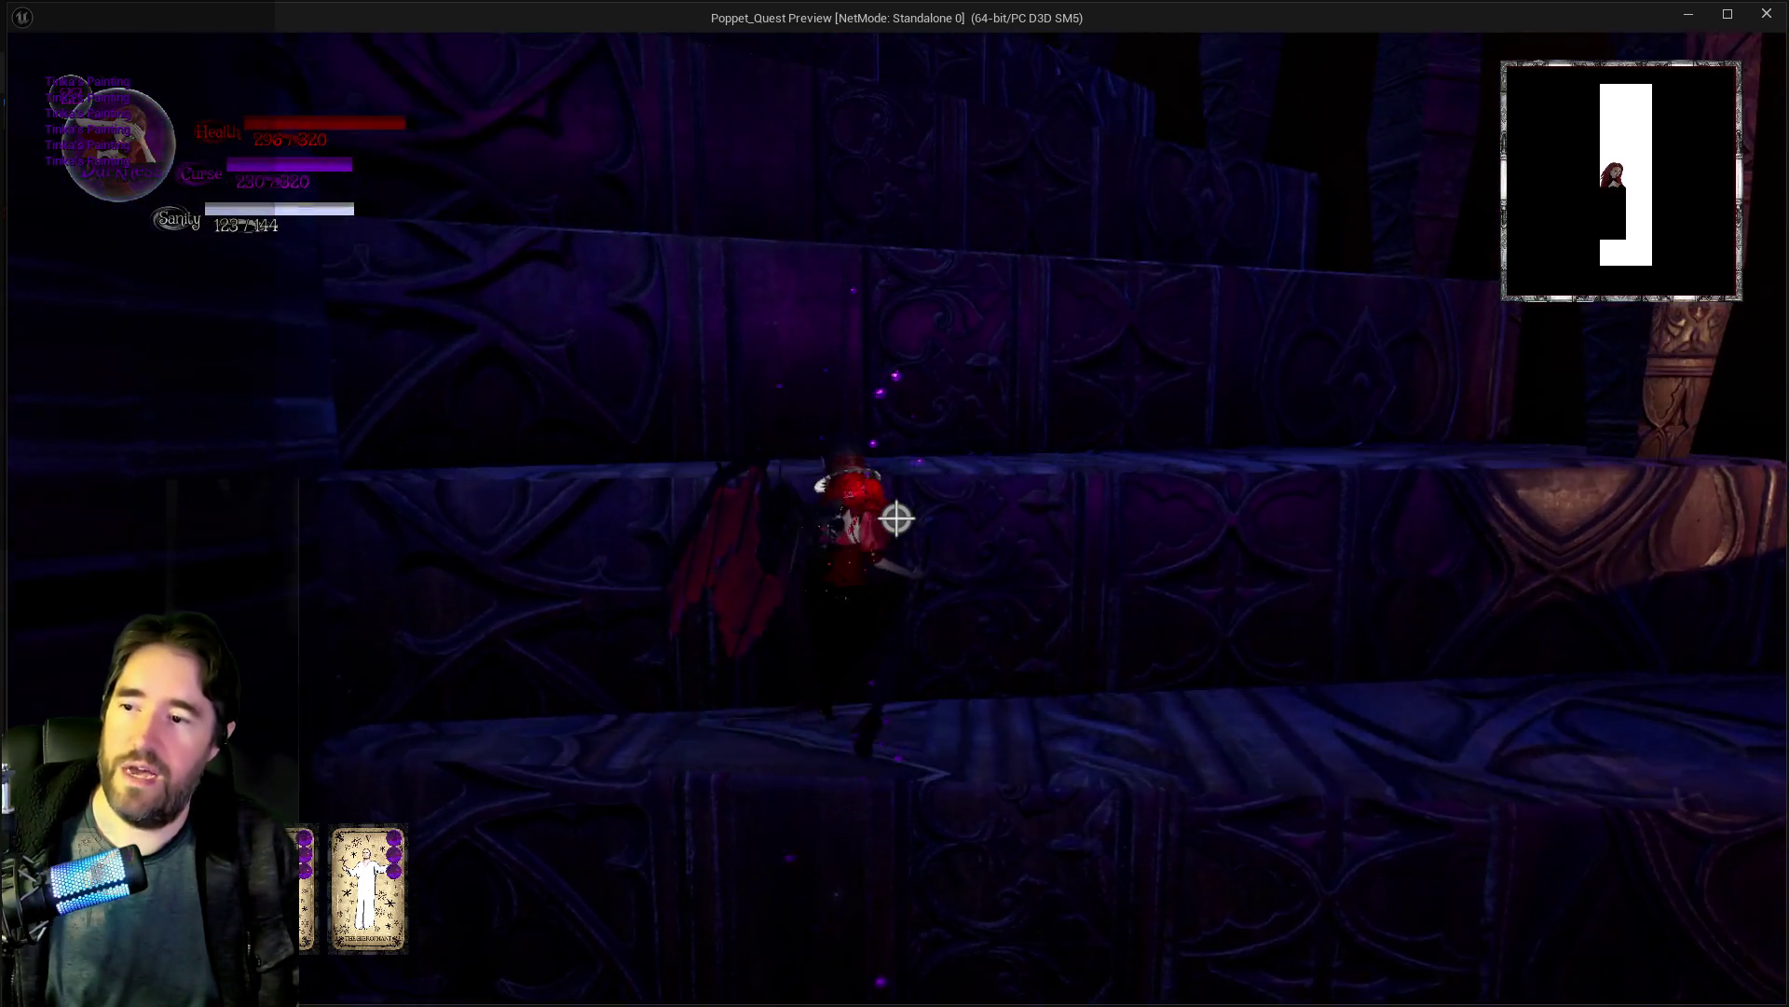
{"action": "key", "text": "w"}
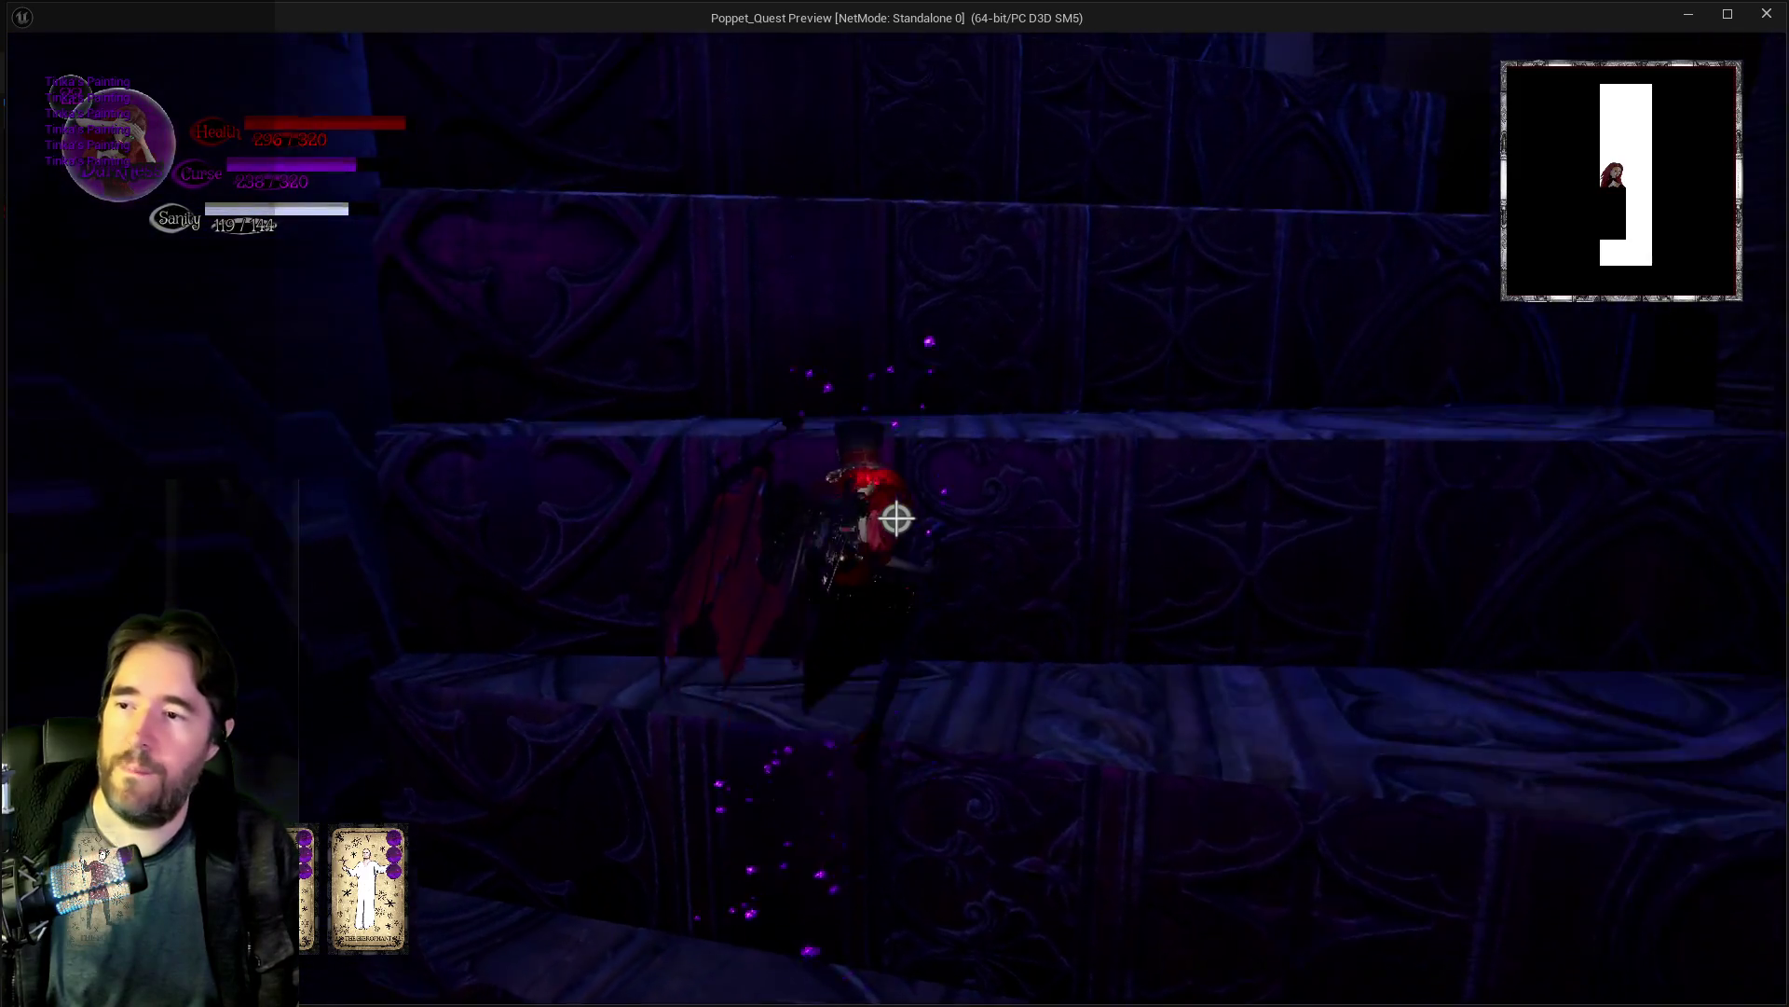
{"action": "key", "text": "w"}
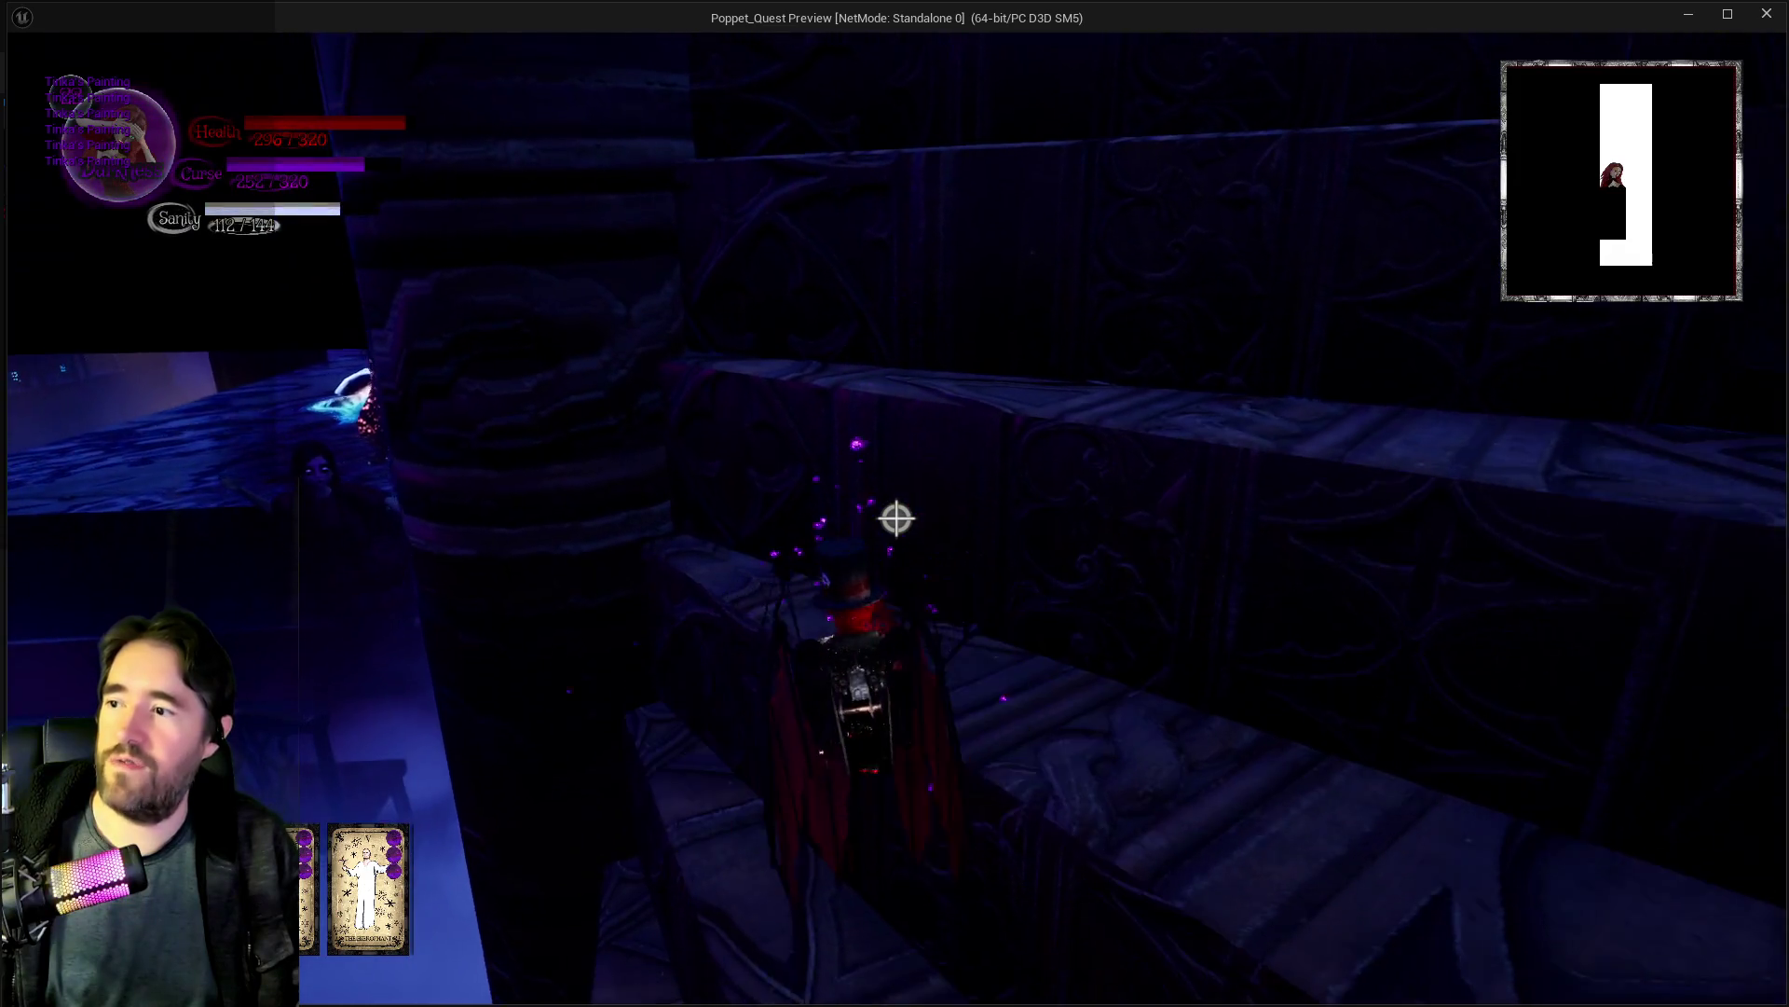
{"action": "key", "text": "w"}
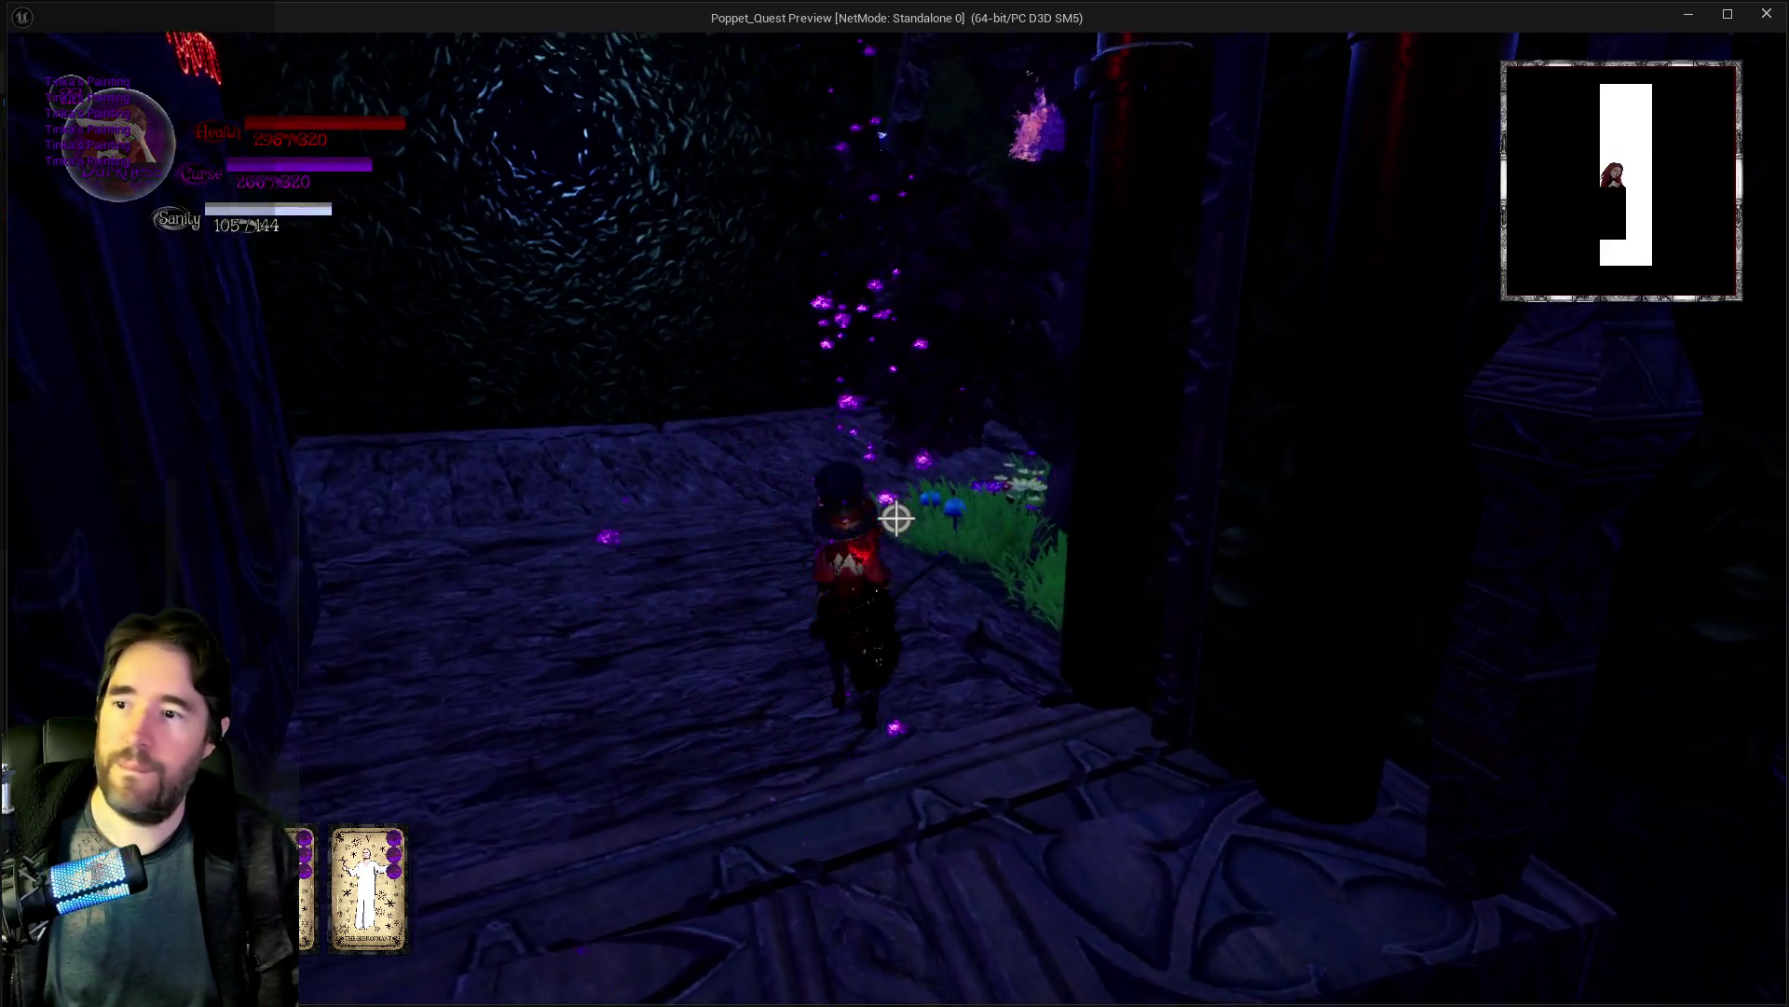
{"action": "key", "text": "w"}
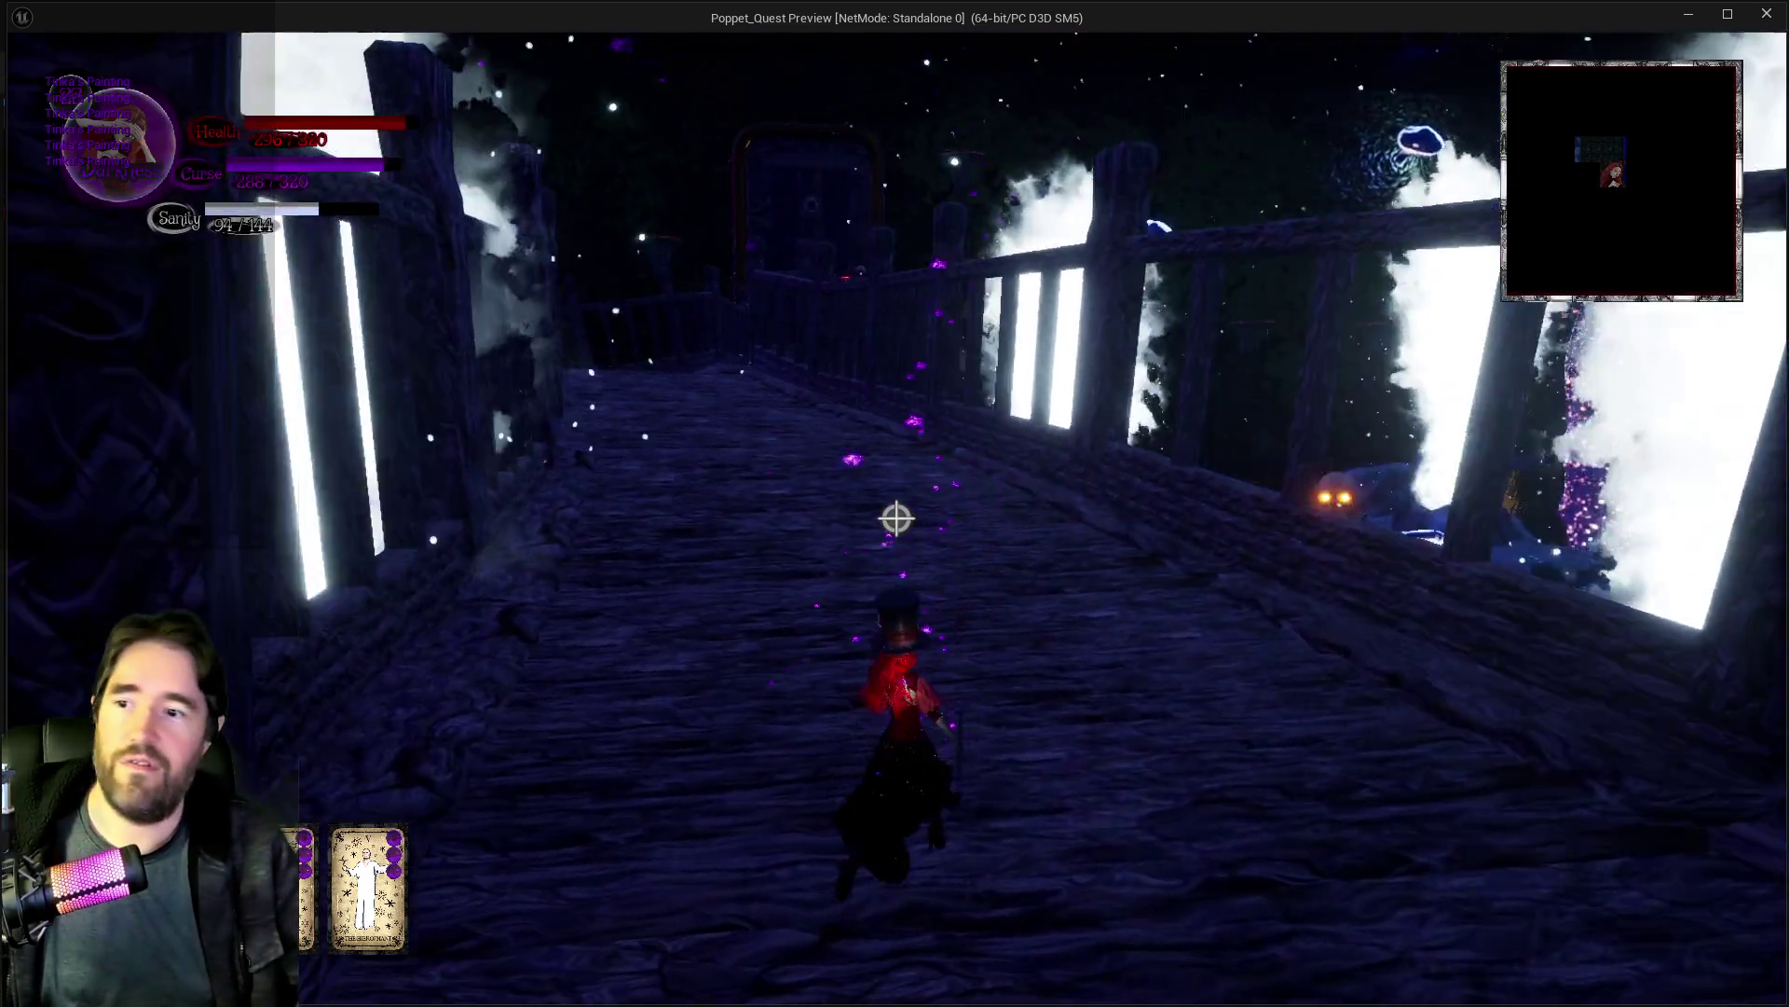
Step: Run across the bridge through the glowing doorway into the mushroom and flower field
{"action": "key", "text": "w"}
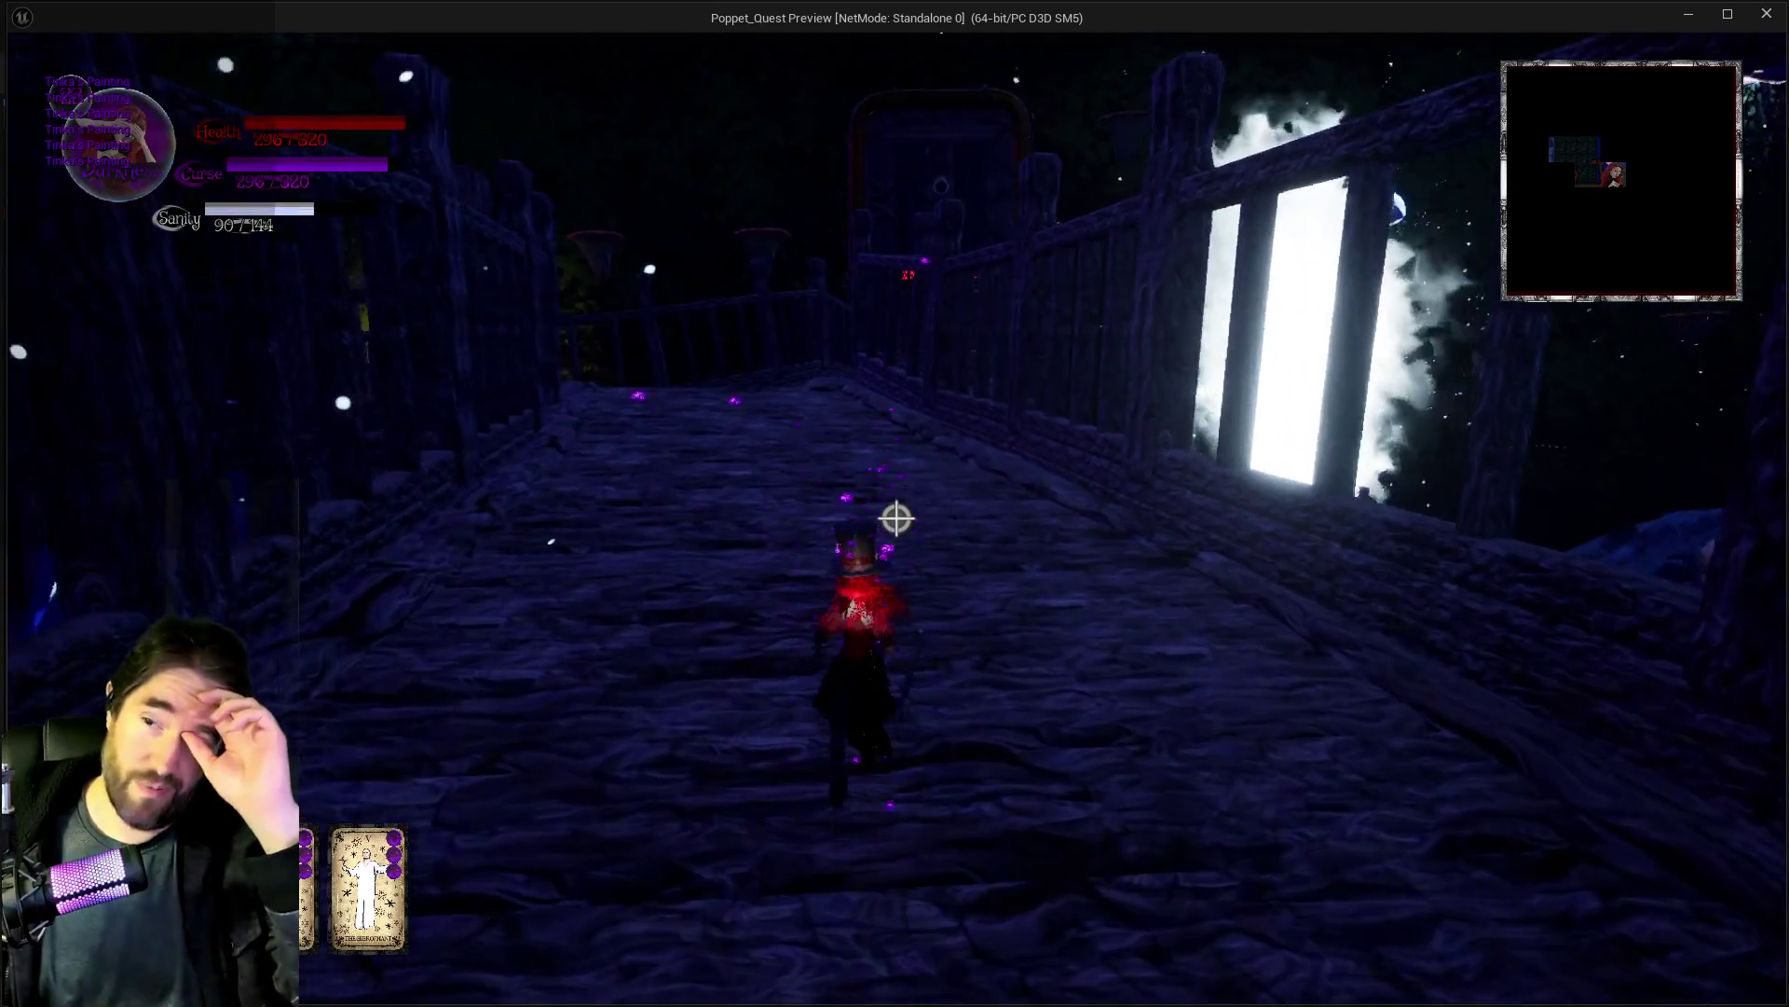
{"action": "key", "text": "w"}
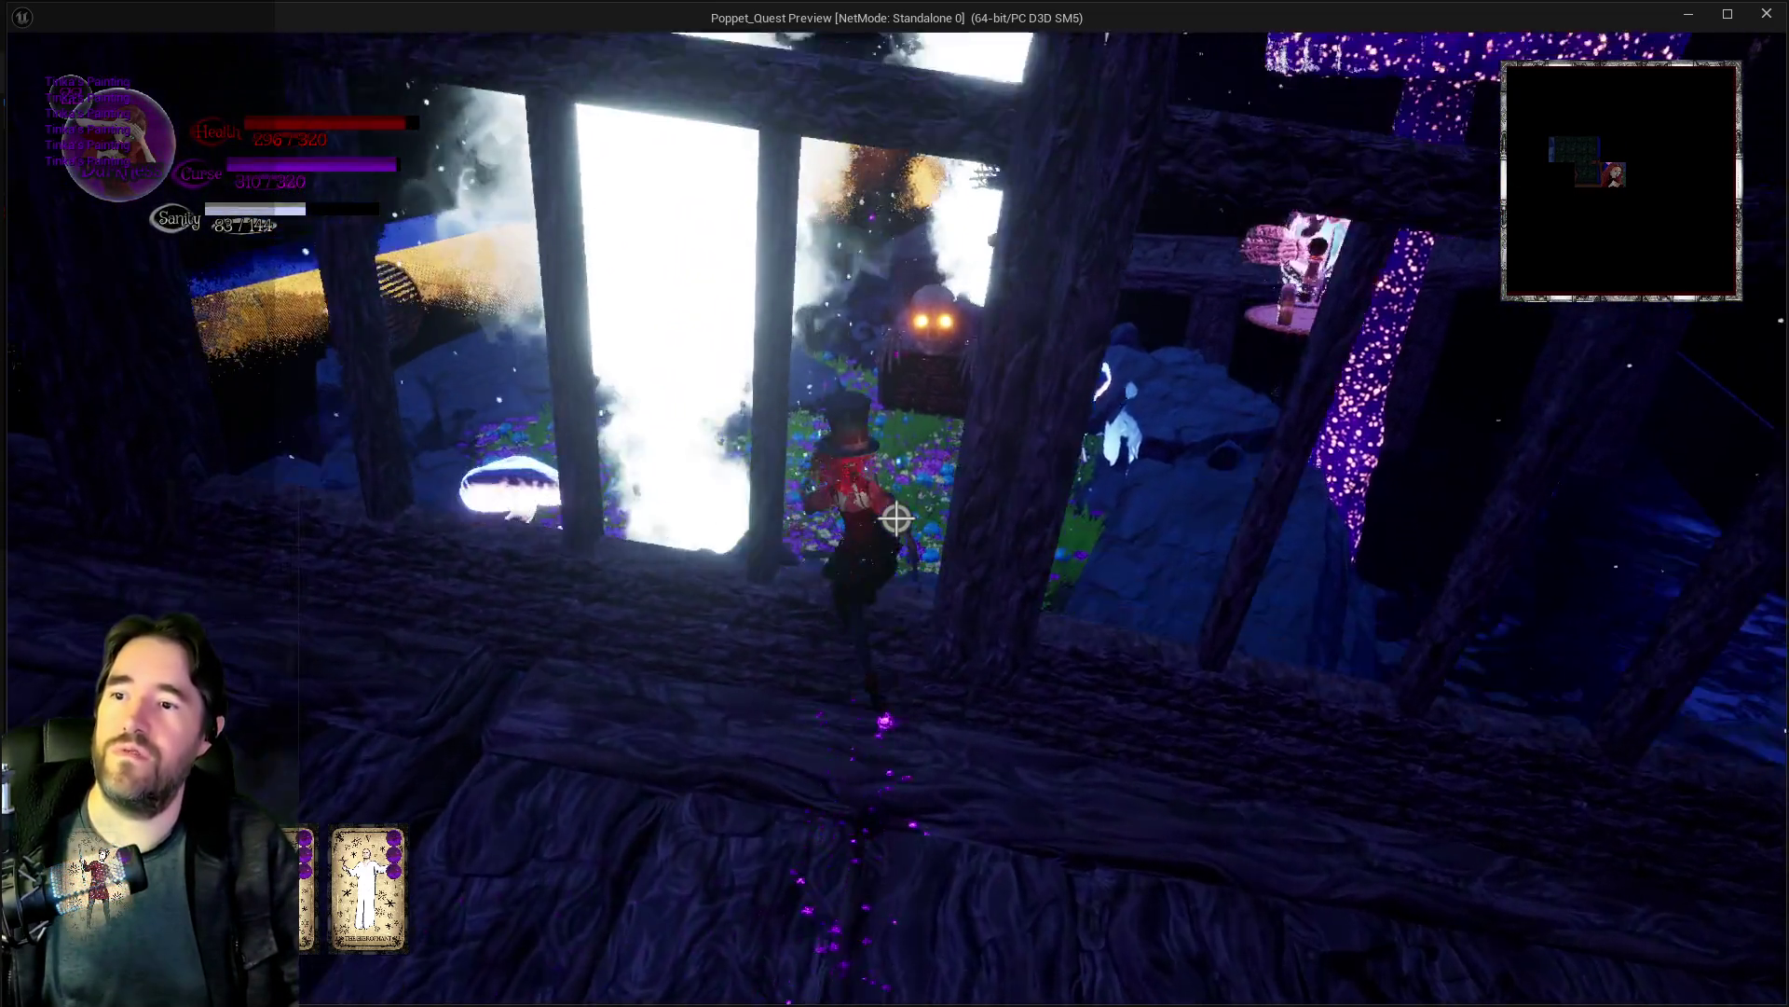
{"action": "key", "text": "w"}
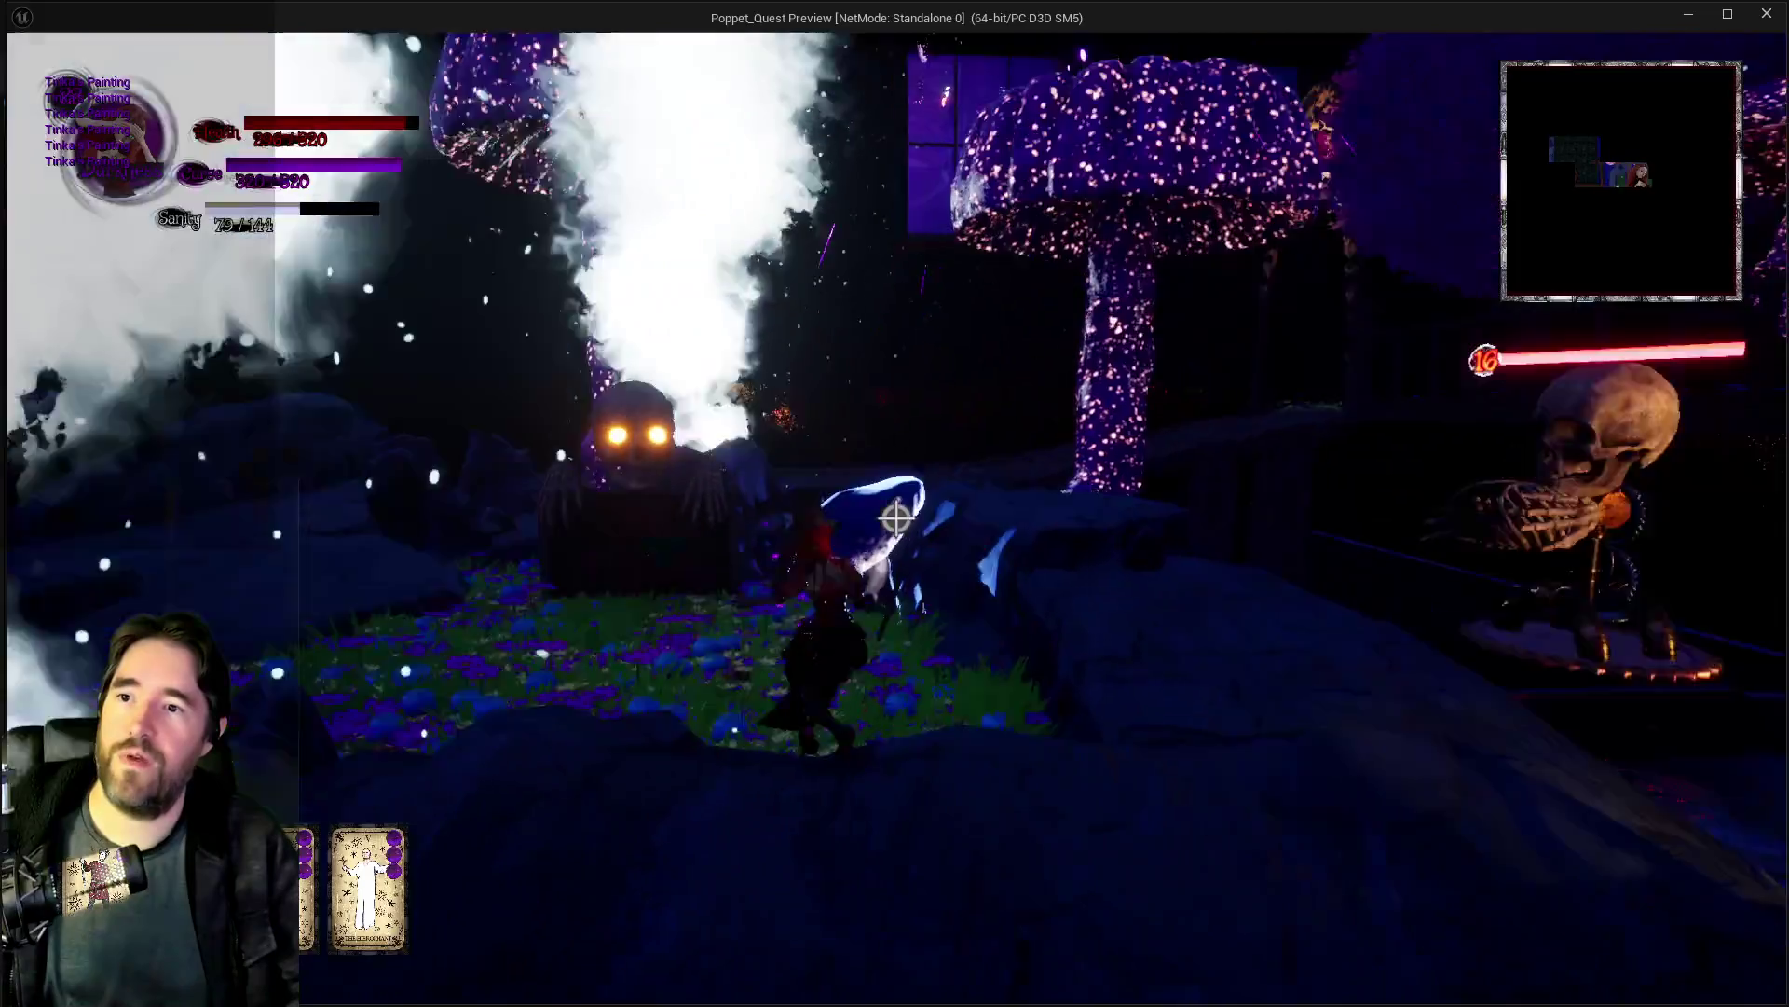
{"action": "key", "text": "w"}
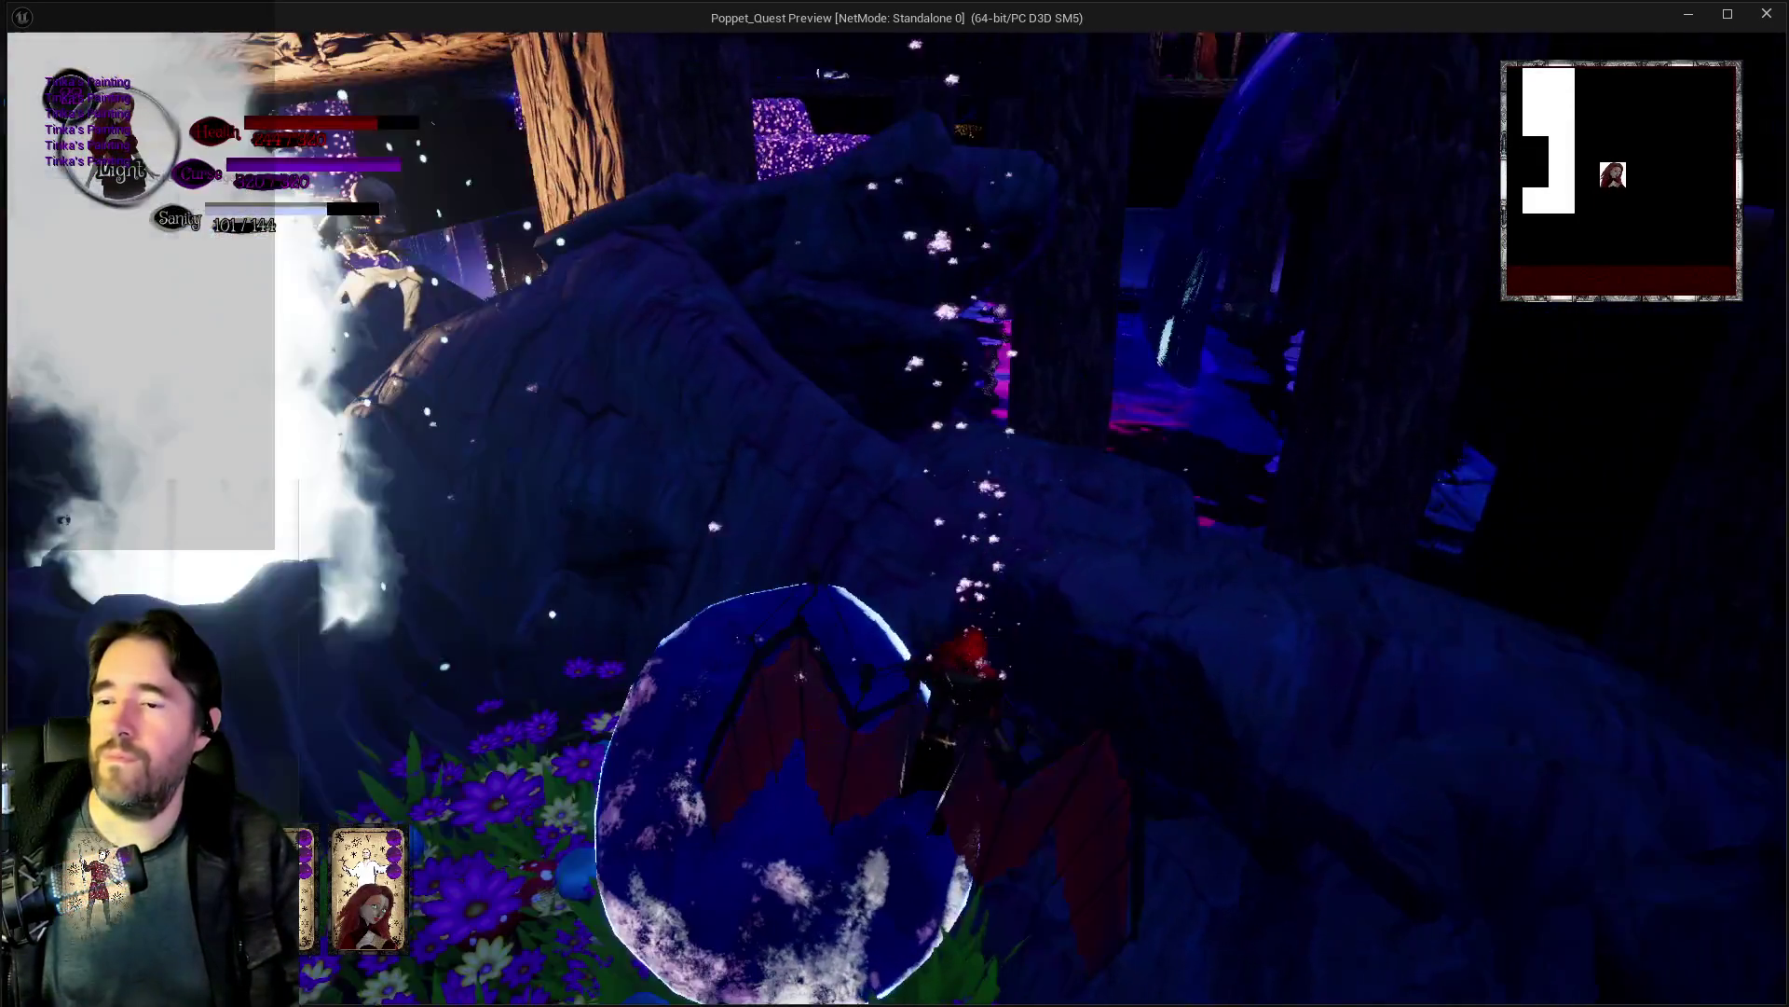
{"action": "key", "text": "w"}
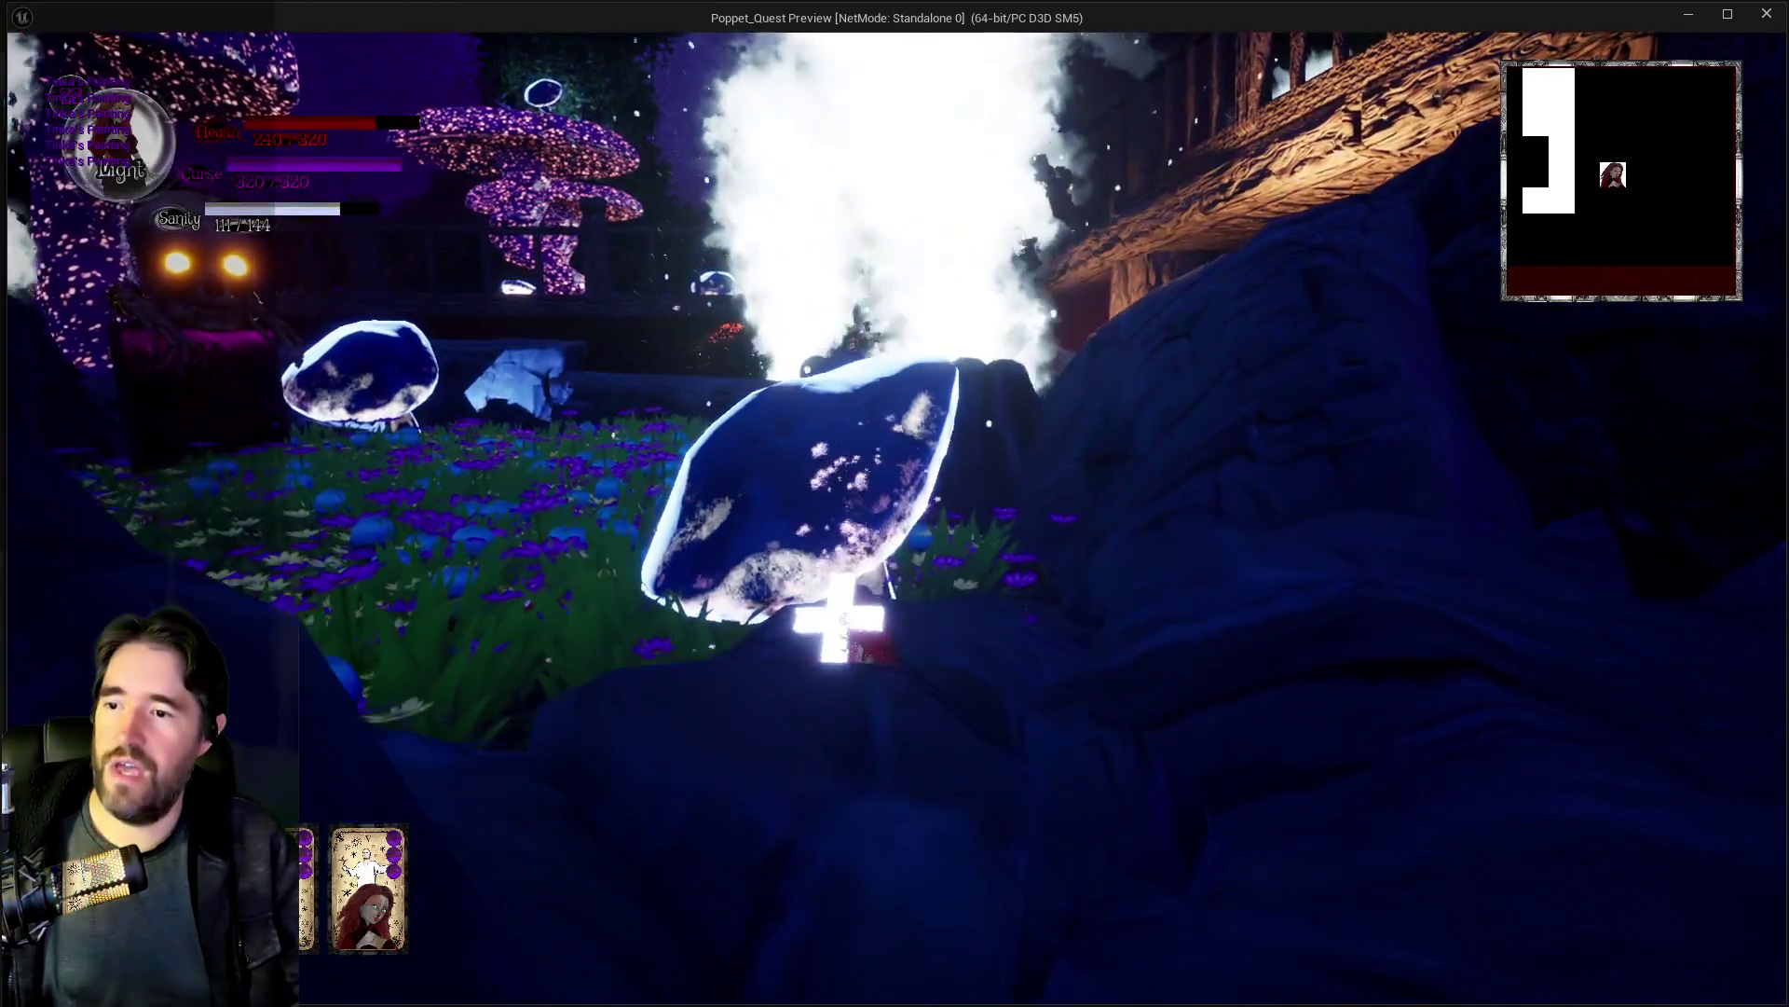
{"action": "key", "text": "w"}
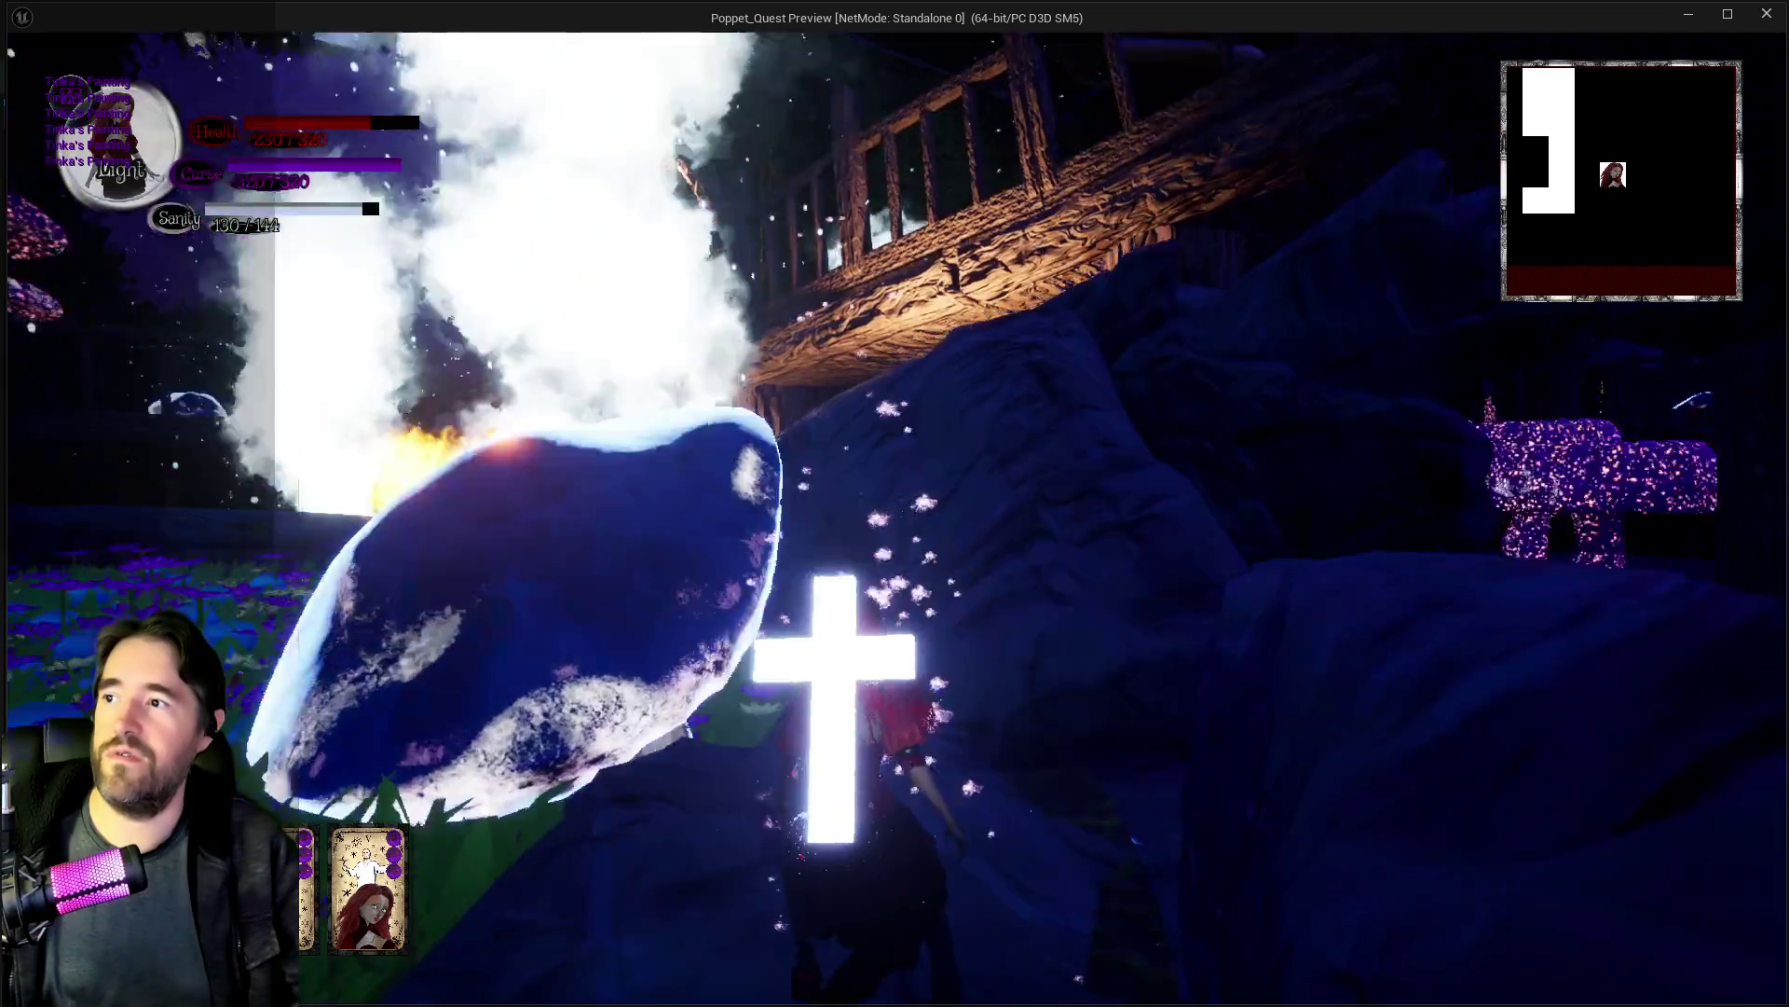
Step: Climb onto the rock and strike the striped sphere with the staff
{"action": "key", "text": "w"}
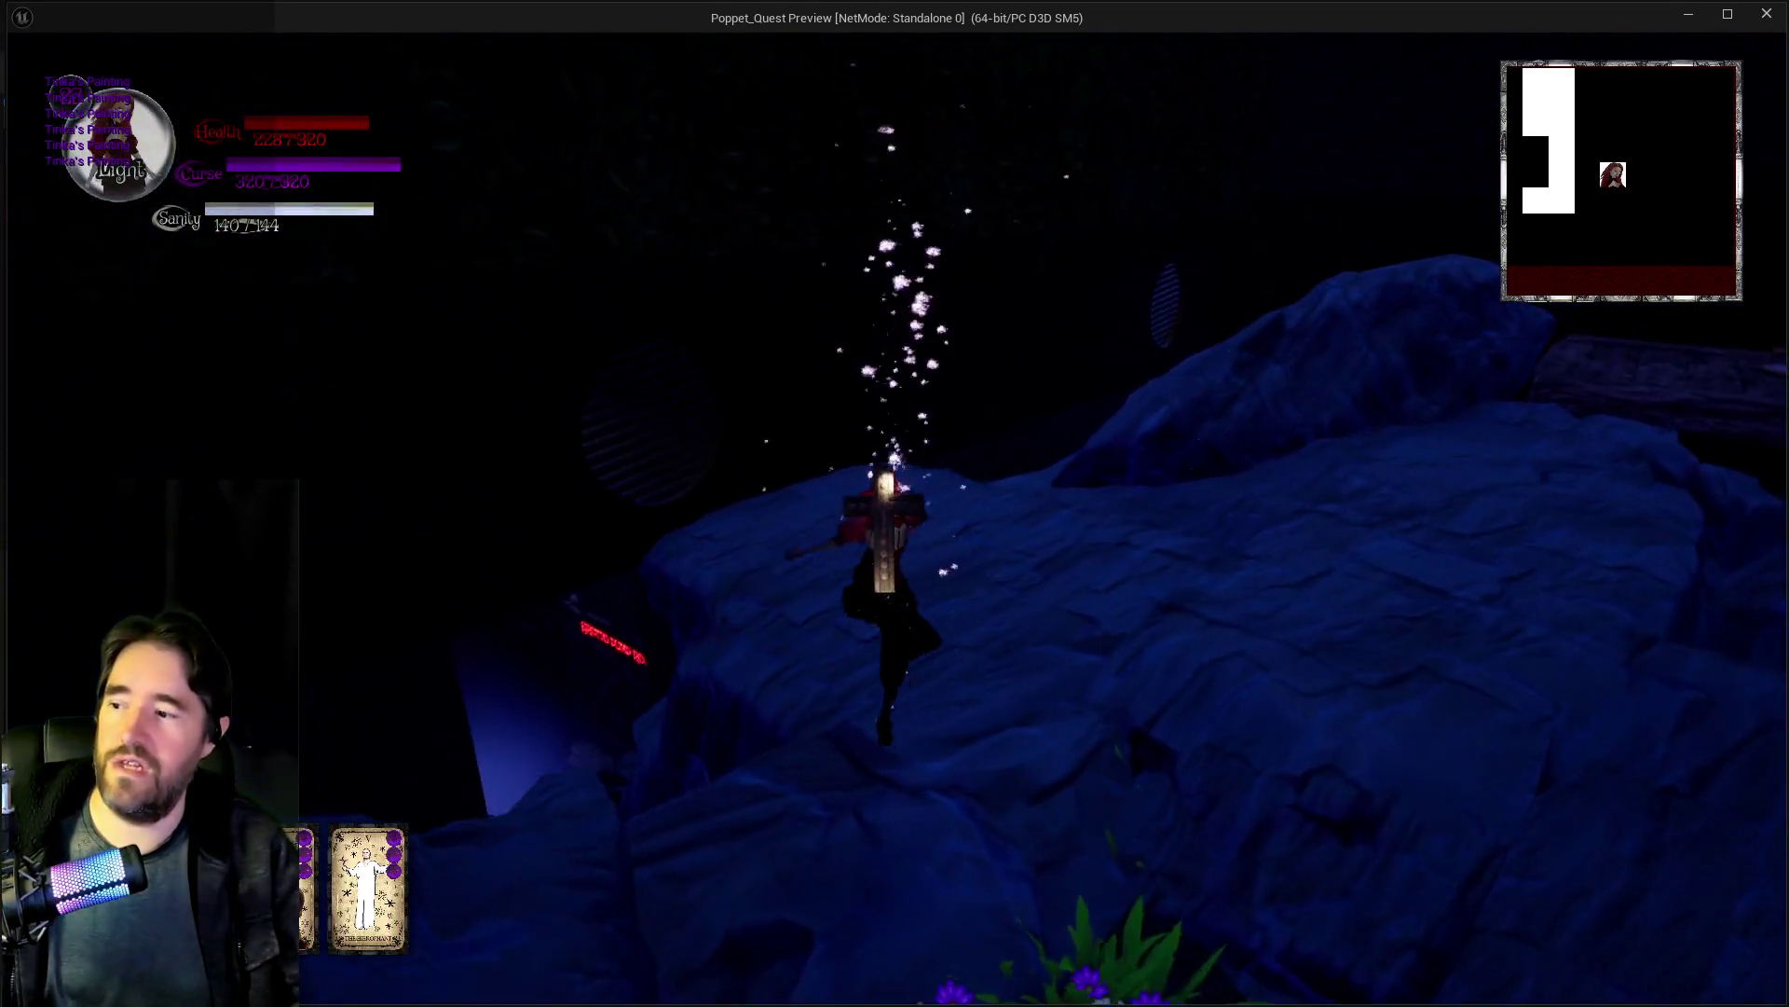
{"action": "key", "text": "w"}
{"action": "key", "text": "w"}
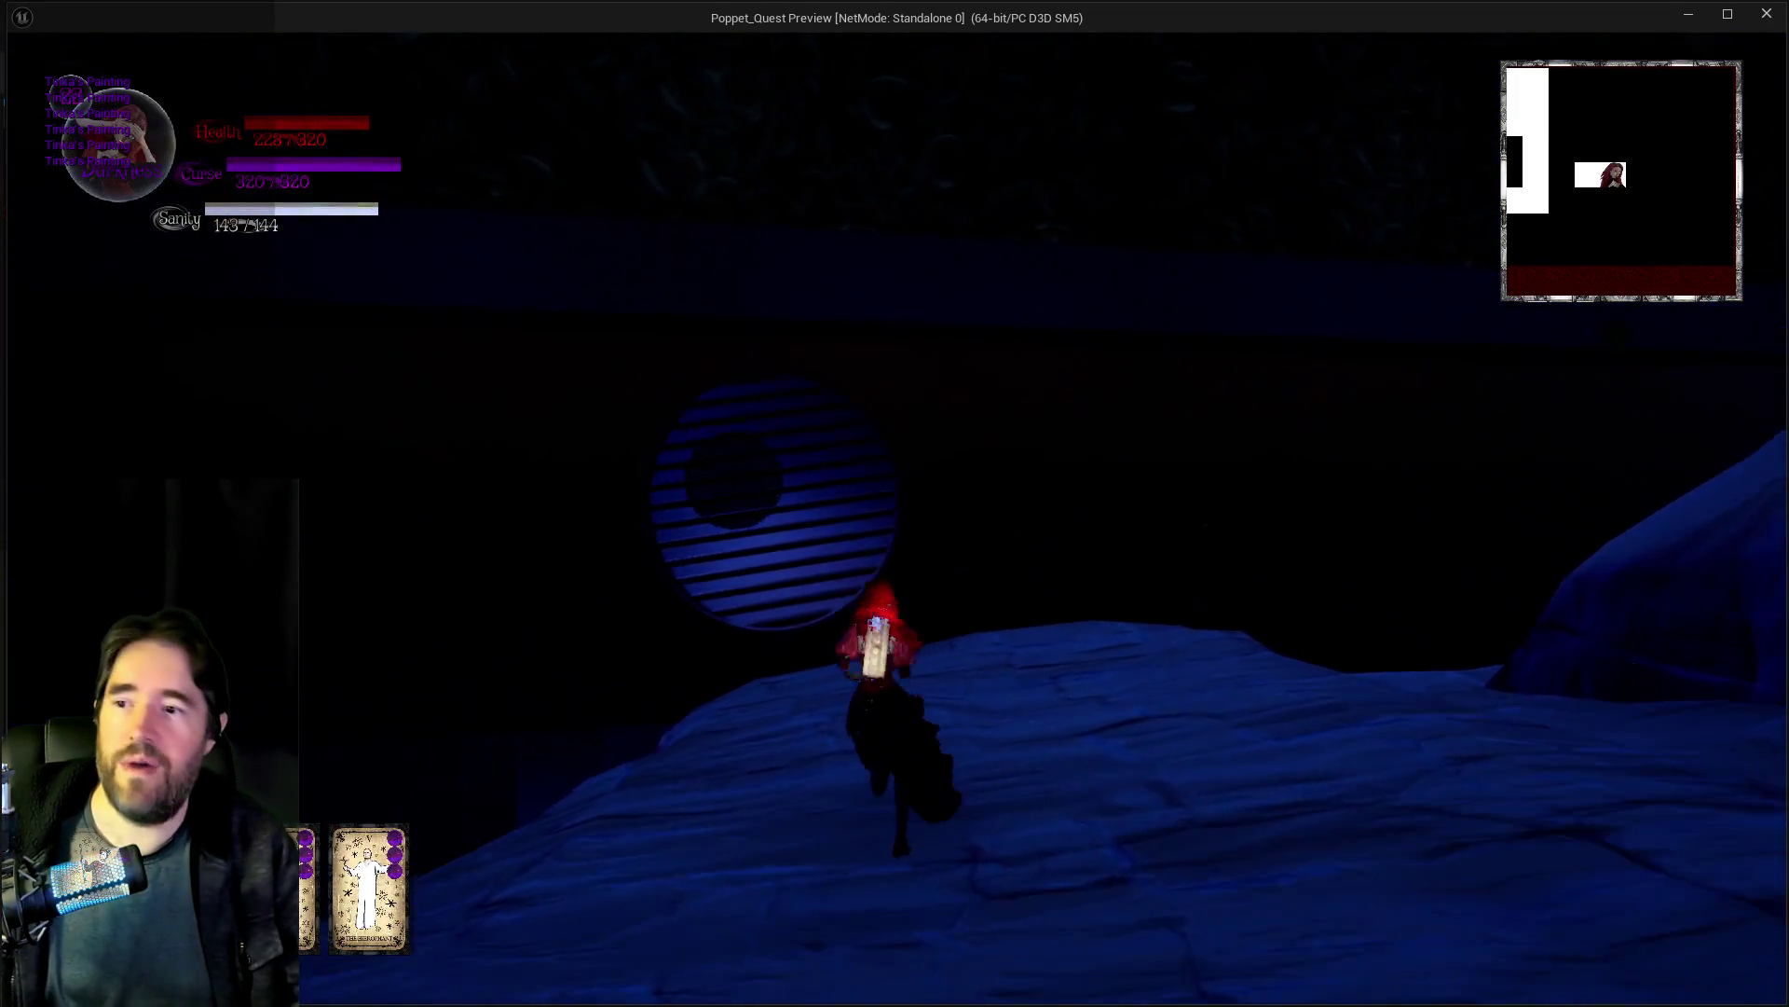
{"action": "key", "text": "w"}
{"action": "left_click", "coordinate": [895, 503]}
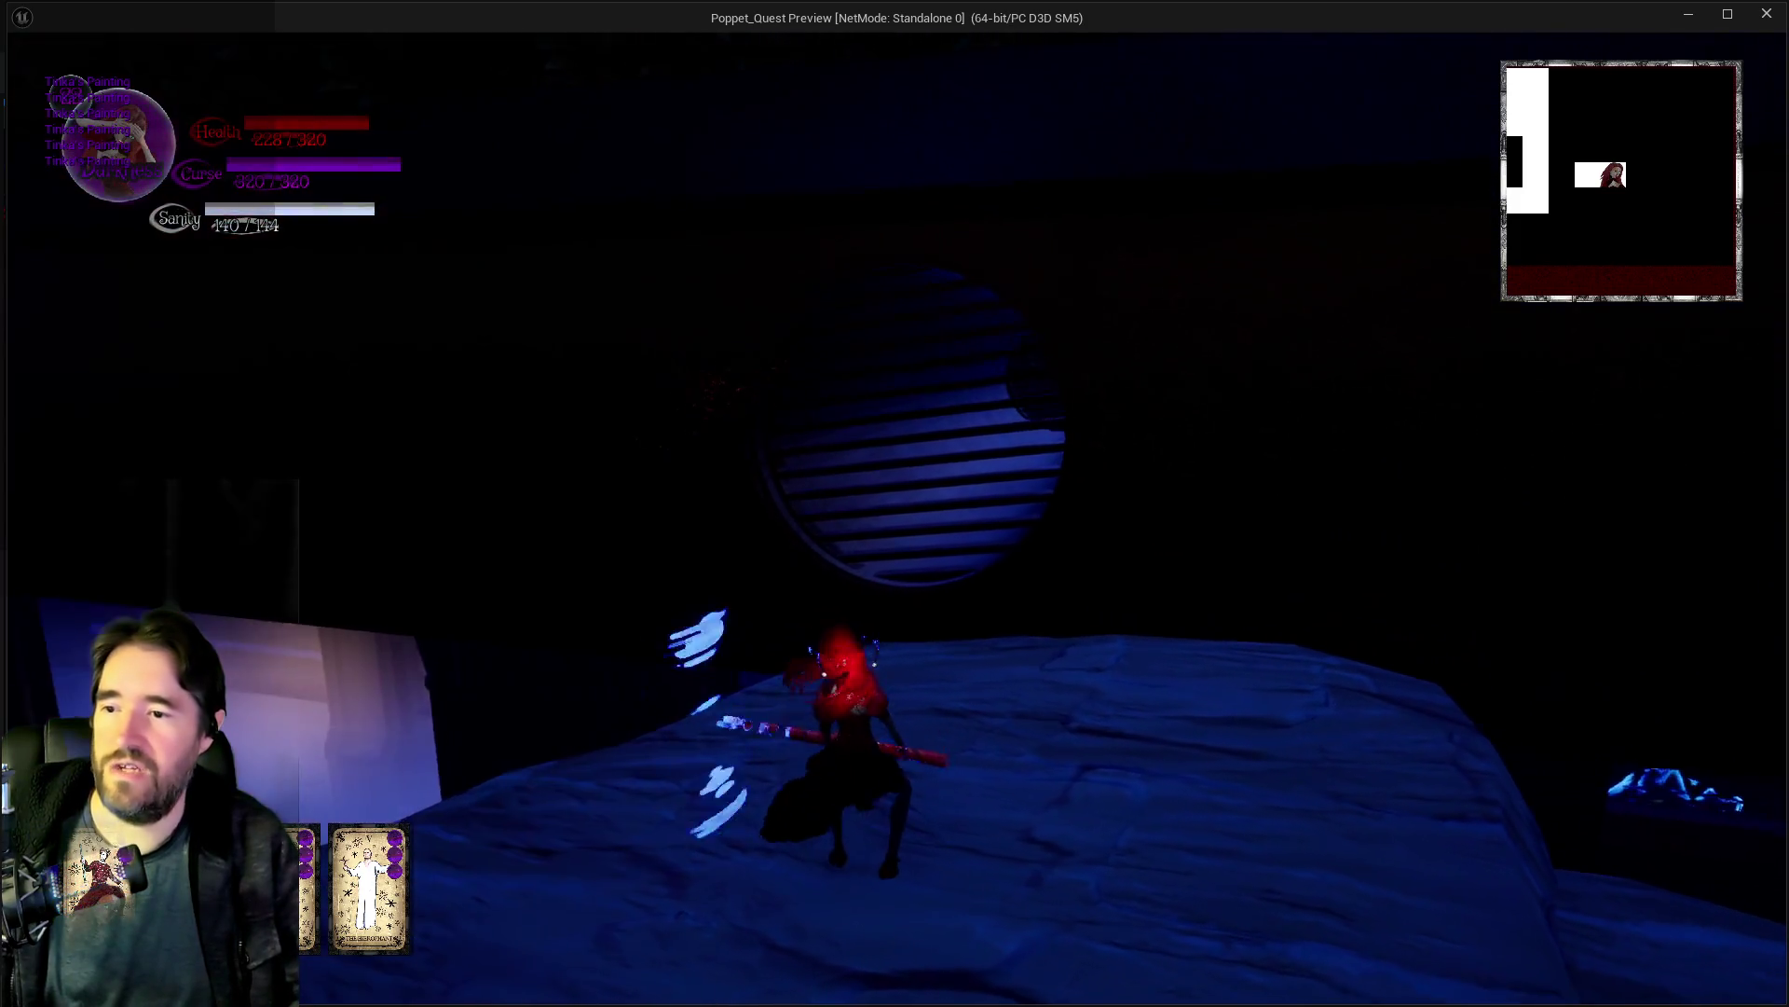
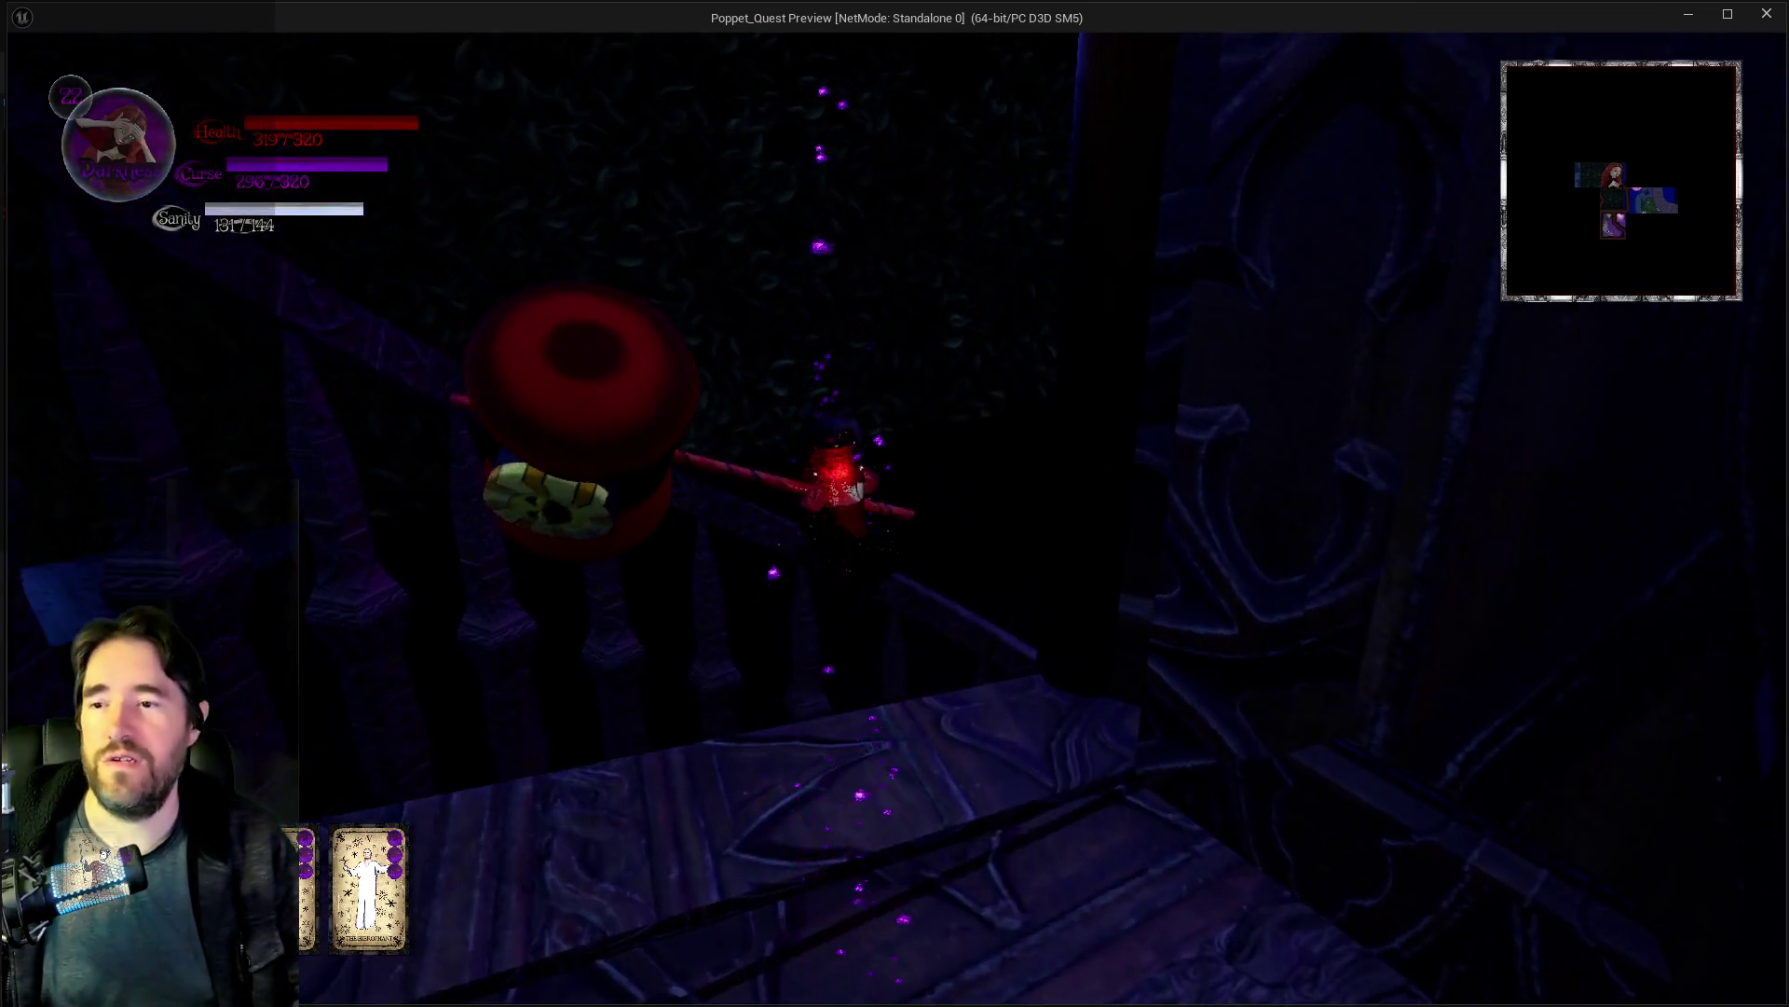
Step: Glide off the balcony and cross the room toward the lantern-lit pillar
{"action": "key", "text": "space"}
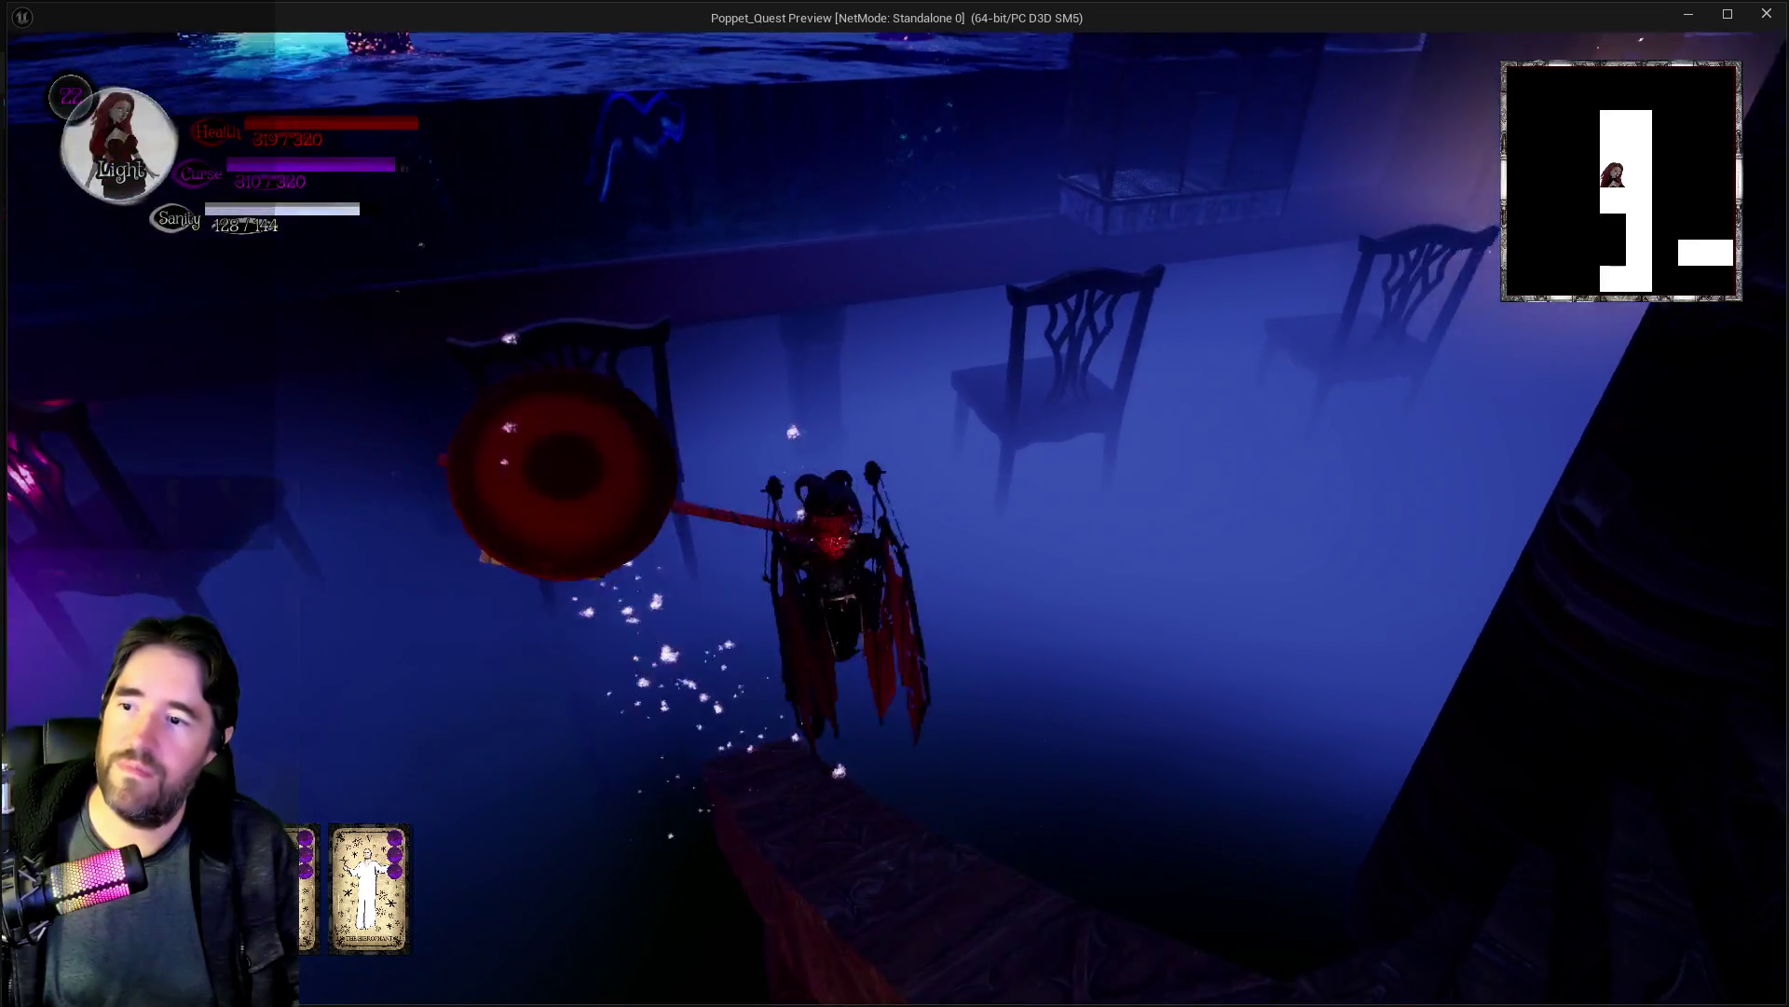
{"action": "key", "text": "w"}
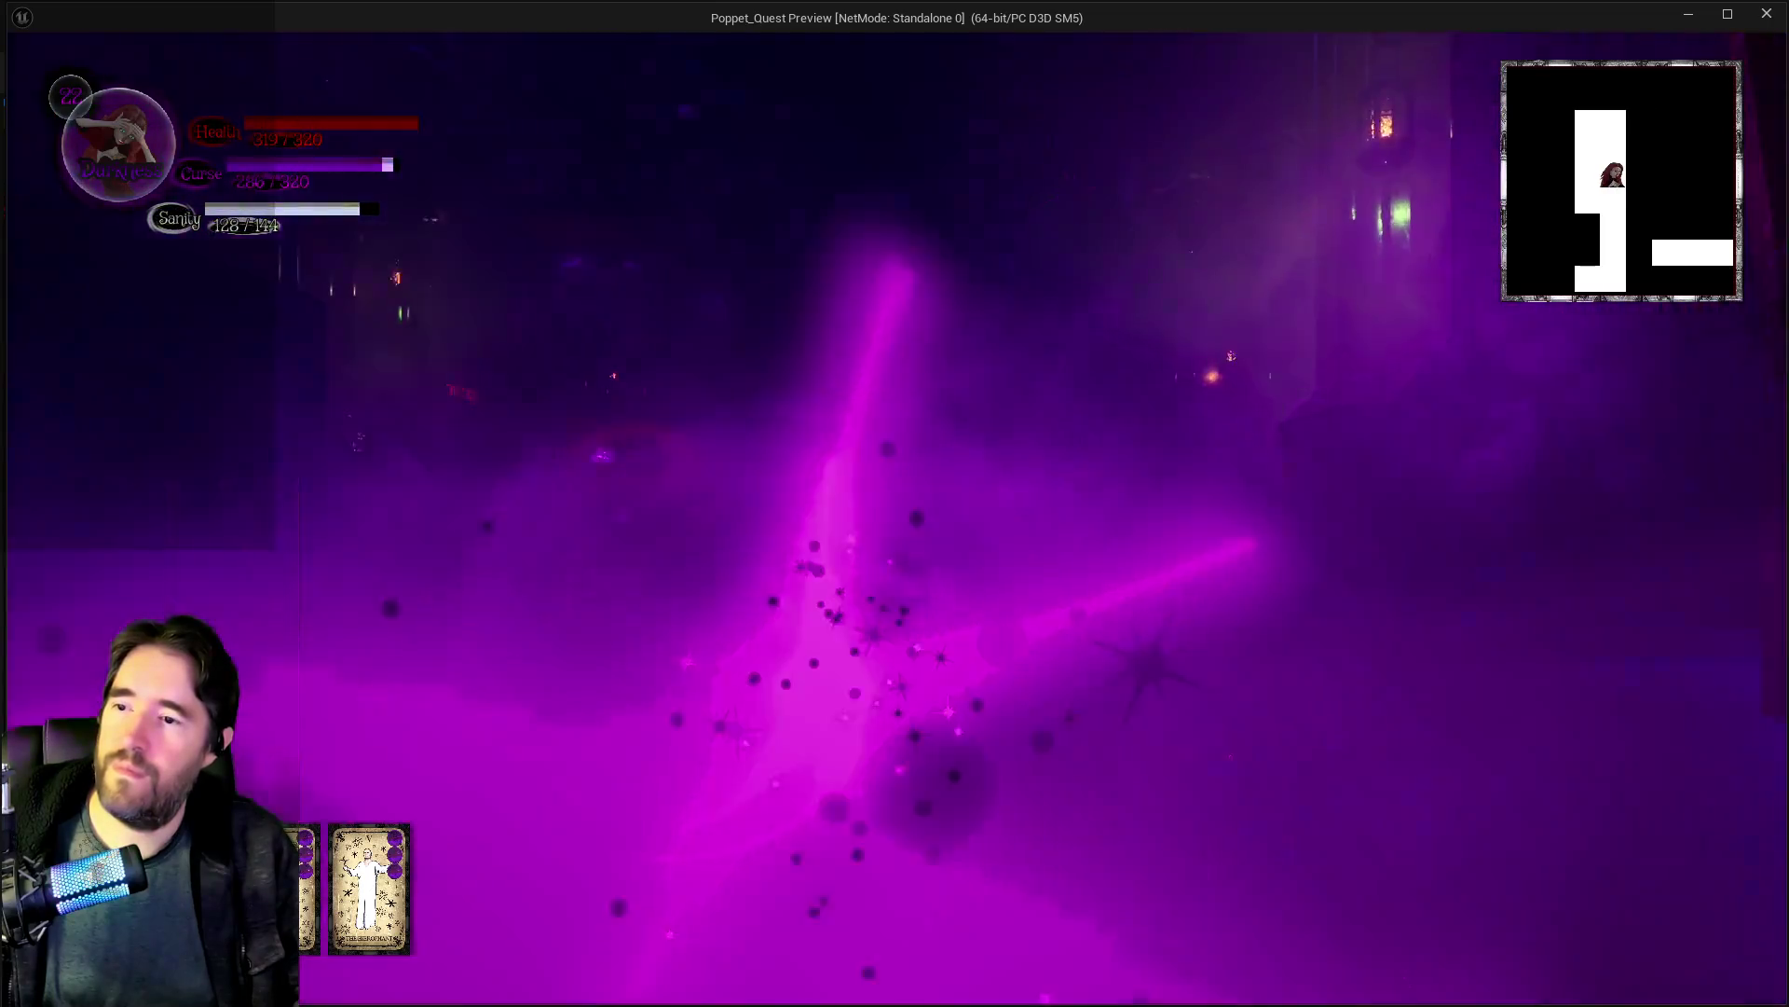
{"action": "key", "text": "w"}
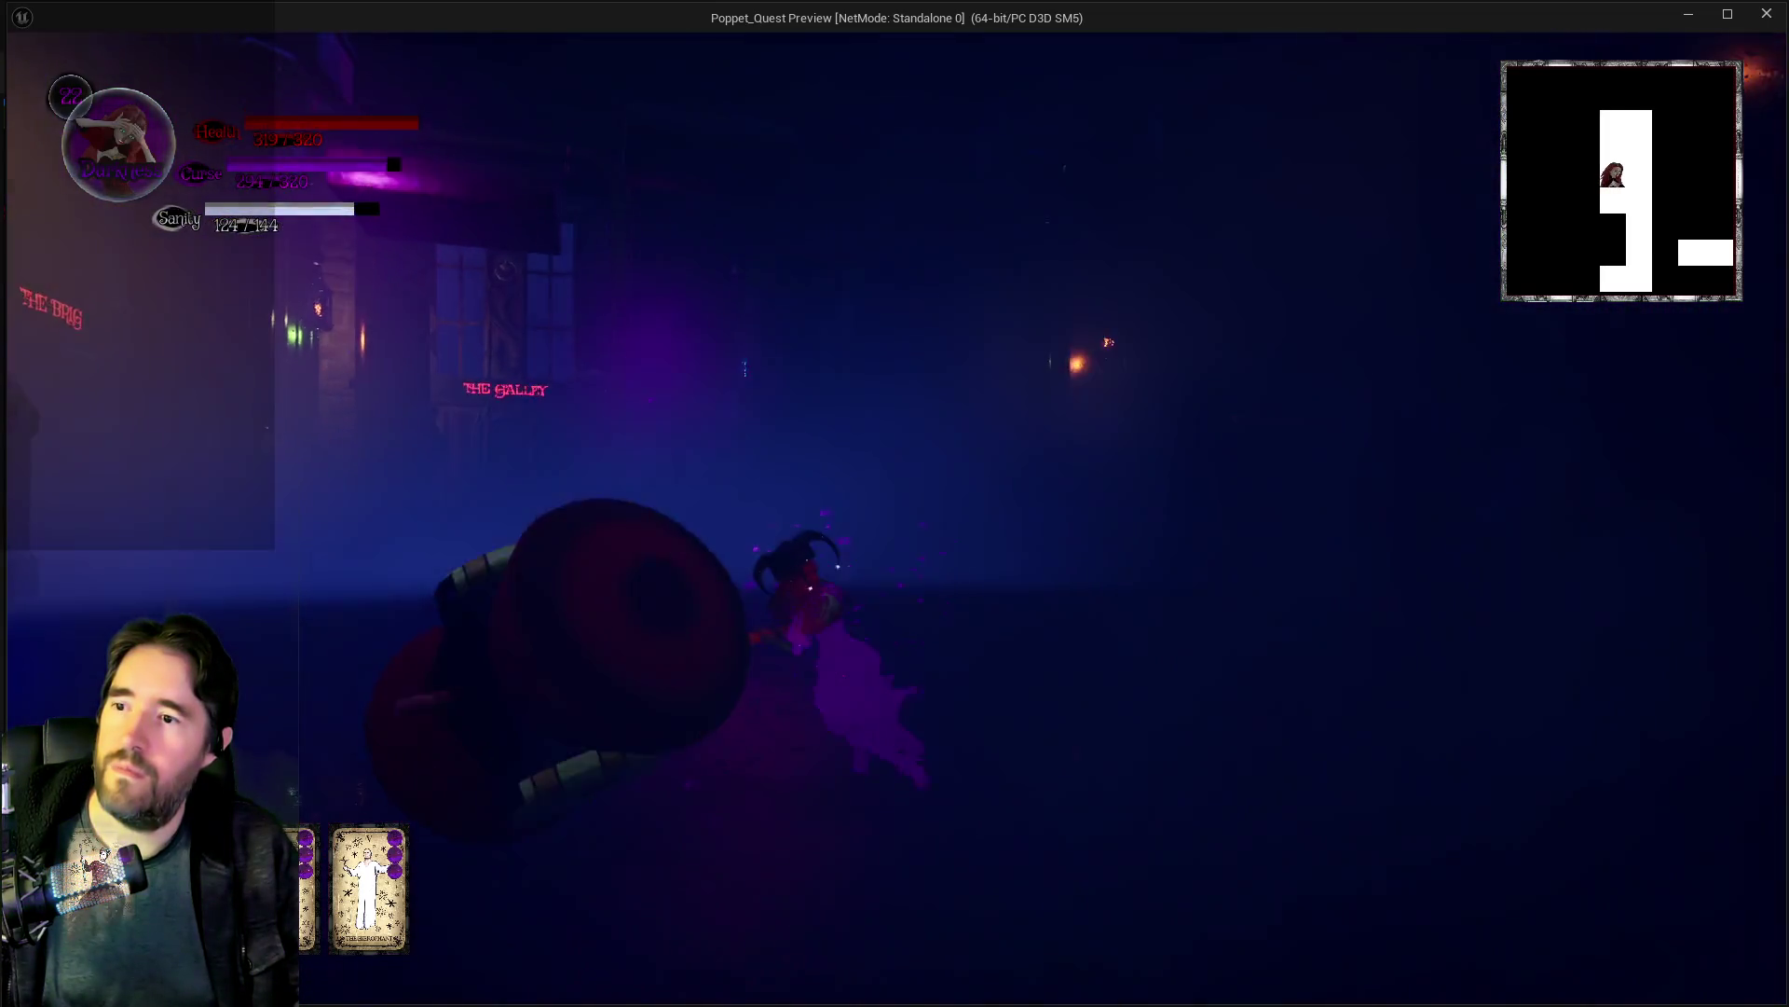
{"action": "key", "text": "w"}
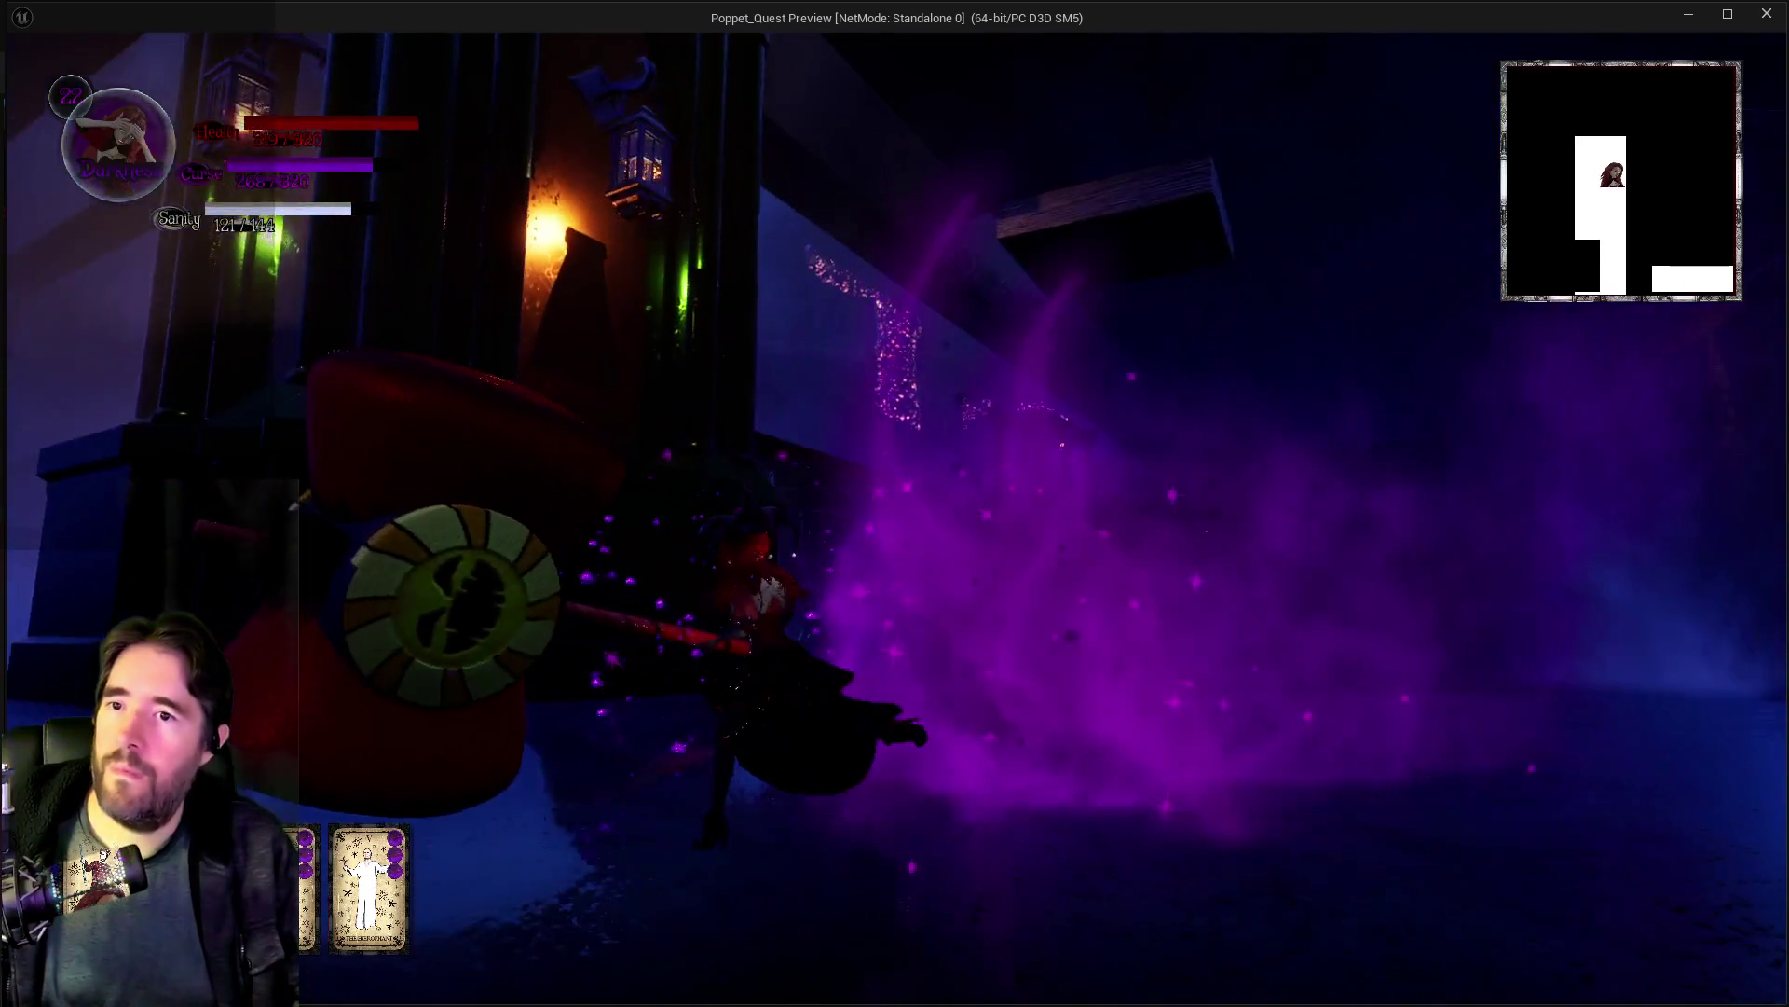
{"action": "key", "text": "w"}
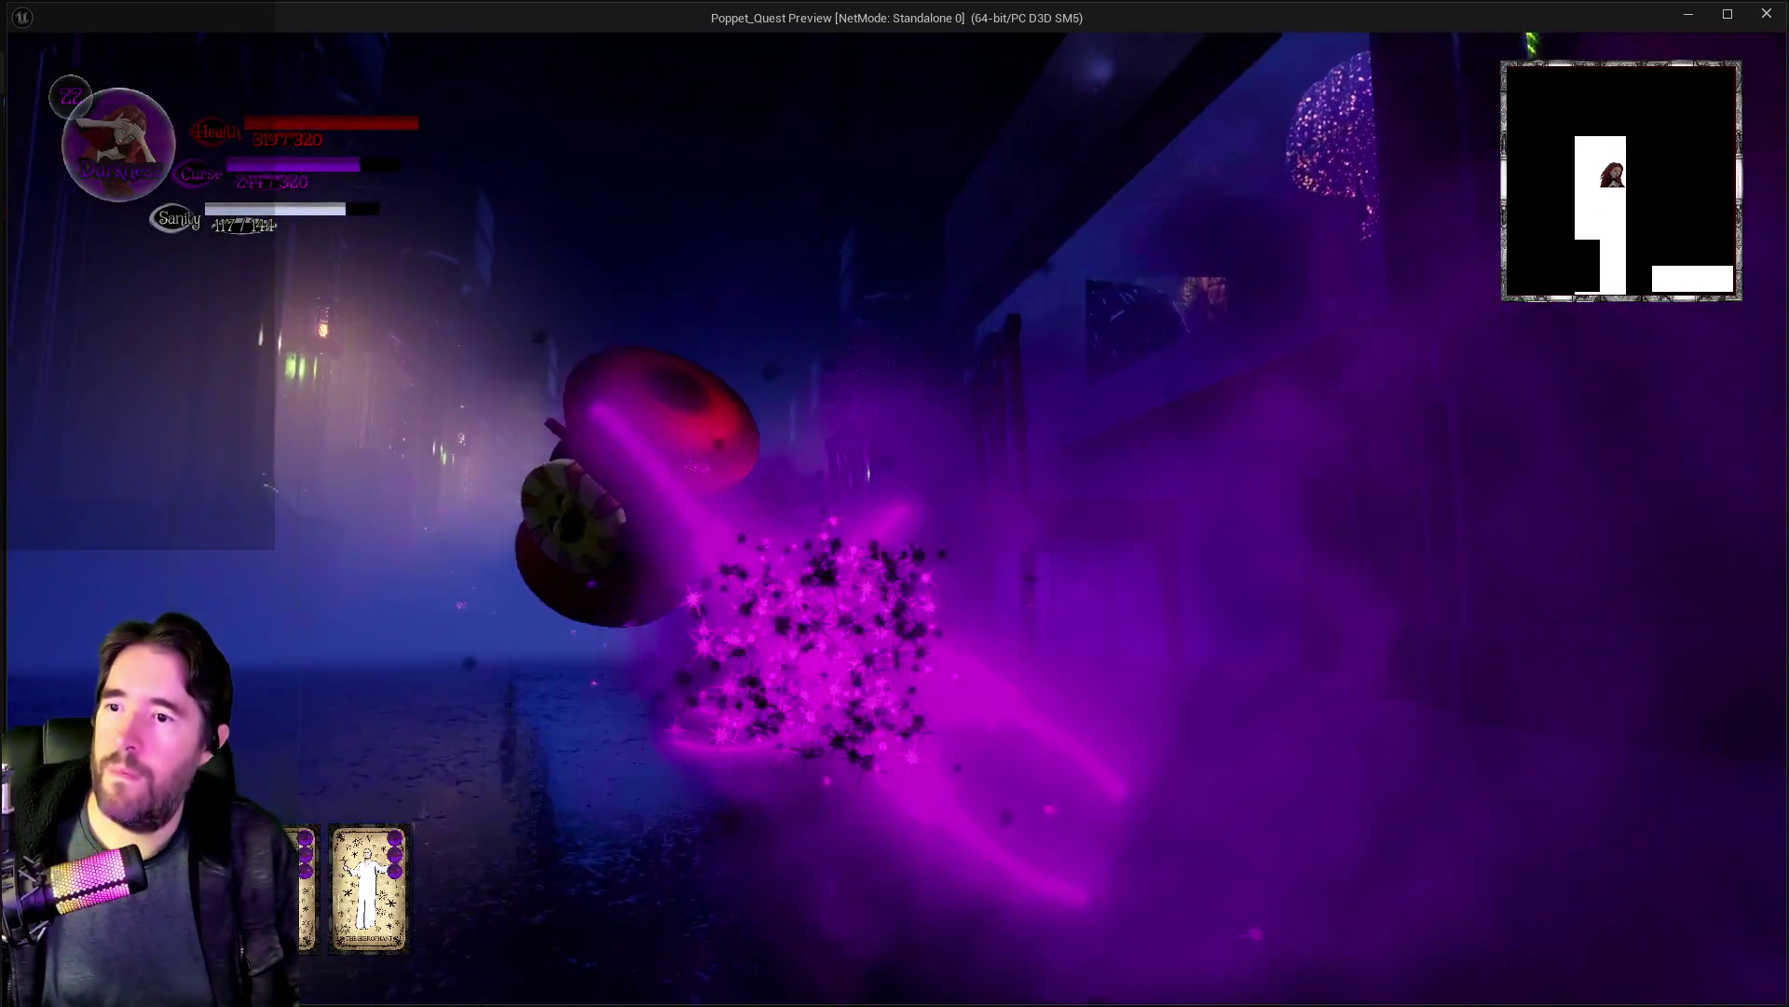
Step: Dash toward the chairs and strike the purple enemy with the hammer
{"action": "key", "text": "w"}
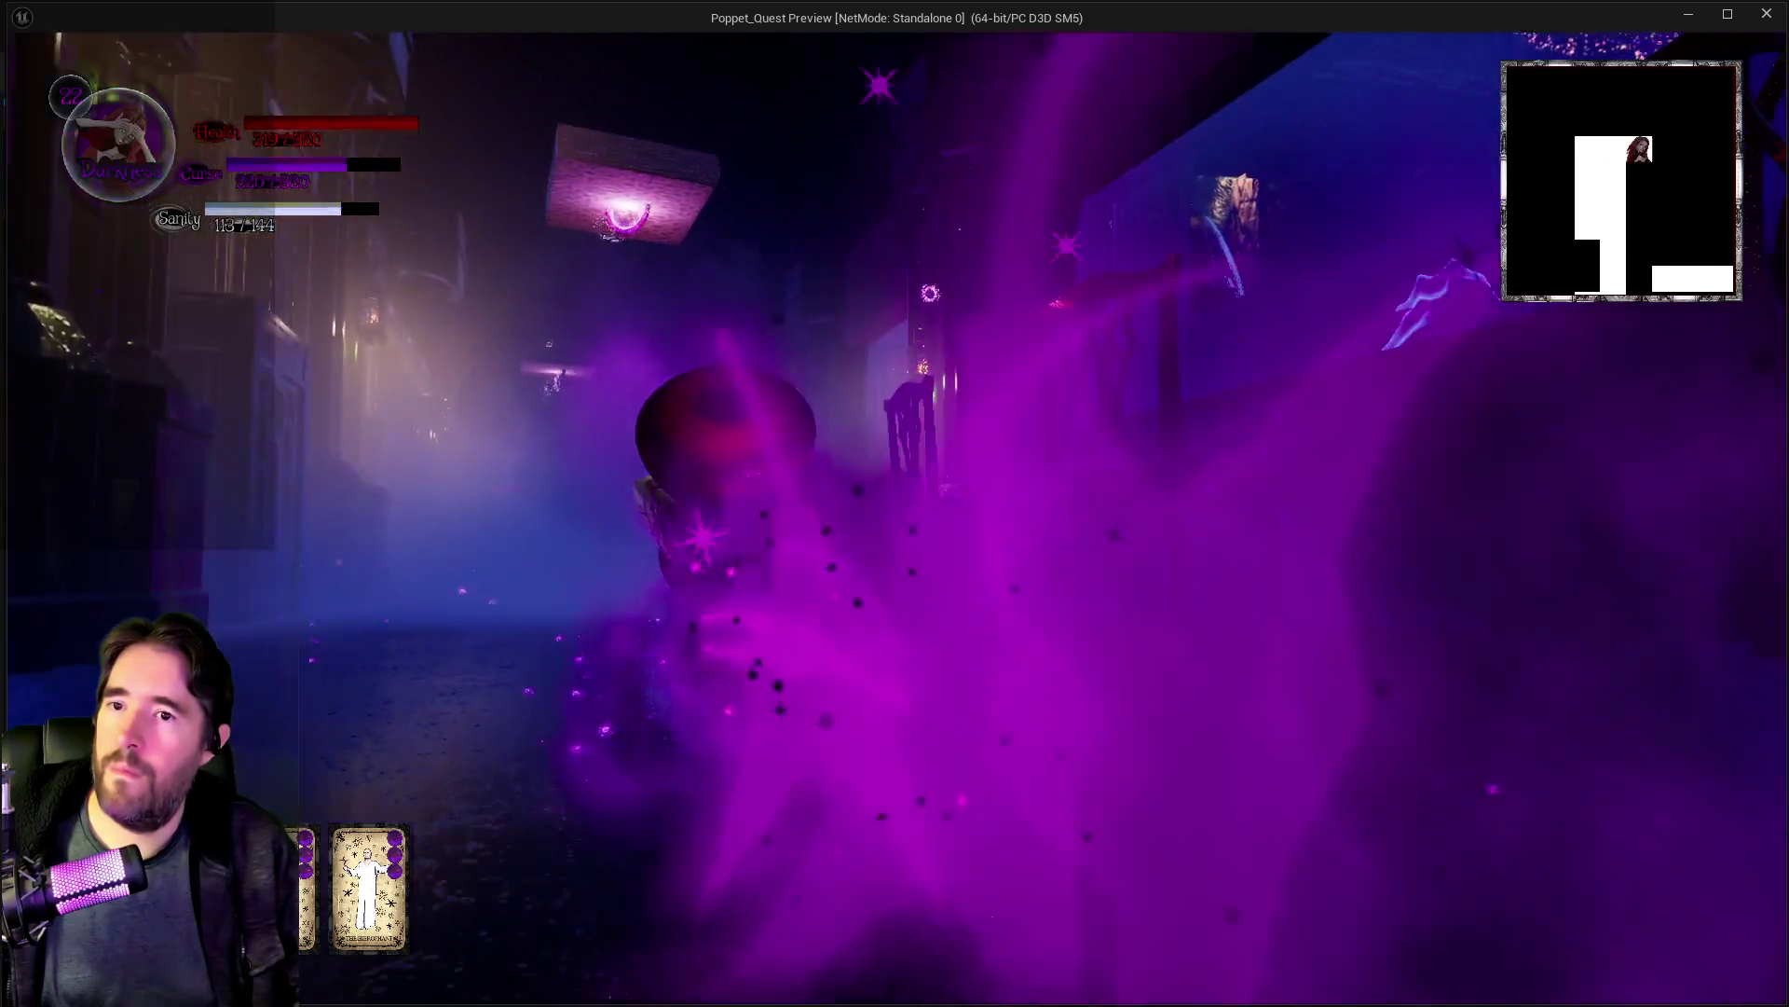
{"action": "key", "text": "w"}
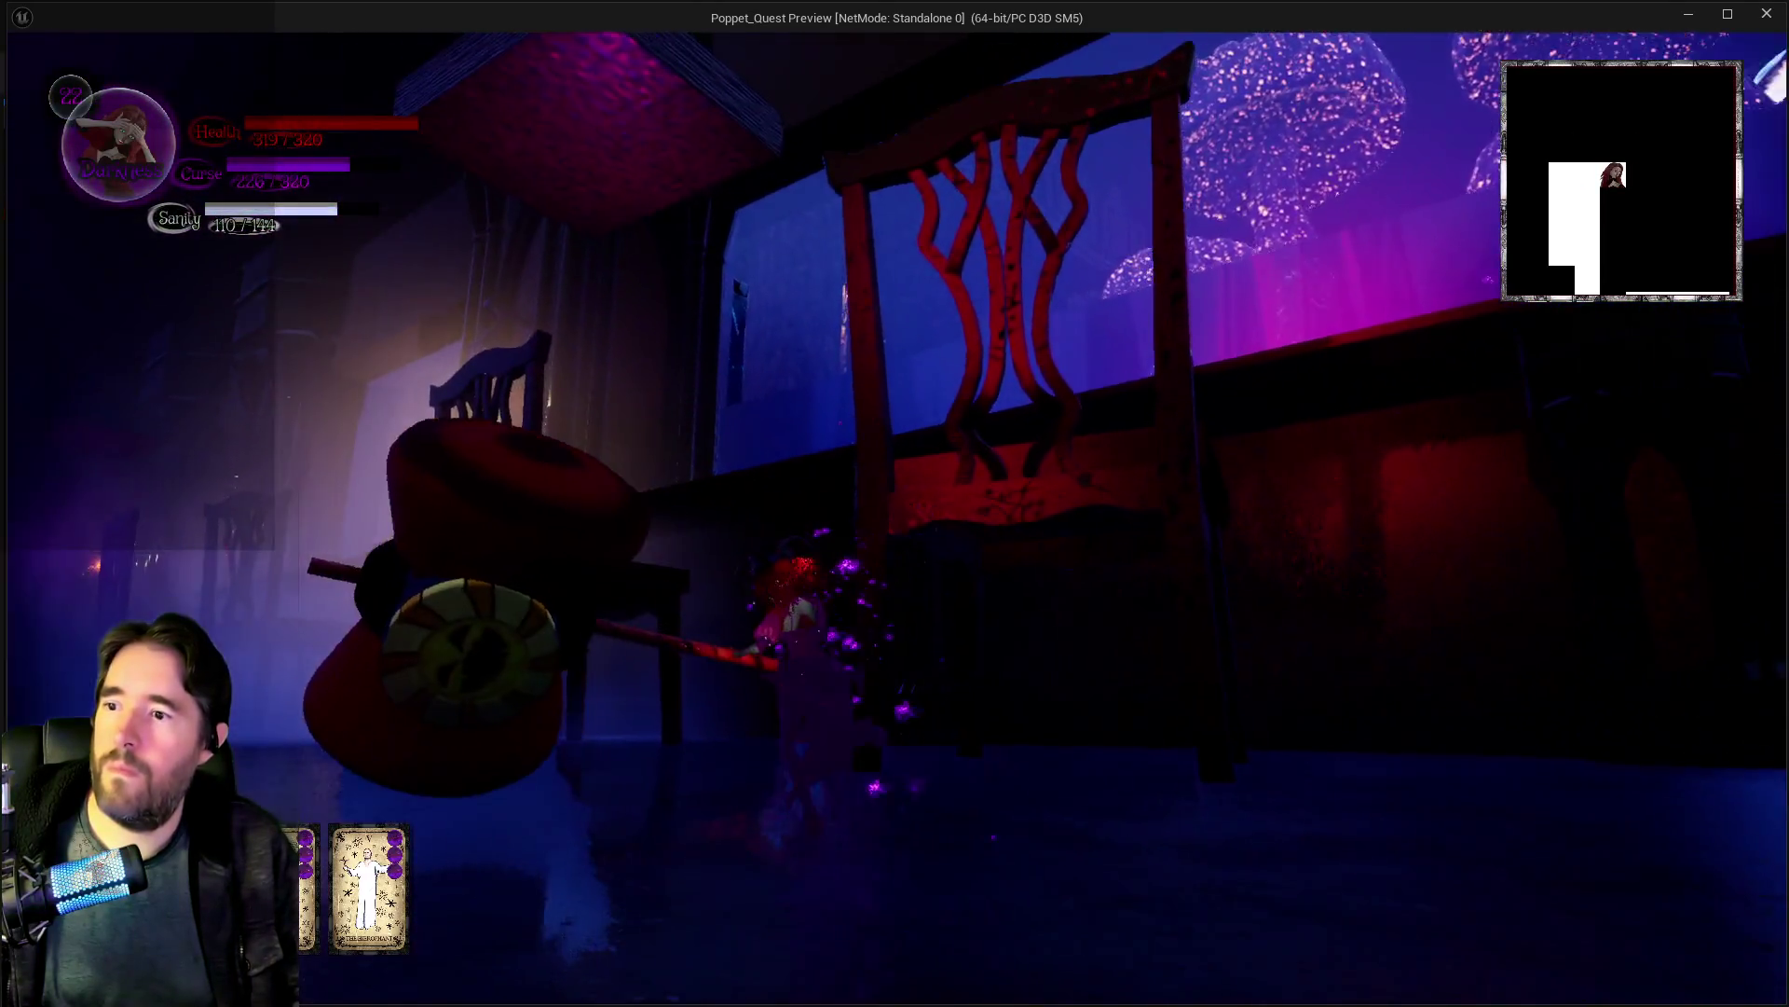
{"action": "key", "text": "w"}
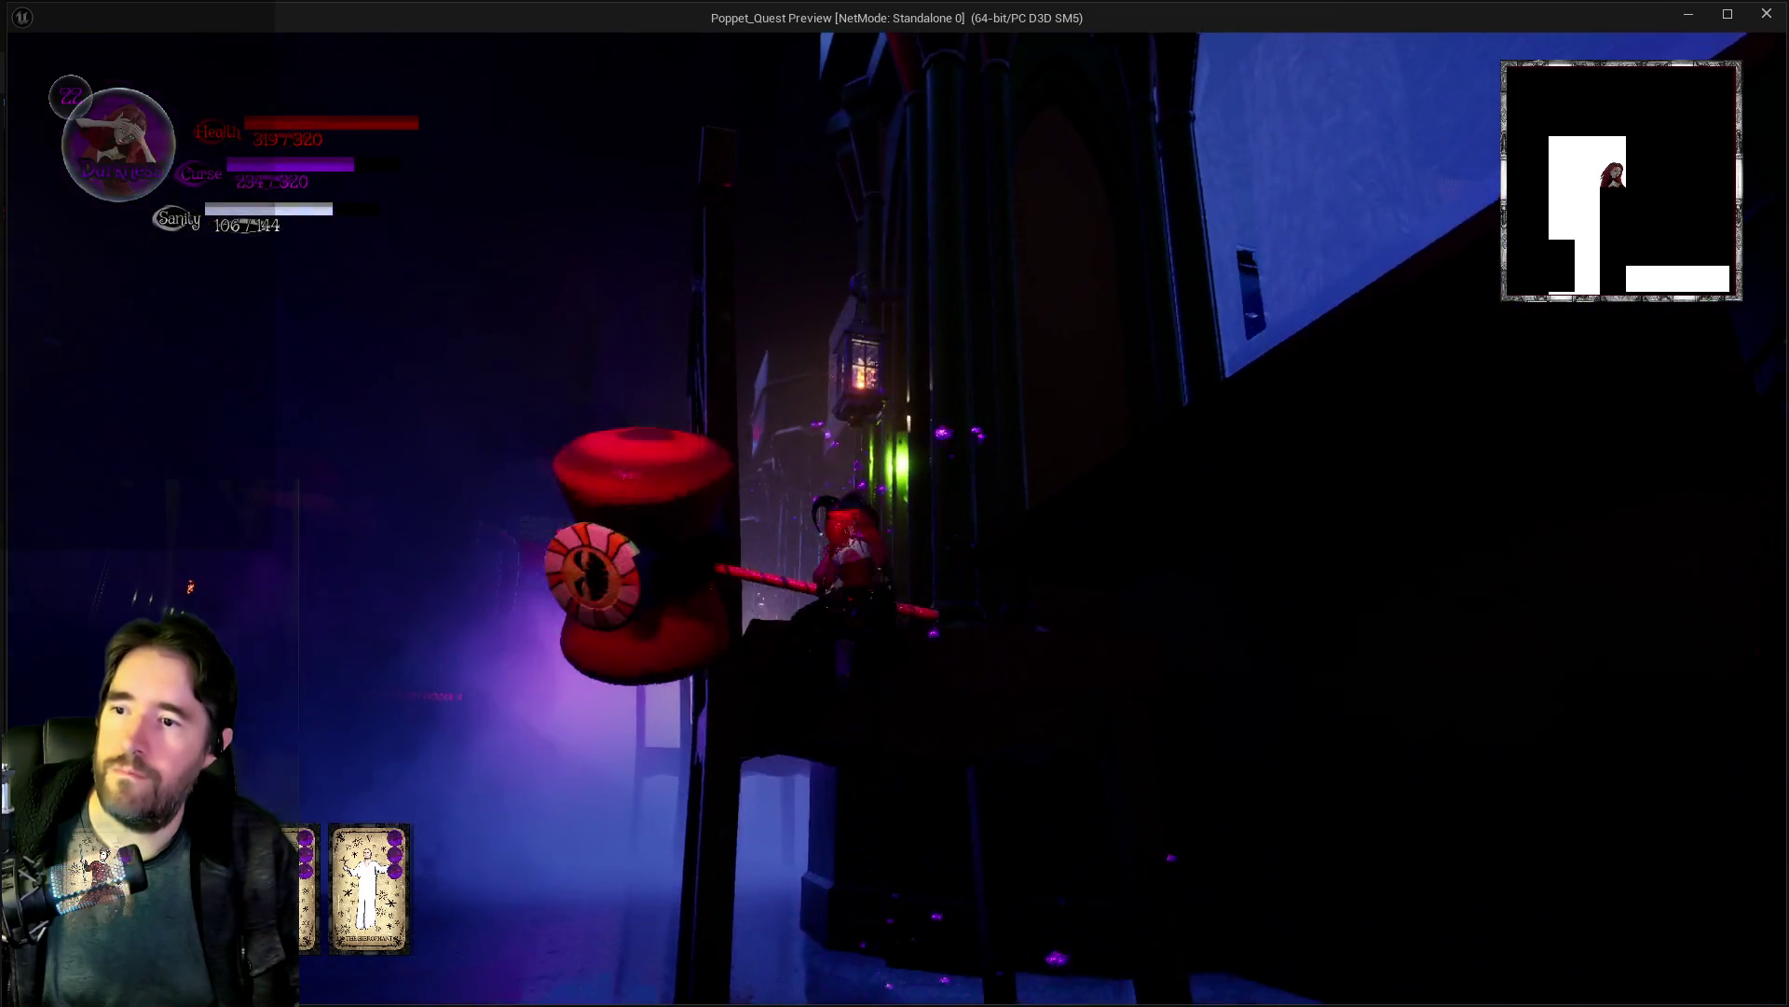
{"action": "key", "text": "w"}
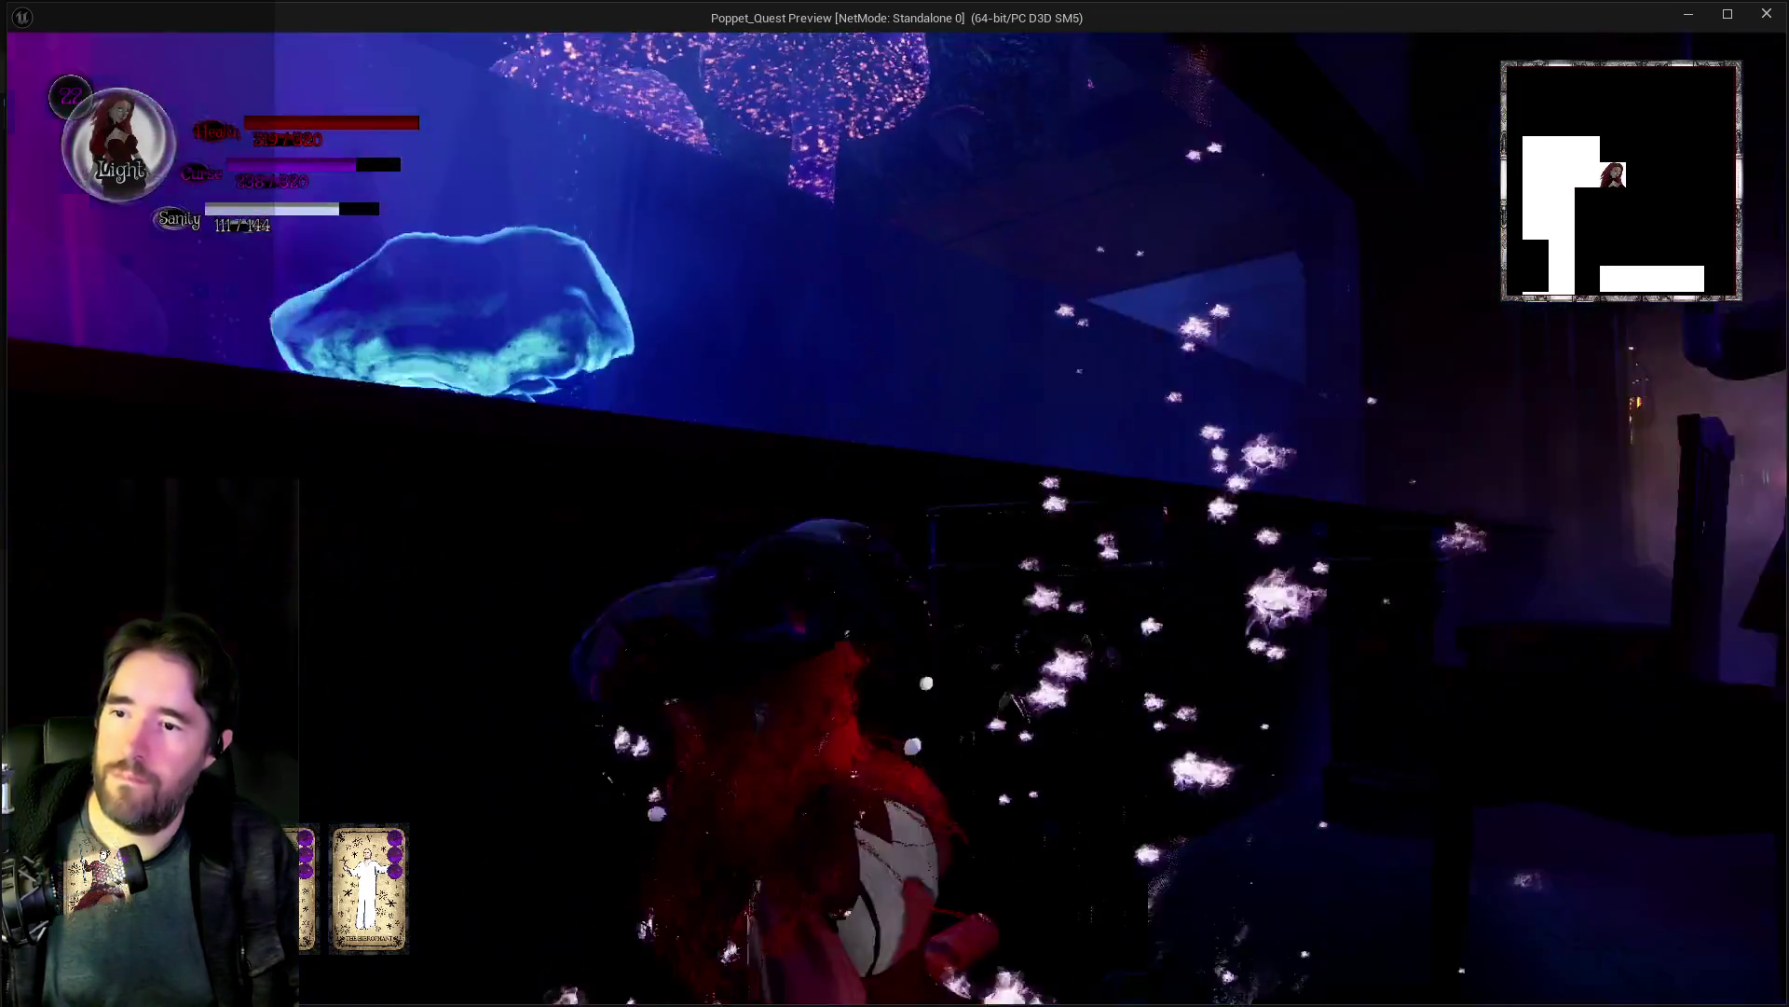
{"action": "key", "text": "w"}
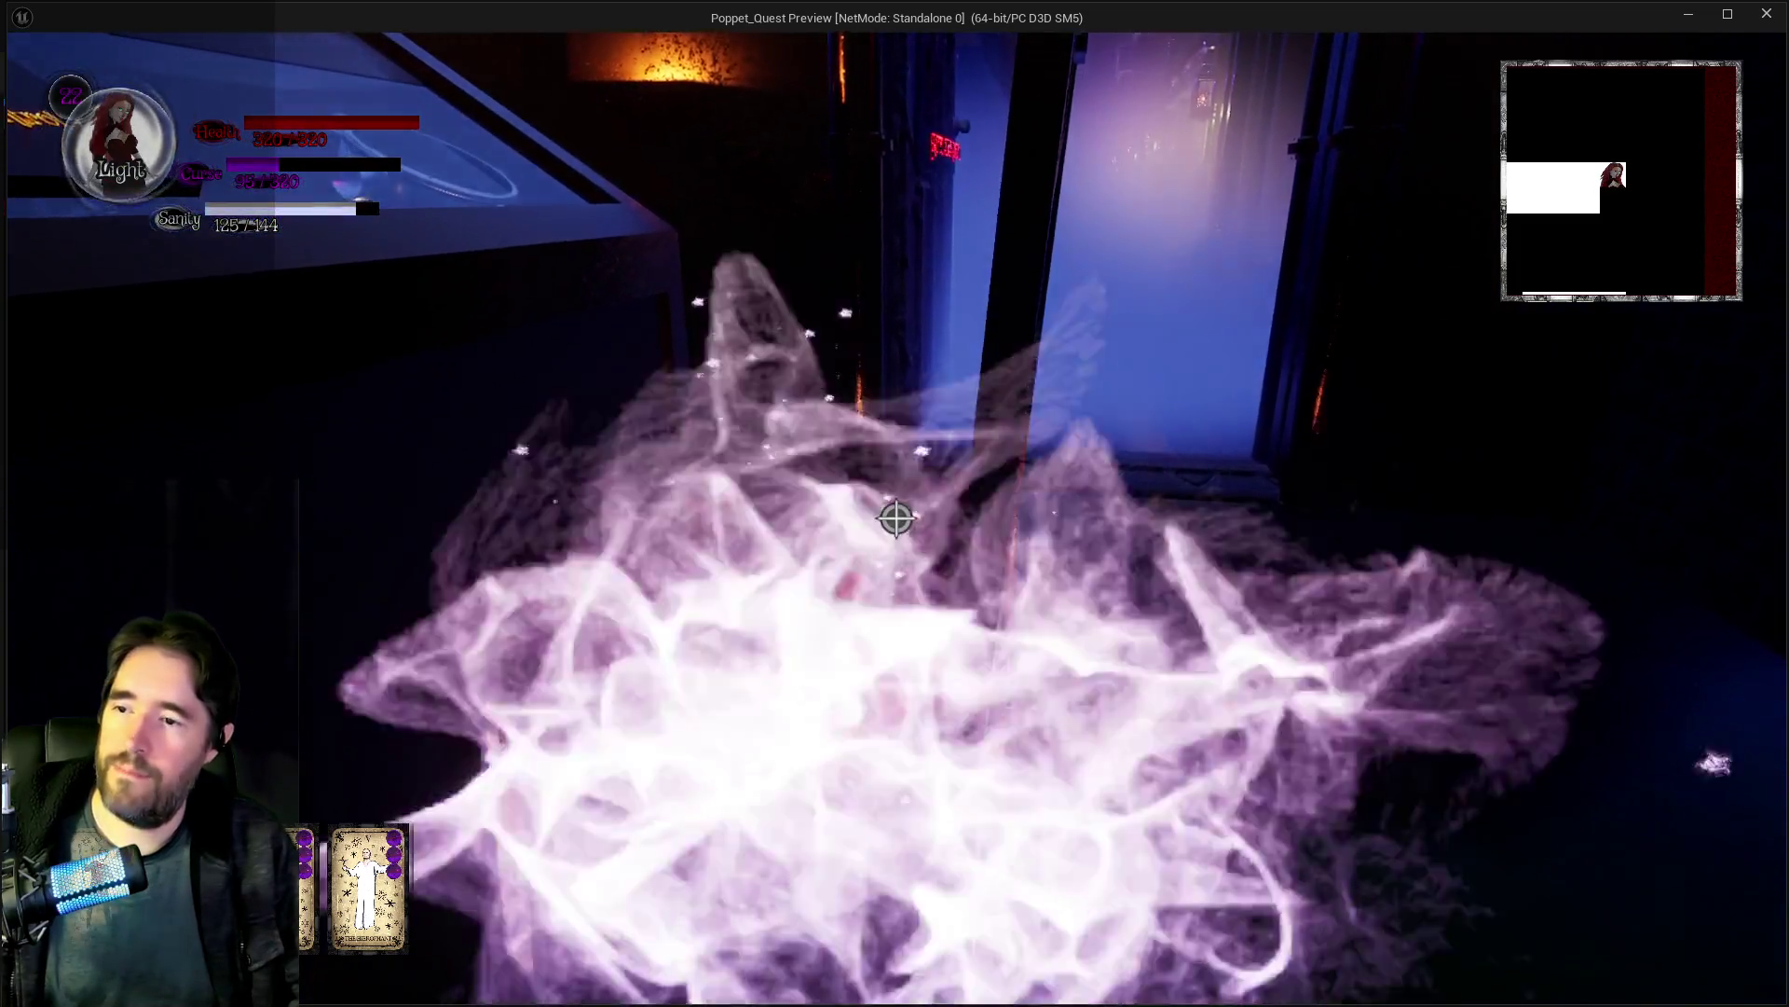
Step: Run from the Pool Control table through the Depths Control Room into the corridor
{"action": "key", "text": "w"}
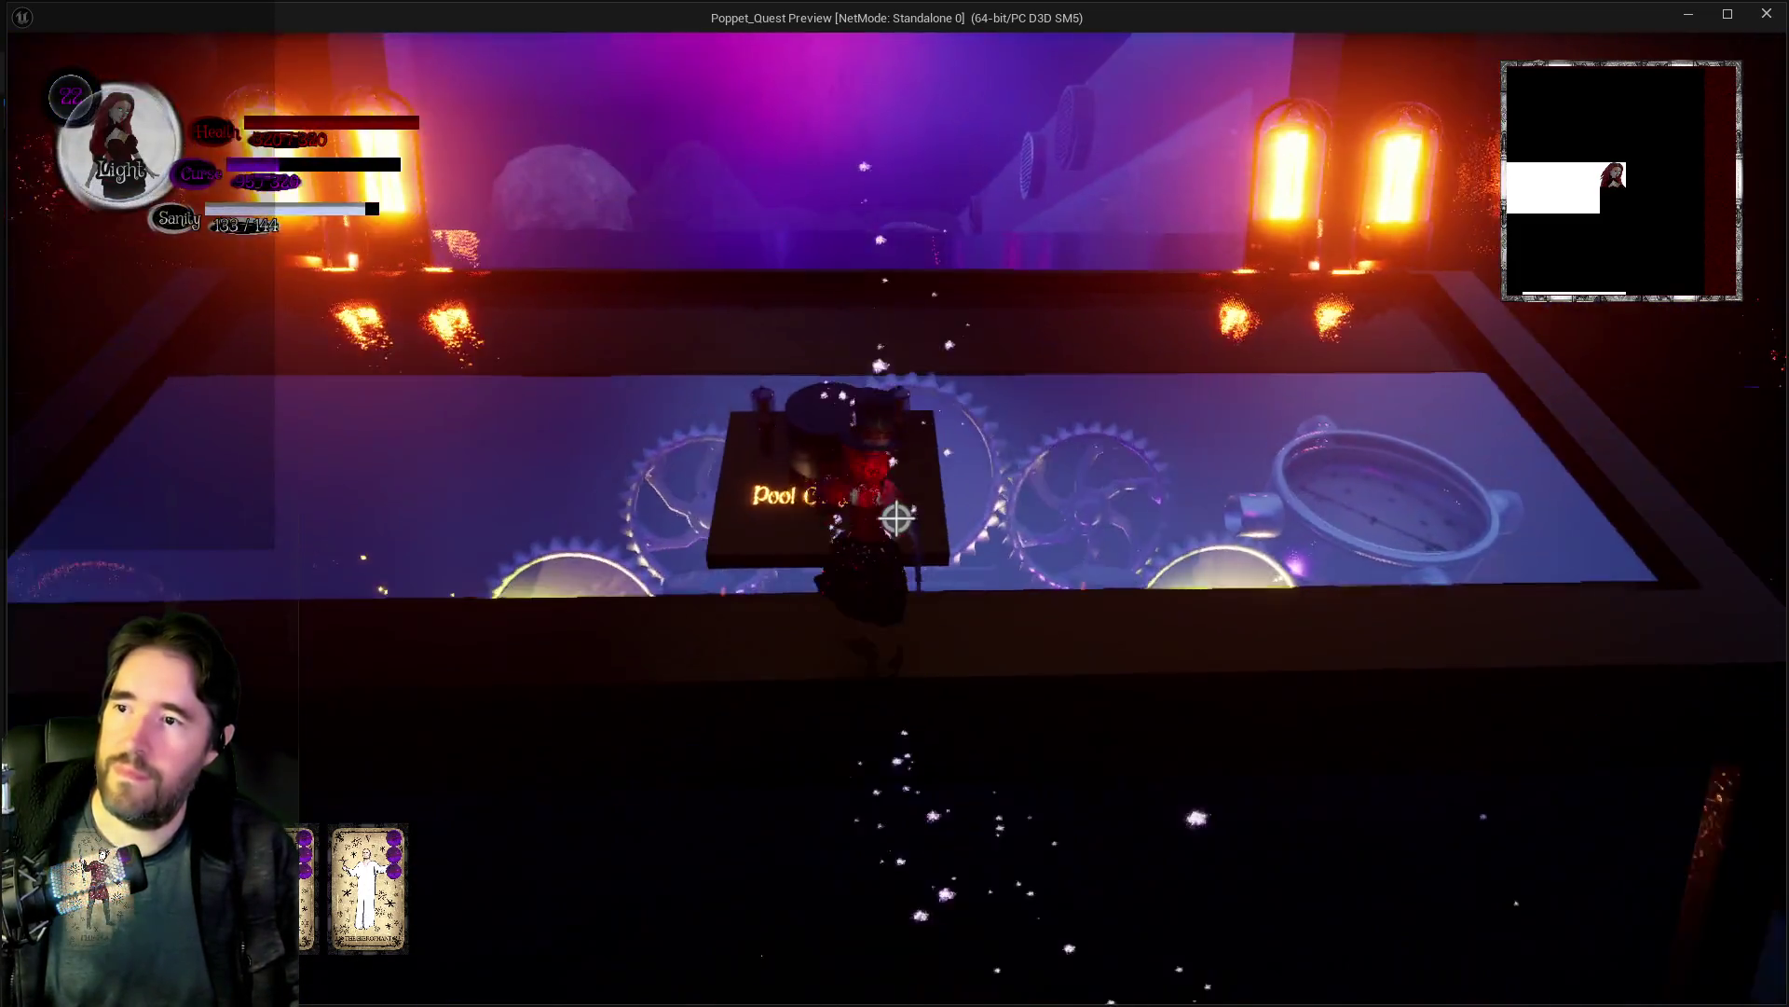
{"action": "key", "text": "s"}
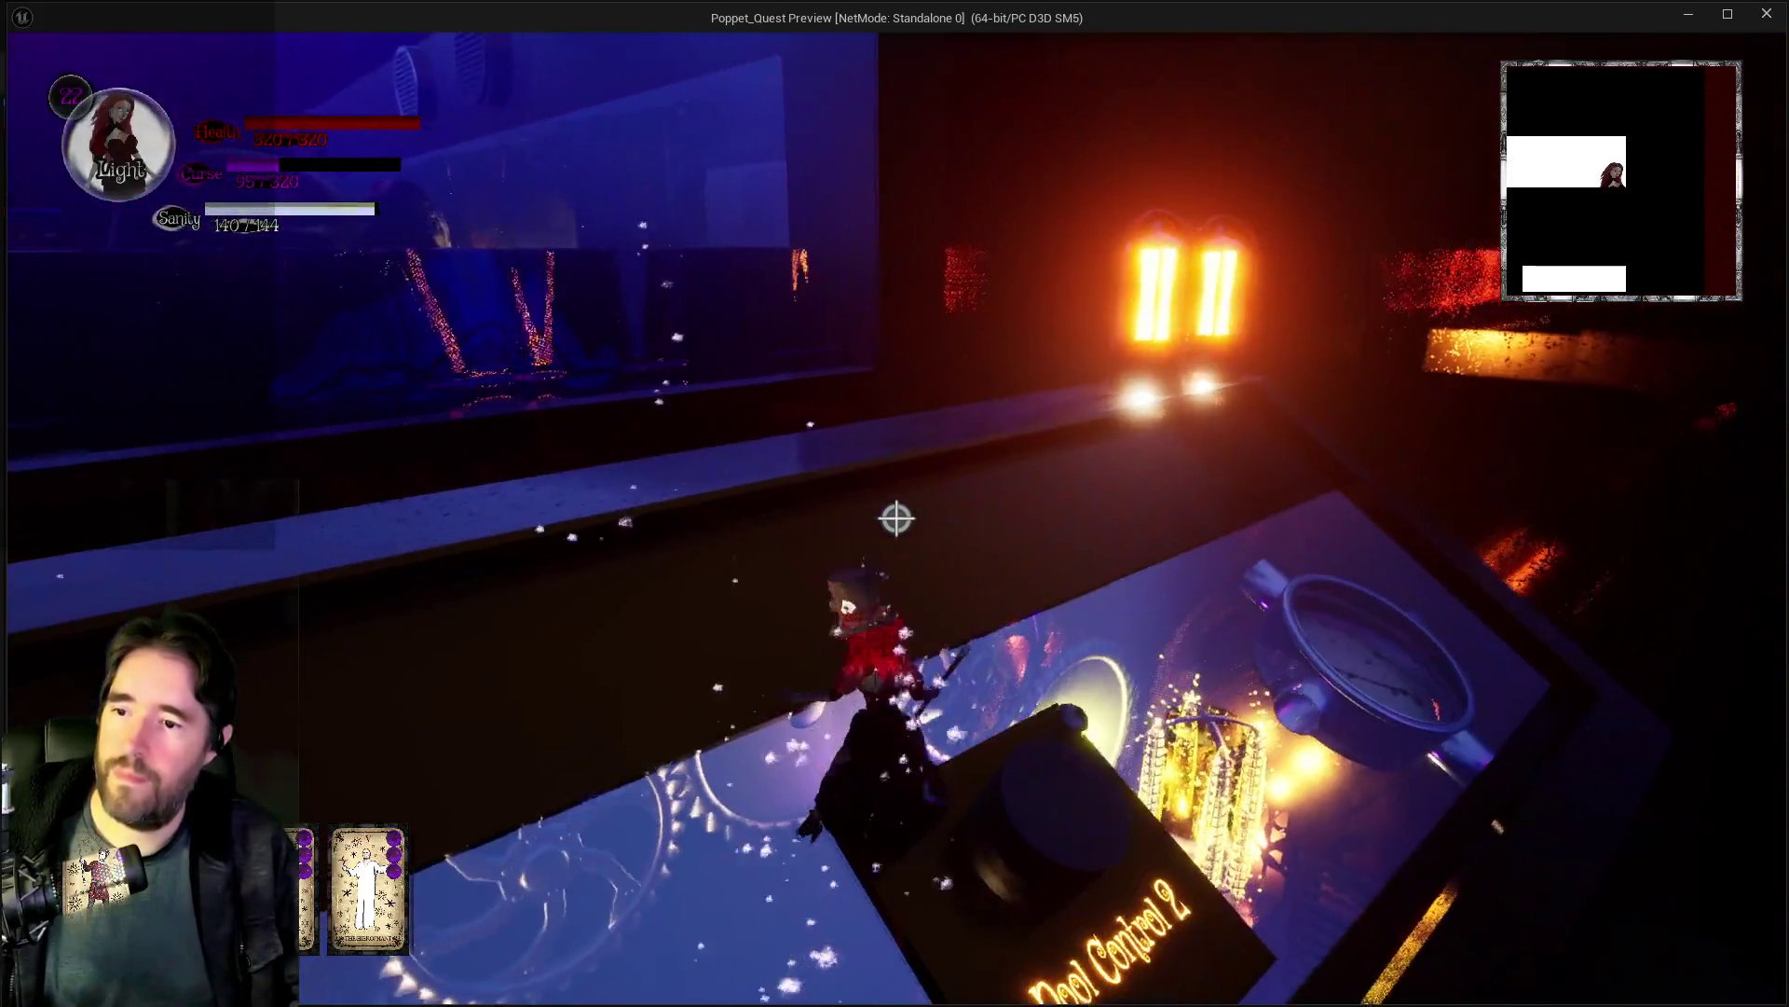
{"action": "key", "text": "w"}
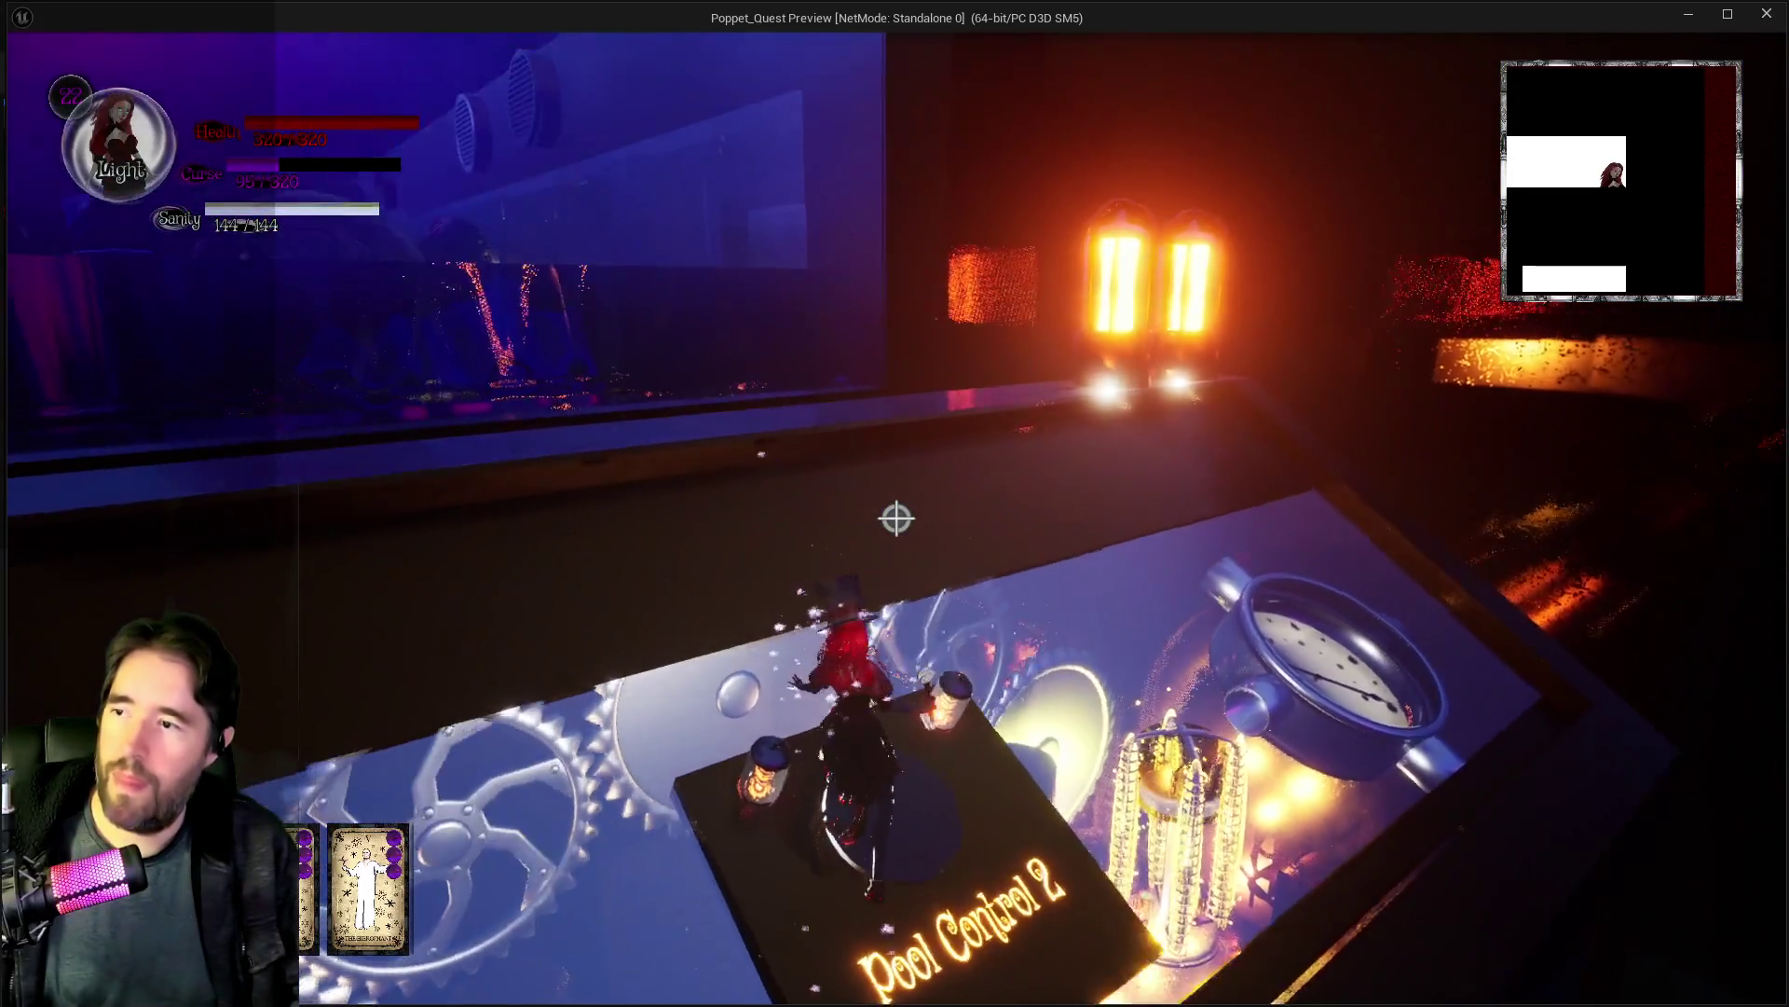
{"action": "key", "text": "w"}
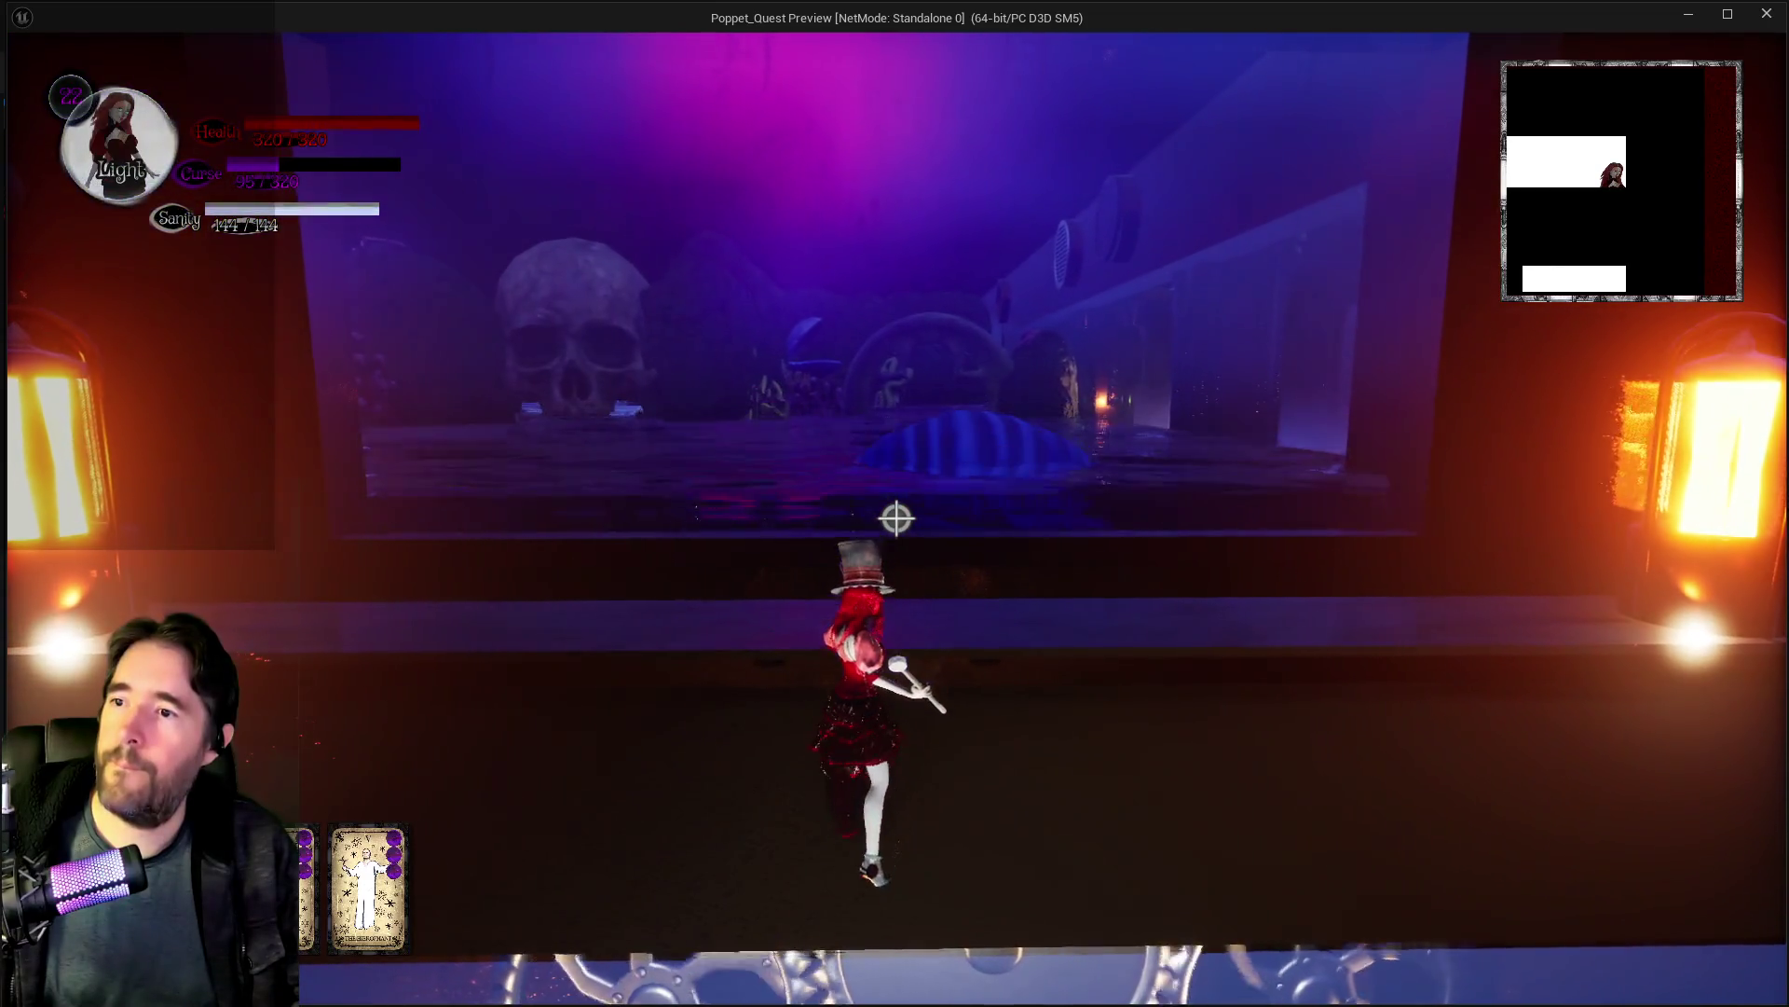
{"action": "key", "text": "w"}
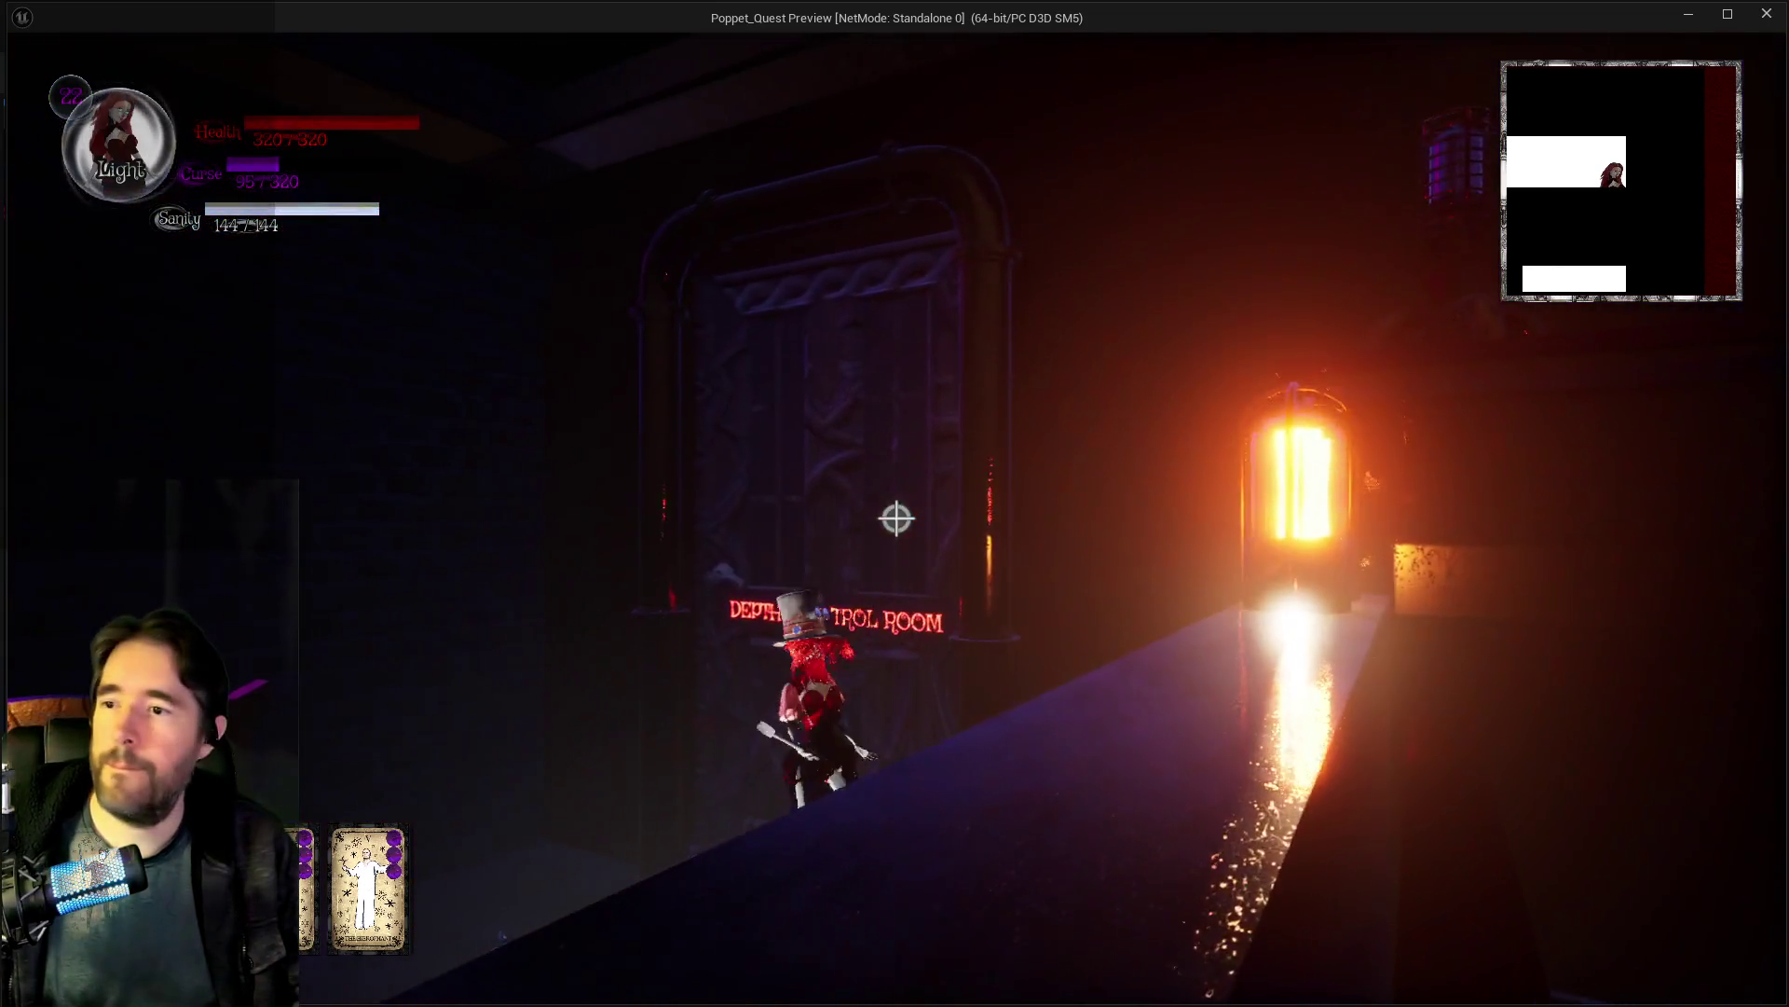
{"action": "key", "text": "w"}
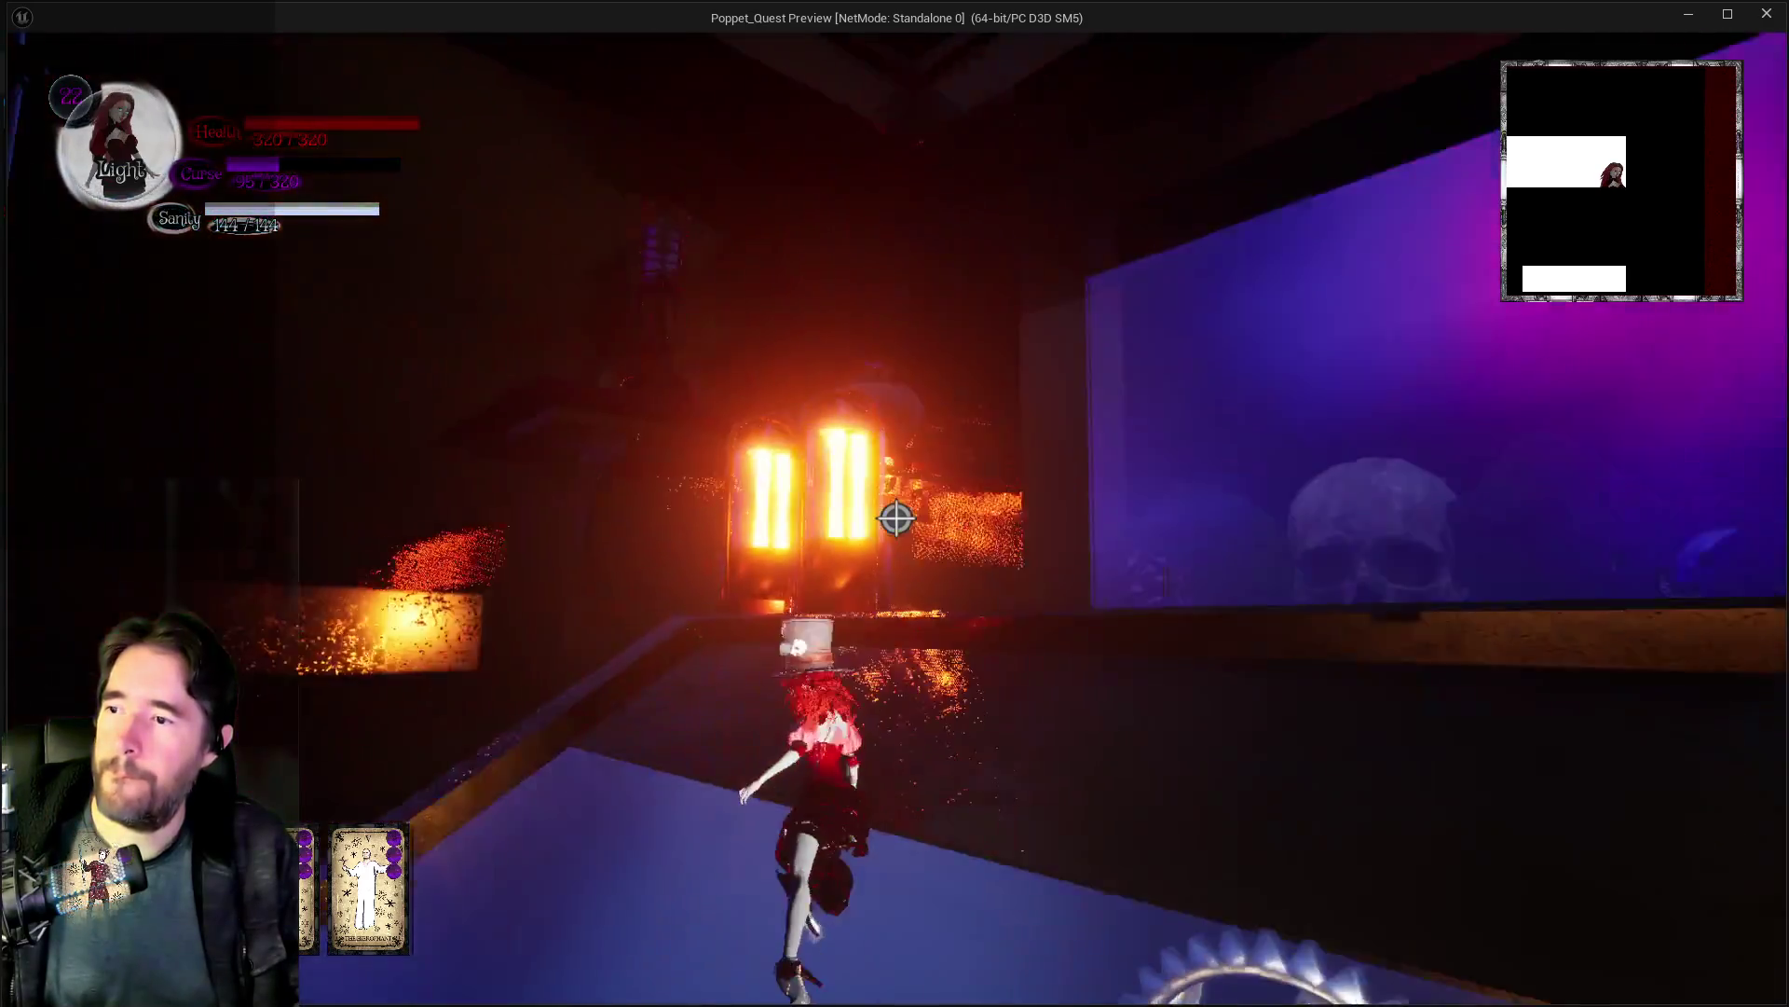
Step: Run down the corridor past the lanterns and vase to the stairs, then return to the editor
{"action": "key", "text": "w"}
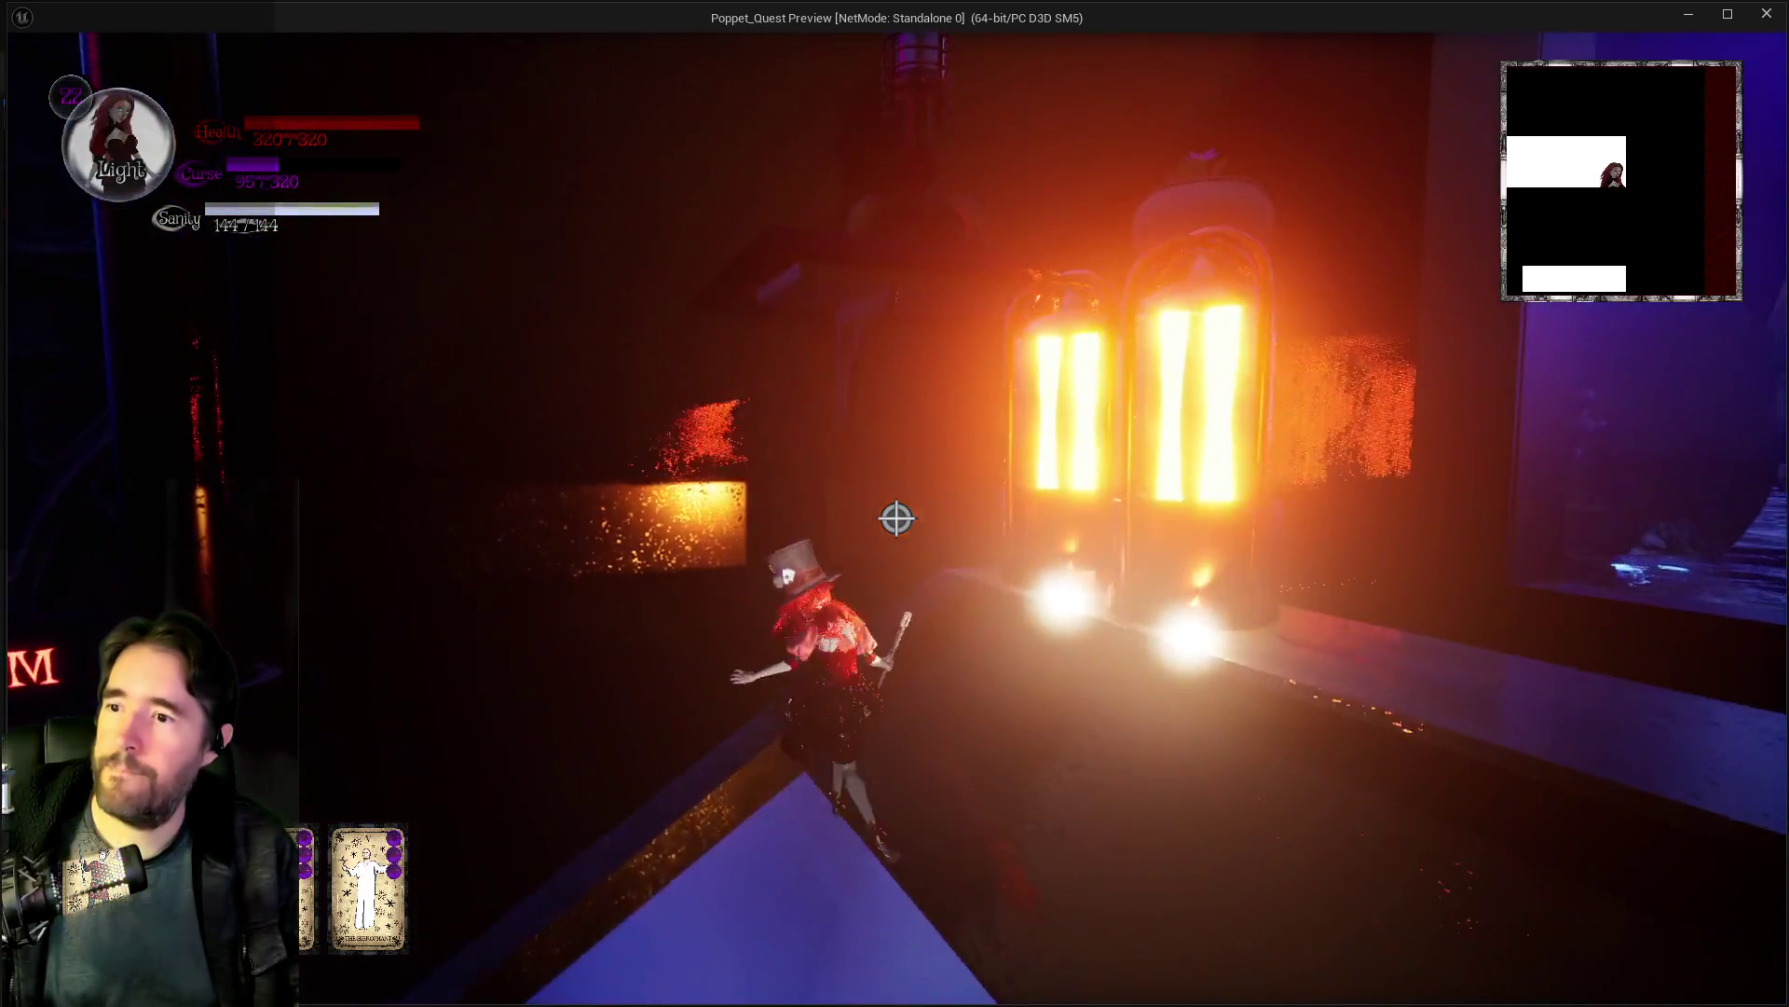
{"action": "key", "text": "w"}
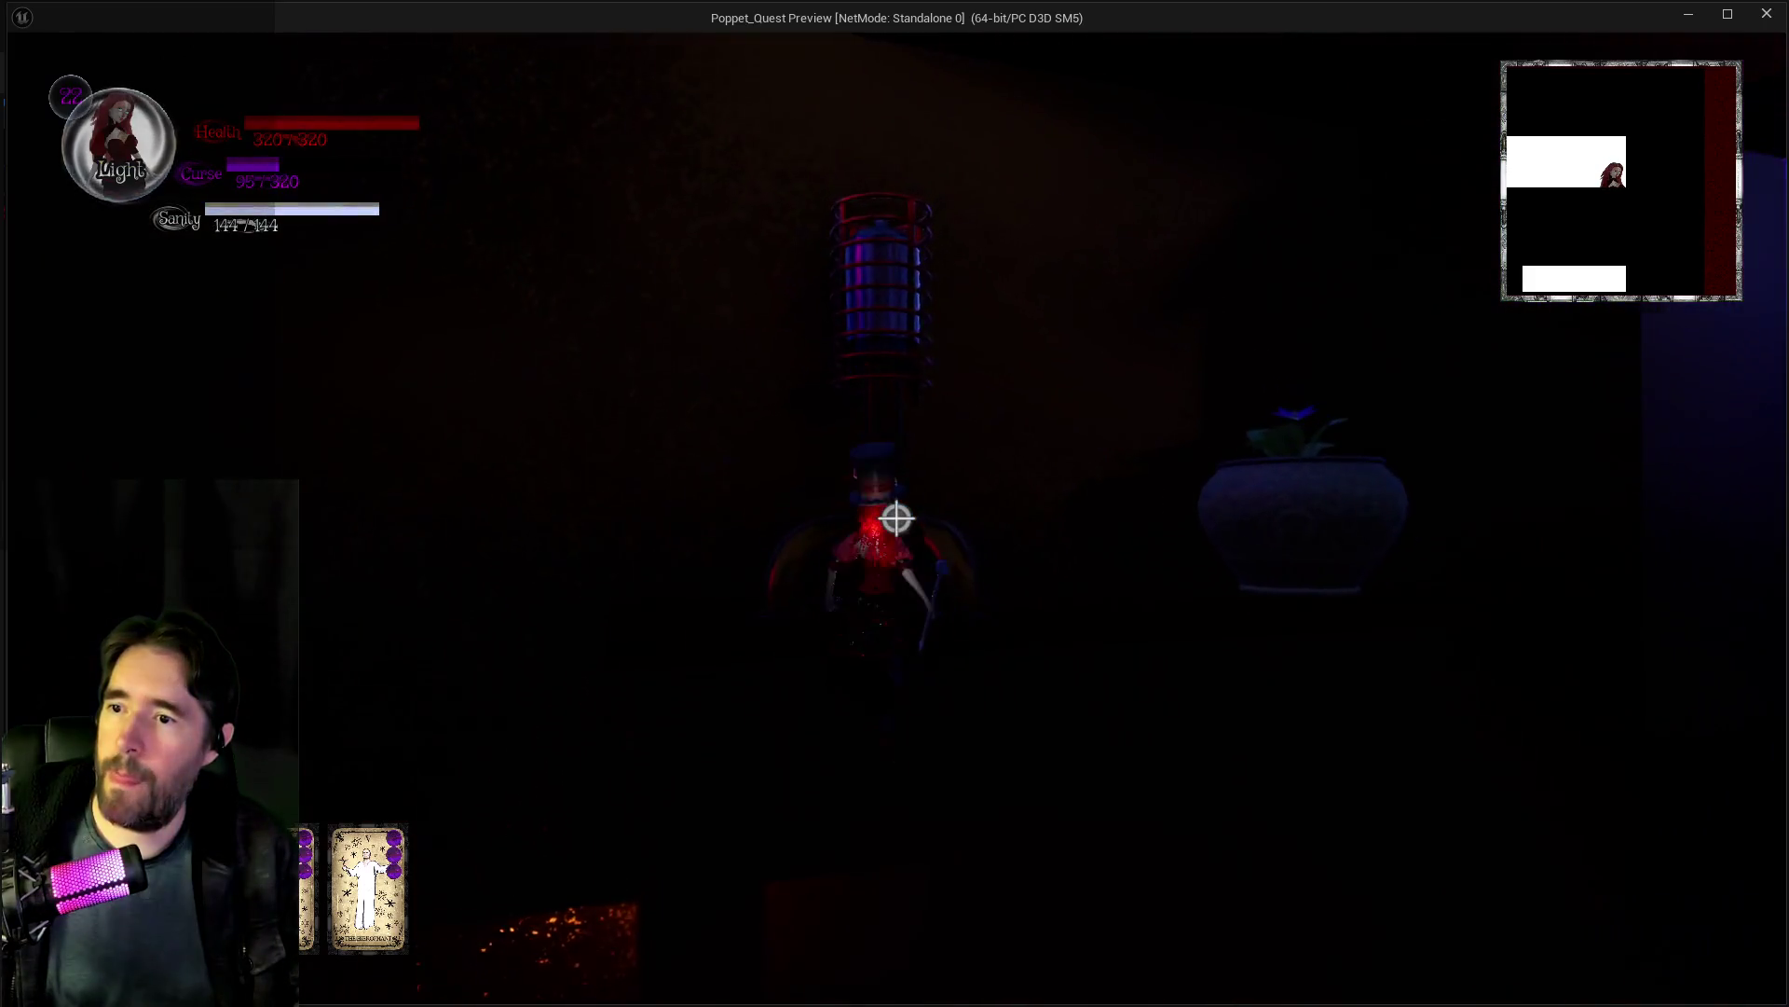
{"action": "key", "text": "w"}
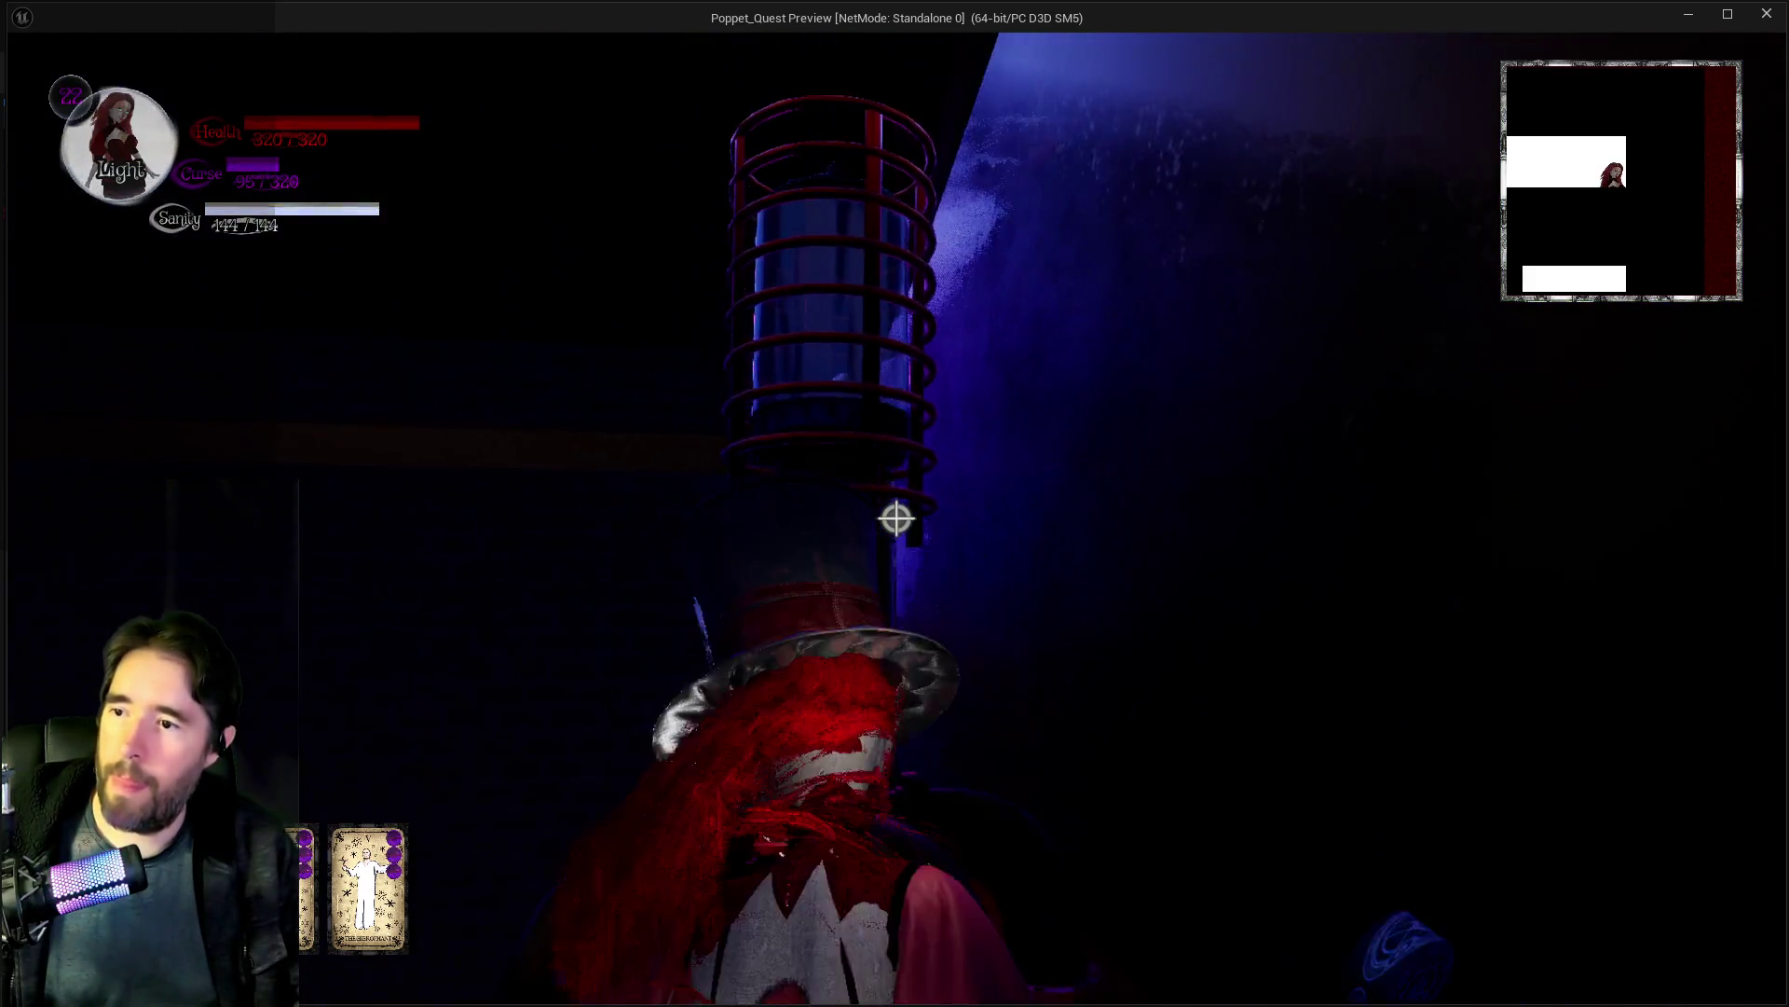
{"action": "key", "text": "w"}
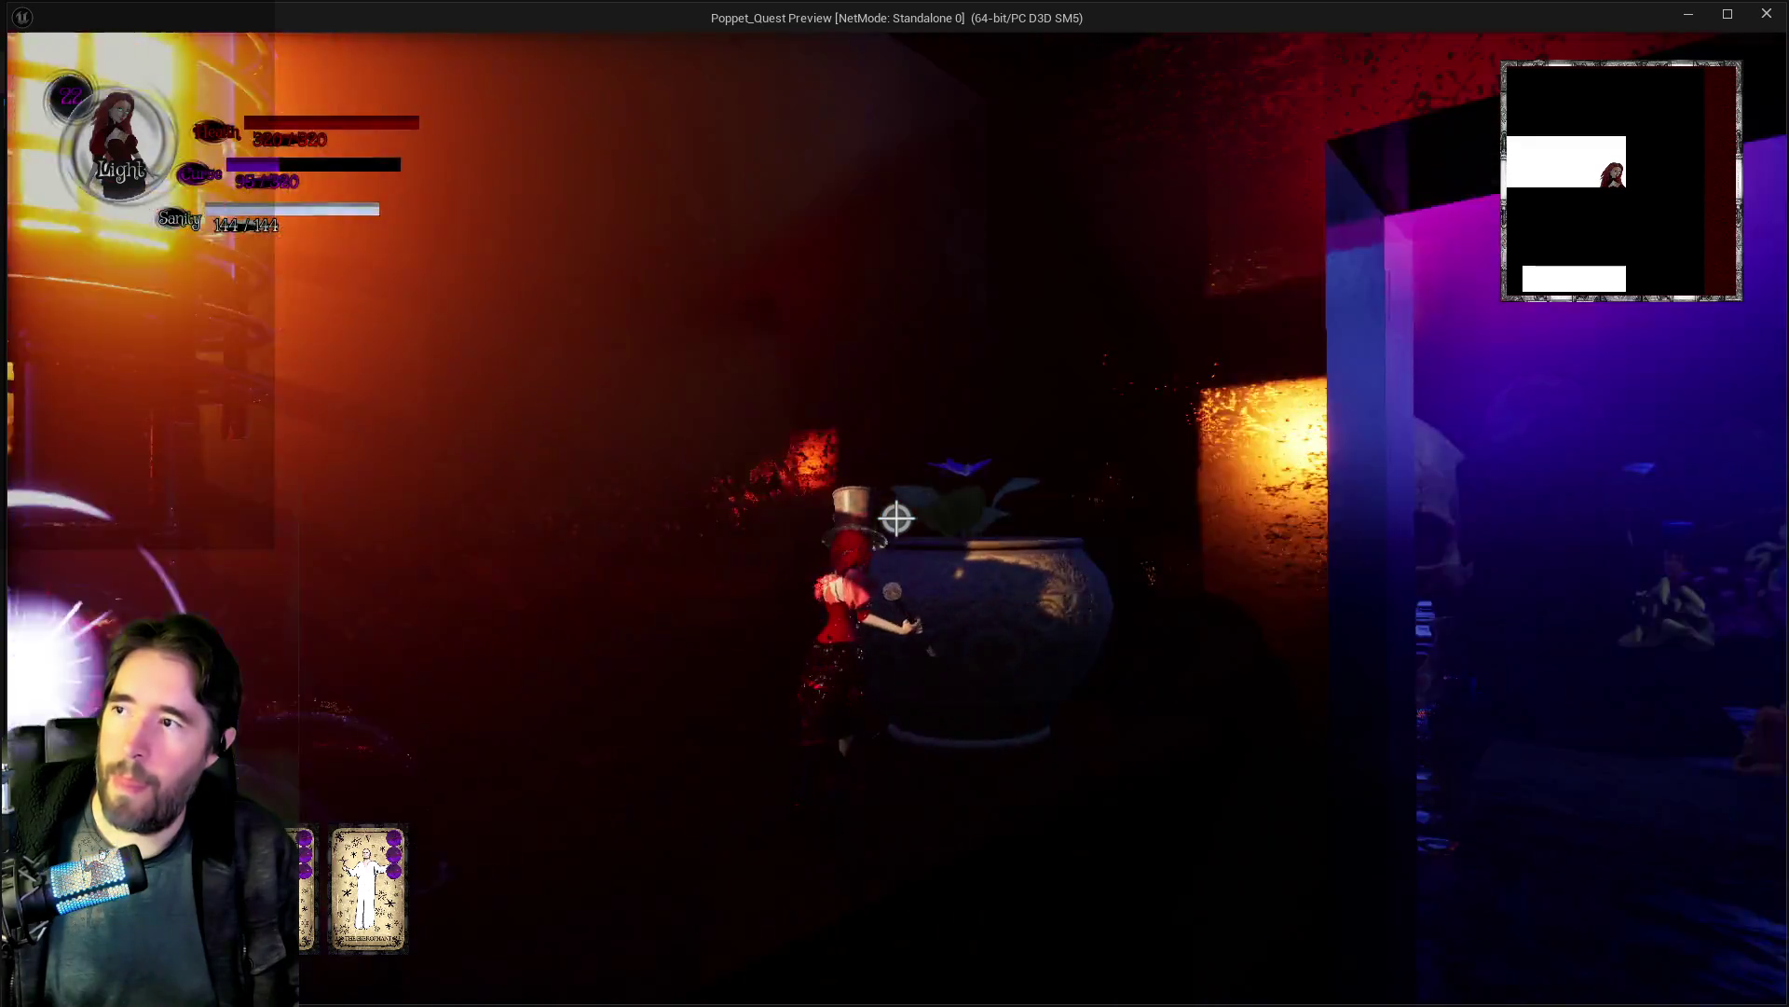
{"action": "key", "text": "w"}
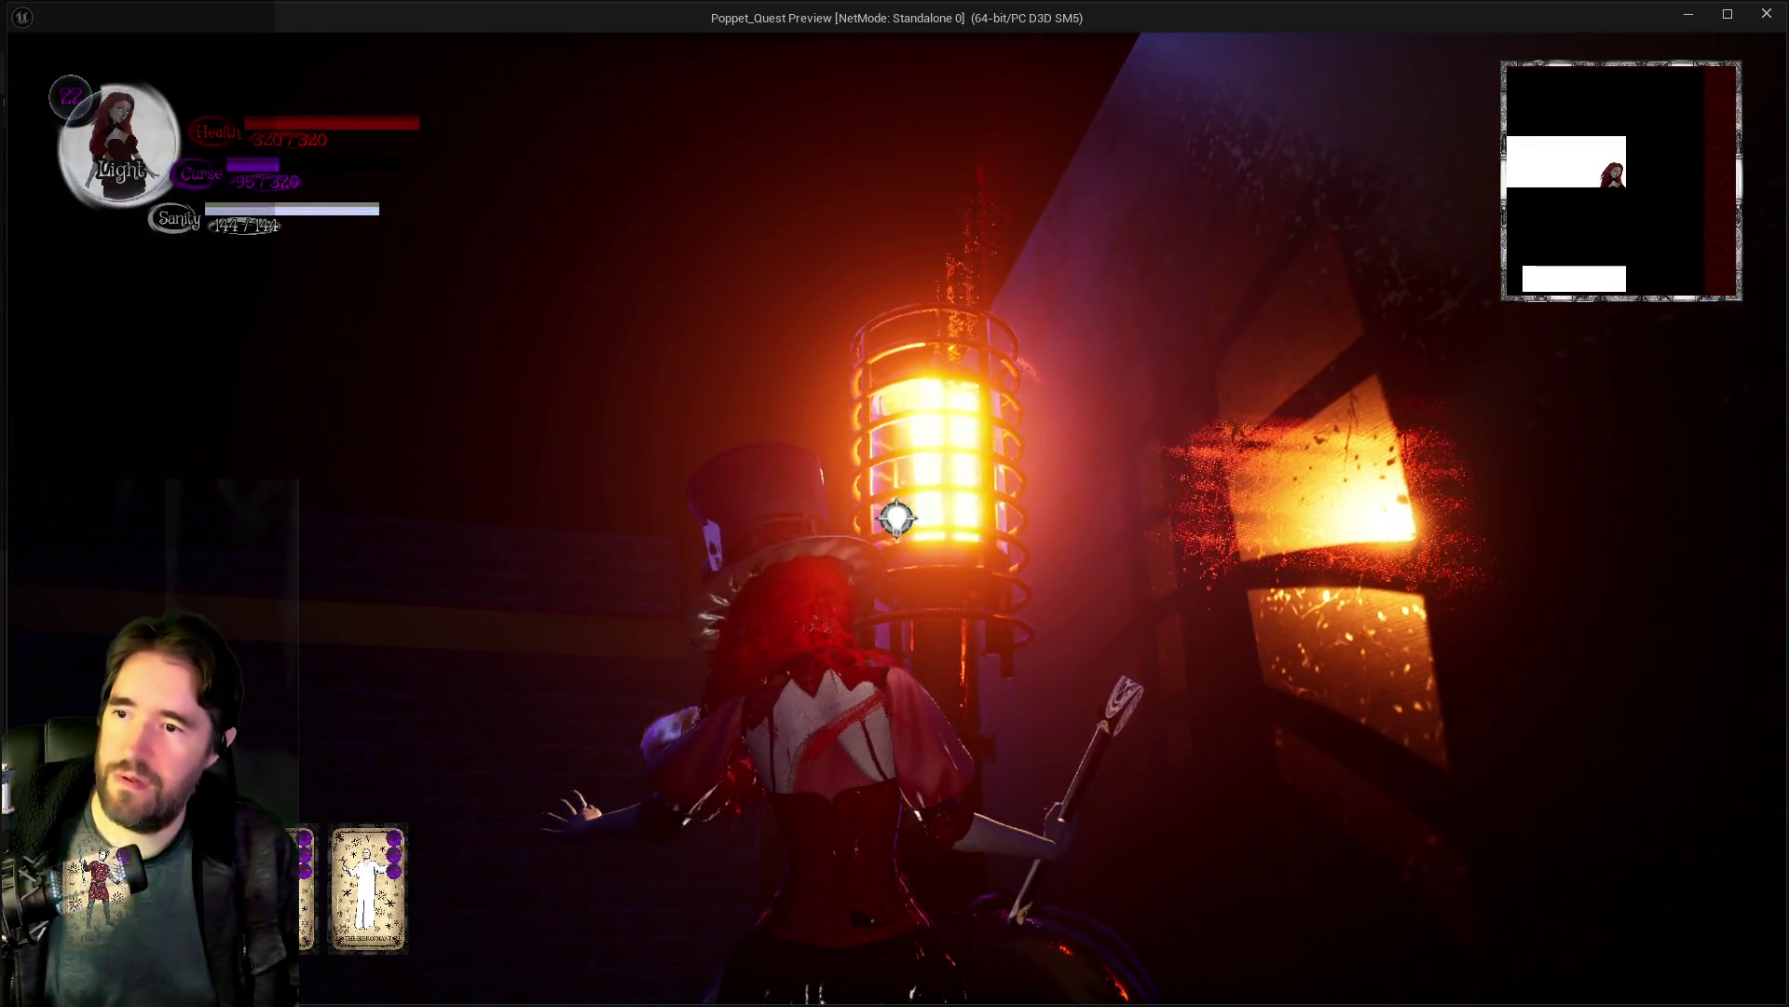
{"action": "key", "text": "w"}
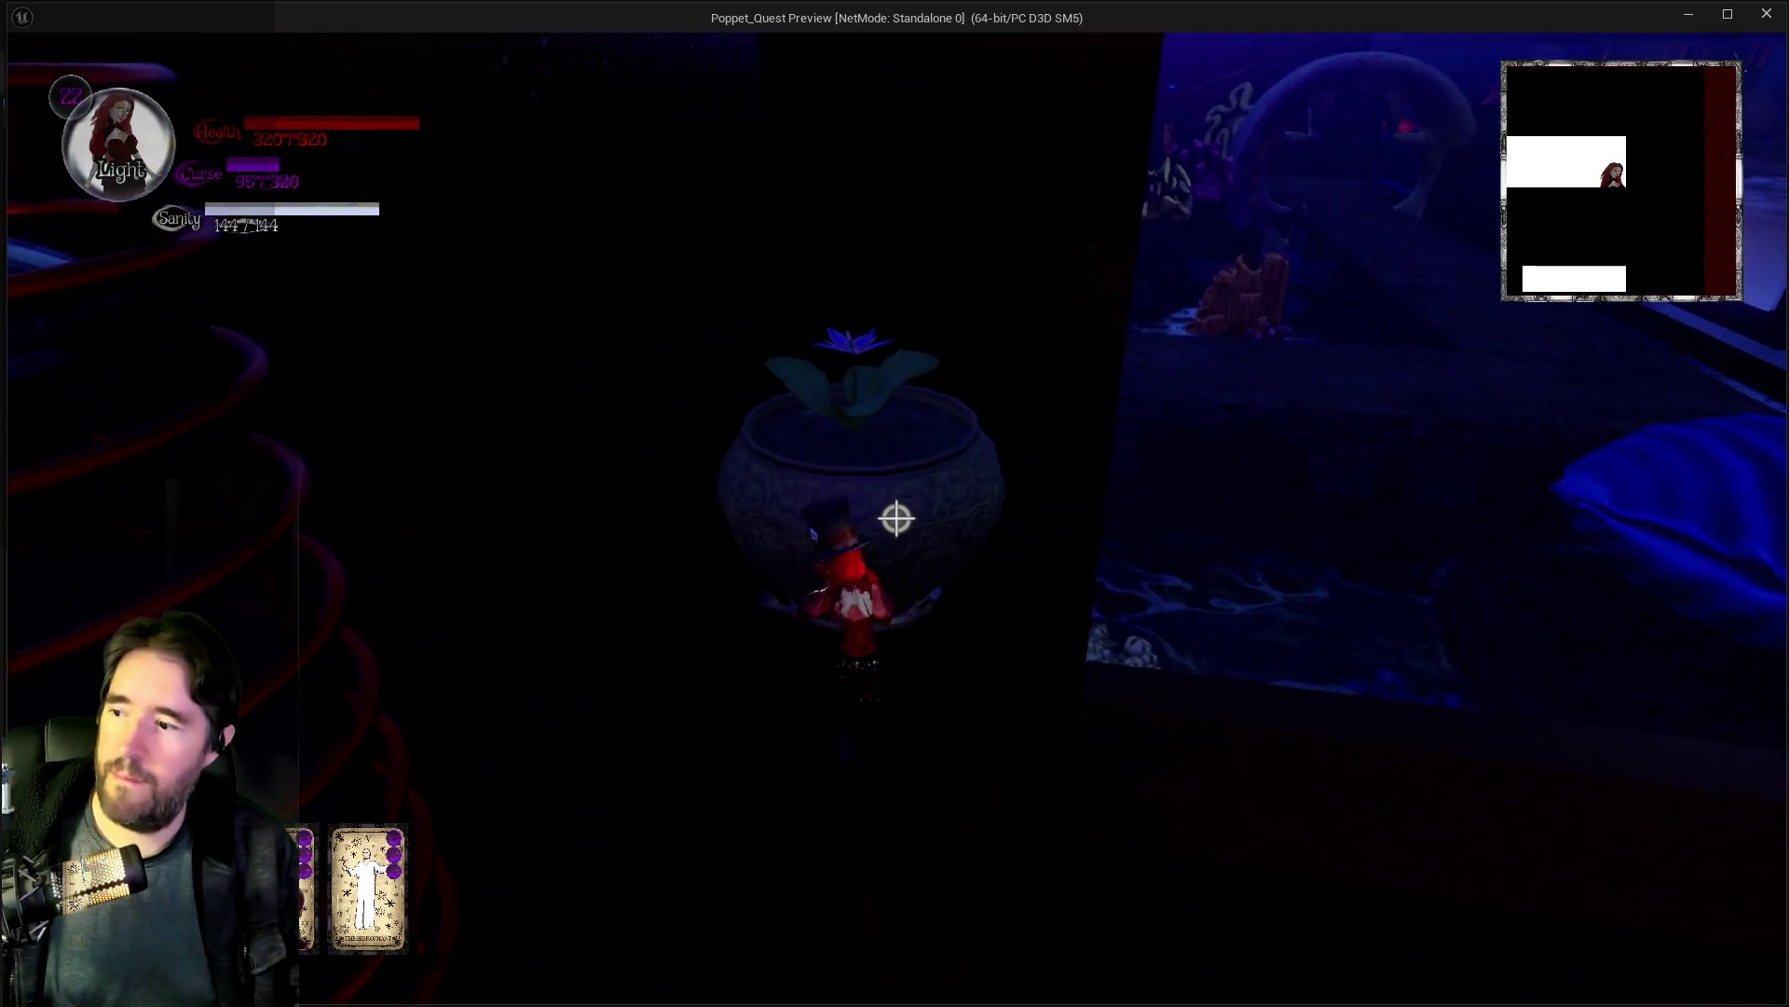
{"action": "key", "text": "w"}
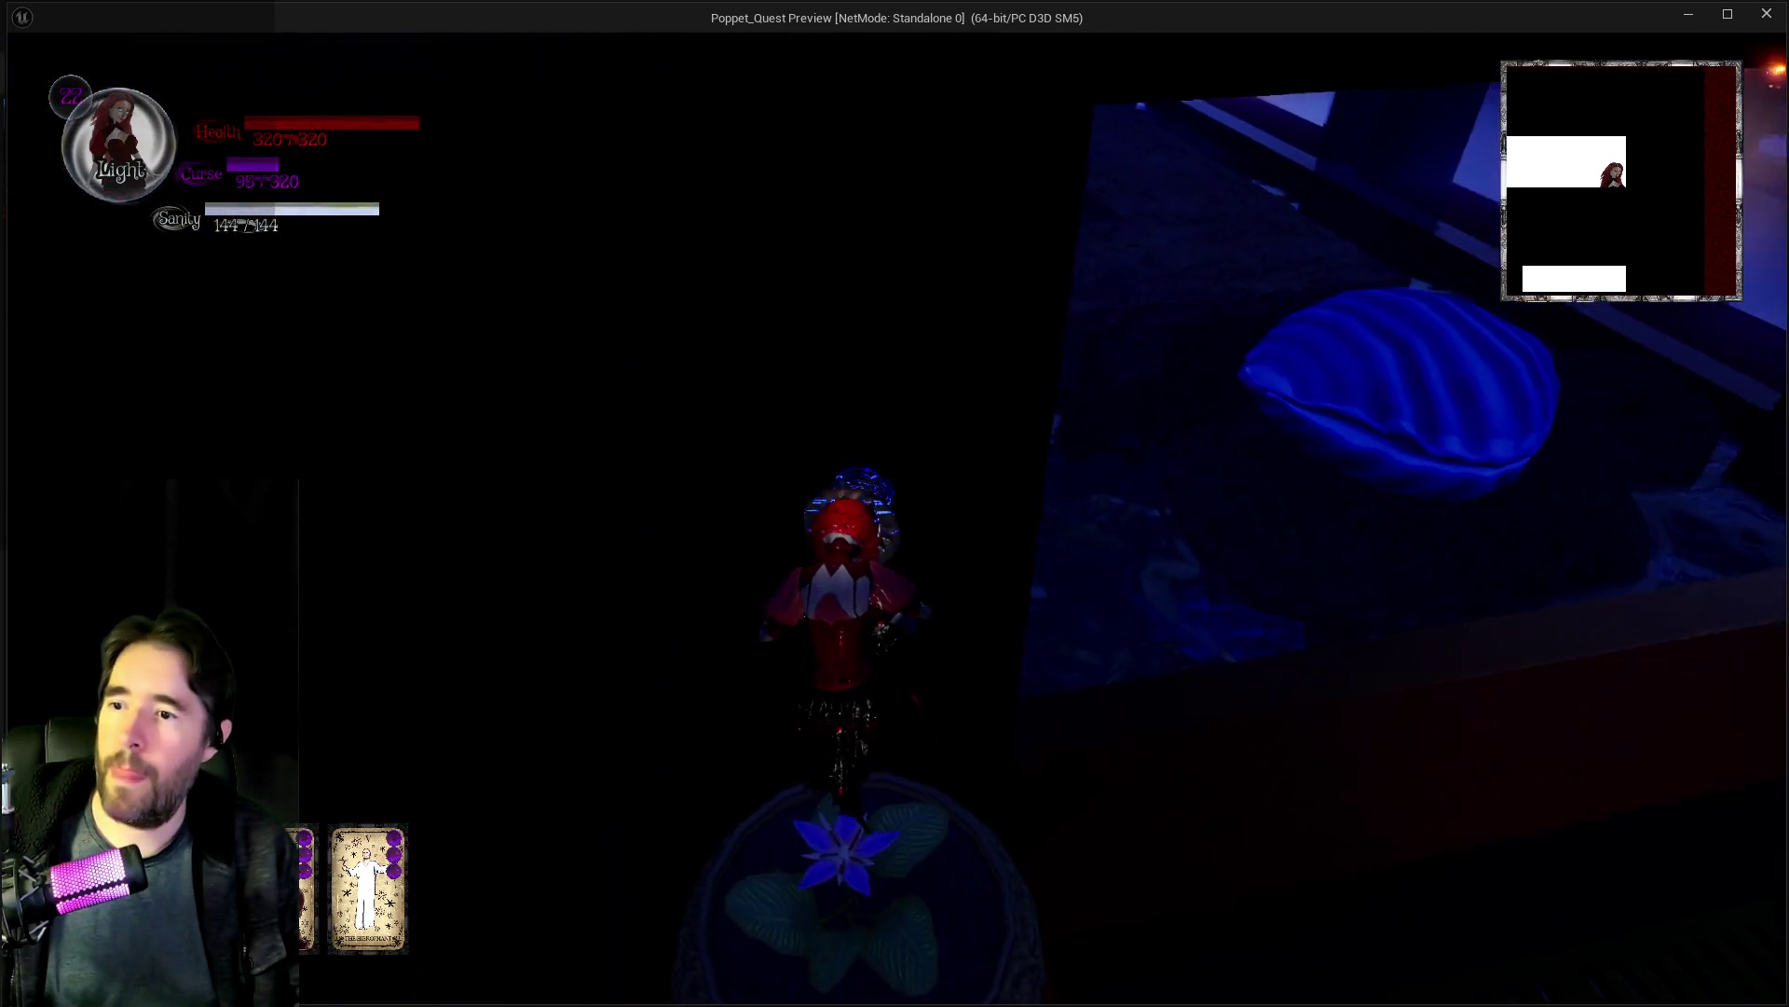
{"action": "key", "text": "w"}
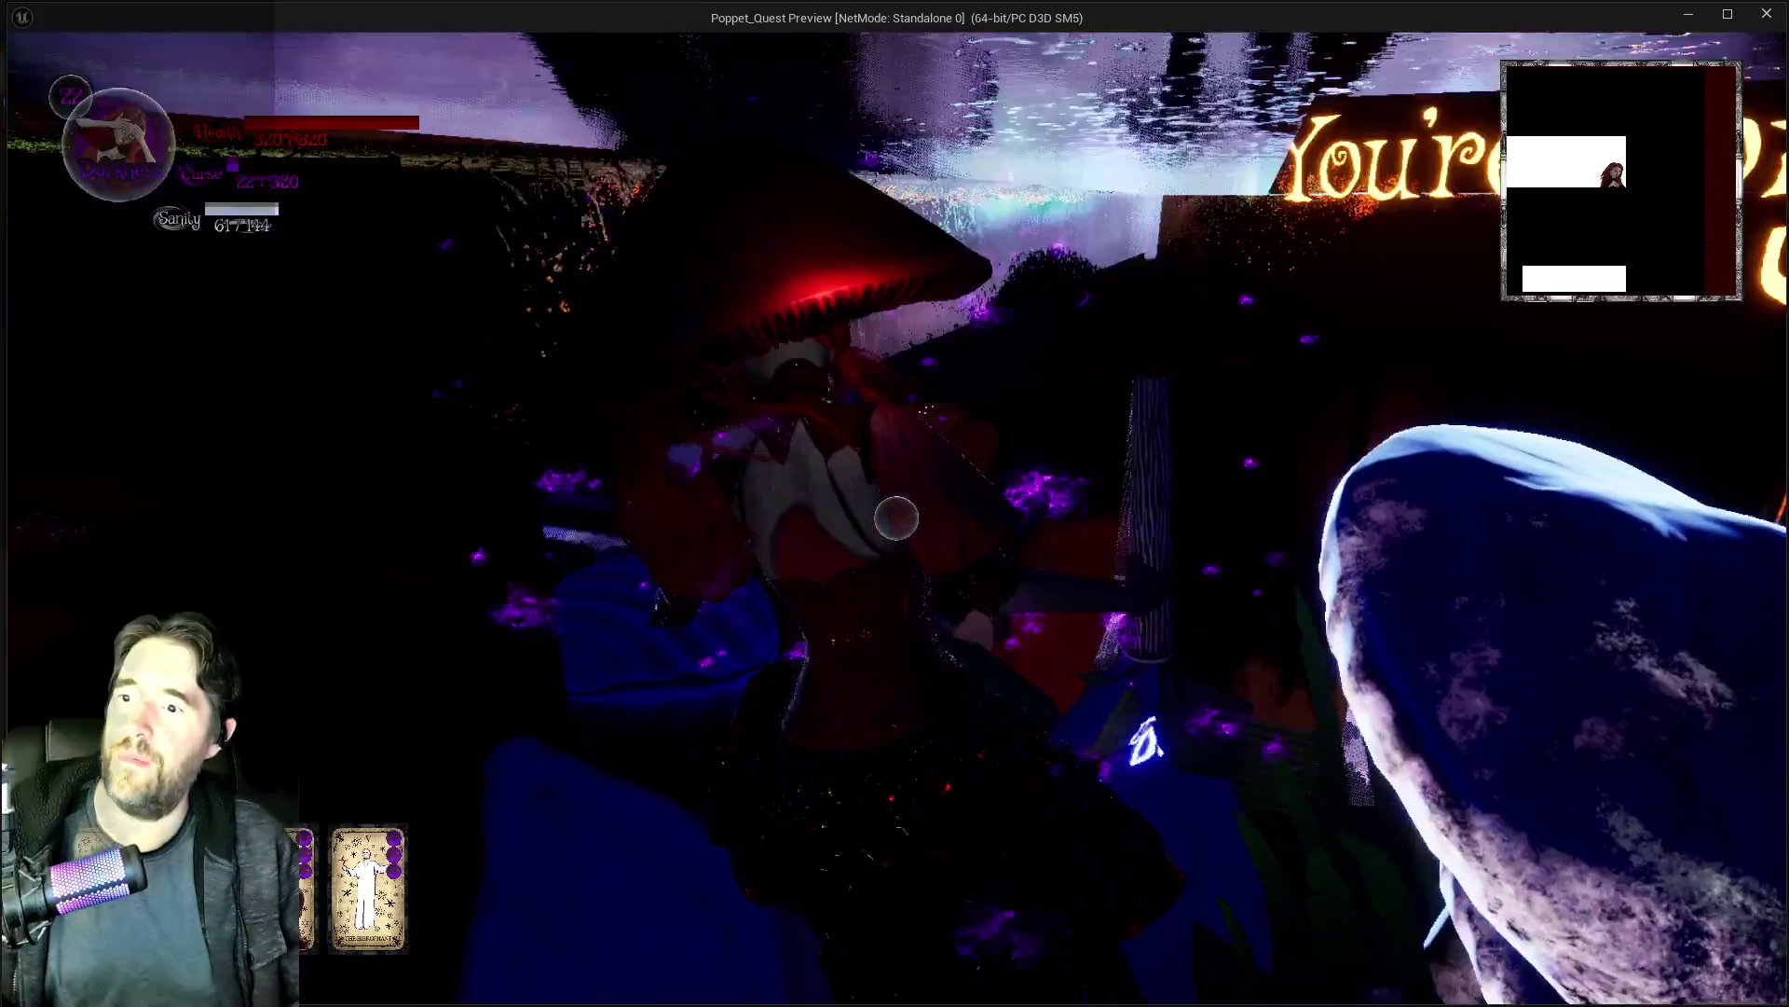
{"action": "key", "text": "alt+Tab"}
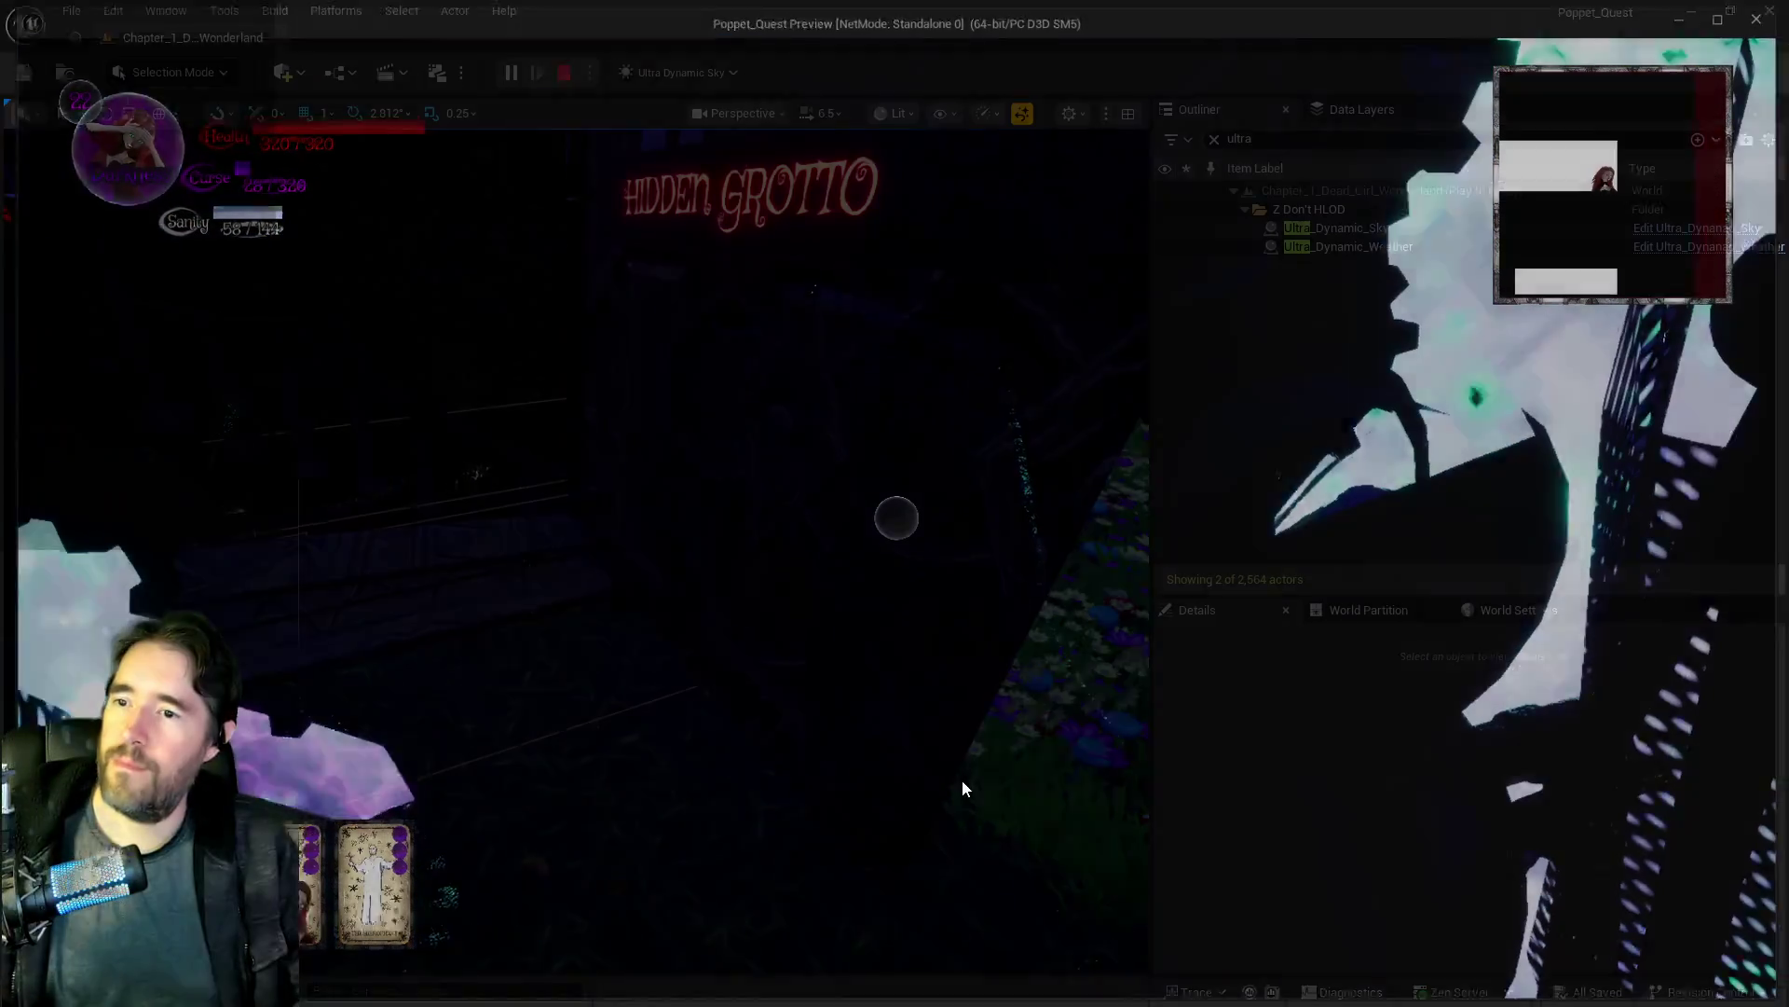
Step: Stop the playtest, filter Data Layers by 'gr', and load DL_C2_Grotto_Pump_Room_2
{"action": "key", "text": "Escape"}
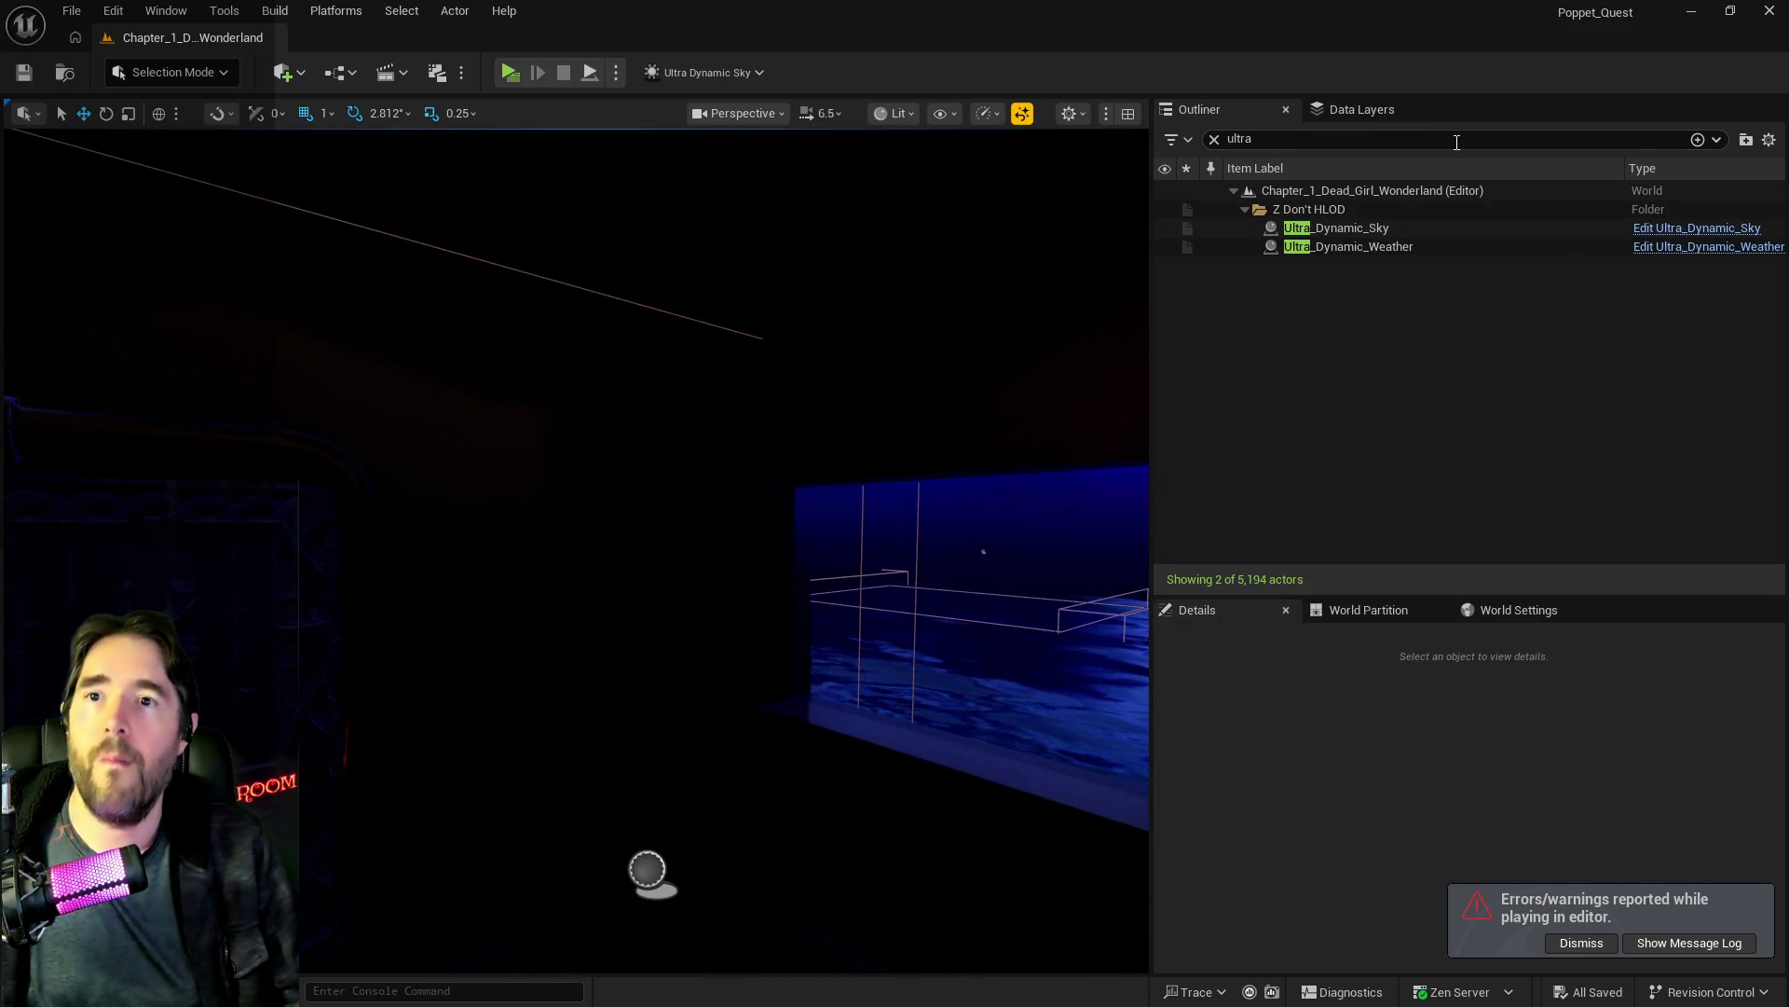
{"action": "left_click", "coordinate": [1356, 109]}
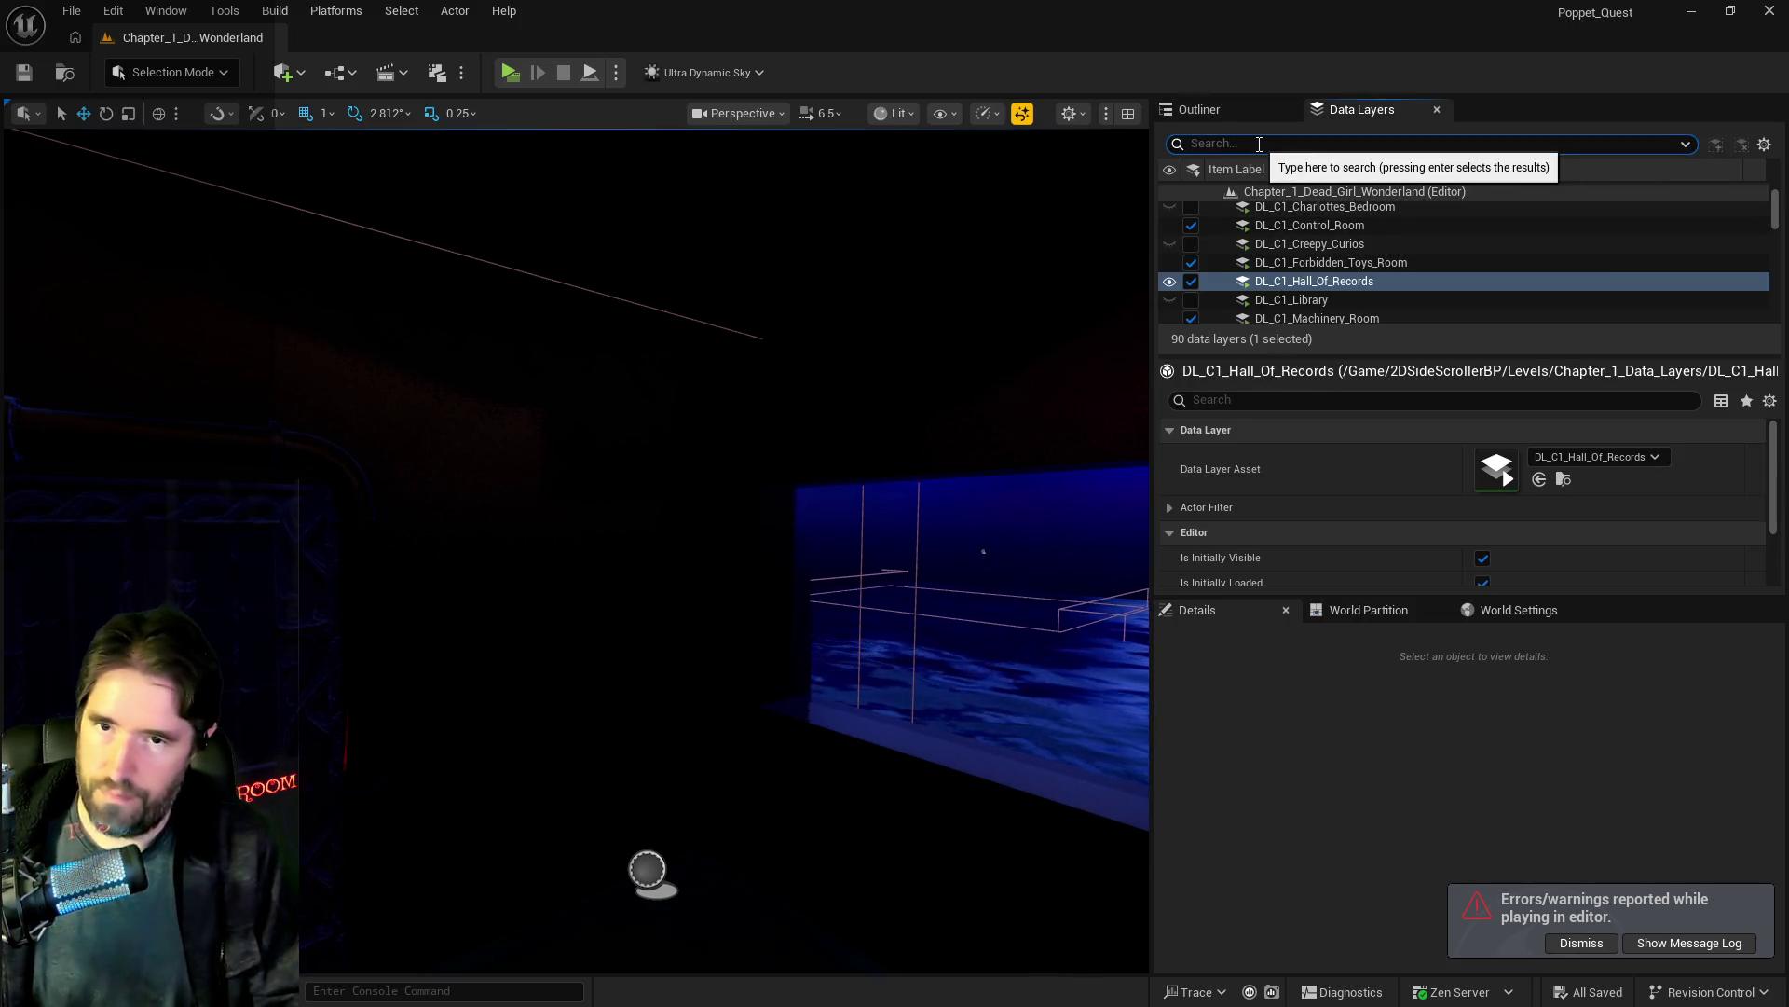
{"action": "type", "text": "con"}
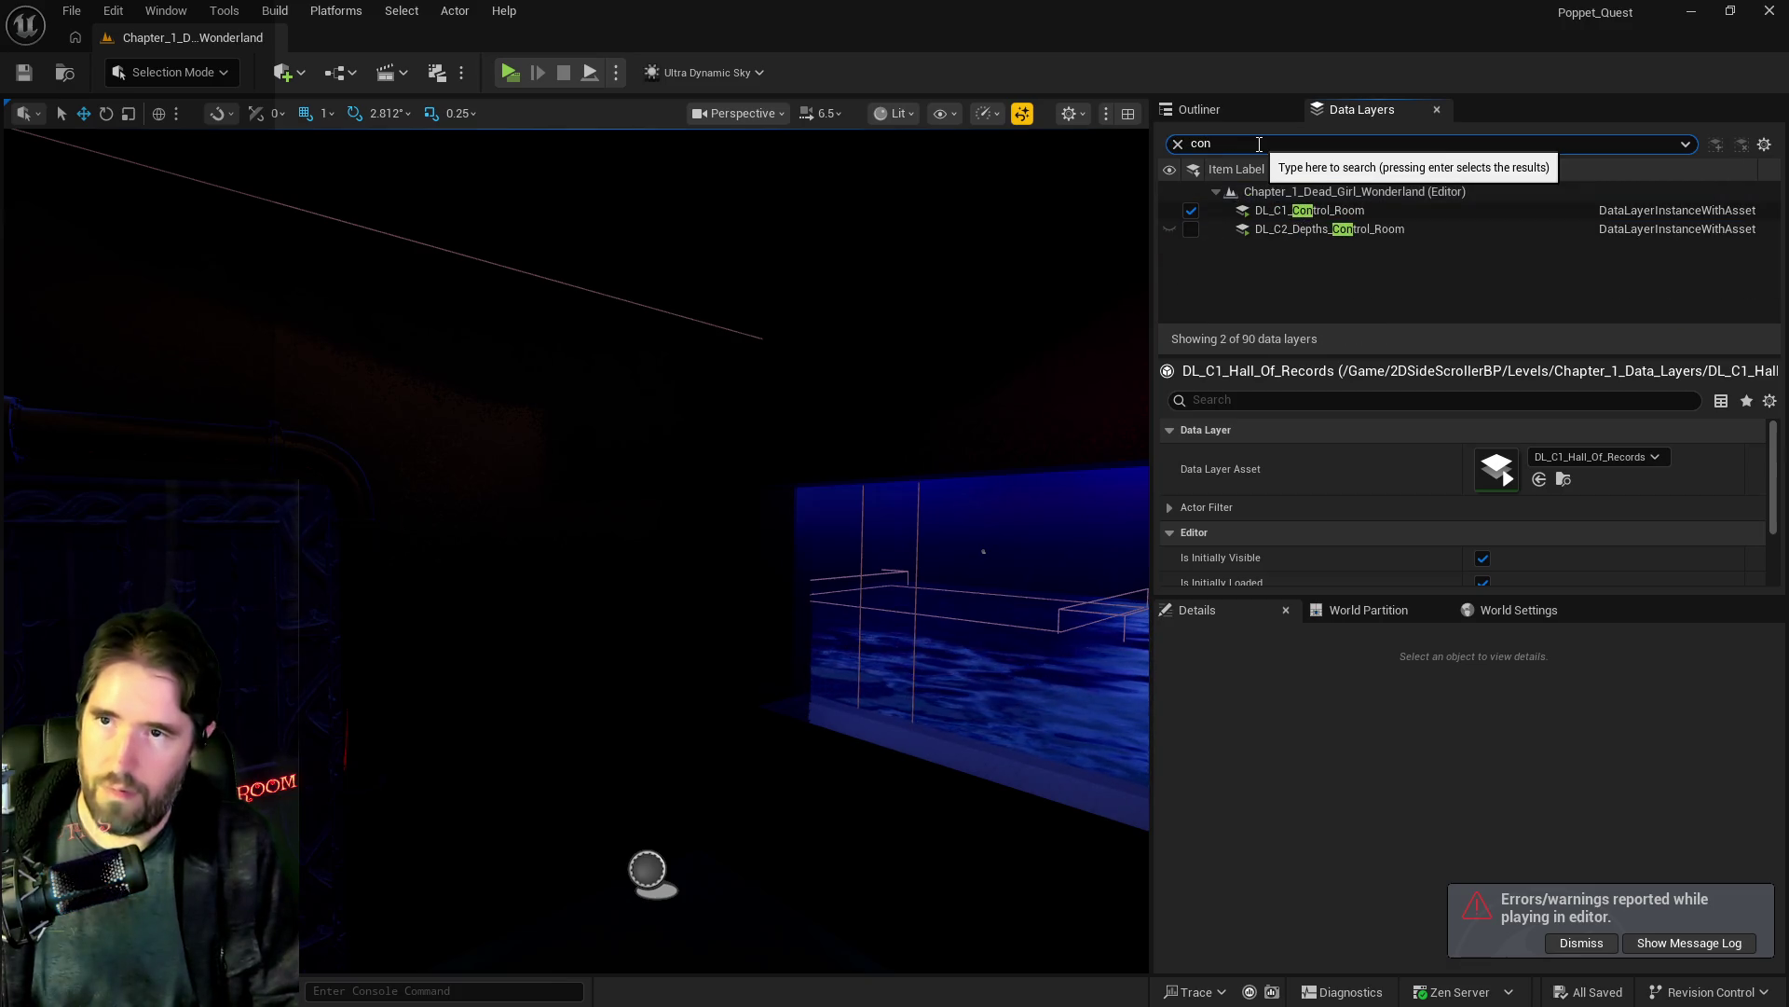
{"action": "key", "text": "BackSpace"}
{"action": "key", "text": "BackSpace"}
{"action": "key", "text": "BackSpace"}
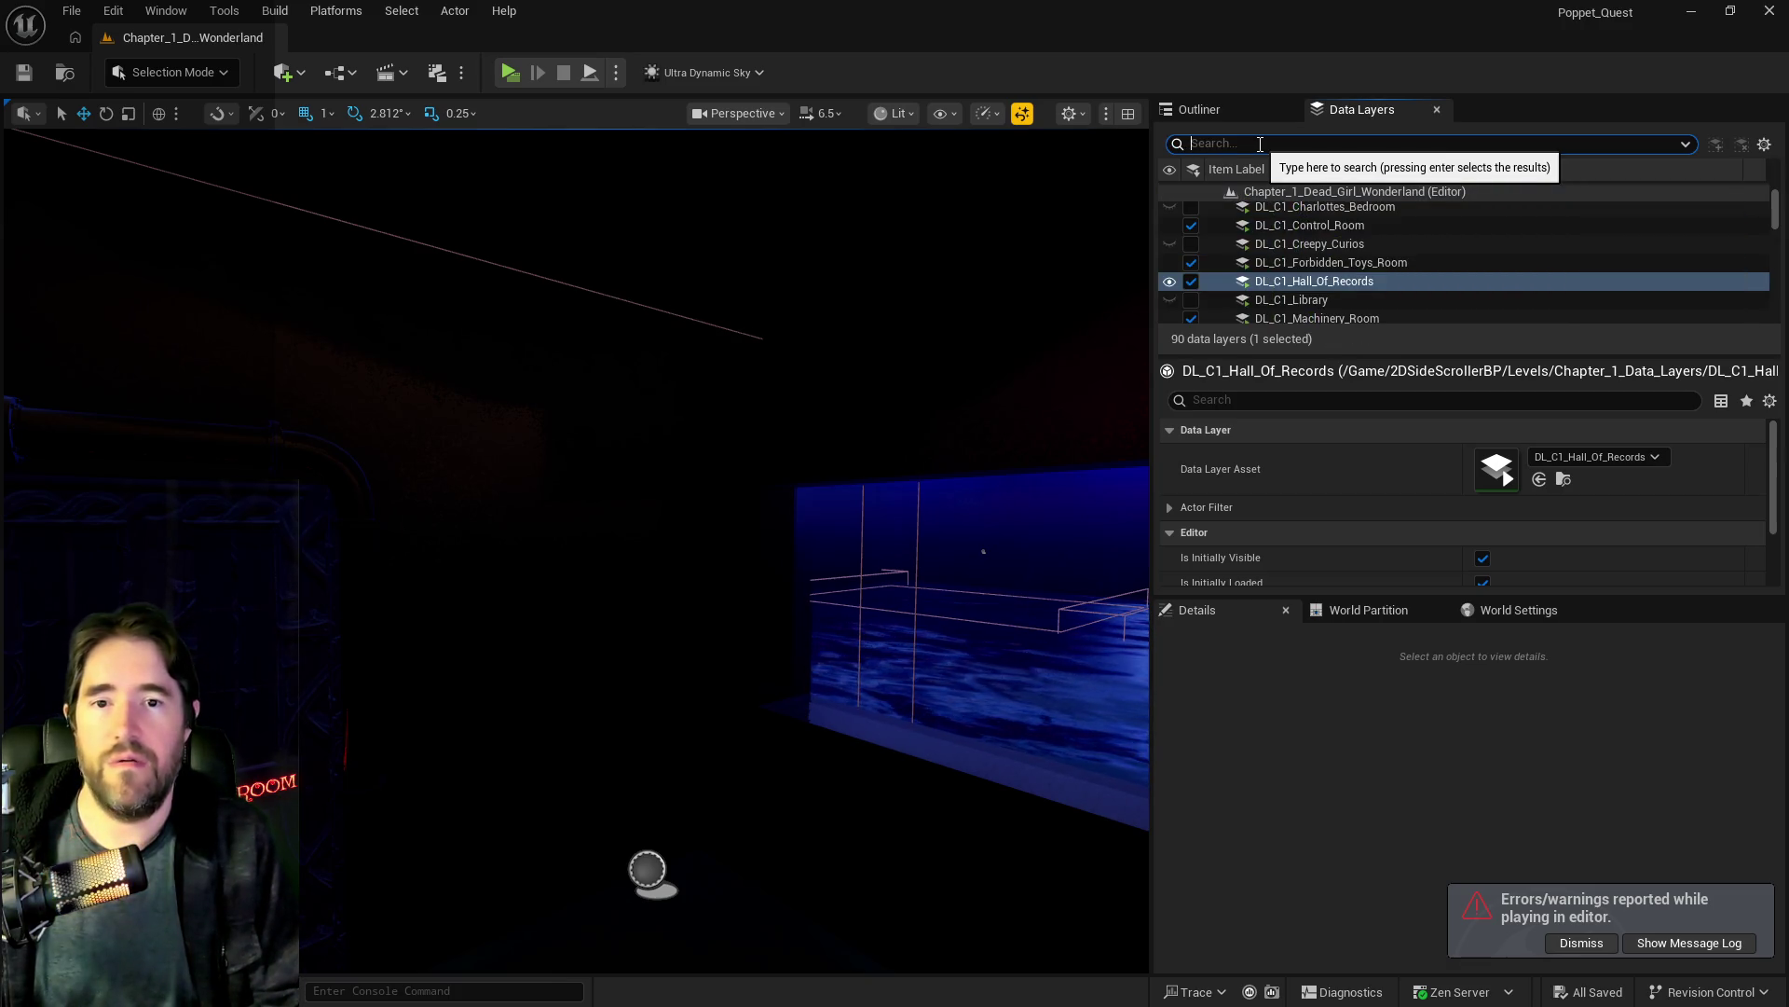
{"action": "type", "text": "gr"}
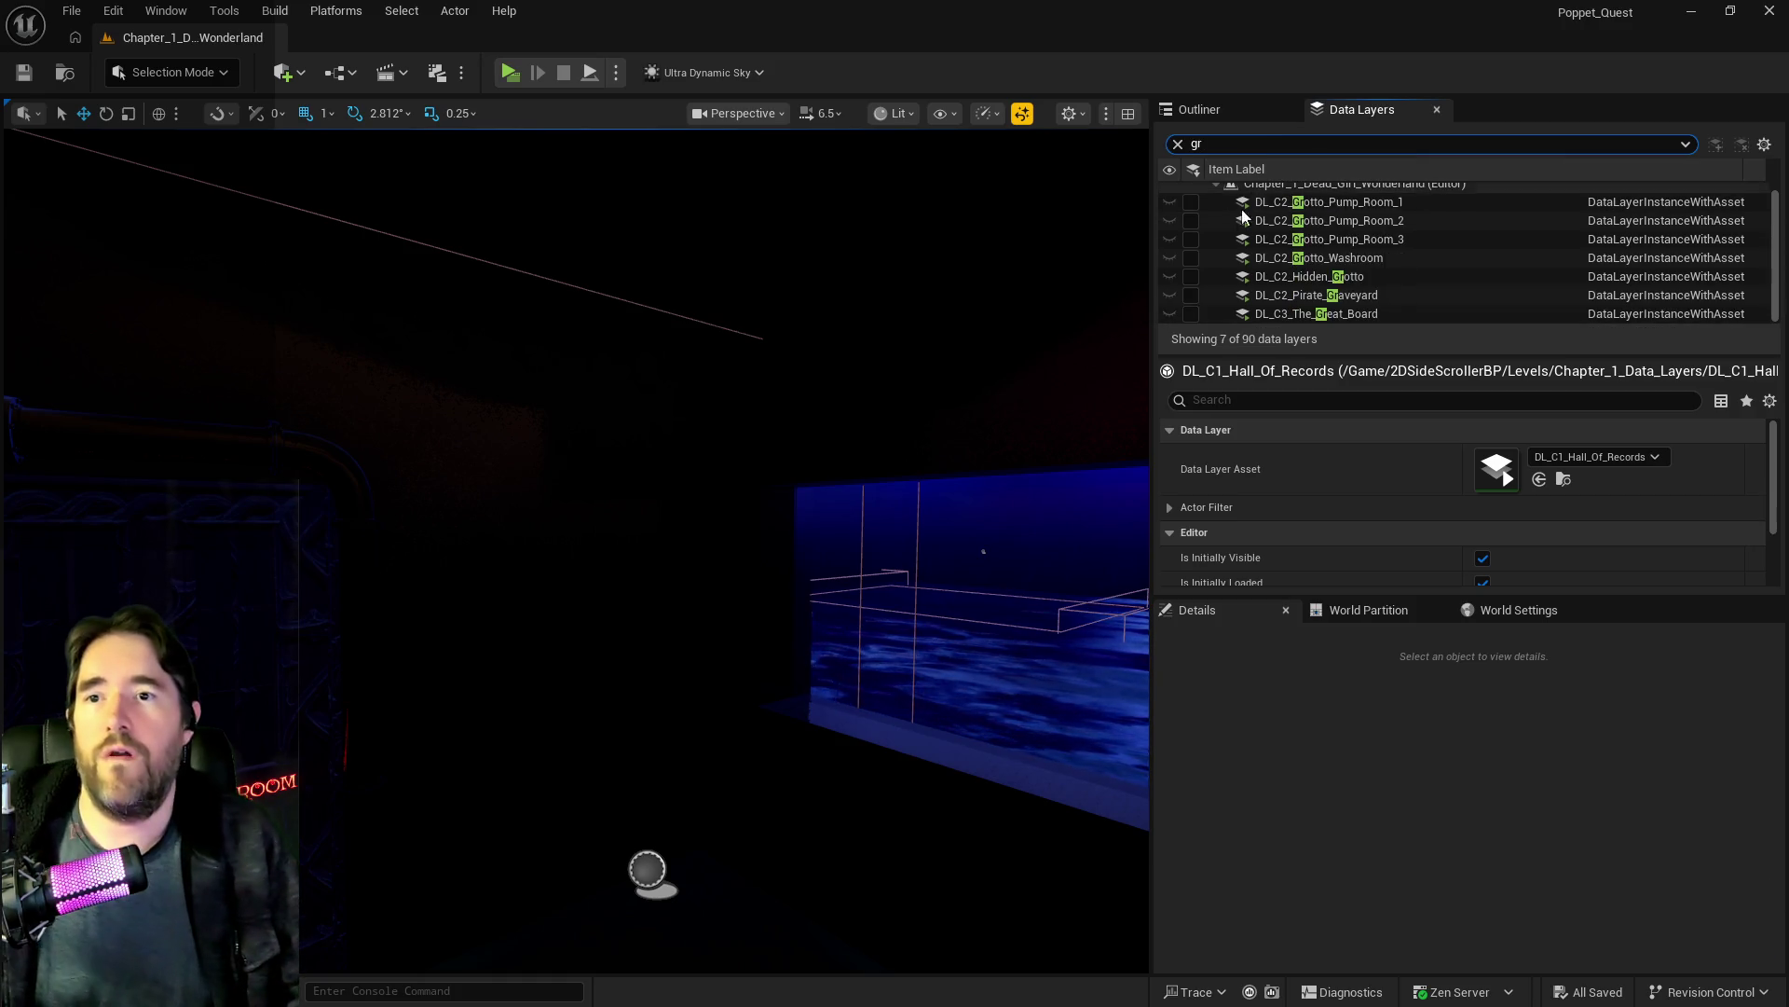
{"action": "left_click", "coordinate": [1192, 221]}
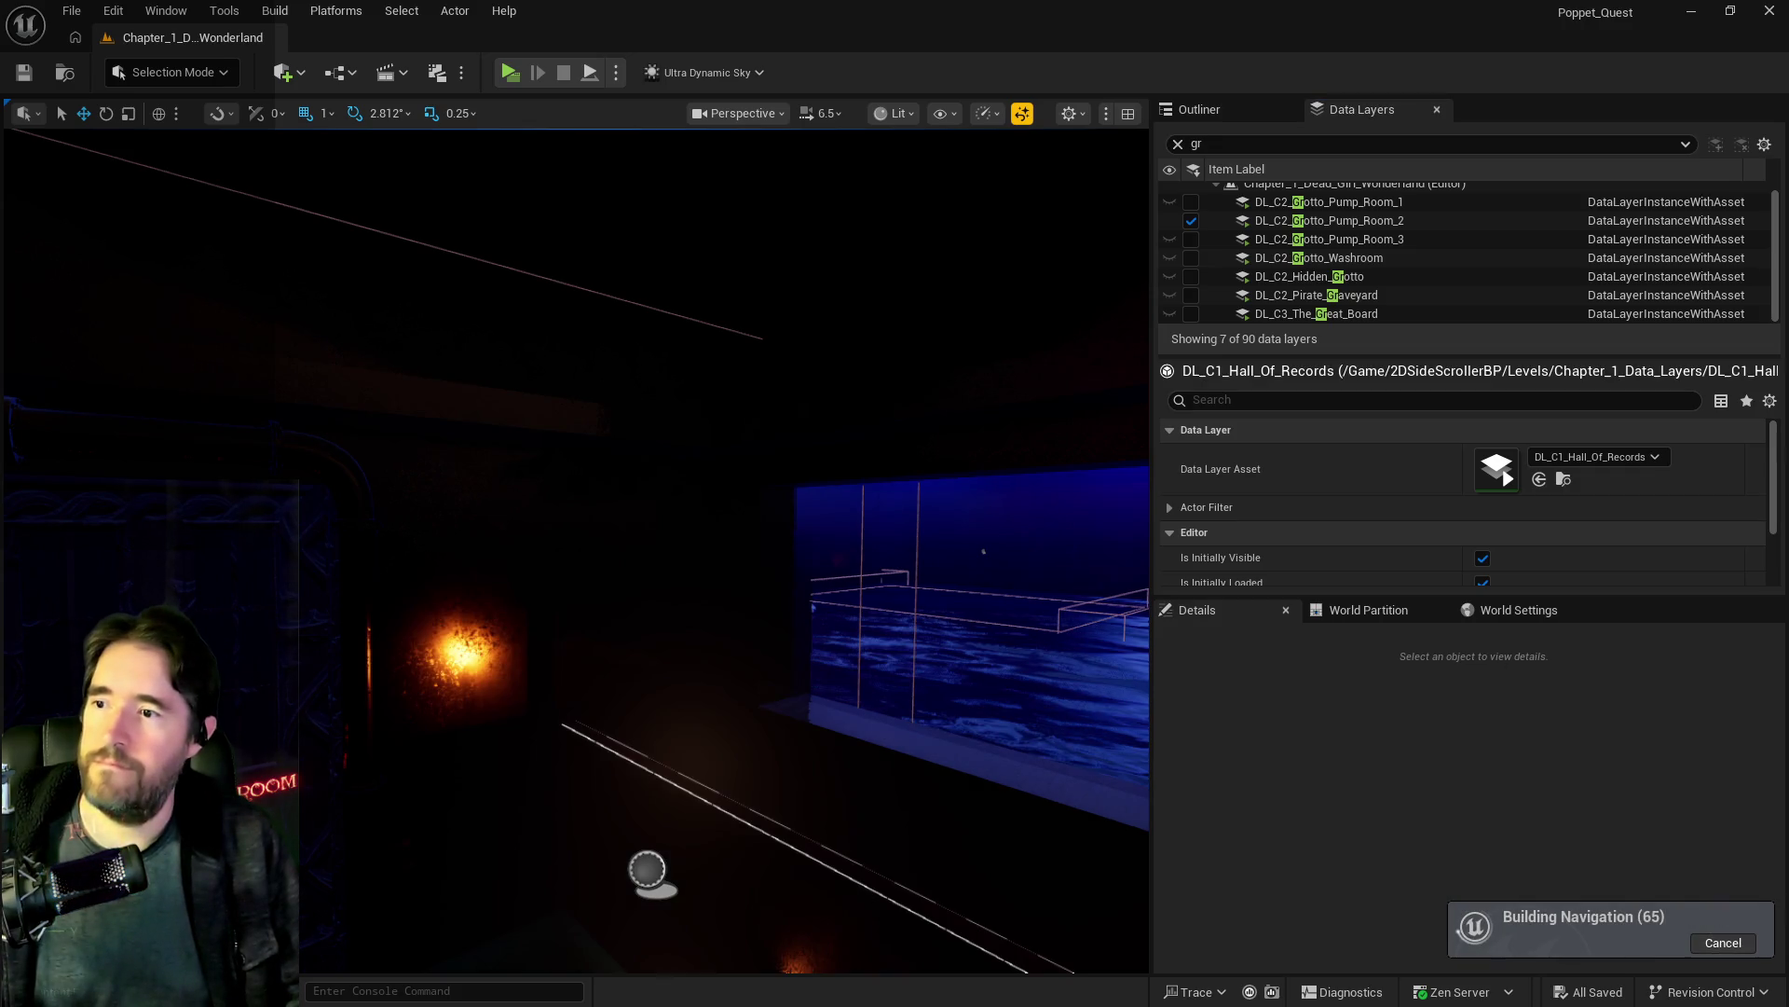
Step: Select the flower pot stand and plant together and drag them down on the Z axis
{"action": "mouse_move", "coordinate": [652, 559]}
{"action": "left_mouse_down"}
{"action": "mouse_move", "coordinate": [620, 503]}
{"action": "mouse_move", "coordinate": [593, 533]}
{"action": "left_mouse_up"}
{"action": "left_click", "coordinate": [547, 498]}
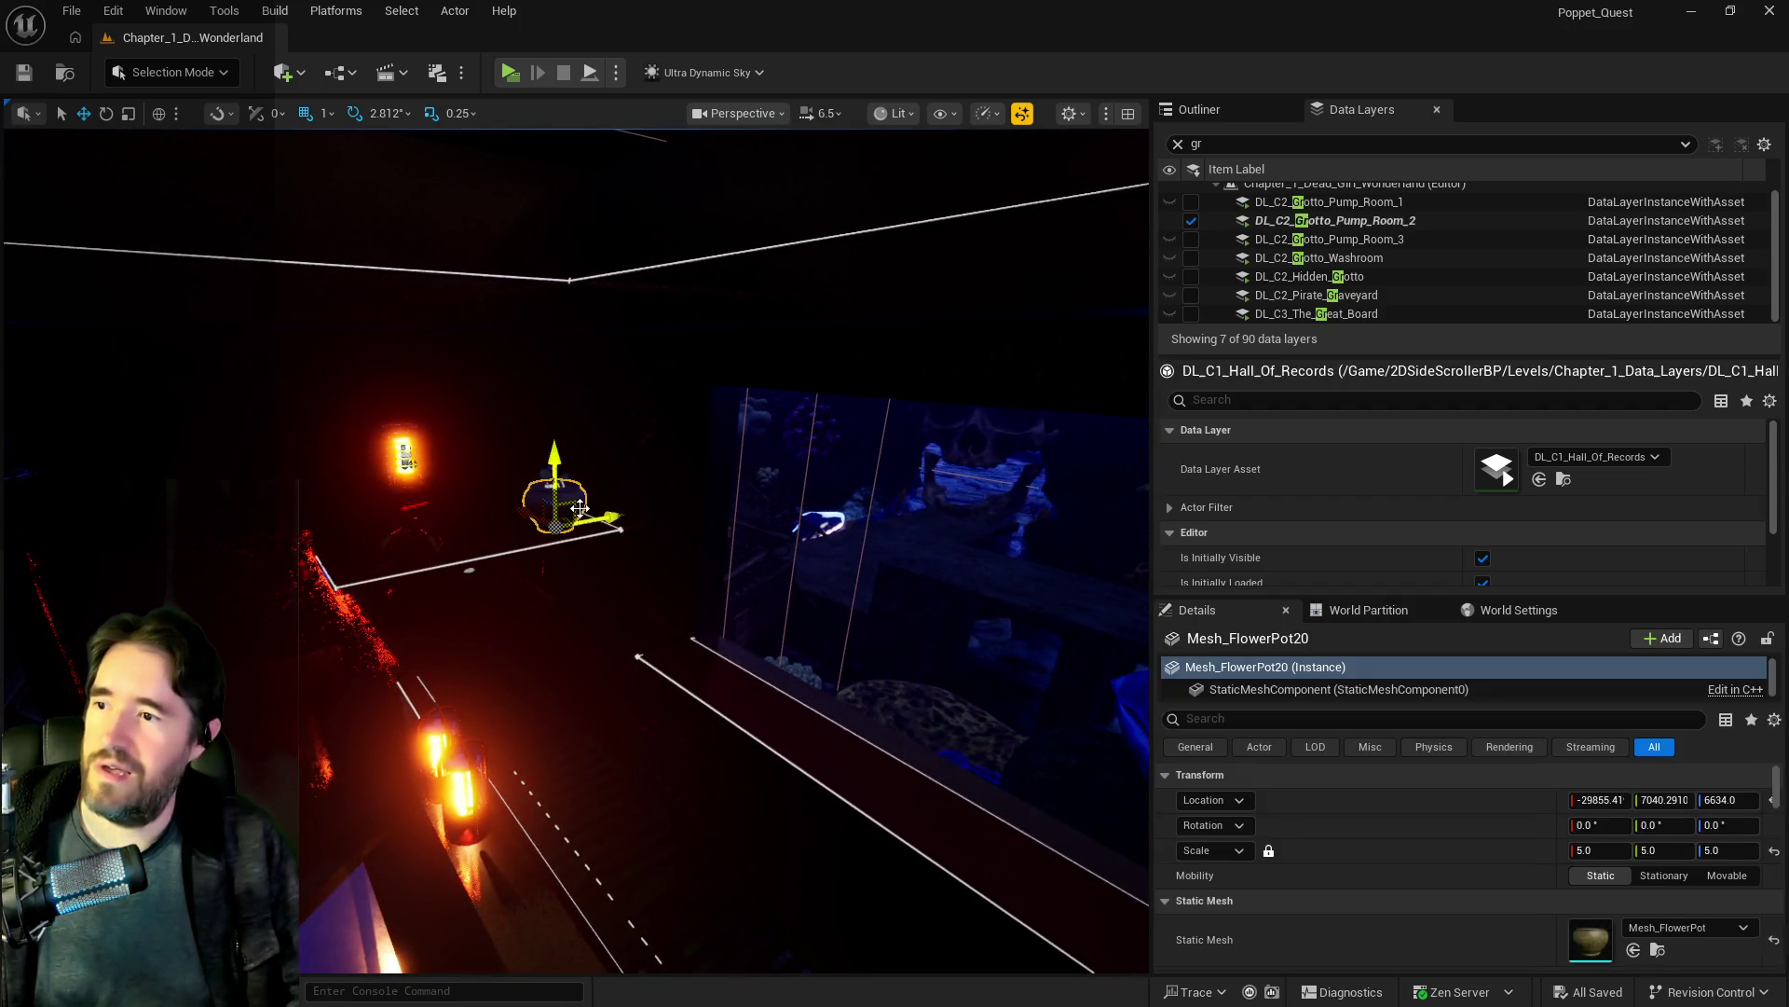
{"action": "key", "text": "f"}
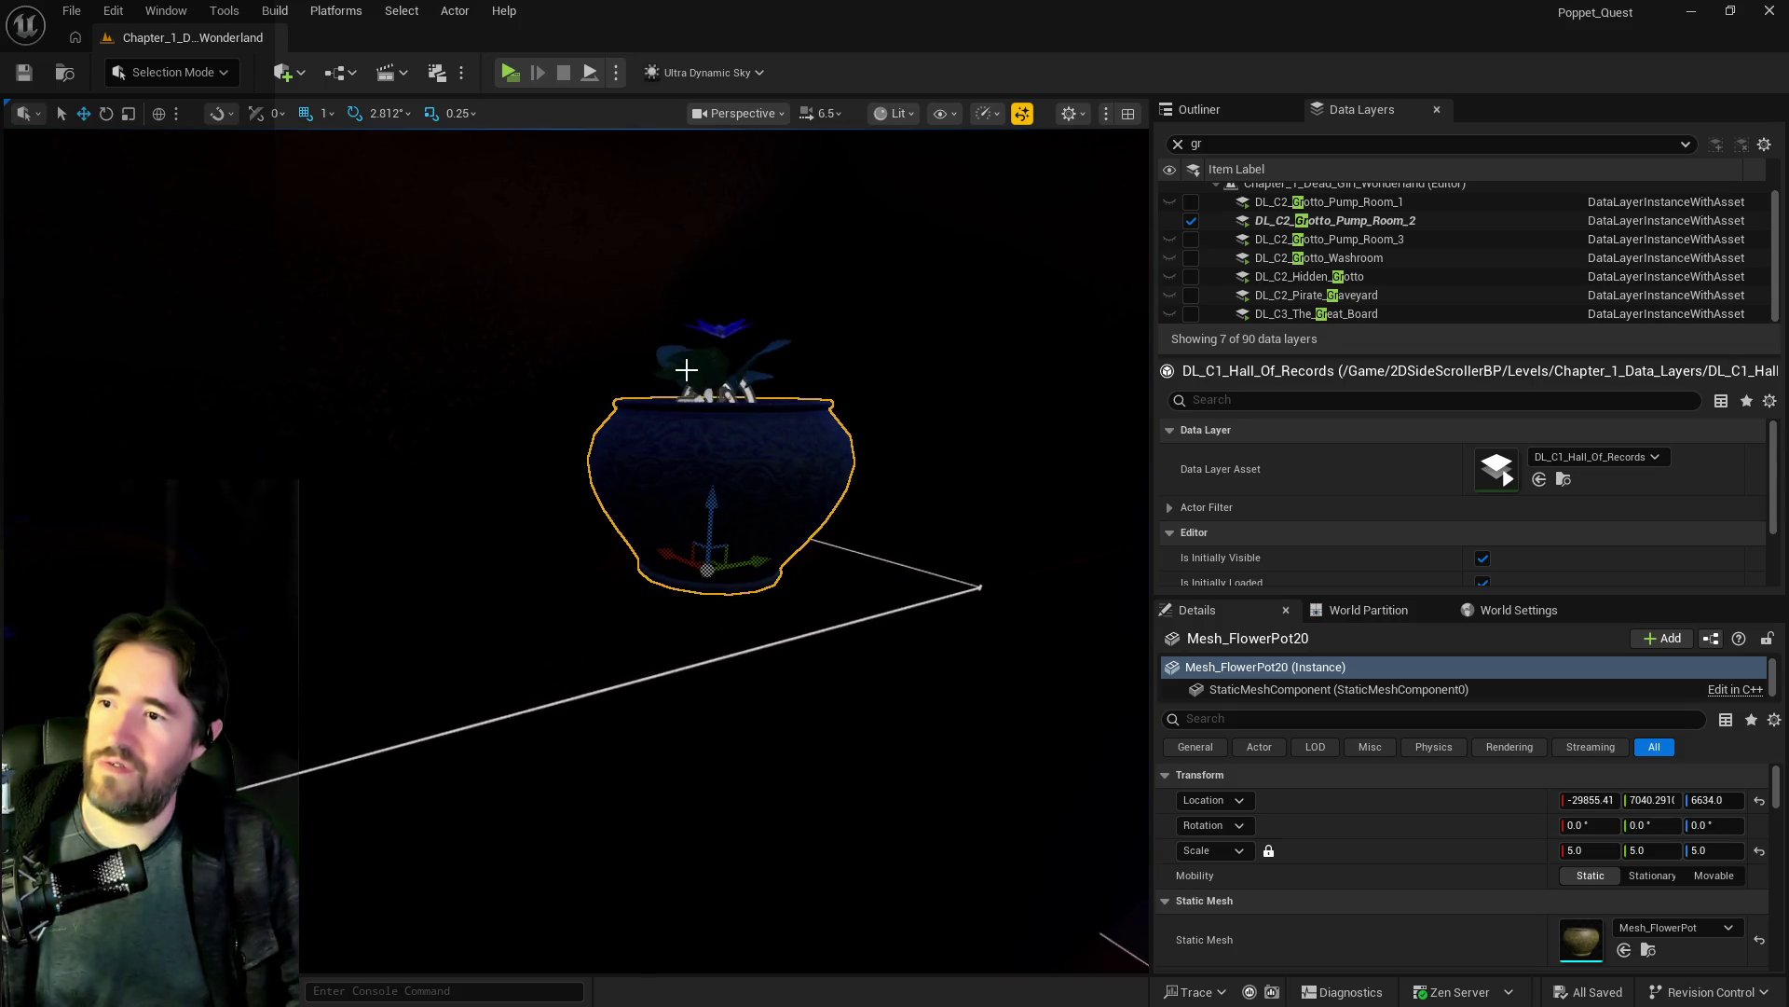
{"action": "left_click", "coordinate": [686, 370], "text": "ctrl"}
{"action": "key", "text": "f"}
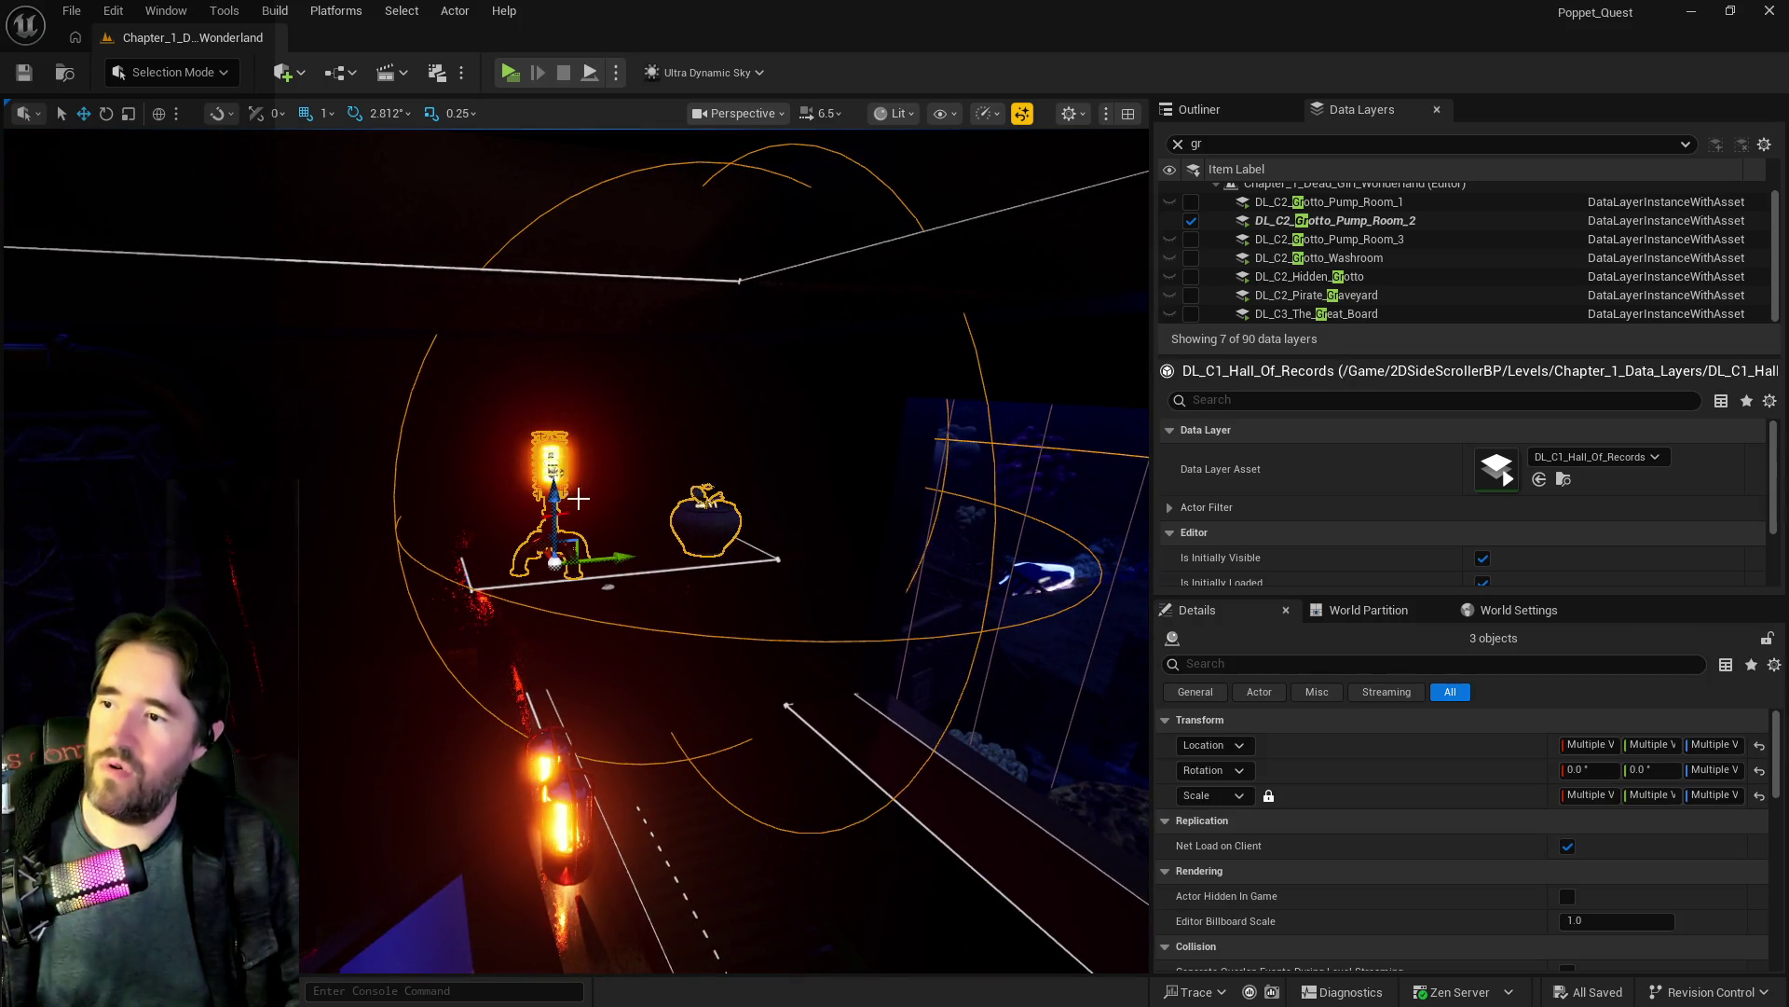
{"action": "mouse_move", "coordinate": [607, 529]}
{"action": "left_mouse_down"}
{"action": "mouse_move", "coordinate": [608, 570]}
{"action": "mouse_move", "coordinate": [622, 564]}
{"action": "mouse_move", "coordinate": [564, 593]}
{"action": "mouse_move", "coordinate": [630, 579]}
{"action": "left_mouse_up"}
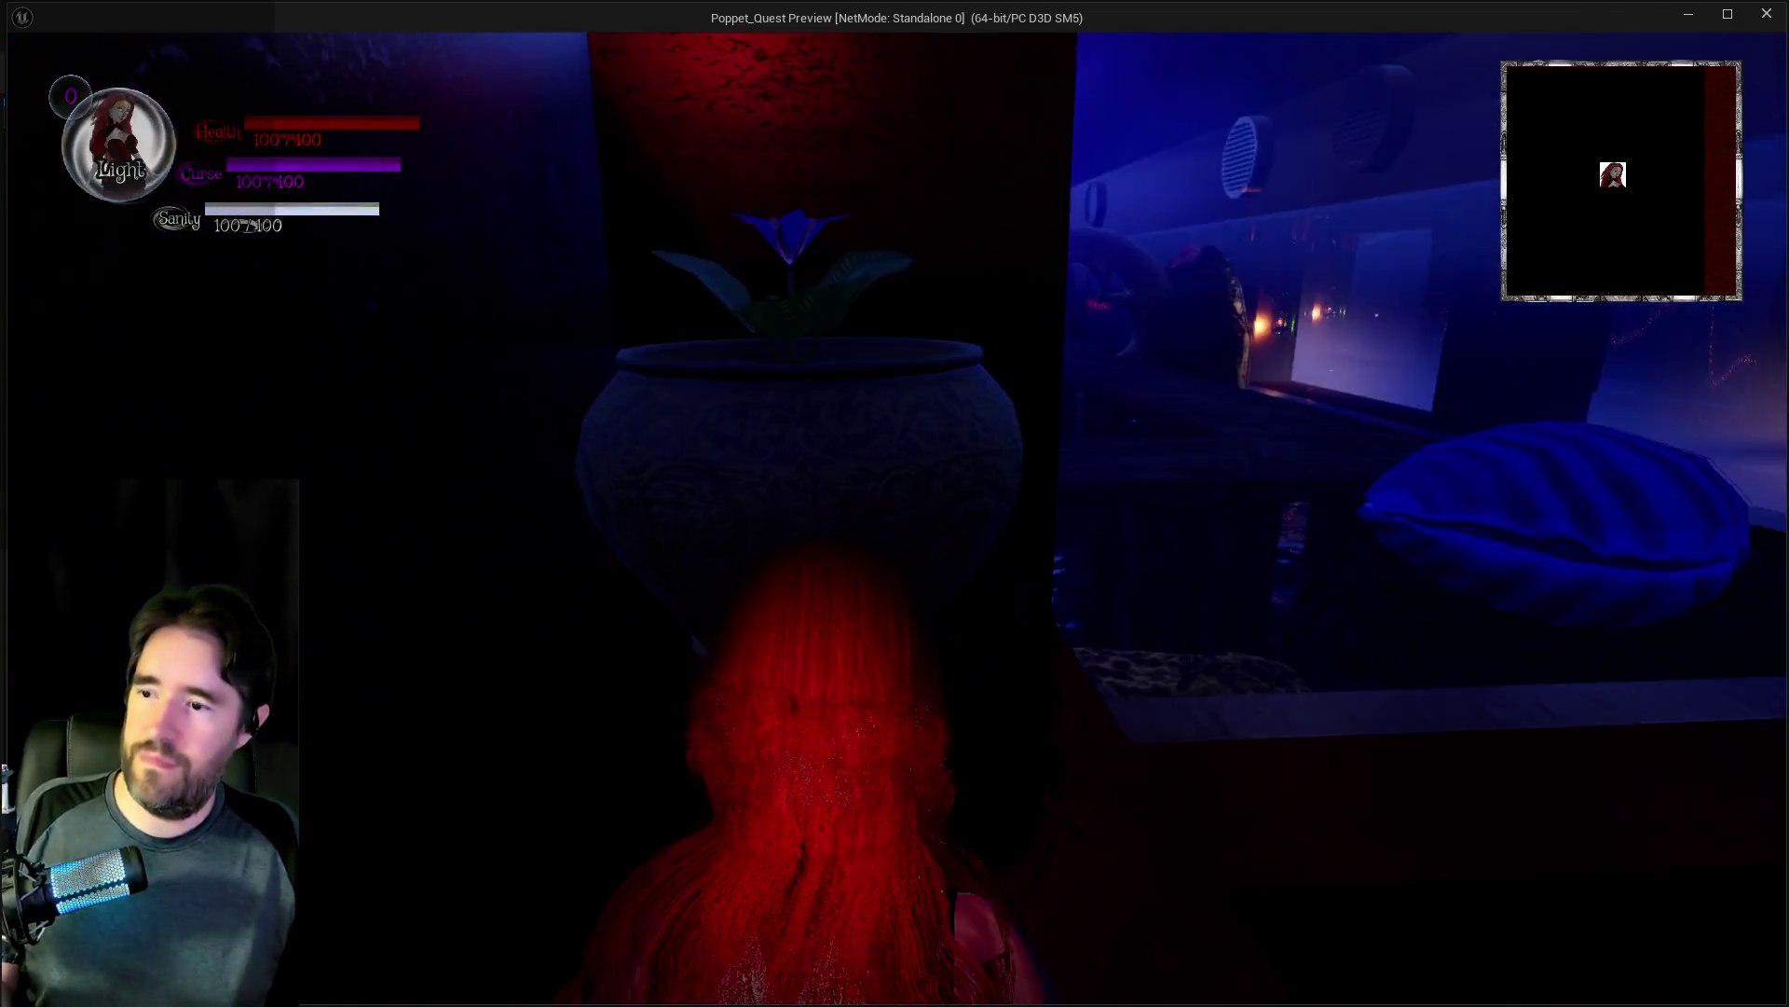
Step: Play the level, travel to the grotto via the Tab overlay, cast a spell, then return to the editor
{"action": "key", "text": "Tab"}
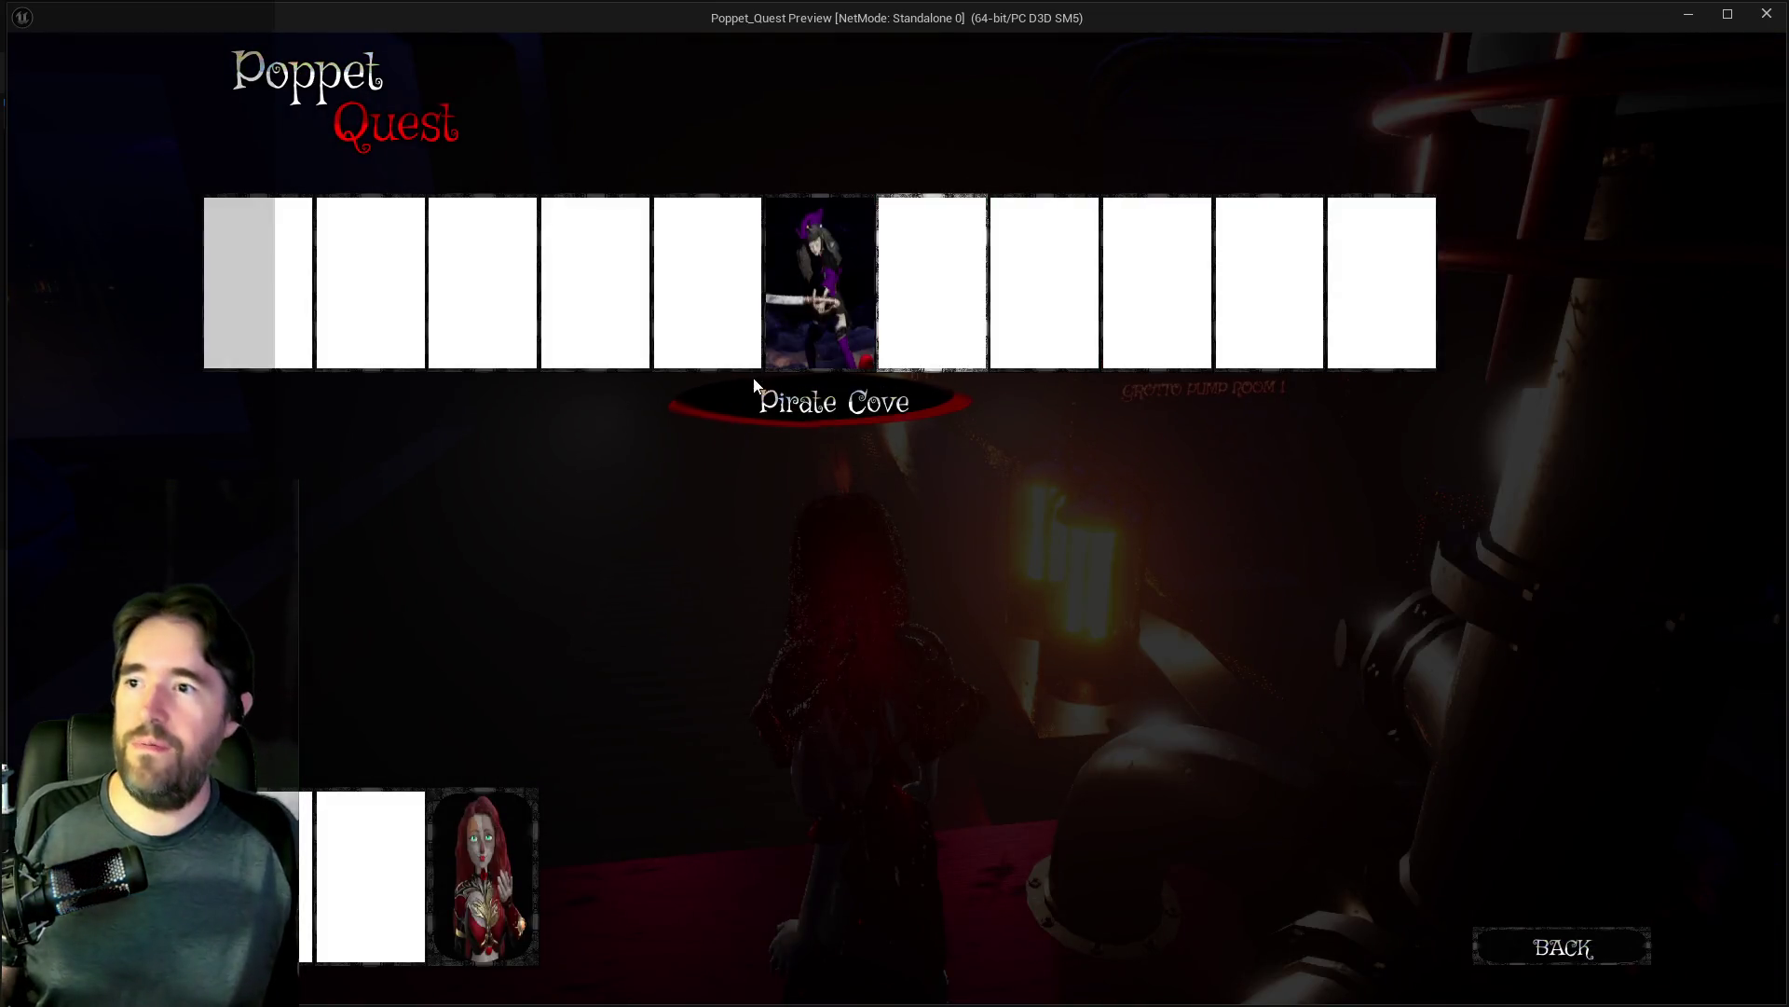
{"action": "key", "text": "Tab"}
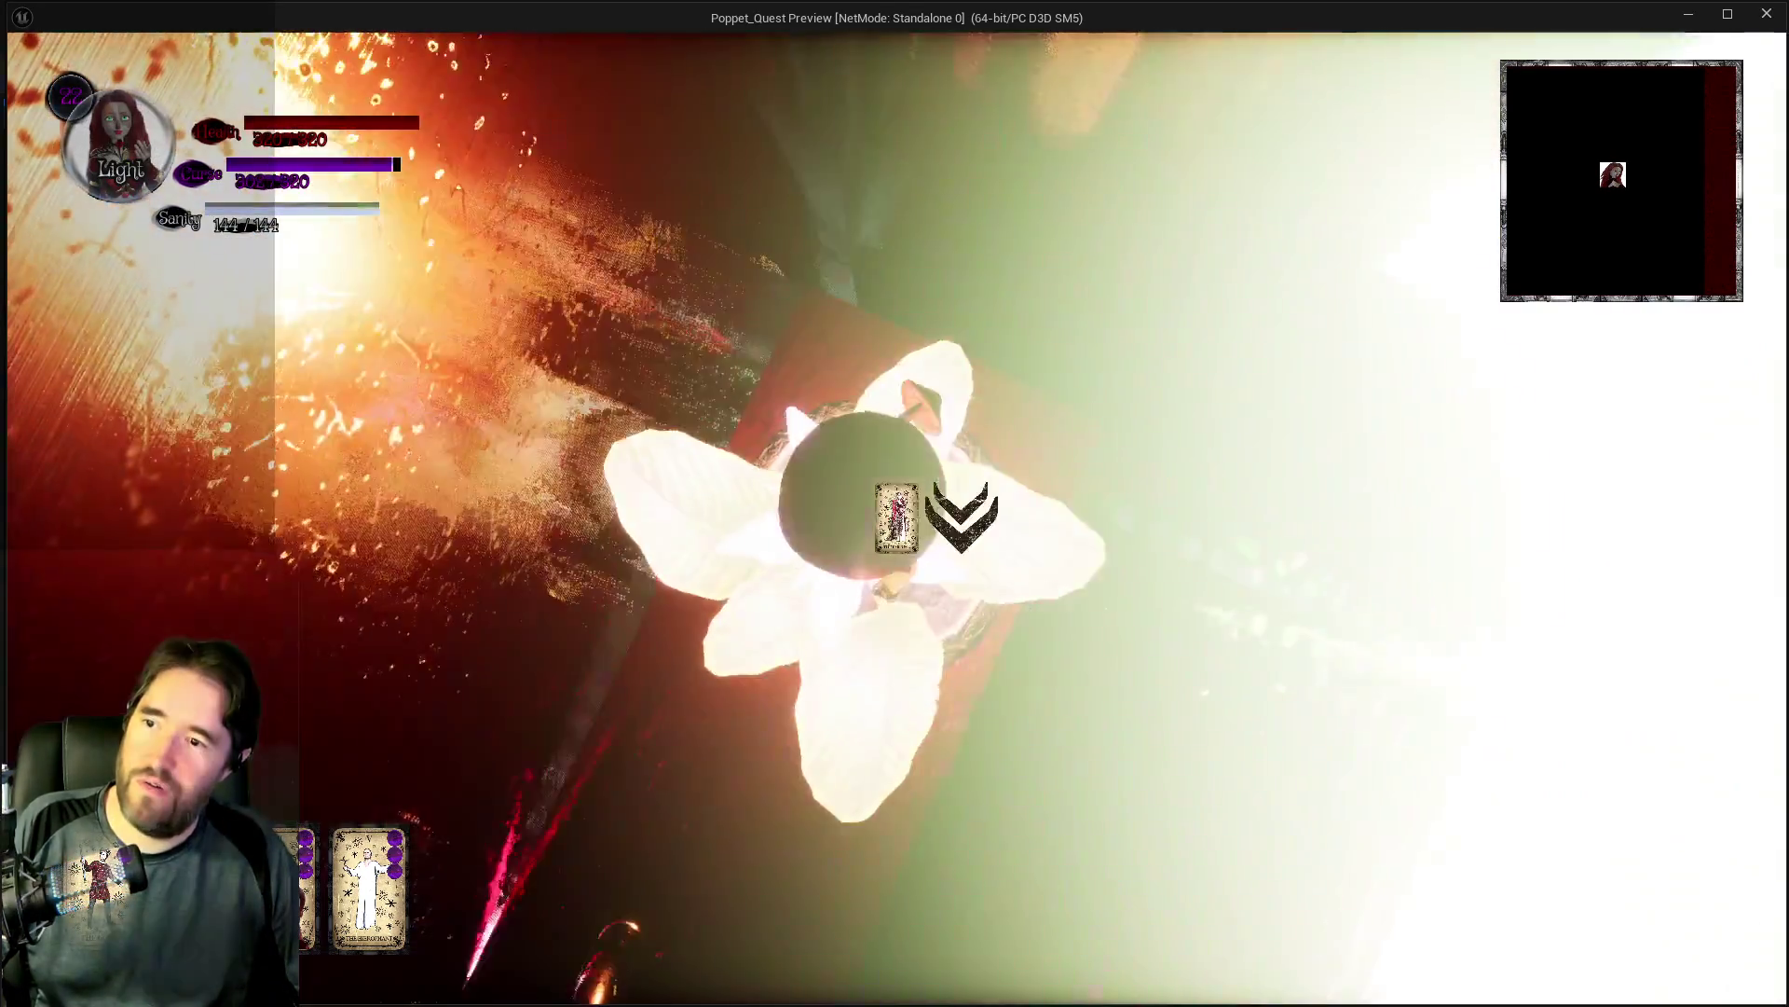
{"action": "left_click", "coordinate": [896, 518]}
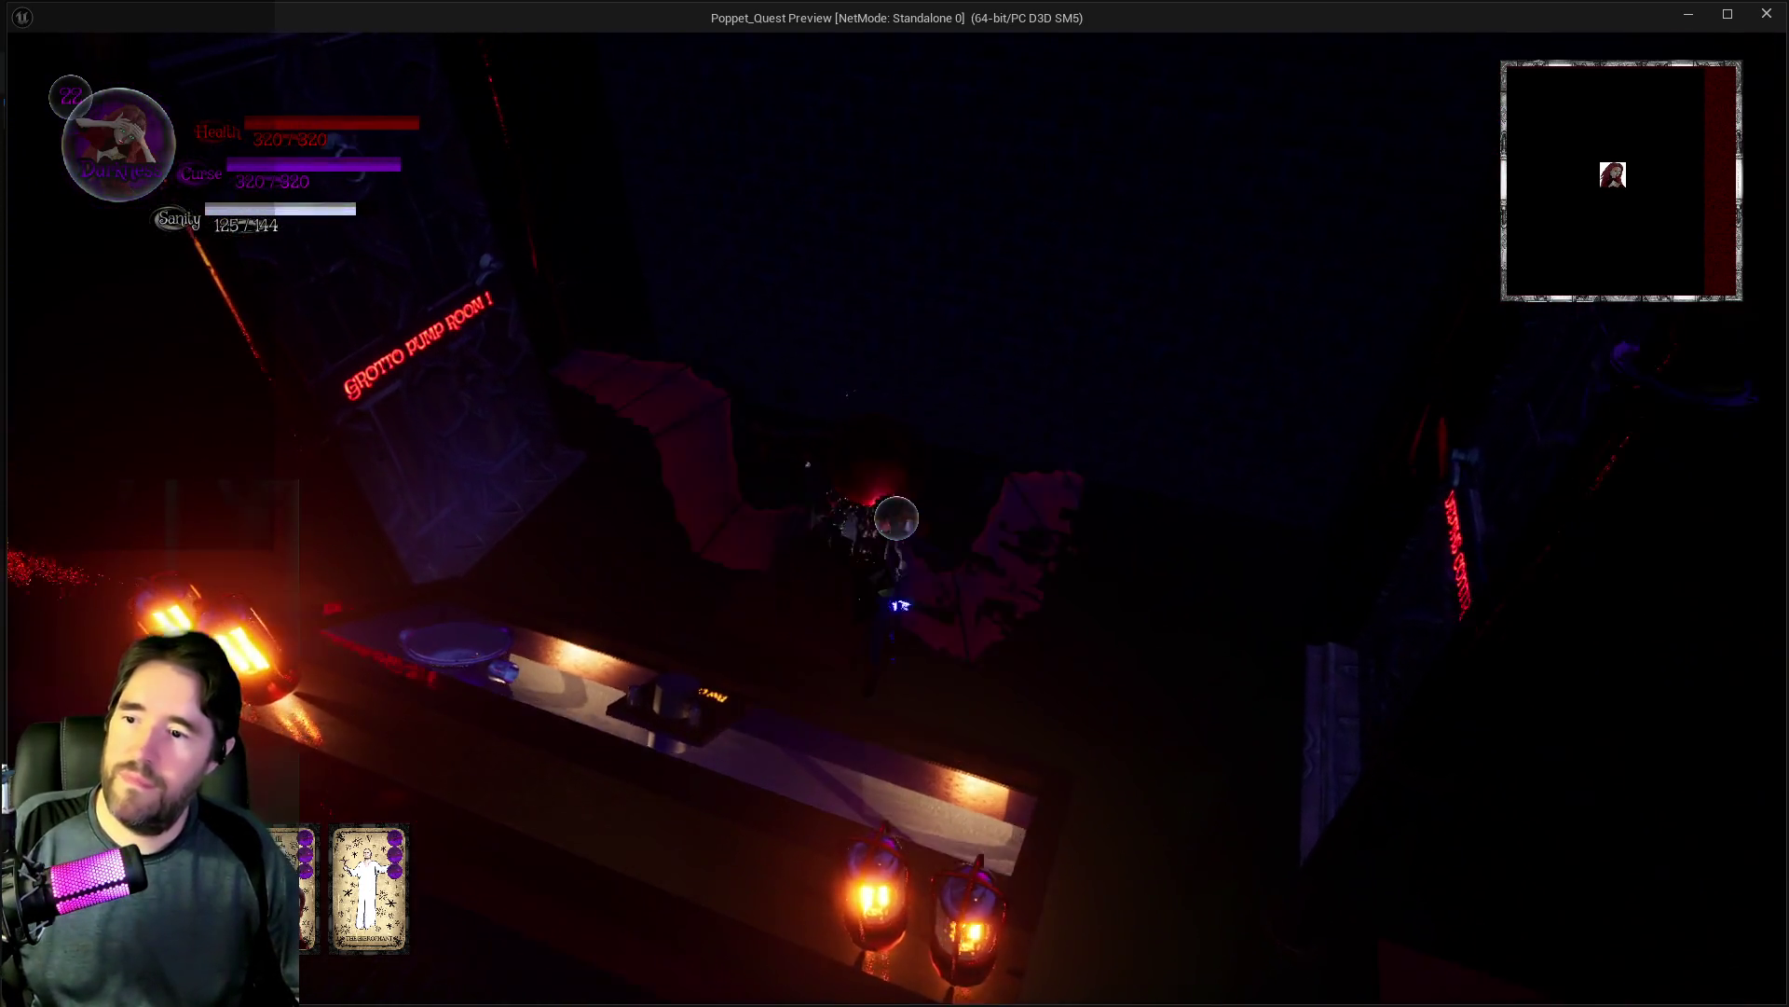
{"action": "key", "text": "alt+Tab"}
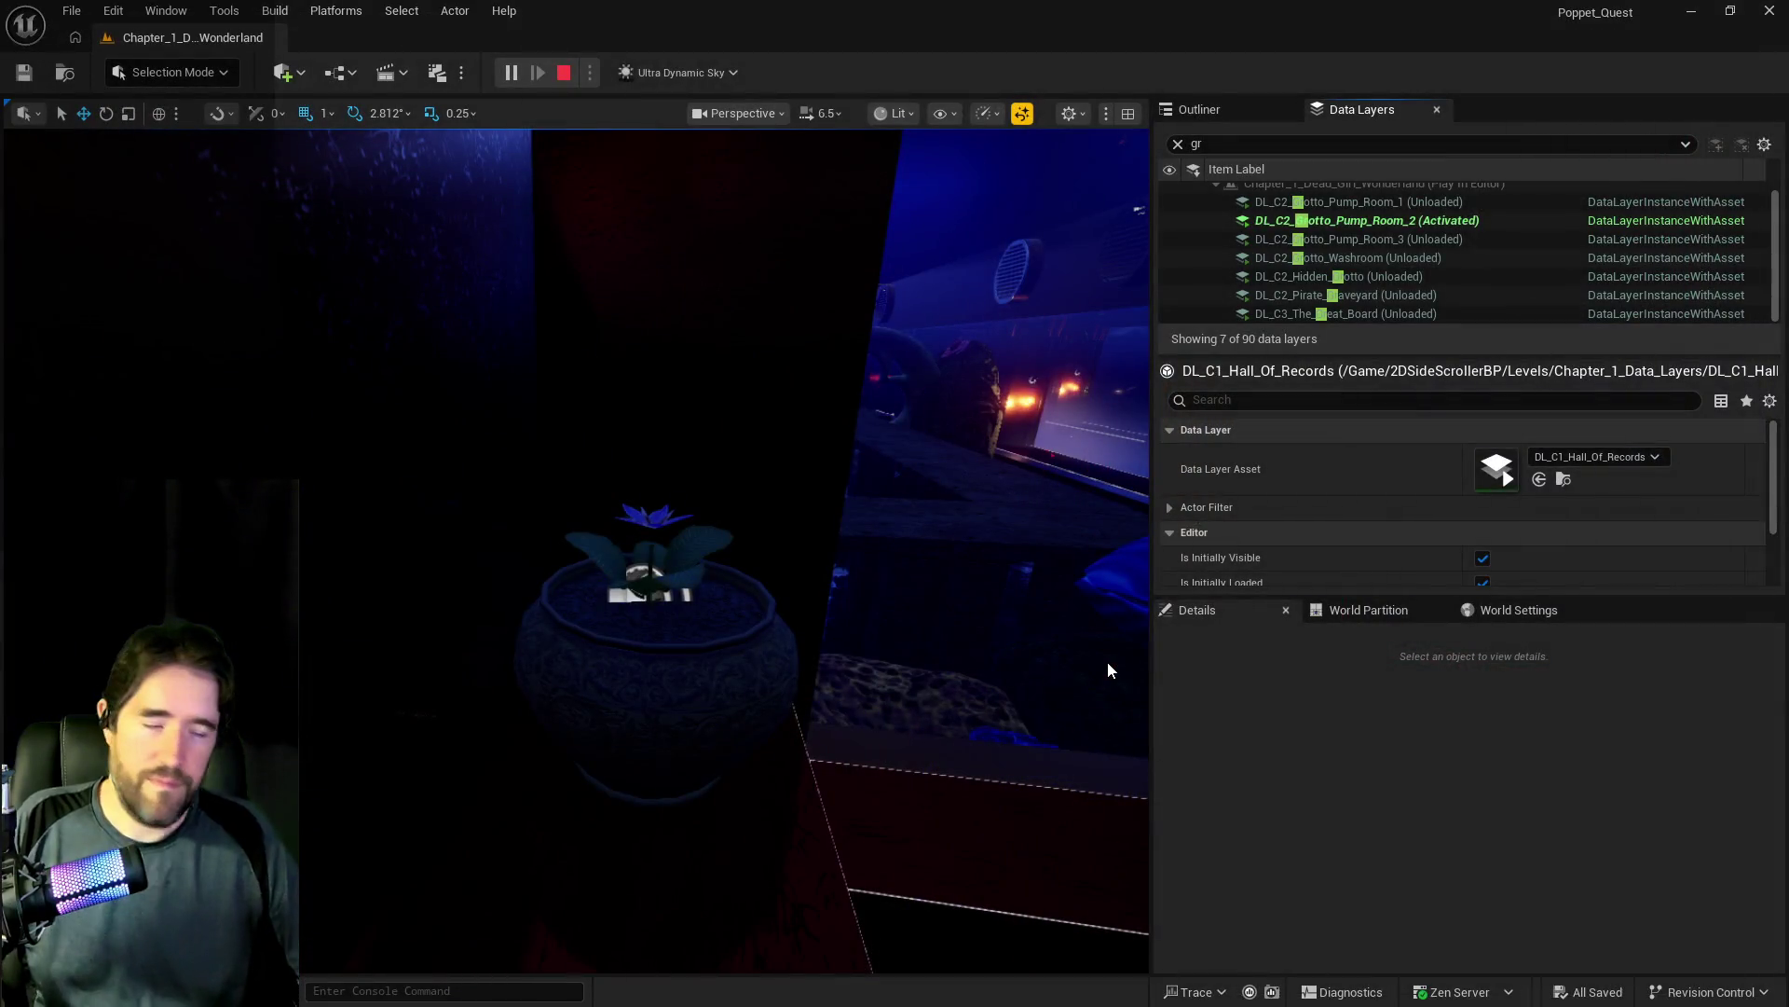
Step: Stop the playtest and fly the viewport back over the garden area
{"action": "key", "text": "Escape"}
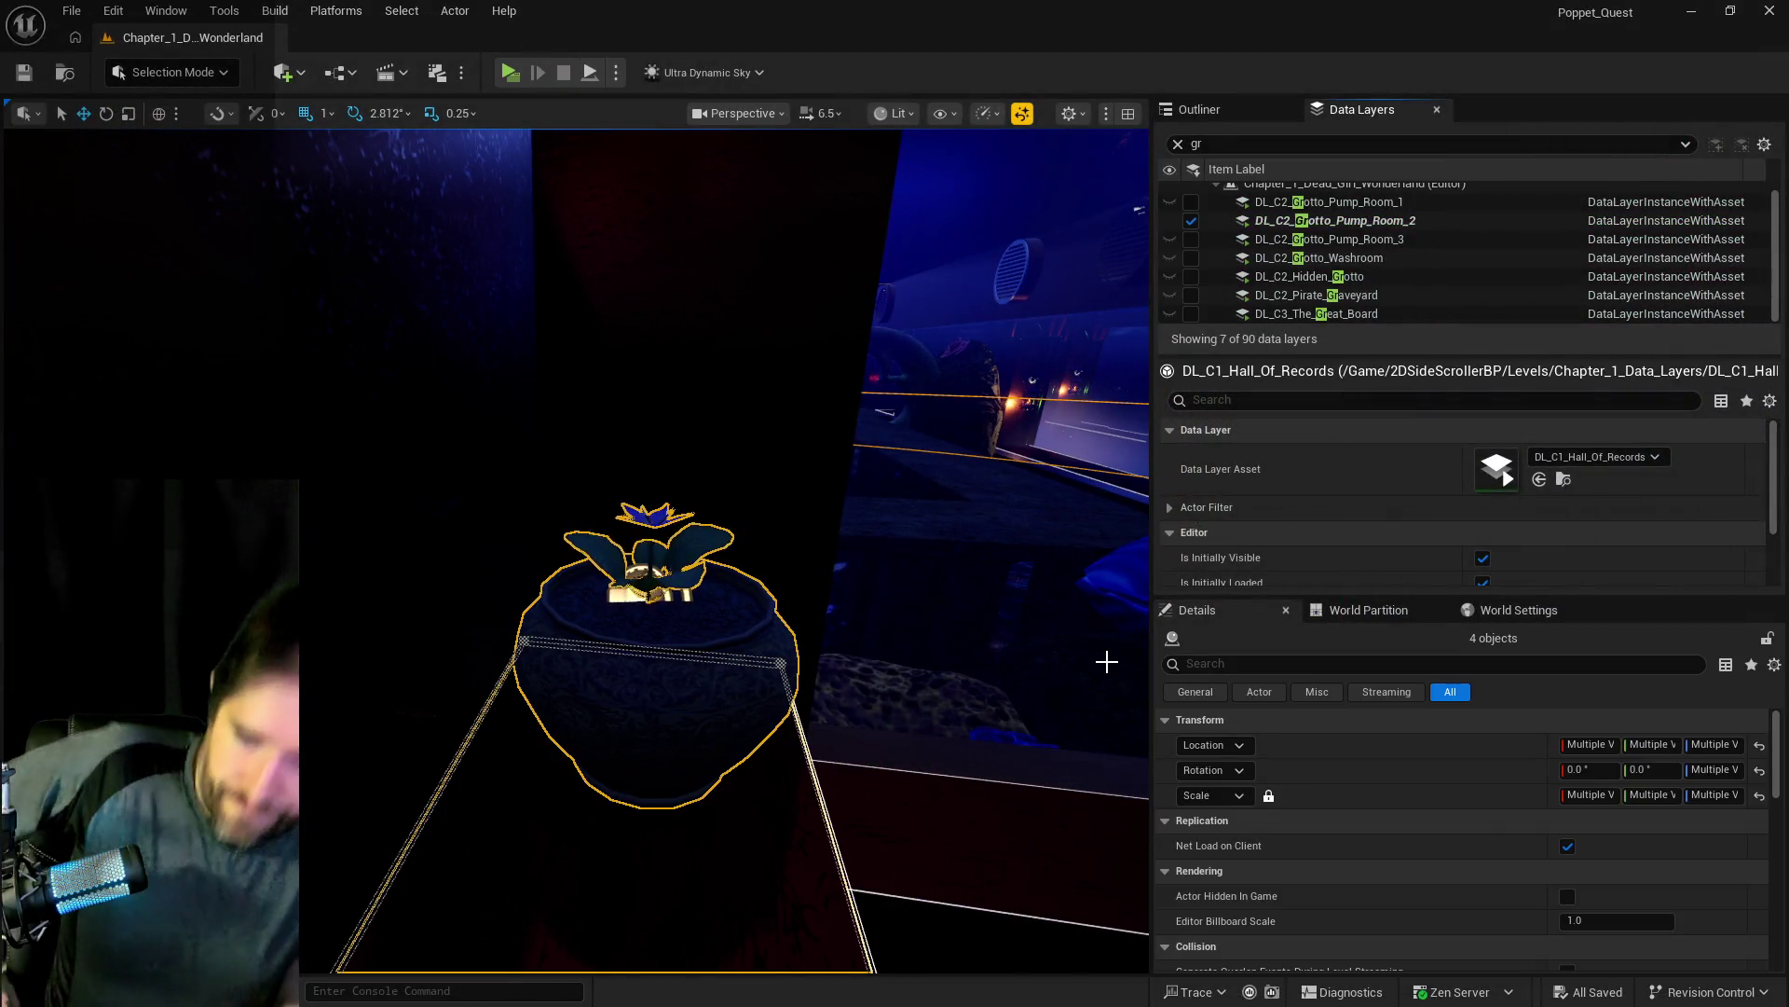
{"action": "left_click_drag", "start_coordinate": [836, 348], "coordinate": [836, 347]}
{"action": "left_click_drag", "start_coordinate": [747, 746], "coordinate": [747, 746]}
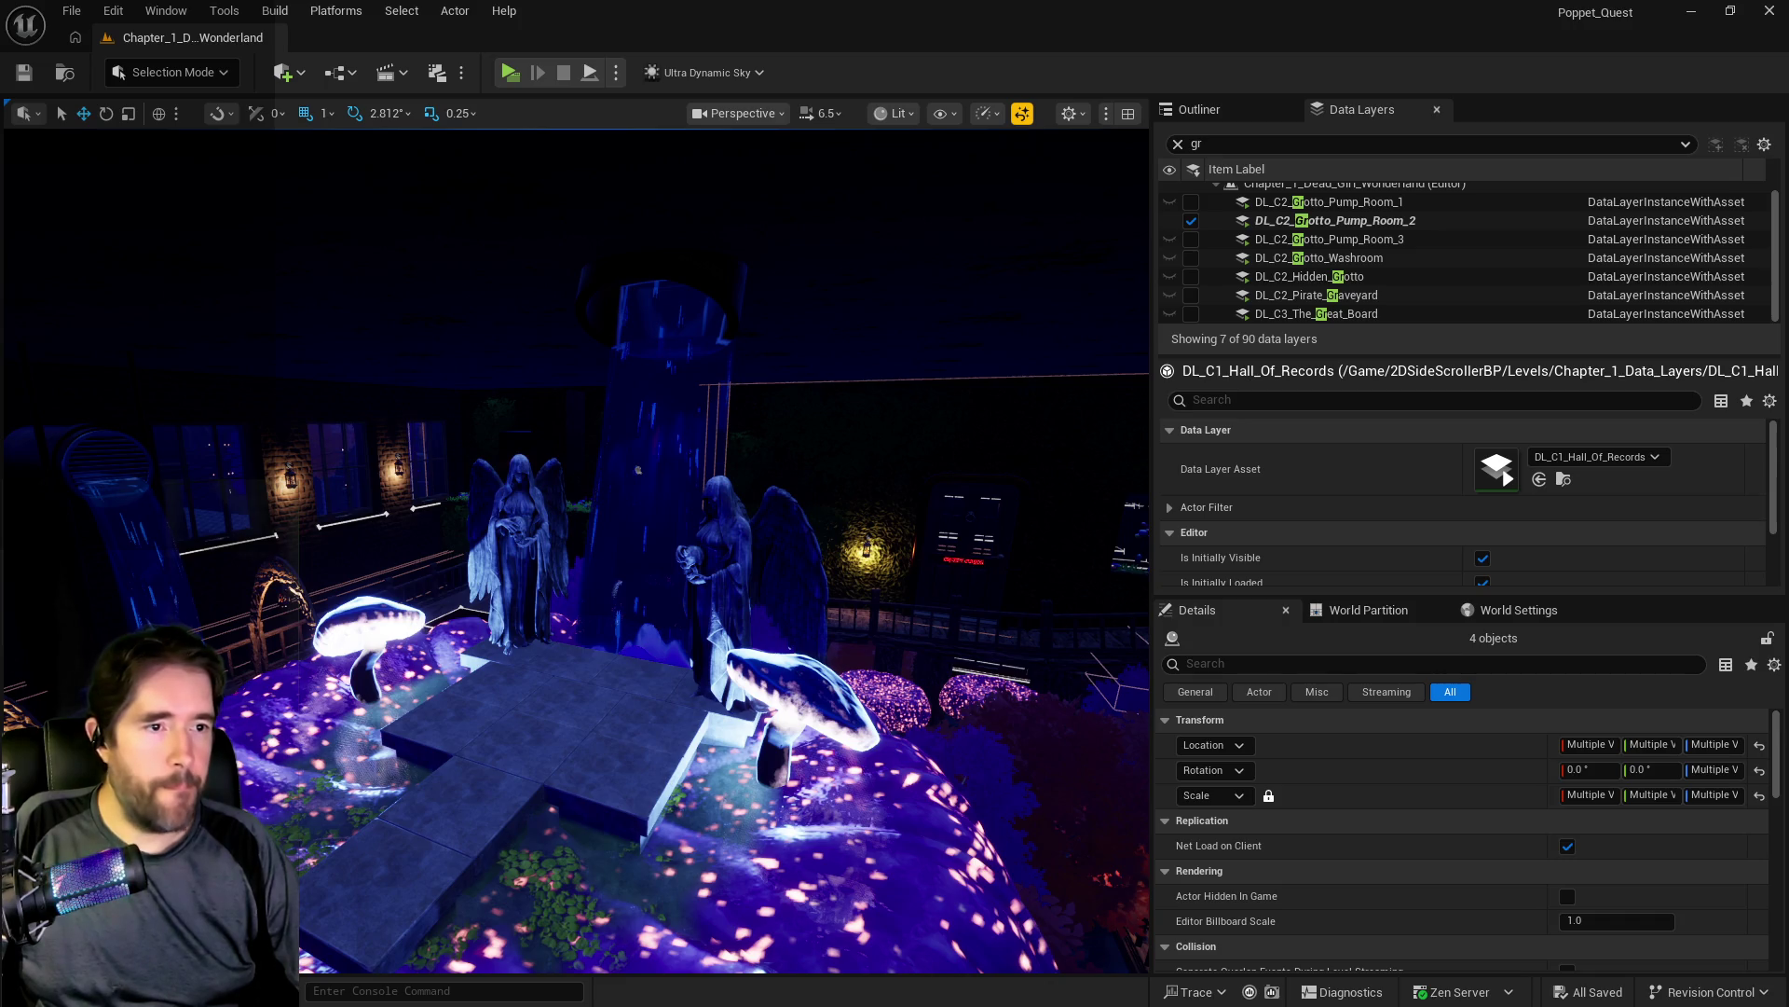
{"action": "key", "text": "alt+Tab"}
Step: Scroll through the Chapter 1 Card Locations list and move the browser window left
{"action": "scroll", "coordinate": [1044, 653], "scroll_direction": "up", "scroll_amount": 4}
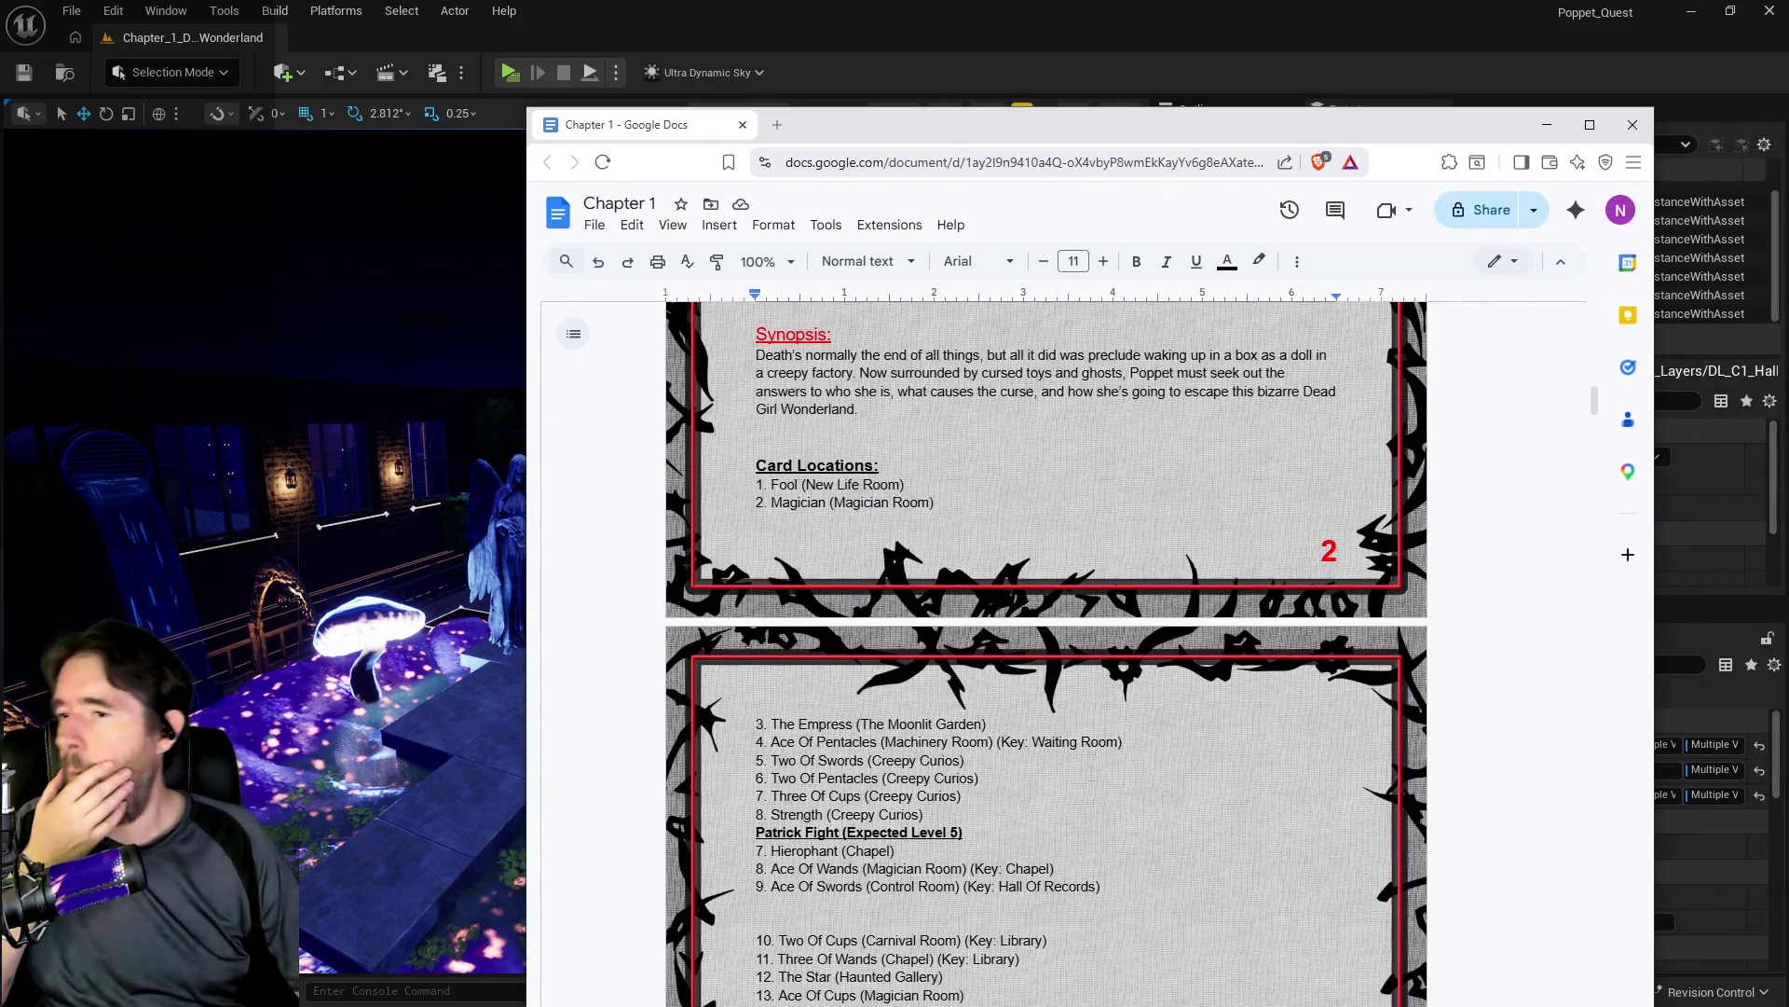
{"action": "scroll", "coordinate": [1044, 652], "scroll_direction": "down", "scroll_amount": 3}
{"action": "scroll", "coordinate": [1038, 926], "scroll_direction": "up", "scroll_amount": 4}
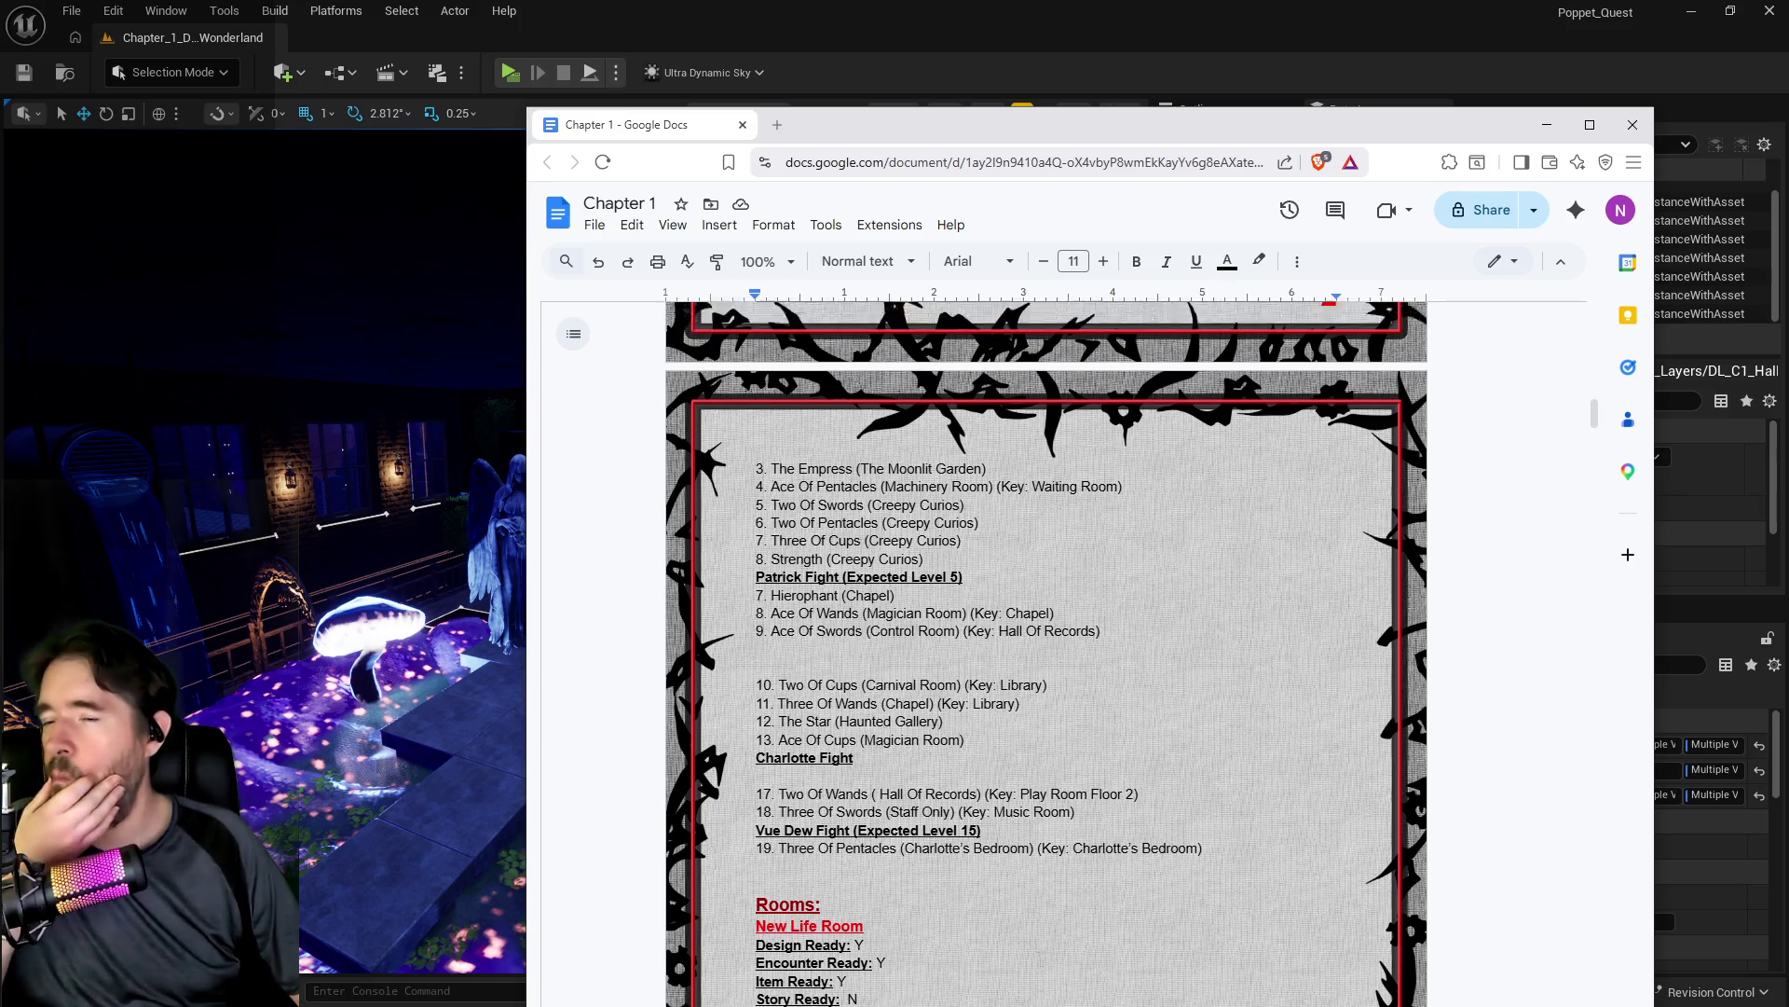
{"action": "scroll", "coordinate": [1040, 959], "scroll_direction": "down", "scroll_amount": 3}
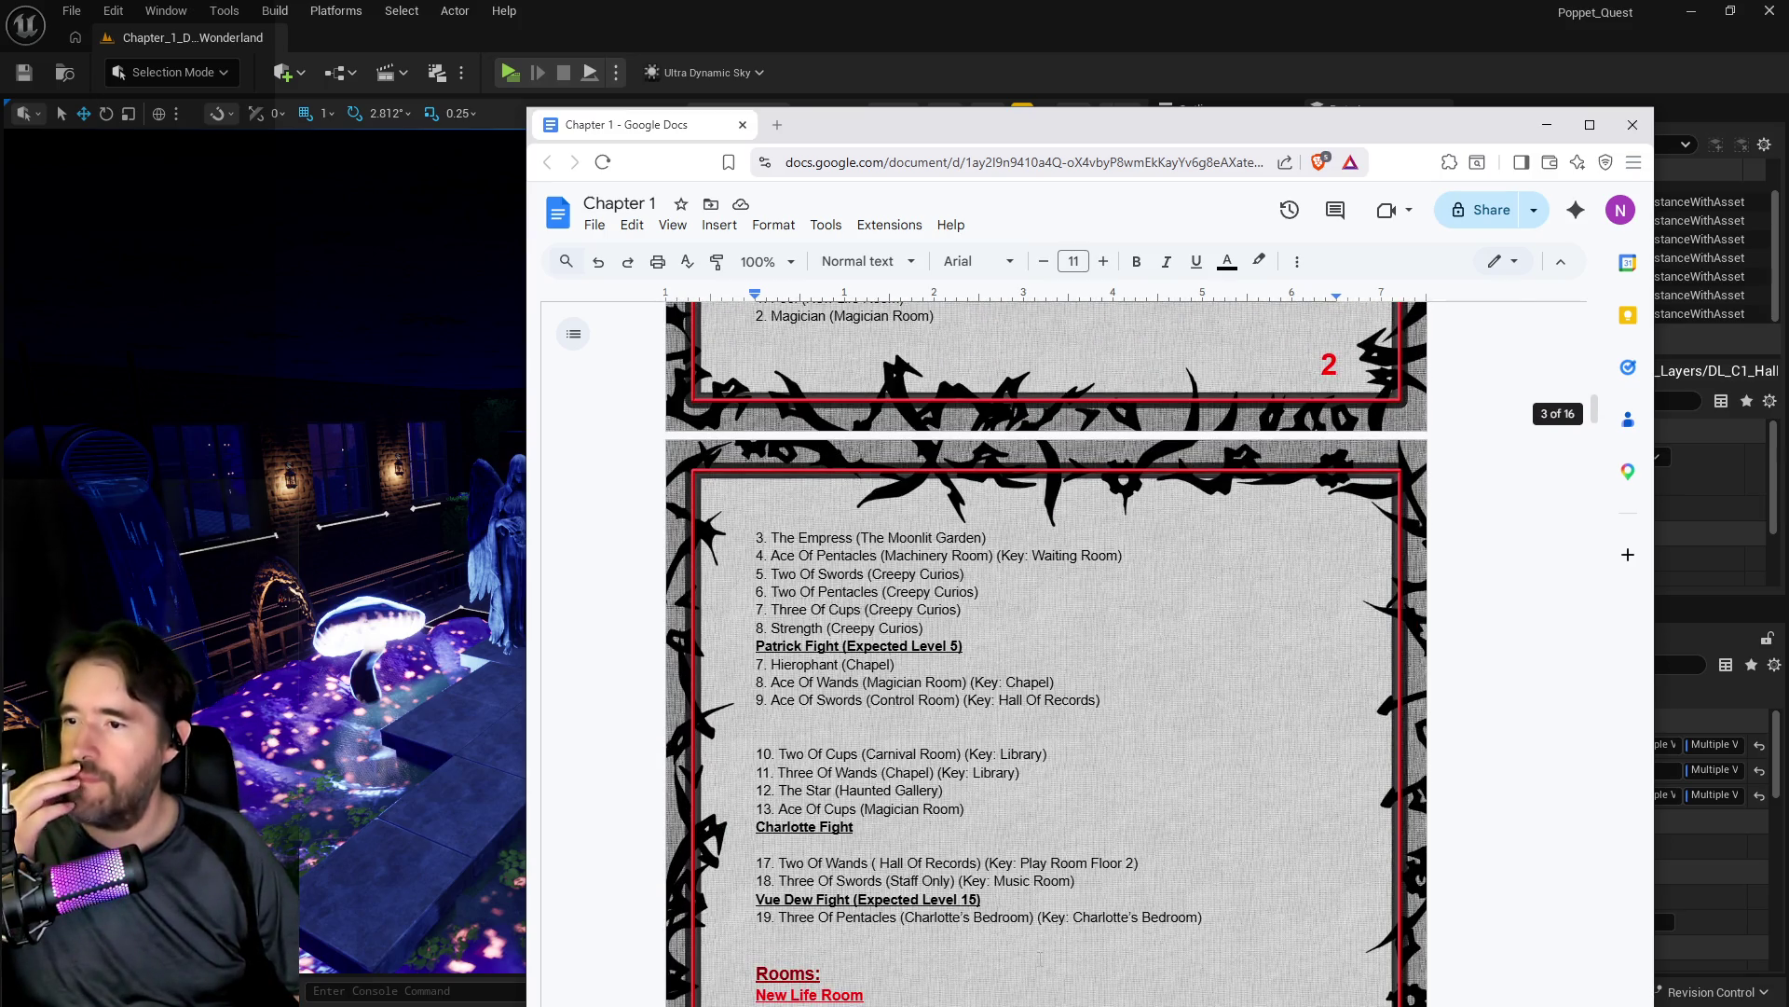
{"action": "scroll", "coordinate": [938, 997], "scroll_direction": "up", "scroll_amount": 2}
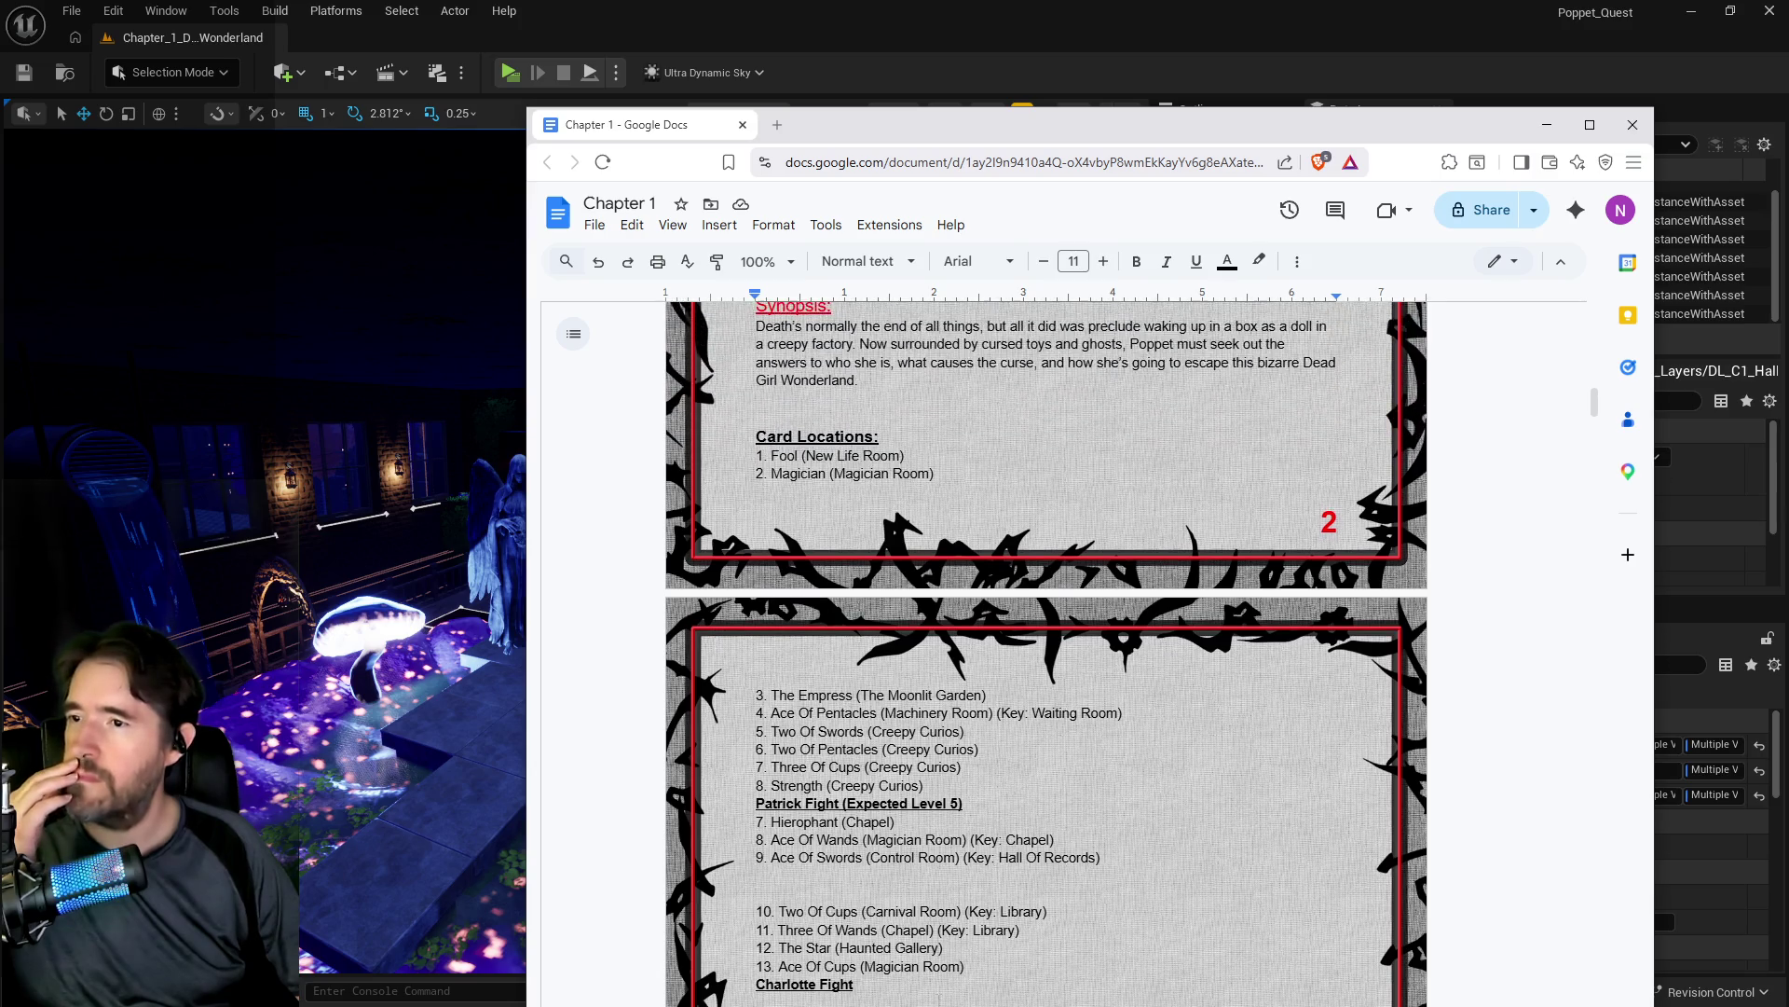
{"action": "scroll", "coordinate": [938, 997], "scroll_direction": "down", "scroll_amount": 4}
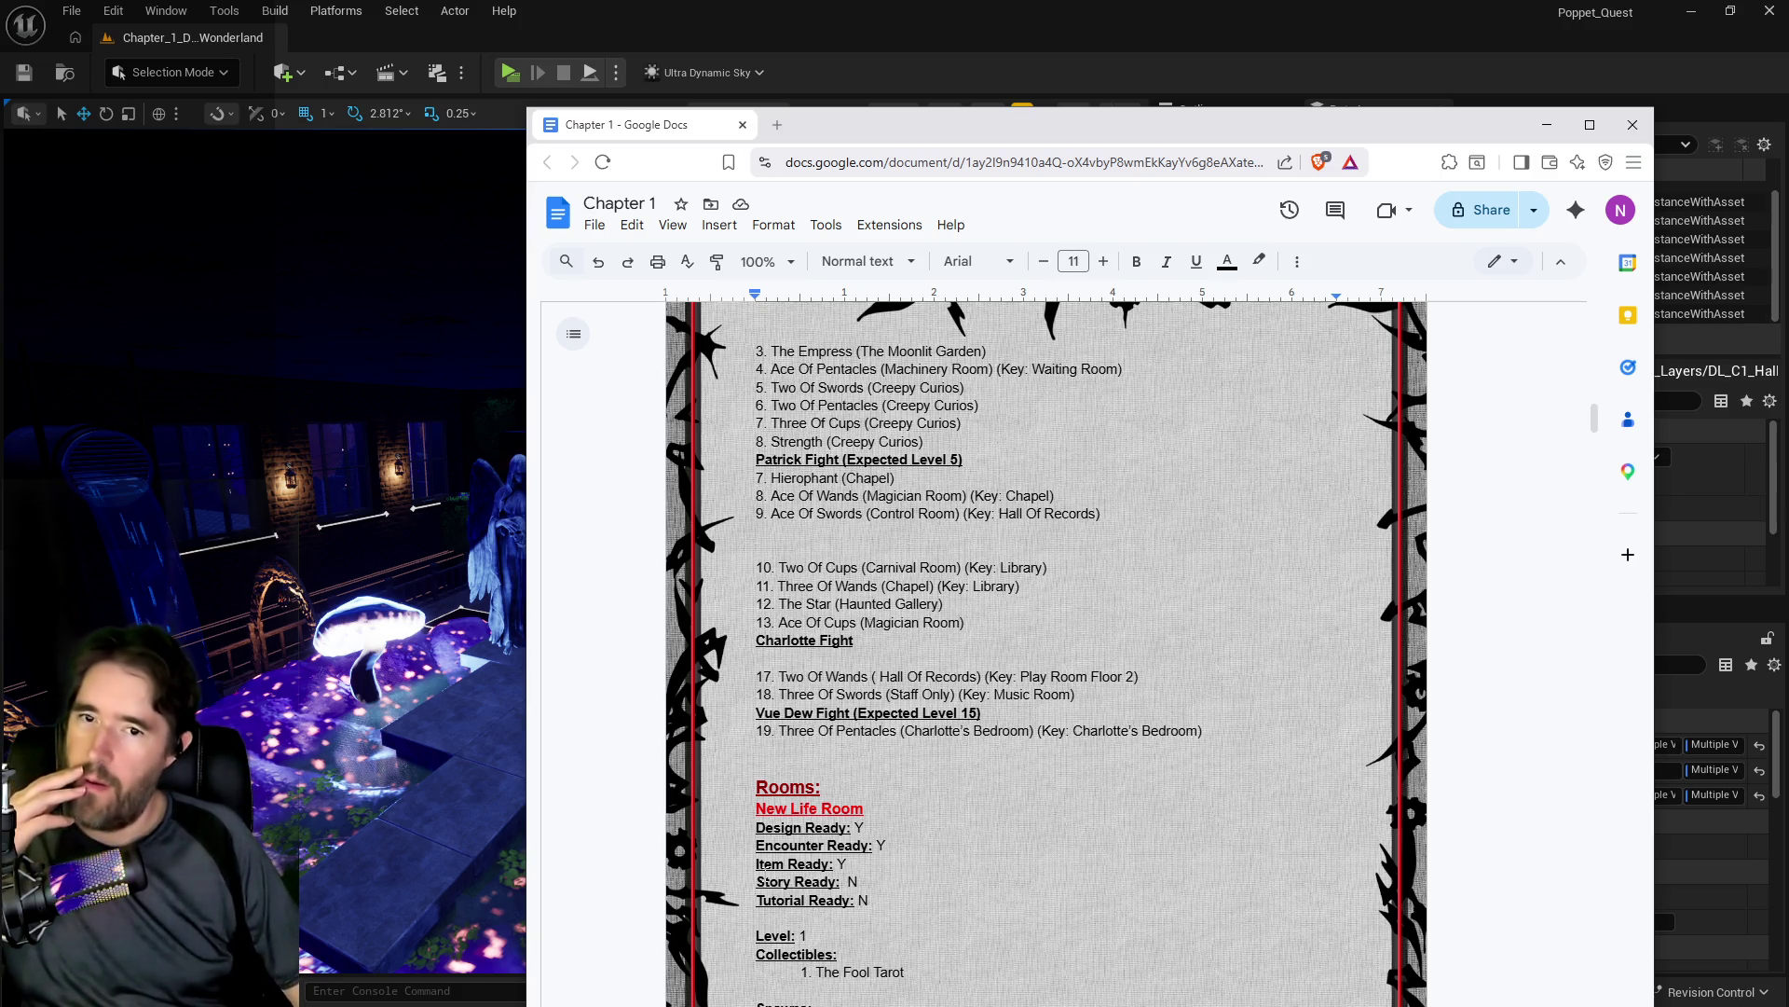
{"action": "scroll", "coordinate": [1046, 652], "scroll_direction": "up", "scroll_amount": 4}
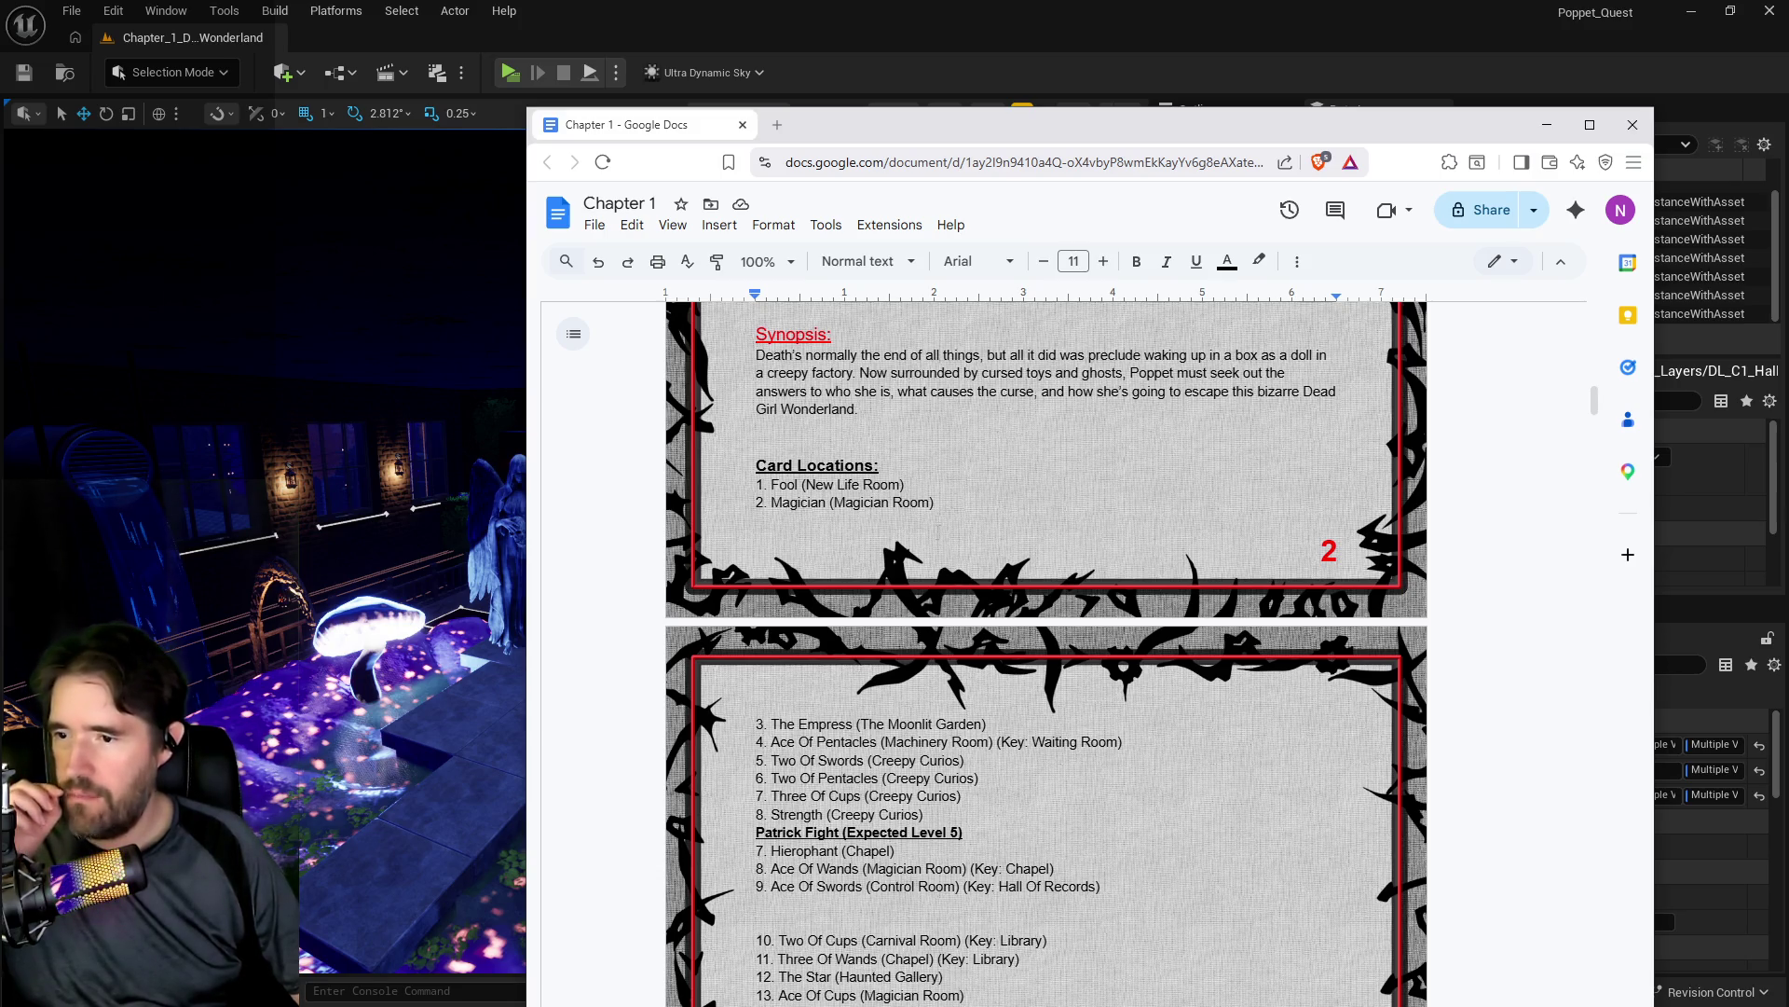
{"action": "left_click_drag", "start_coordinate": [1507, 136], "coordinate": [1089, 136]}
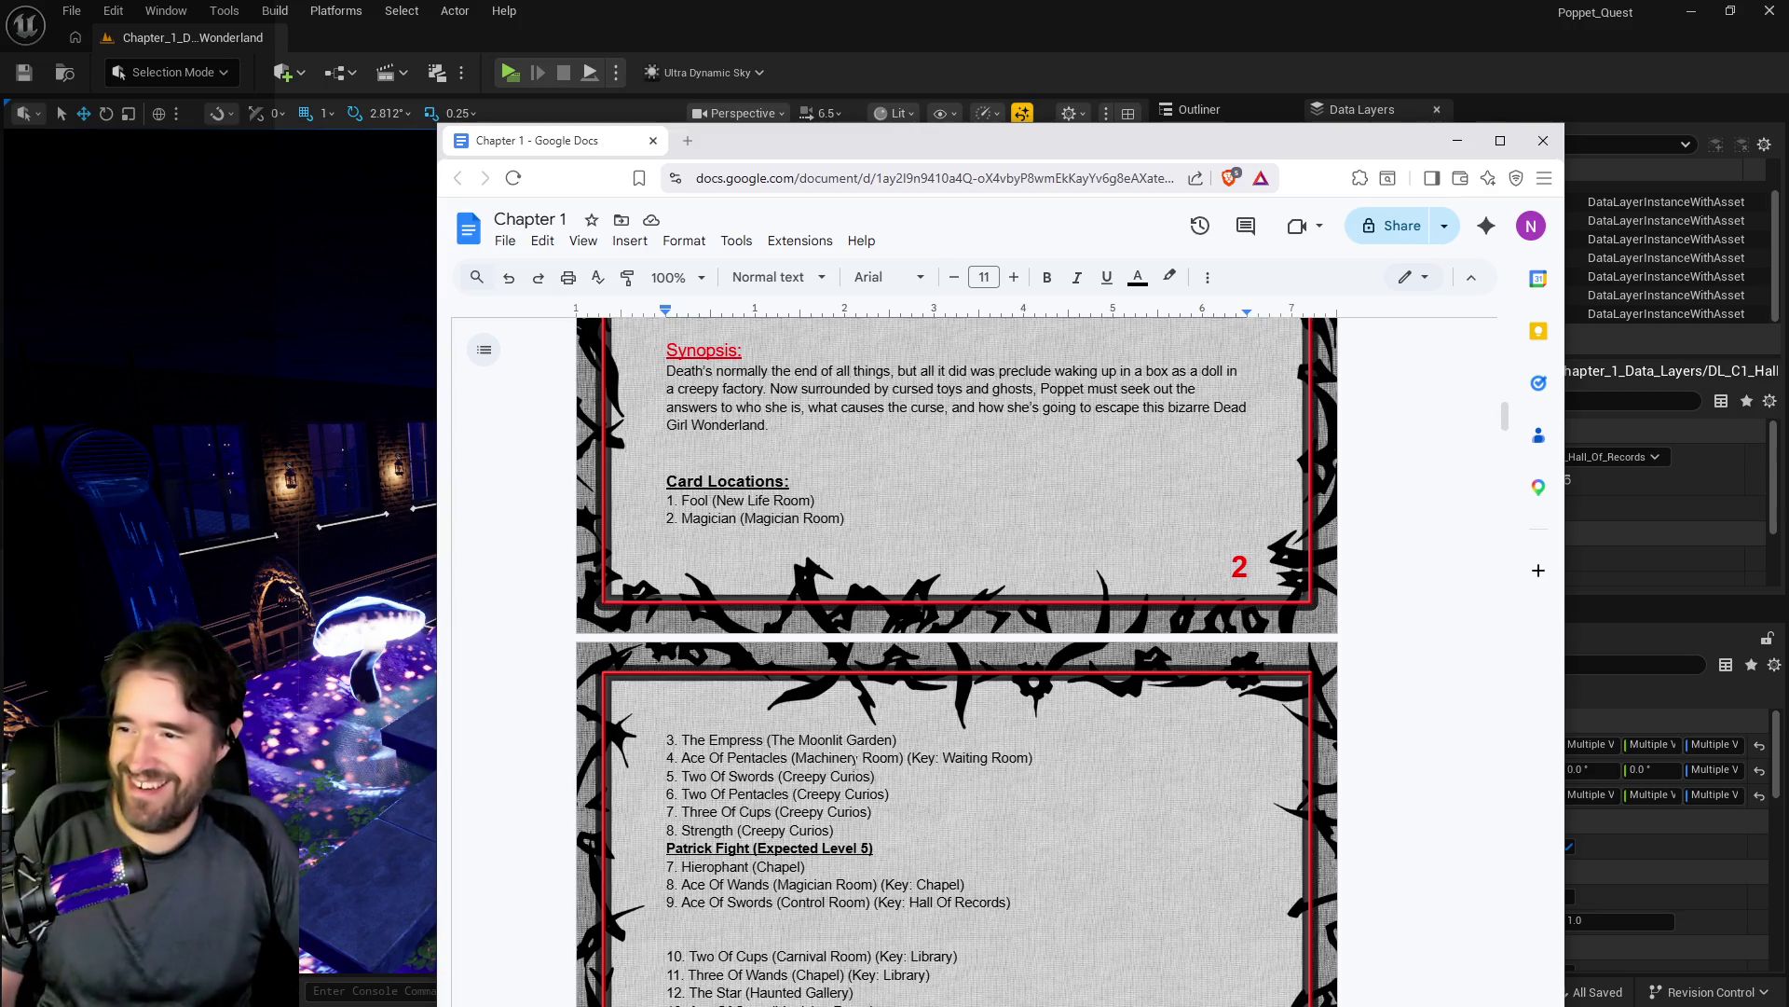
Step: Select card list lines 5–8, Two Of Swords through Strength
{"action": "scroll", "coordinate": [957, 653], "scroll_direction": "down", "scroll_amount": 1}
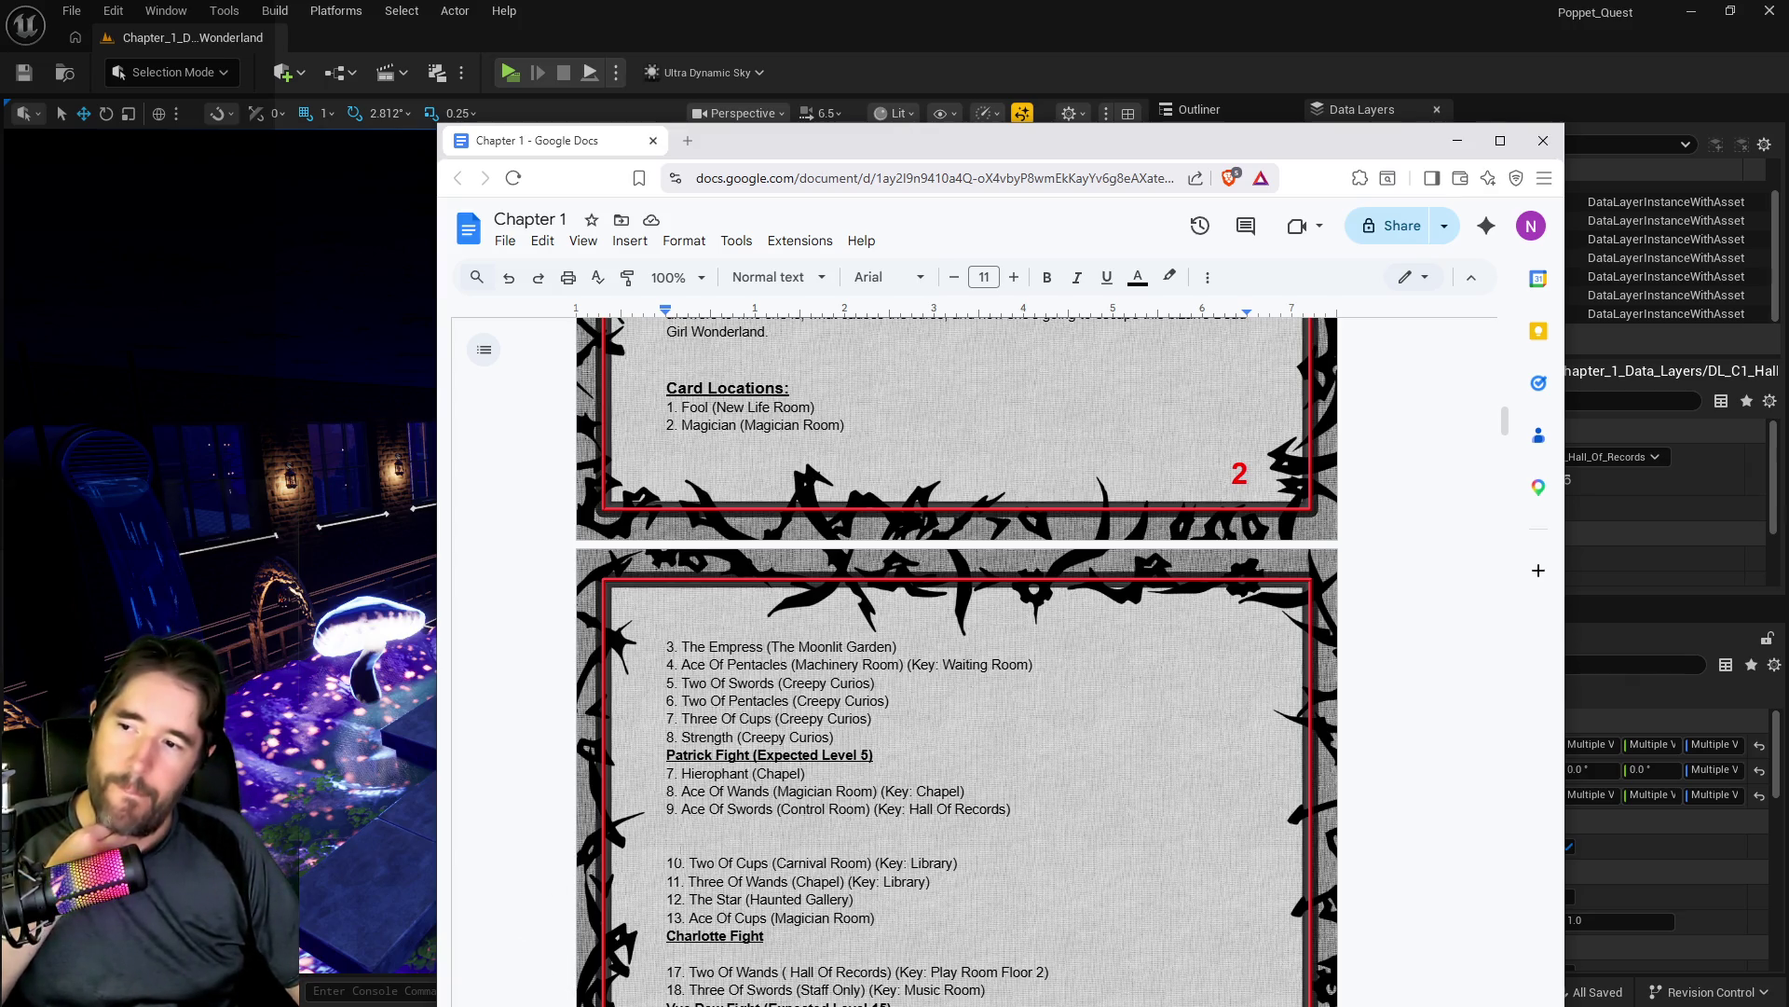
{"action": "mouse_move", "coordinate": [836, 737]}
{"action": "left_mouse_down"}
{"action": "mouse_move", "coordinate": [663, 699]}
{"action": "mouse_move", "coordinate": [657, 665]}
{"action": "mouse_move", "coordinate": [651, 684]}
{"action": "left_mouse_up"}
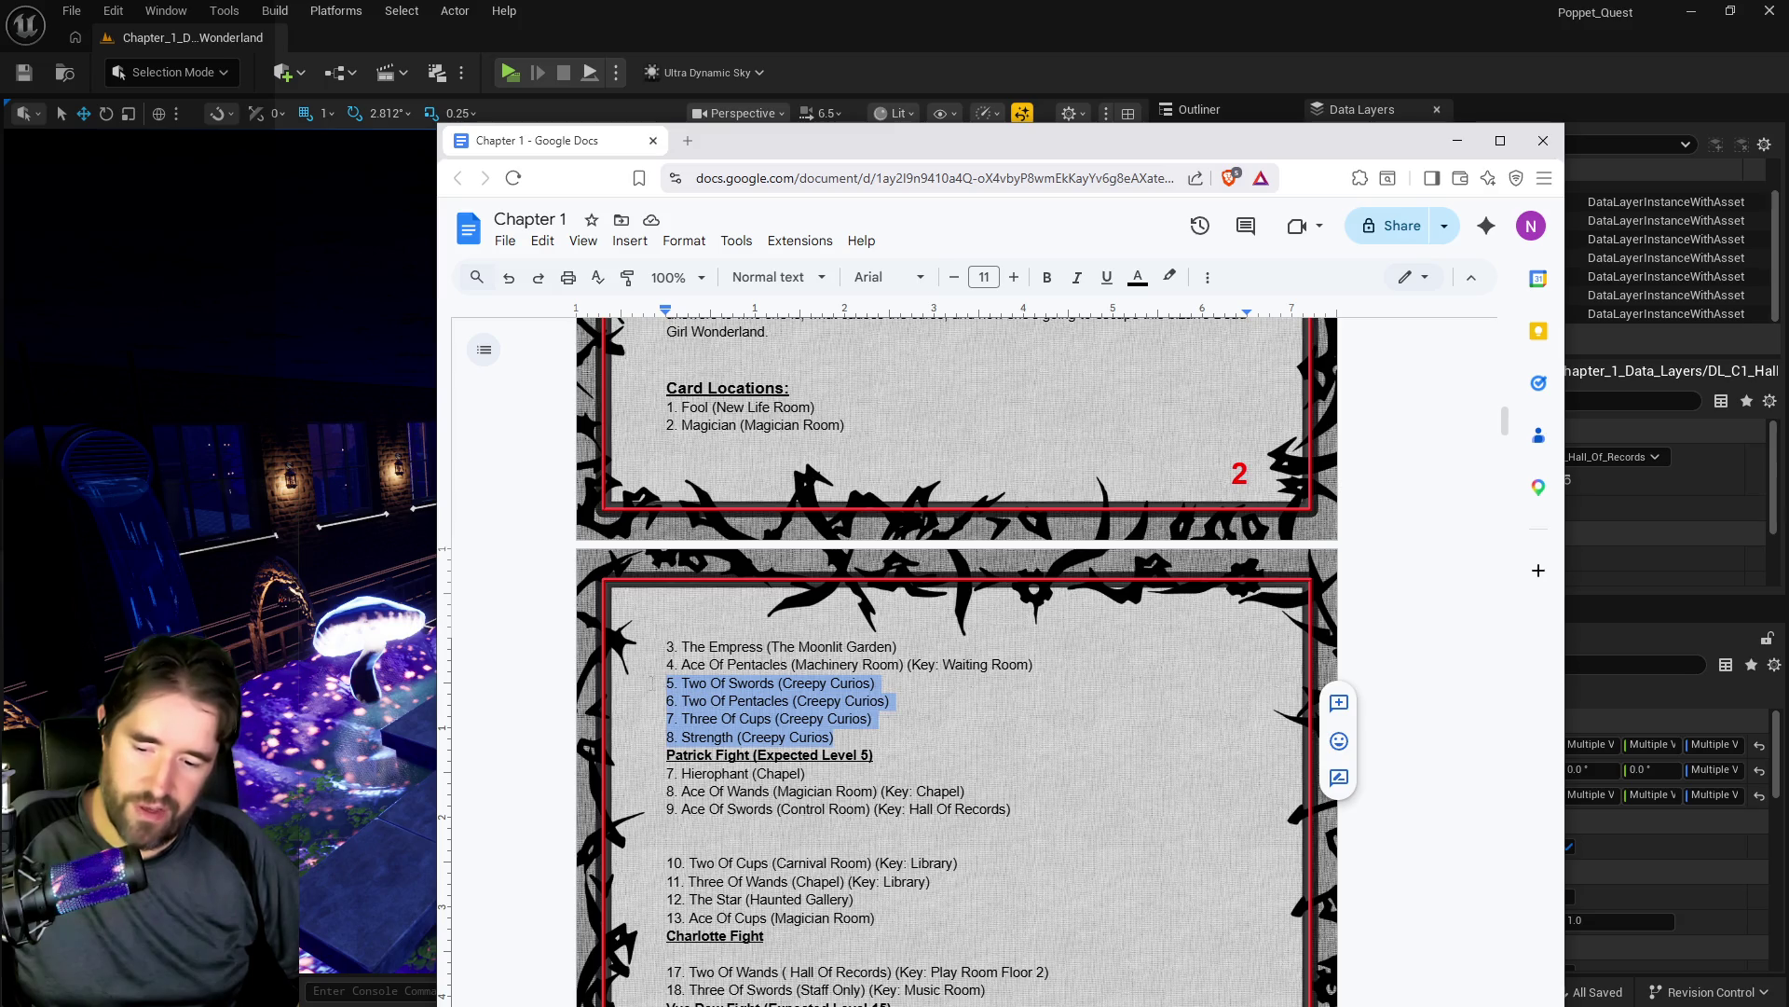
Step: Paste to continue the list numbering, then select the Ace Of Cups (Magician Room) line
{"action": "key", "text": "ctrl+v"}
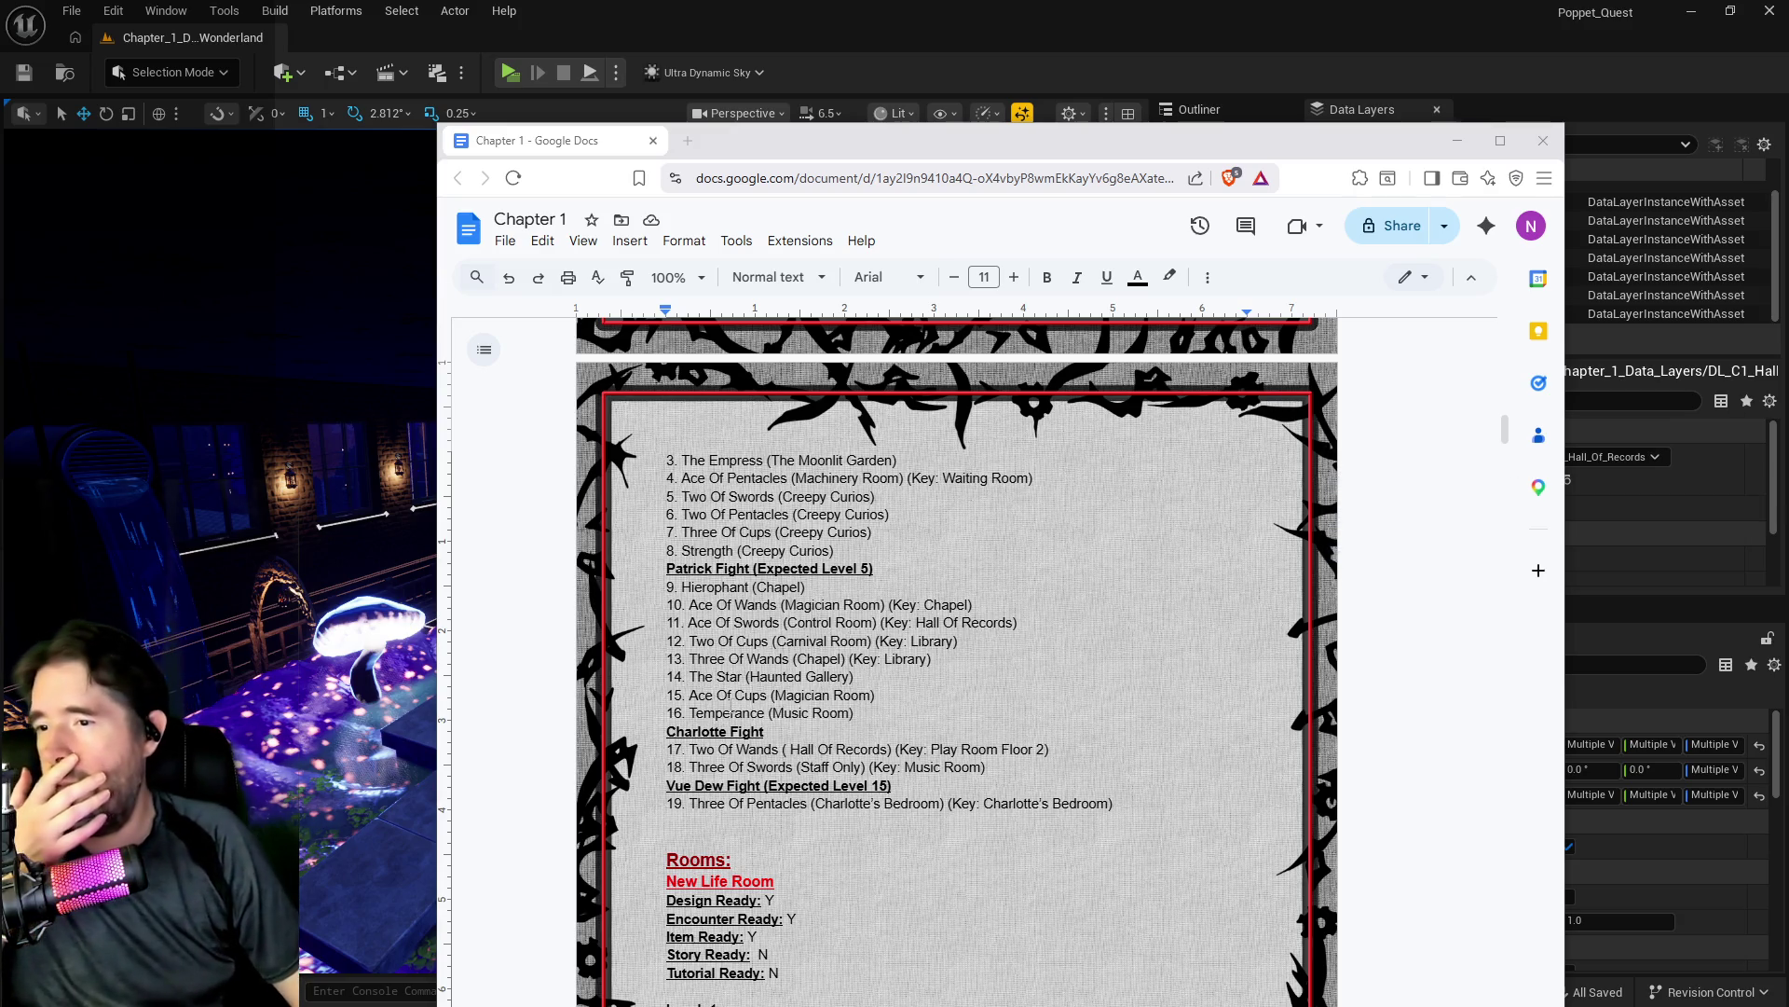
{"action": "left_click_drag", "start_coordinate": [875, 695], "coordinate": [689, 696]}
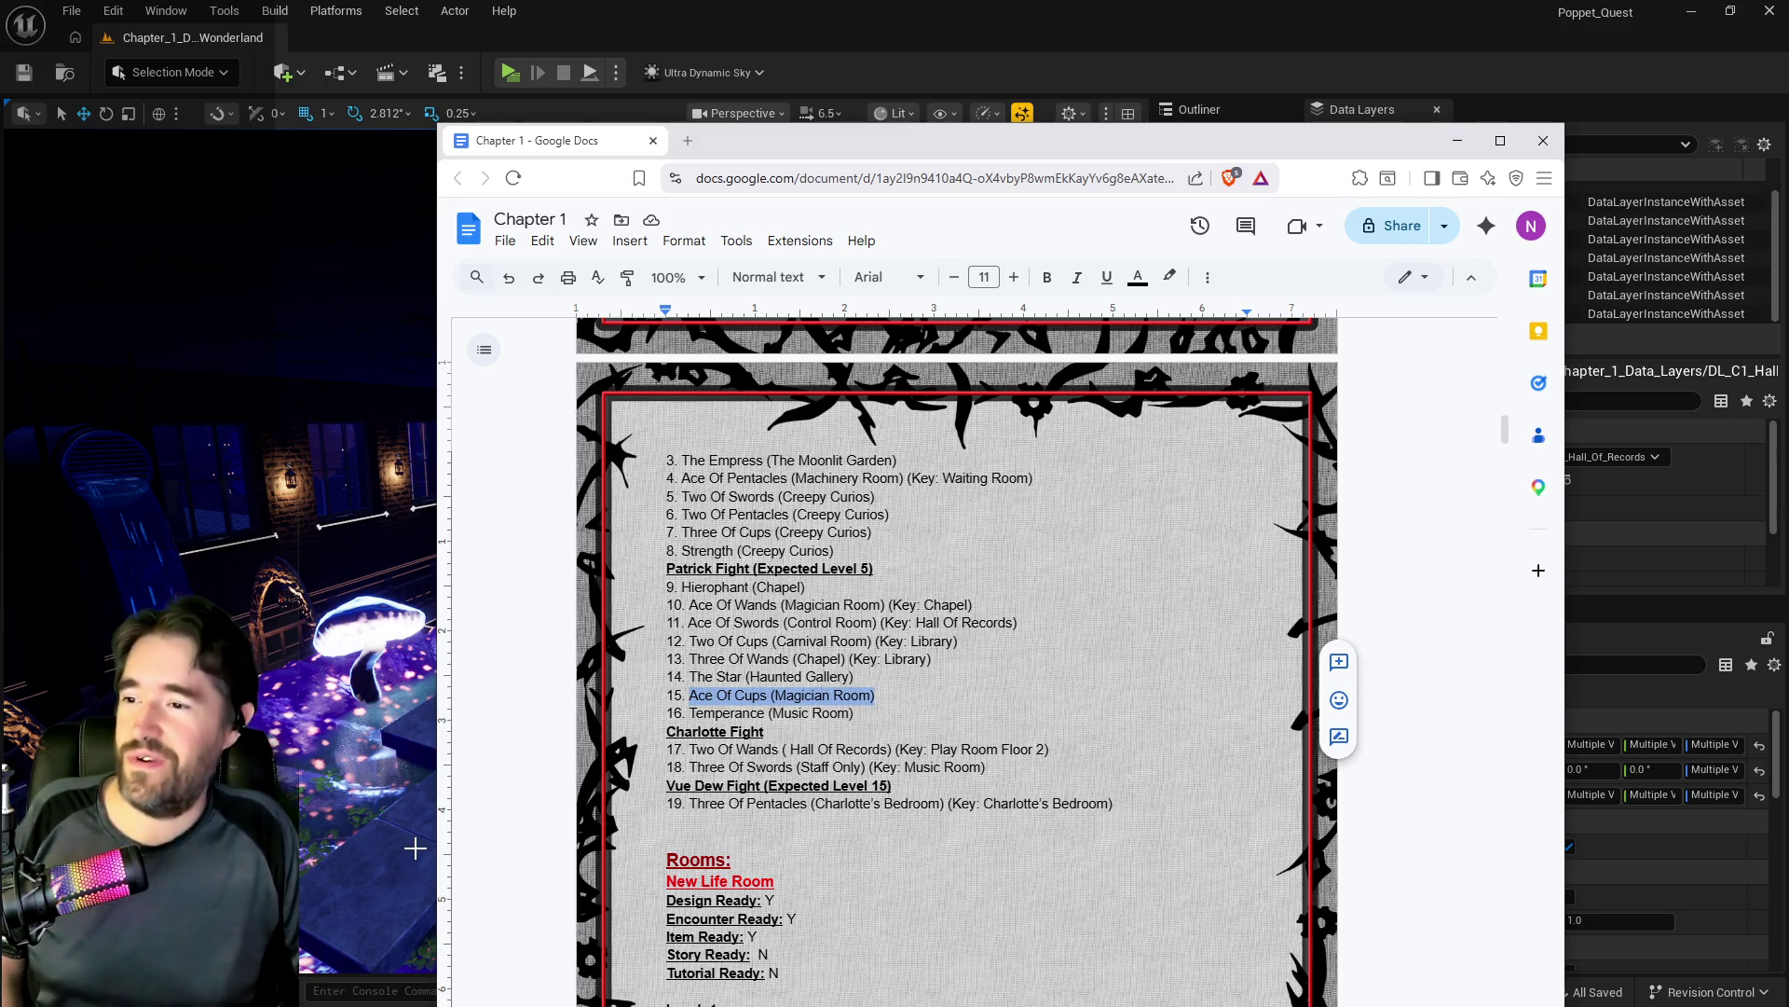
Step: Review the Ace Of Cups entry in the card list, then return to the Unreal level editor
{"action": "scroll", "coordinate": [956, 653], "scroll_direction": "up", "scroll_amount": 3}
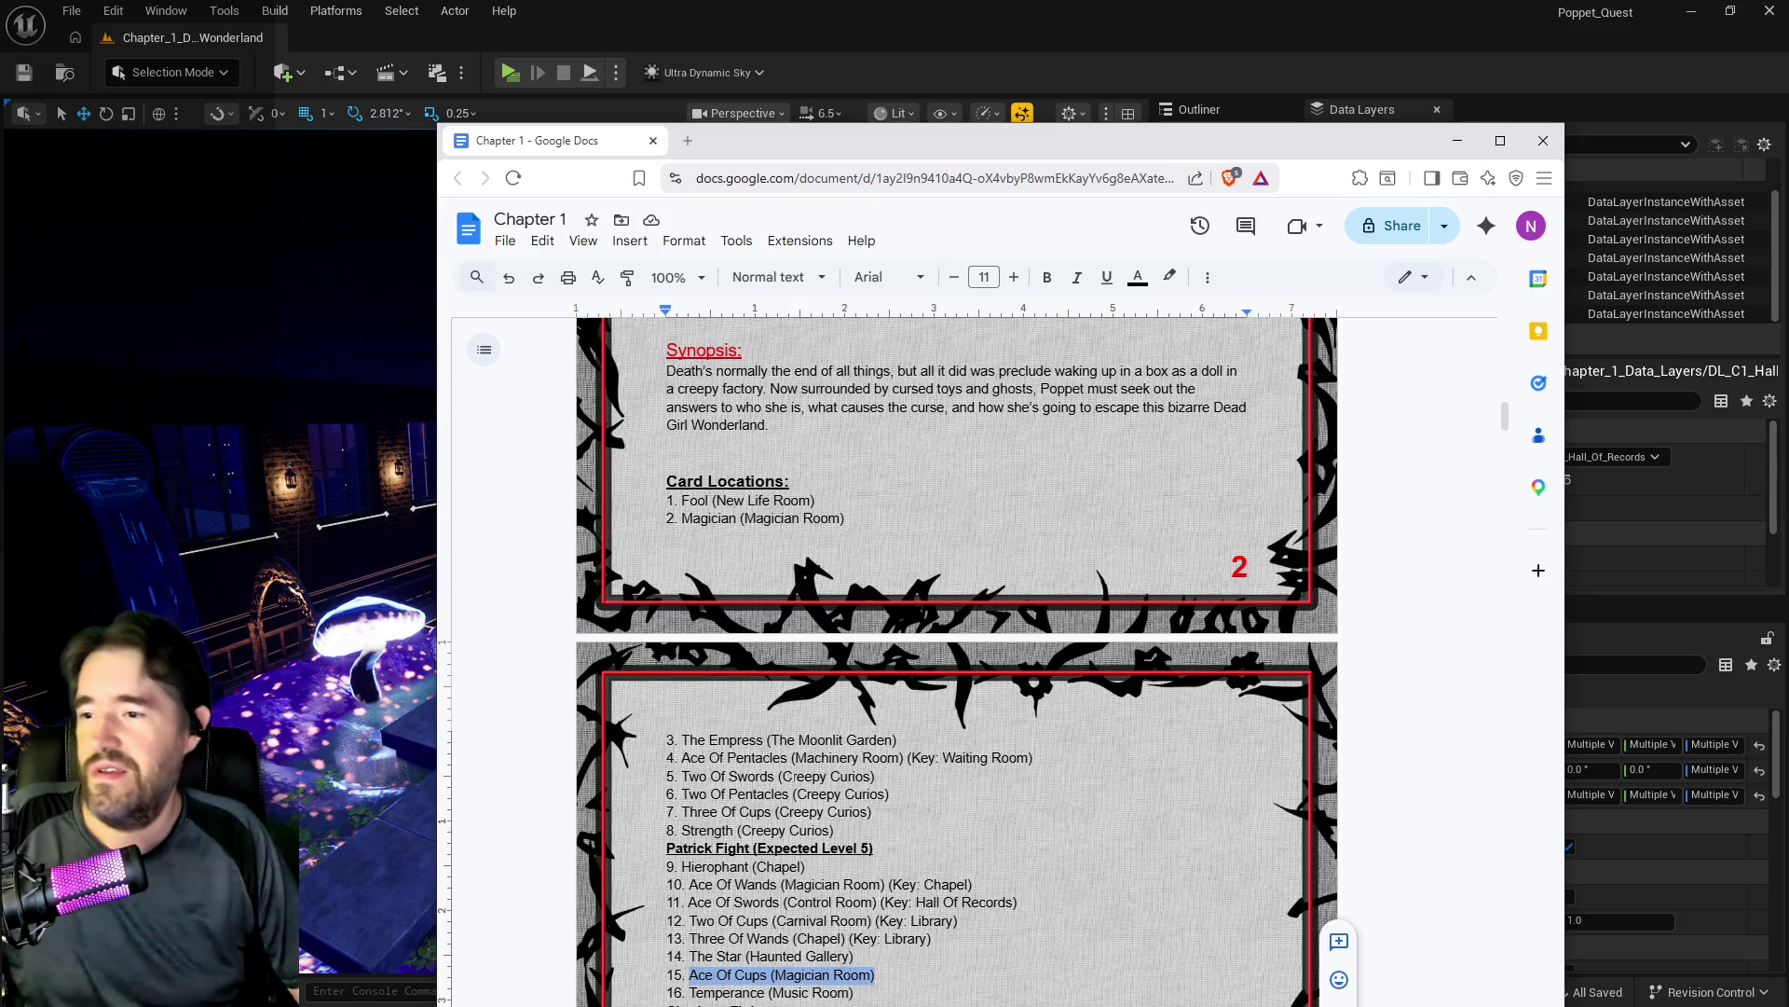
{"action": "scroll", "coordinate": [694, 880], "scroll_direction": "down", "scroll_amount": 1}
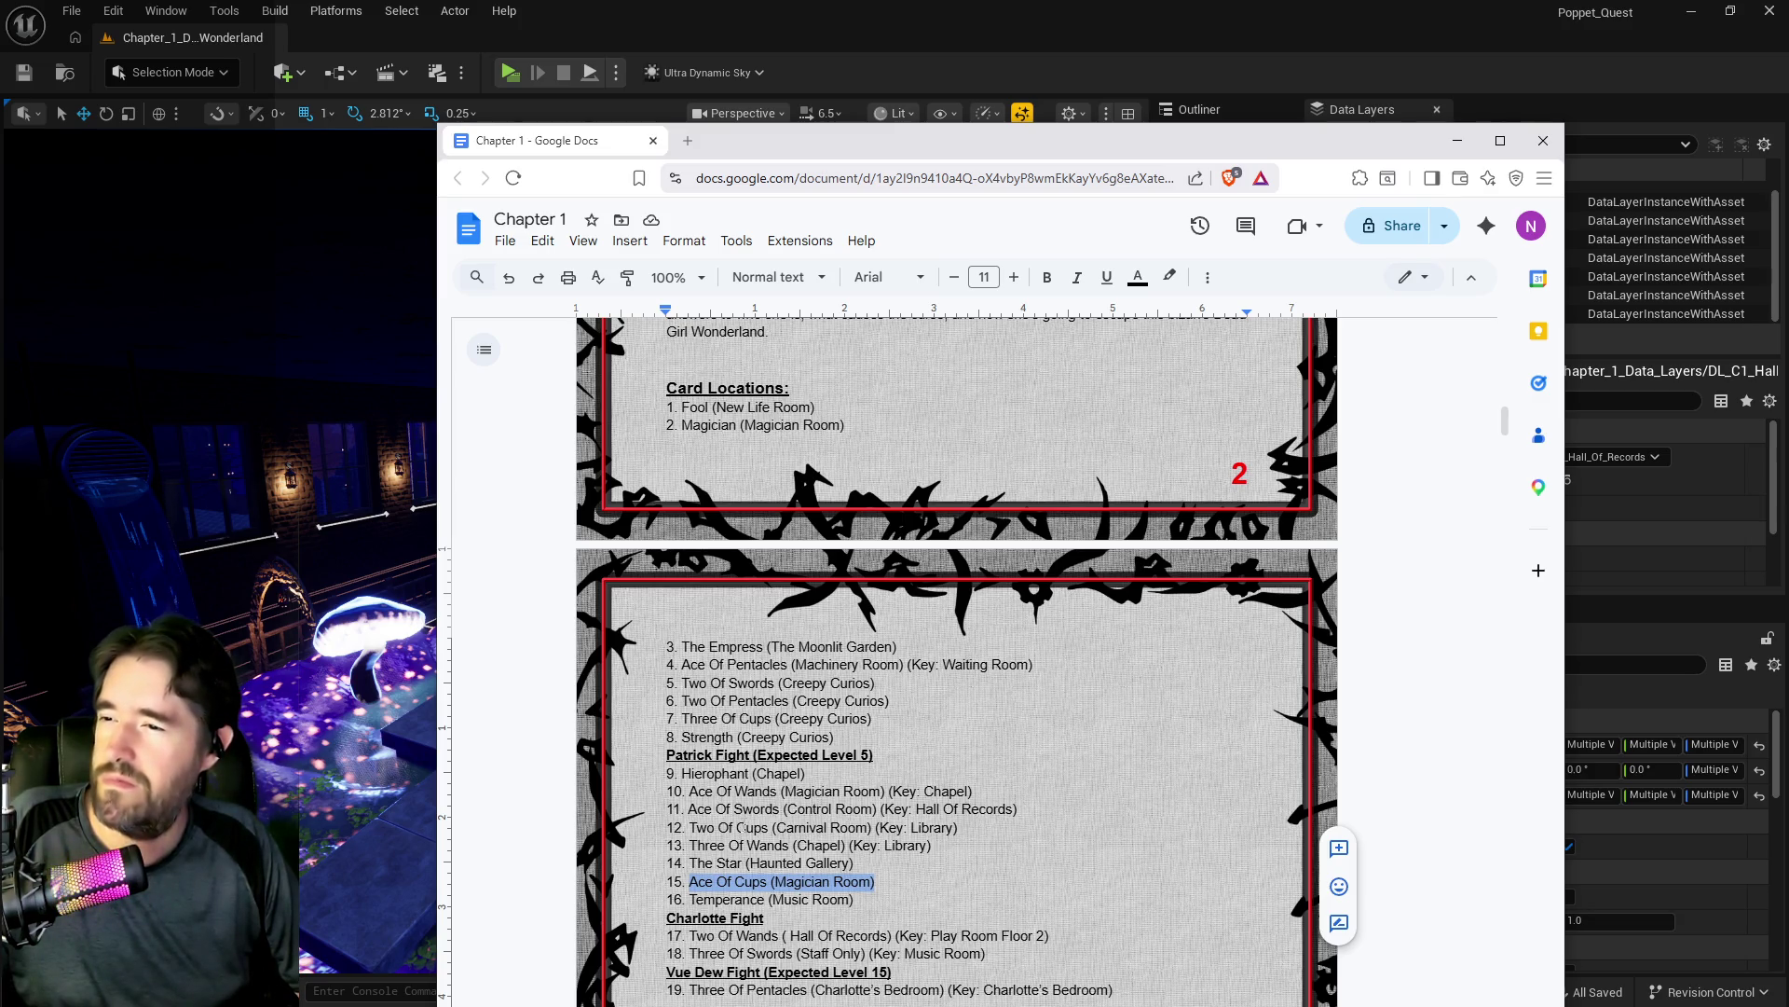
{"action": "scroll", "coordinate": [742, 827], "scroll_direction": "down", "scroll_amount": 2}
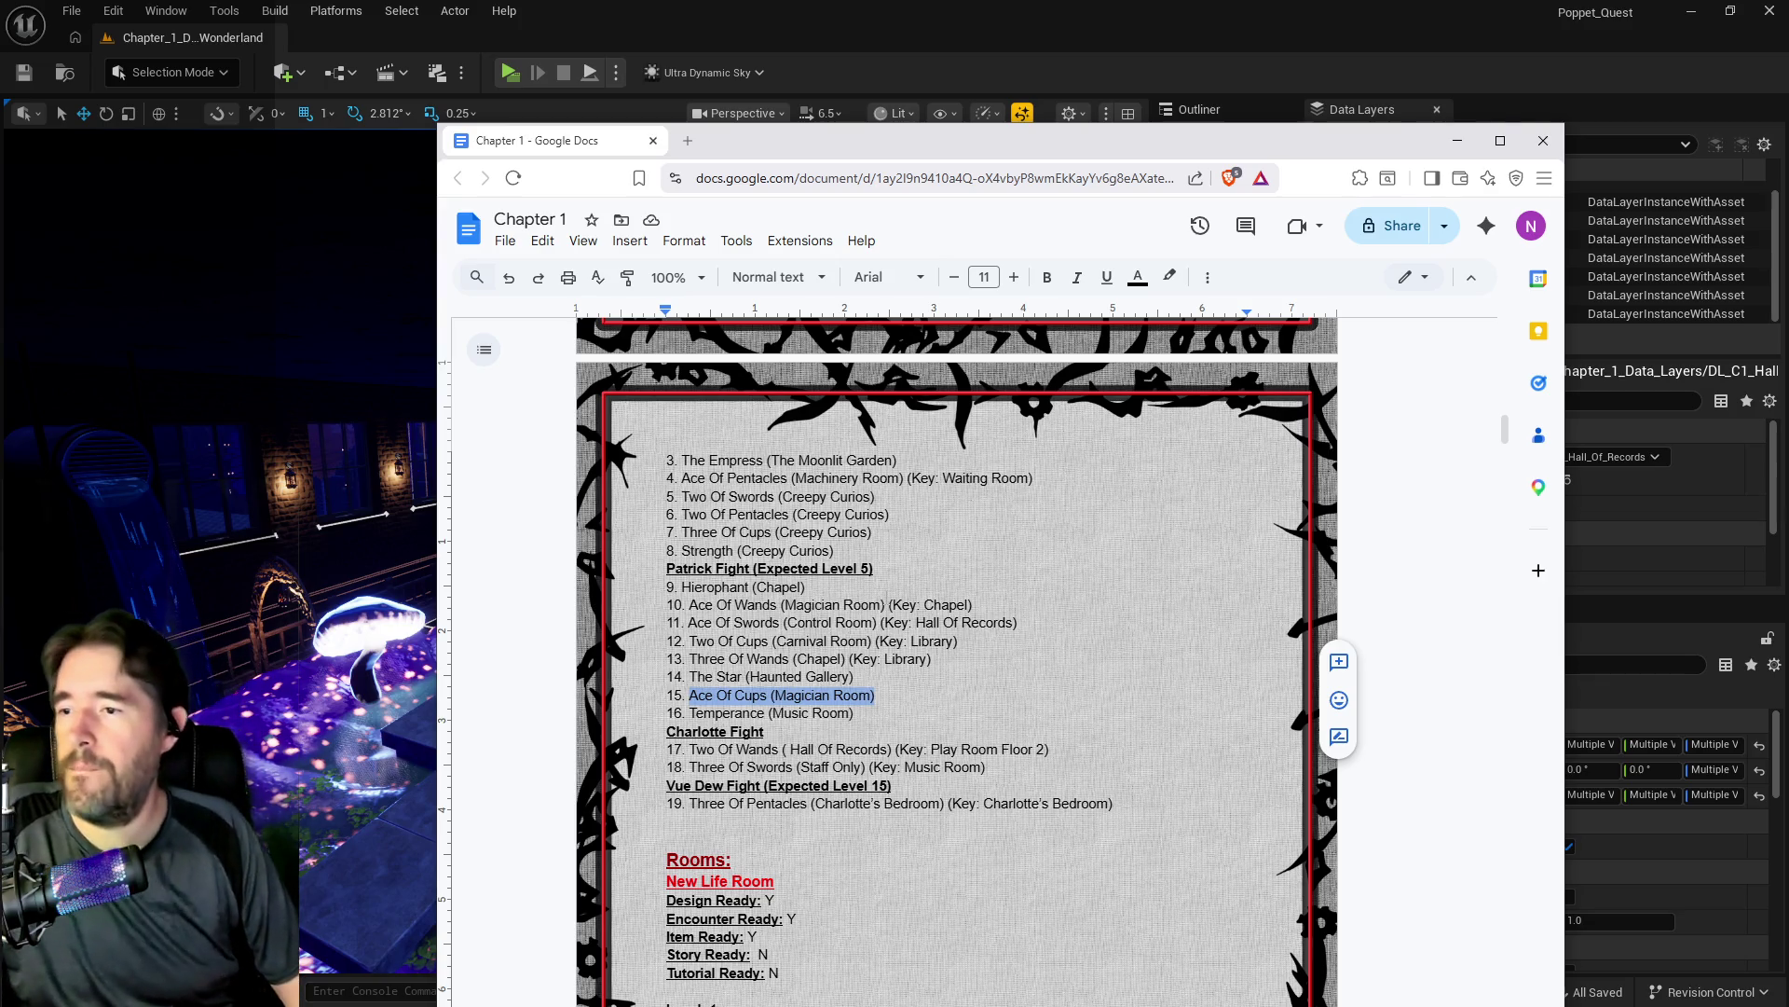
{"action": "scroll", "coordinate": [865, 569], "scroll_direction": "up", "scroll_amount": 1}
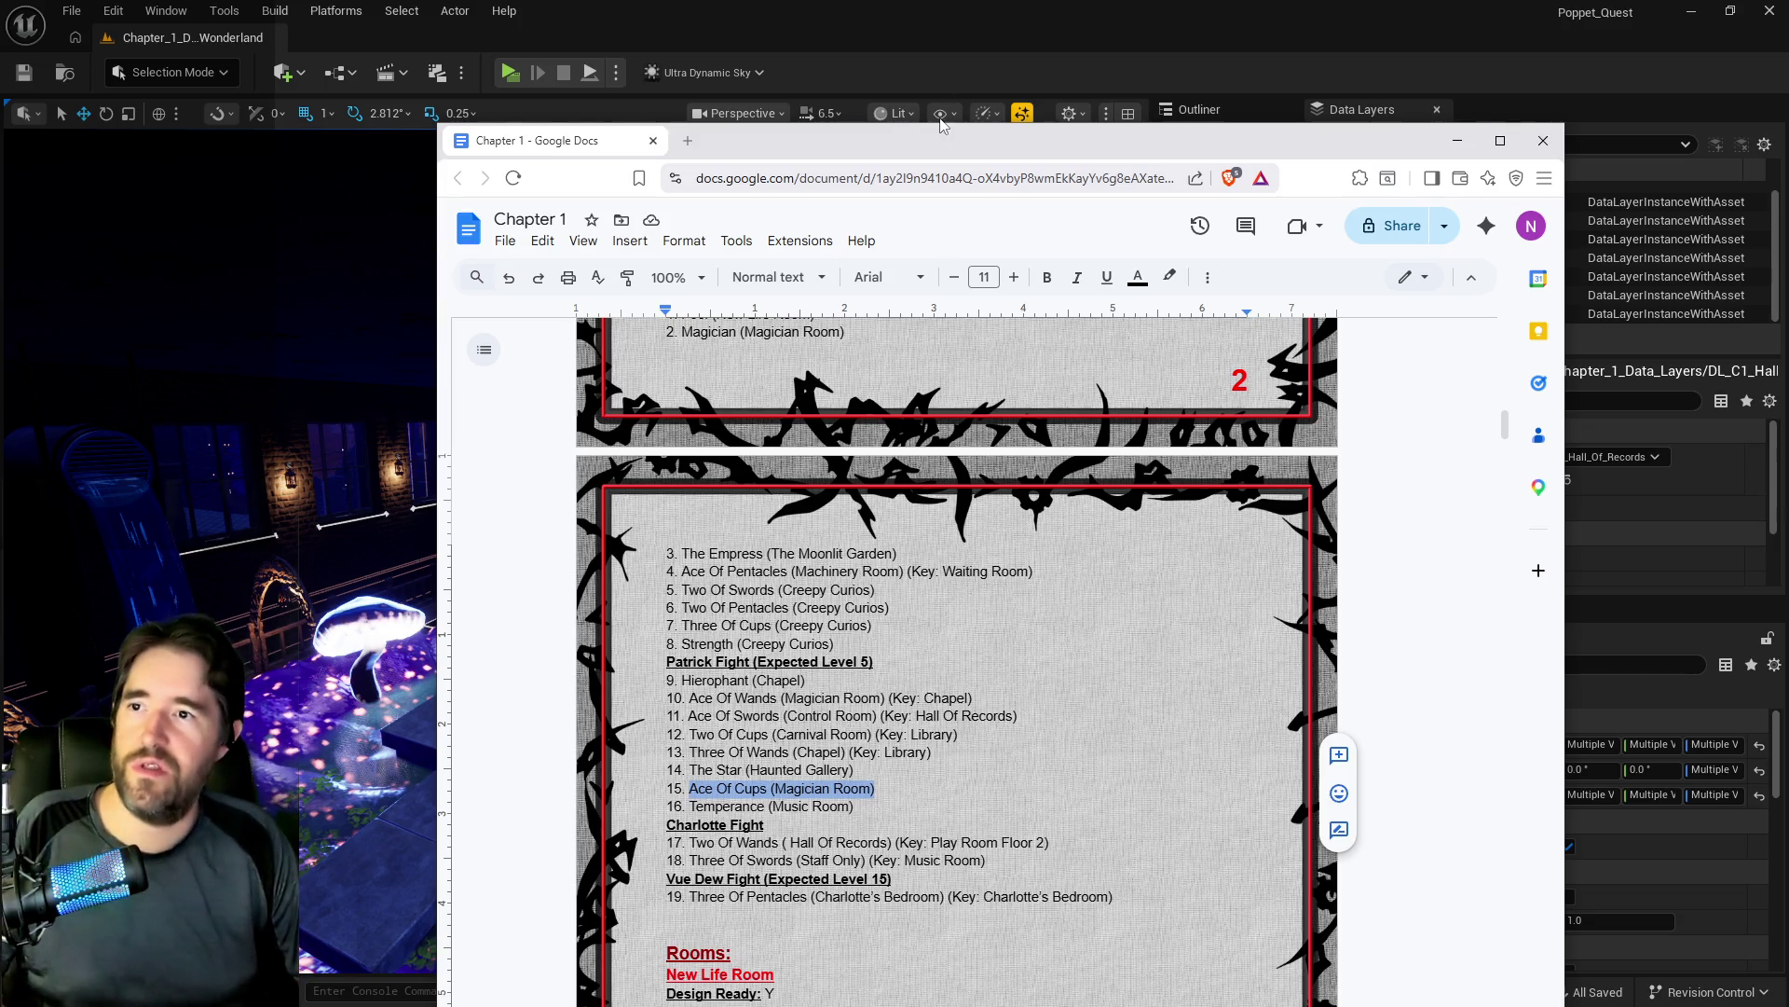
{"action": "key", "text": "alt+Tab"}
{"action": "scroll", "coordinate": [760, 533], "scroll_direction": "up", "scroll_amount": 5}
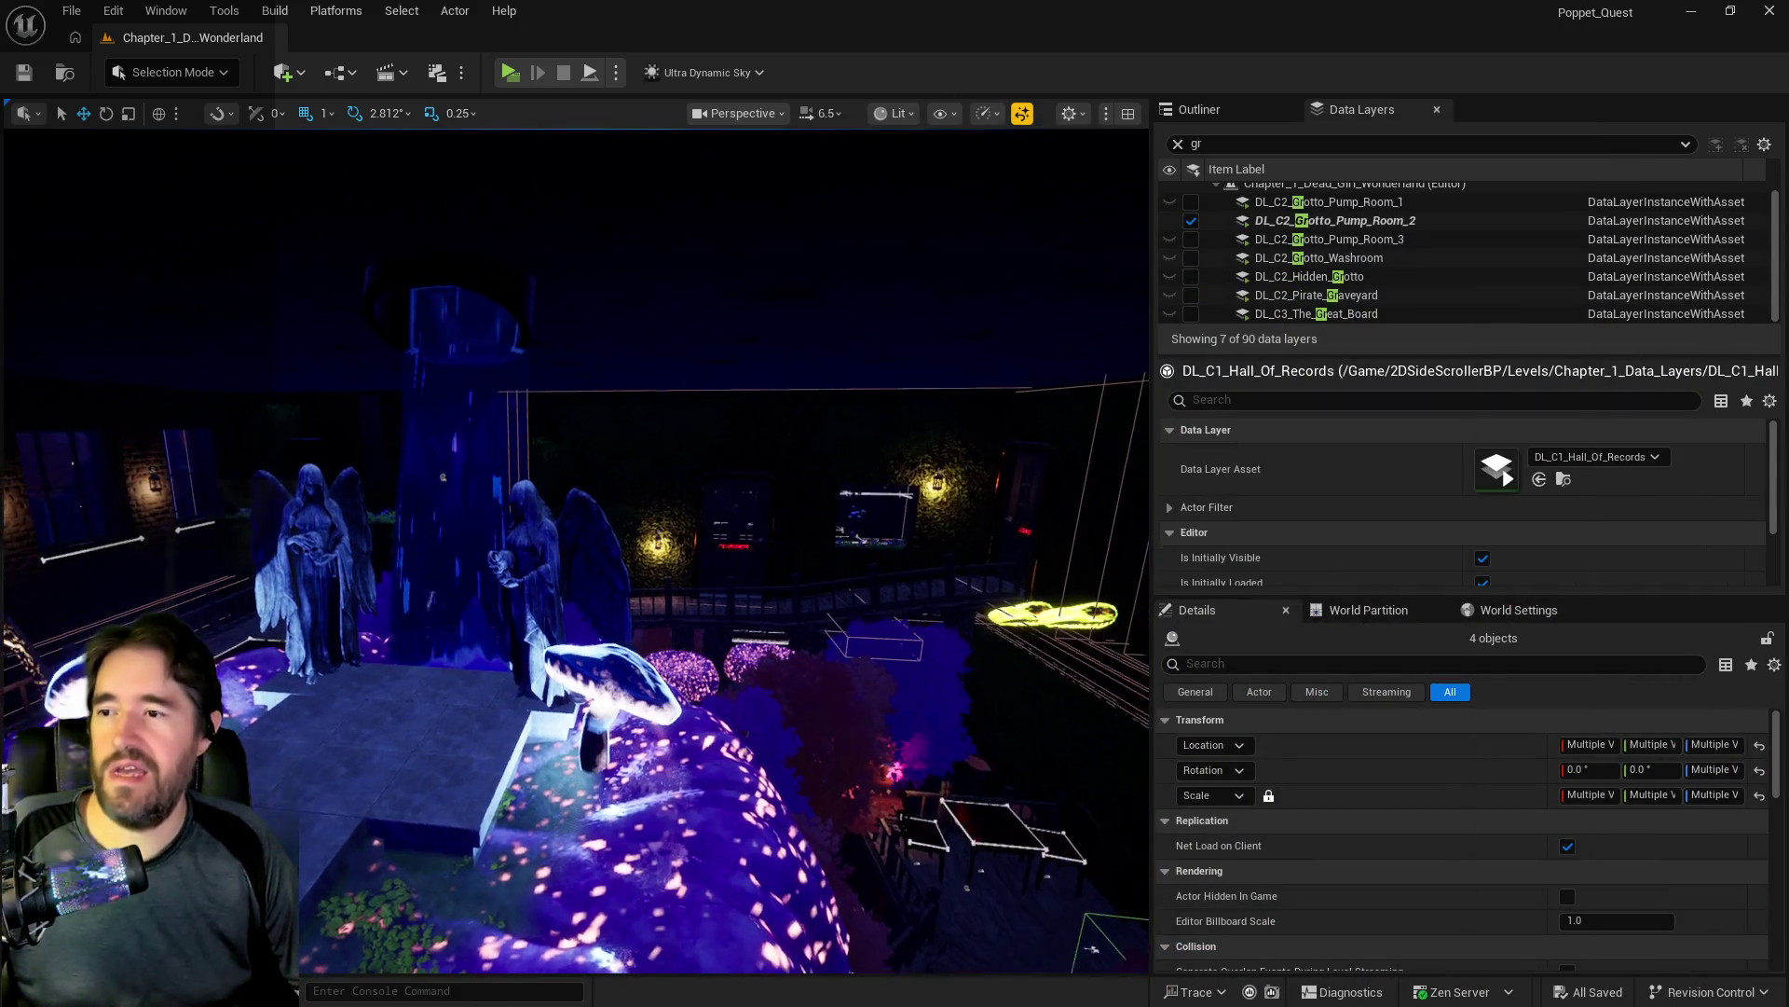
Step: Fly the viewport toward the Moonlit Garden door and select the Ace of Cups BP_Collectible_Tarot_Card_SM
{"action": "left_click_drag", "start_coordinate": [760, 533], "coordinate": [760, 610]}
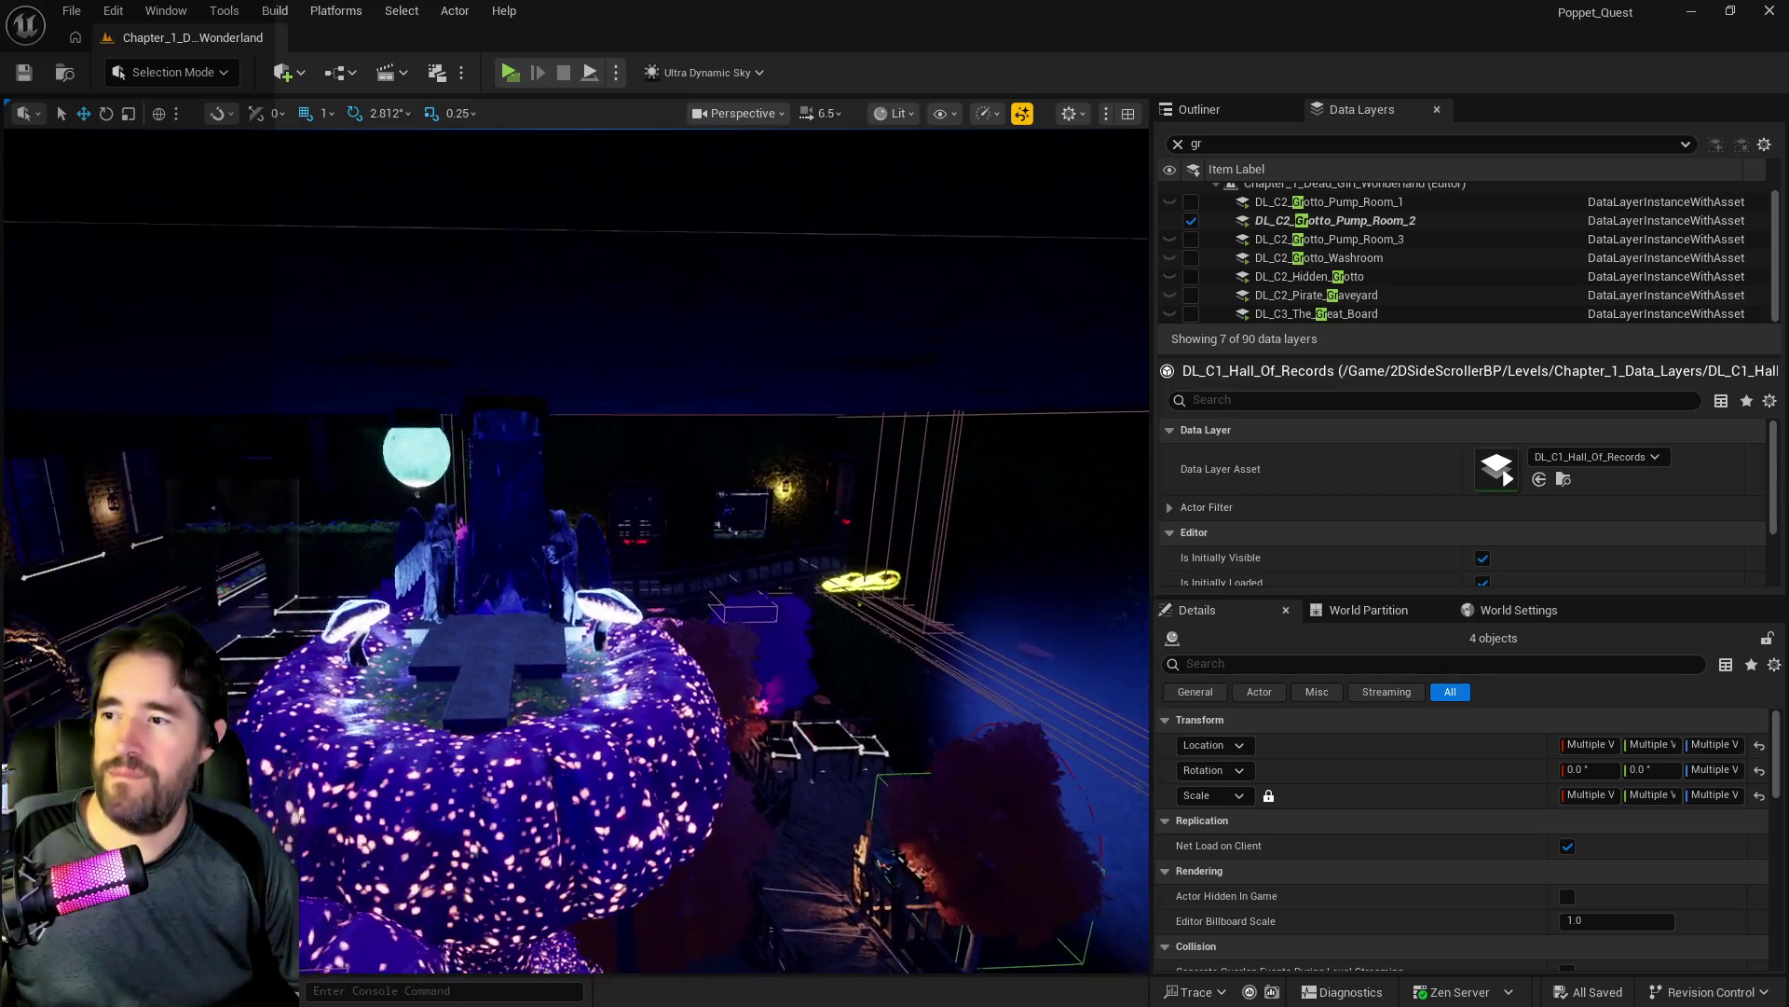
{"action": "mouse_move", "coordinate": [638, 561]}
{"action": "left_mouse_down"}
{"action": "mouse_move", "coordinate": [663, 511]}
{"action": "mouse_move", "coordinate": [663, 324]}
{"action": "mouse_move", "coordinate": [637, 559]}
{"action": "left_mouse_up"}
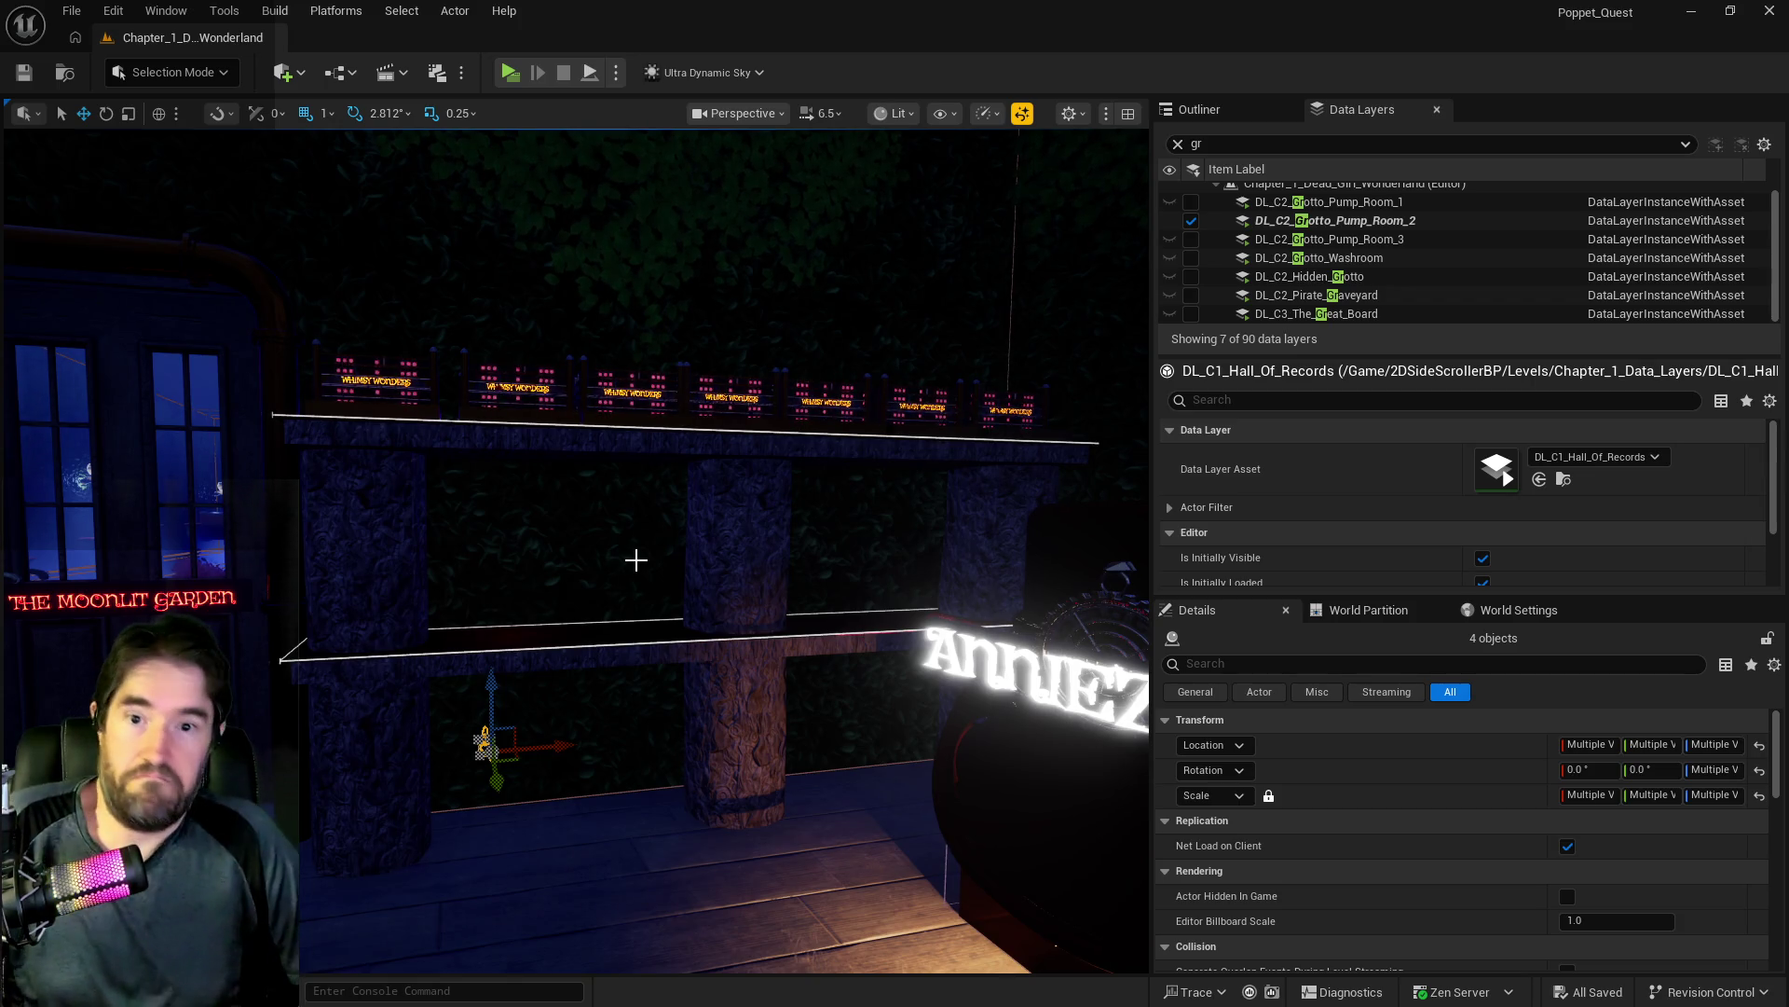
{"action": "mouse_move", "coordinate": [507, 615]}
{"action": "left_mouse_down"}
{"action": "mouse_move", "coordinate": [447, 597]}
{"action": "mouse_move", "coordinate": [424, 459]}
{"action": "mouse_move", "coordinate": [401, 642]}
{"action": "mouse_move", "coordinate": [447, 724]}
{"action": "mouse_move", "coordinate": [426, 844]}
{"action": "left_mouse_up"}
{"action": "left_click", "coordinate": [428, 842]}
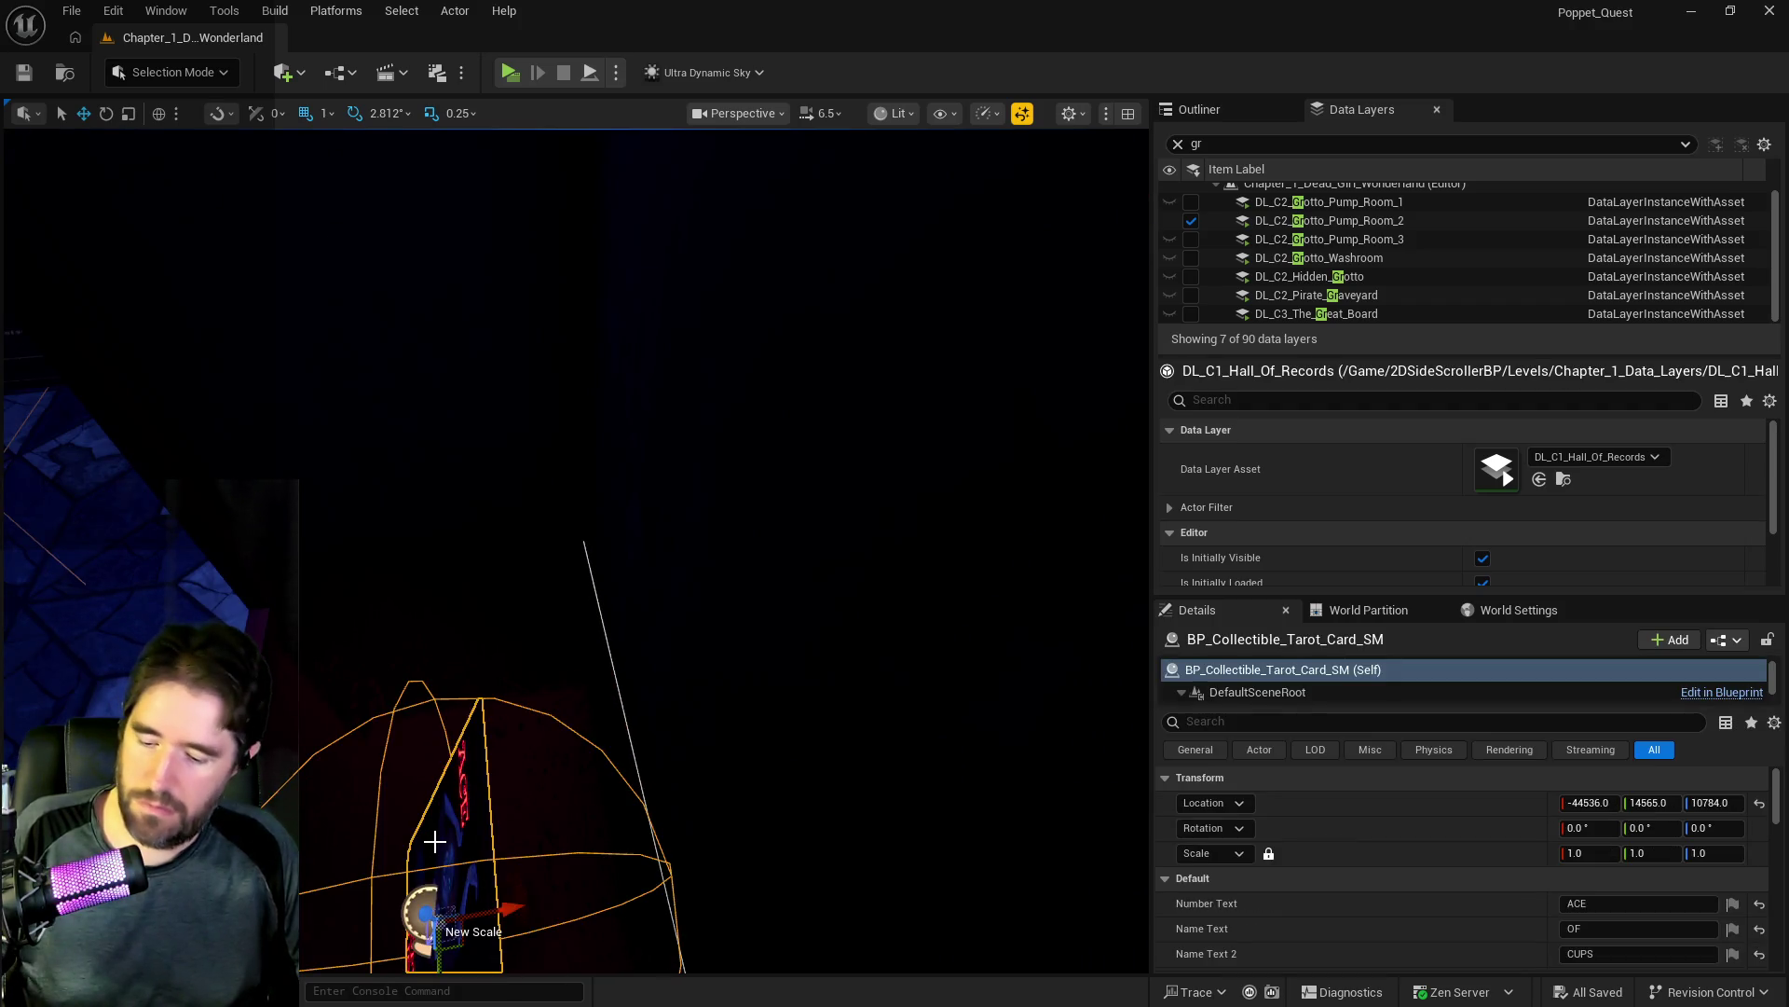
Step: Cut the Ace of Cups card and paste it onto the grotto stand between the angels
{"action": "key", "text": "Delete"}
{"action": "mouse_move", "coordinate": [579, 774]}
{"action": "left_mouse_down"}
{"action": "mouse_move", "coordinate": [559, 746]}
{"action": "mouse_move", "coordinate": [587, 708]}
{"action": "mouse_move", "coordinate": [575, 673]}
{"action": "left_mouse_up"}
{"action": "right_click", "coordinate": [608, 571]}
{"action": "mouse_move", "coordinate": [687, 664]}
{"action": "left_click", "coordinate": [1118, 731]}
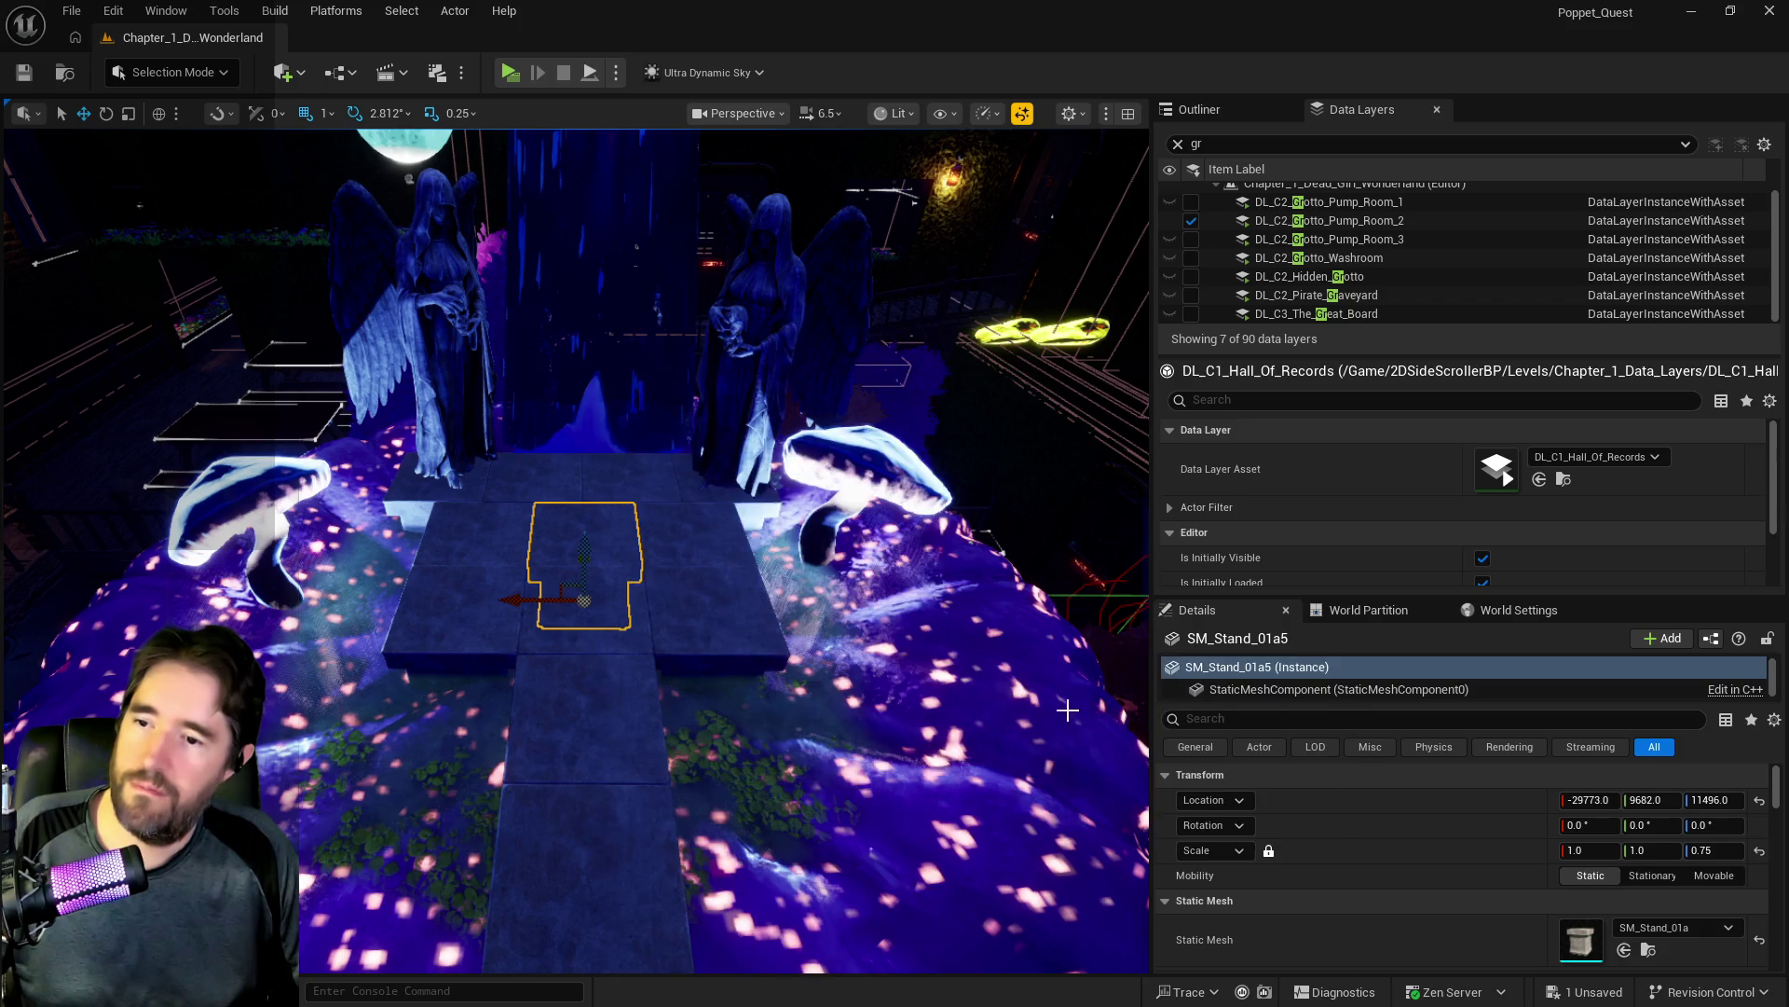
{"action": "key", "text": "f"}
Step: Lift the card above the stand and set its New Rotation yaw to 90°
{"action": "left_click_drag", "start_coordinate": [660, 527], "coordinate": [664, 439]}
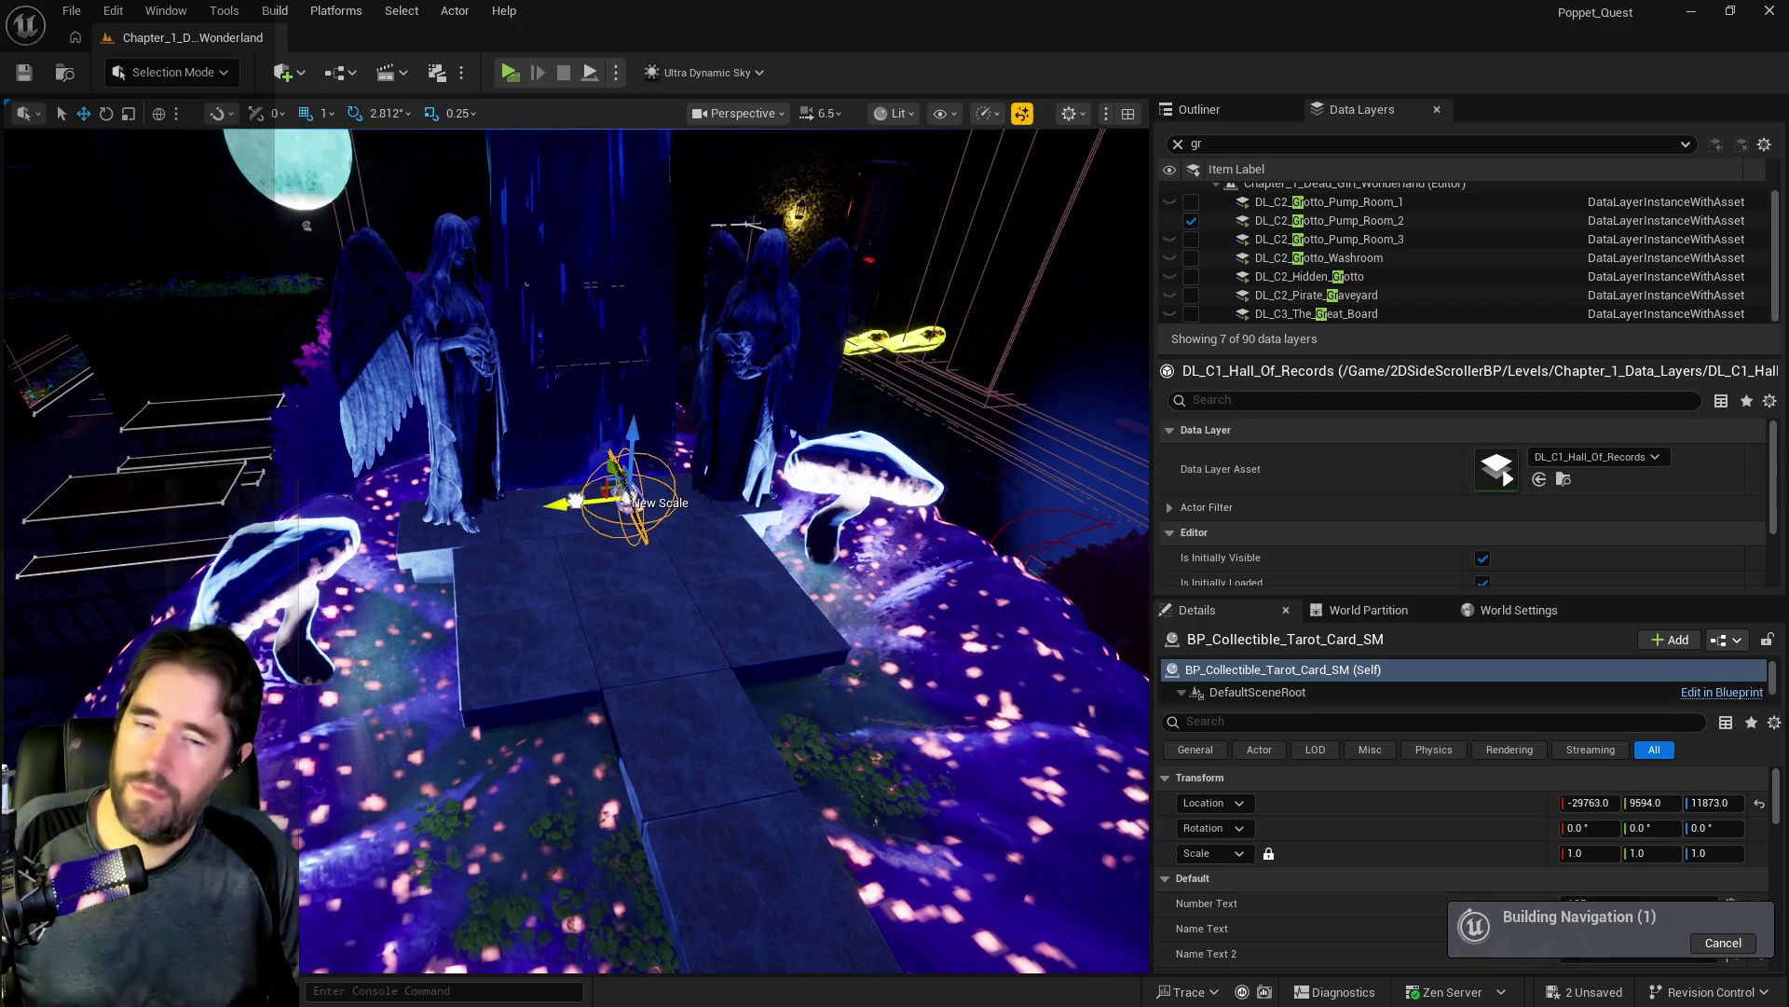
{"action": "scroll", "coordinate": [1605, 803], "scroll_direction": "down", "scroll_amount": 5}
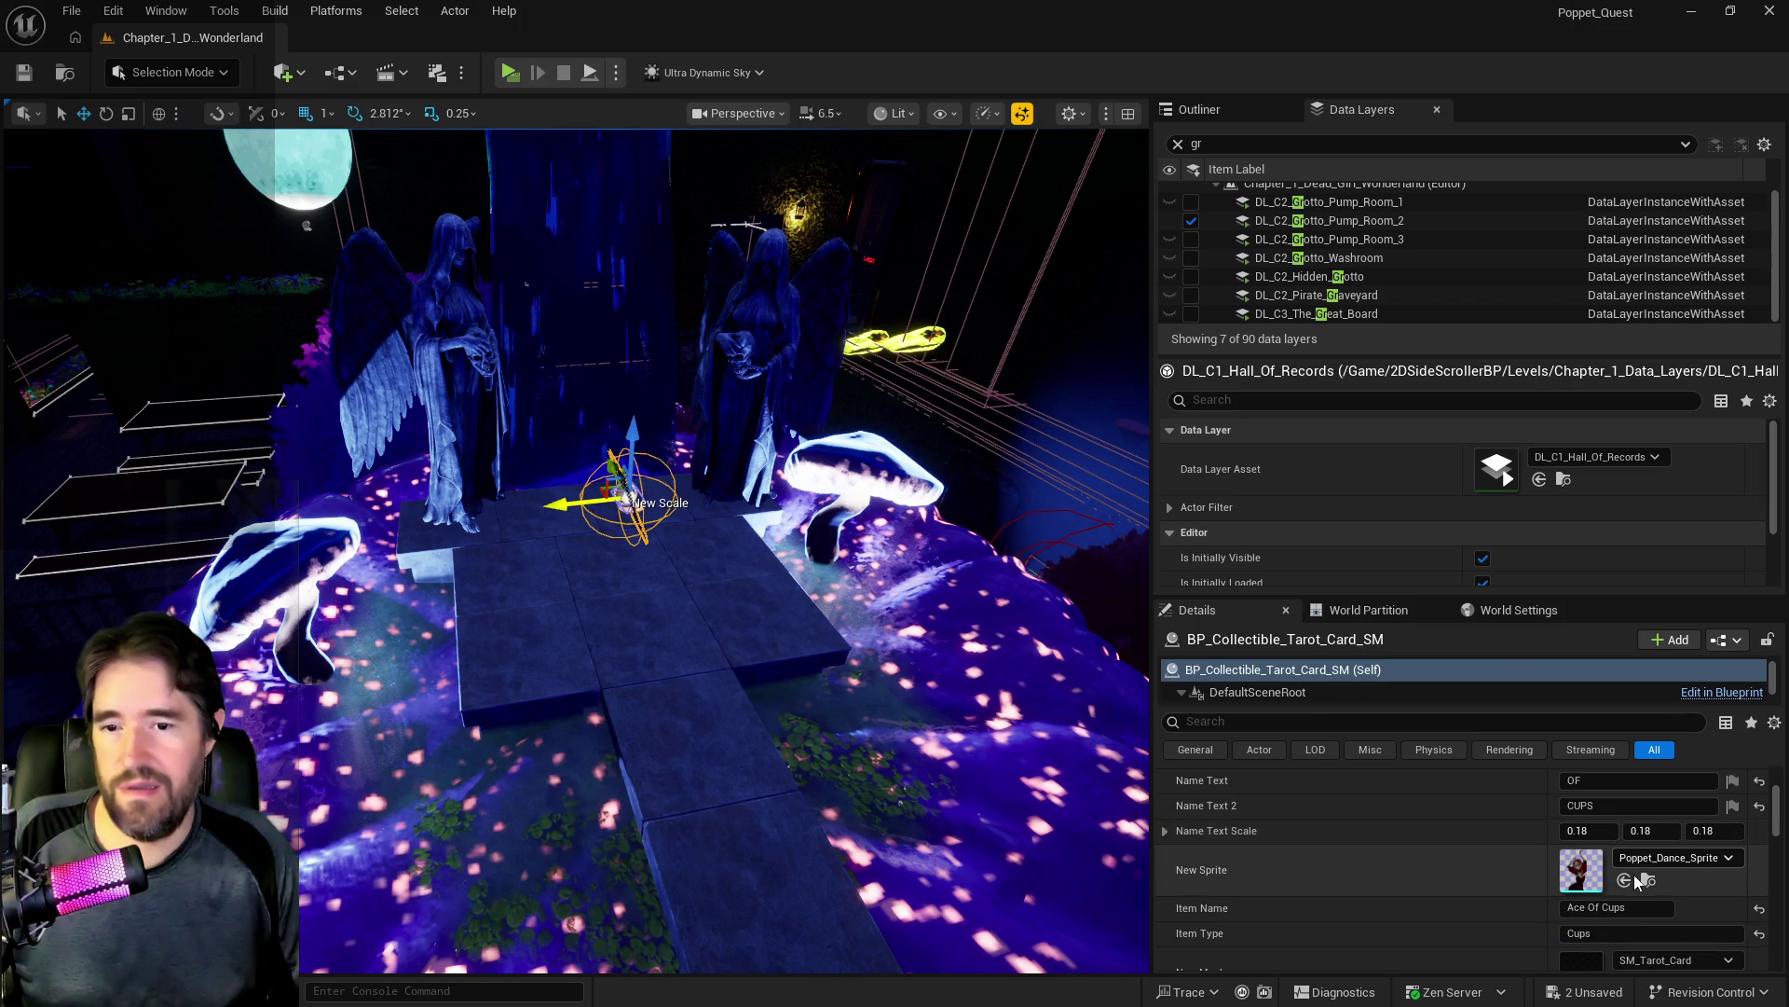
{"action": "scroll", "coordinate": [1677, 893], "scroll_direction": "down", "scroll_amount": 1}
{"action": "left_click_drag", "start_coordinate": [1700, 890], "coordinate": [1715, 881]}
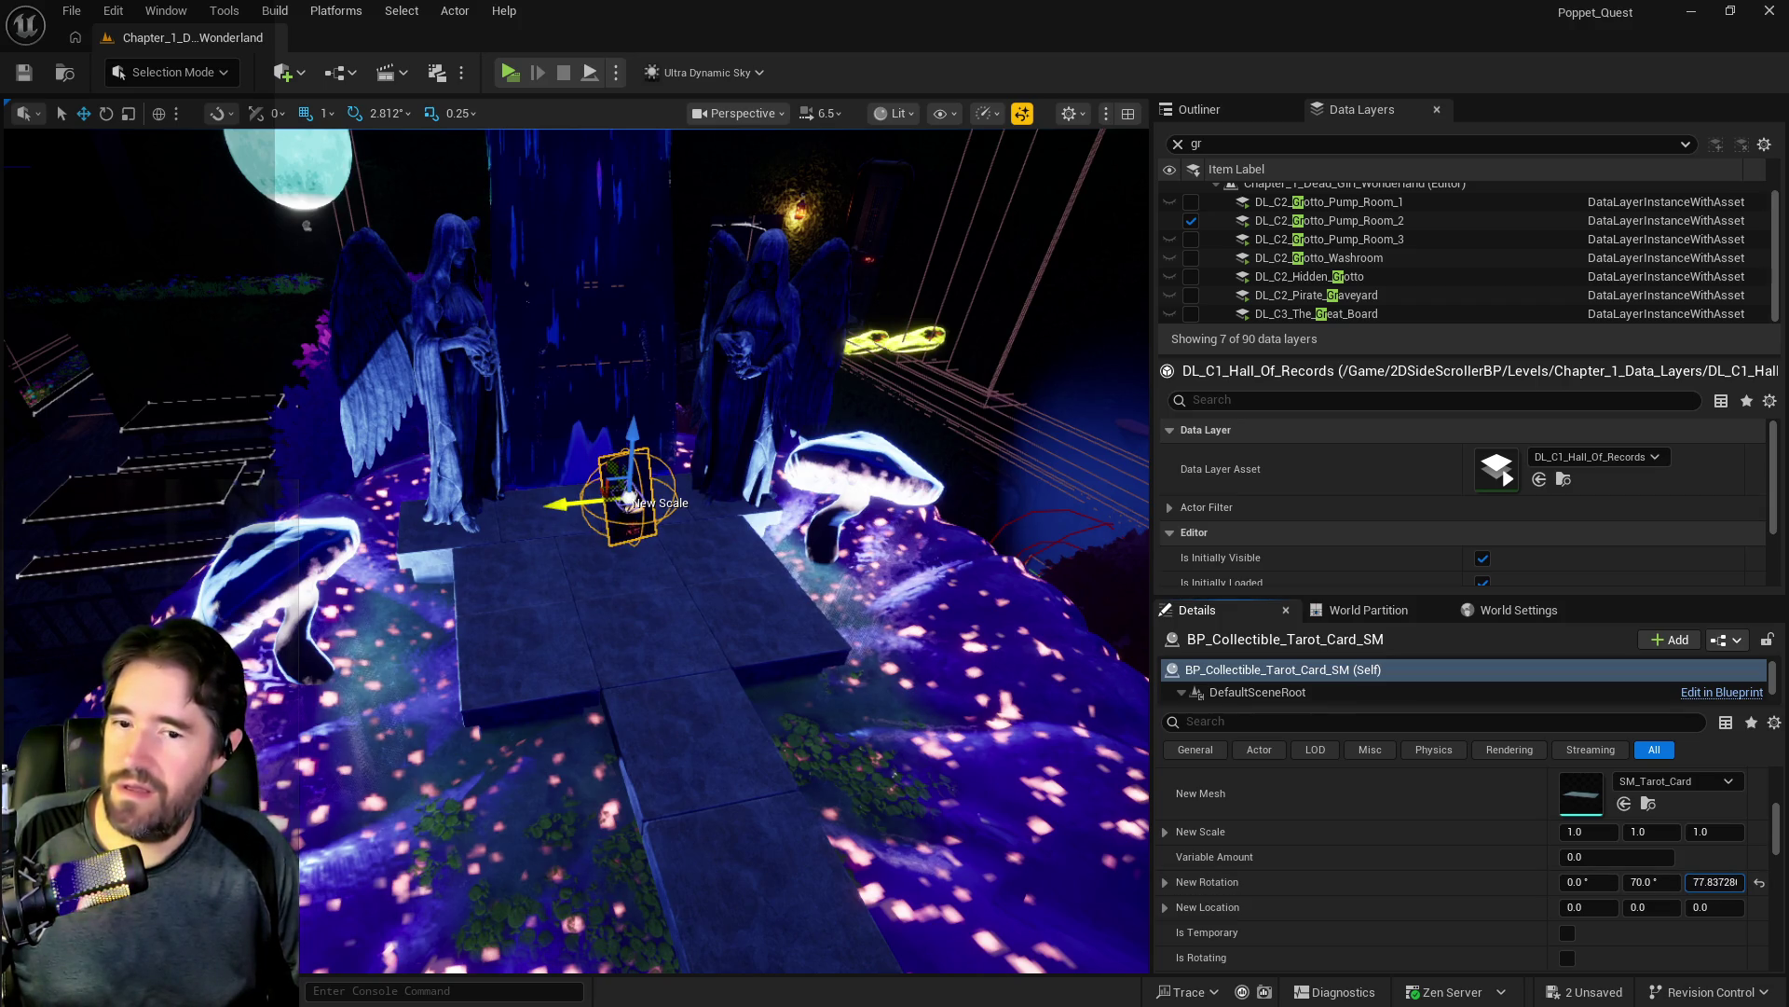
{"action": "left_click", "coordinate": [1737, 883]}
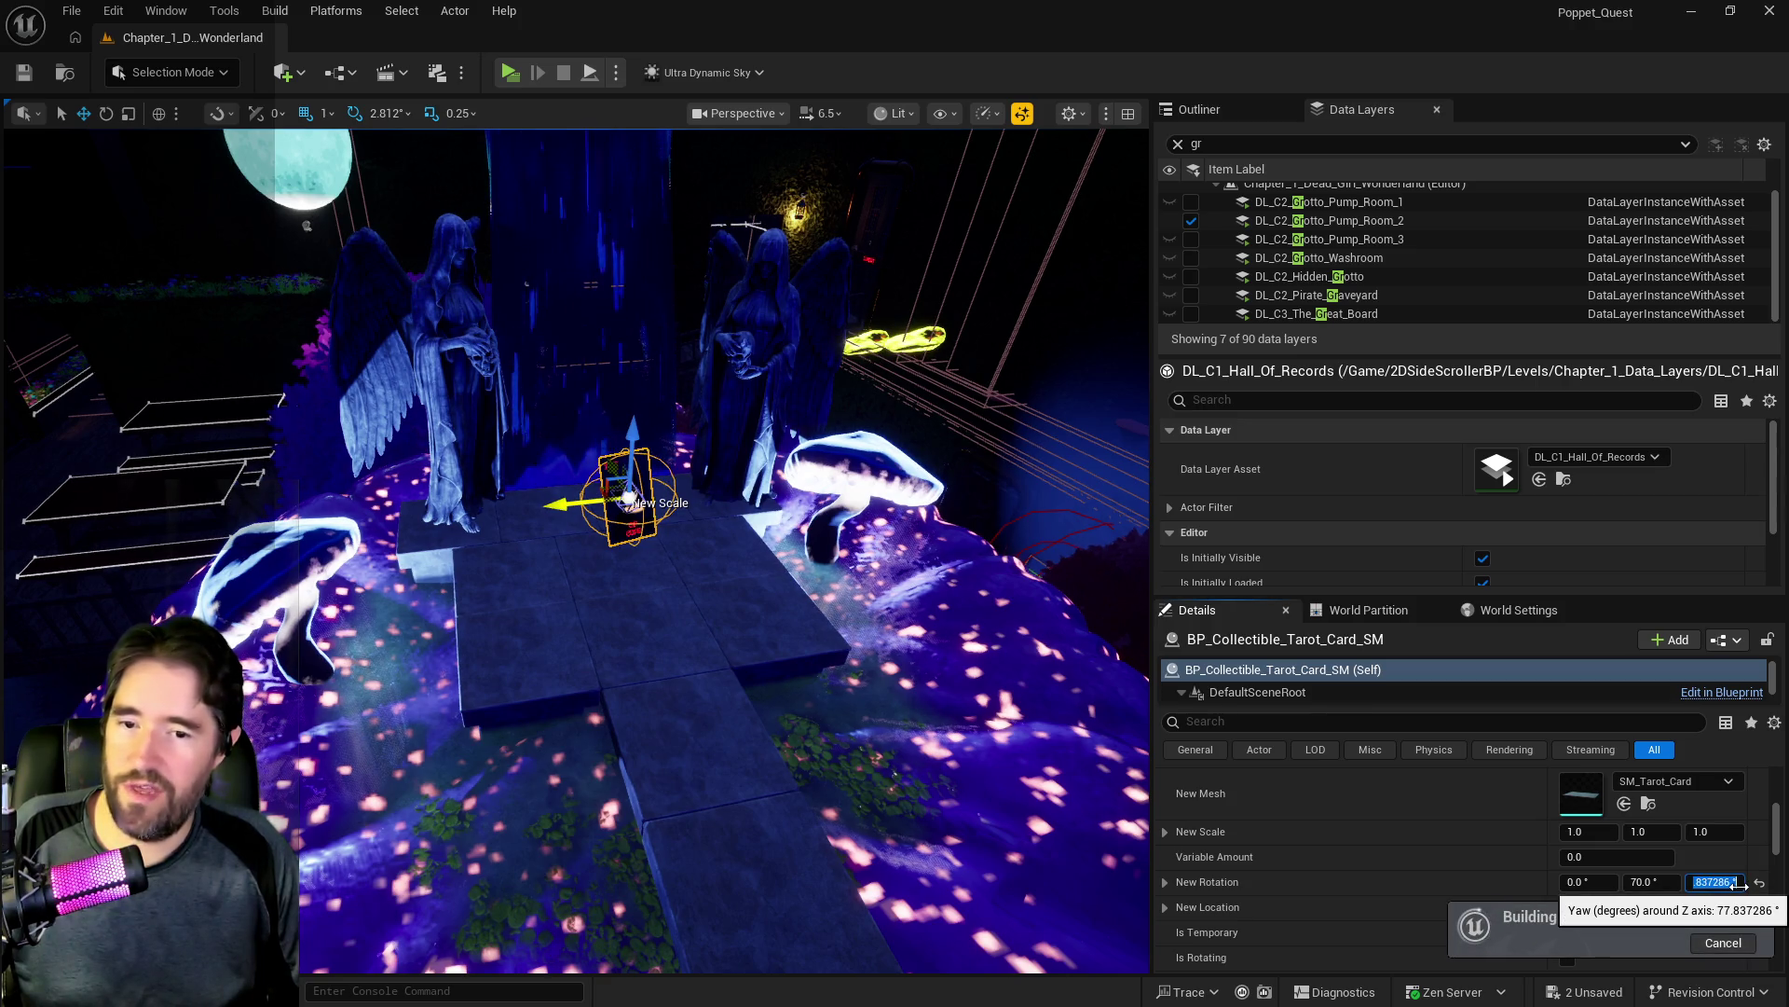
{"action": "type", "text": "8"}
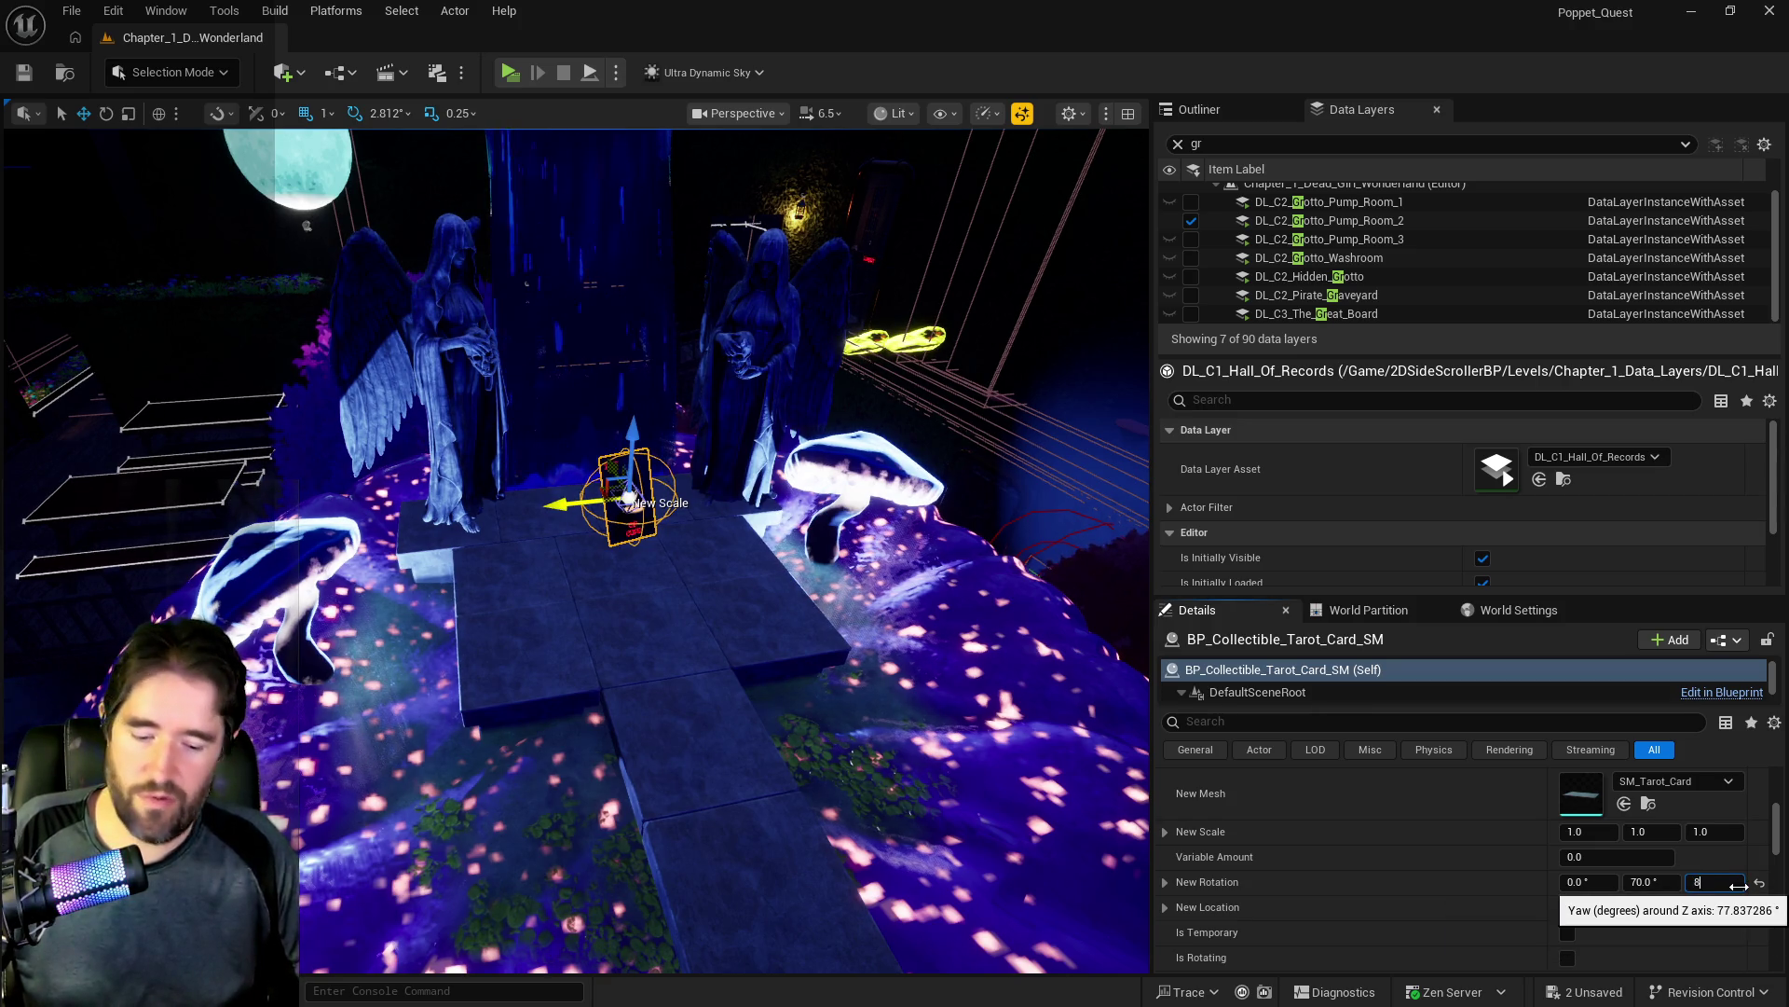
{"action": "type", "text": "0"}
{"action": "key", "text": "Return"}
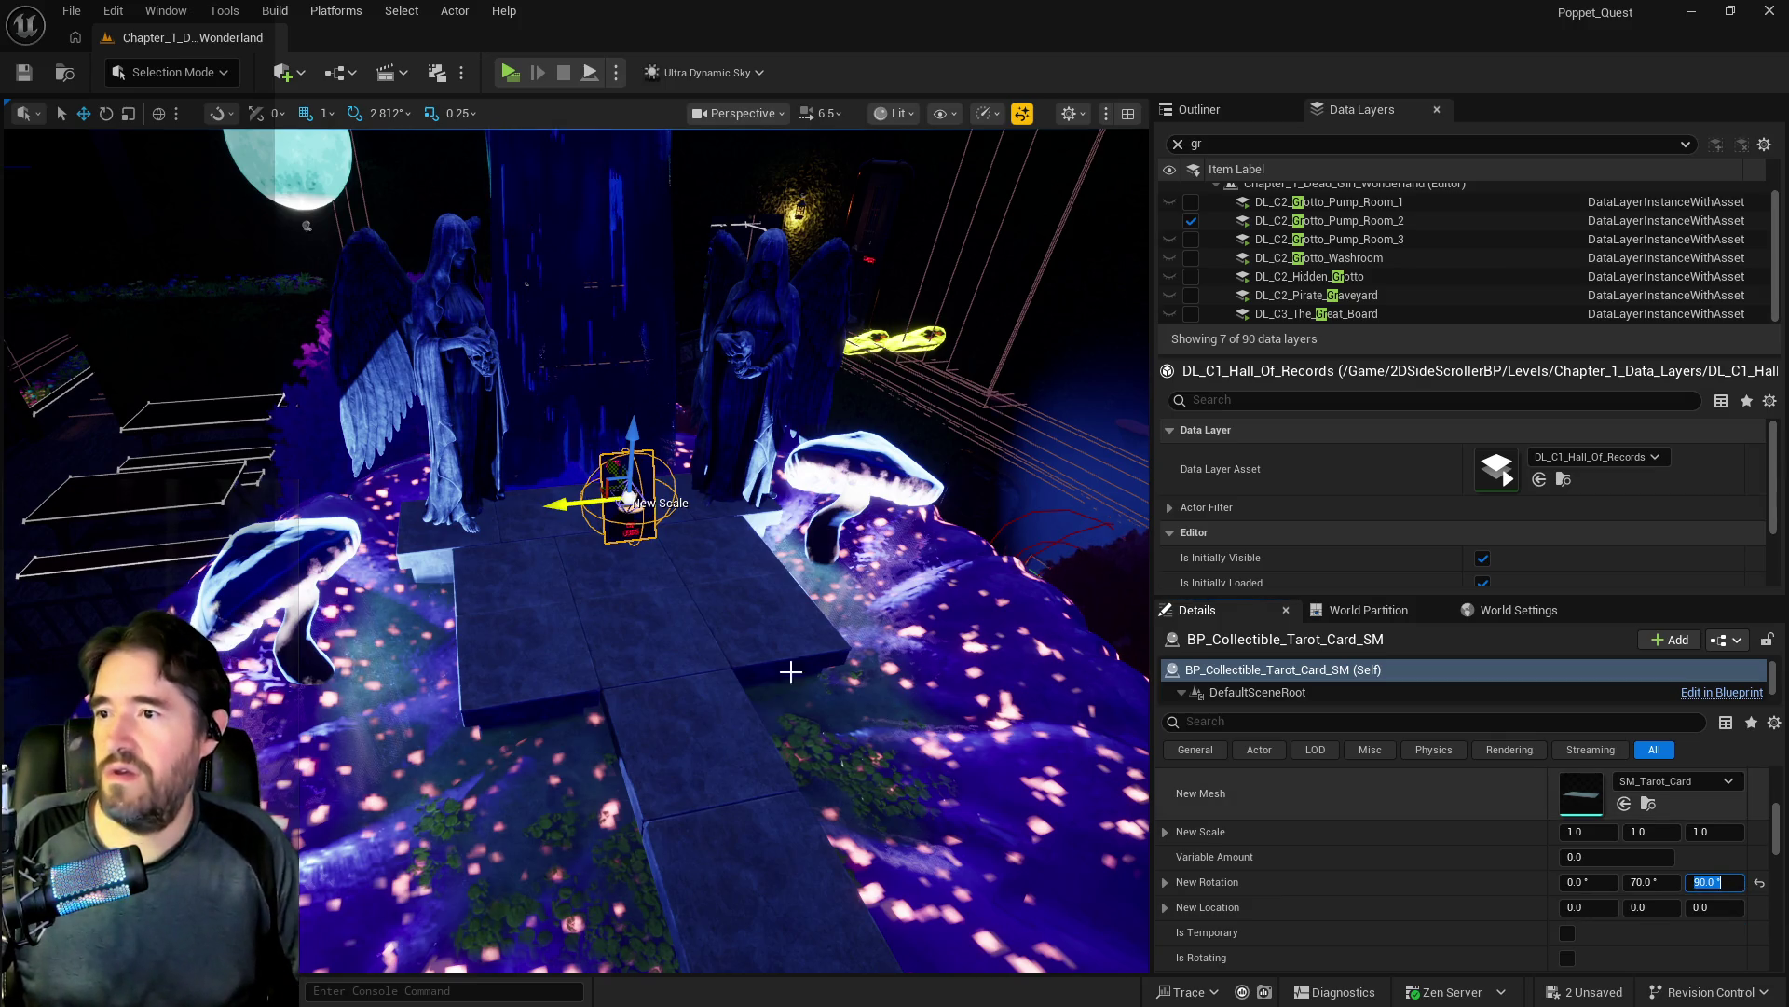
Step: Nudge the card slightly sideways on the stand and frame it in the viewport
{"action": "mouse_move", "coordinate": [572, 504]}
{"action": "left_mouse_down"}
{"action": "mouse_move", "coordinate": [503, 541]}
{"action": "mouse_move", "coordinate": [608, 538]}
{"action": "left_mouse_up"}
{"action": "key", "text": "f"}
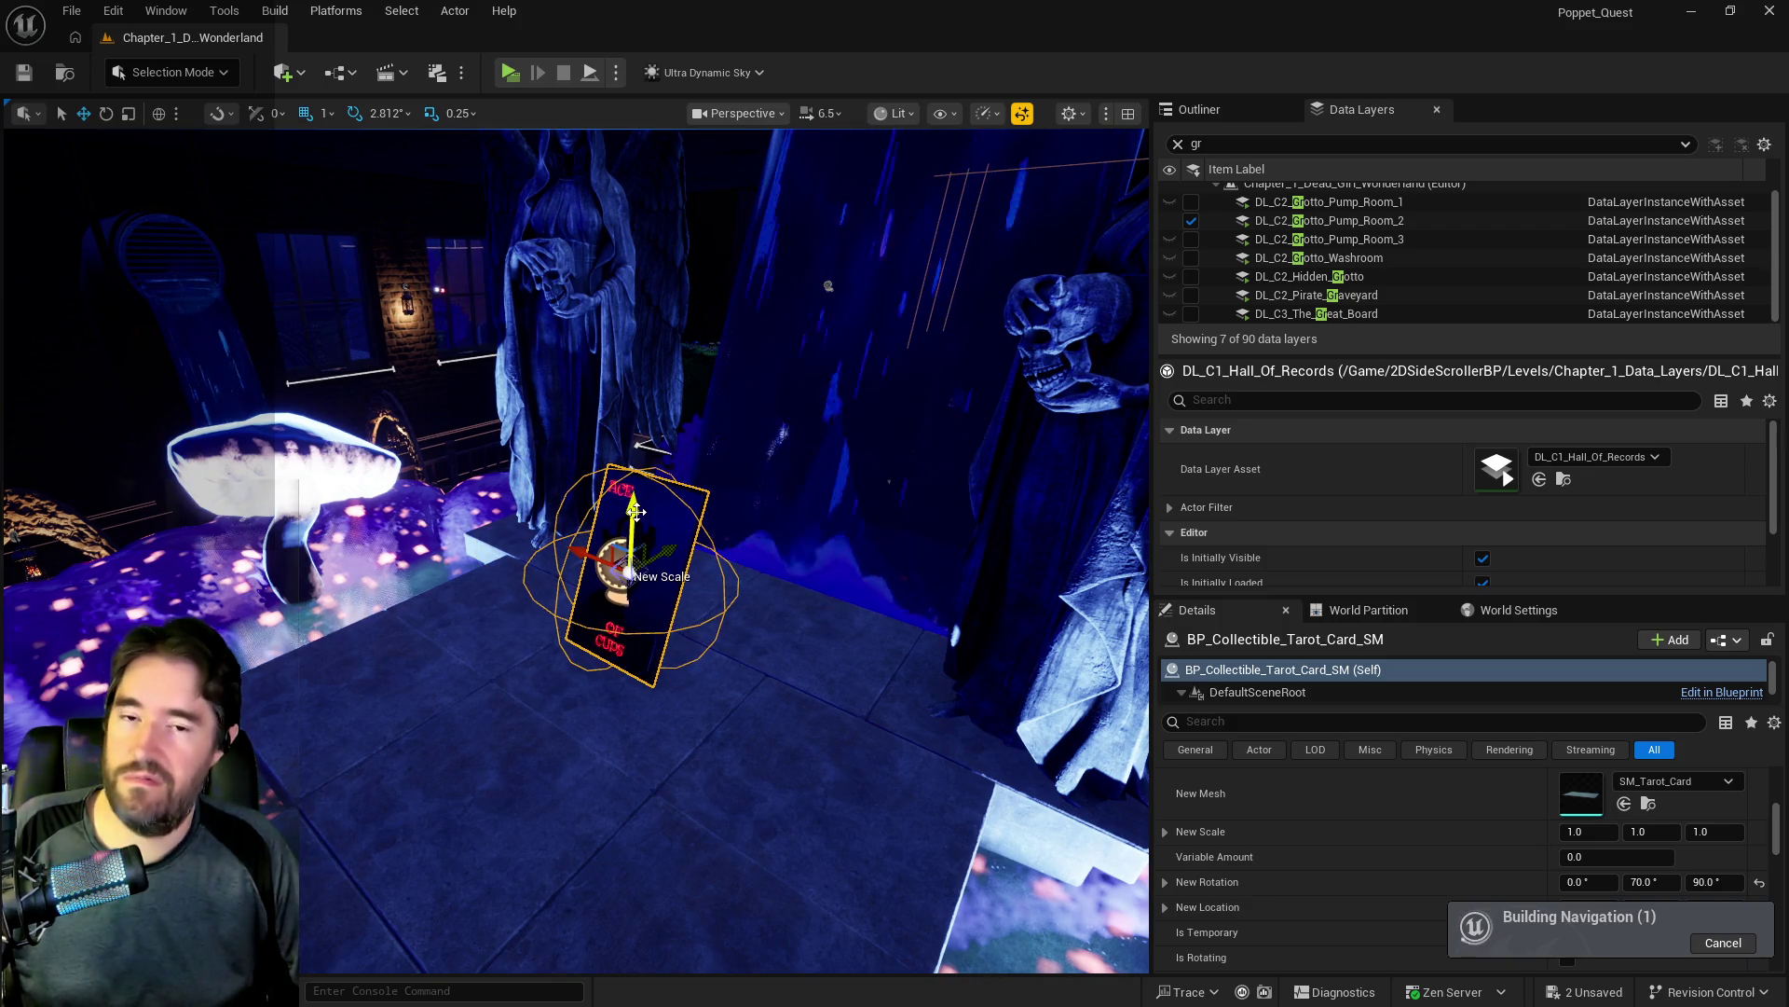
{"action": "scroll", "coordinate": [1300, 264], "scroll_direction": "up", "scroll_amount": 1}
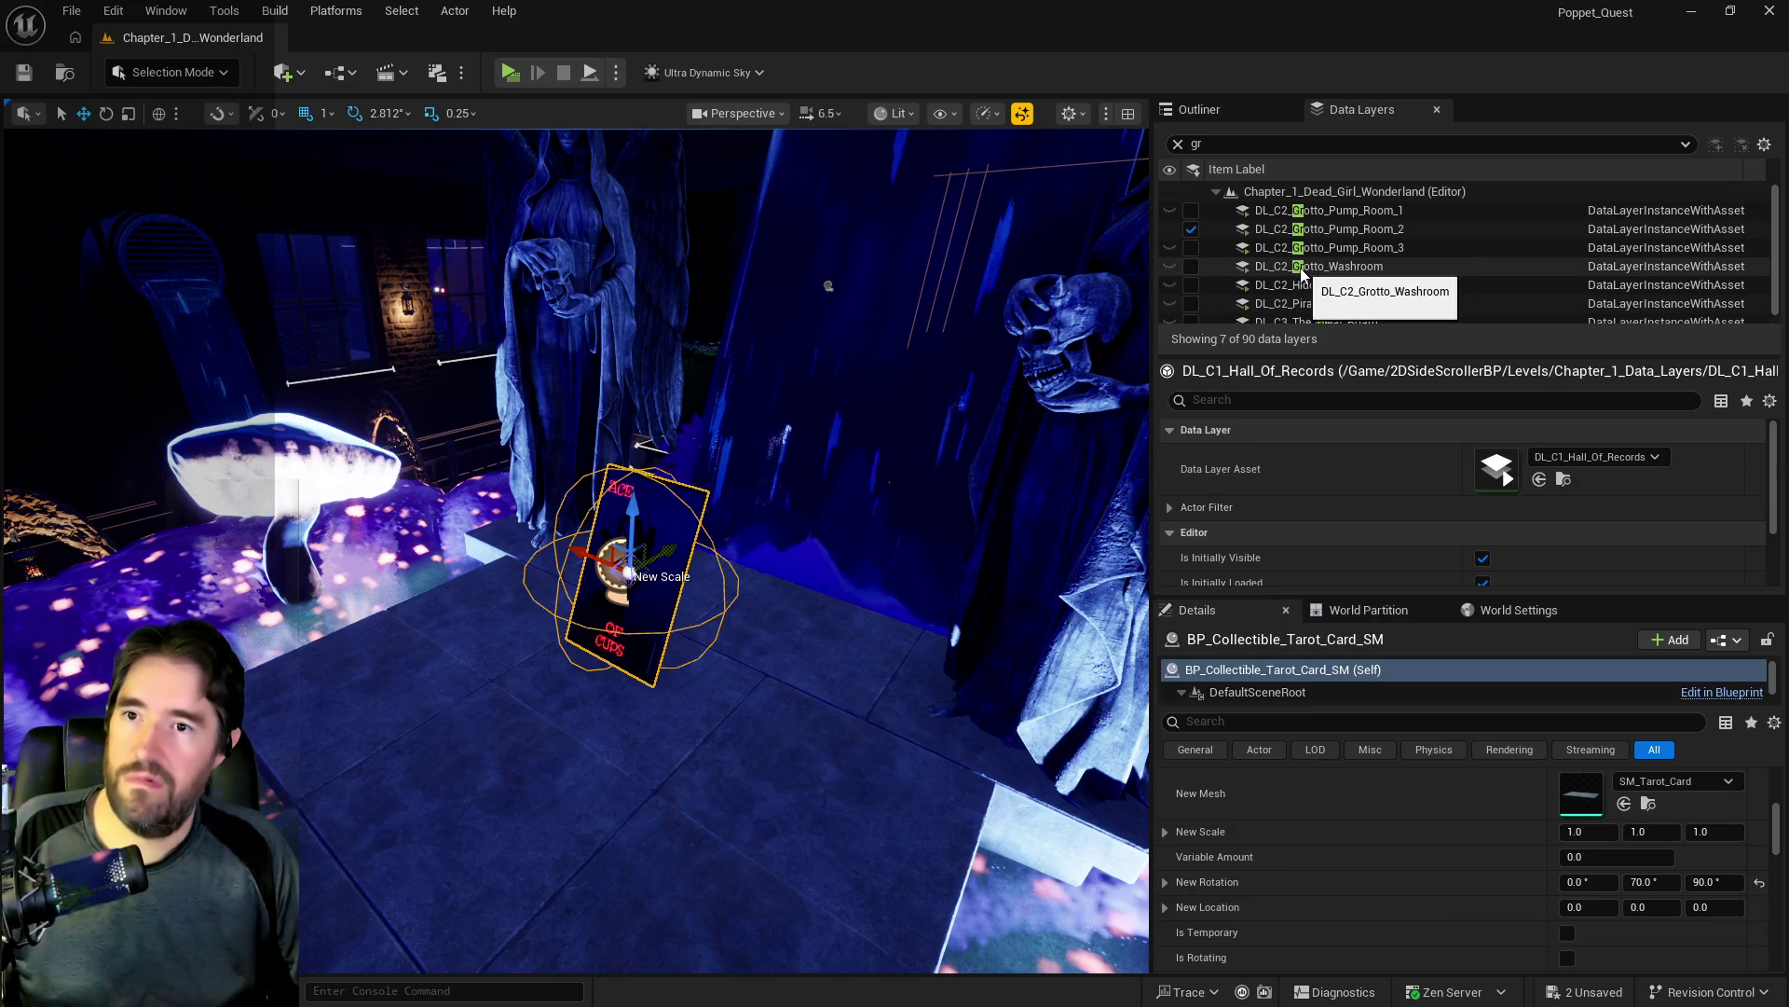
{"action": "scroll", "coordinate": [1356, 308], "scroll_direction": "down", "scroll_amount": 1}
{"action": "left_click", "coordinate": [1180, 141]}
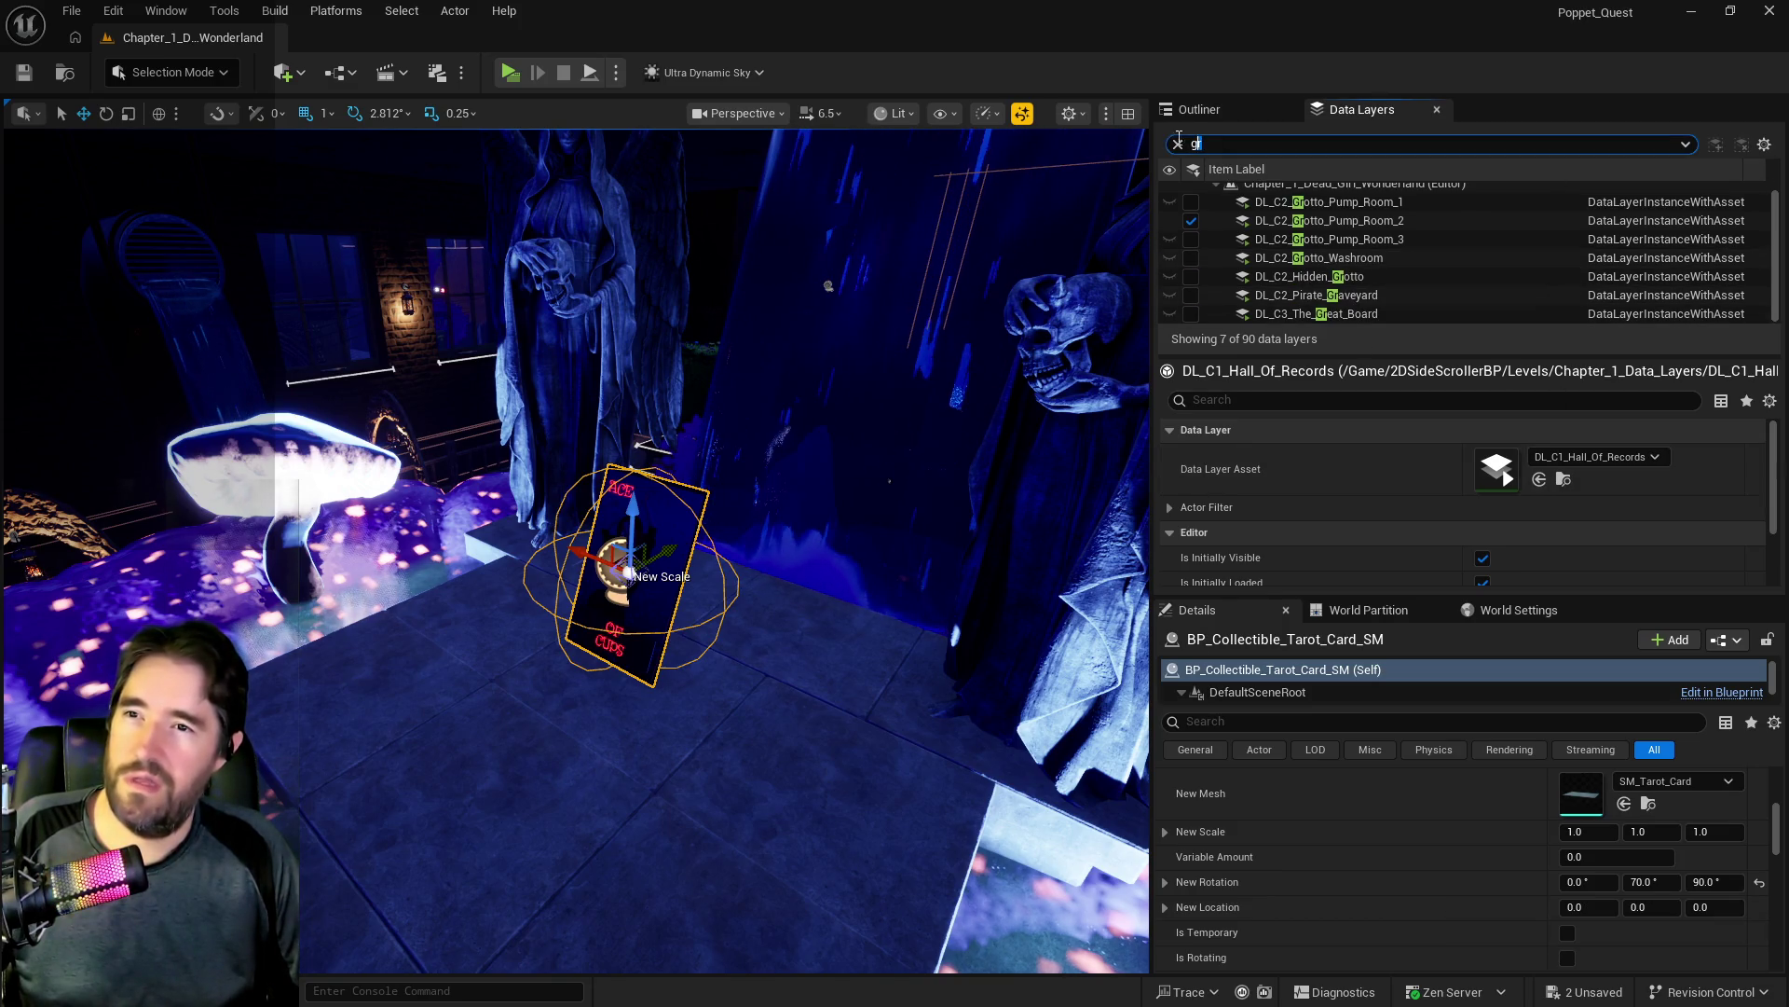
Step: Add the Ace of Cups card to the DL_C1_Safari_Room data layer
{"action": "type", "text": "moon"}
{"action": "left_click", "coordinate": [1171, 142]}
{"action": "type", "text": "sa"}
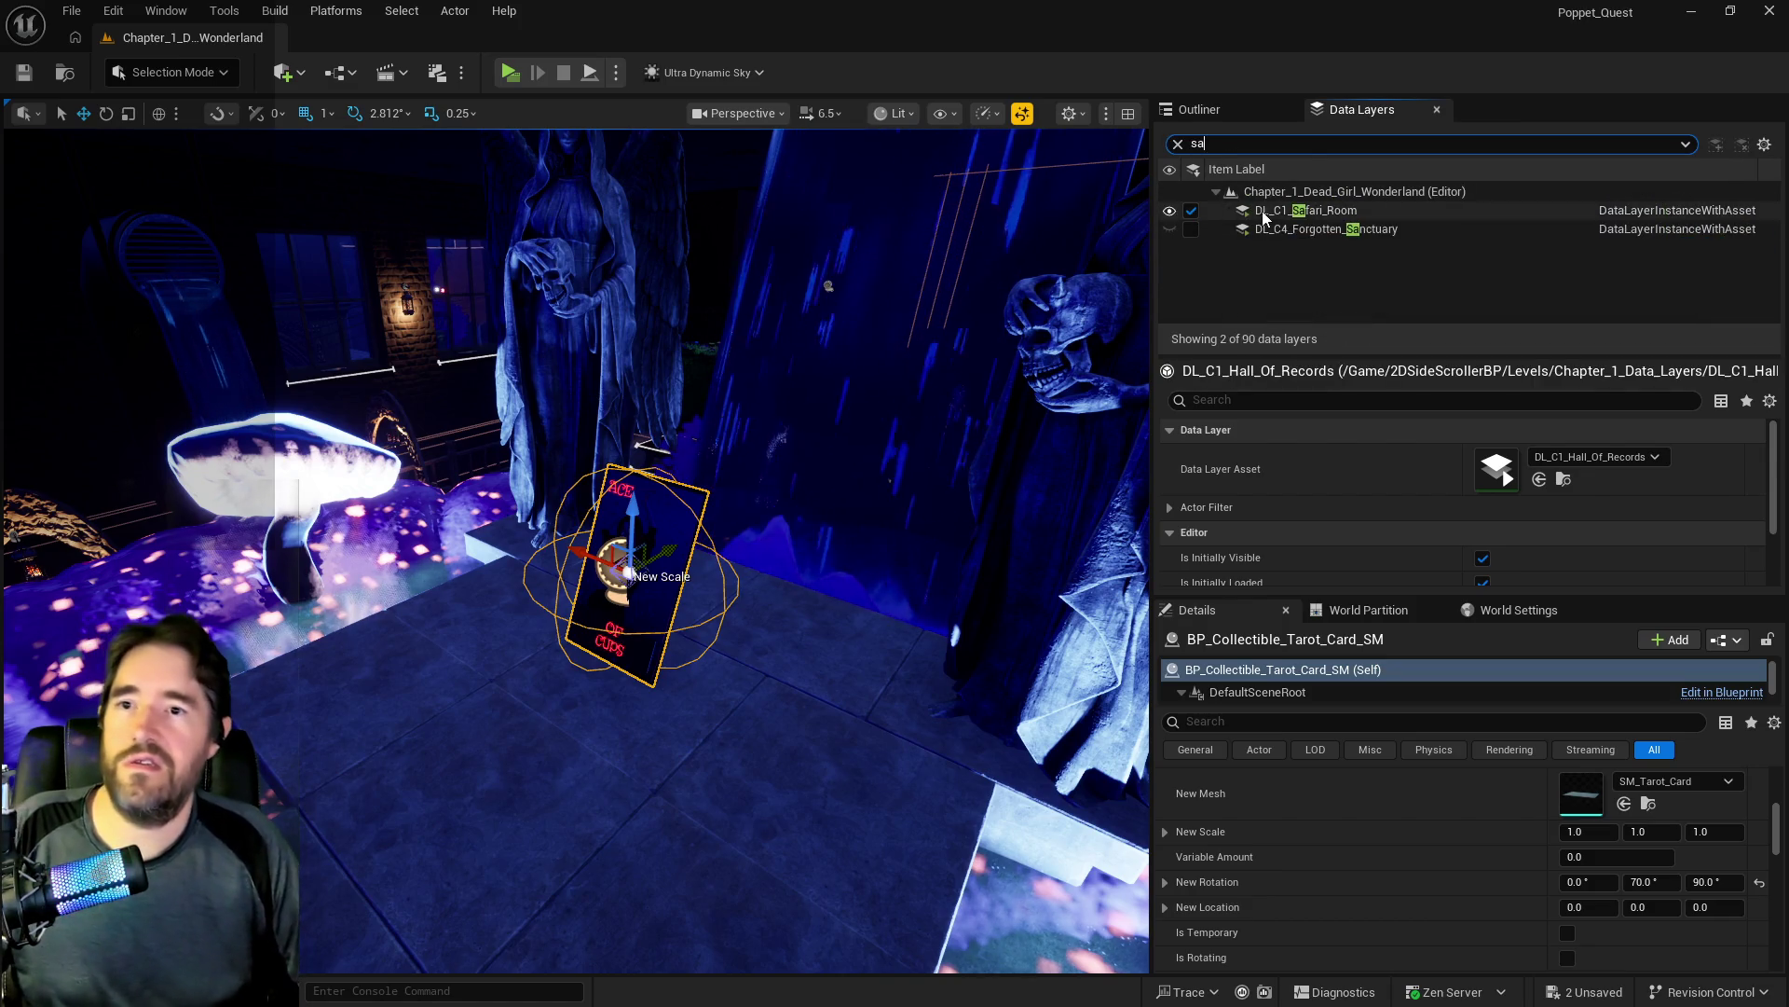
{"action": "right_click", "coordinate": [1264, 214]}
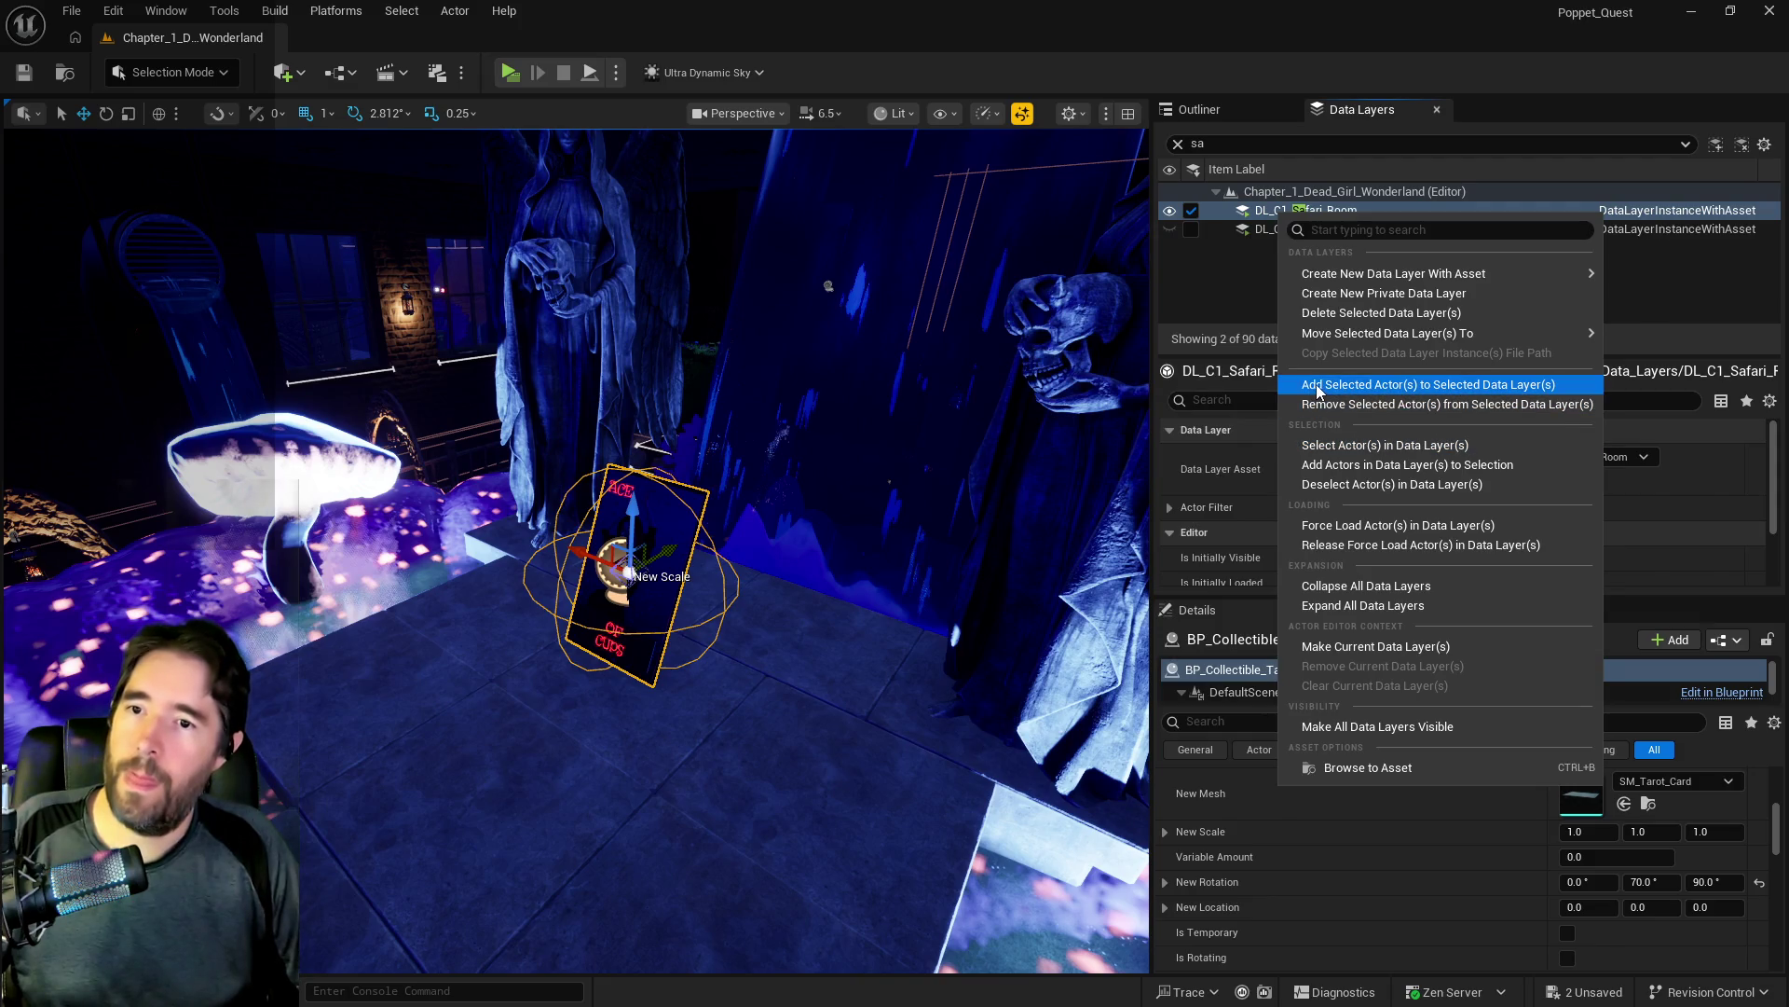
{"action": "left_click", "coordinate": [1316, 384]}
Step: Remove the card from DL_C1_Music_Room and save the level
{"action": "double_click", "coordinate": [1197, 143]}
{"action": "type", "text": "m"}
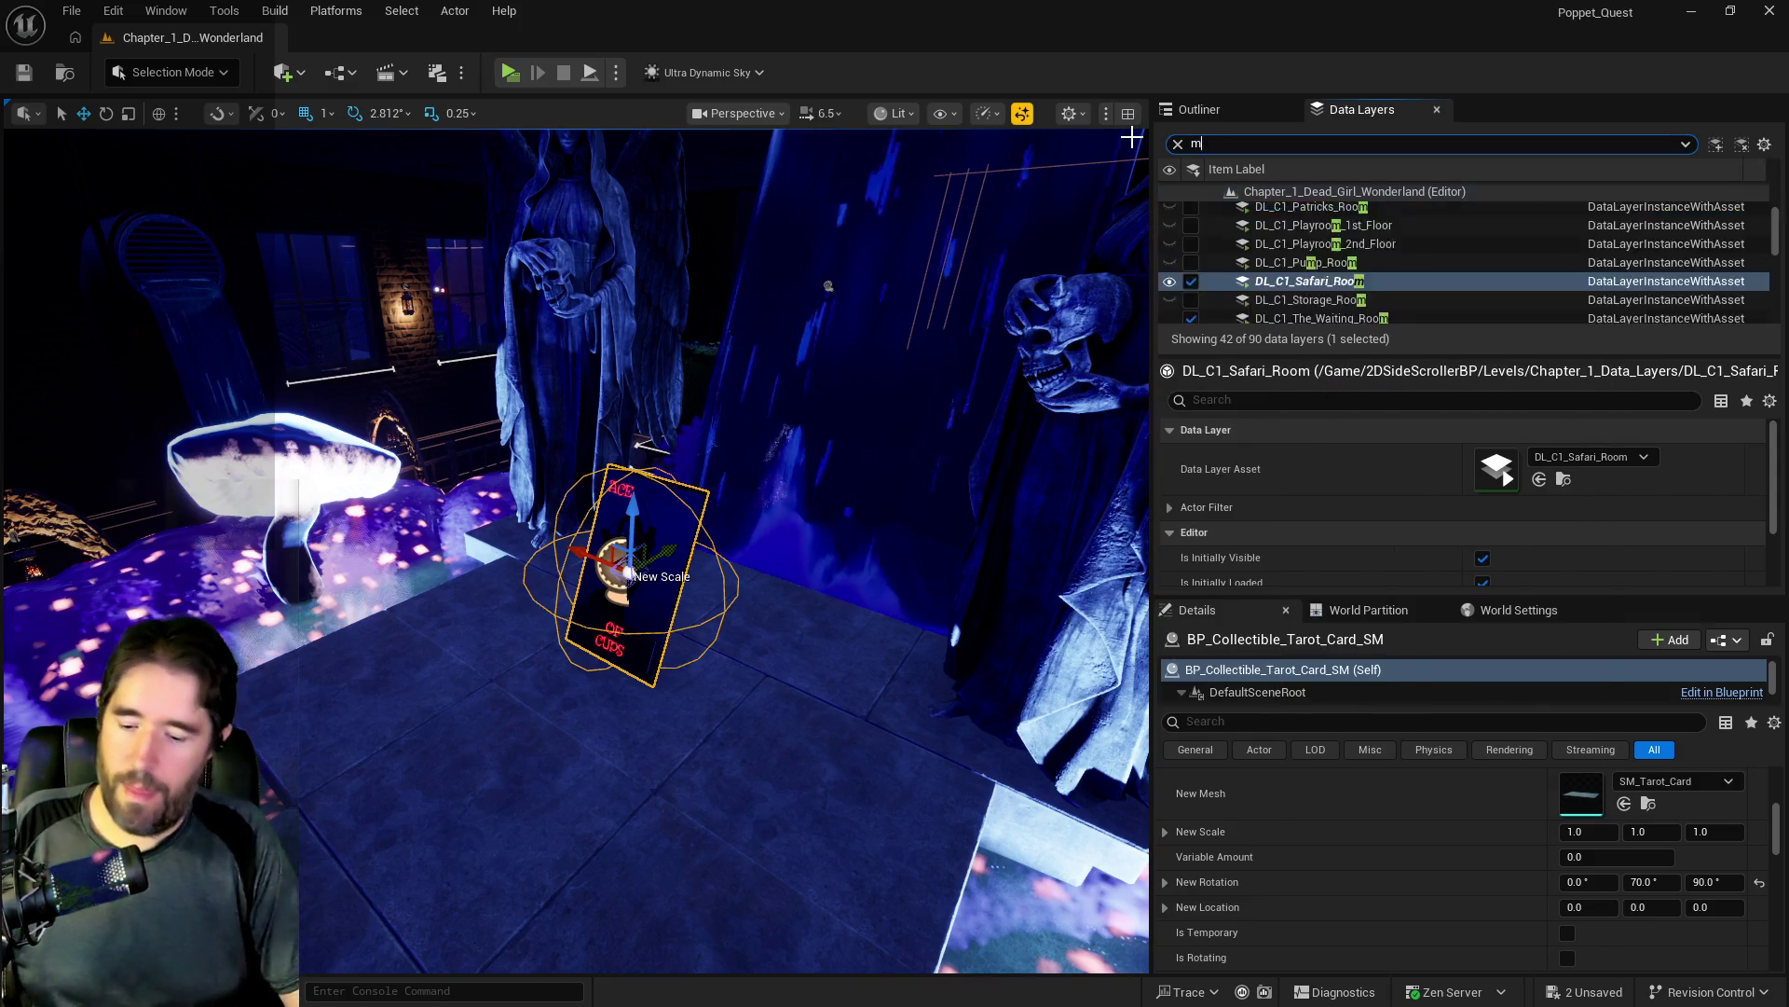
{"action": "type", "text": "usi"}
{"action": "right_click", "coordinate": [1255, 213]}
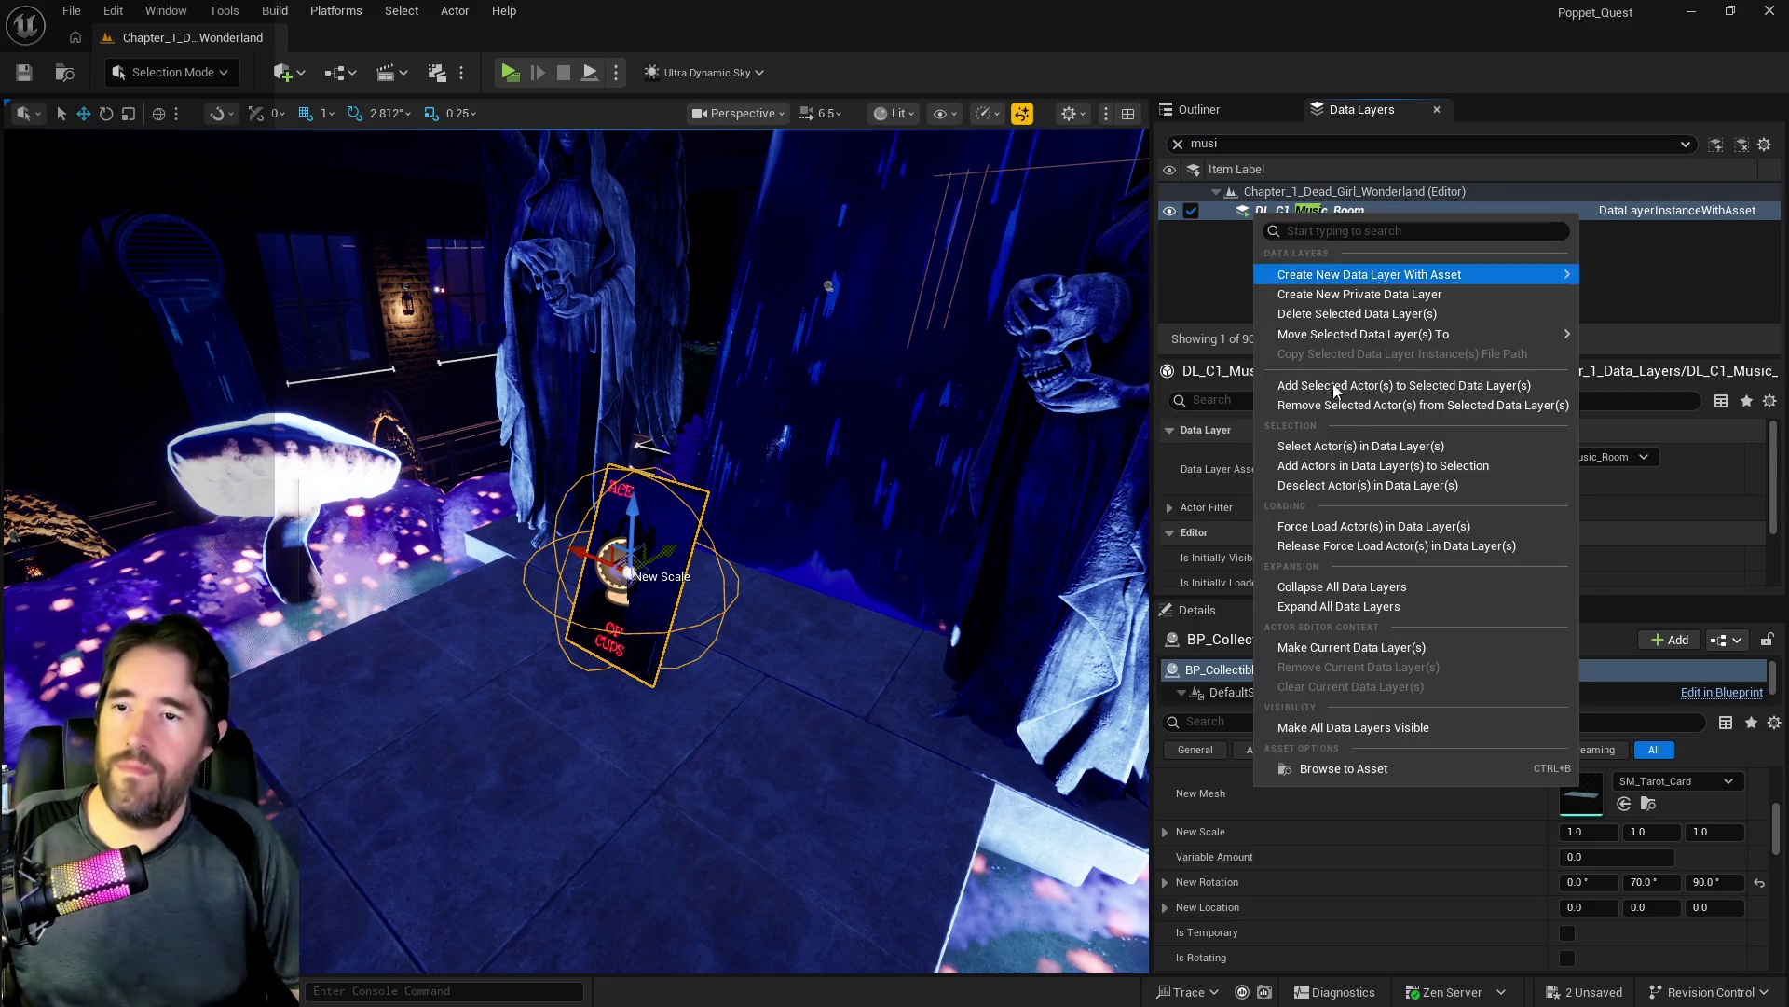
{"action": "left_click", "coordinate": [1344, 409]}
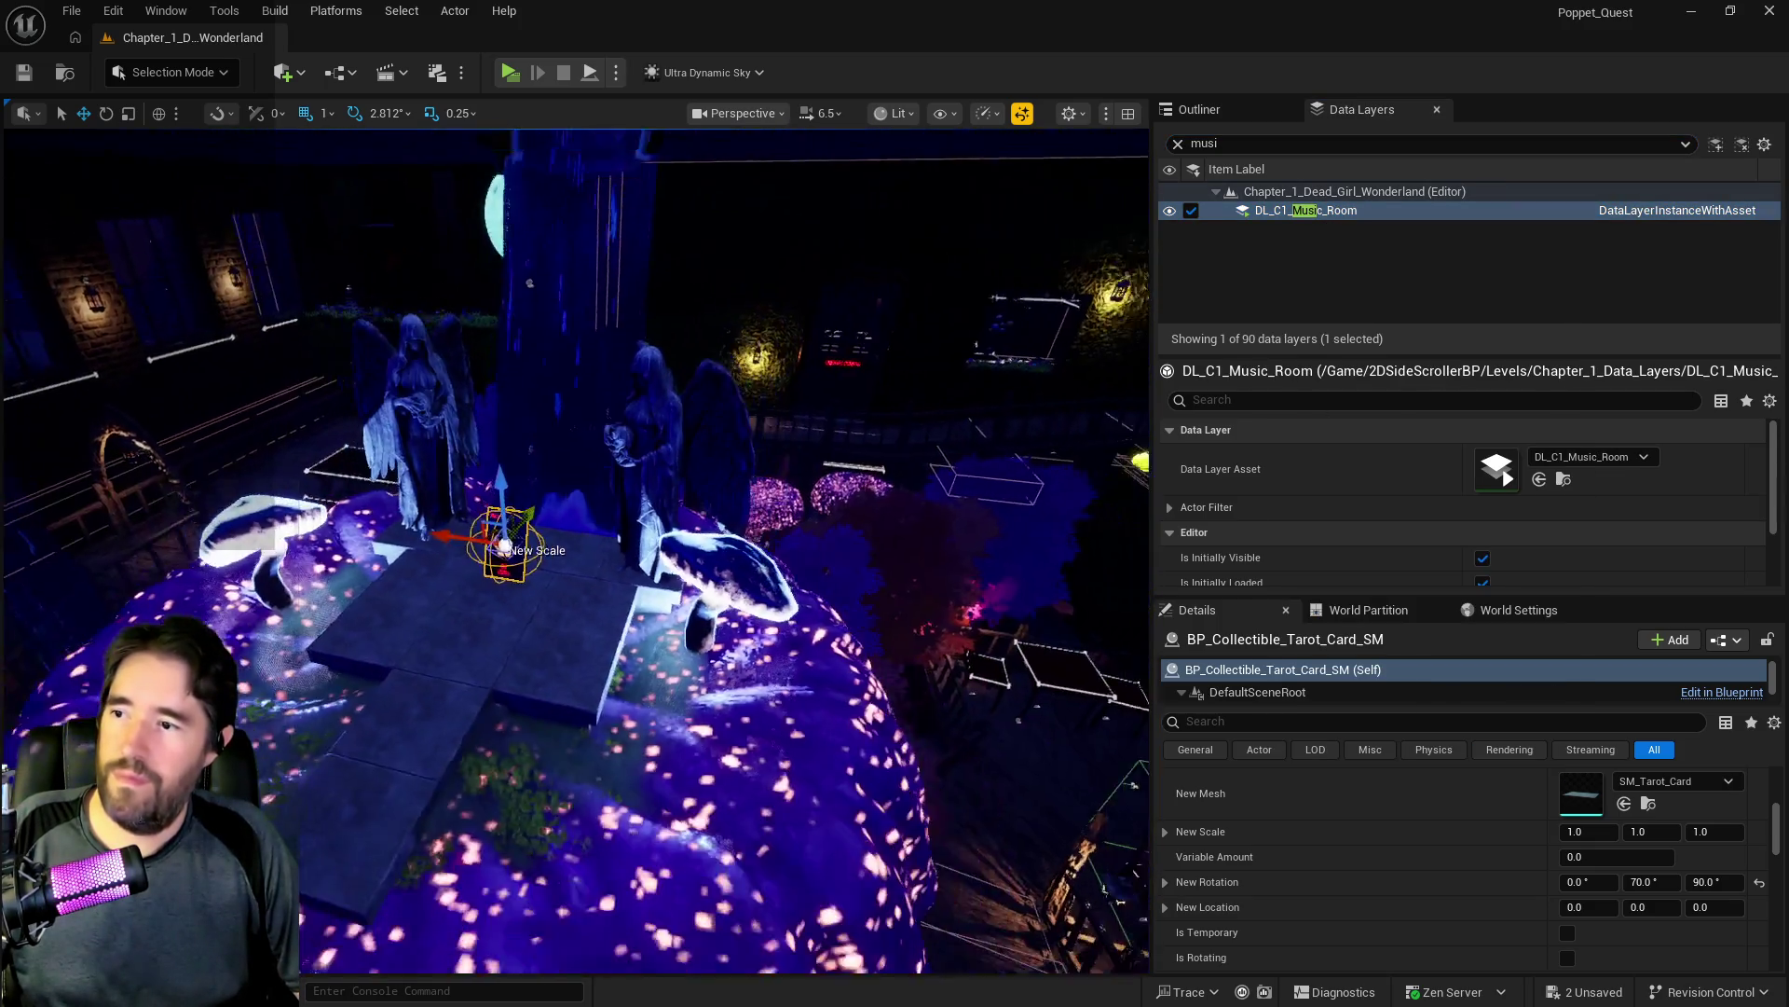
{"action": "scroll", "coordinate": [899, 529], "scroll_direction": "up", "scroll_amount": 5}
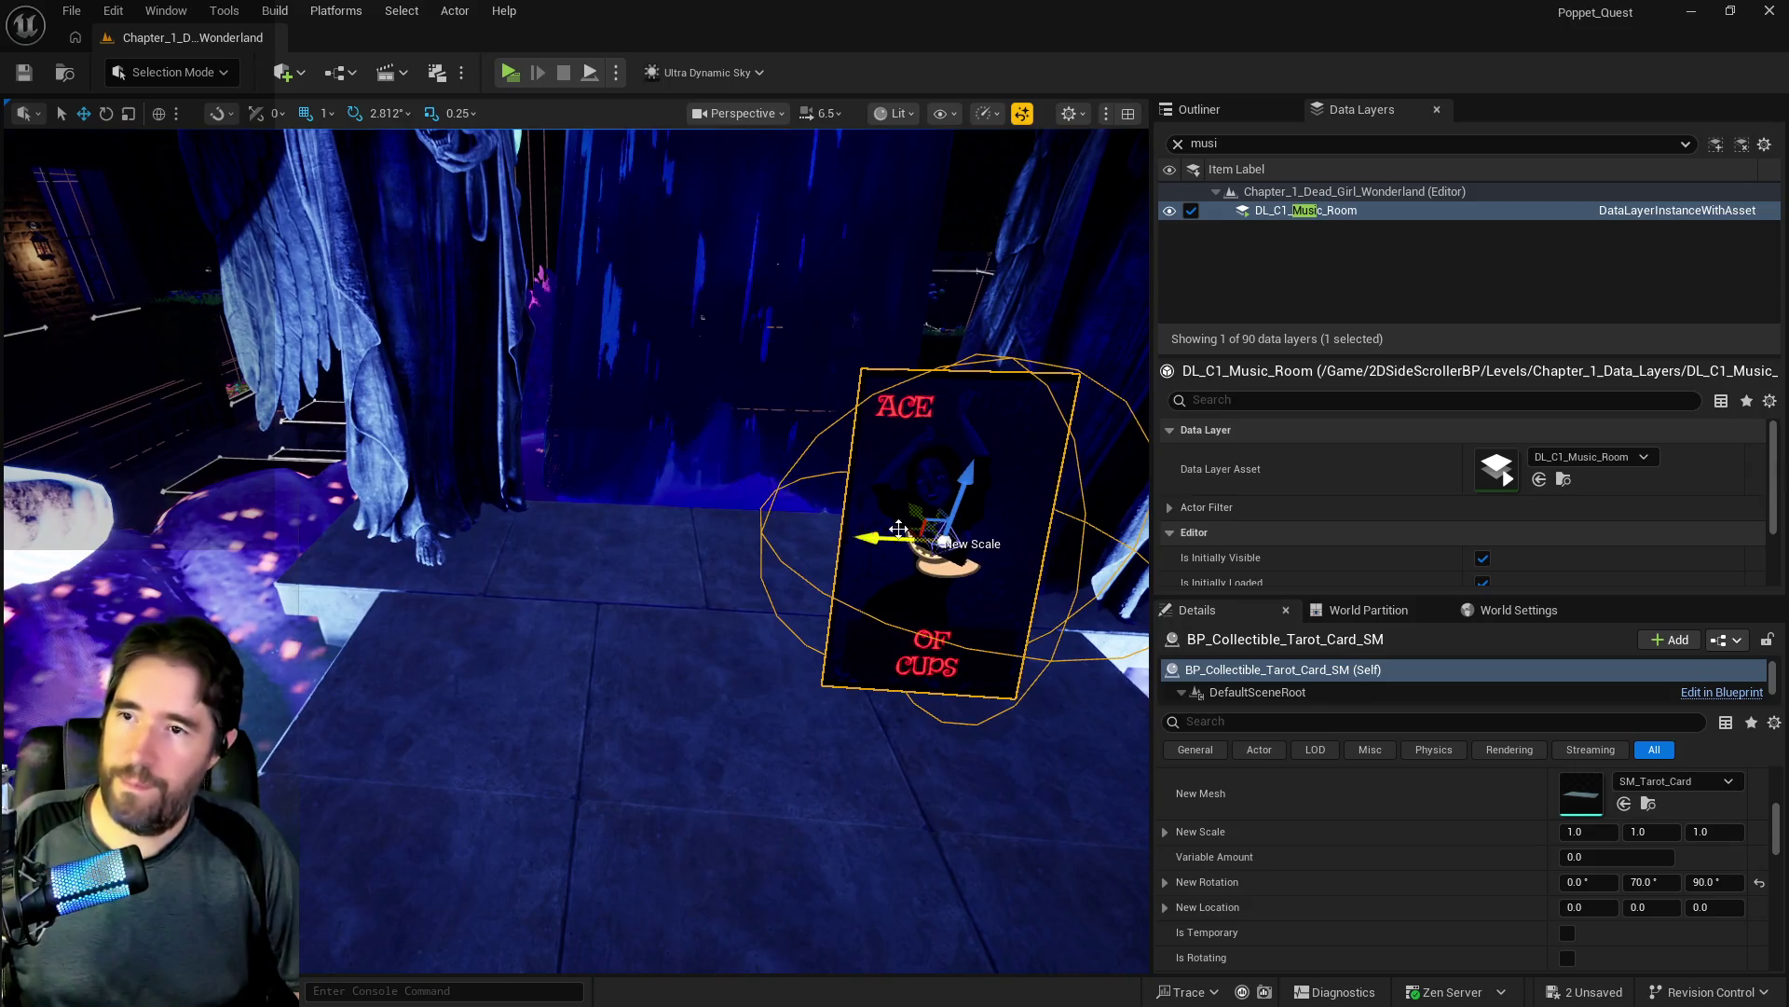
{"action": "key", "text": "ctrl+s"}
Step: Frame the Ace of Cups card from the Outliner and slide it along X onto the stone stand
{"action": "left_click", "coordinate": [1193, 110]}
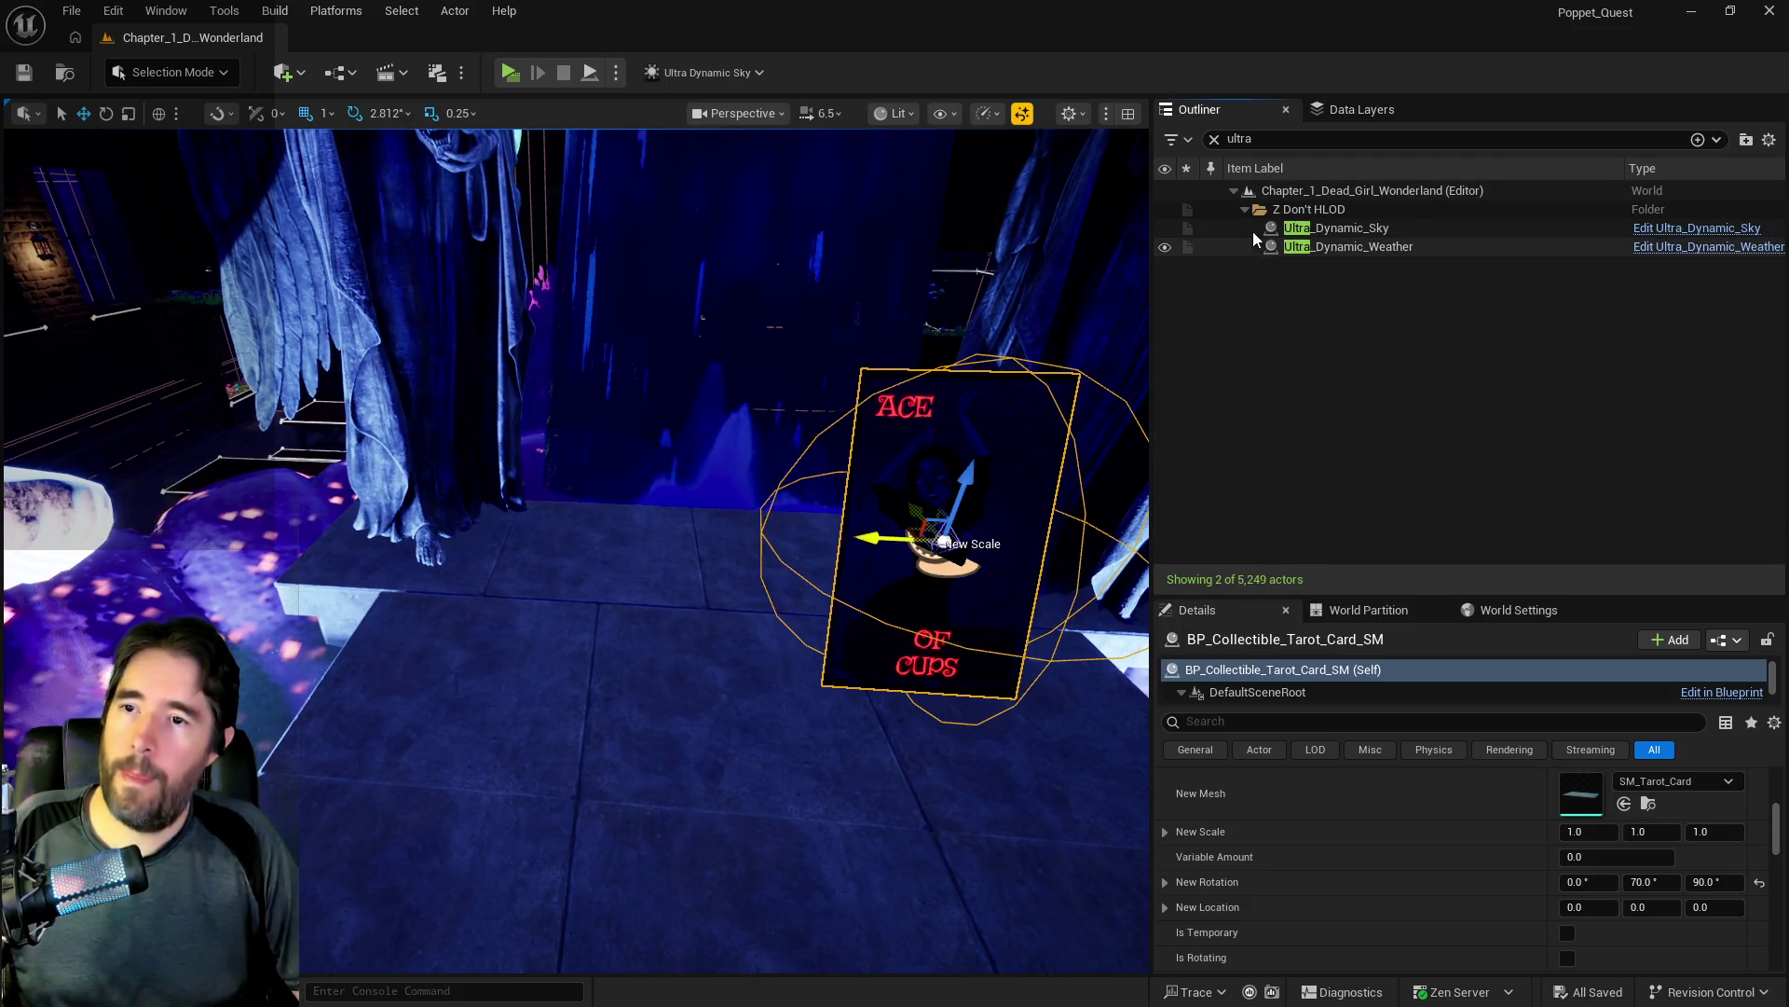
{"action": "left_click", "coordinate": [1213, 139]}
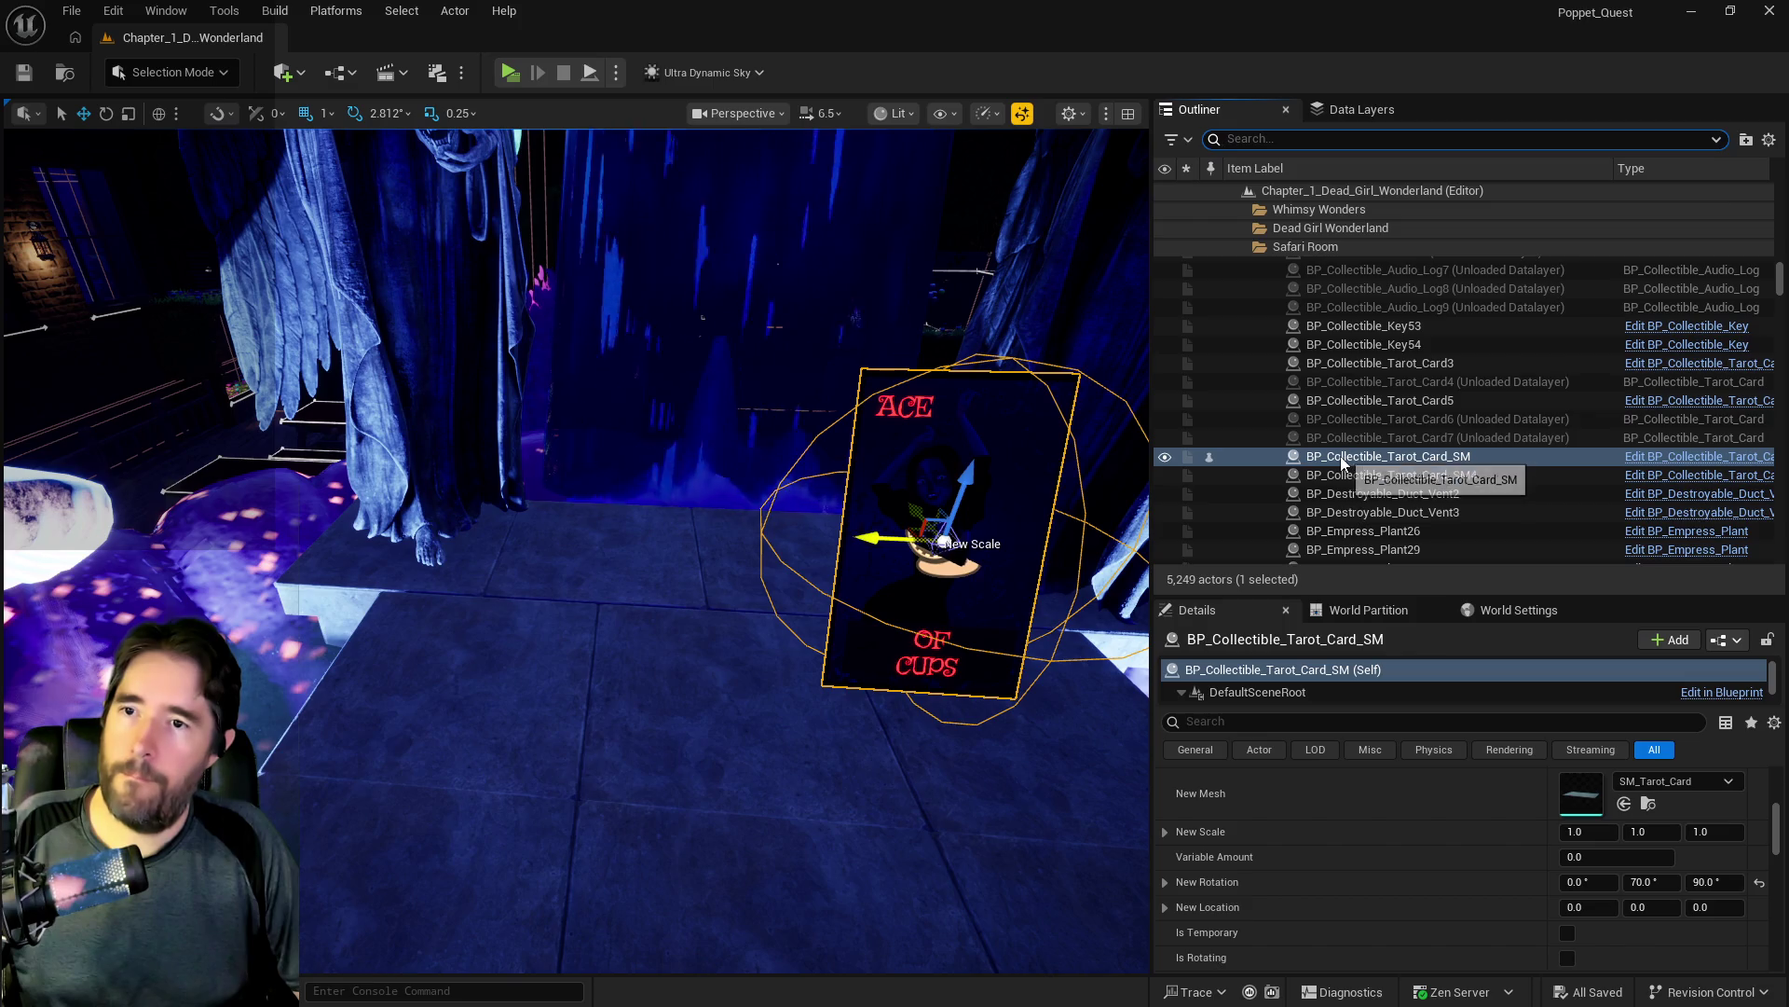
{"action": "double_click", "coordinate": [1342, 456]}
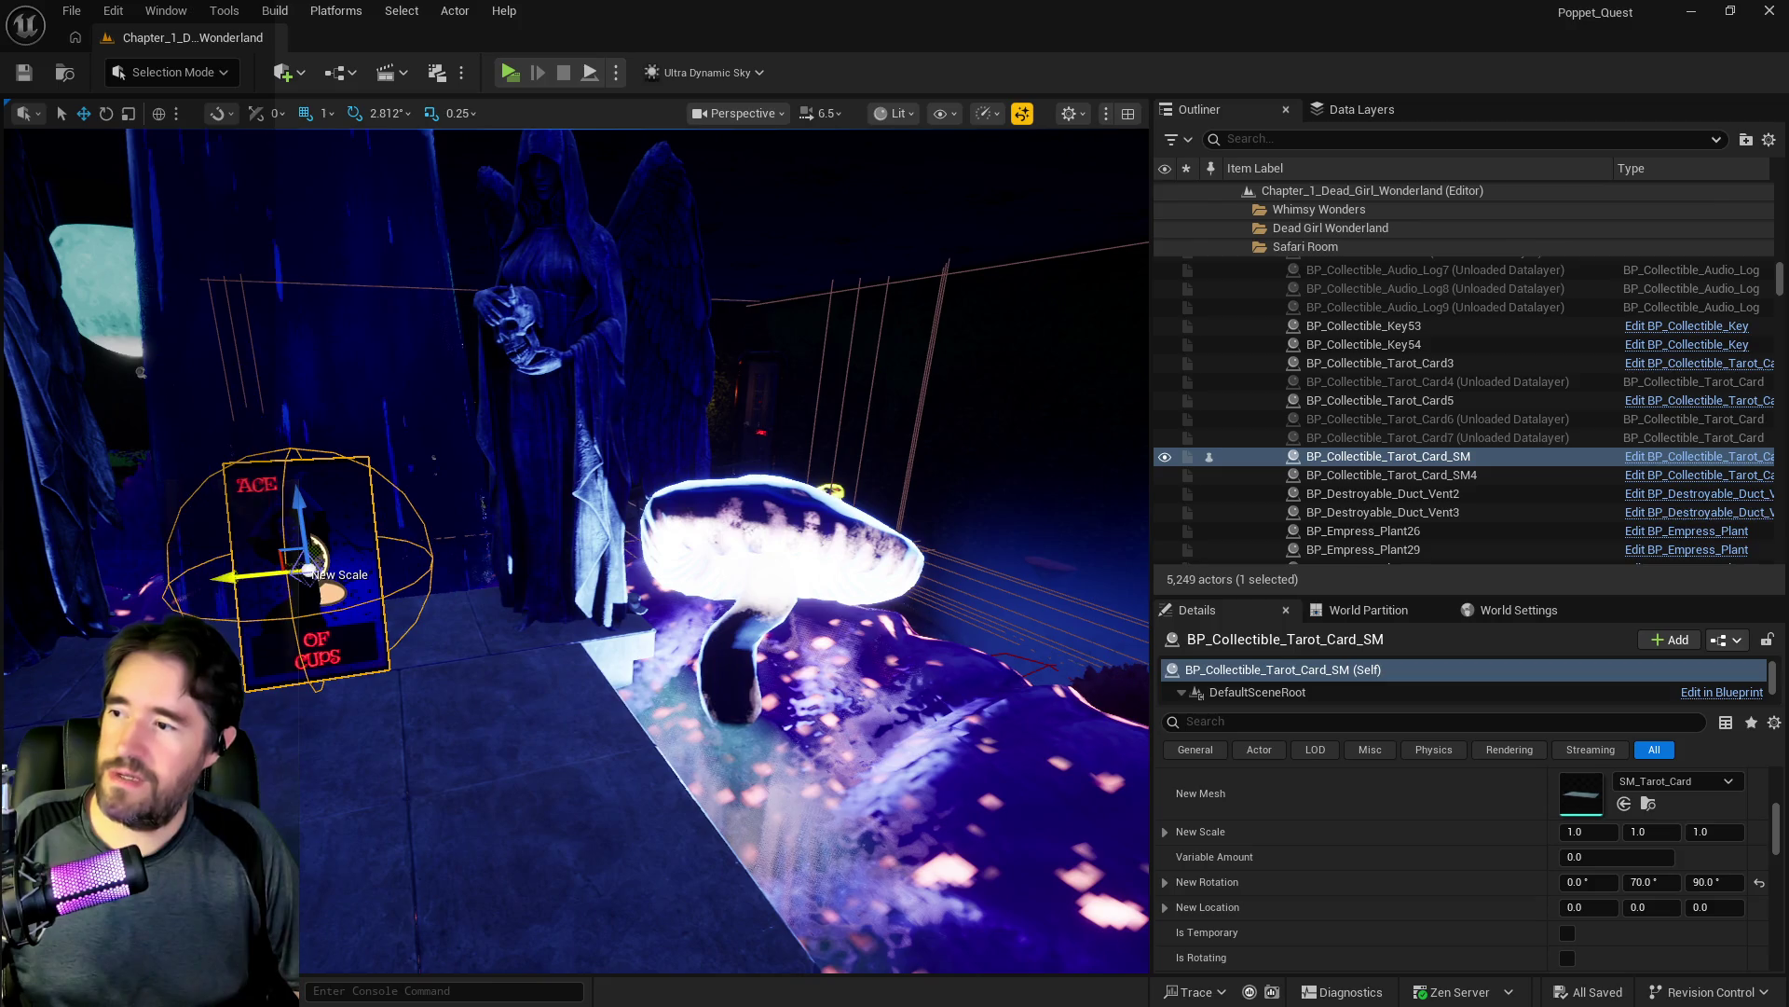
{"action": "left_click_drag", "start_coordinate": [216, 576], "coordinate": [184, 582]}
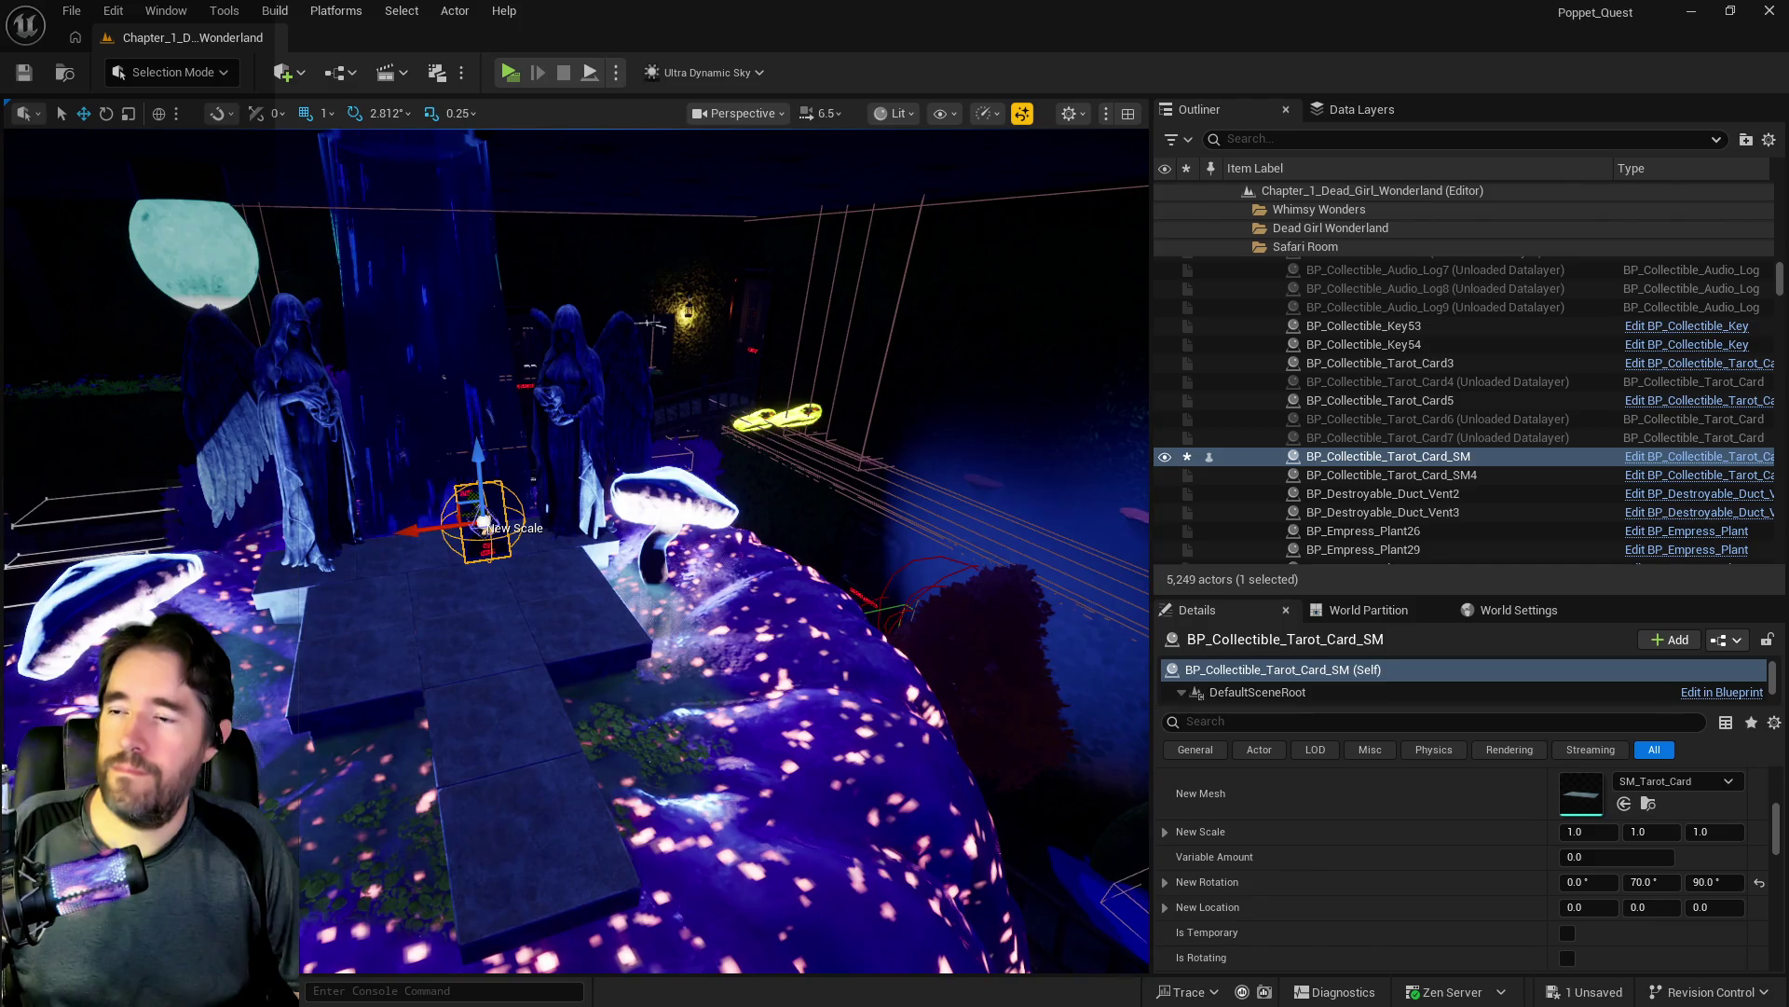
{"action": "key", "text": "f"}
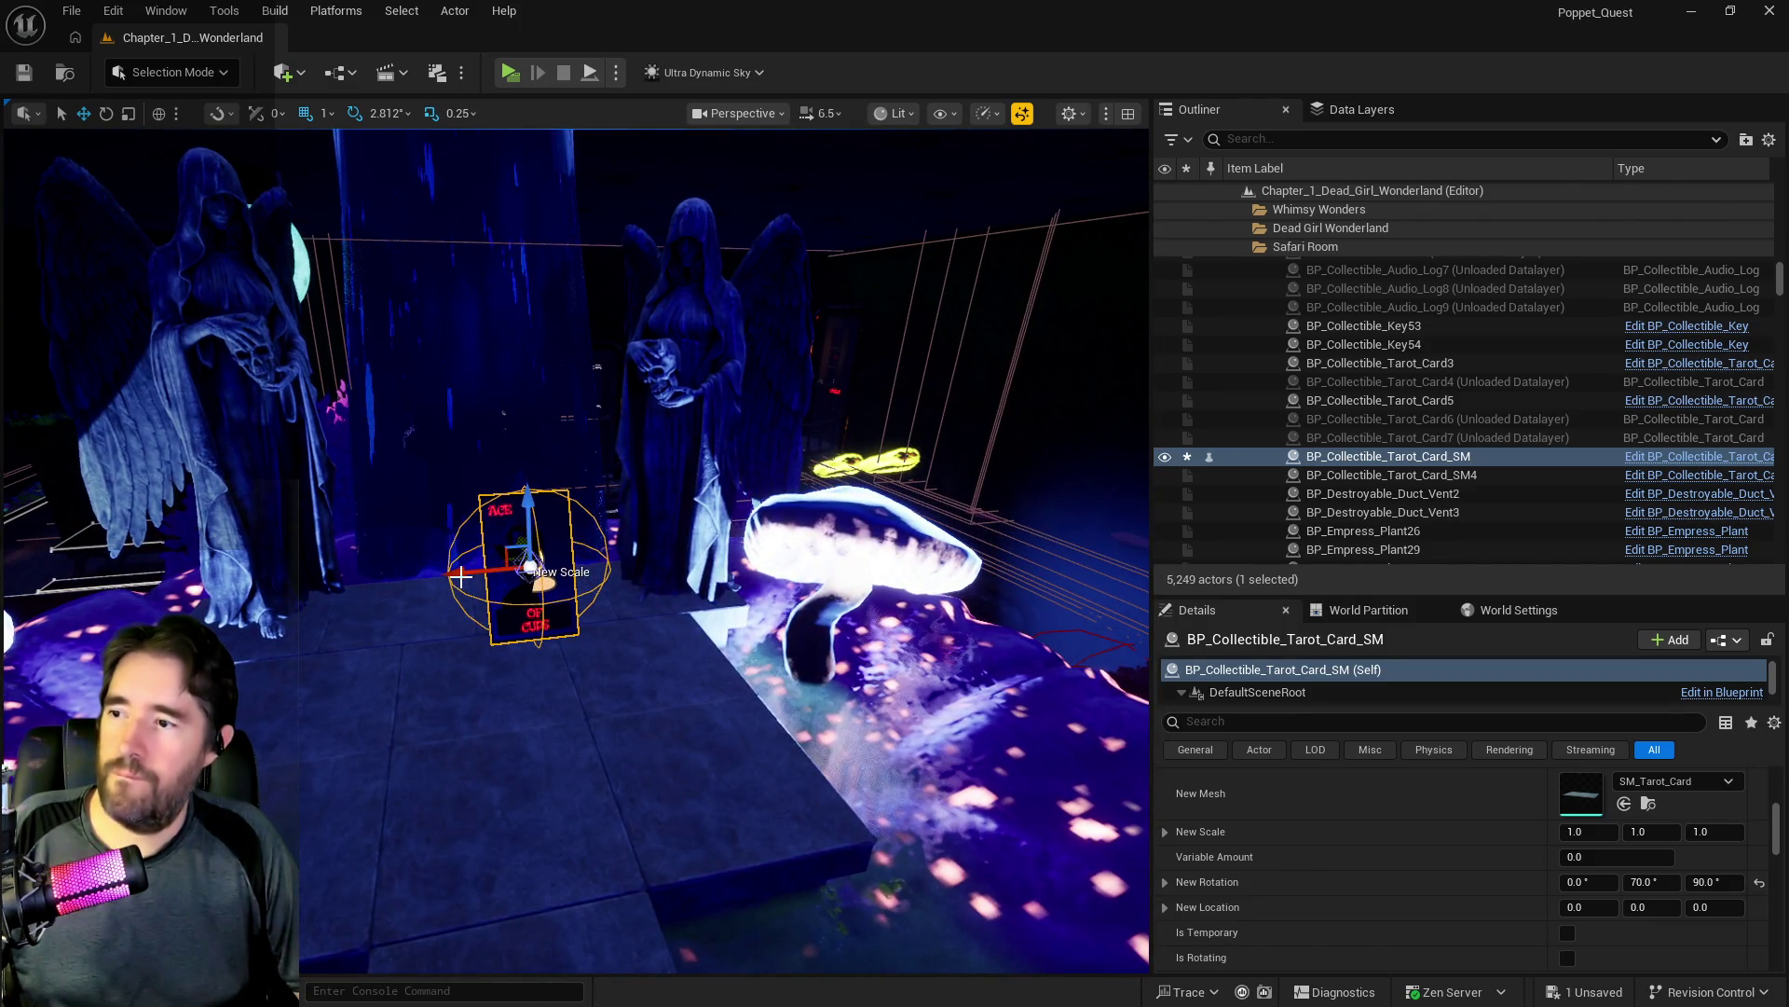
{"action": "left_click_drag", "start_coordinate": [443, 572], "coordinate": [410, 577]}
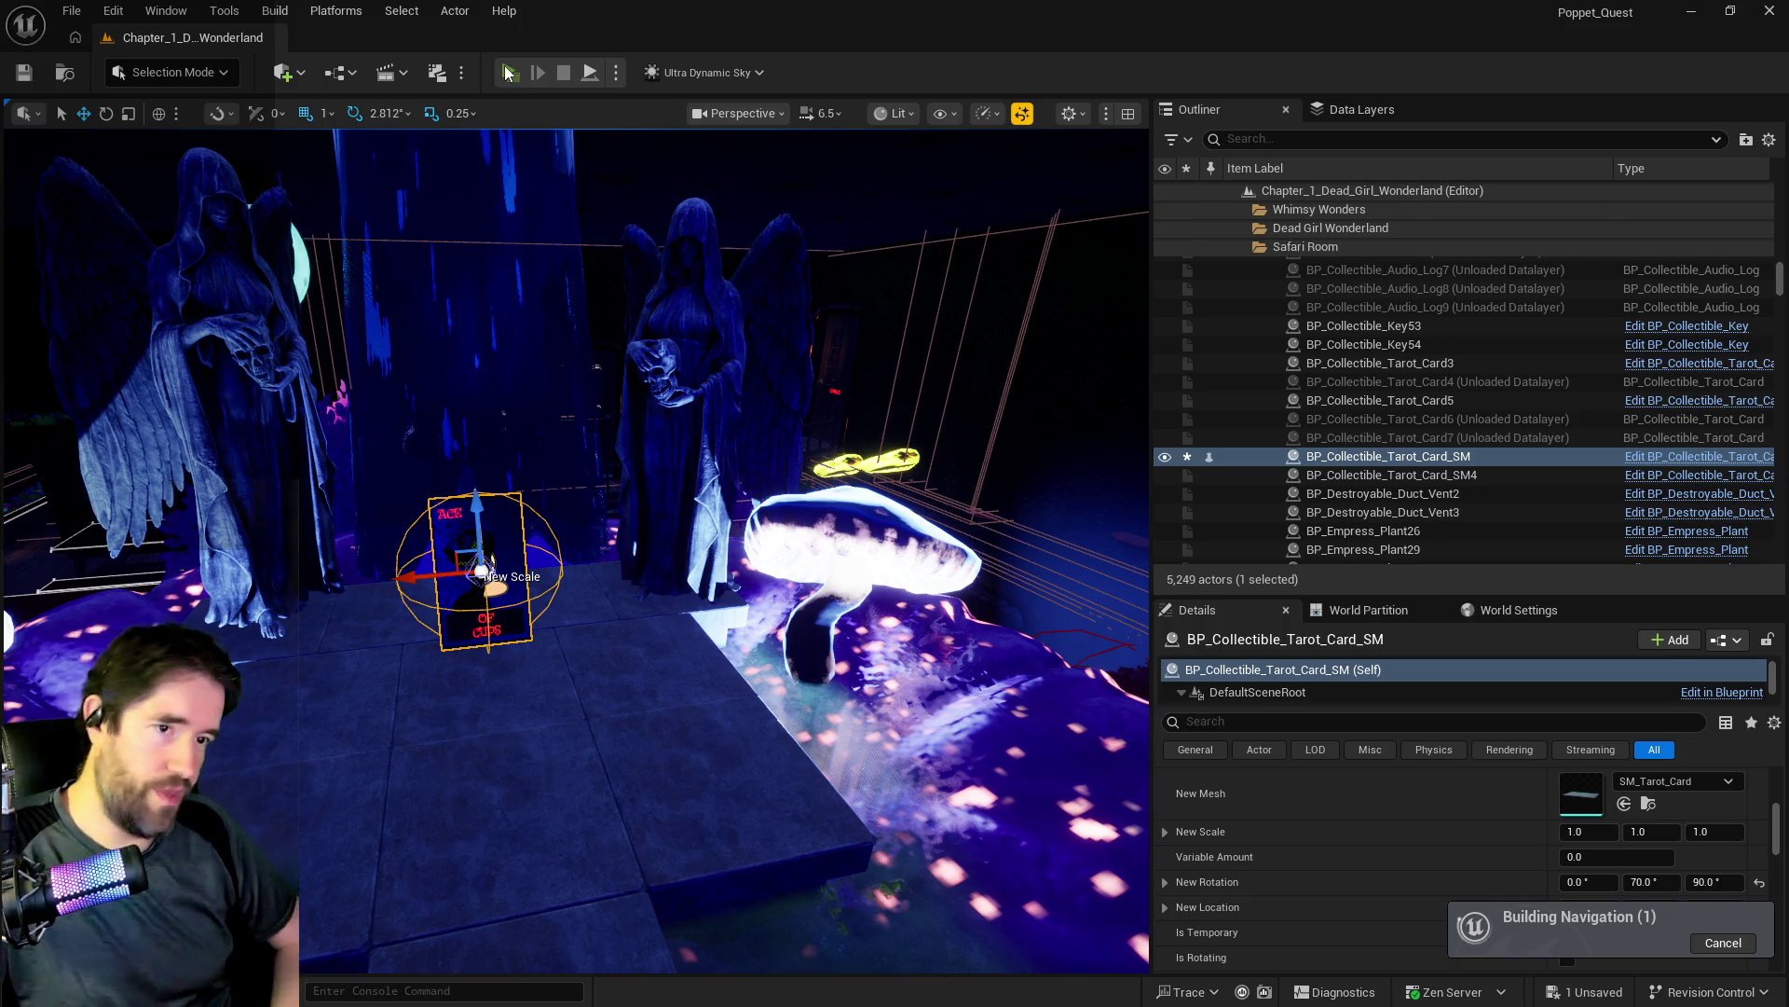
{"action": "left_click", "coordinate": [508, 73]}
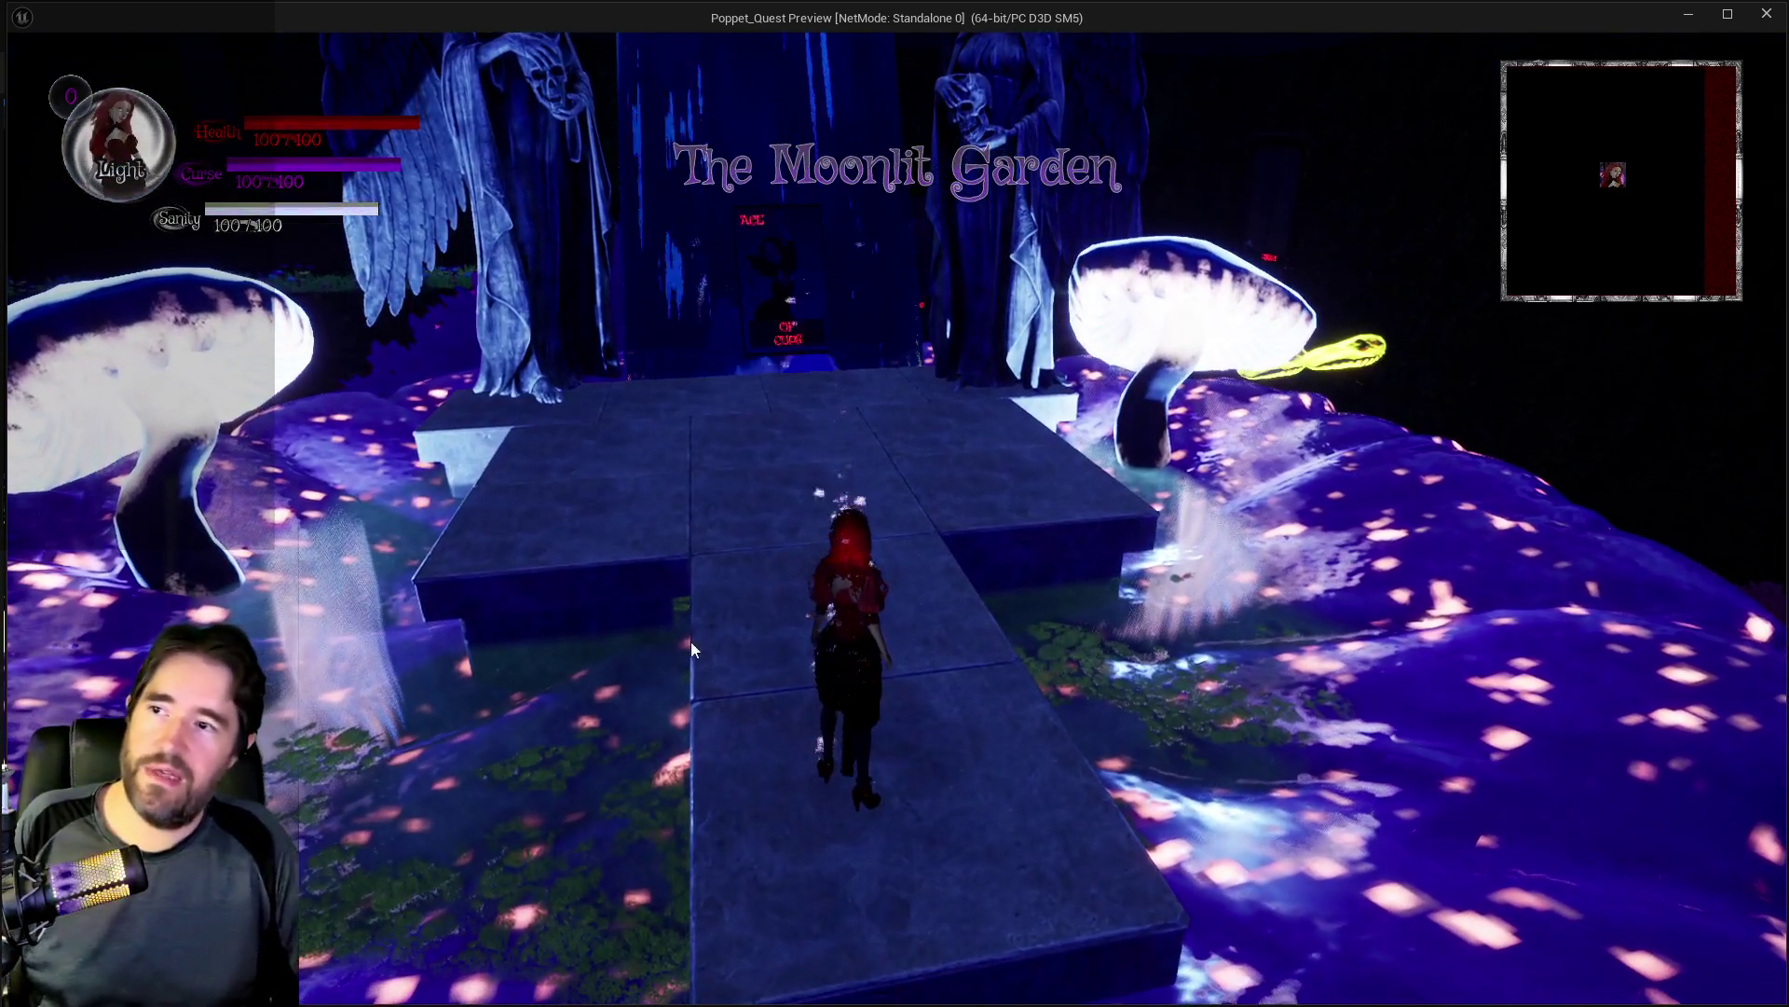
Step: Walk the character up the stone path into the Ace of Cups card to collect it, then stop the playtest
{"action": "key", "text": "w"}
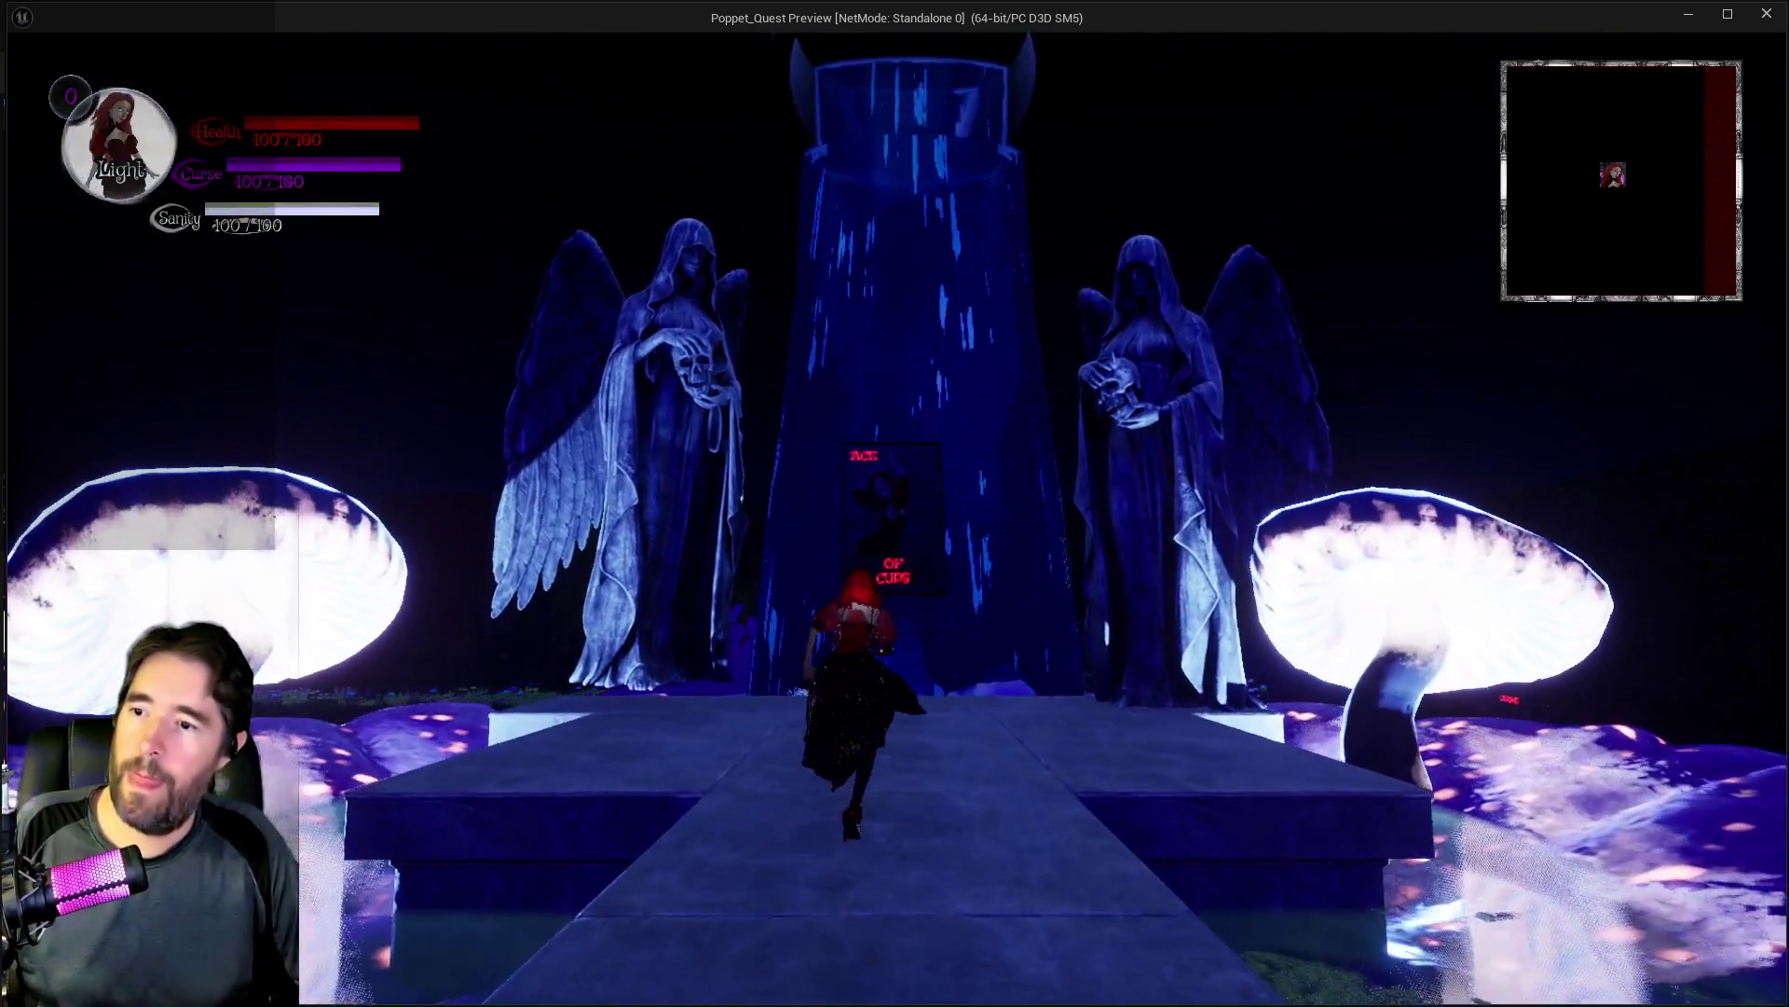
{"action": "key", "text": "w"}
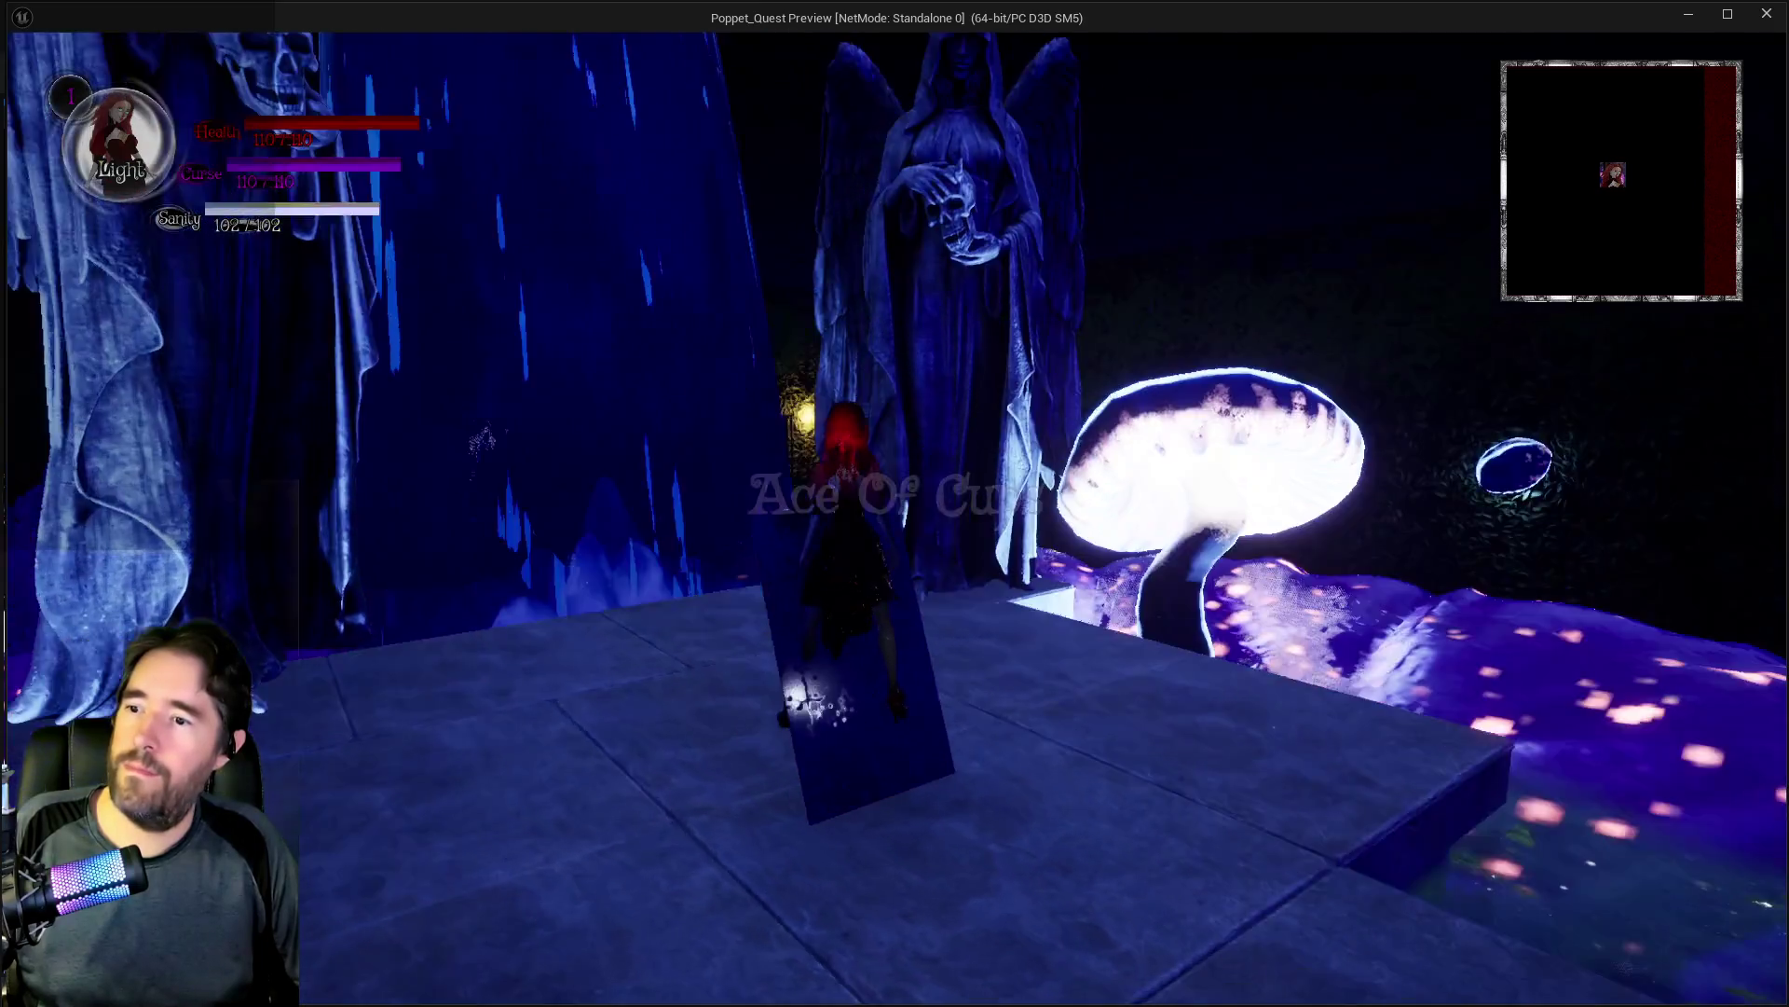
{"action": "key", "text": "w"}
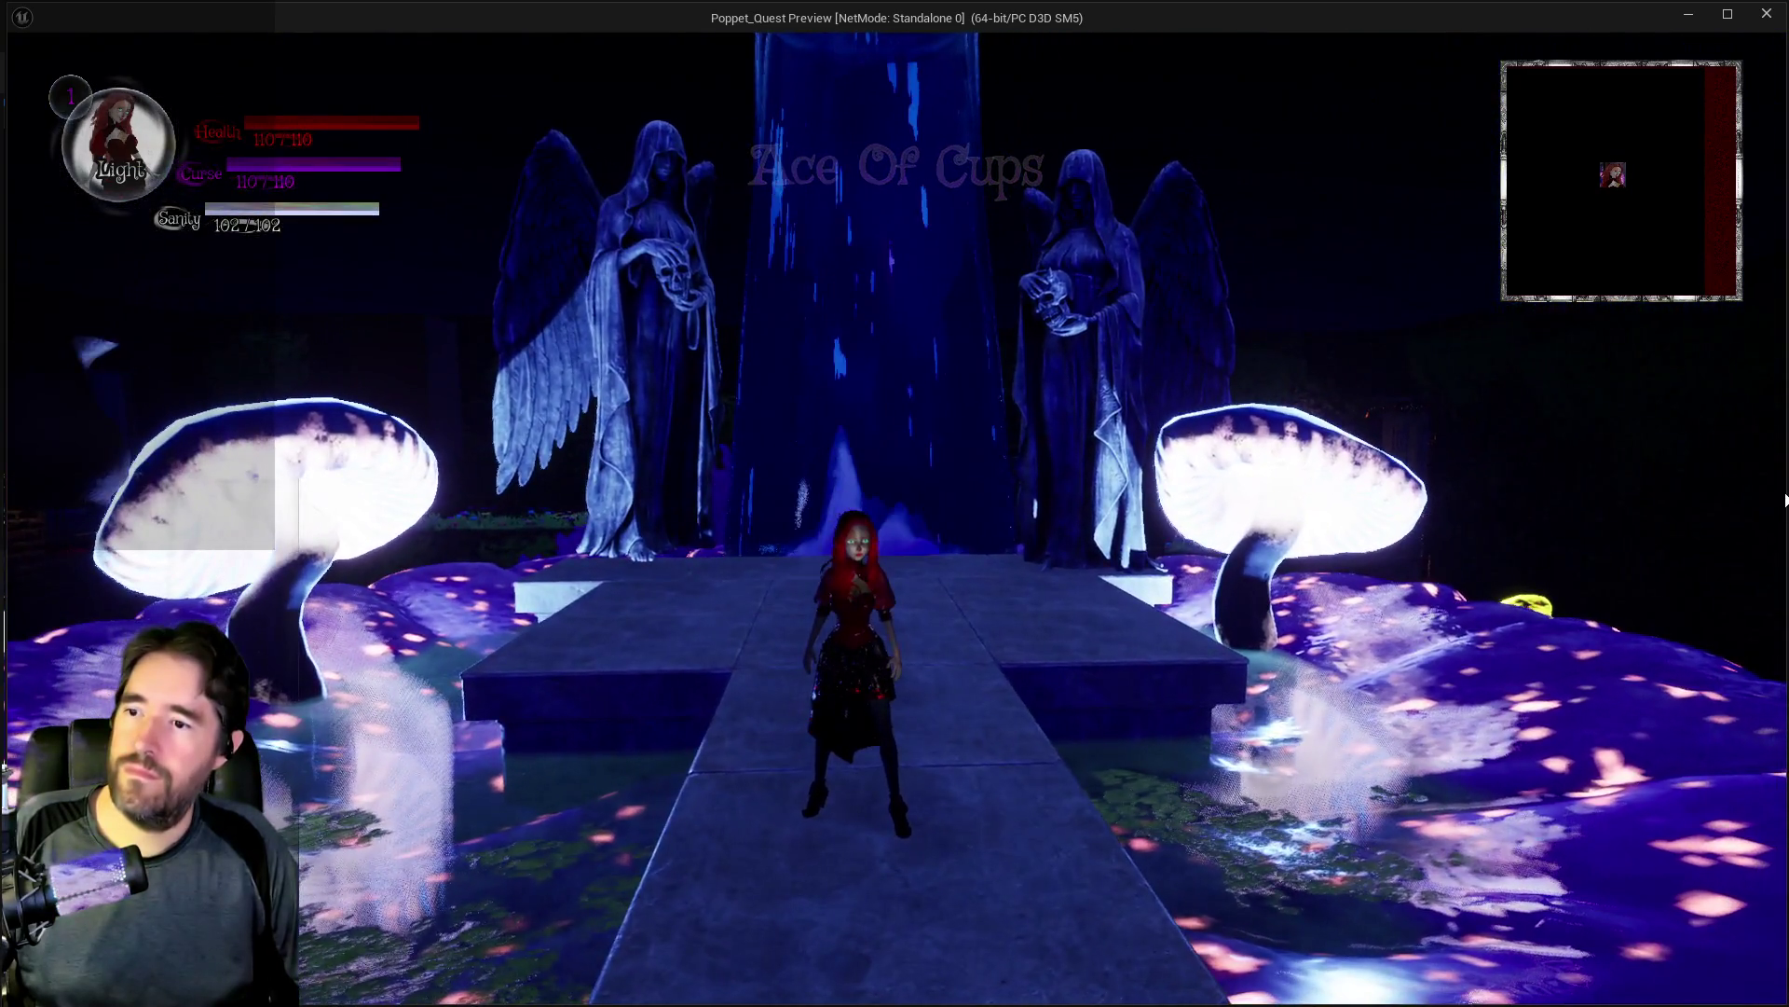
{"action": "key", "text": "alt+Tab"}
{"action": "key", "text": "Escape"}
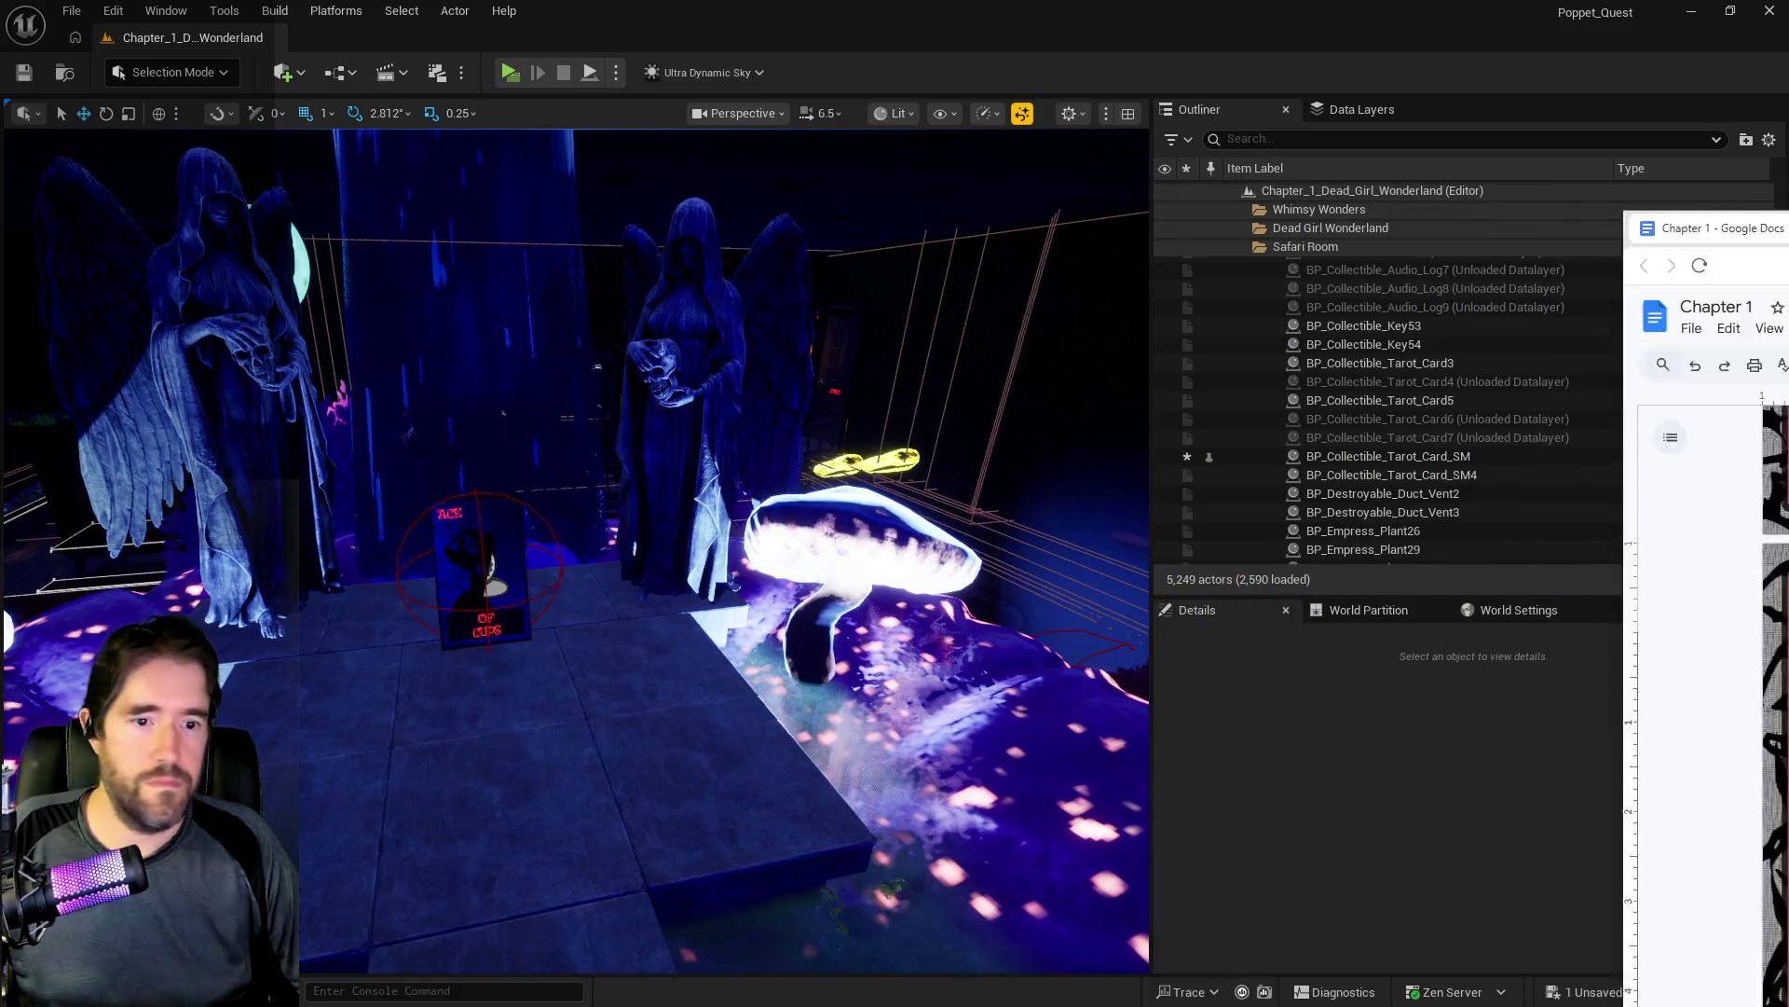
Step: Cut the Ace Of Cups (Magician Room) entry from item 15 and place it as item 5 after Ace Of Pentacles
{"action": "left_click_drag", "start_coordinate": [1788, 177], "coordinate": [955, 175]}
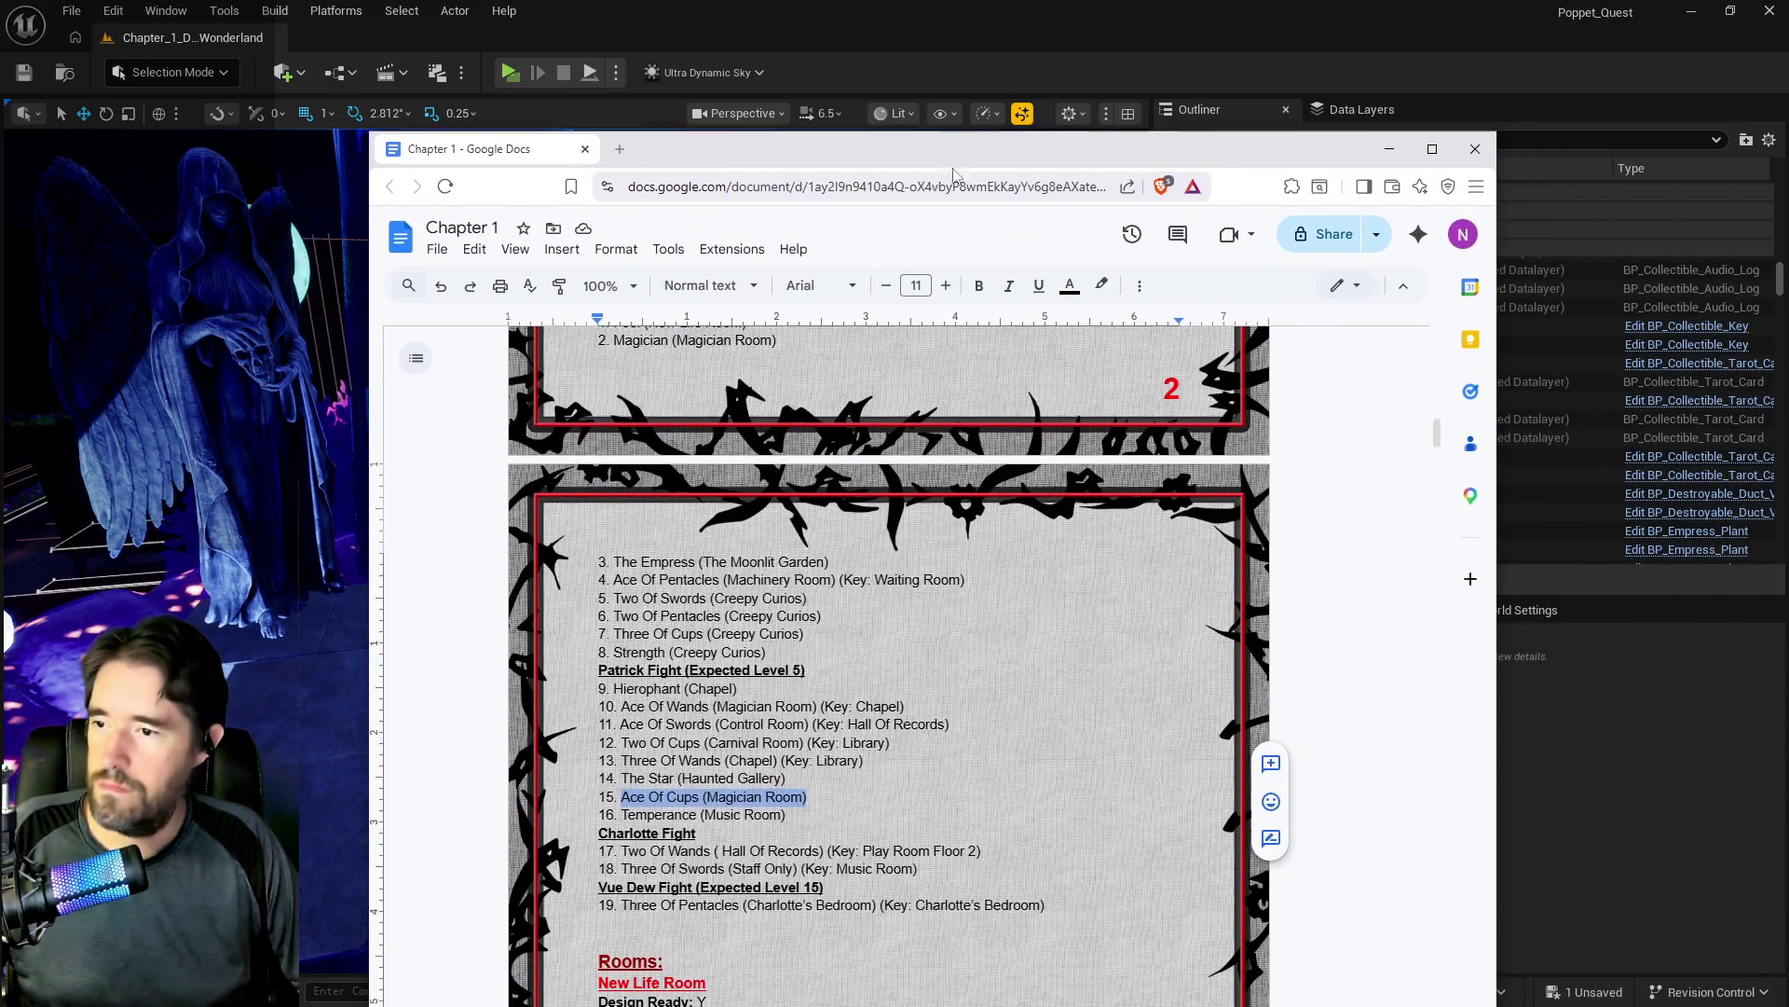
{"action": "left_click_drag", "start_coordinate": [808, 797], "coordinate": [623, 797]}
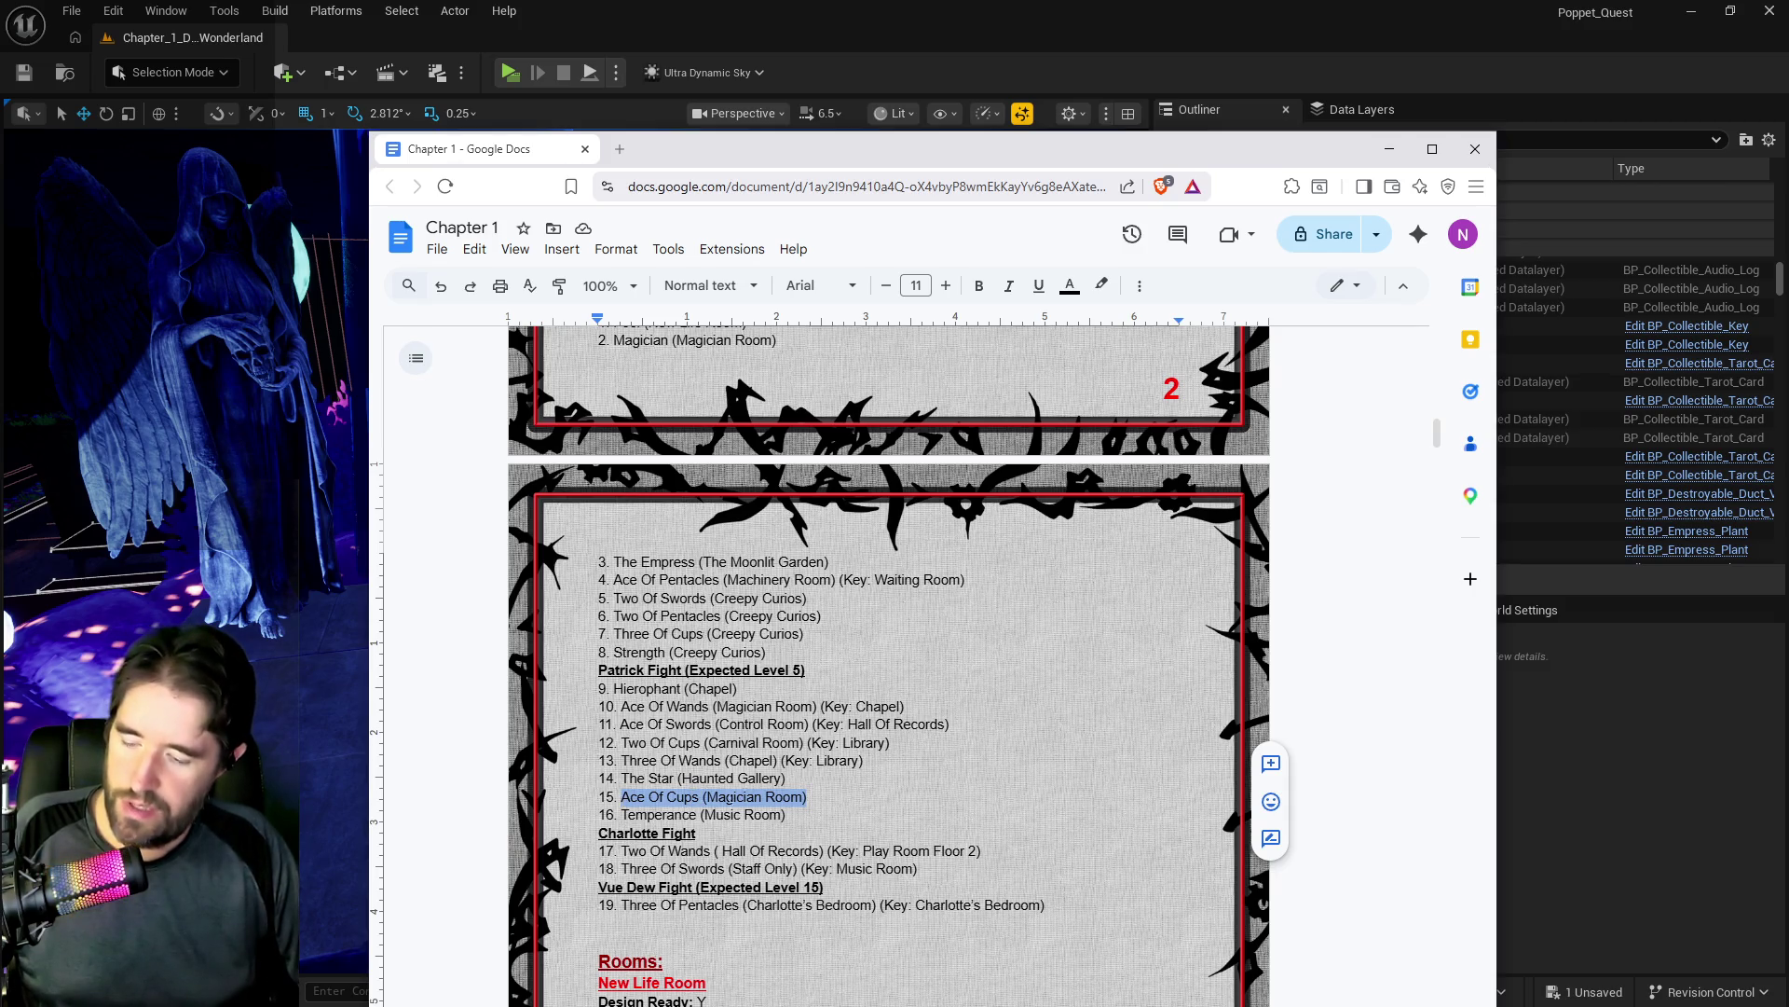
{"action": "key", "text": "ctrl+x"}
{"action": "scroll", "coordinate": [818, 799], "scroll_direction": "up", "scroll_amount": 2}
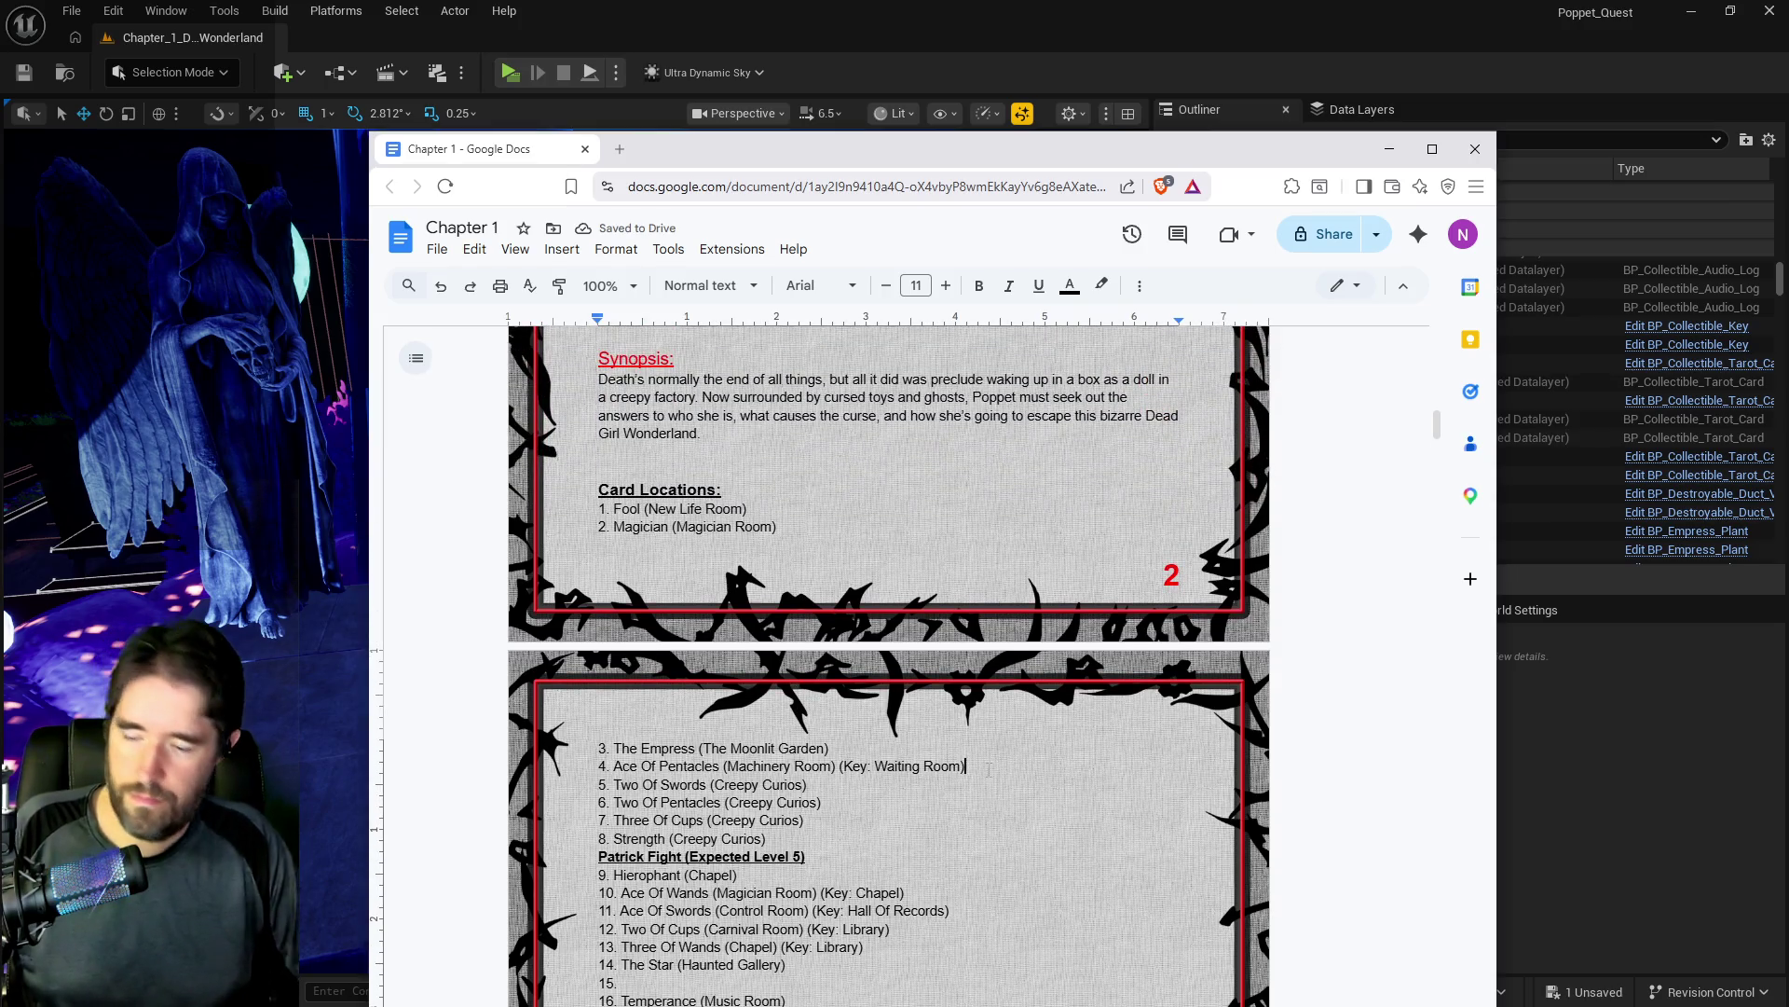
{"action": "key", "text": "Return"}
{"action": "type", "text": "Ace Of Cups (Magician Room)"}
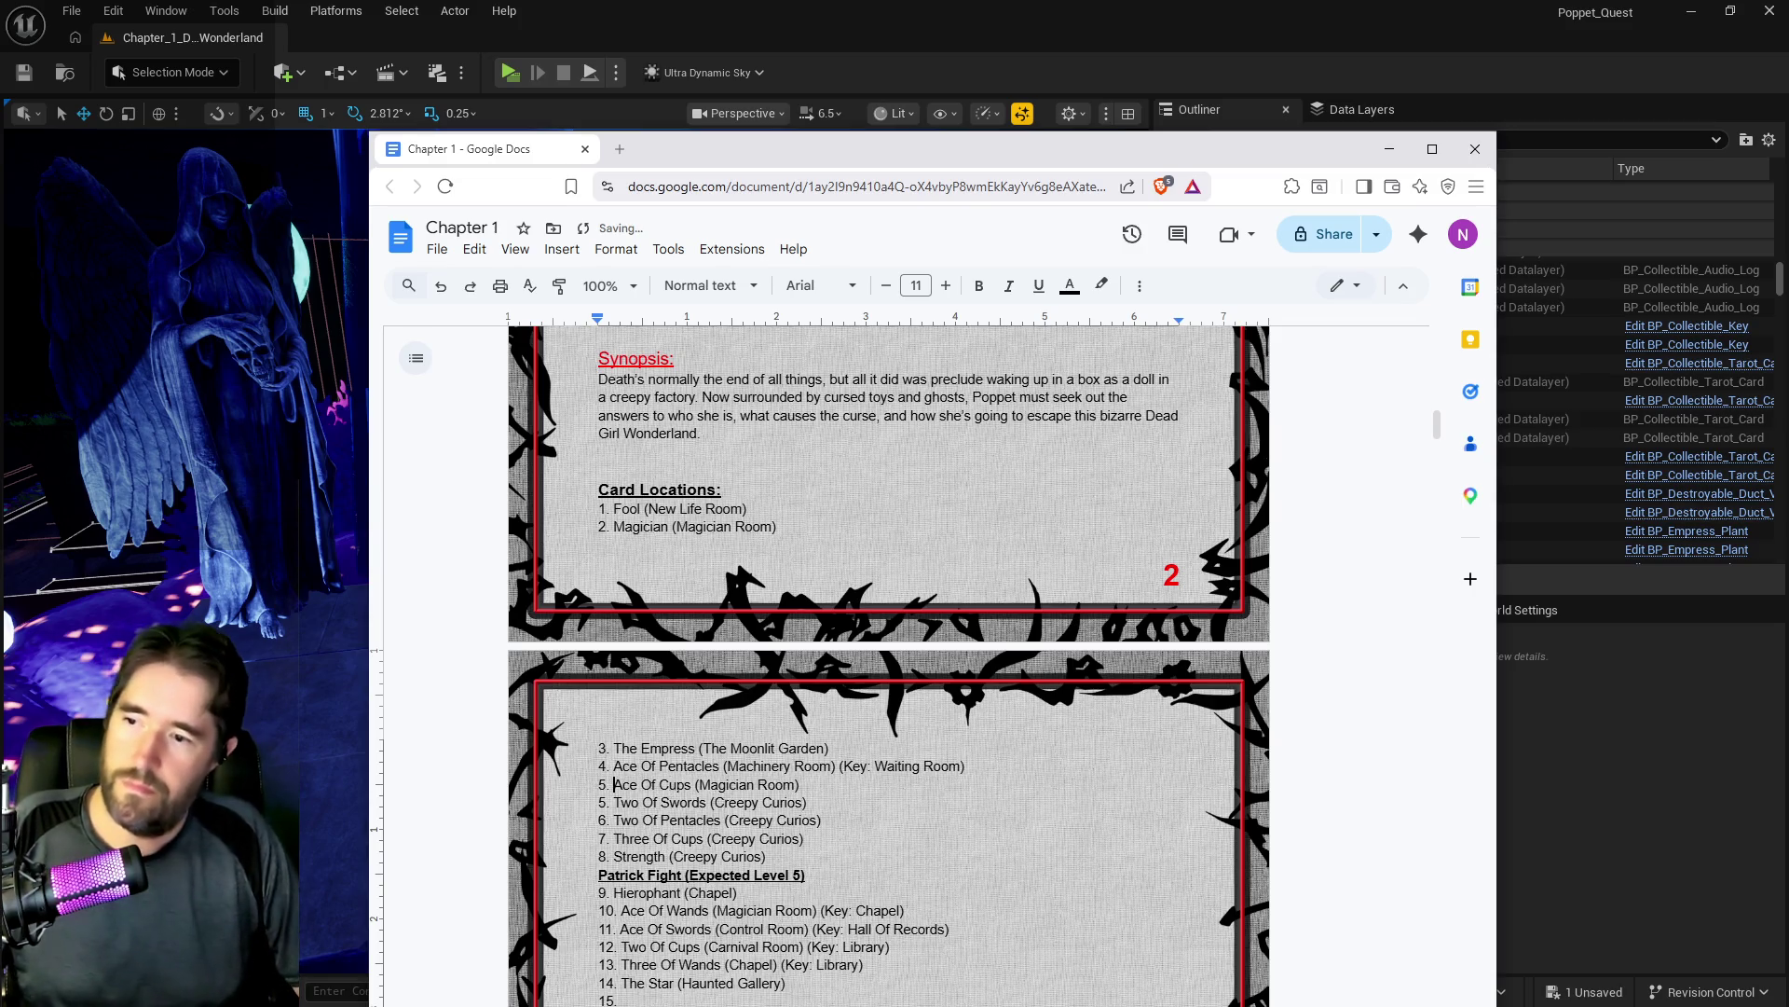
{"action": "left_click_drag", "start_coordinate": [699, 785], "coordinate": [757, 785]}
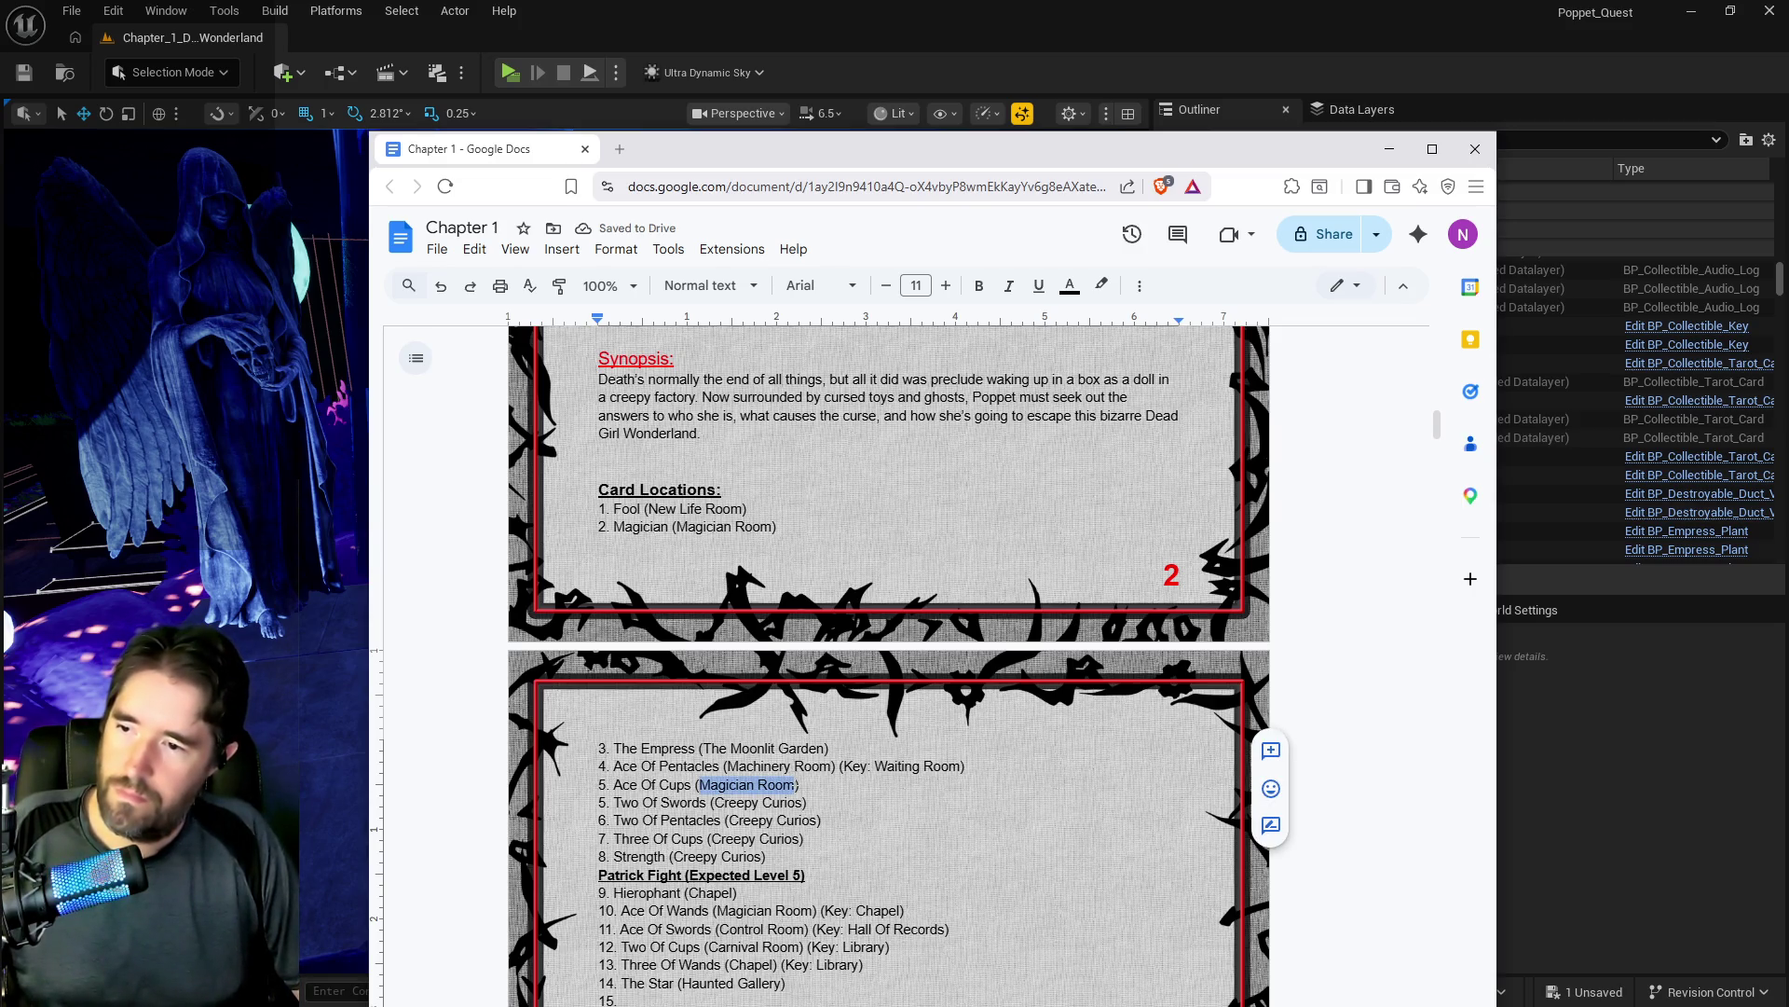
Step: Change Ace Of Cups to Safari Room and renumber the entries from Two Of Swords through Ace Of Wands as 6–11
{"action": "type", "text": "Saa"}
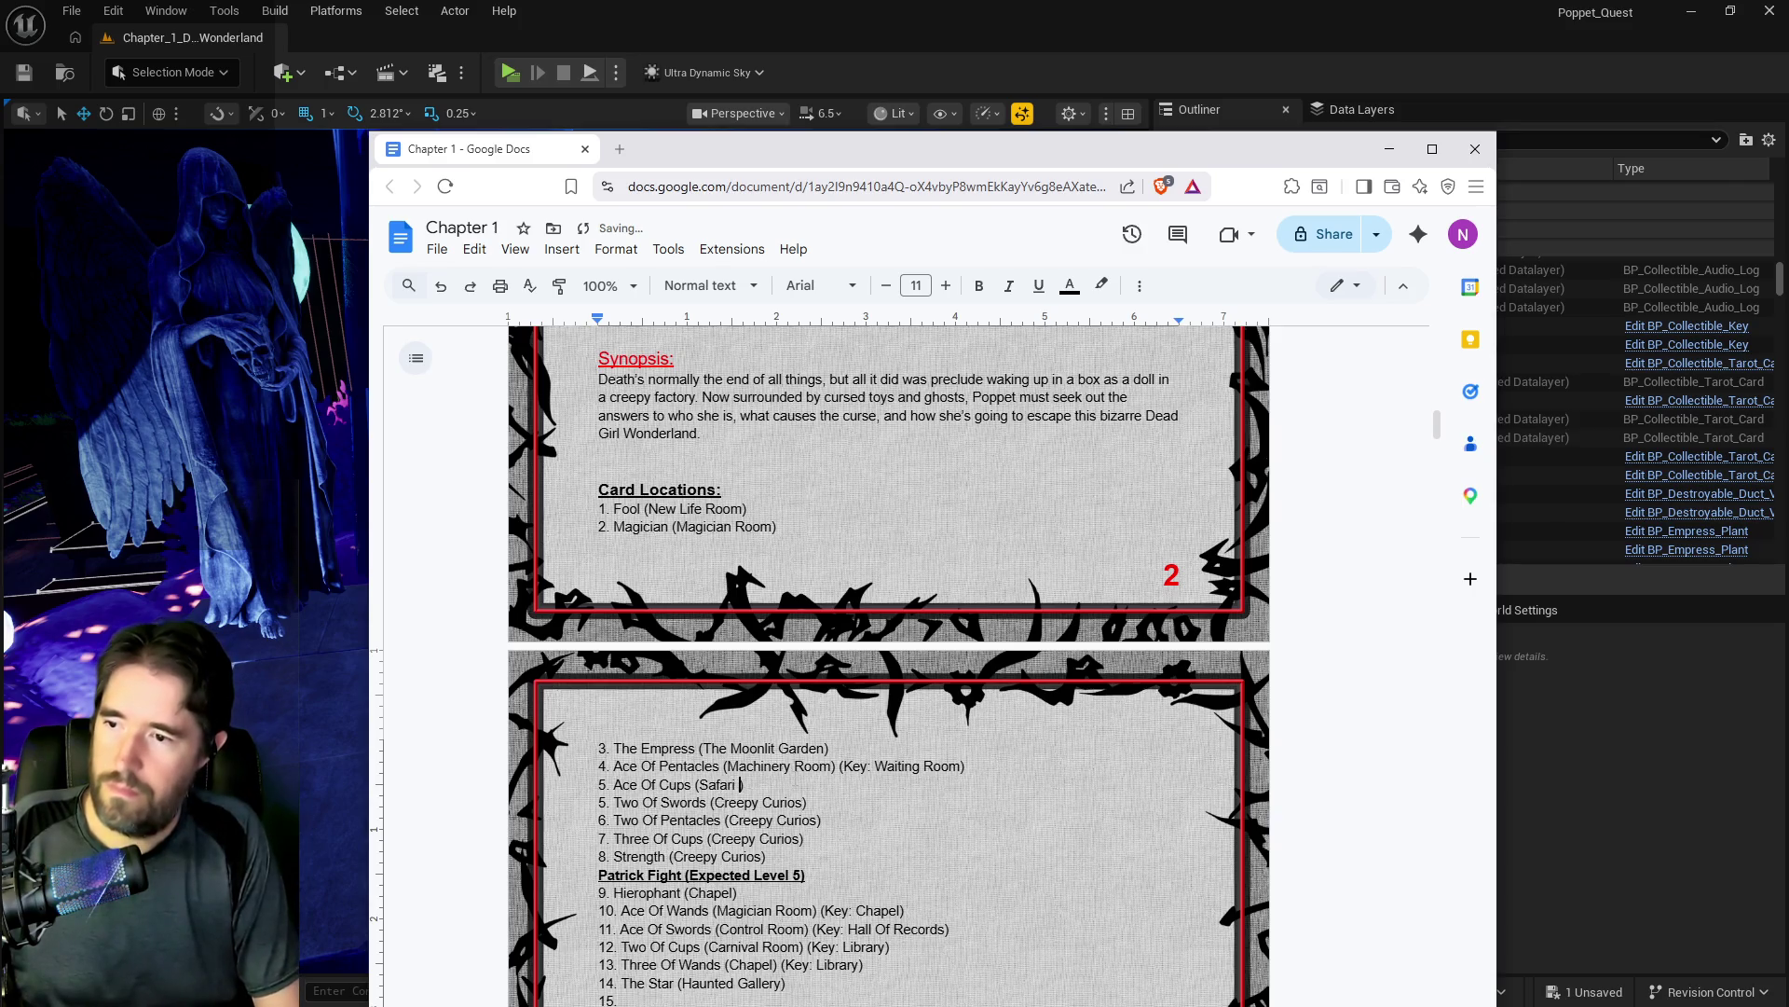
{"action": "scroll", "coordinate": [888, 665], "scroll_direction": "down", "scroll_amount": 2}
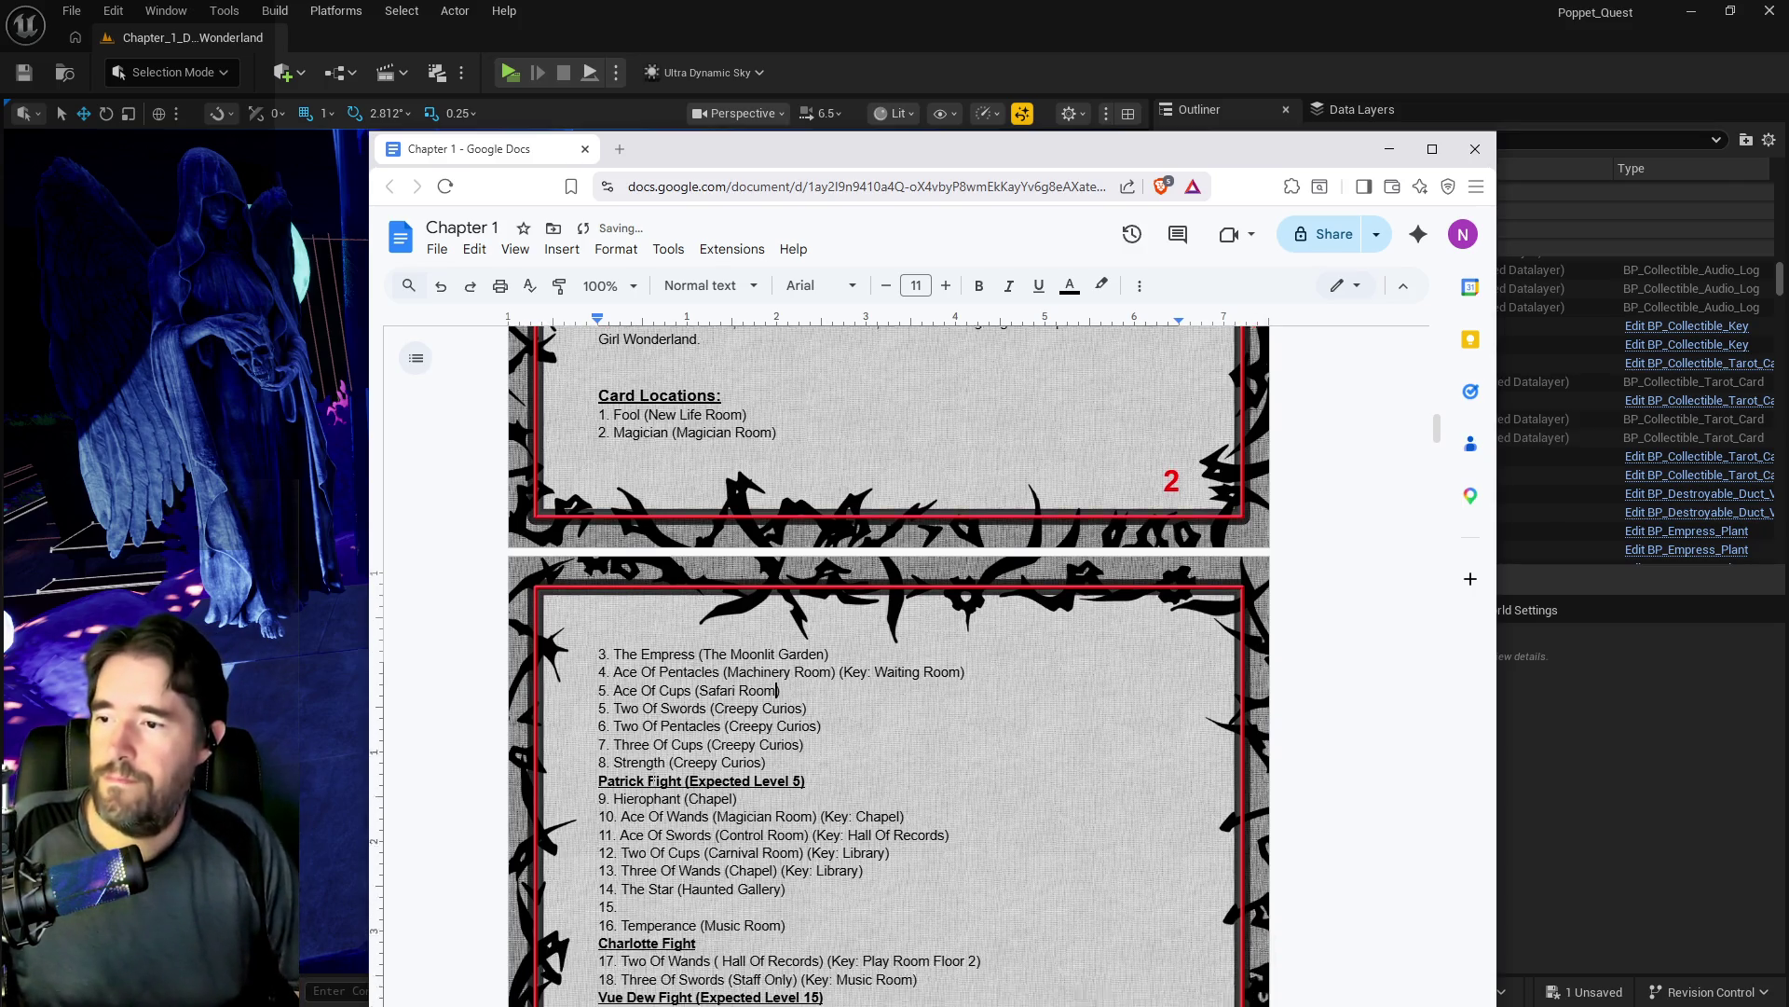
{"action": "double_click", "coordinate": [602, 616]}
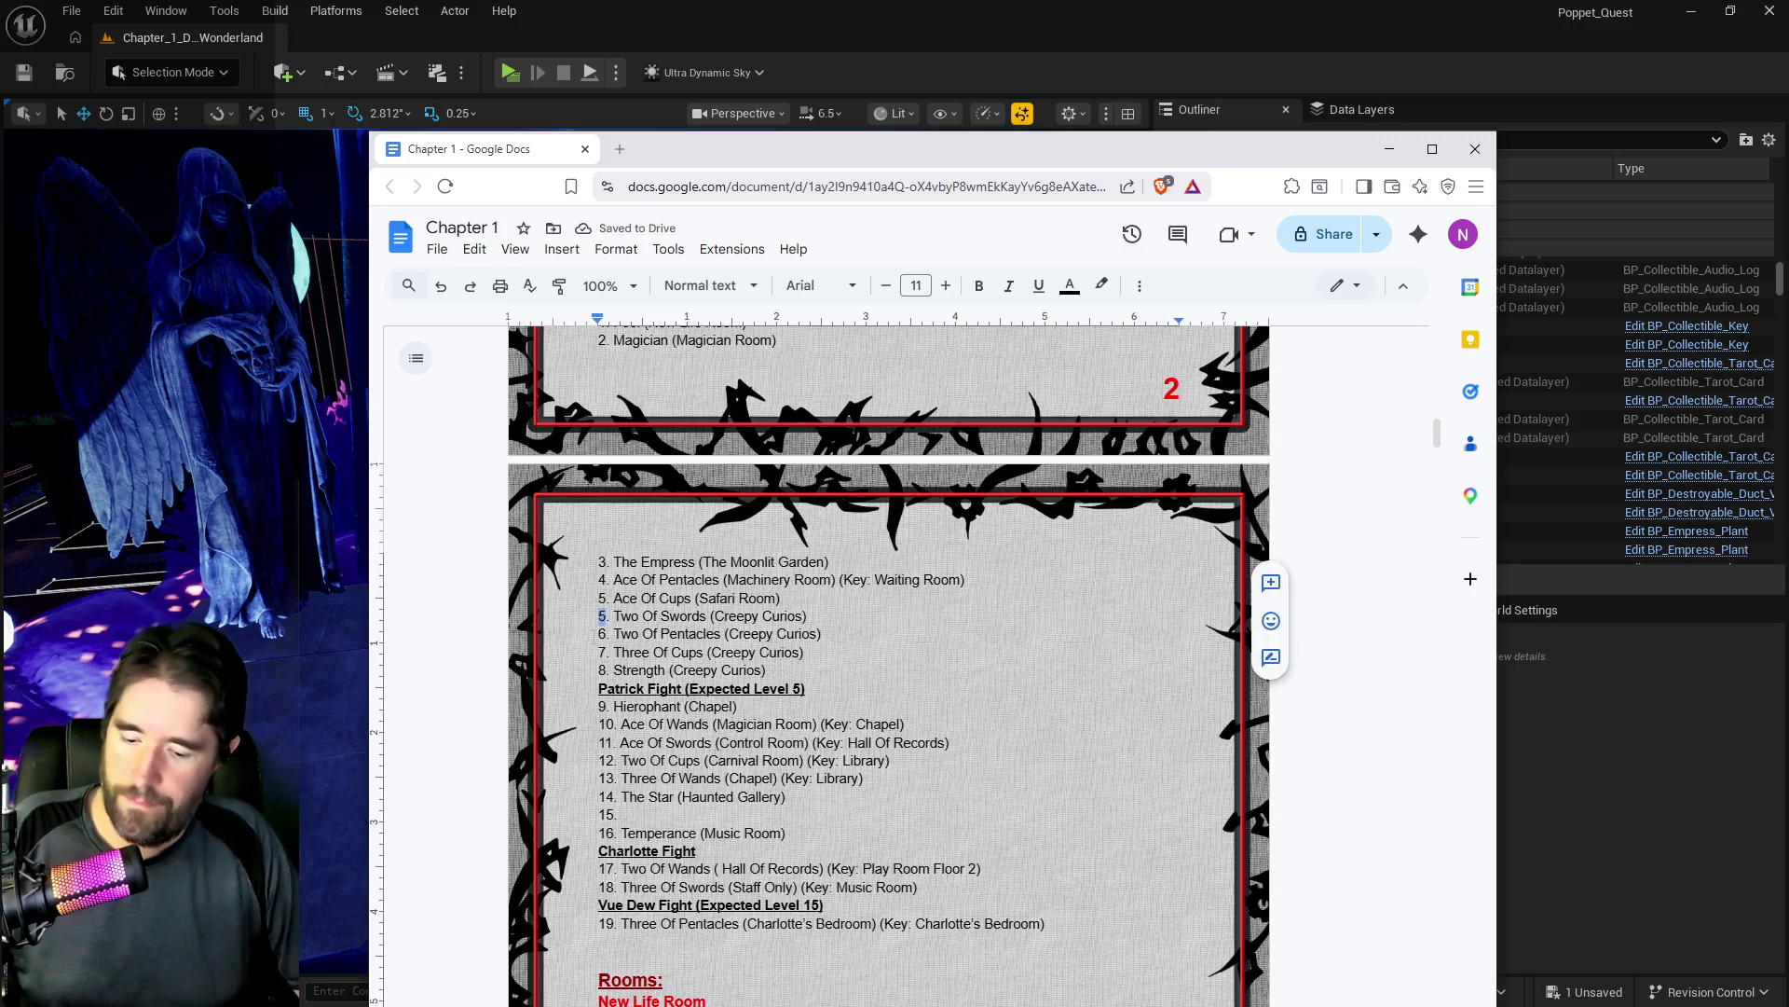
{"action": "type", "text": "6"}
{"action": "double_click", "coordinate": [602, 634]}
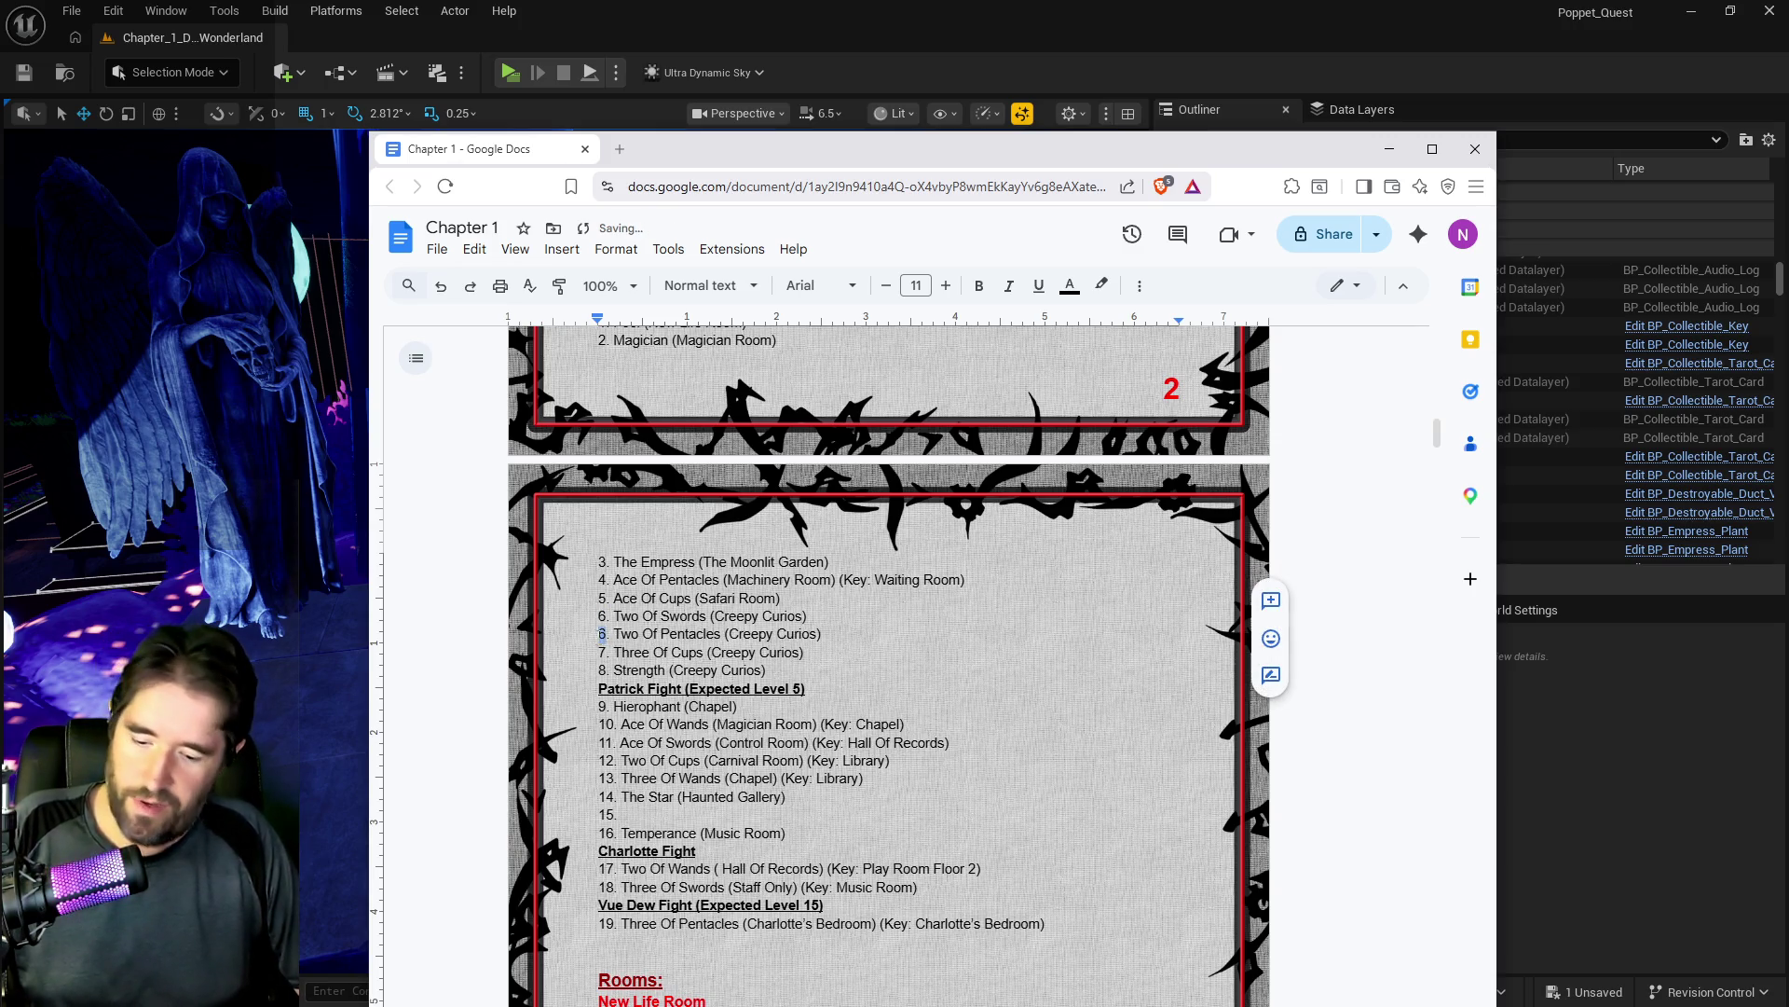
{"action": "type", "text": "7"}
{"action": "double_click", "coordinate": [603, 652]}
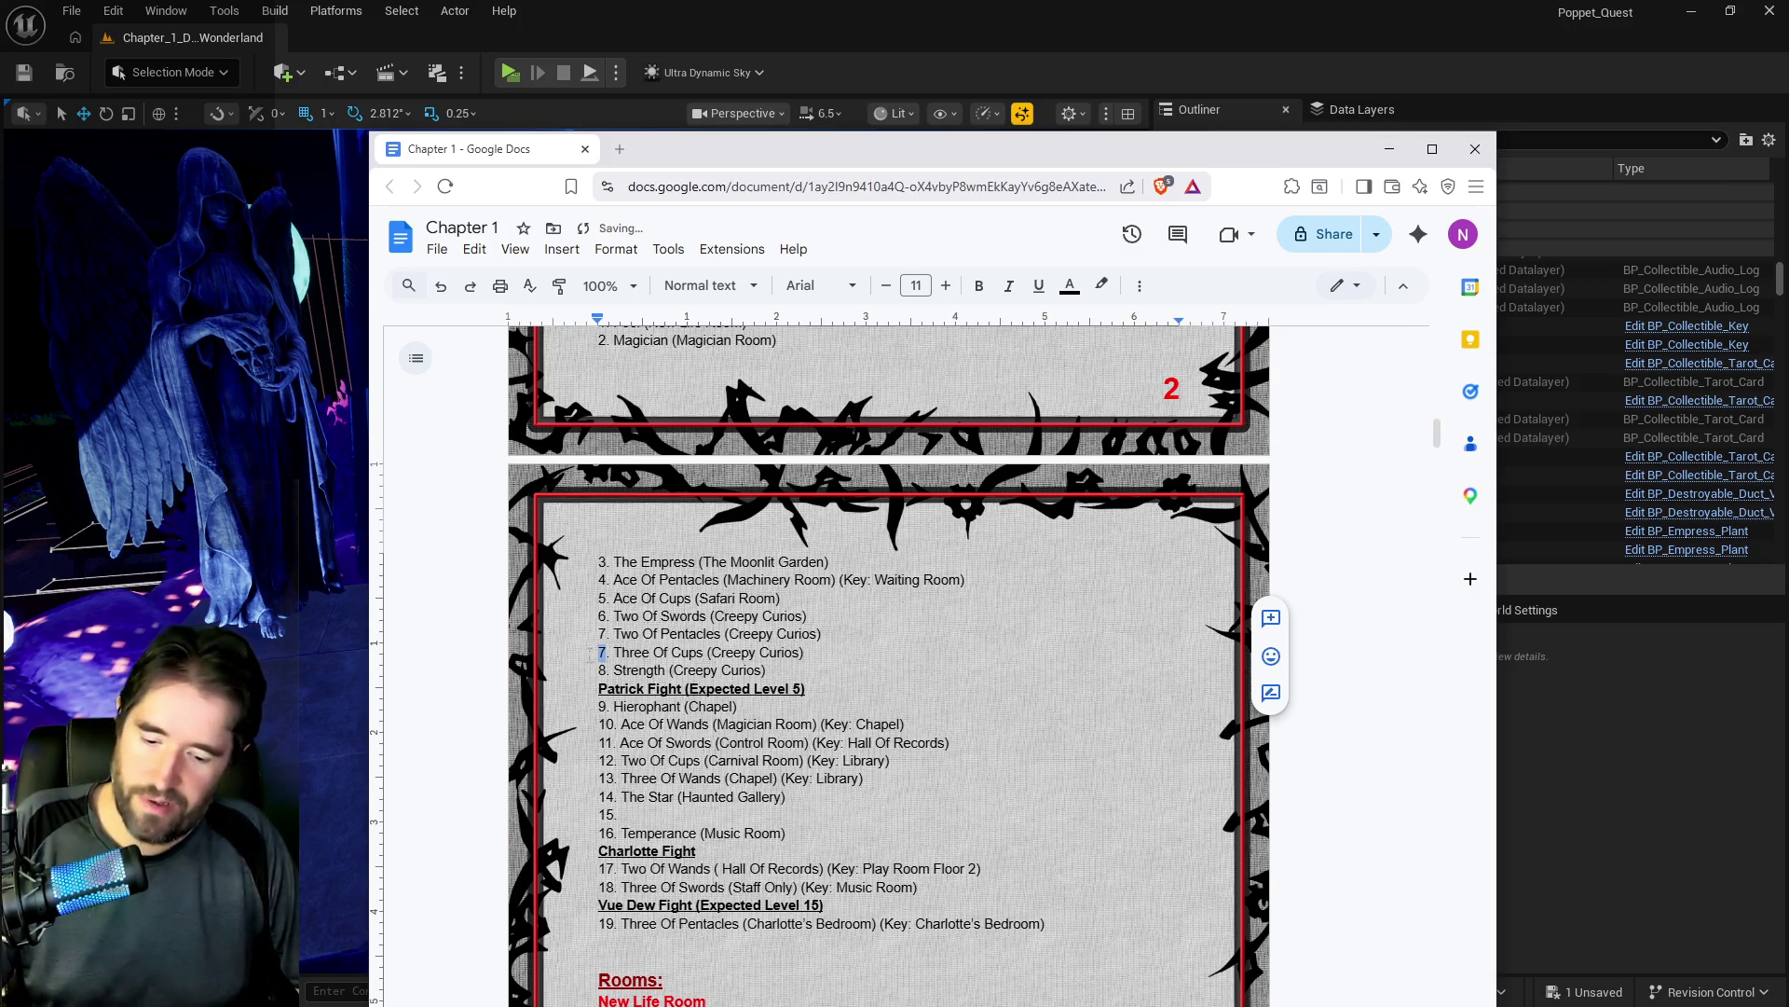
{"action": "type", "text": "8"}
{"action": "double_click", "coordinate": [602, 670]}
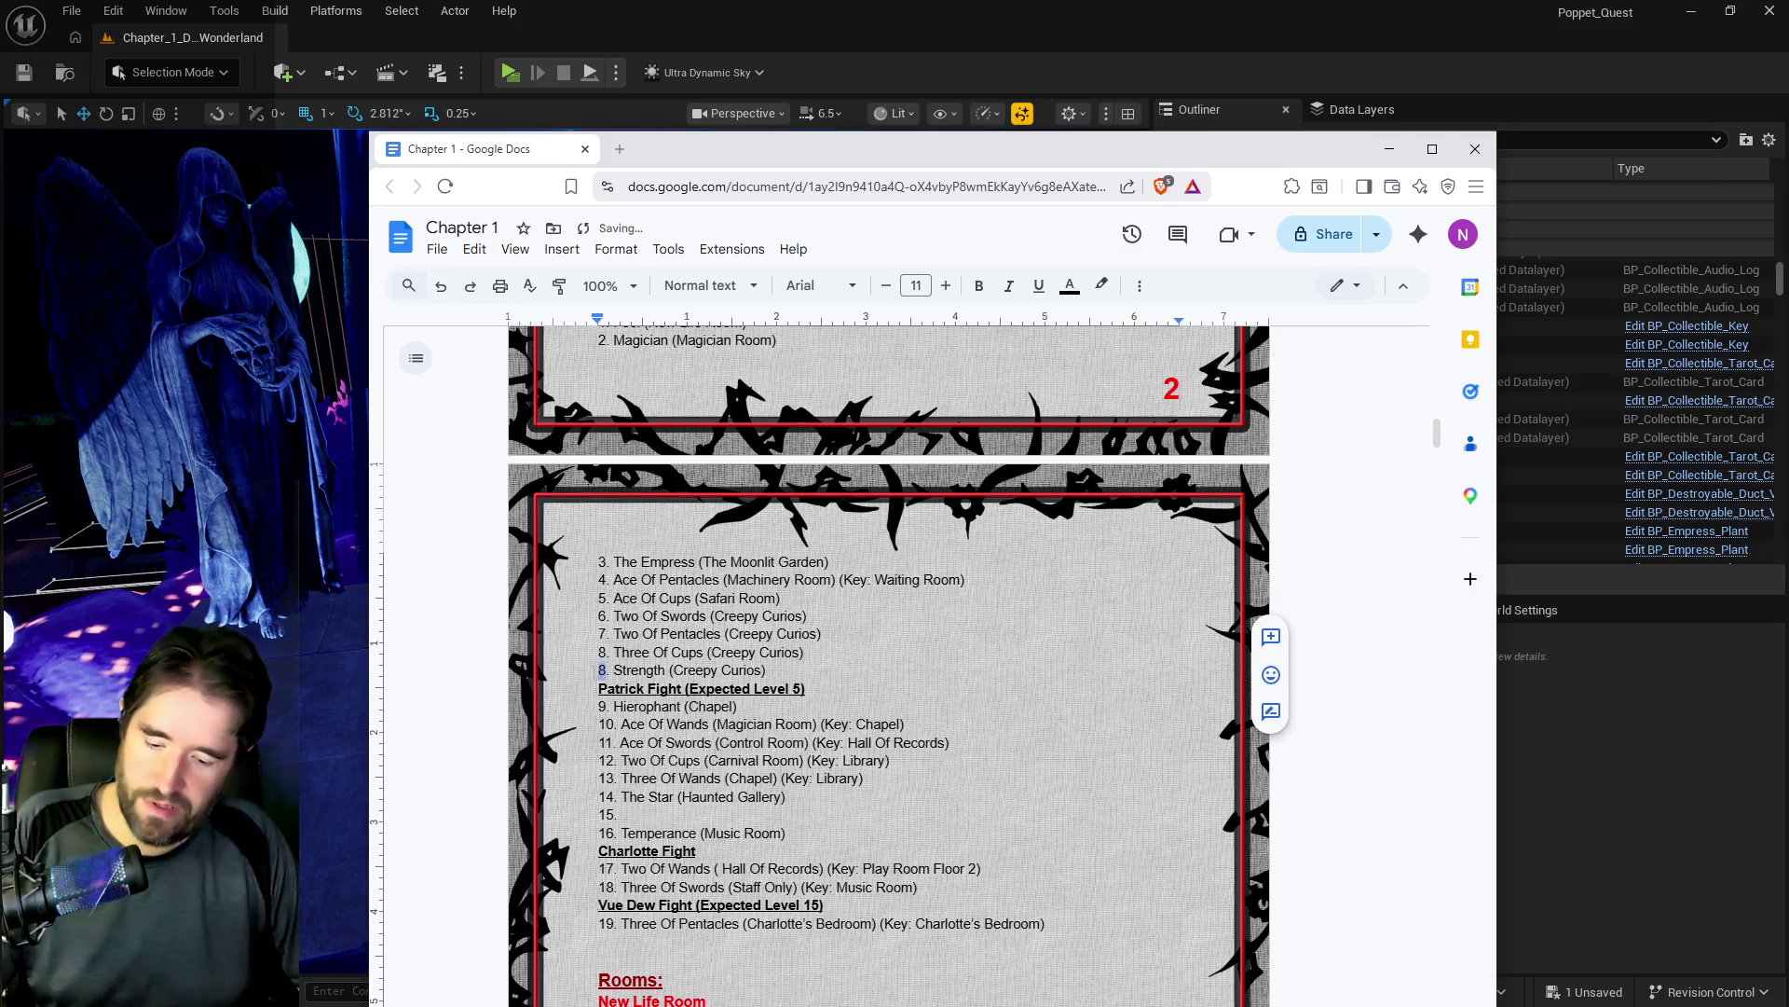
{"action": "type", "text": "9"}
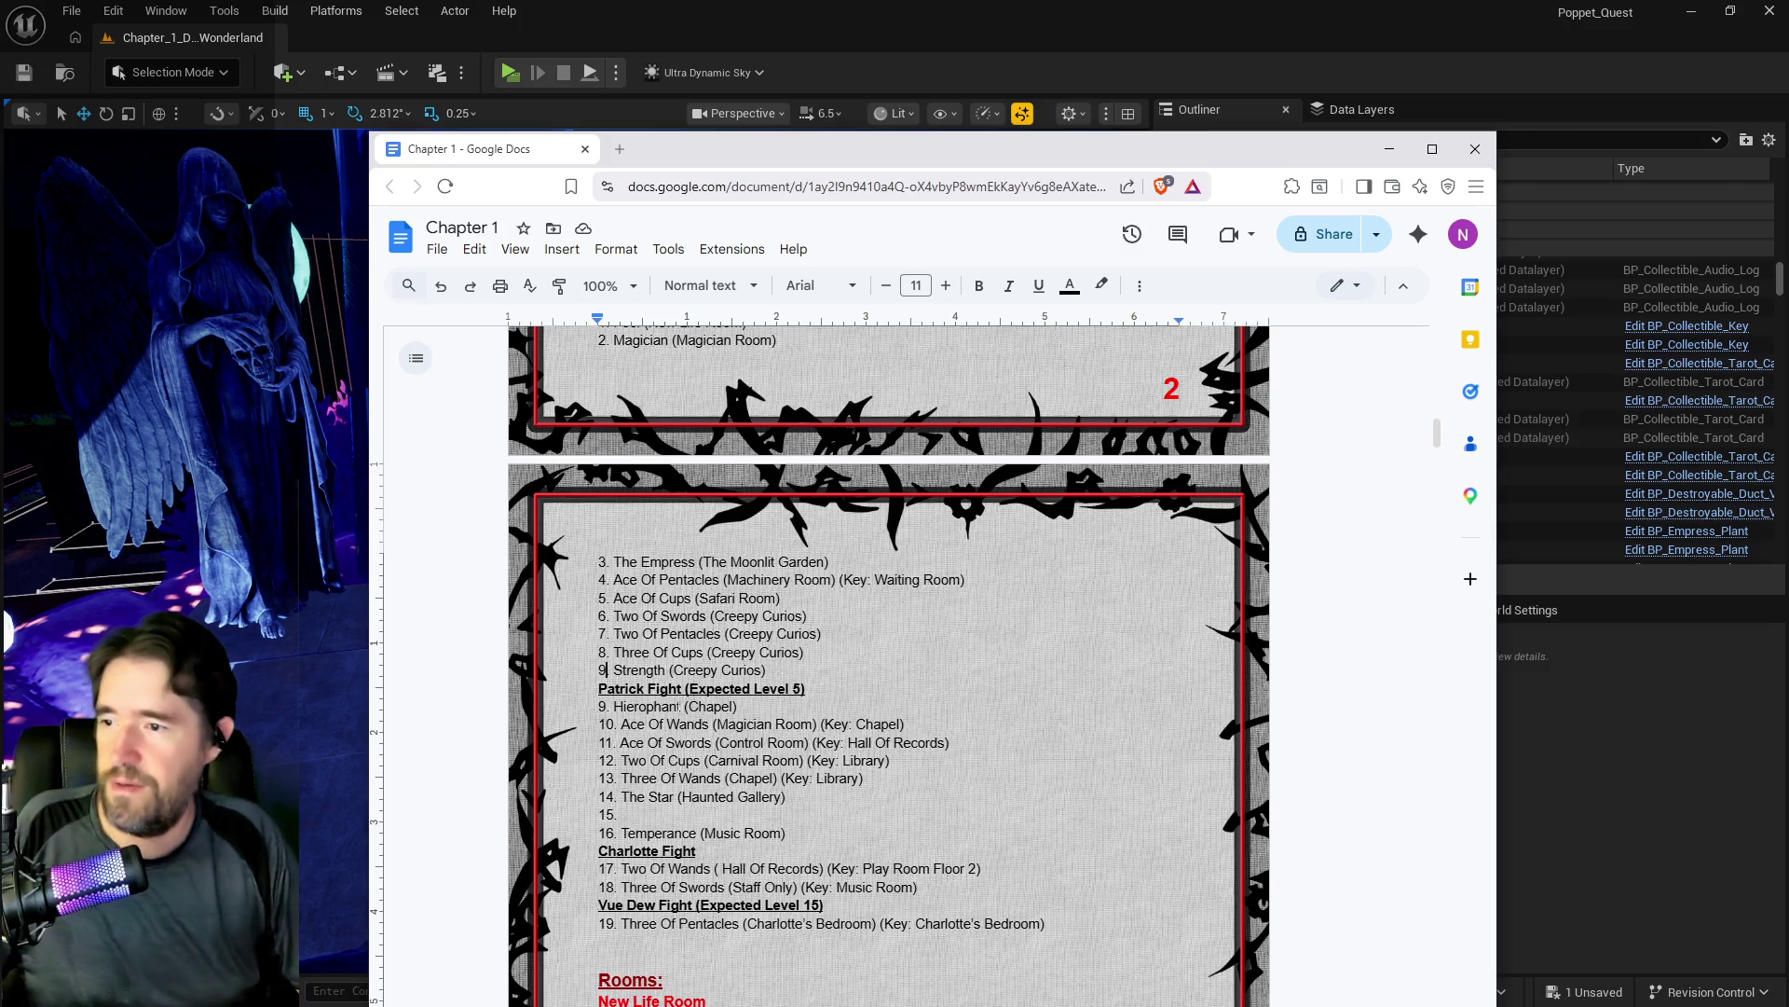
{"action": "type", "text": "10"}
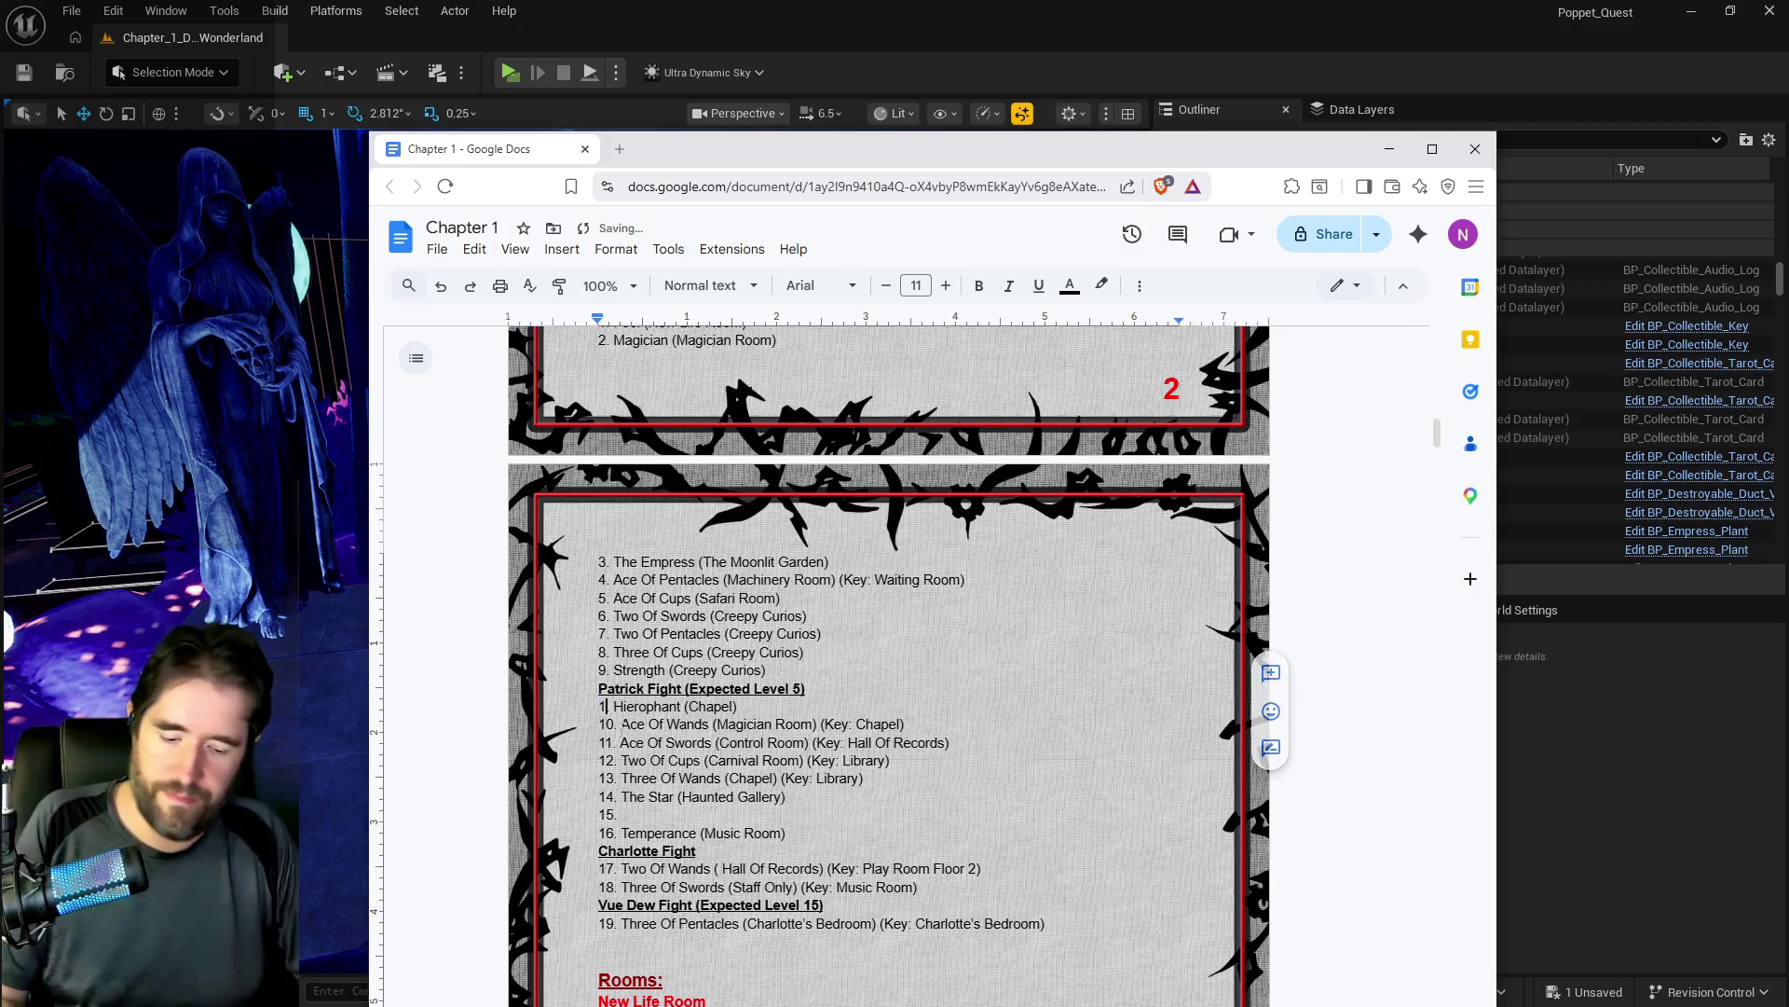
{"action": "key", "text": "shift+Left"}
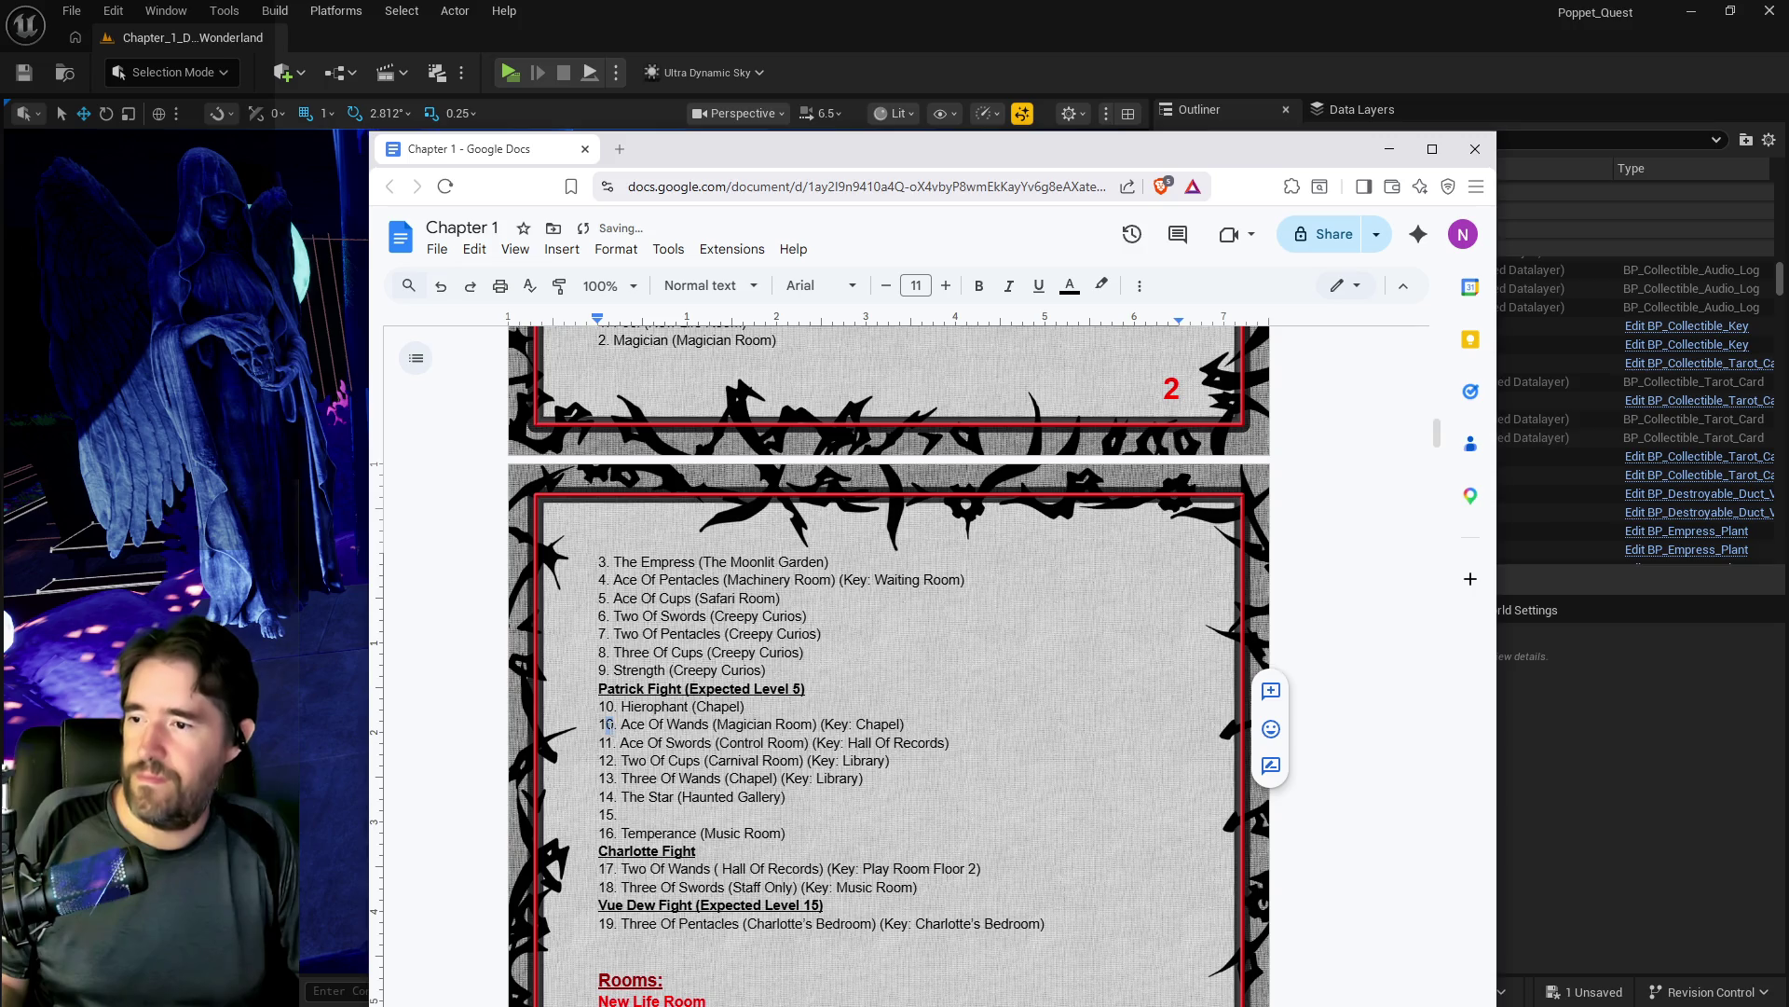
{"action": "type", "text": "1"}
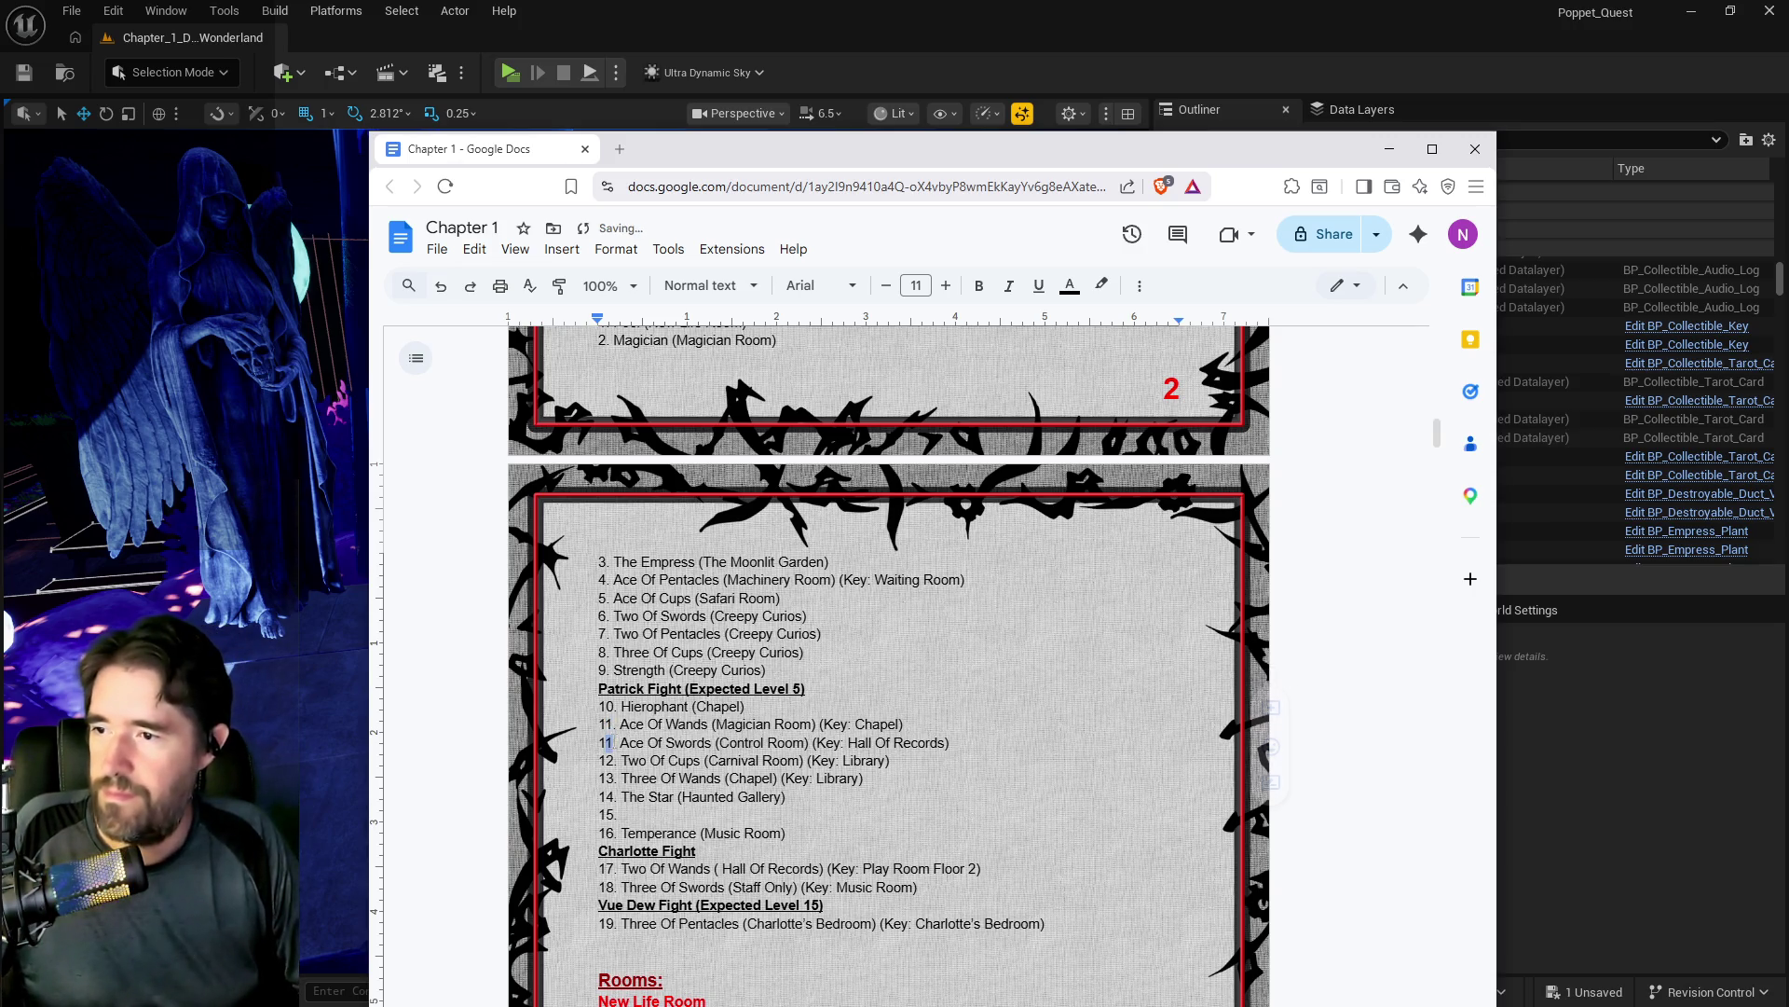